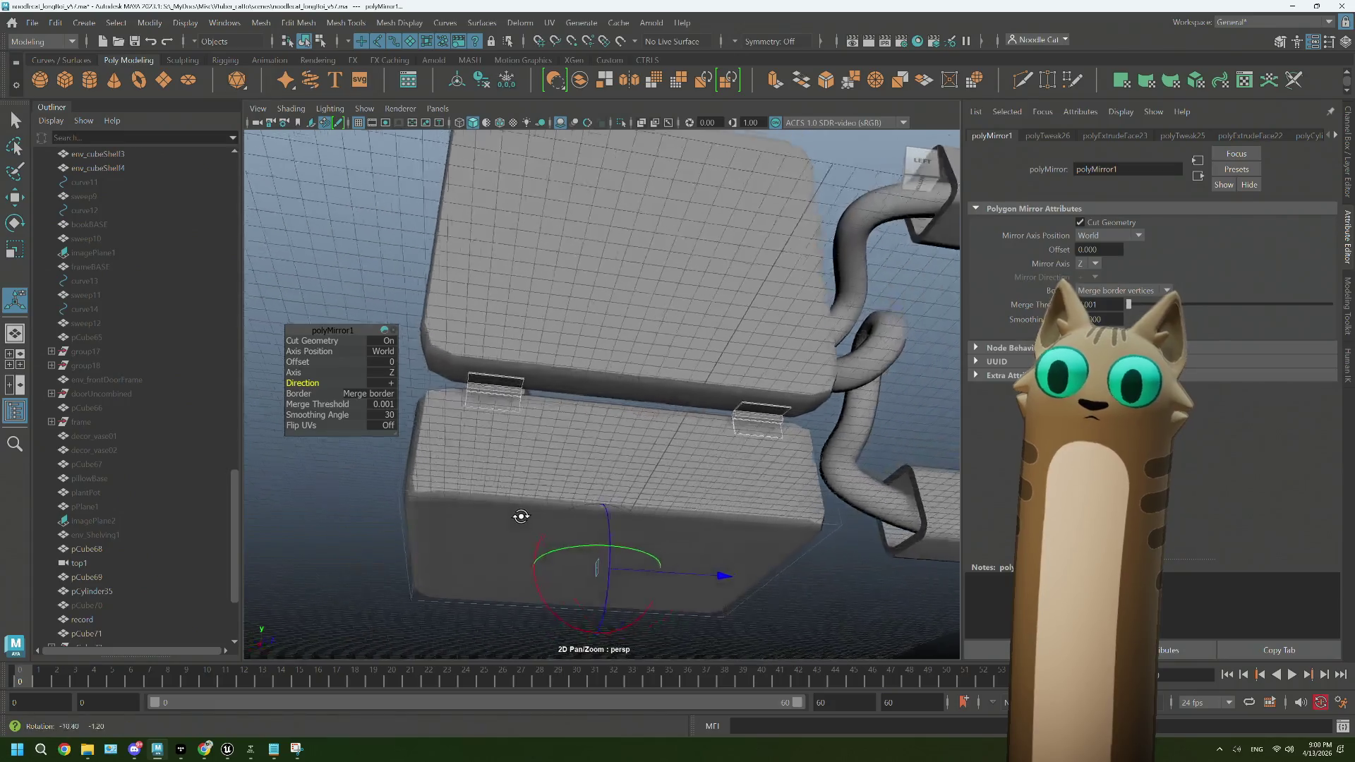
Step: Clear the hinge bracket selection and orbit round to face the lid head-on
{"action": "left_click", "coordinate": [871, 441]}
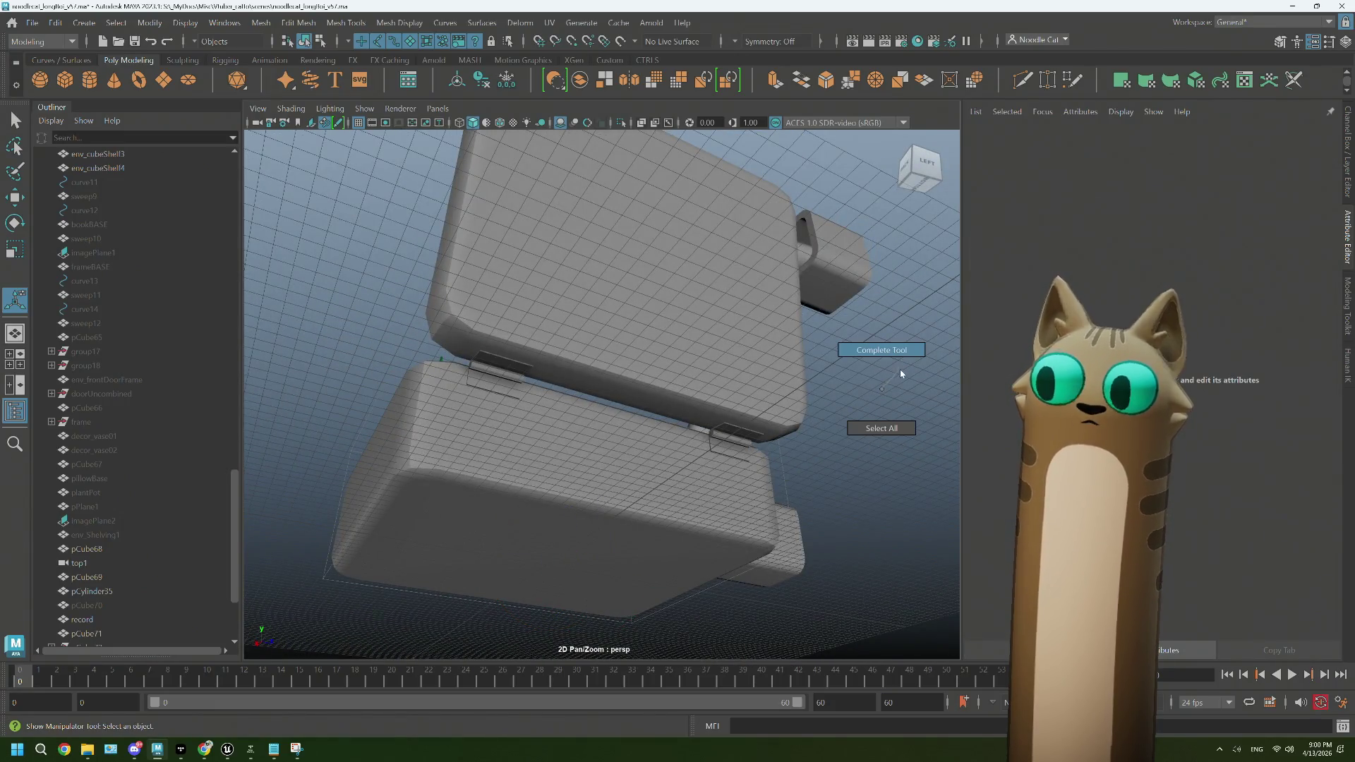
{"action": "left_click_drag", "start_coordinate": [899, 370], "coordinate": [886, 387]}
{"action": "left_click_drag", "start_coordinate": [671, 421], "coordinate": [517, 408]}
{"action": "left_click", "coordinate": [454, 363]}
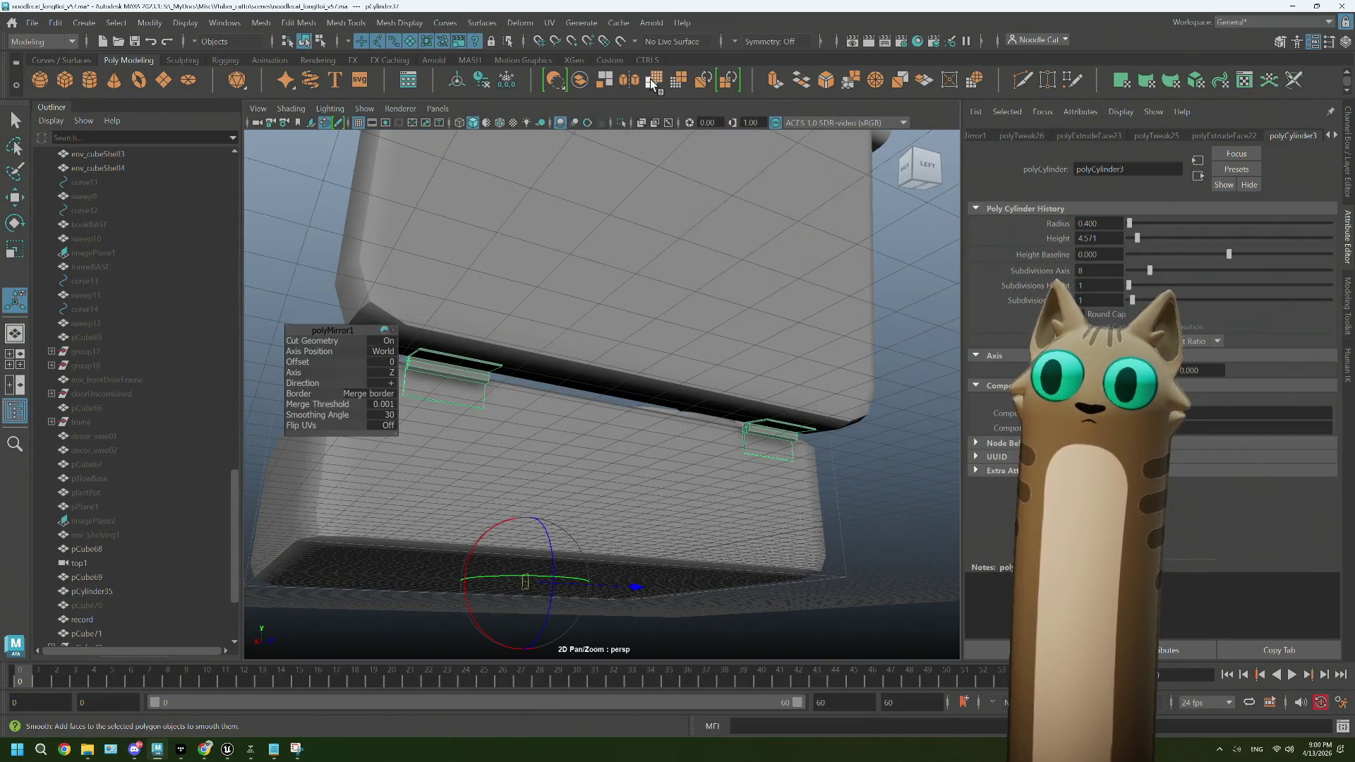
{"action": "scroll", "scroll_direction": "up", "scroll_amount": 3}
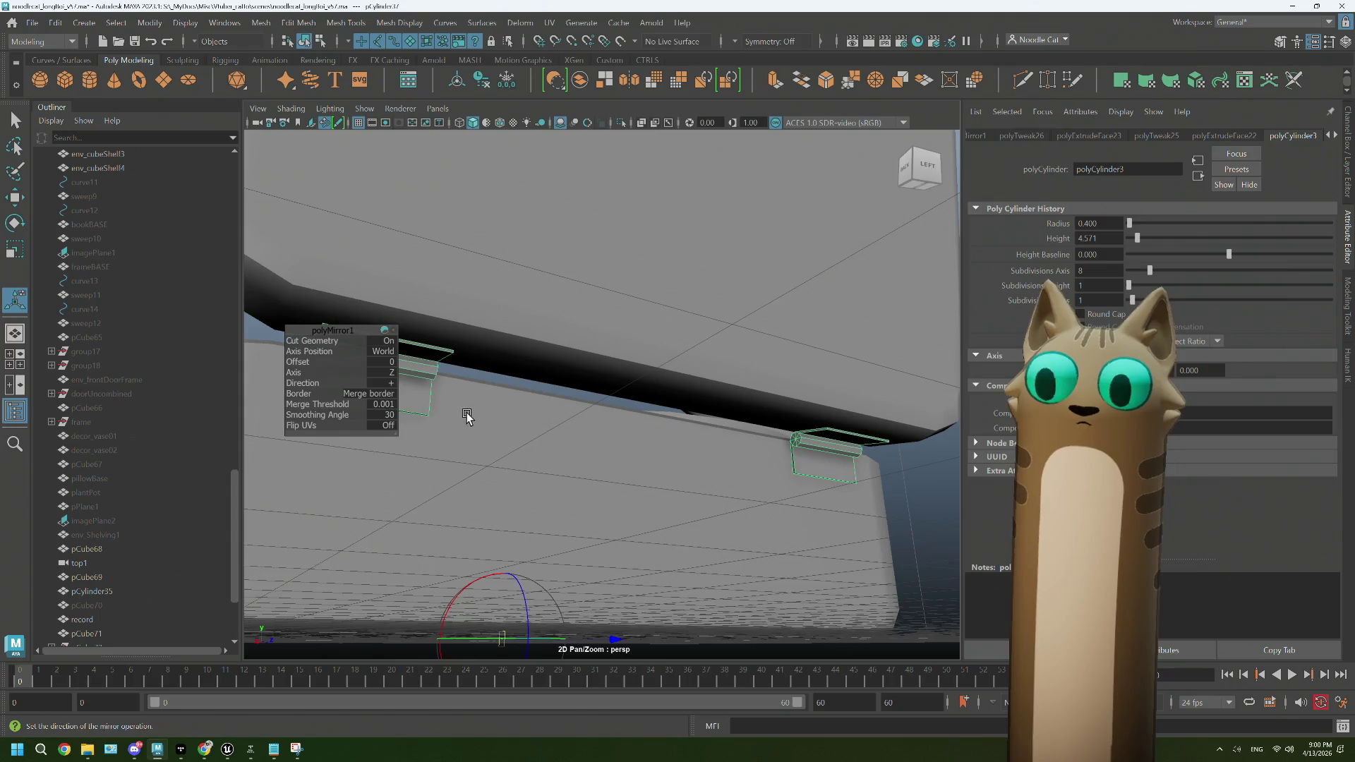
{"action": "scroll", "scroll_direction": "down", "scroll_amount": 3}
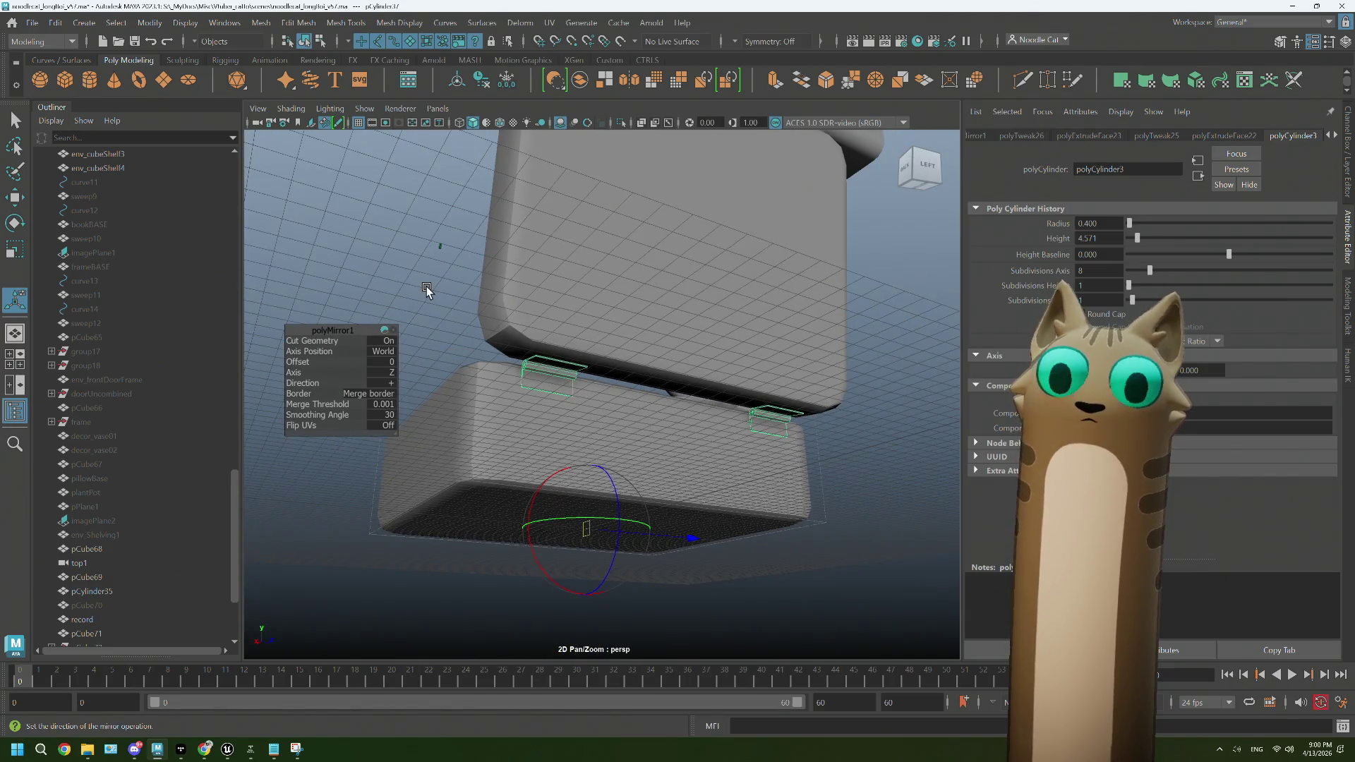
{"action": "right_click", "coordinate": [424, 285]}
{"action": "left_click", "coordinate": [418, 302]}
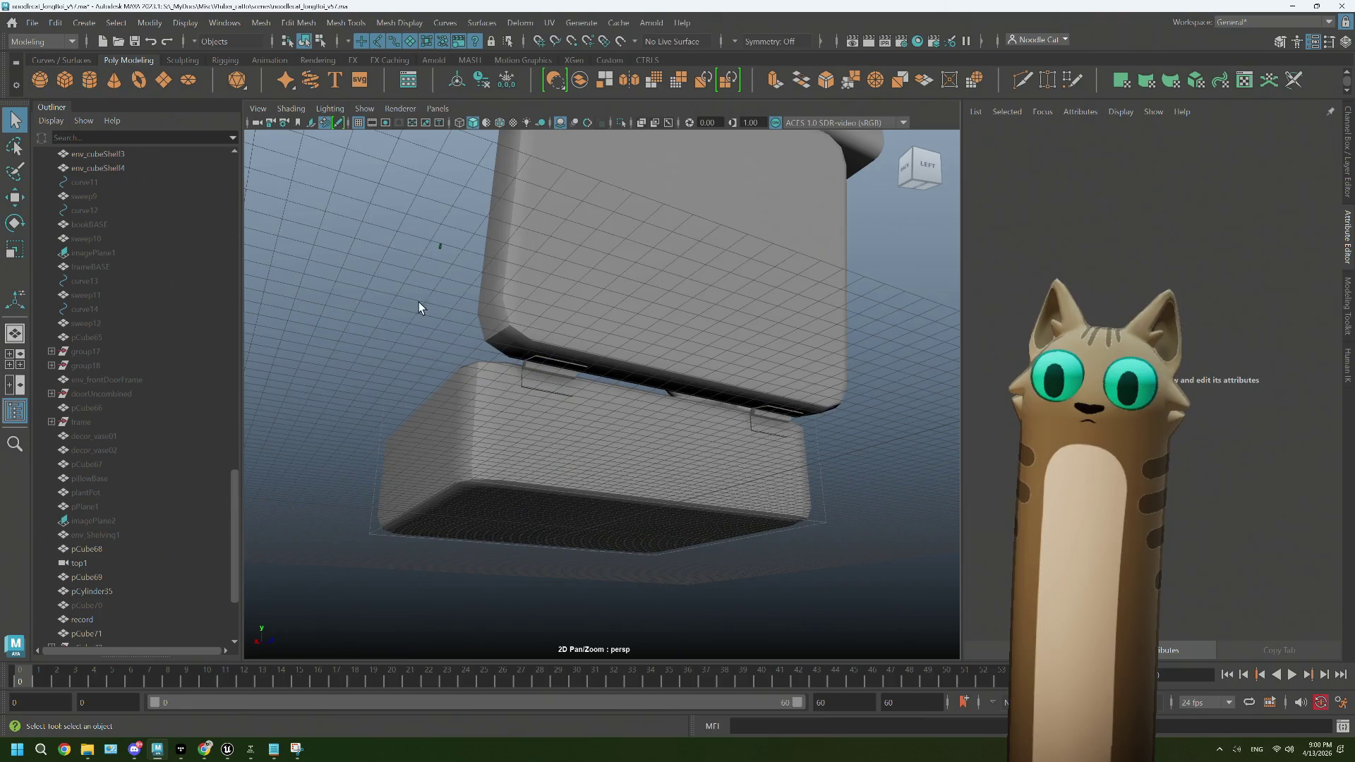
{"action": "left_click_drag", "start_coordinate": [418, 302], "coordinate": [596, 395]}
{"action": "left_click_drag", "start_coordinate": [597, 395], "coordinate": [596, 390]}
{"action": "scroll", "scroll_direction": "up", "scroll_amount": 3}
{"action": "left_click_drag", "start_coordinate": [693, 407], "coordinate": [514, 393]}
{"action": "scroll", "scroll_direction": "up", "scroll_amount": 3}
Step: Bevel the edge loop around the lid frame's rim with a 0.2 fraction
{"action": "right_click", "coordinate": [385, 245]}
{"action": "left_click_drag", "start_coordinate": [386, 245], "coordinate": [417, 213]}
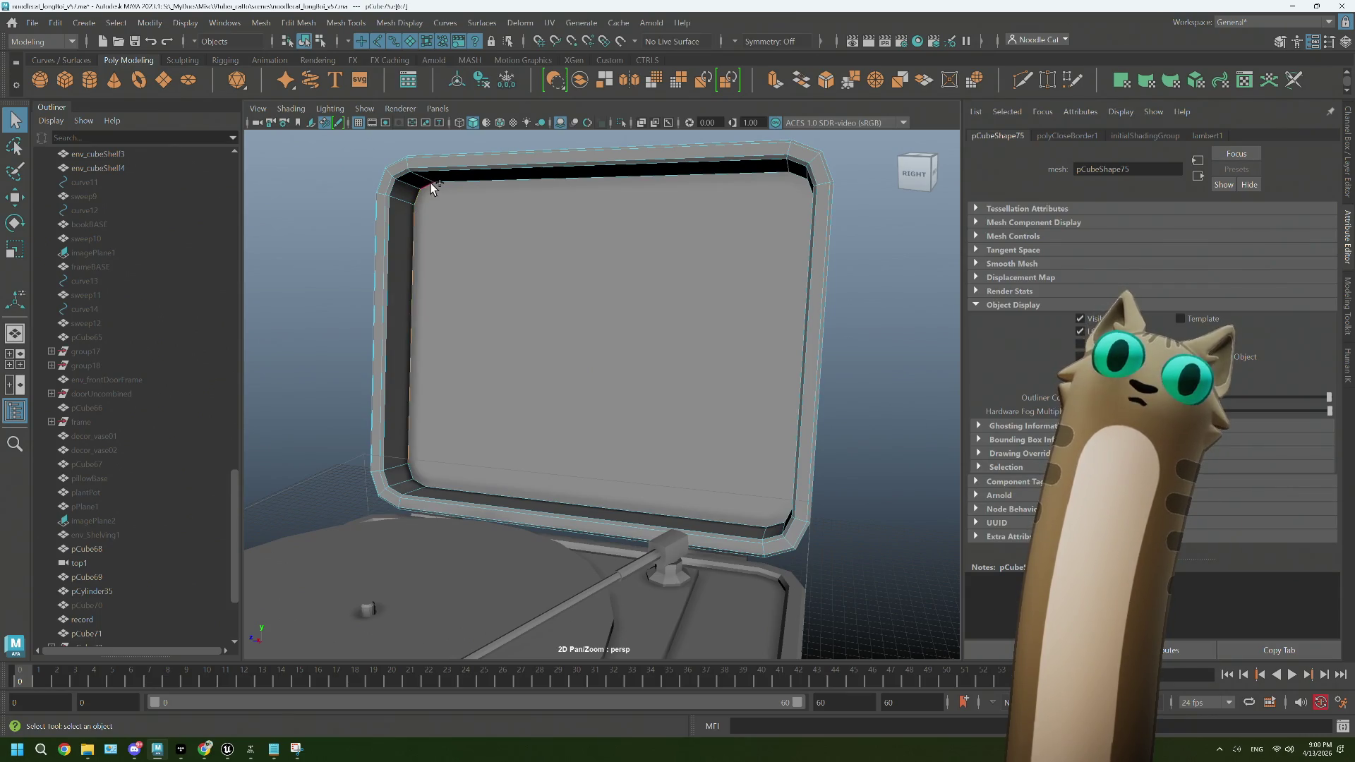
{"action": "left_click_drag", "start_coordinate": [480, 236], "coordinate": [689, 437]}
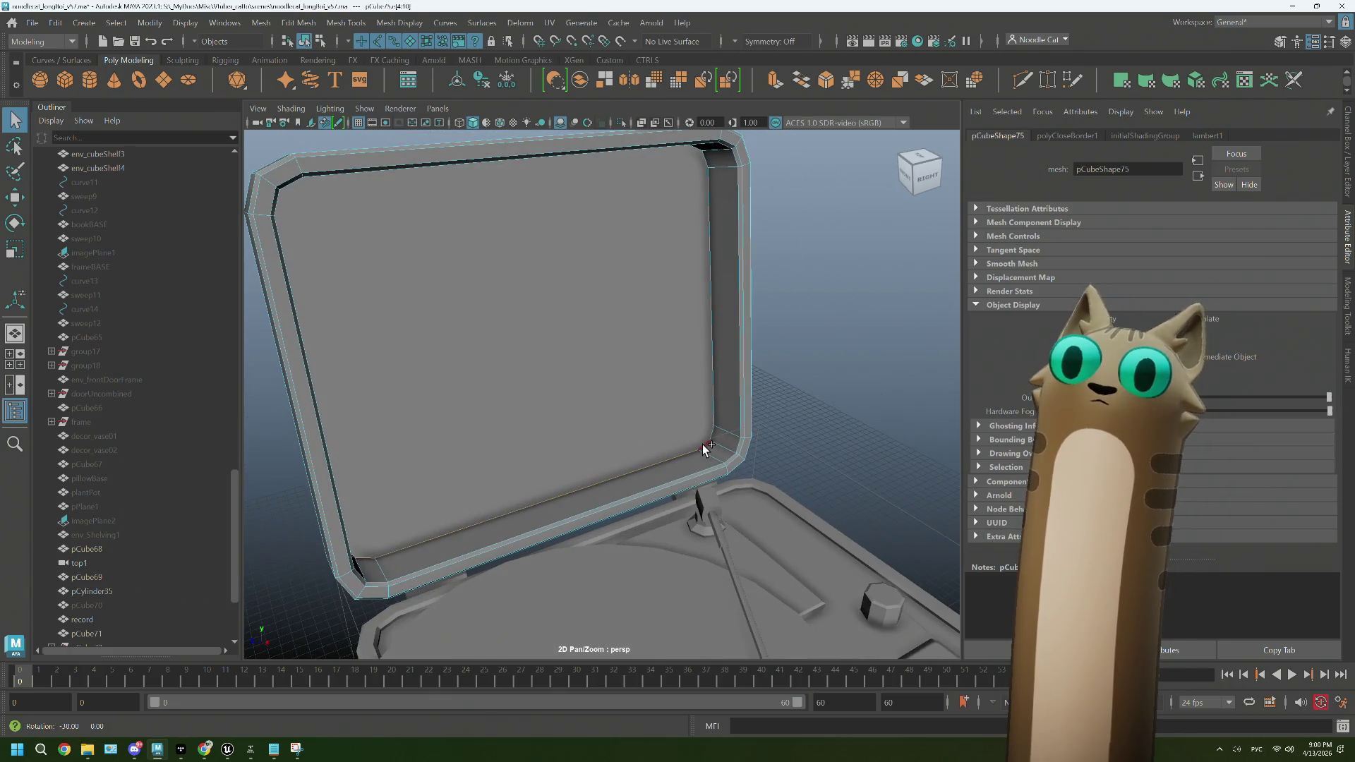
{"action": "double_click", "coordinate": [714, 396]}
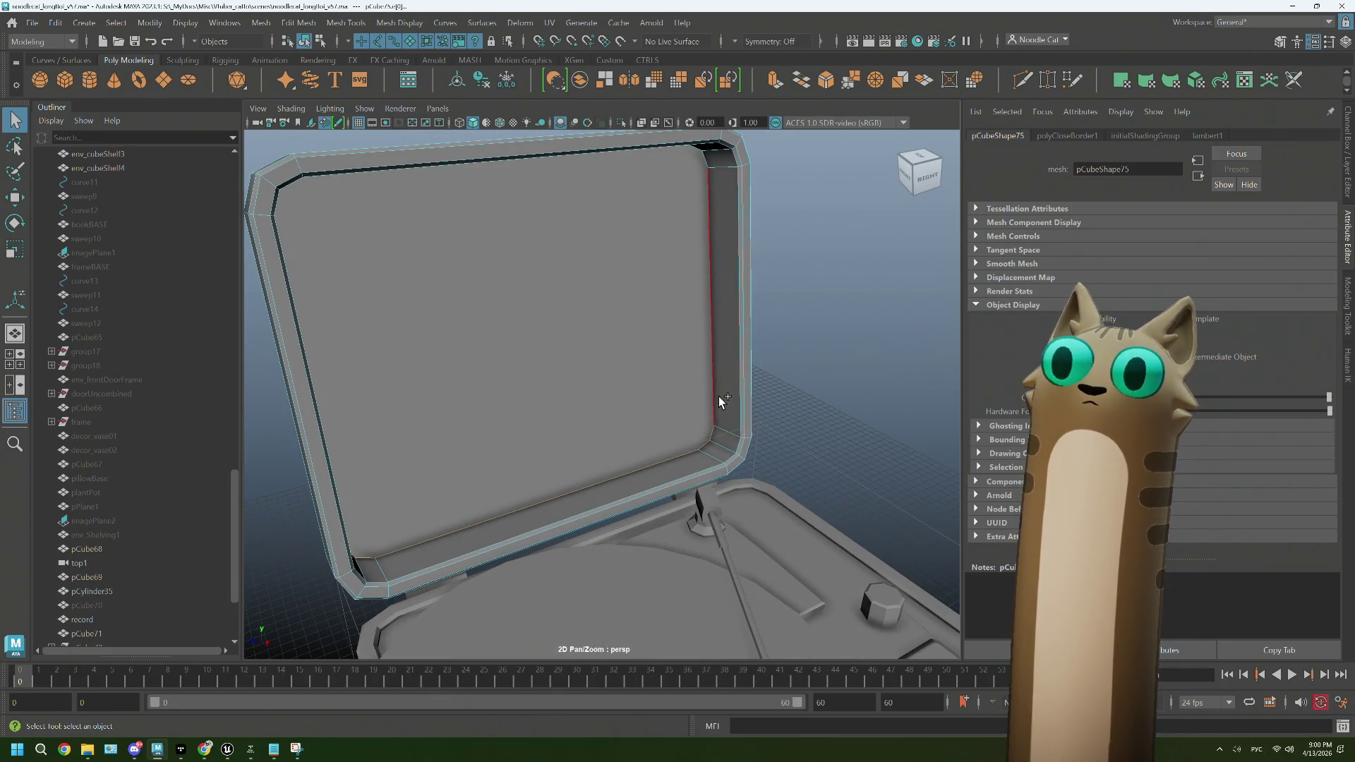
{"action": "left_click_drag", "start_coordinate": [611, 357], "coordinate": [662, 223]}
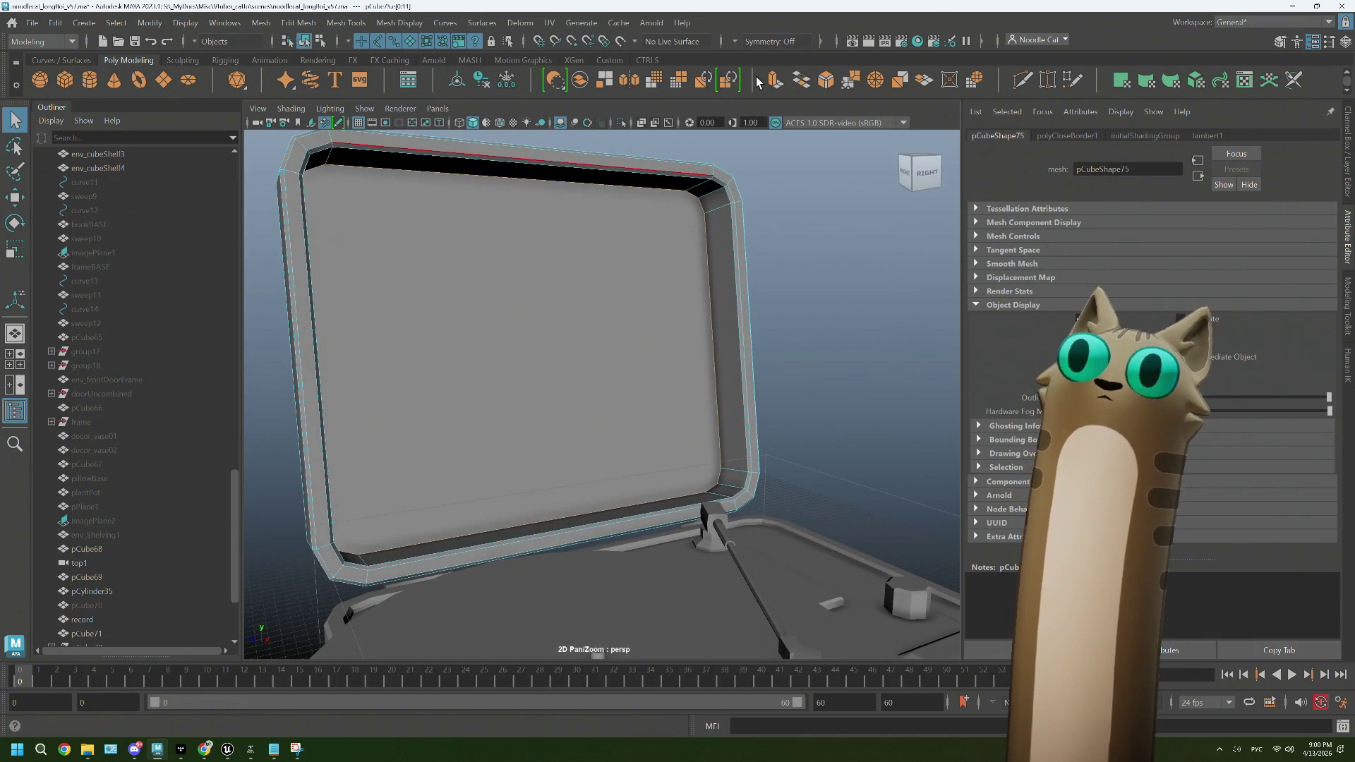
{"action": "key", "text": "ctrl+b"}
{"action": "left_click_drag", "start_coordinate": [579, 348], "coordinate": [428, 374]}
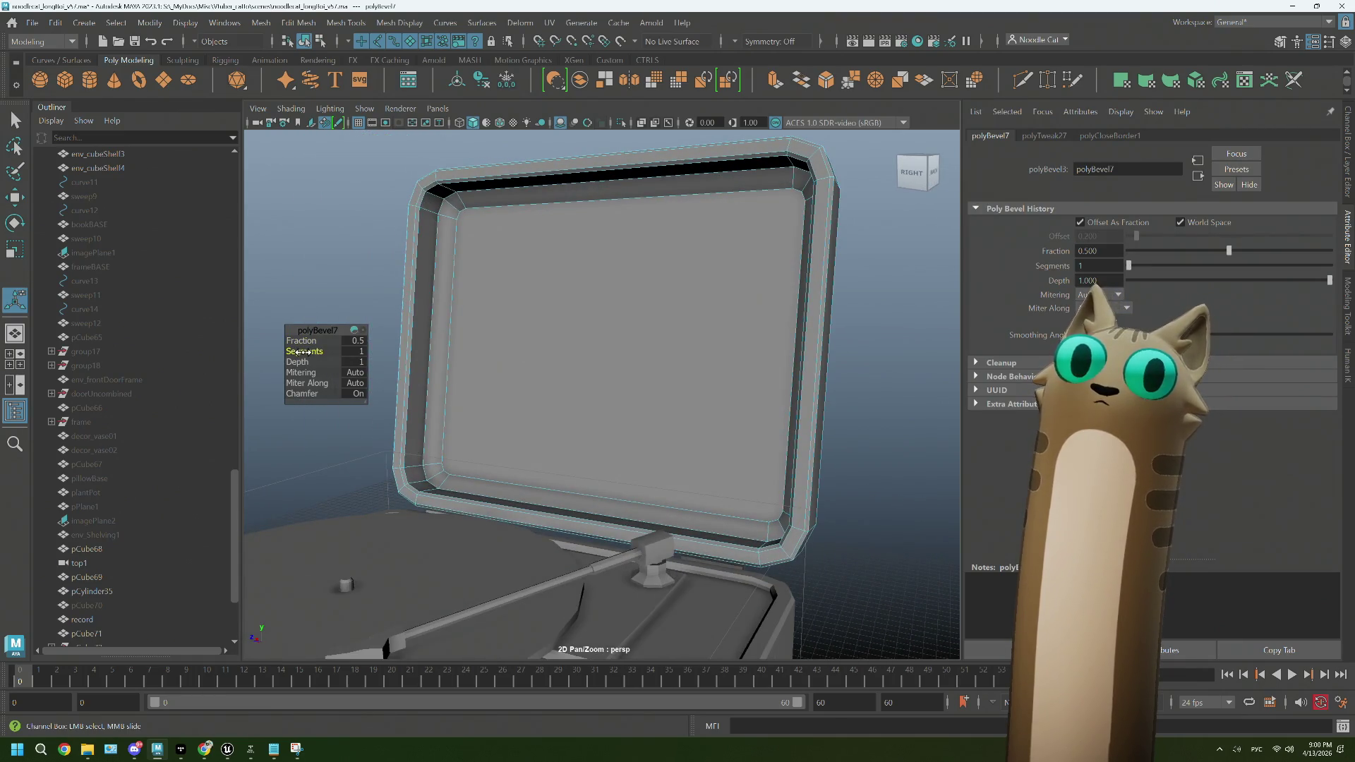
{"action": "left_click_drag", "start_coordinate": [302, 343], "coordinate": [301, 341]}
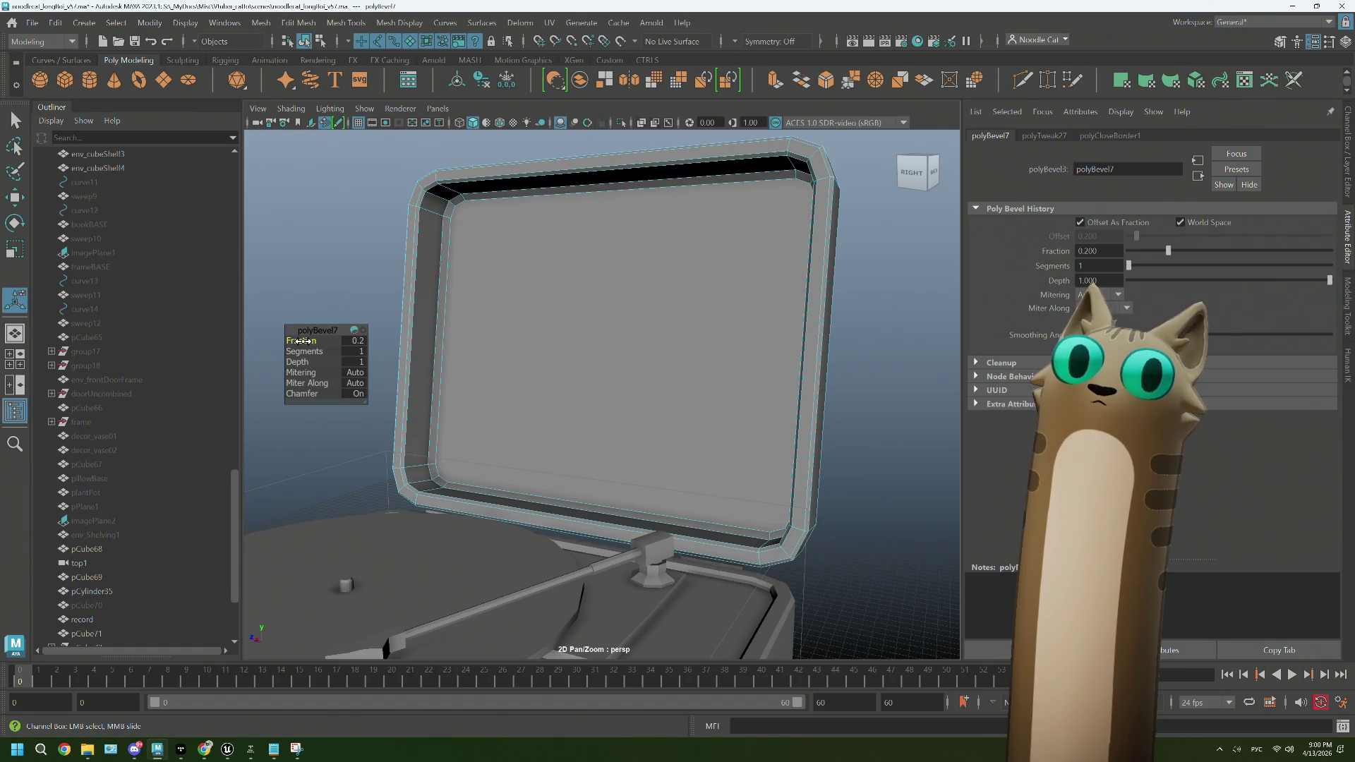
Step: Finish the bevel, frame the whole record player, and bring up the green turntable photo in Chrome
{"action": "key", "text": "q"}
{"action": "left_click", "coordinate": [659, 275]}
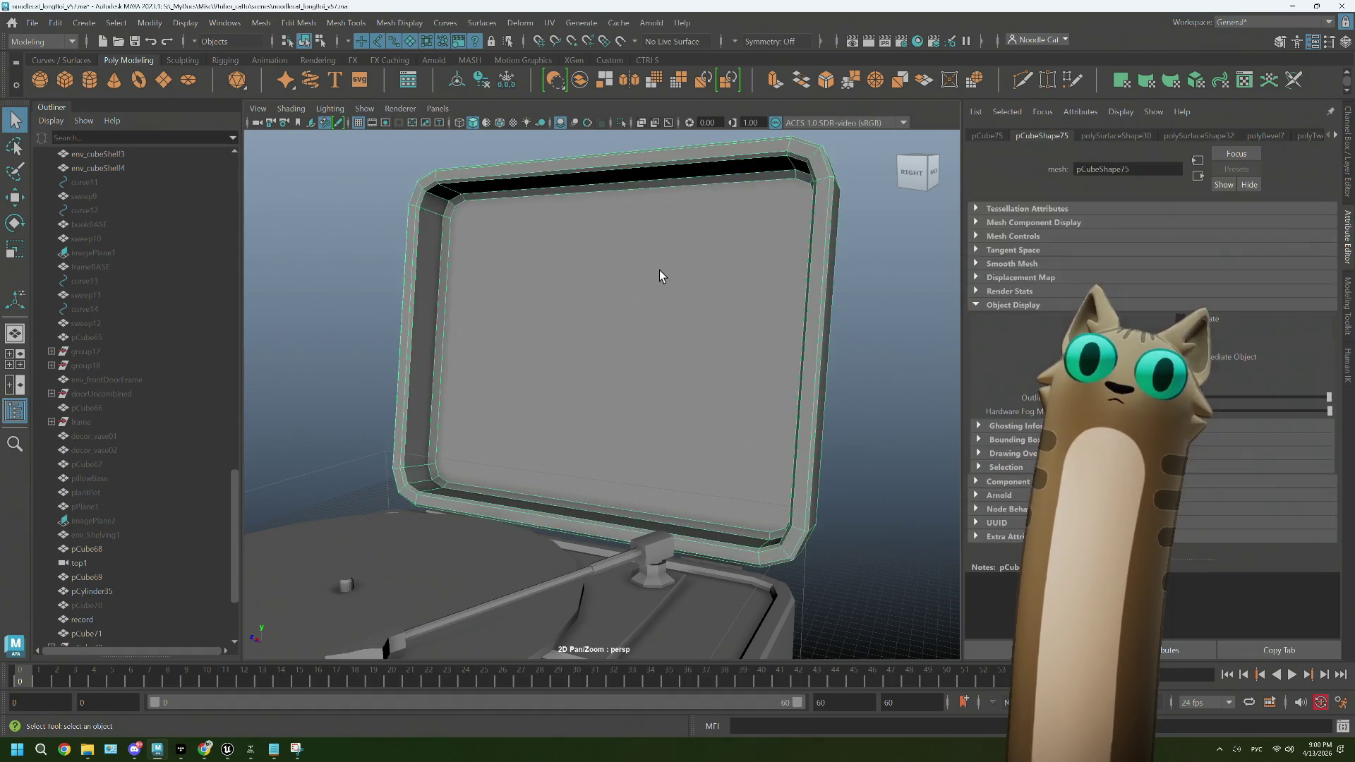
{"action": "scroll", "scroll_direction": "down", "scroll_amount": 3}
{"action": "left_click", "coordinate": [824, 350]}
{"action": "left_click_drag", "start_coordinate": [824, 350], "coordinate": [673, 464]}
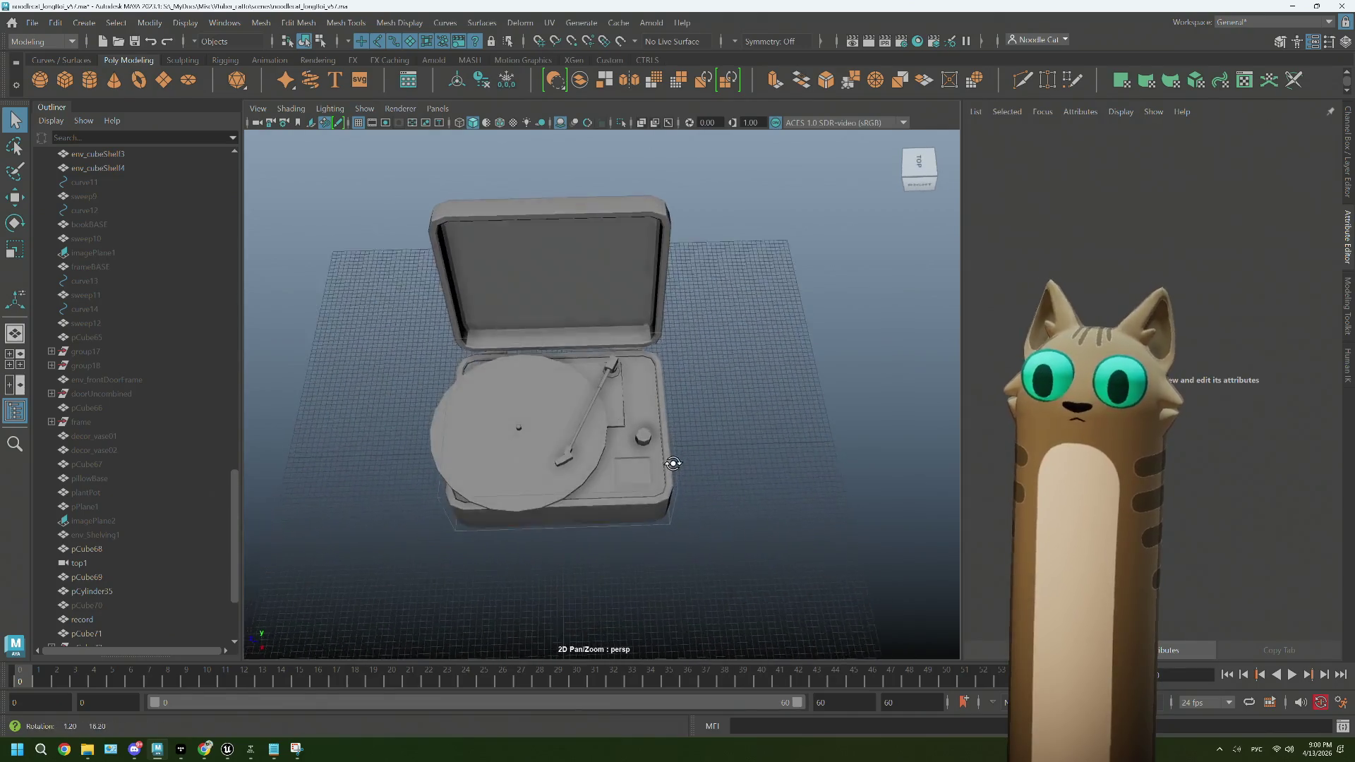
{"action": "scroll", "scroll_direction": "up", "scroll_amount": 3}
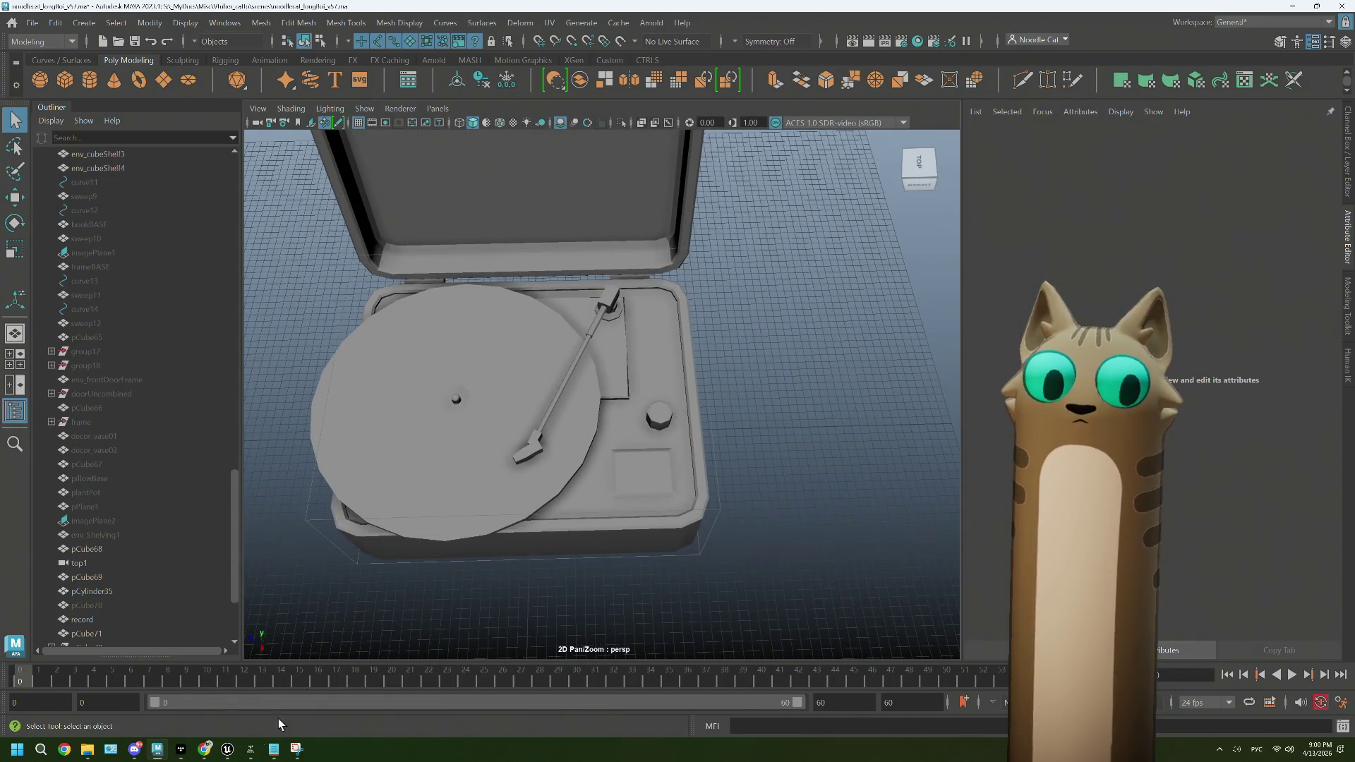
{"action": "left_click", "coordinate": [204, 749]}
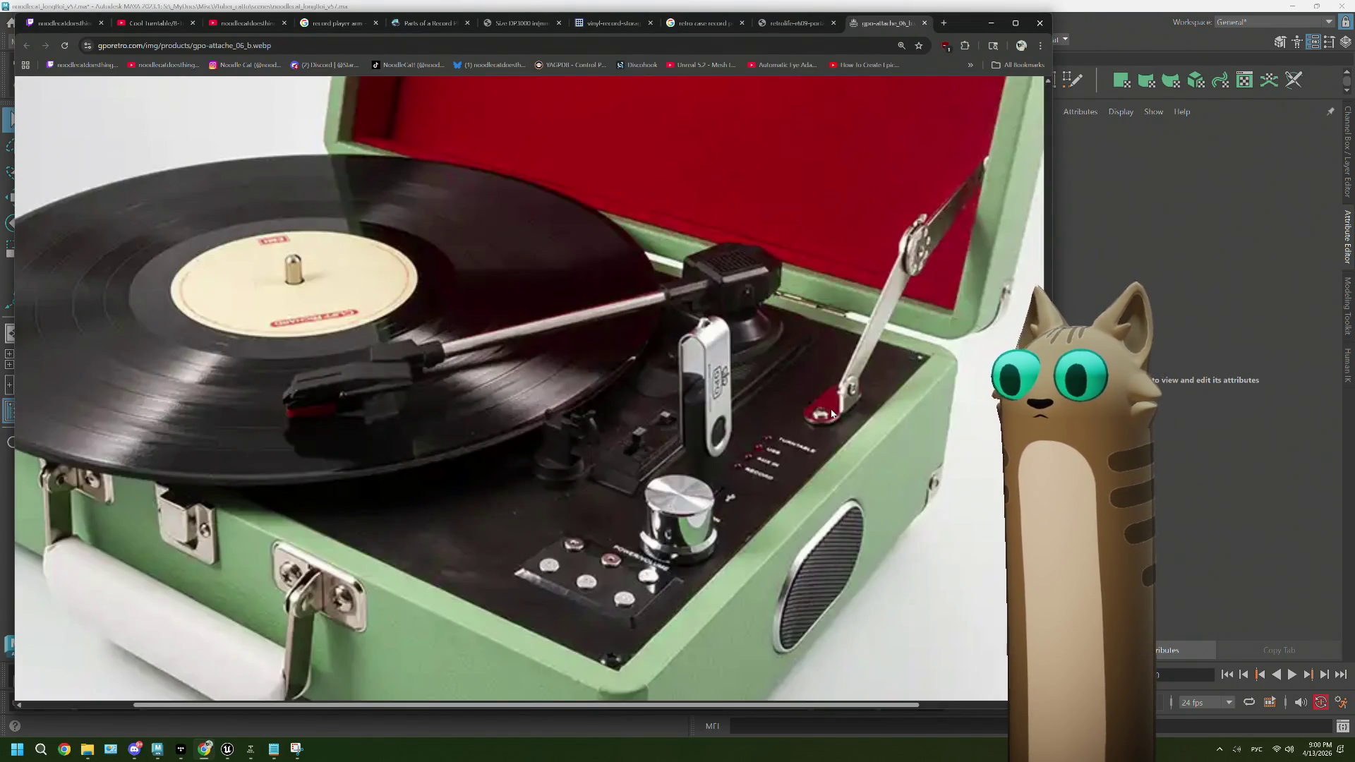
Step: Compare the pink Retrolife and green turntable photos, selecting the base box in Maya in between
{"action": "left_click", "coordinate": [811, 23]}
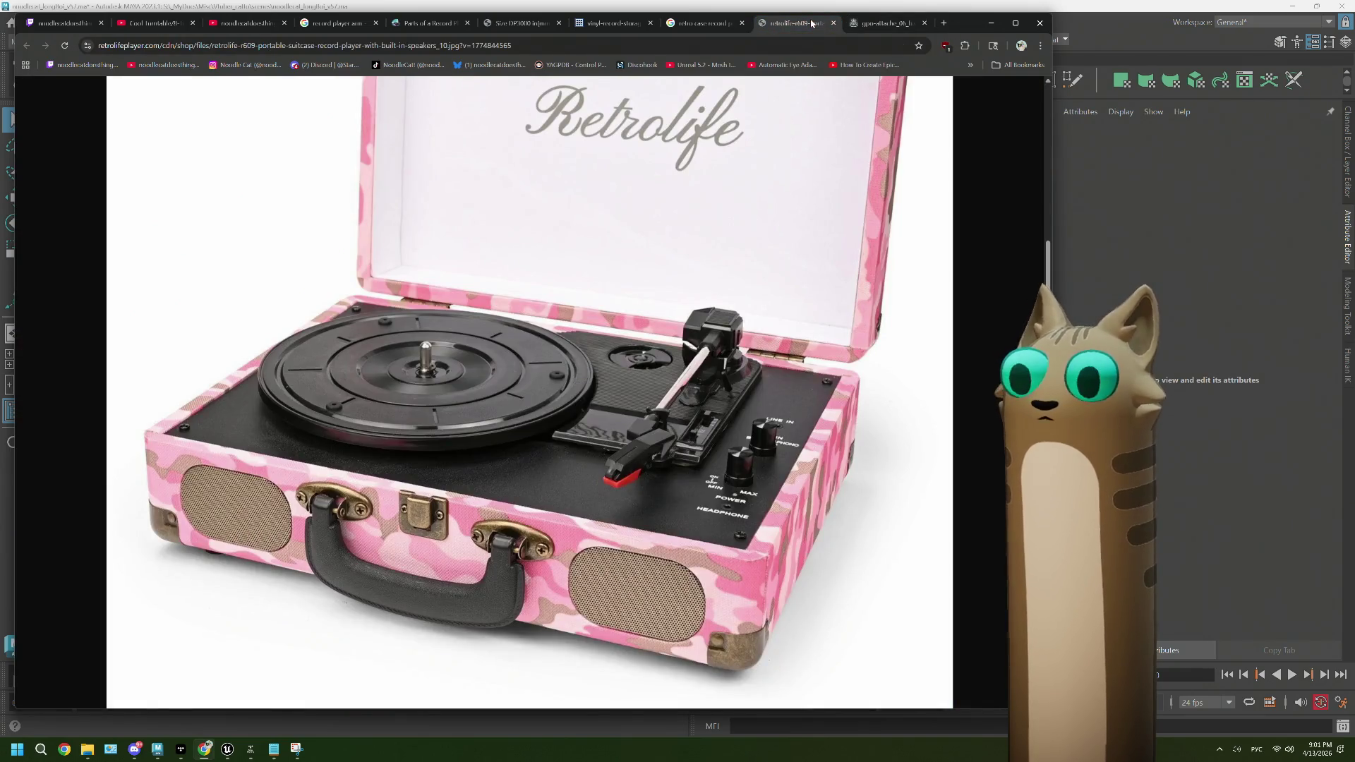
{"action": "left_click", "coordinate": [885, 23]}
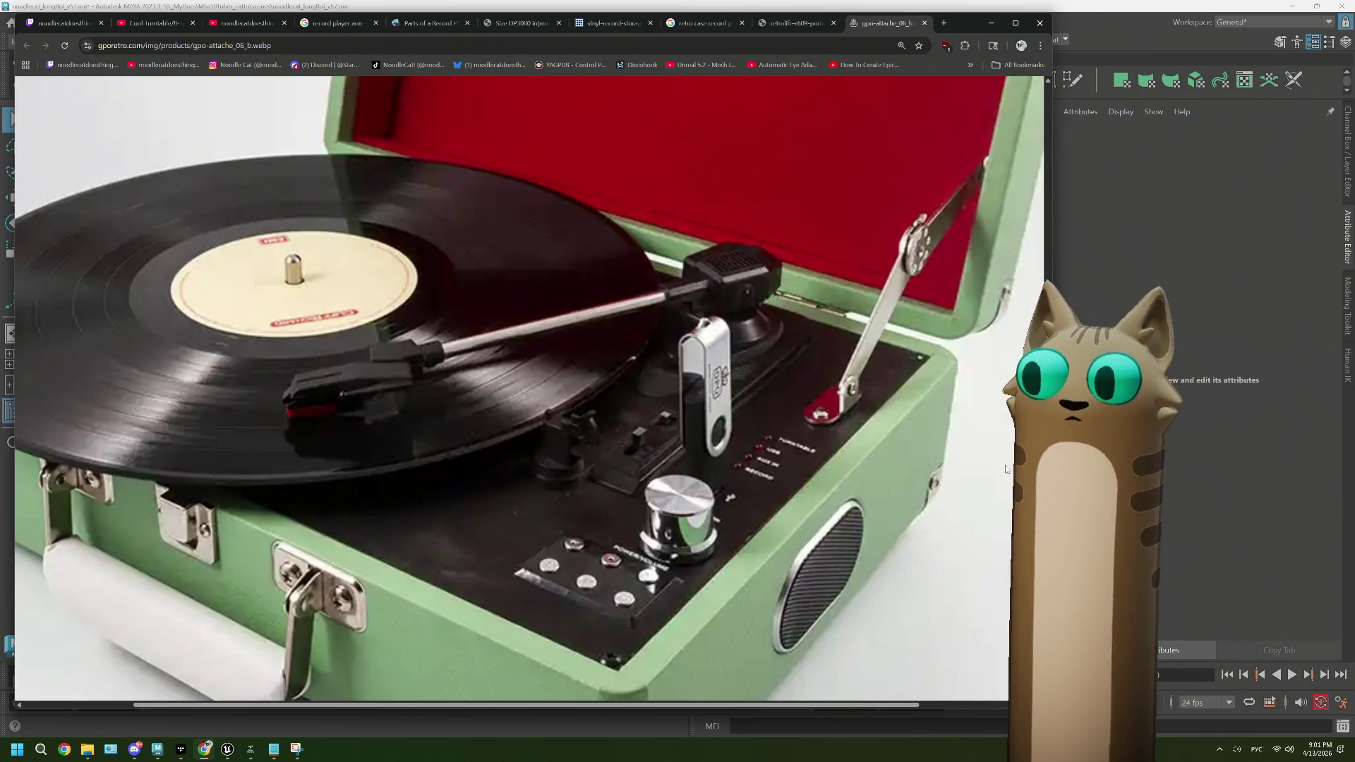
{"action": "key", "text": "alt+Tab"}
{"action": "left_click_drag", "start_coordinate": [726, 520], "coordinate": [573, 469]}
{"action": "left_click", "coordinate": [573, 468]}
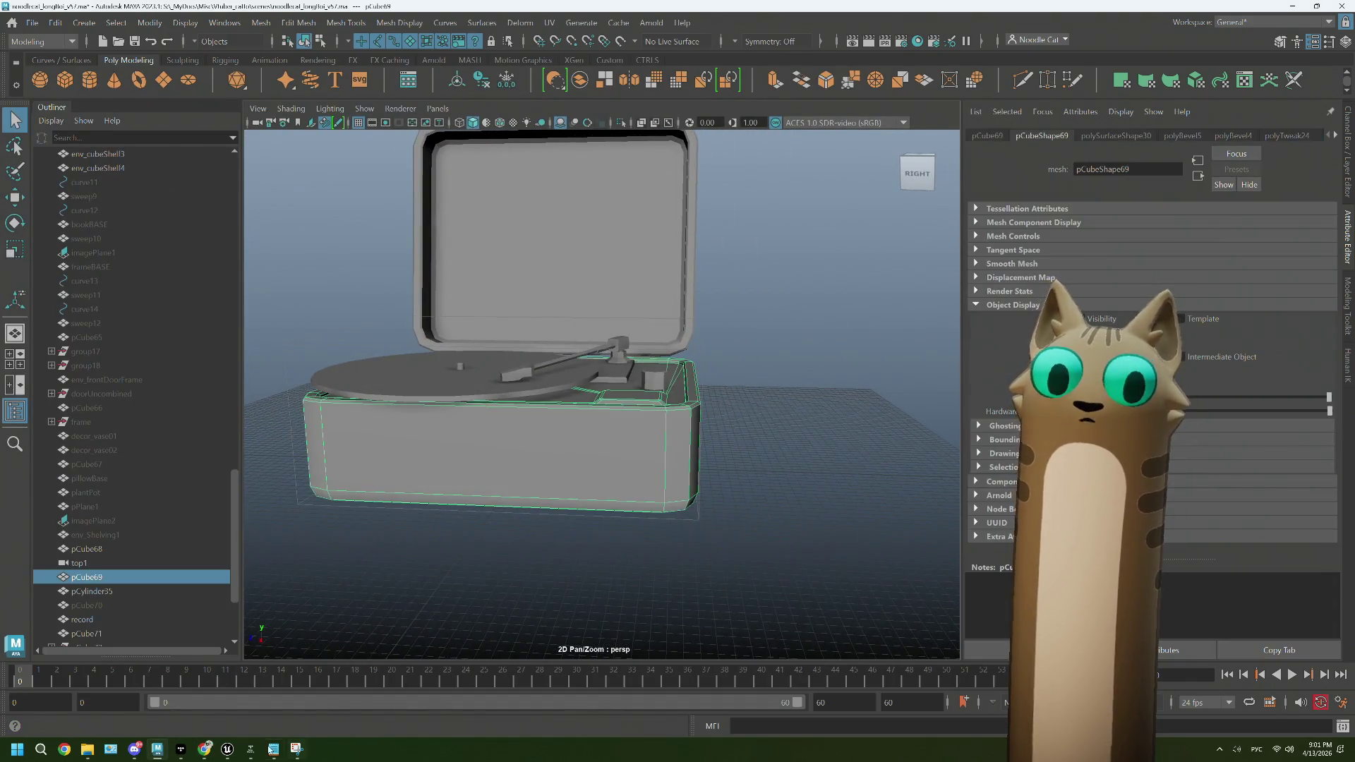
{"action": "key", "text": "alt+Tab"}
{"action": "left_click", "coordinate": [772, 27]}
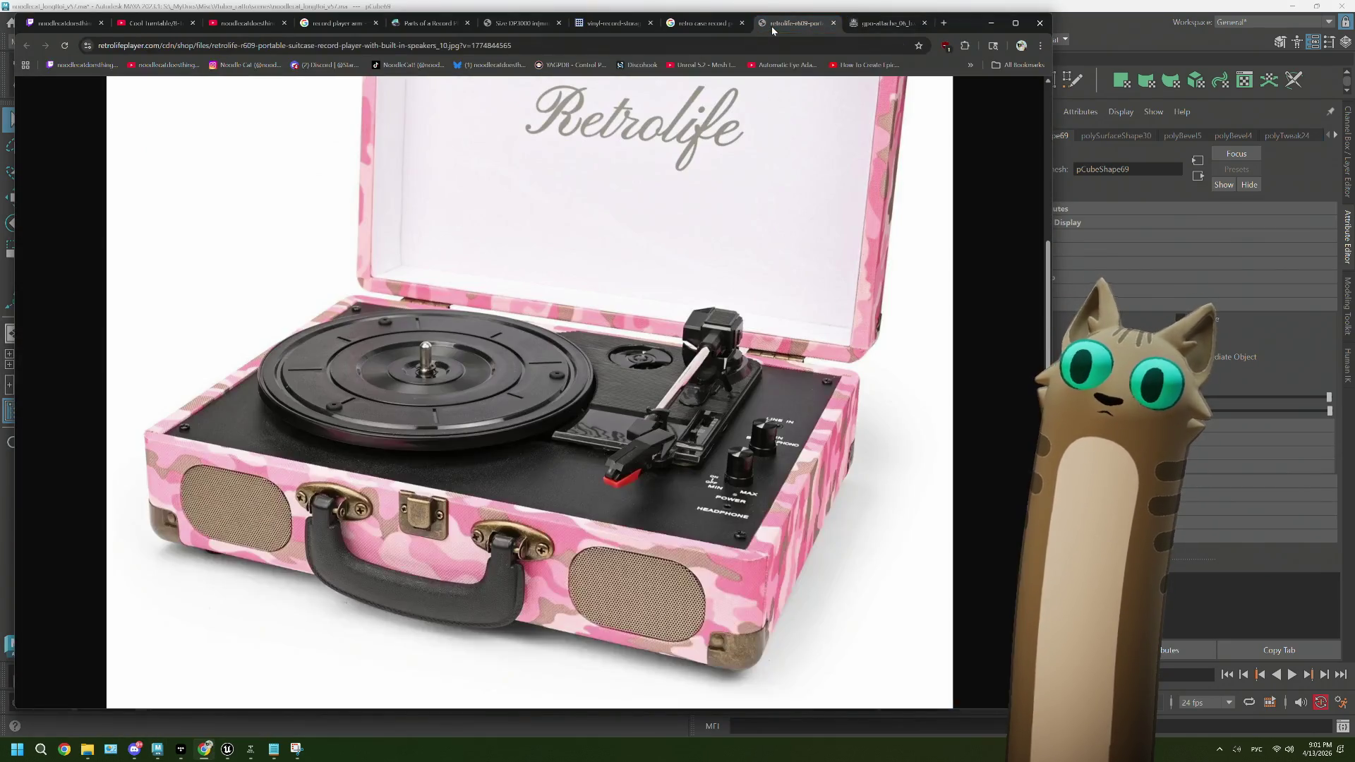
Step: Back in Maya, switch the base to component mode and start the Multi-Cut tool
{"action": "left_click", "coordinate": [1084, 22]}
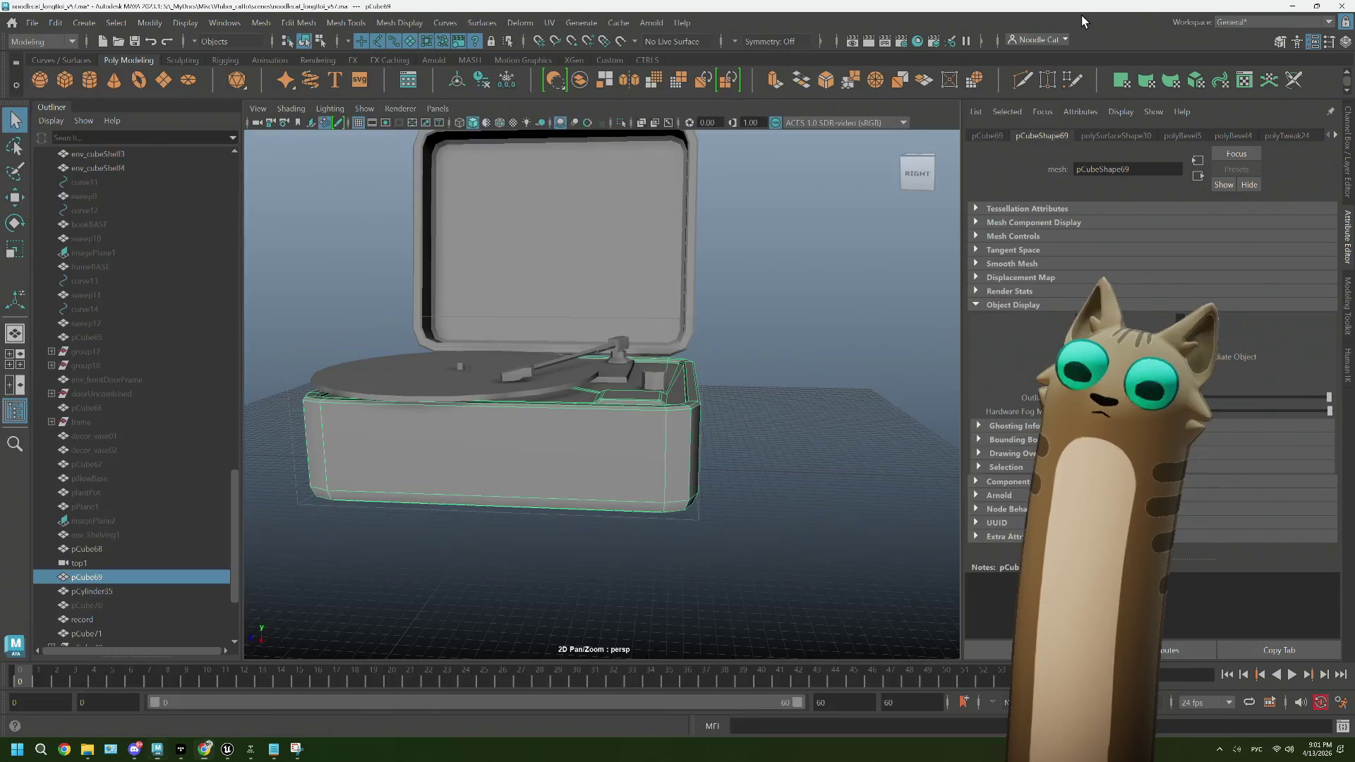
{"action": "left_click_drag", "start_coordinate": [594, 497], "coordinate": [682, 454]}
{"action": "scroll", "scroll_direction": "up", "scroll_amount": 3}
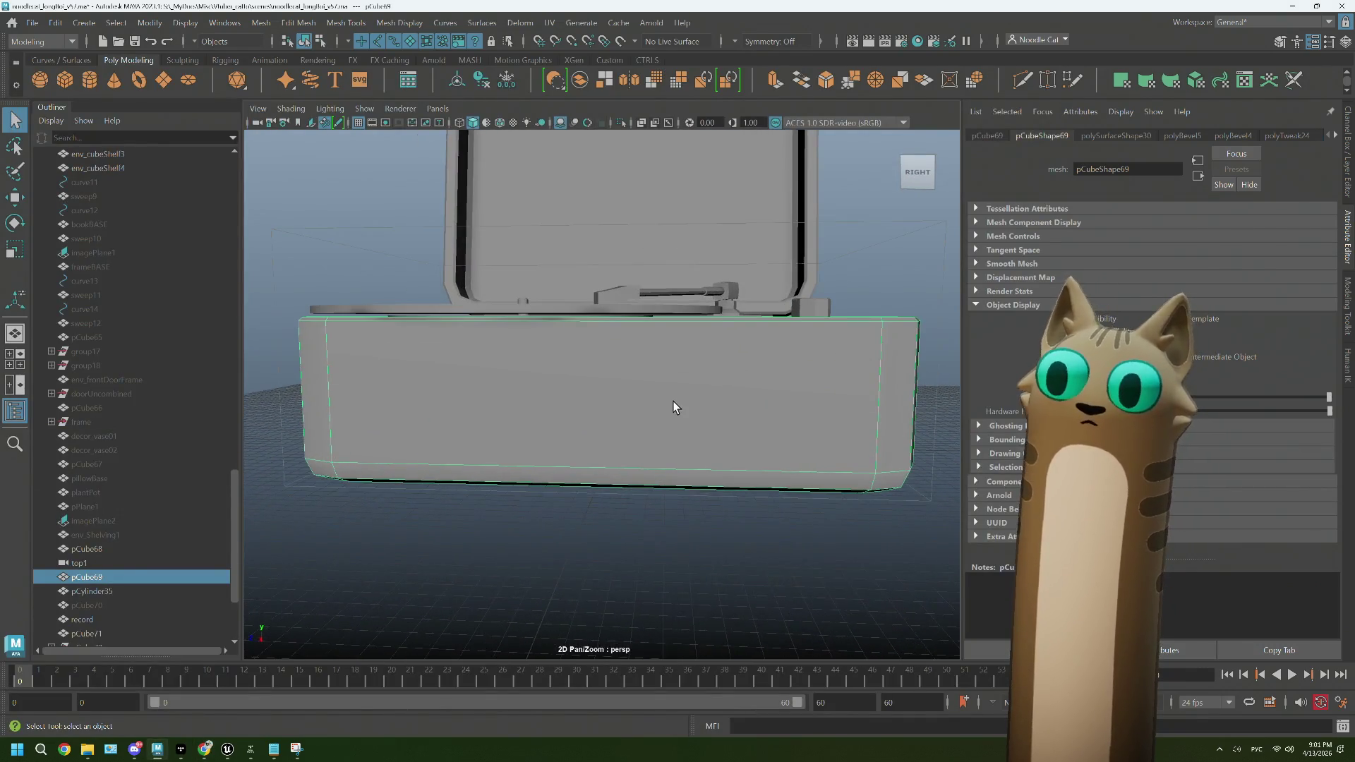
{"action": "left_click_drag", "start_coordinate": [708, 396], "coordinate": [707, 386]}
{"action": "left_click_drag", "start_coordinate": [707, 343], "coordinate": [776, 320]}
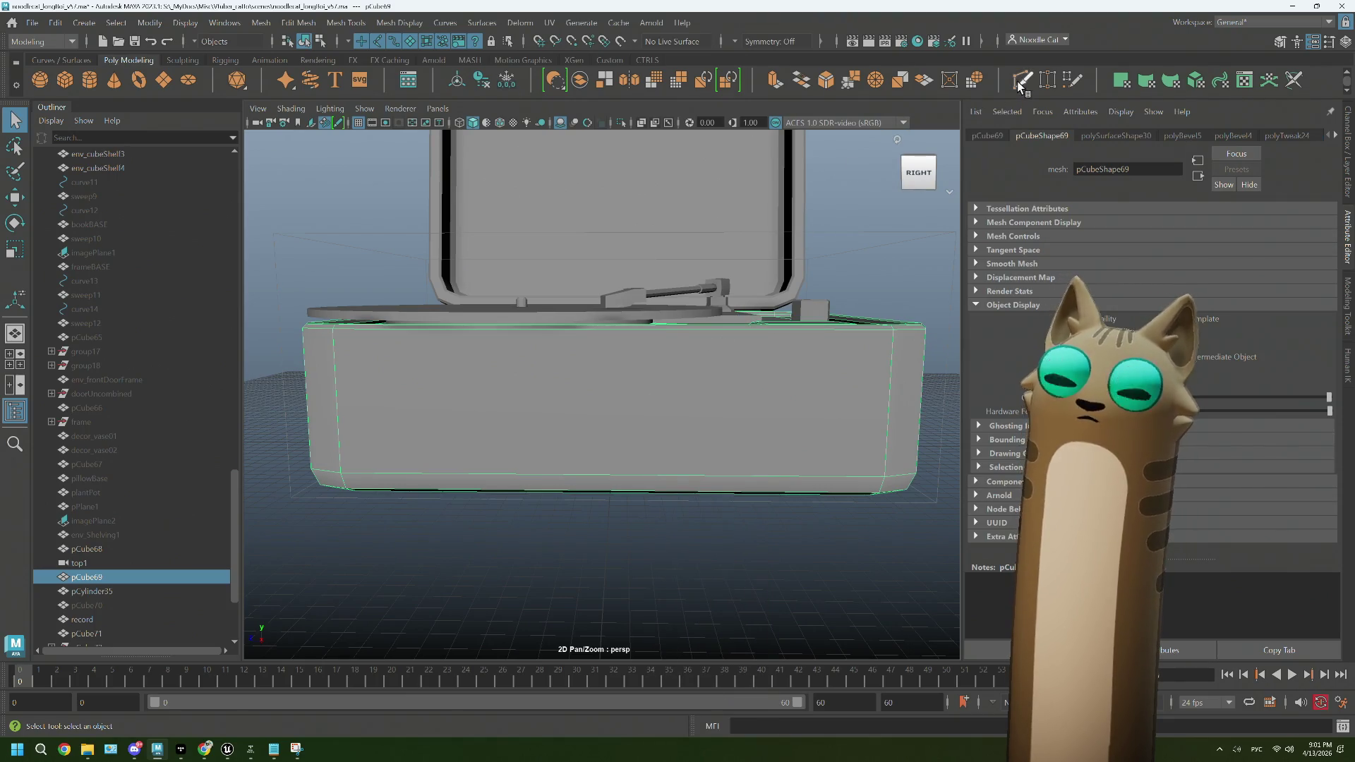
{"action": "left_click", "coordinate": [1020, 81]}
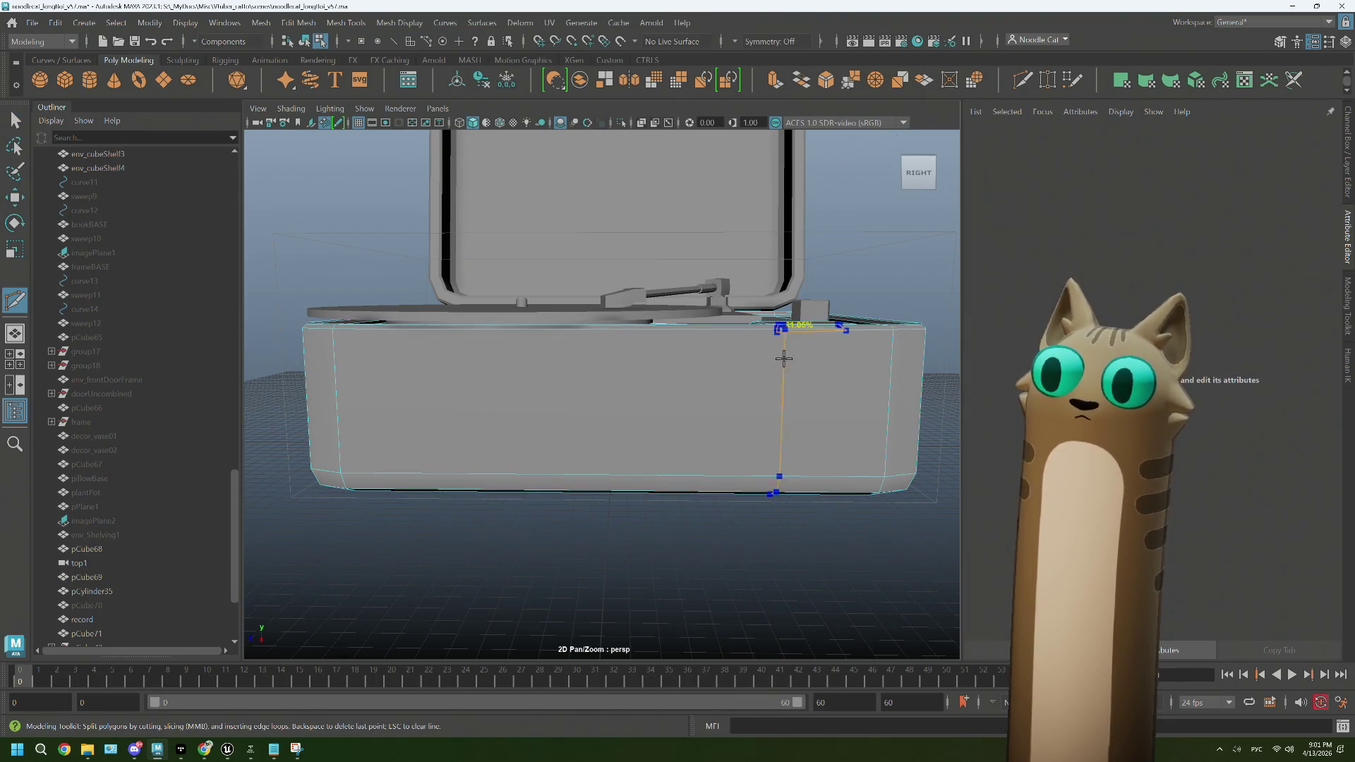
{"action": "left_click_drag", "start_coordinate": [815, 332], "coordinate": [816, 353]}
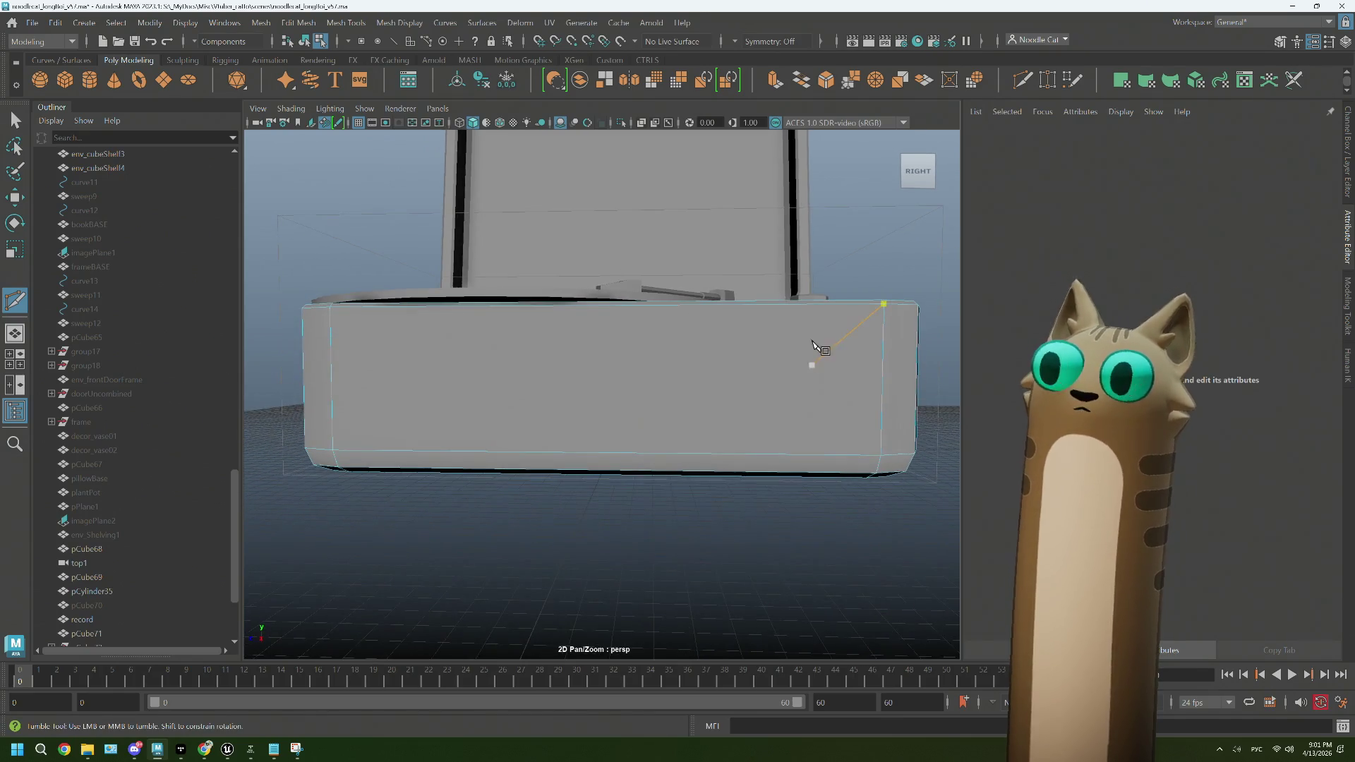
{"action": "left_click_drag", "start_coordinate": [810, 305], "coordinate": [811, 452]}
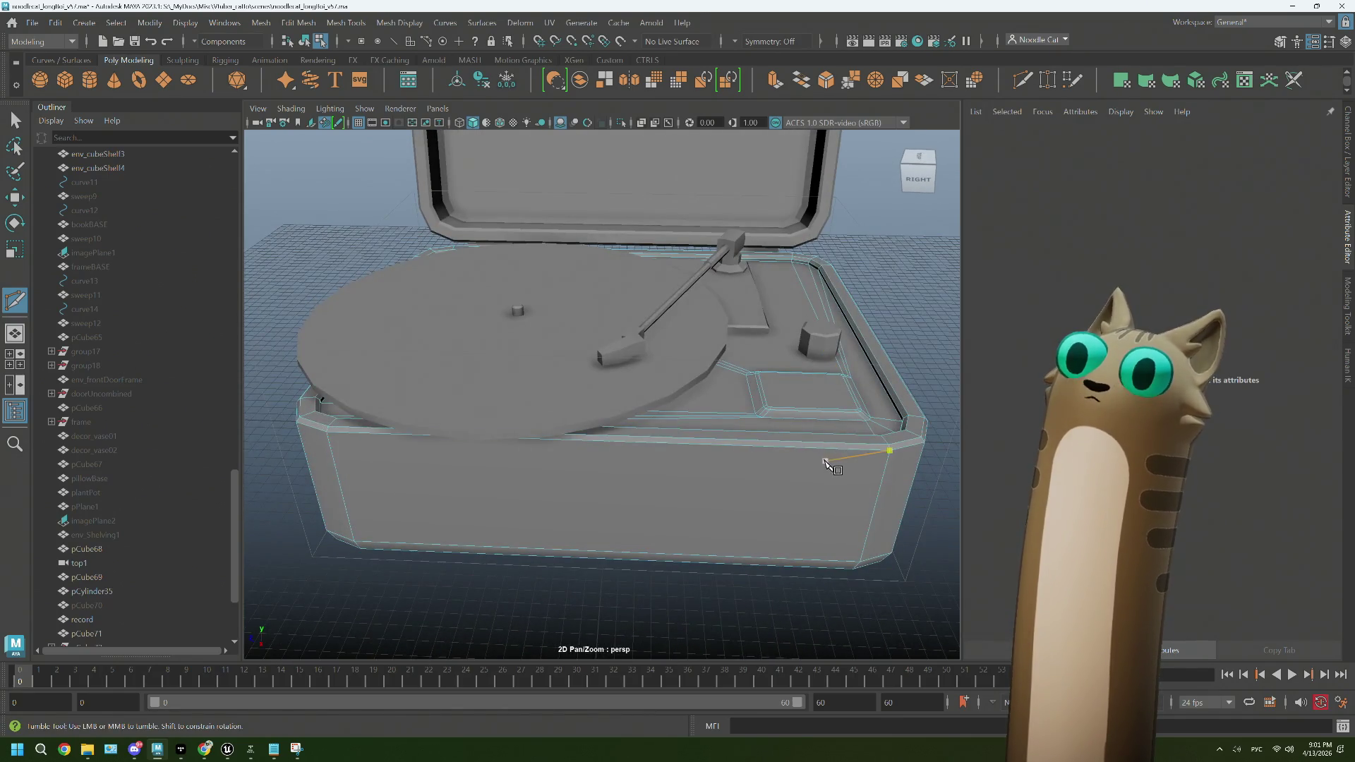
{"action": "scroll", "scroll_direction": "up", "scroll_amount": 3}
{"action": "scroll", "scroll_direction": "down", "scroll_amount": 3}
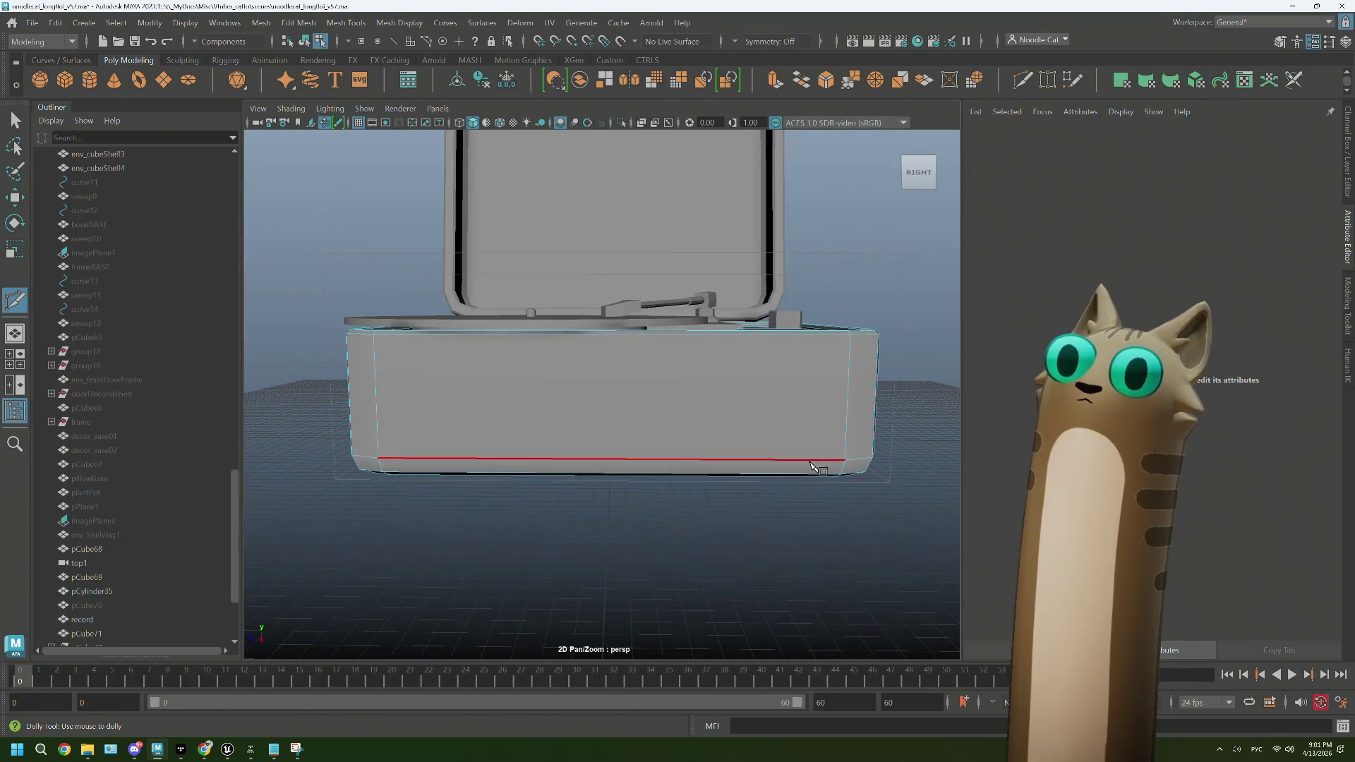
{"action": "left_click_drag", "start_coordinate": [839, 469], "coordinate": [840, 479]}
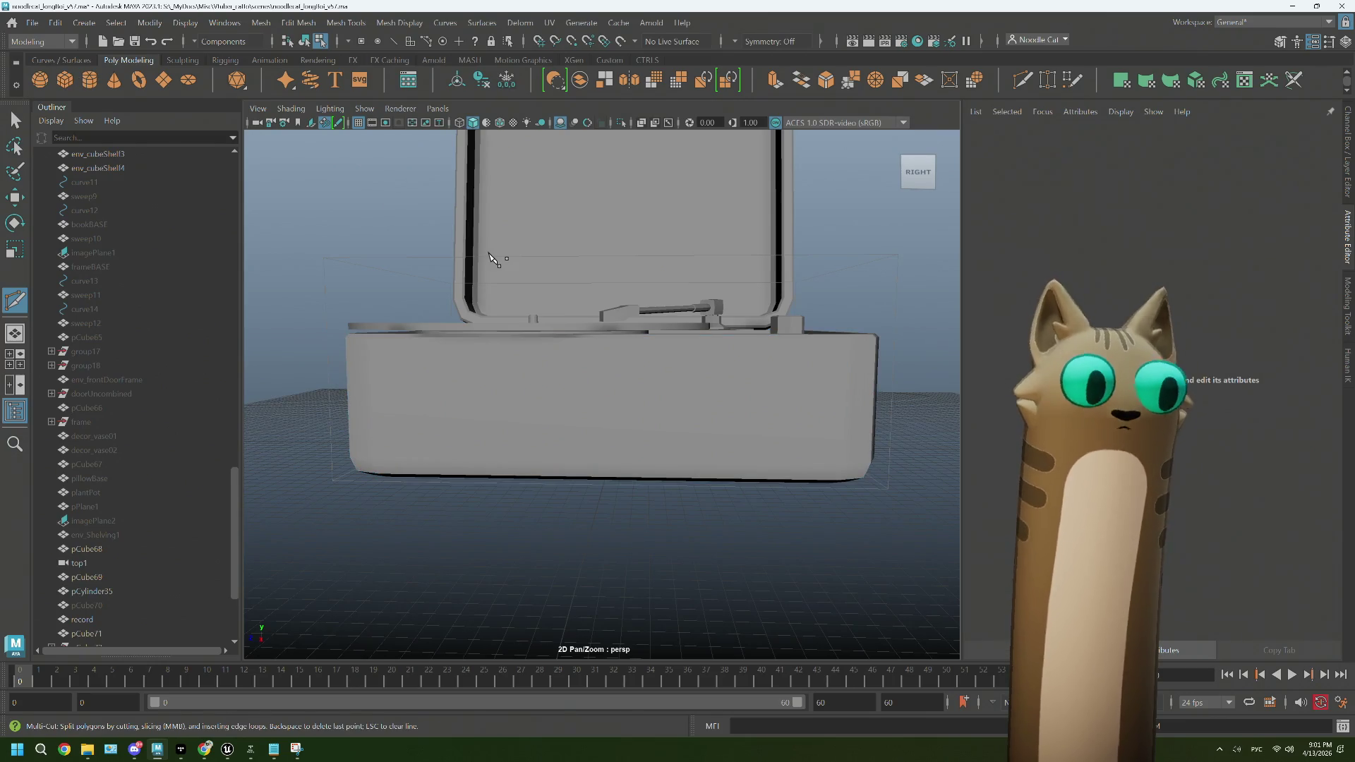
{"action": "scroll", "scroll_direction": "down", "scroll_amount": 3}
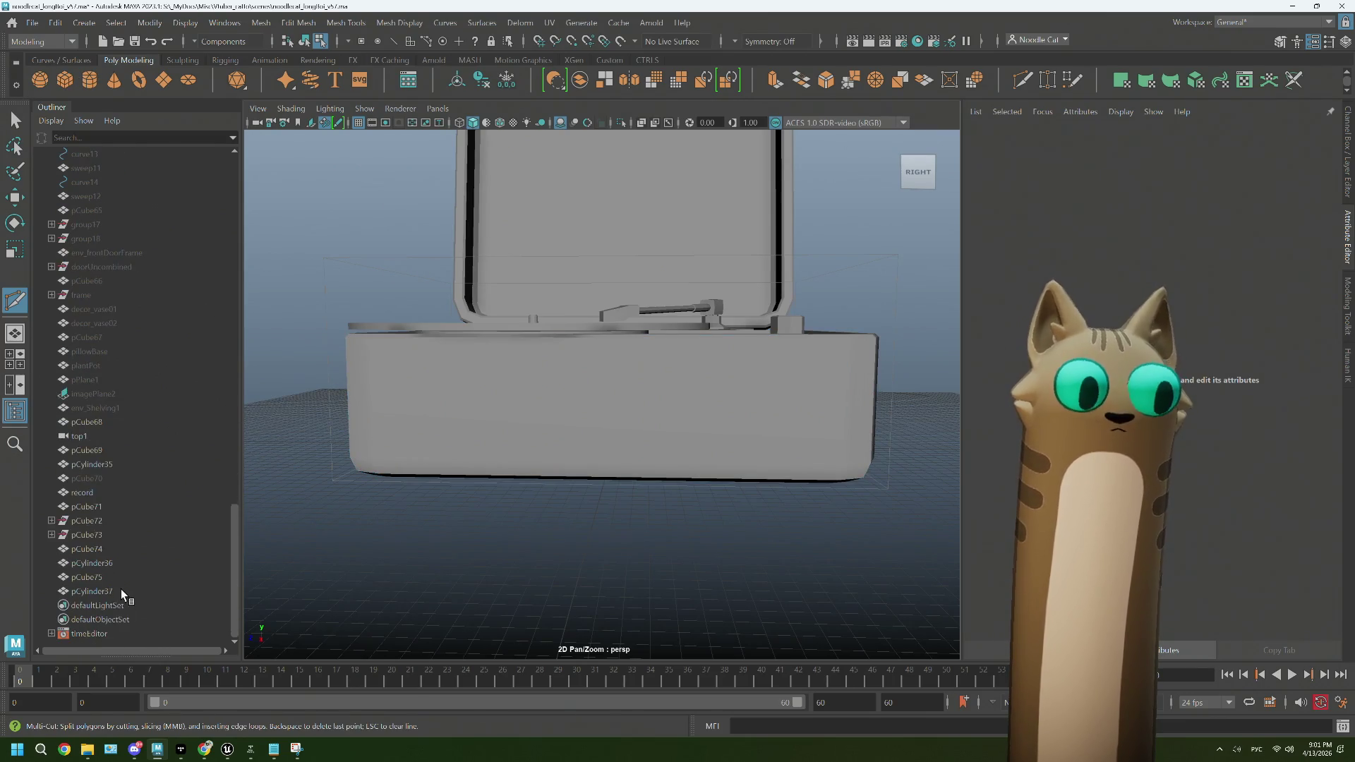
Step: Select pCylinder37, return to object mode and create a new poly cube
{"action": "left_click", "coordinate": [113, 591]}
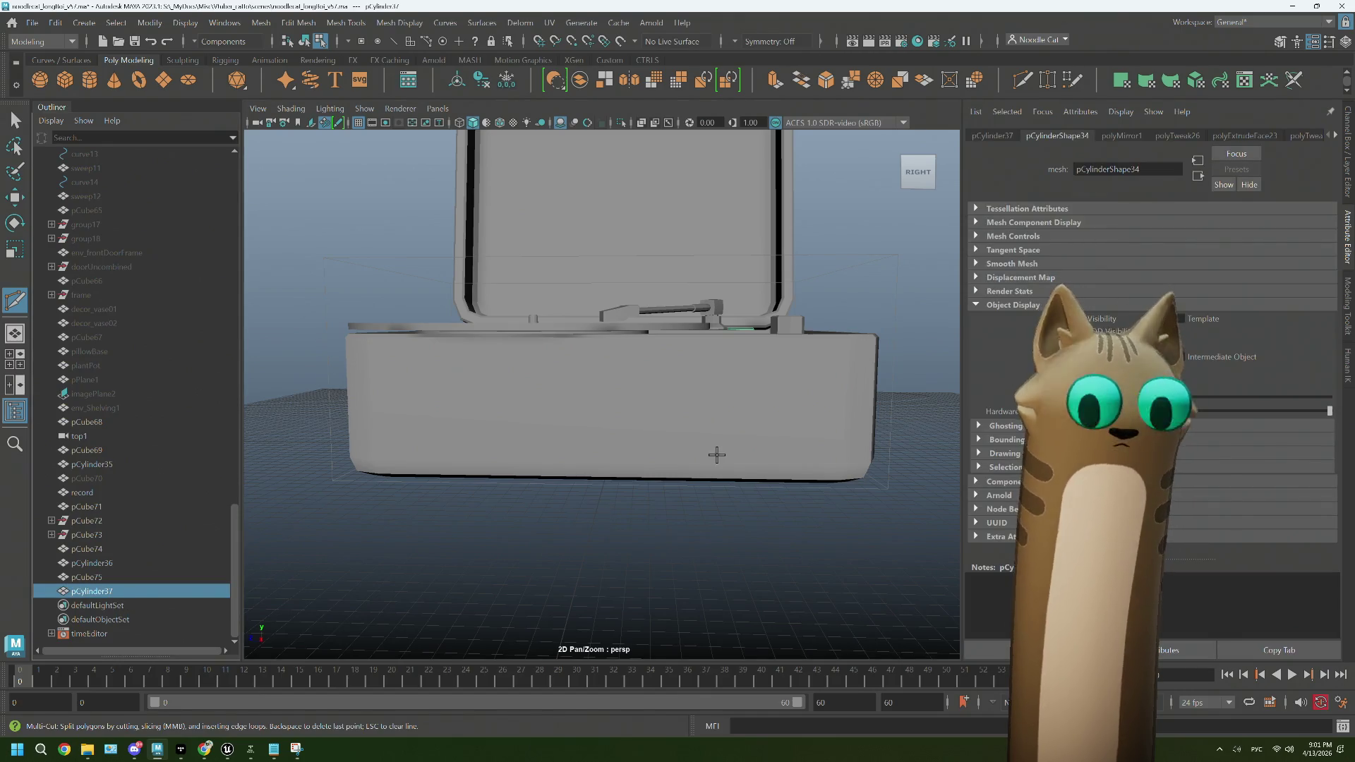
{"action": "left_click_drag", "start_coordinate": [716, 455], "coordinate": [701, 459]}
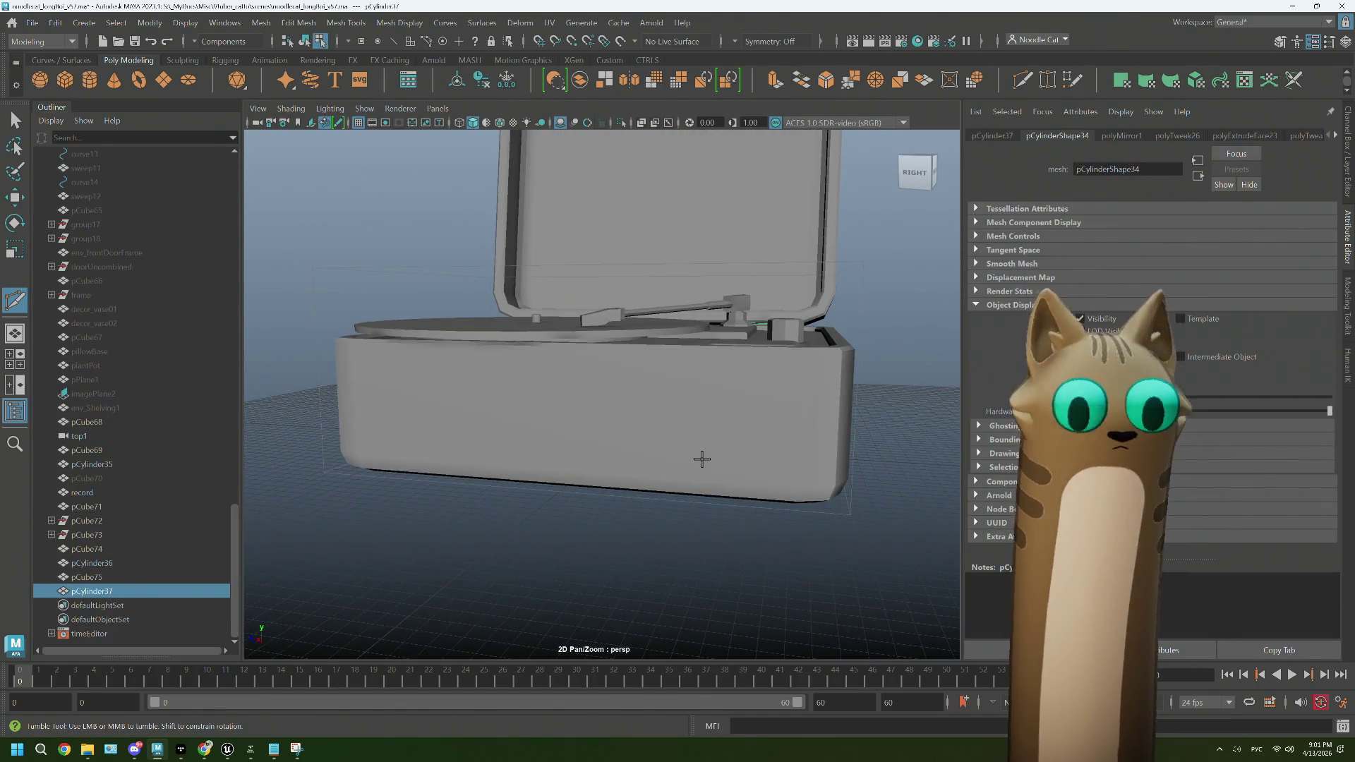
{"action": "left_click_drag", "start_coordinate": [902, 286], "coordinate": [931, 261]}
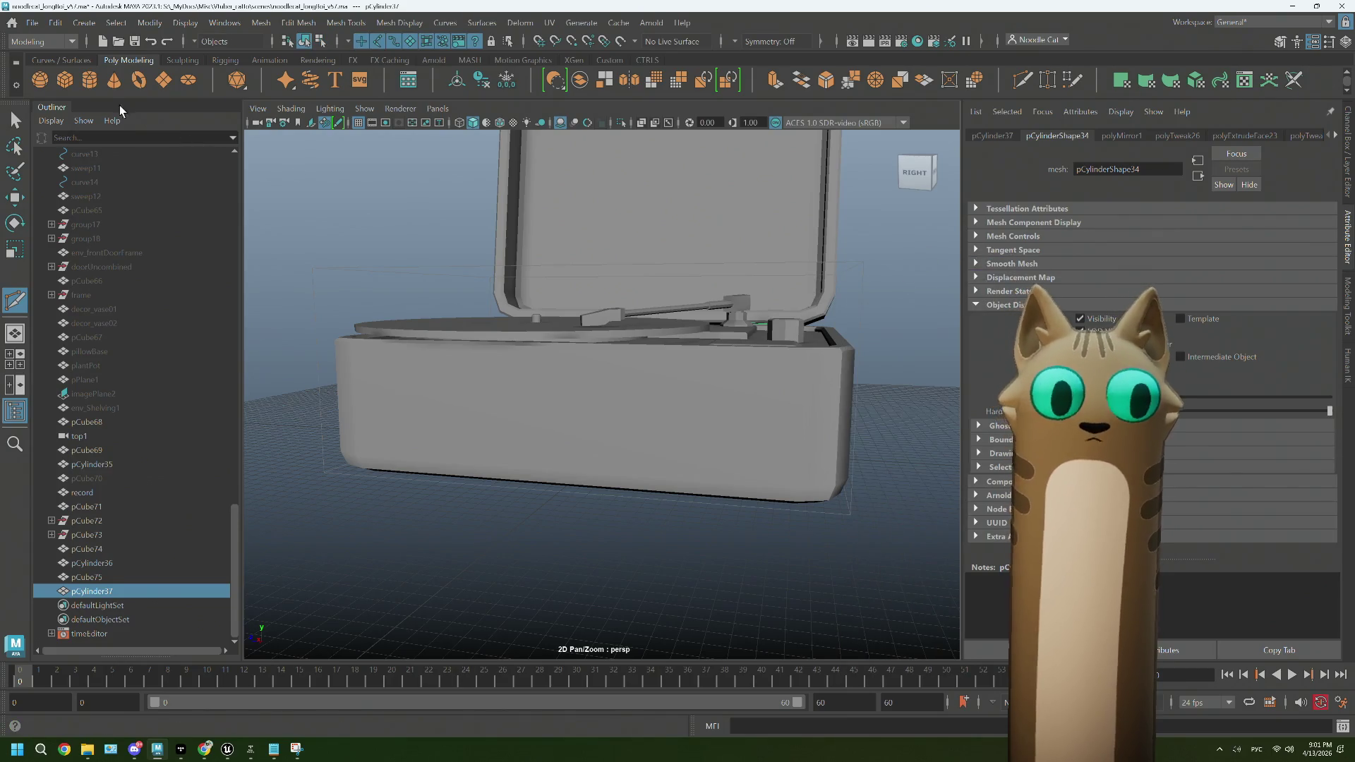
{"action": "left_click", "coordinate": [70, 83]}
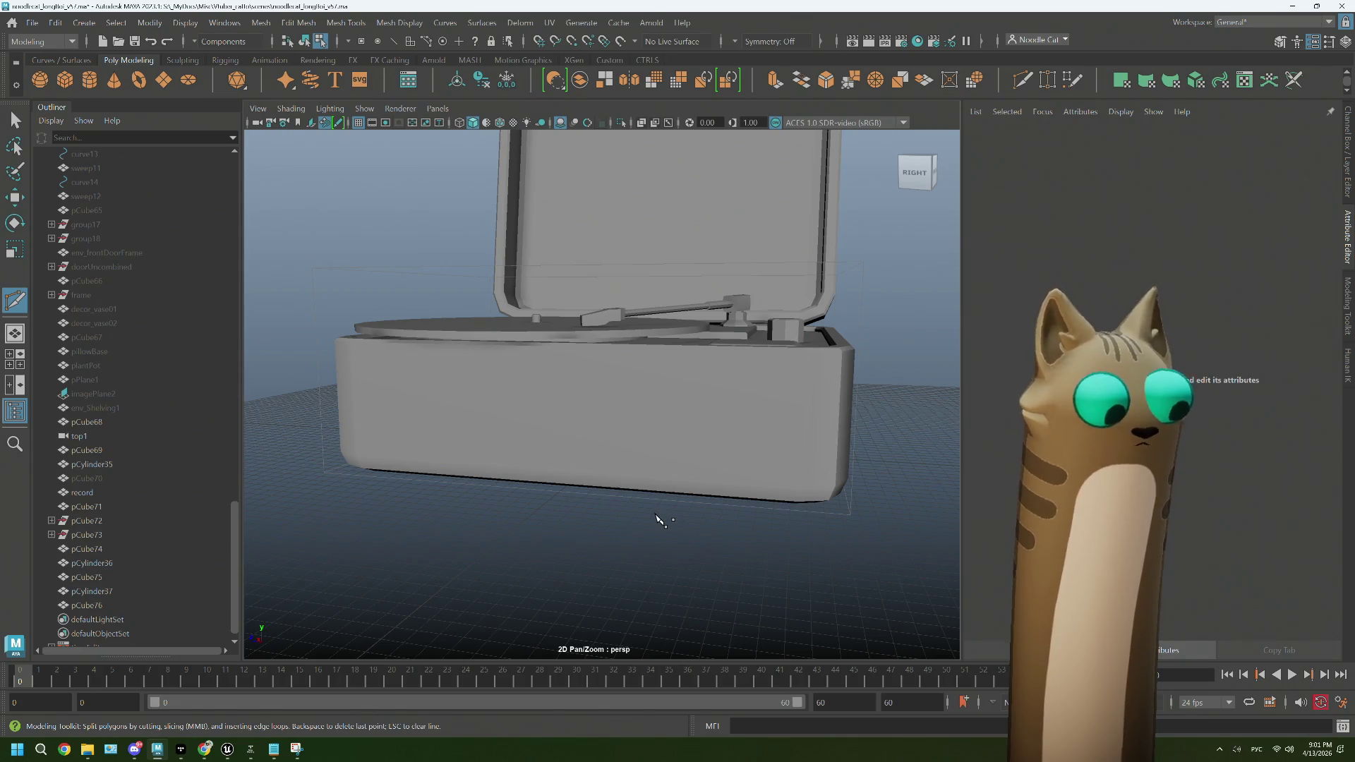
{"action": "left_click_drag", "start_coordinate": [661, 520], "coordinate": [672, 517]}
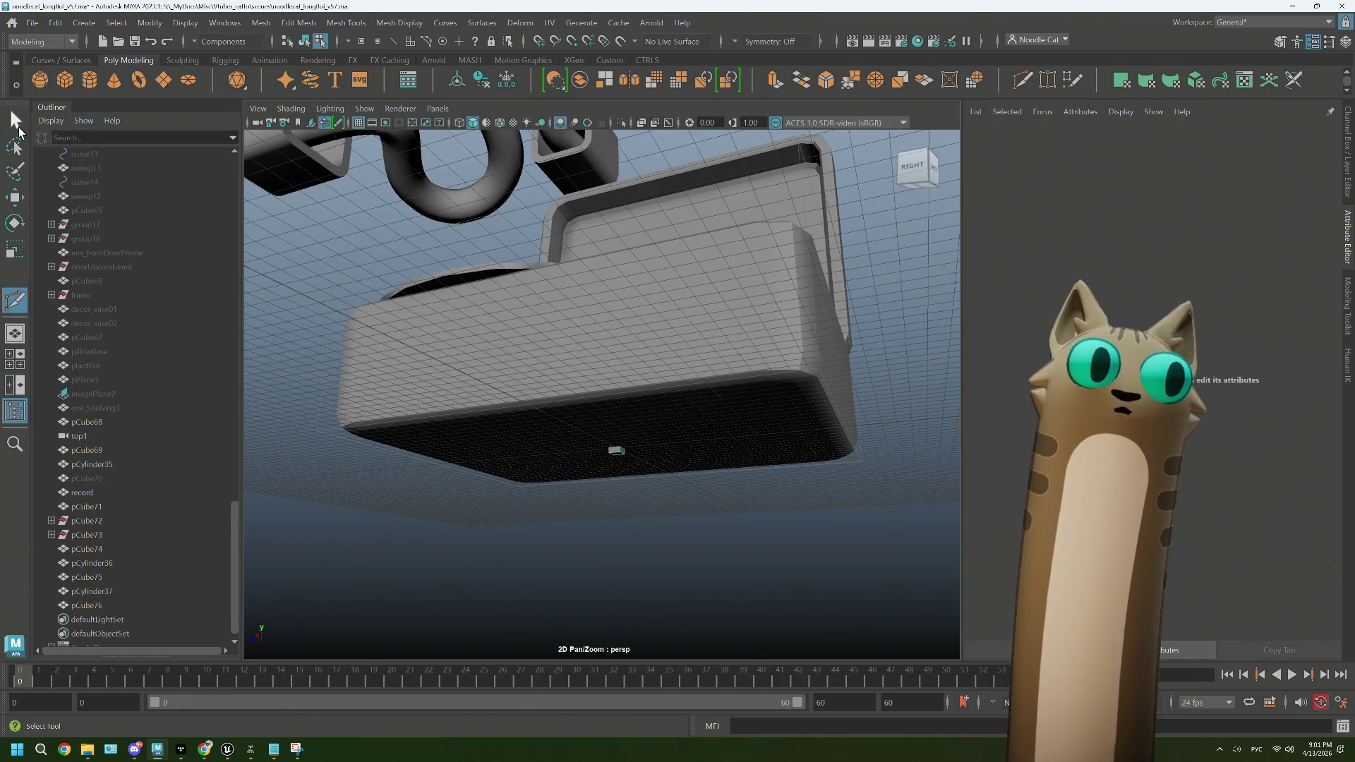
Step: Select the new small cube sitting beneath the base
{"action": "left_click", "coordinate": [18, 128]}
{"action": "key", "text": "w"}
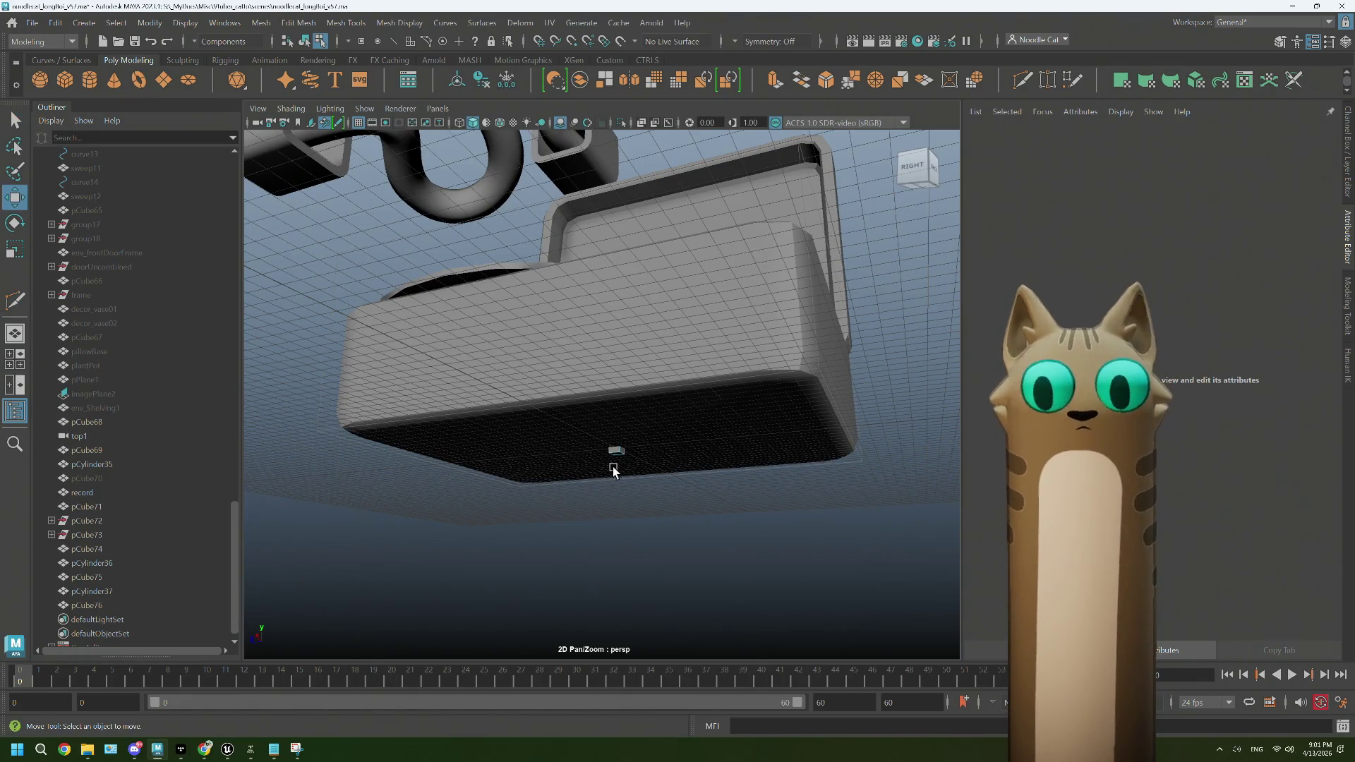
{"action": "left_click", "coordinate": [616, 455]}
{"action": "key", "text": "q"}
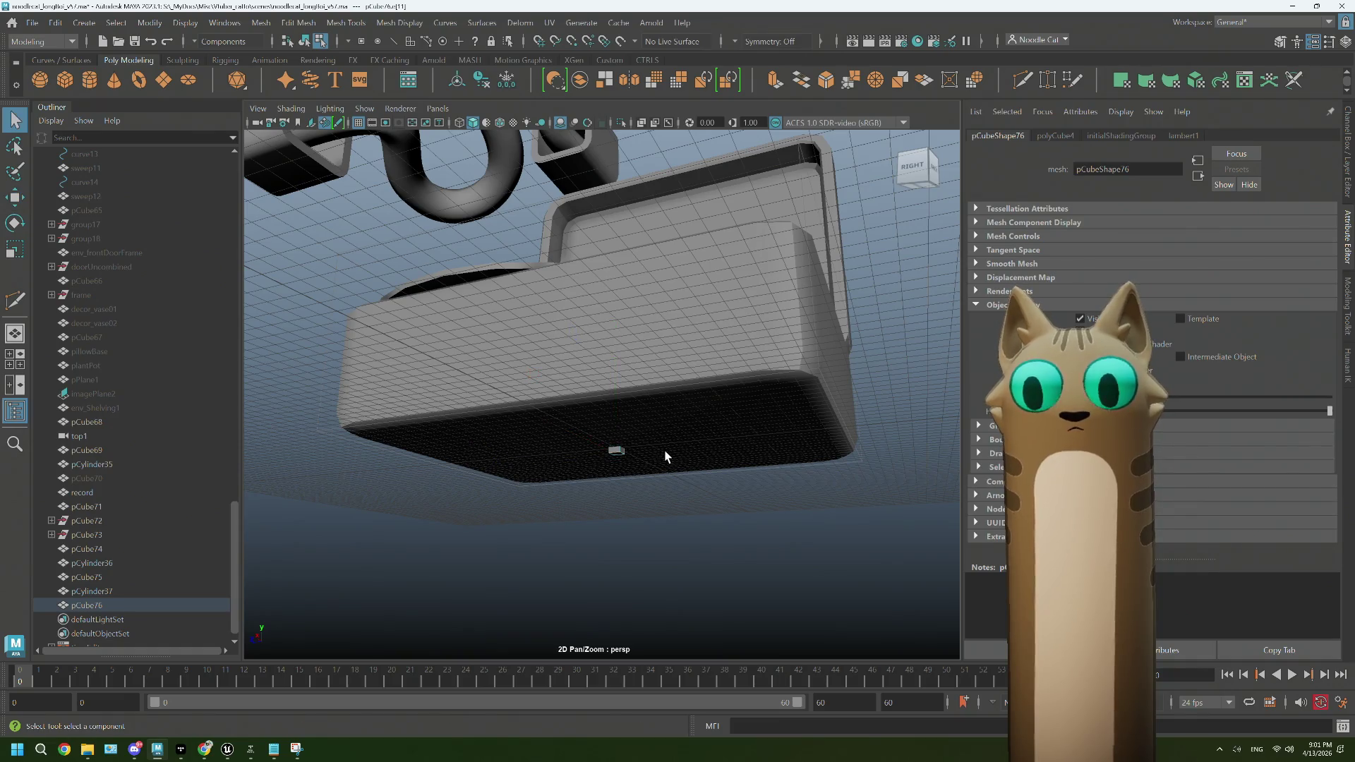
{"action": "scroll", "scroll_direction": "up", "scroll_amount": 3}
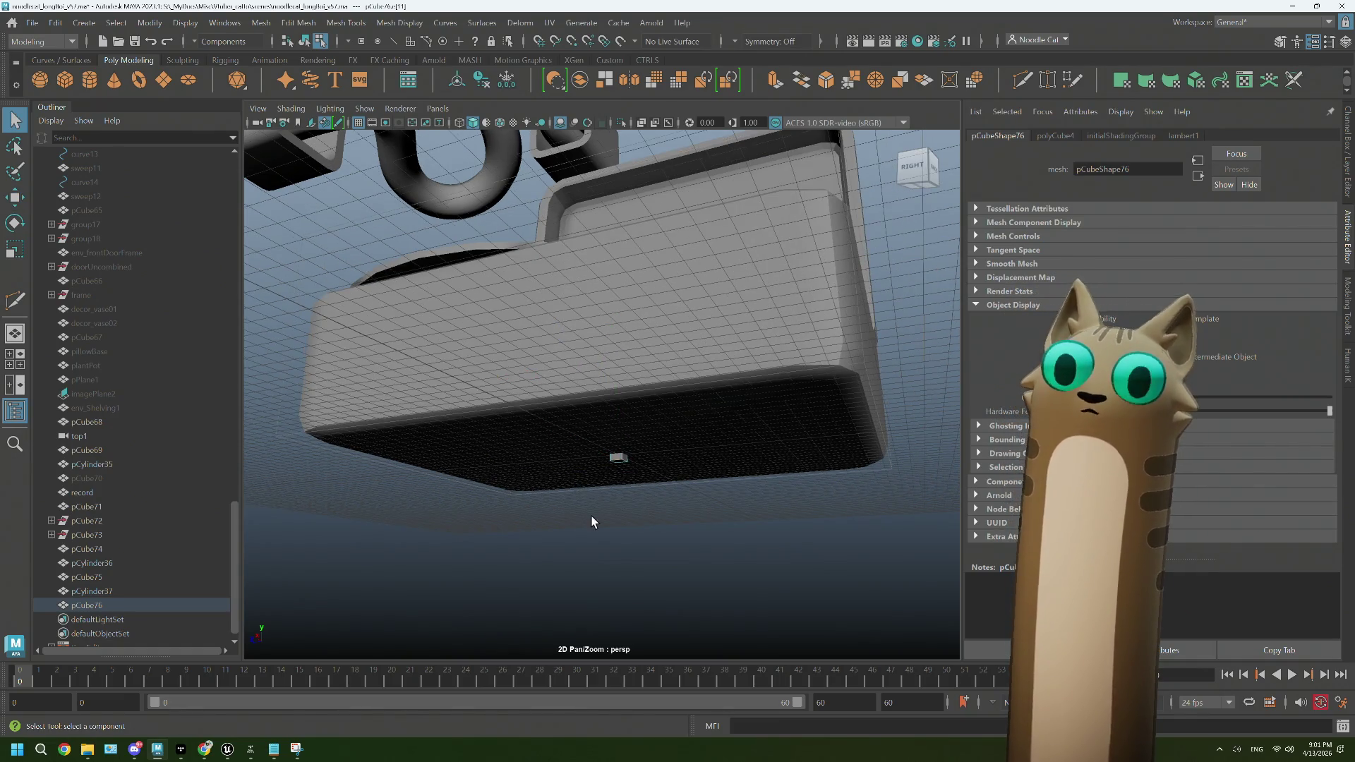
{"action": "left_click_drag", "start_coordinate": [591, 518], "coordinate": [610, 471]}
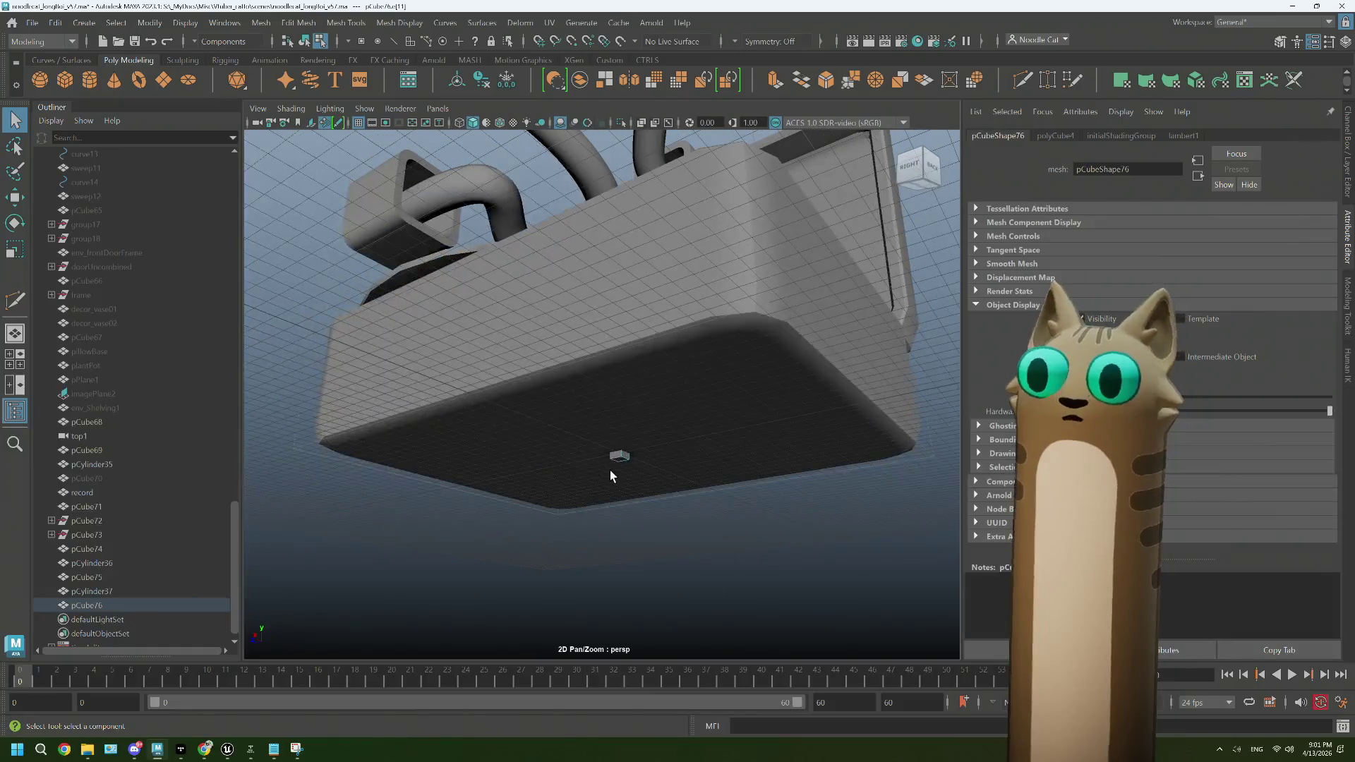
Step: Slide the cube along X and raise it along Y against the base's front face
{"action": "left_click", "coordinate": [137, 601]}
{"action": "key", "text": "w"}
{"action": "left_click_drag", "start_coordinate": [628, 510], "coordinate": [468, 407]}
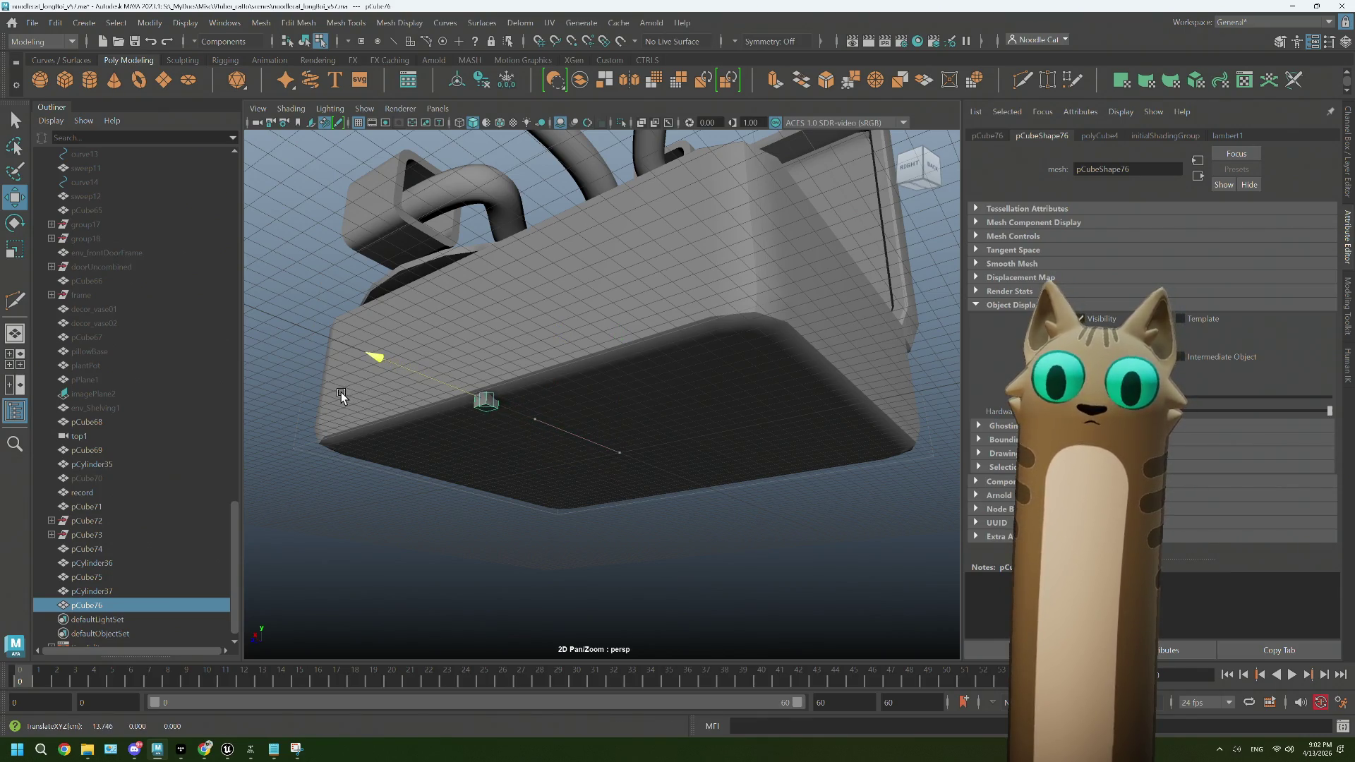
{"action": "left_click_drag", "start_coordinate": [492, 296], "coordinate": [490, 266]}
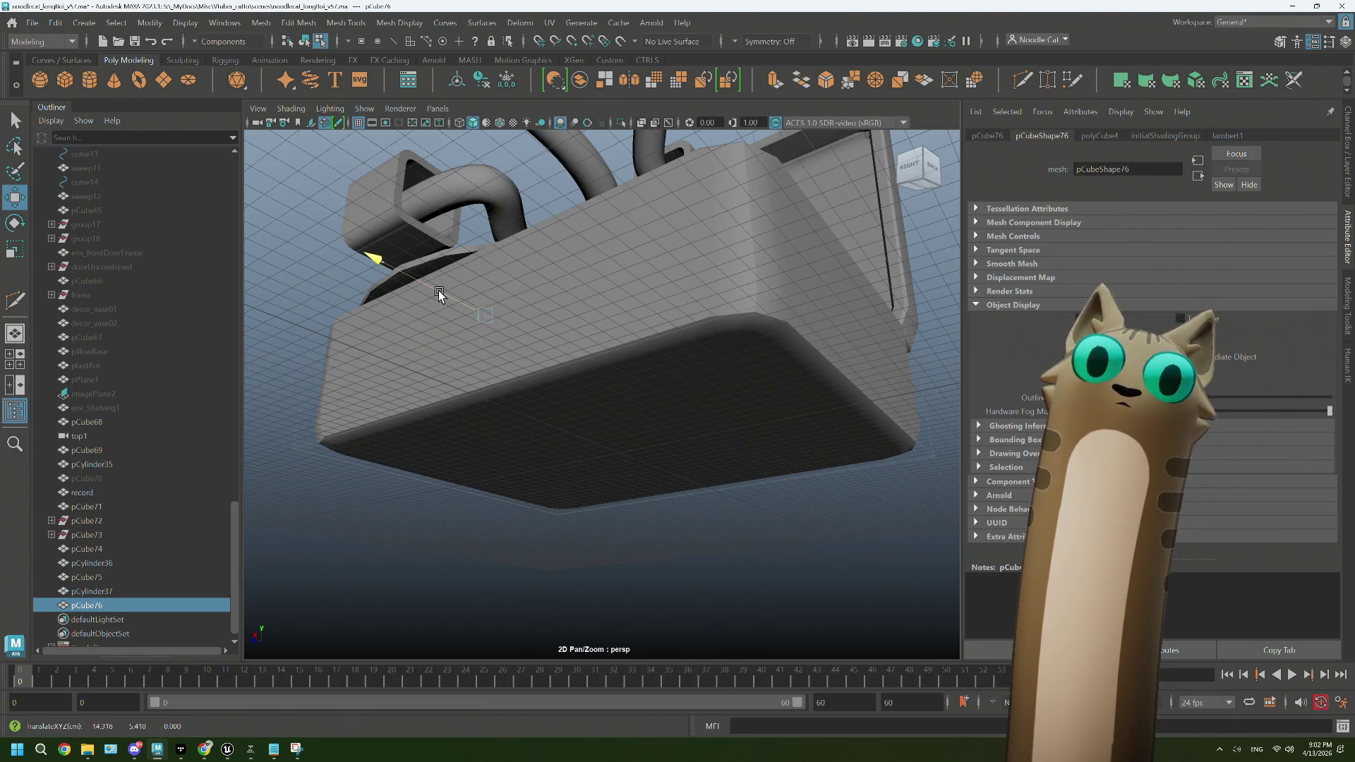
{"action": "left_click_drag", "start_coordinate": [432, 289], "coordinate": [529, 448]}
{"action": "scroll", "scroll_direction": "up", "scroll_amount": 3}
Step: Scale the cube taller and wider along X into a flat panel and slide it right
{"action": "key", "text": "e"}
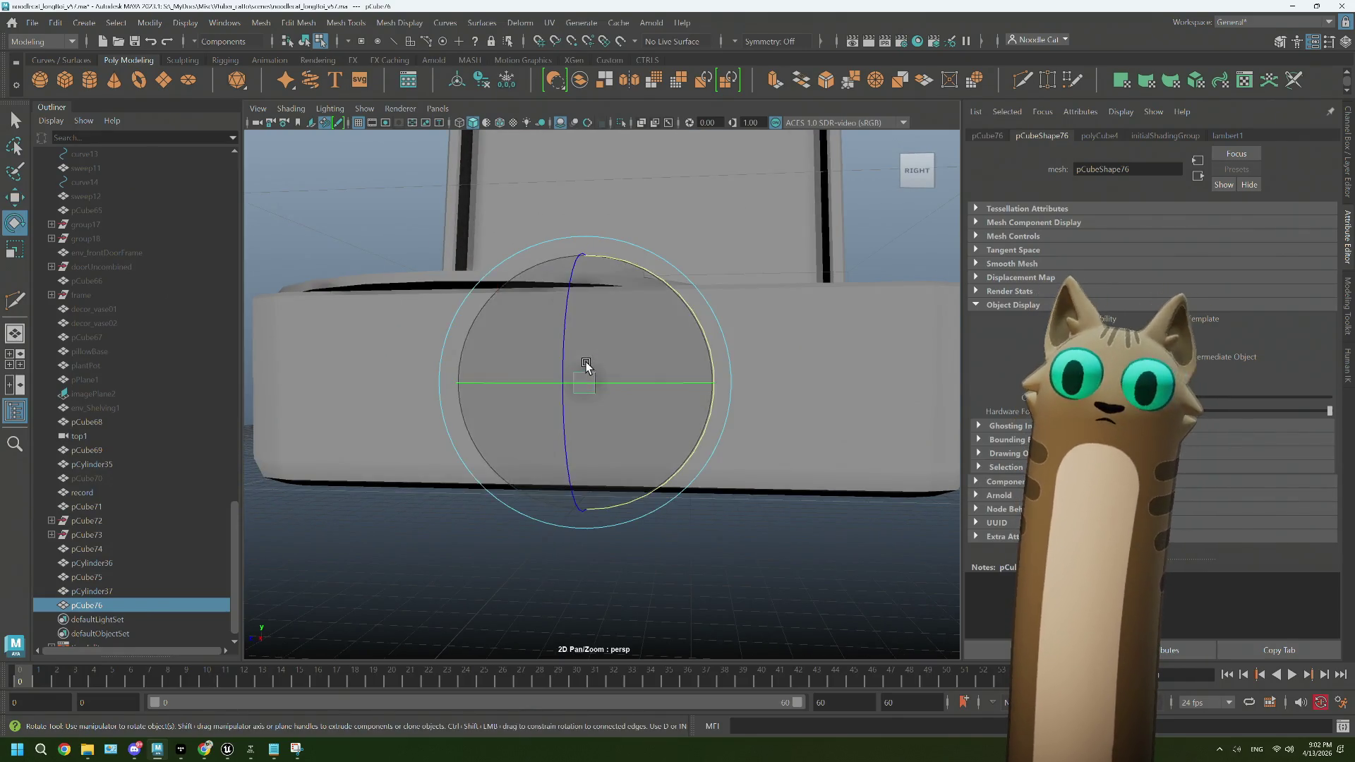
{"action": "key", "text": "r"}
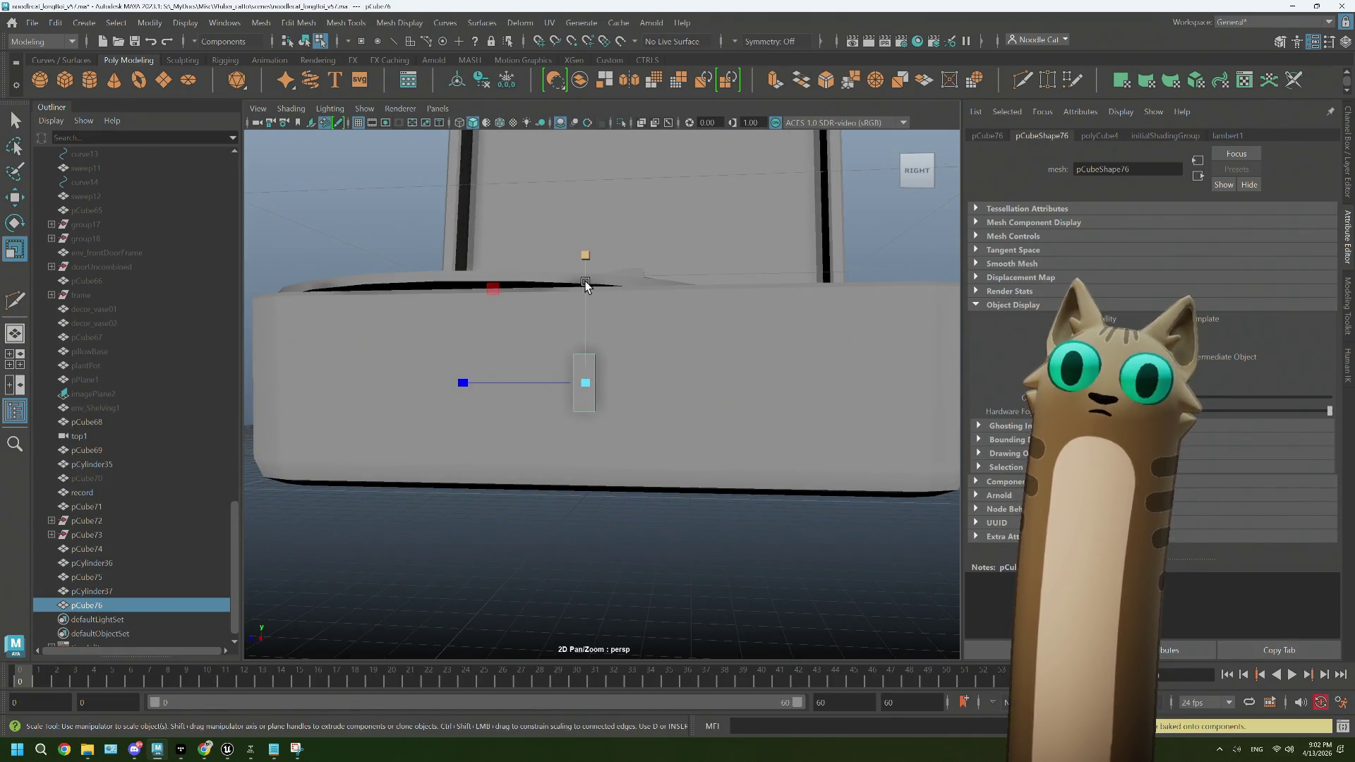
{"action": "left_click_drag", "start_coordinate": [584, 284], "coordinate": [585, 266]}
{"action": "left_click_drag", "start_coordinate": [592, 129], "coordinate": [618, 365]}
{"action": "key", "text": "w"}
{"action": "key", "text": "r"}
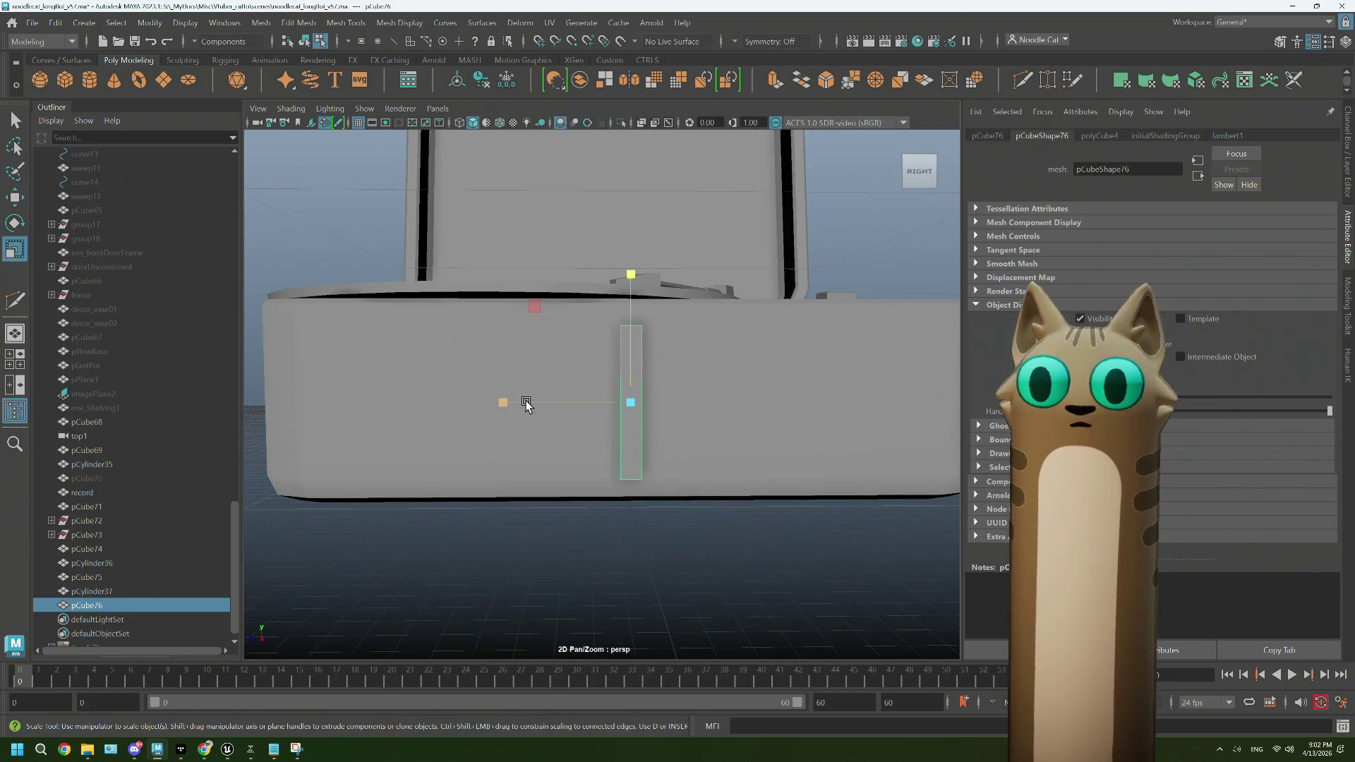
{"action": "left_click_drag", "start_coordinate": [524, 402], "coordinate": [215, 440]}
{"action": "scroll", "scroll_direction": "down", "scroll_amount": 3}
{"action": "scroll", "scroll_direction": "down", "scroll_amount": 3}
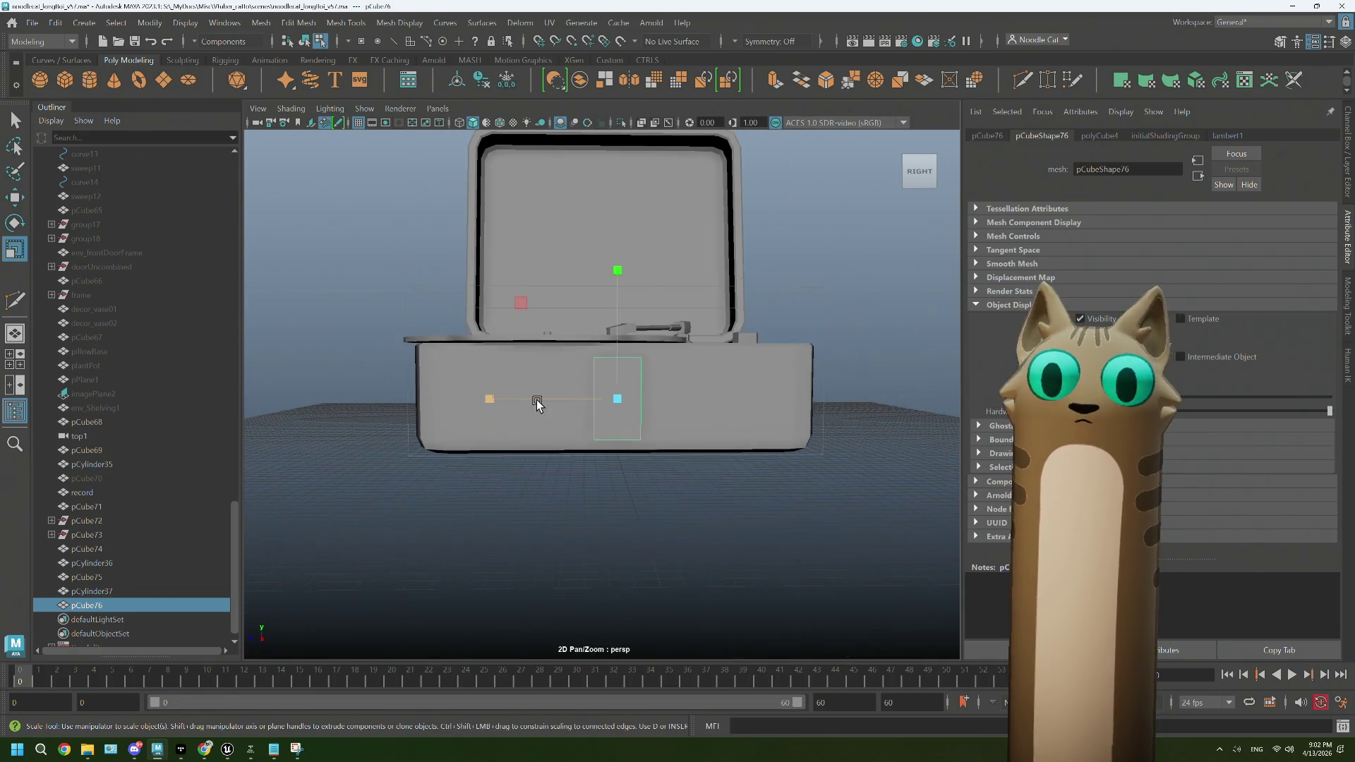
{"action": "left_click_drag", "start_coordinate": [491, 400], "coordinate": [494, 399]}
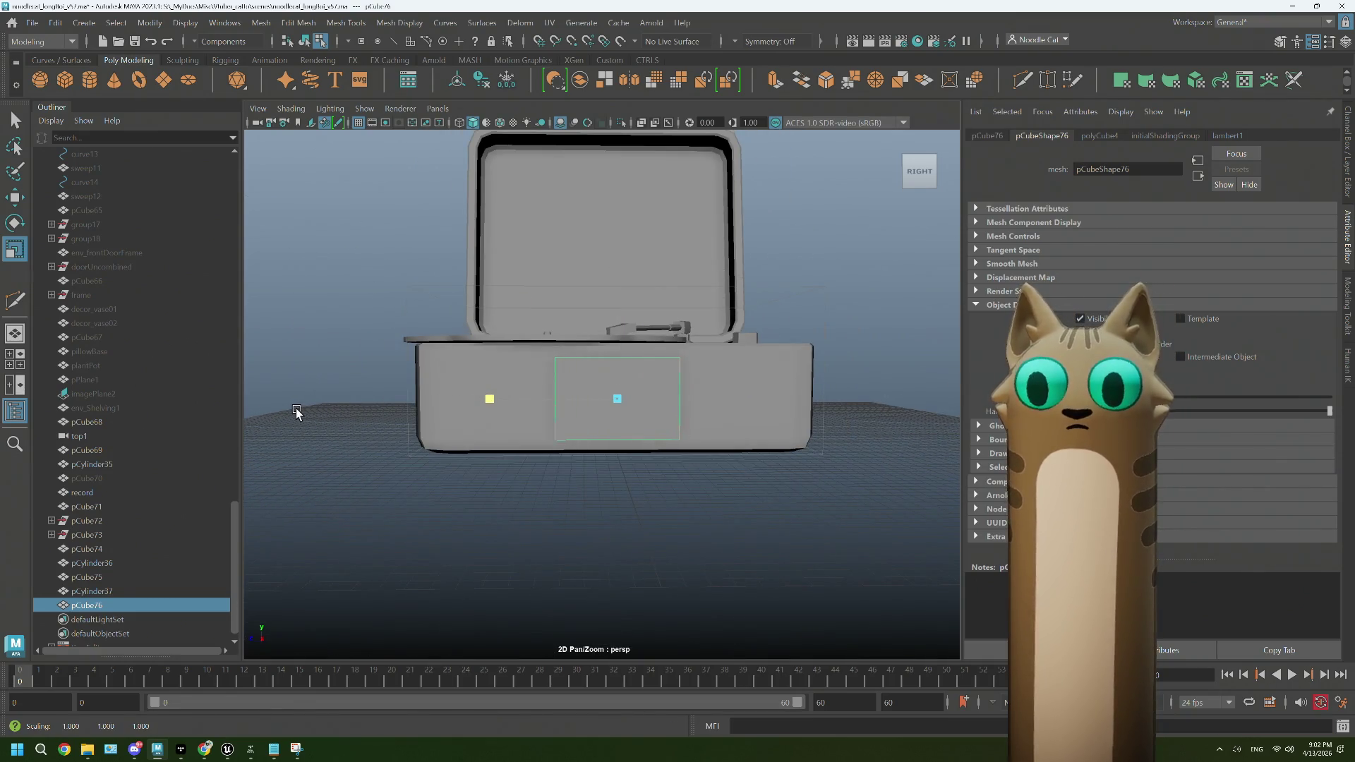
{"action": "key", "text": "w"}
{"action": "left_click_drag", "start_coordinate": [478, 406], "coordinate": [536, 408]}
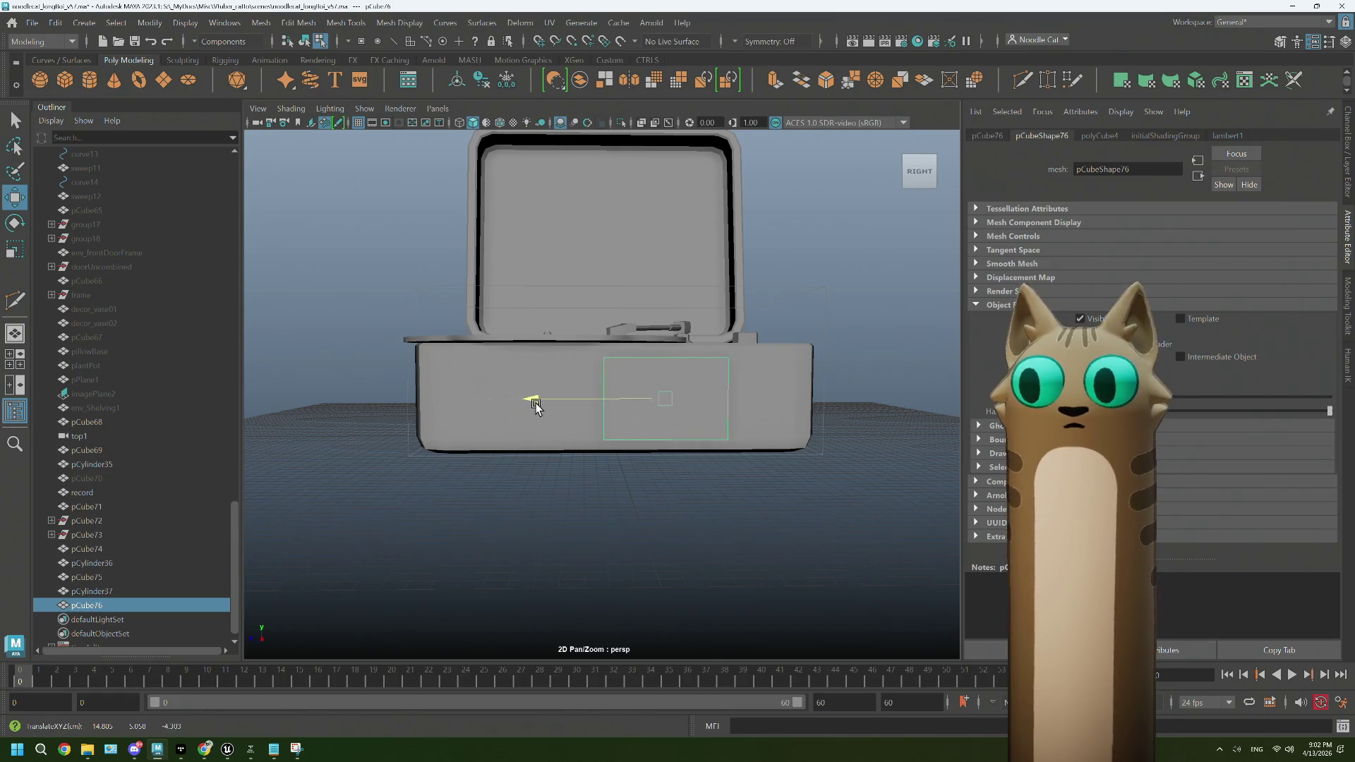
{"action": "scroll", "scroll_direction": "up", "scroll_amount": 3}
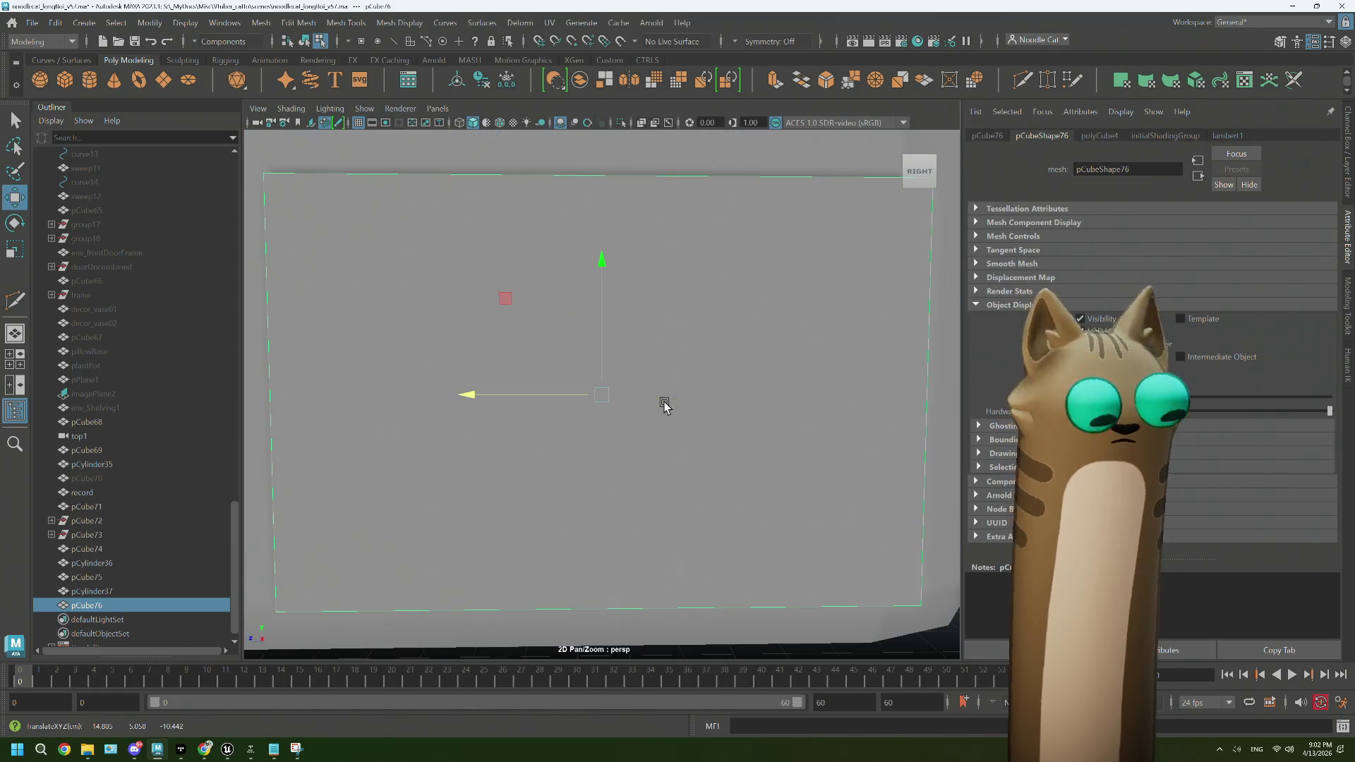
{"action": "scroll", "scroll_direction": "down", "scroll_amount": 3}
Step: Delete the panel's back face
{"action": "left_click_drag", "start_coordinate": [686, 414], "coordinate": [600, 402]}
{"action": "scroll", "scroll_direction": "down", "scroll_amount": 3}
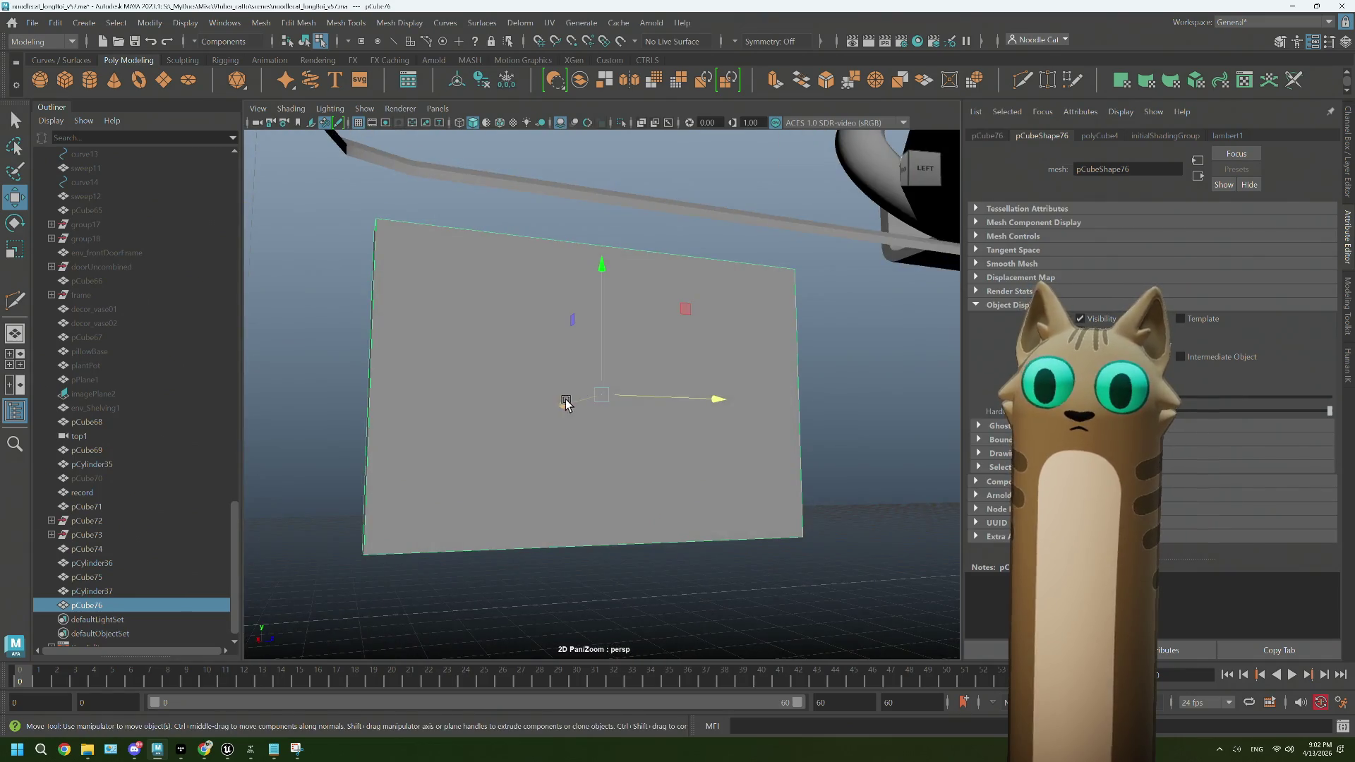
{"action": "left_click_drag", "start_coordinate": [614, 348], "coordinate": [641, 362]}
{"action": "key", "text": "Delete"}
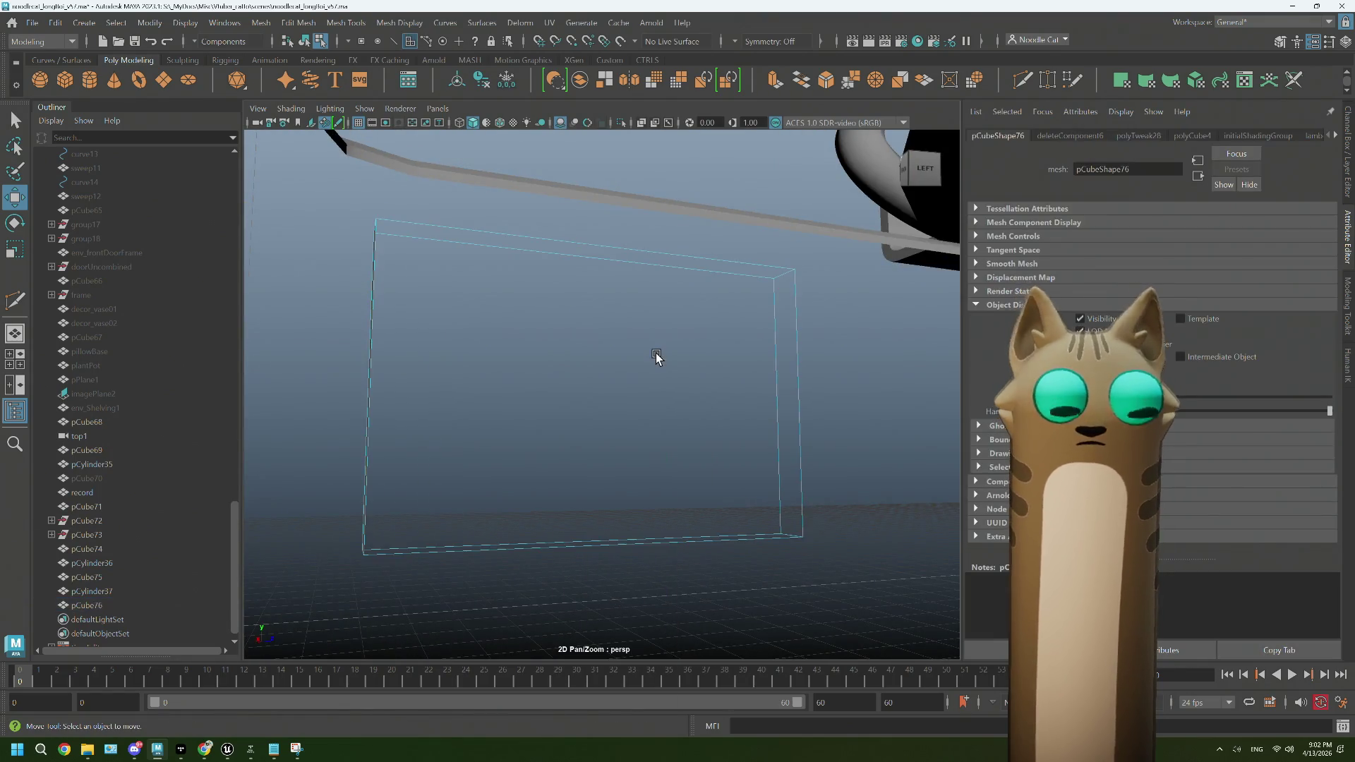
Step: Select the panel's top, left and bottom edges
{"action": "left_click_drag", "start_coordinate": [655, 355], "coordinate": [621, 396]}
{"action": "scroll", "scroll_direction": "down", "scroll_amount": 3}
{"action": "left_click_drag", "start_coordinate": [635, 344], "coordinate": [633, 387]}
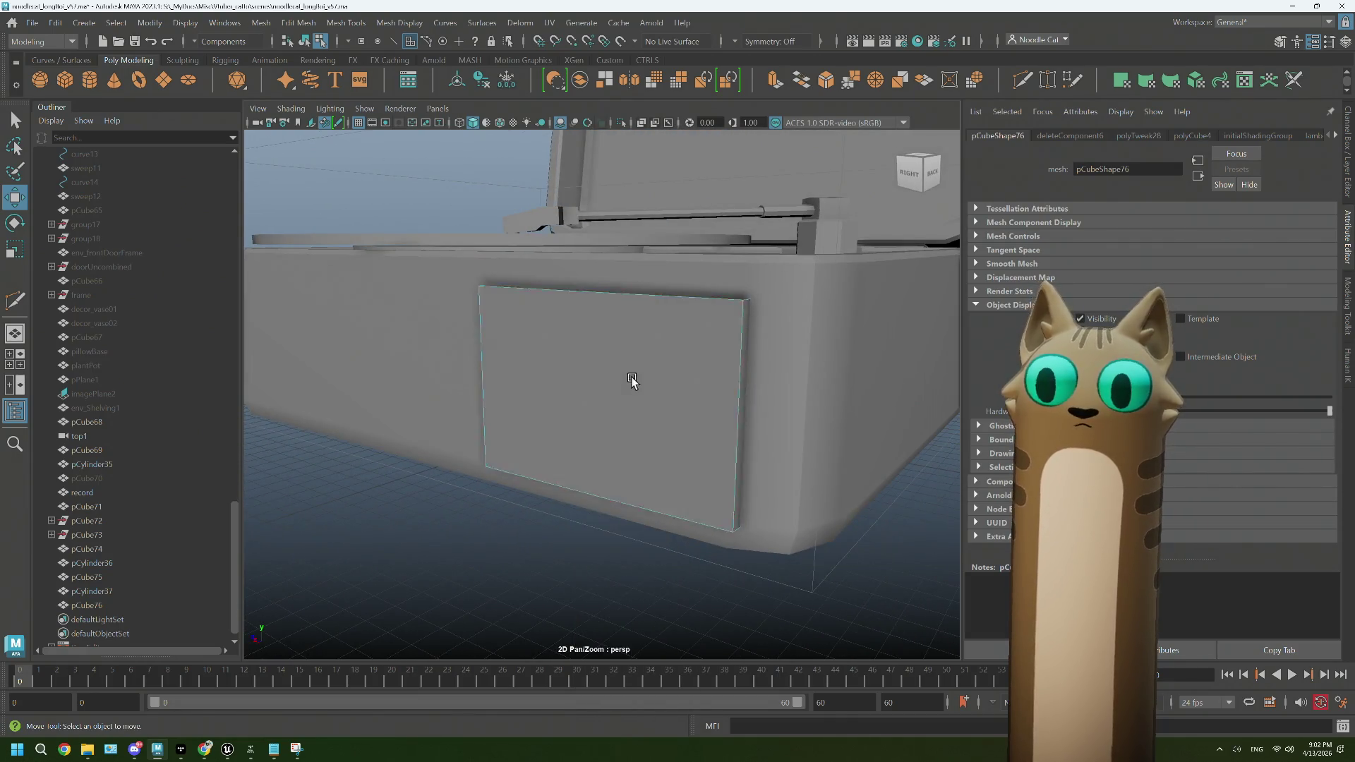
{"action": "left_click_drag", "start_coordinate": [632, 379], "coordinate": [626, 385]}
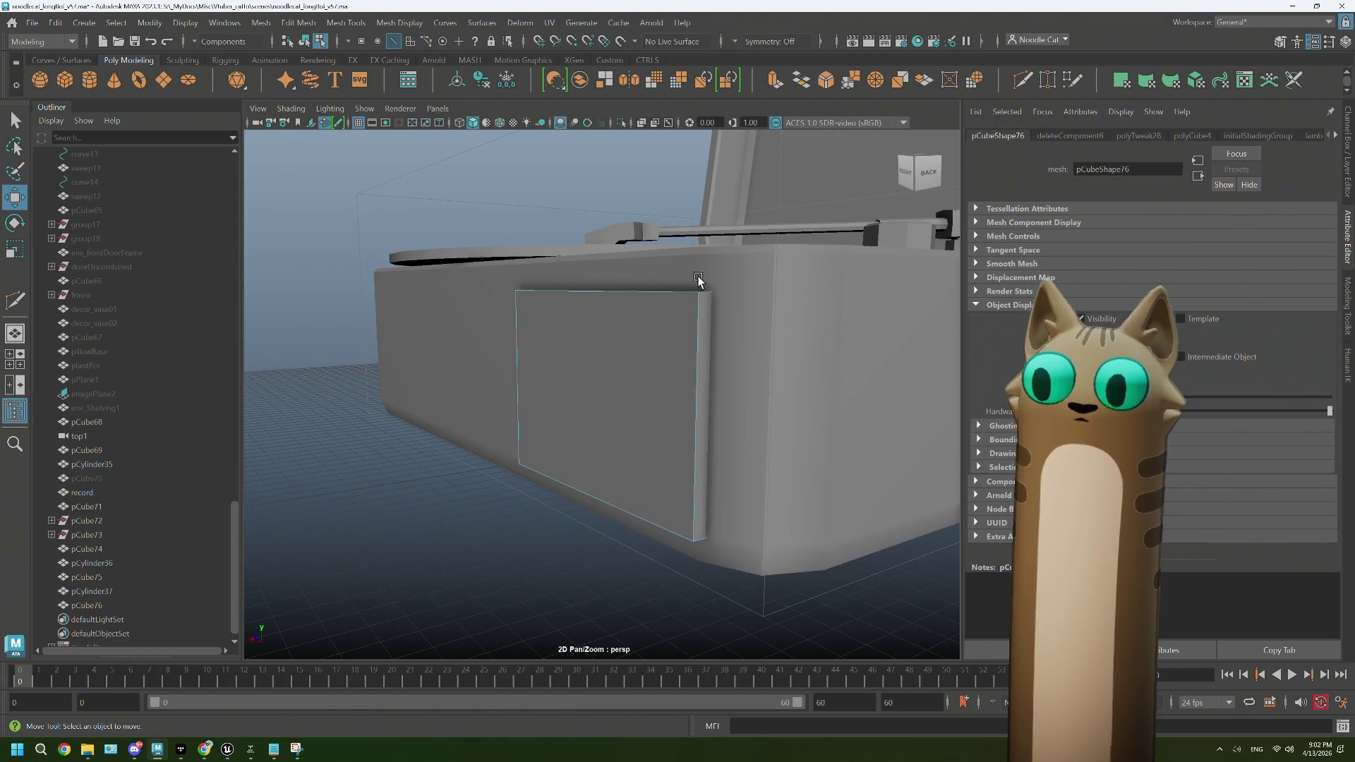
{"action": "left_click", "coordinate": [705, 296]}
{"action": "left_click_drag", "start_coordinate": [705, 299], "coordinate": [528, 352]}
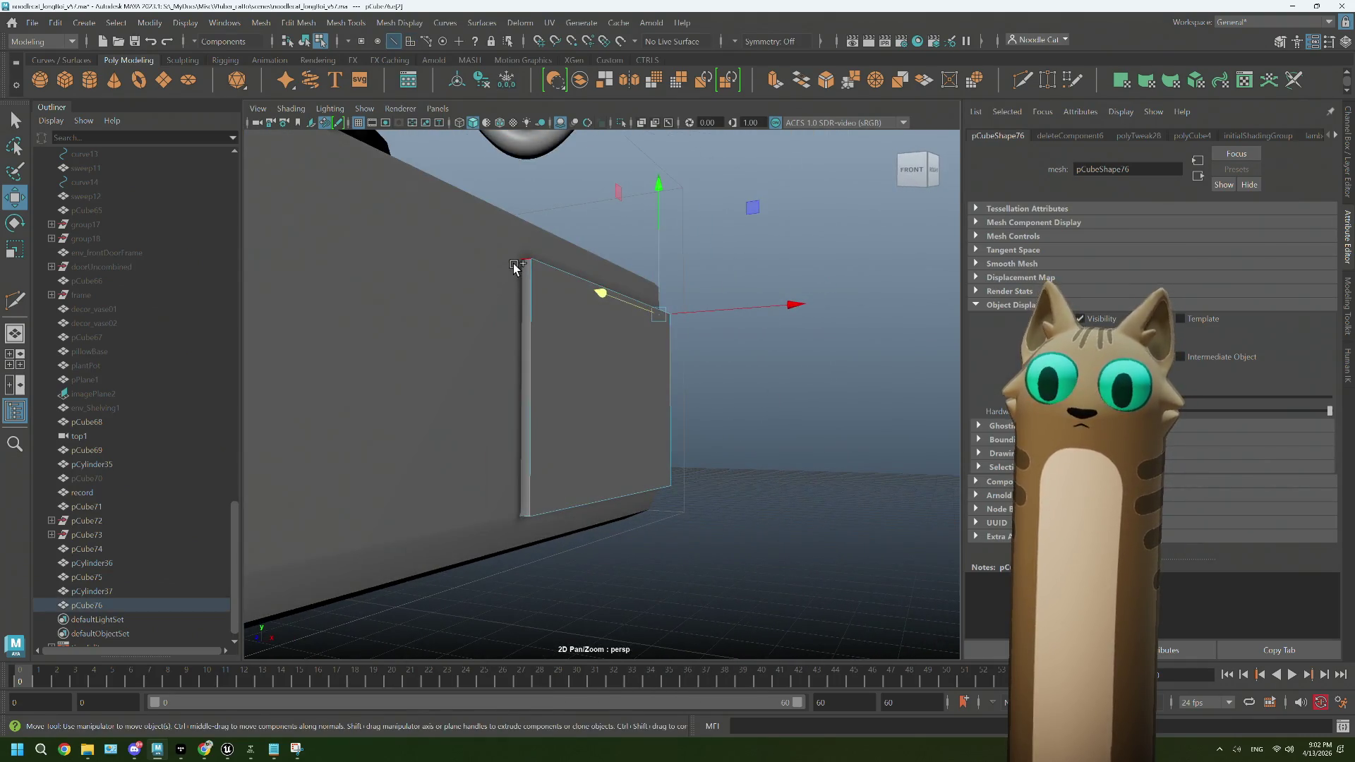
{"action": "left_click", "coordinate": [526, 356]}
{"action": "left_click", "coordinate": [528, 509]}
{"action": "left_click_drag", "start_coordinate": [529, 508], "coordinate": [668, 445]}
Step: Bevel the selected panel edges with 2 segments at fraction 0.4
{"action": "key", "text": "ctrl+b"}
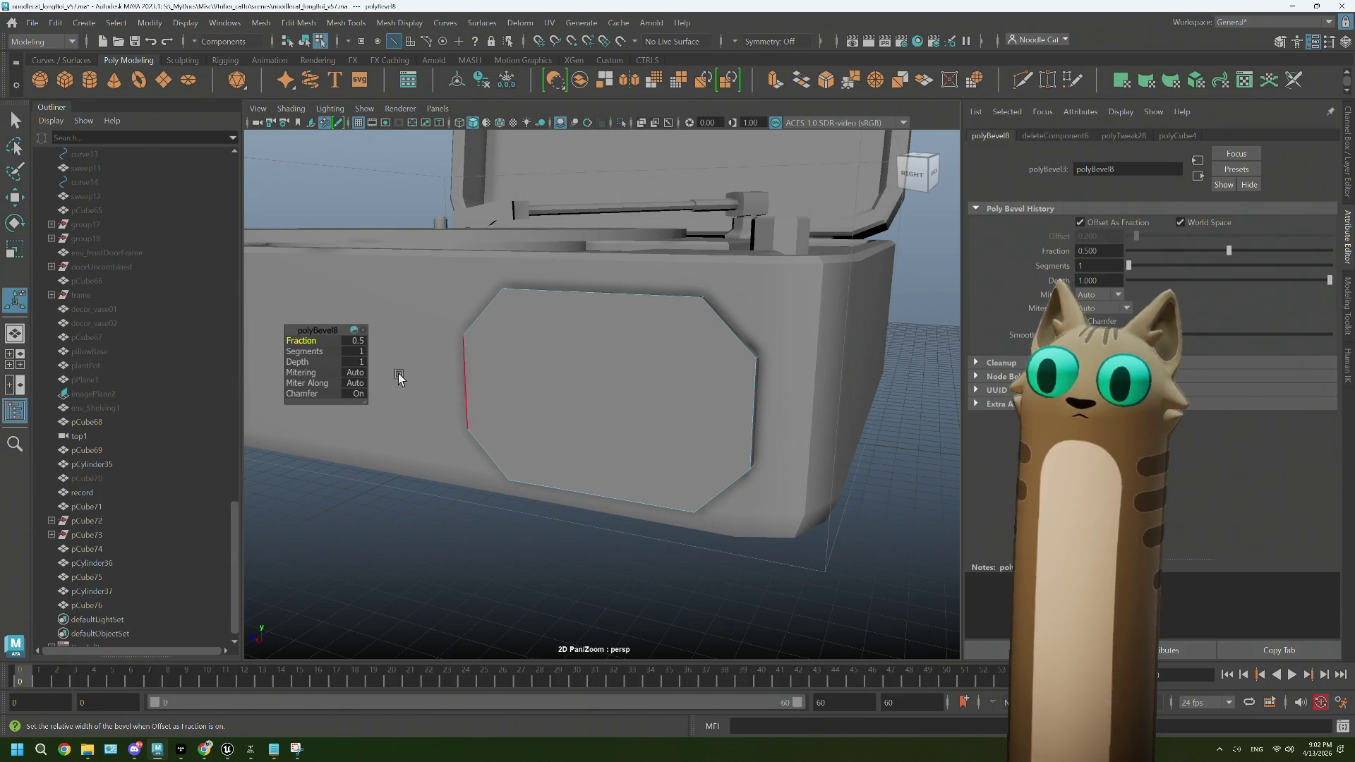
{"action": "left_click_drag", "start_coordinate": [308, 353], "coordinate": [301, 344]}
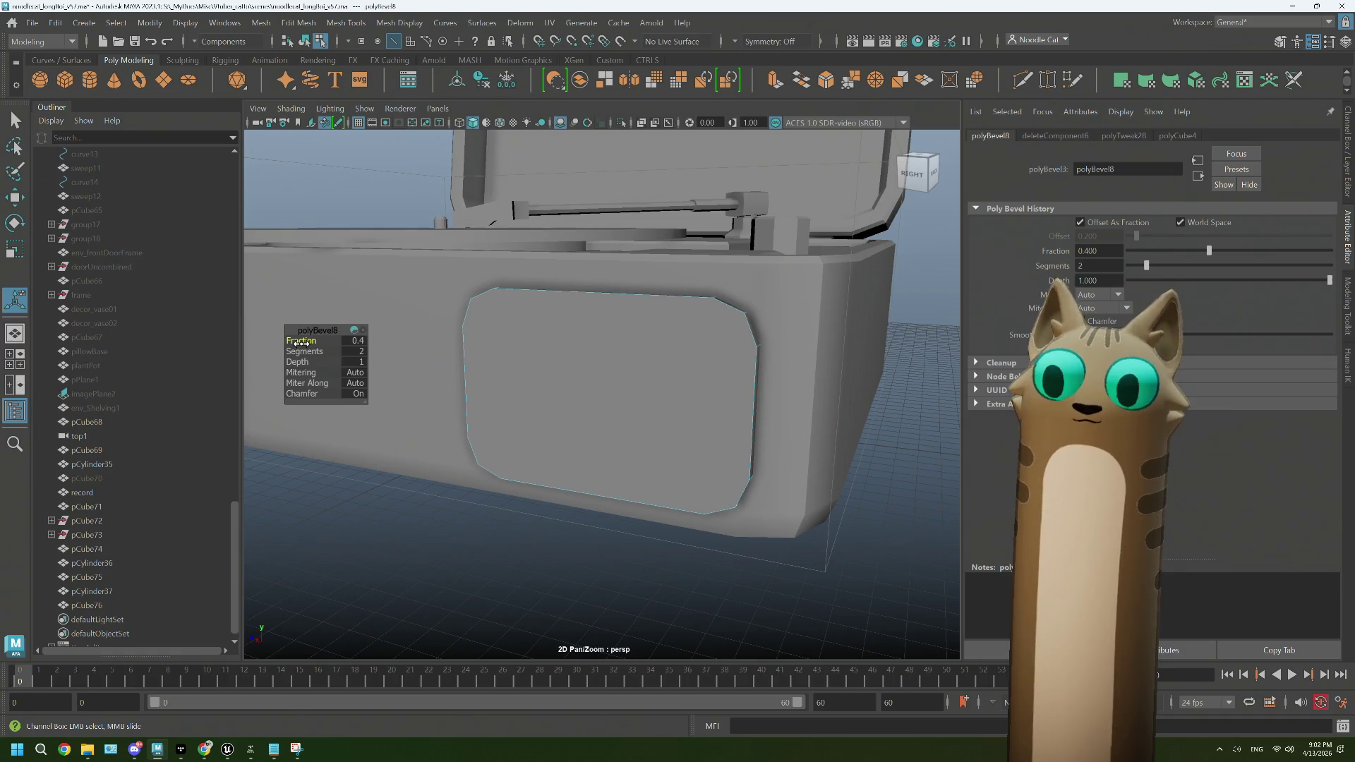
{"action": "scroll", "scroll_direction": "down", "scroll_amount": 3}
{"action": "left_click_drag", "start_coordinate": [840, 353], "coordinate": [921, 317]}
{"action": "scroll", "scroll_direction": "up", "scroll_amount": 3}
{"action": "left_click_drag", "start_coordinate": [726, 362], "coordinate": [689, 357]}
Step: Bevel the panel's rim edges with 2 segments at fraction 0.2
{"action": "left_click_drag", "start_coordinate": [683, 337], "coordinate": [684, 351]}
{"action": "left_click", "coordinate": [684, 346]}
{"action": "left_click", "coordinate": [556, 305]}
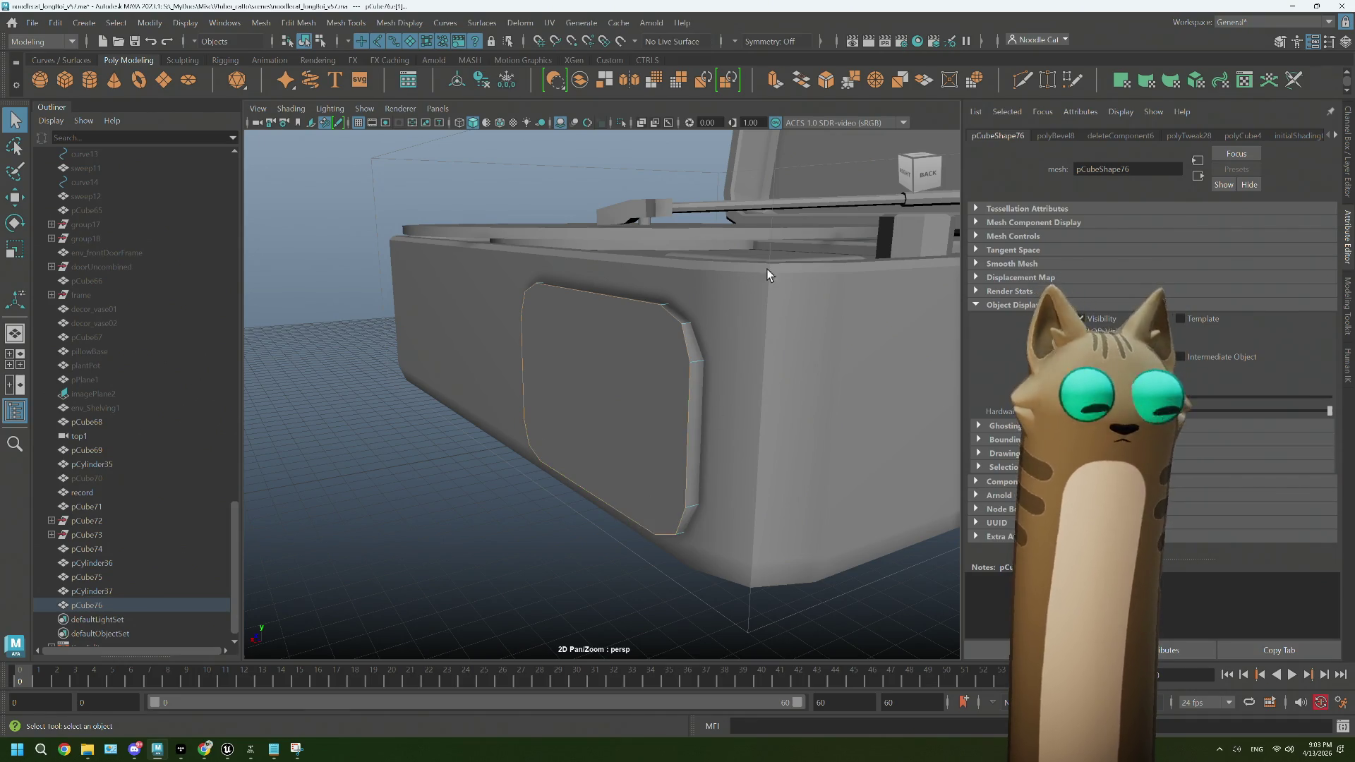
{"action": "left_click", "coordinate": [826, 80]}
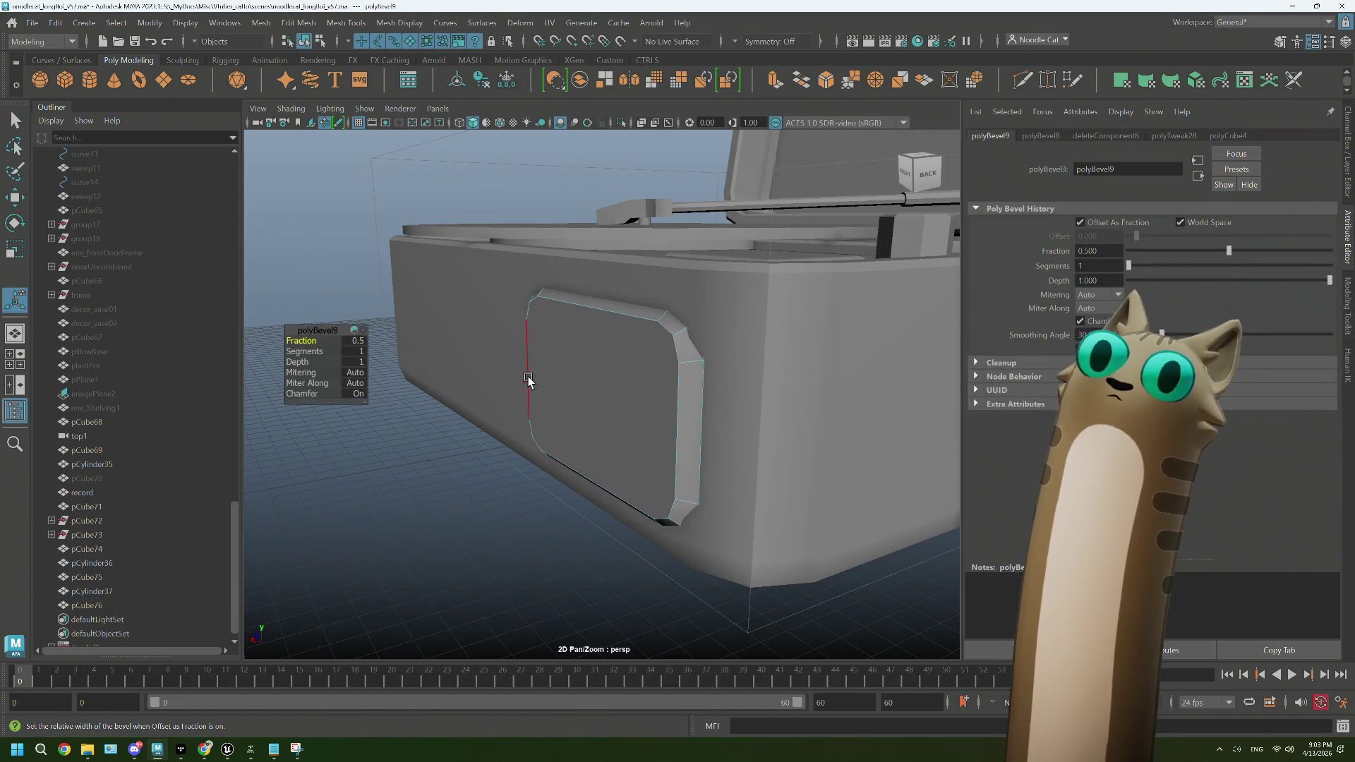
{"action": "left_click_drag", "start_coordinate": [309, 351], "coordinate": [311, 342]}
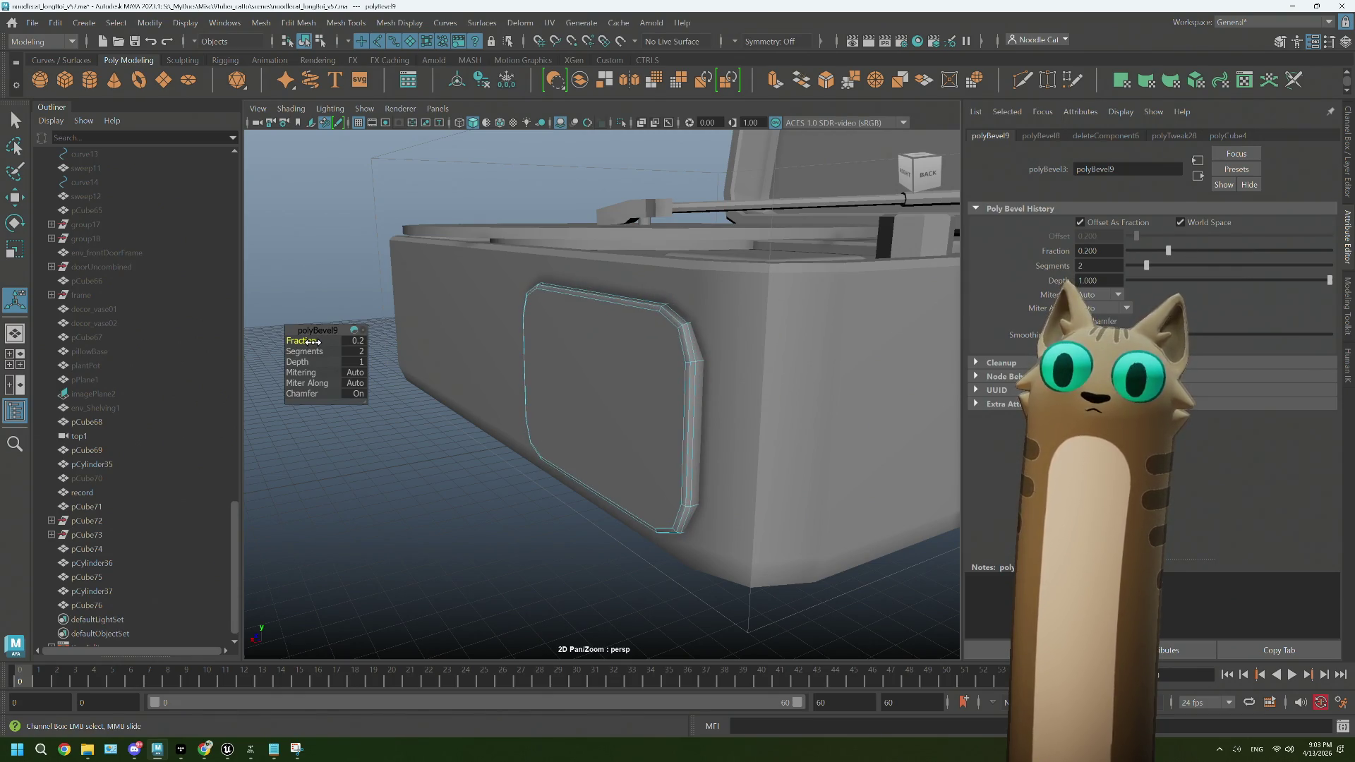
{"action": "left_click_drag", "start_coordinate": [515, 473], "coordinate": [539, 324]}
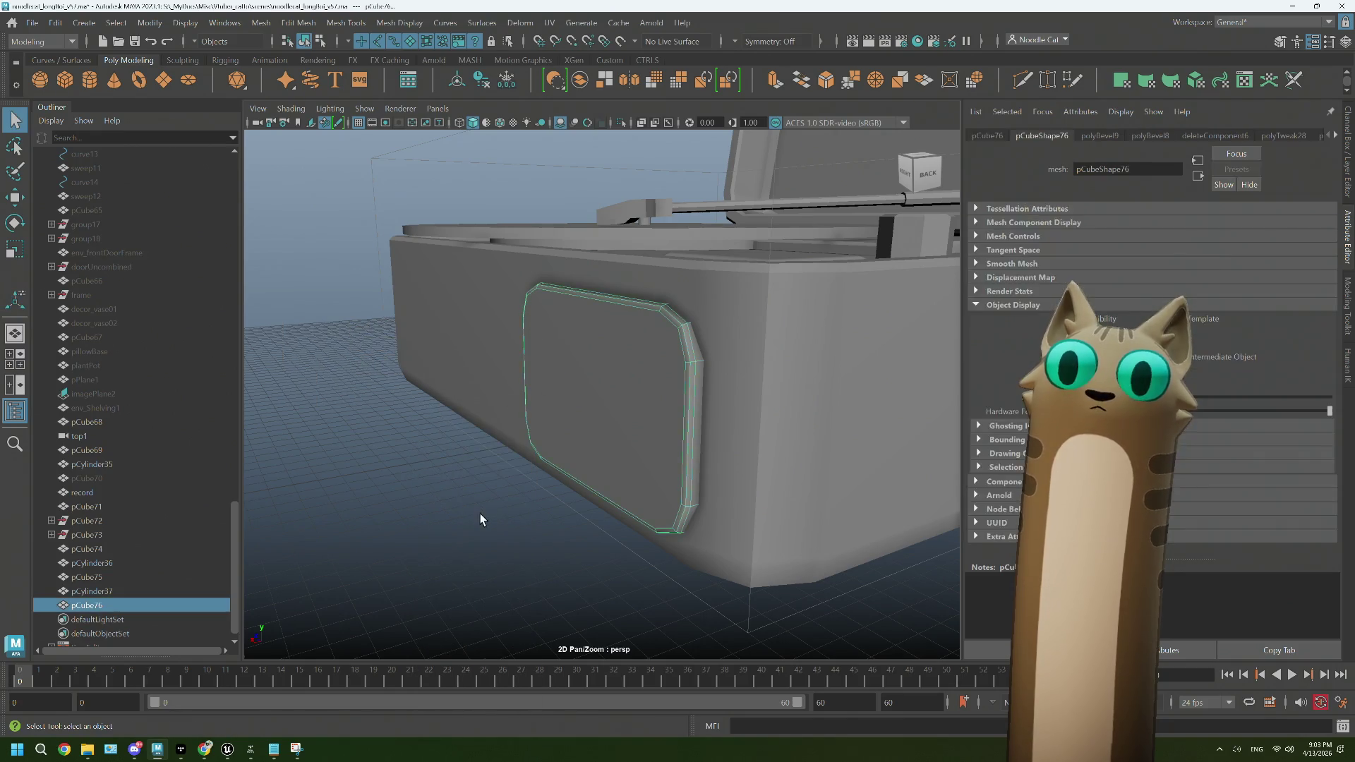
{"action": "left_click", "coordinate": [480, 513]}
{"action": "scroll", "scroll_direction": "down", "scroll_amount": 3}
{"action": "left_click_drag", "start_coordinate": [490, 535], "coordinate": [594, 457]}
Step: Mirror the speaker inset panel across the Z axis
{"action": "left_click", "coordinate": [607, 415]}
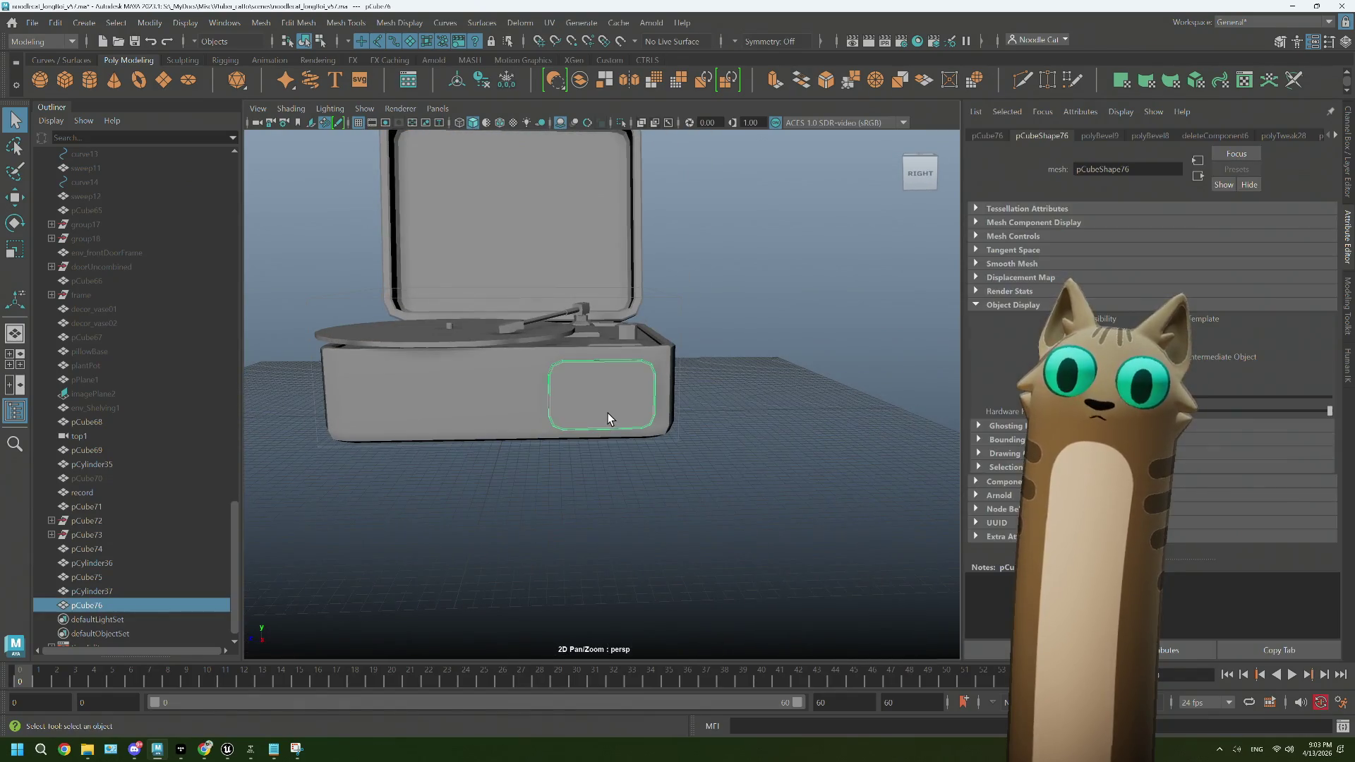
{"action": "left_click", "coordinate": [627, 79]}
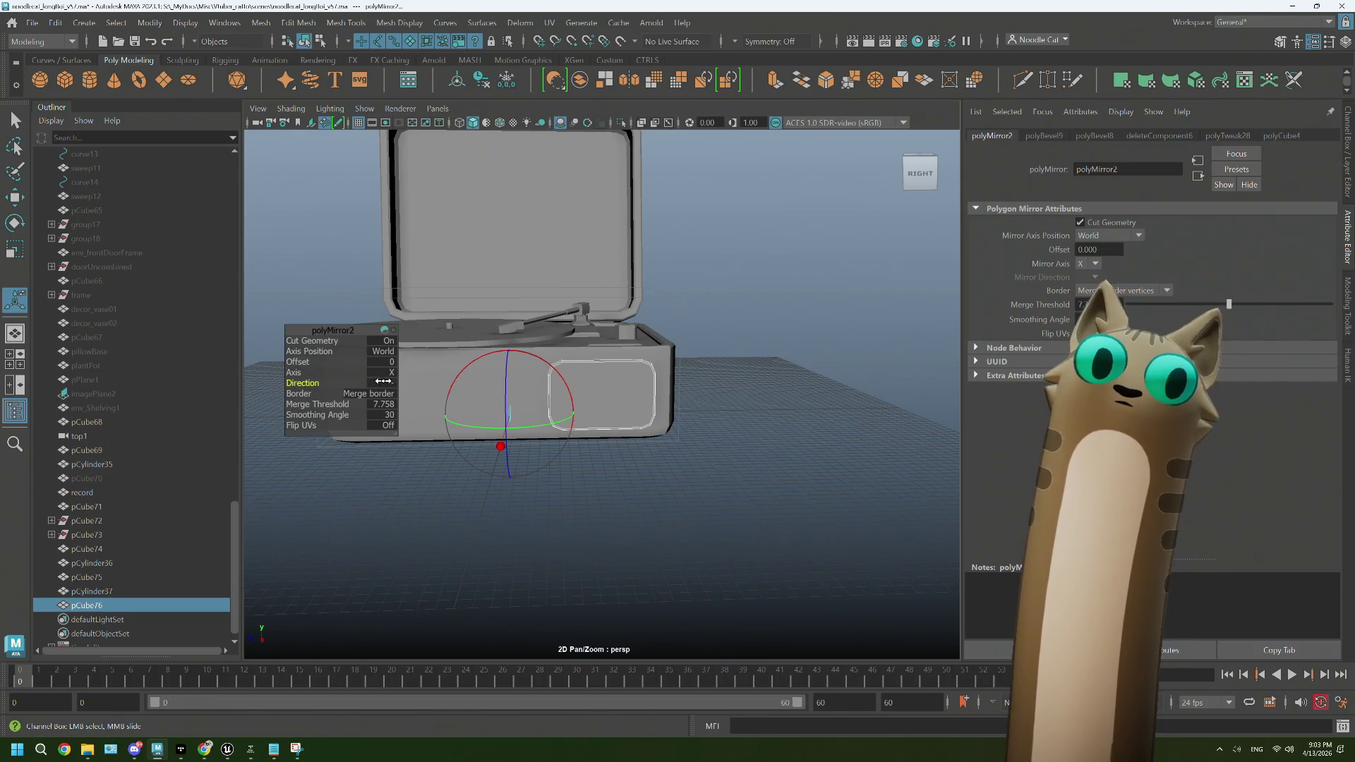
{"action": "left_click_drag", "start_coordinate": [320, 374], "coordinate": [368, 372]}
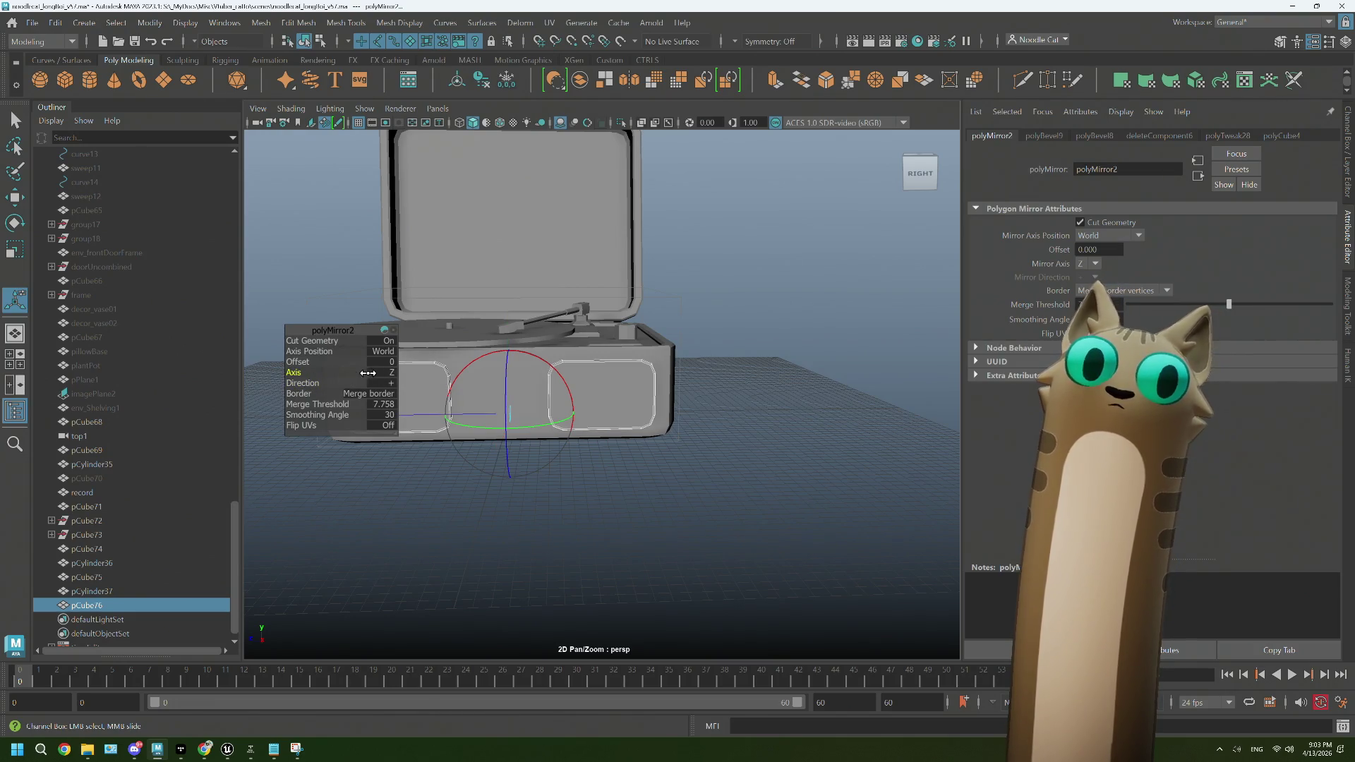
{"action": "left_click_drag", "start_coordinate": [743, 452], "coordinate": [610, 478]}
Step: Scale the mirrored speaker insets down slightly
{"action": "left_click_drag", "start_coordinate": [838, 386], "coordinate": [824, 344]}
{"action": "left_click", "coordinate": [740, 359]}
{"action": "key", "text": "e"}
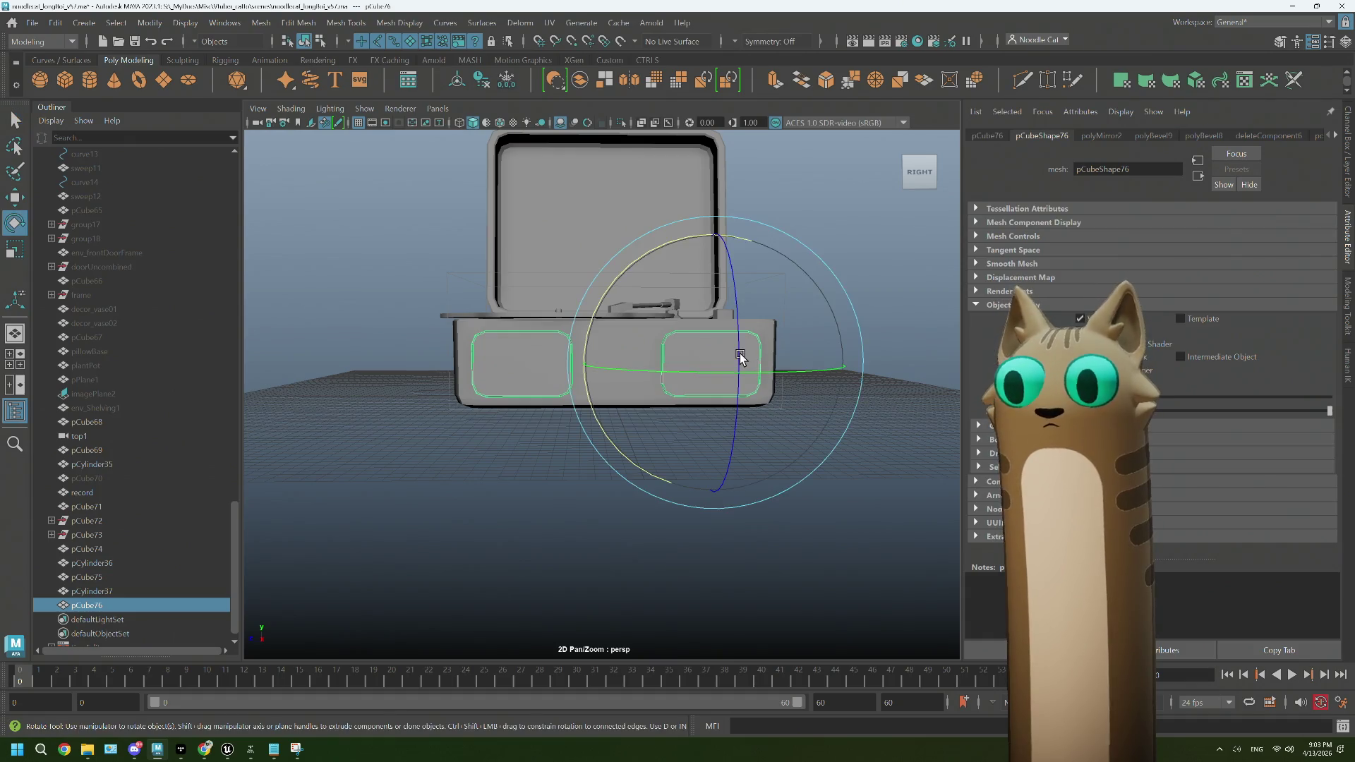
{"action": "key", "text": "r"}
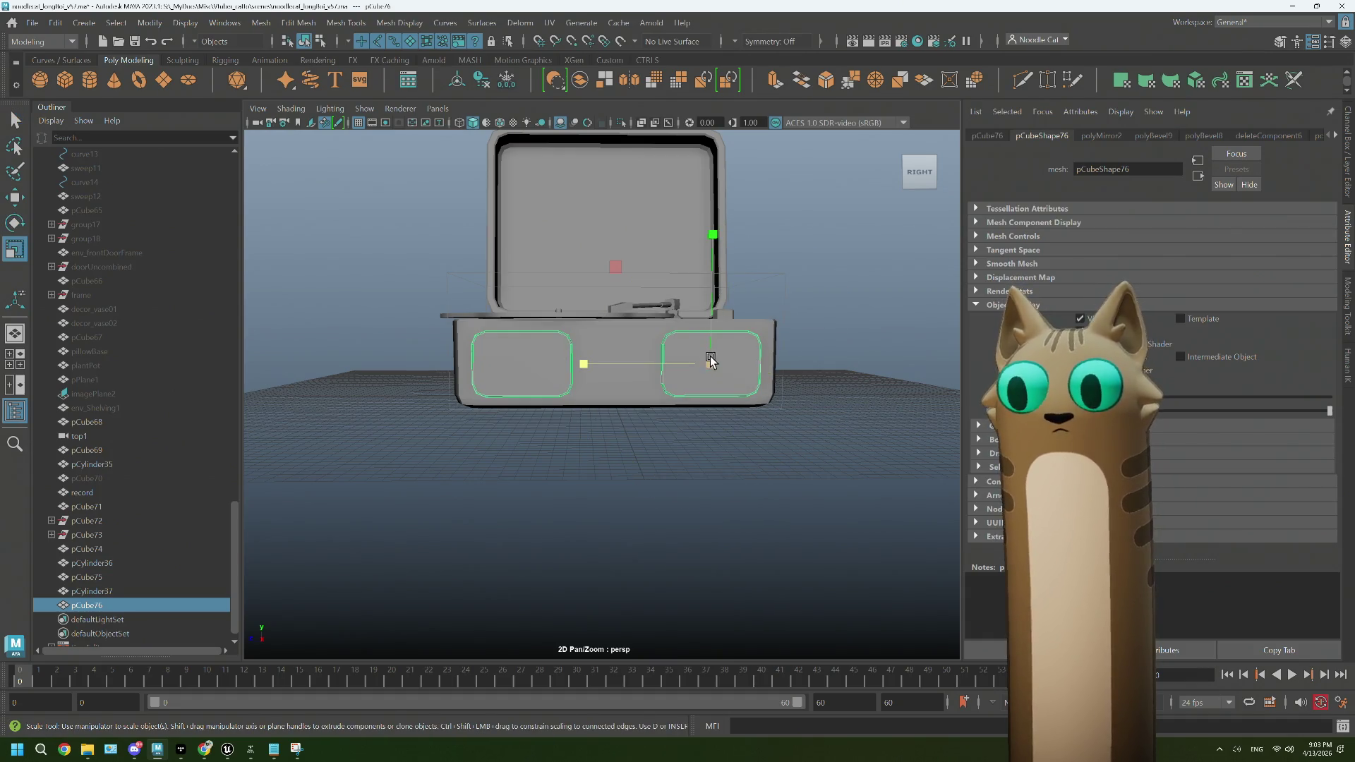
{"action": "left_click_drag", "start_coordinate": [710, 360], "coordinate": [705, 362]}
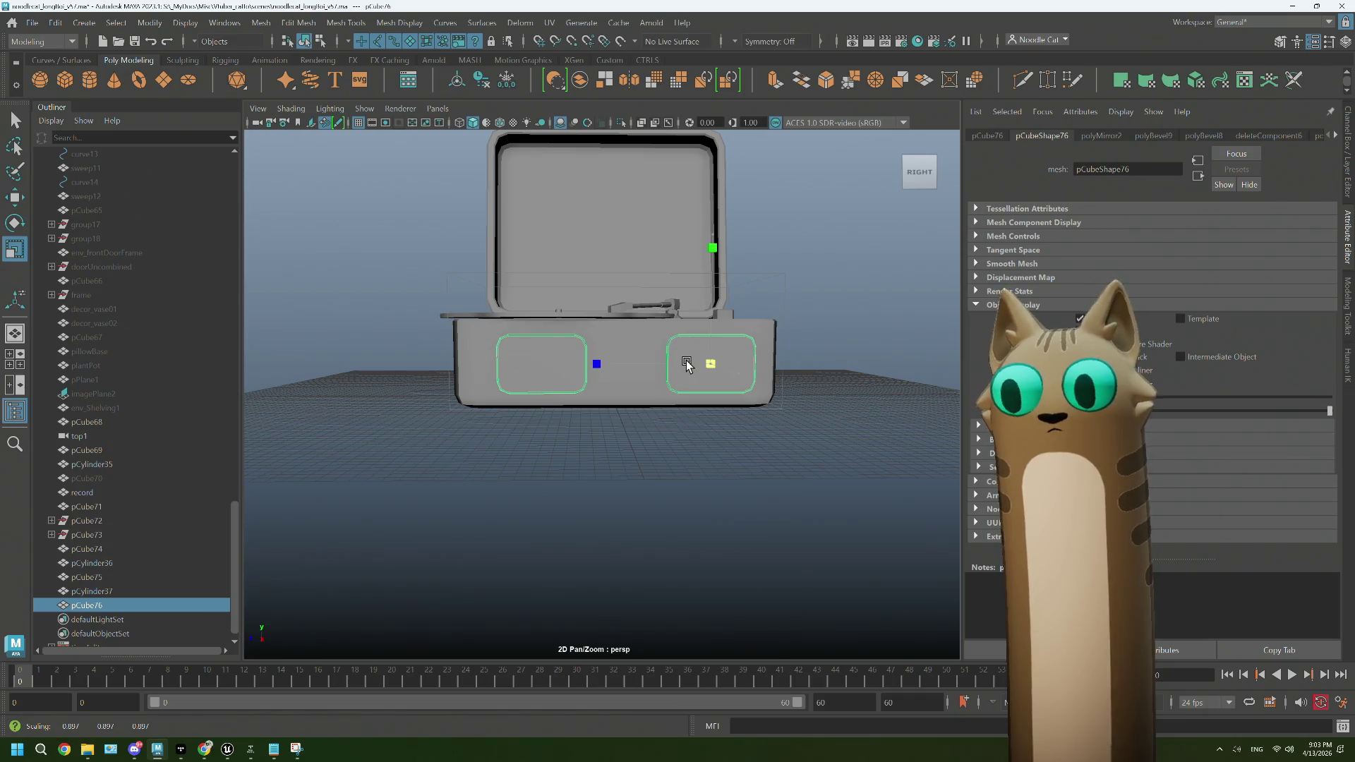
{"action": "scroll", "scroll_direction": "up", "scroll_amount": 3}
Step: Move the left speaker inset's face further left
{"action": "left_click_drag", "start_coordinate": [544, 351], "coordinate": [520, 363]}
{"action": "left_click", "coordinate": [520, 354]}
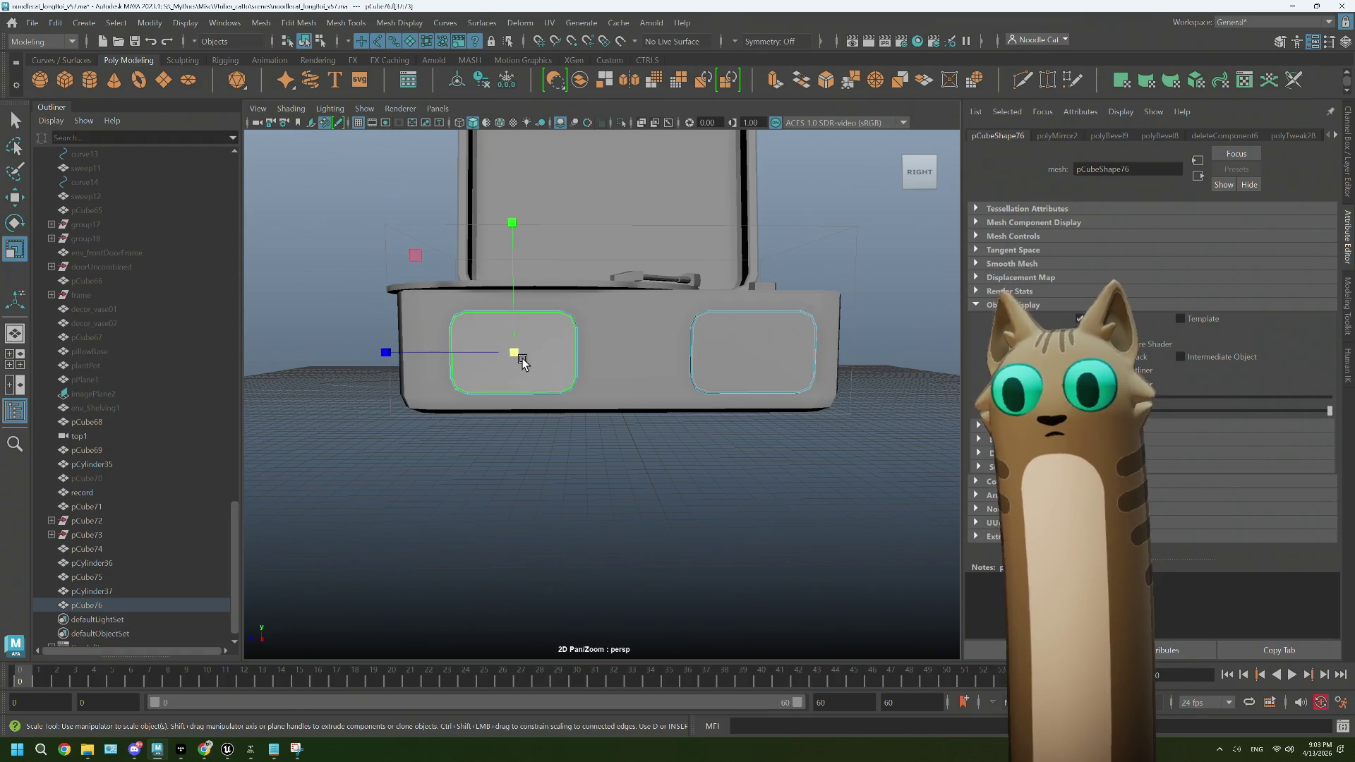
{"action": "key", "text": "w"}
{"action": "left_click_drag", "start_coordinate": [466, 358], "coordinate": [432, 355]}
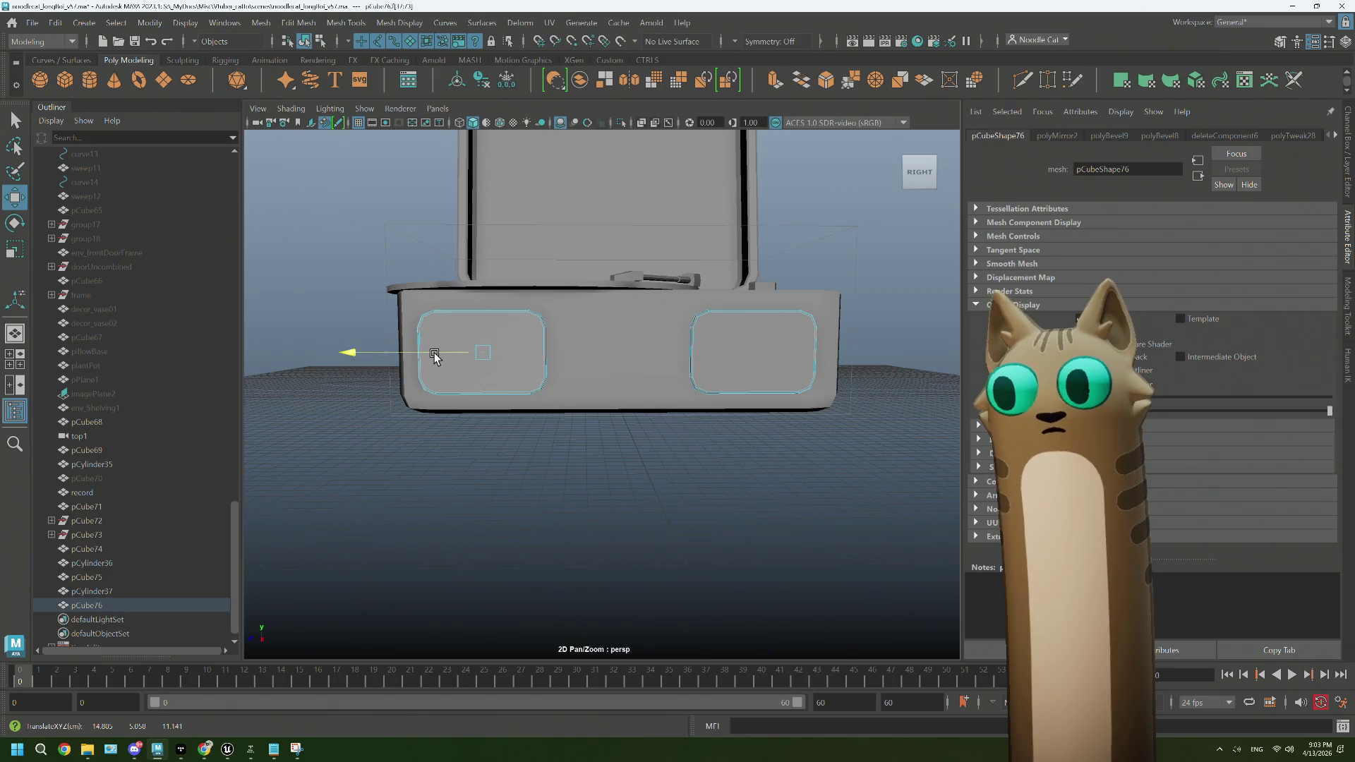
{"action": "left_click_drag", "start_coordinate": [861, 265], "coordinate": [857, 239]}
{"action": "scroll", "scroll_direction": "down", "scroll_amount": 3}
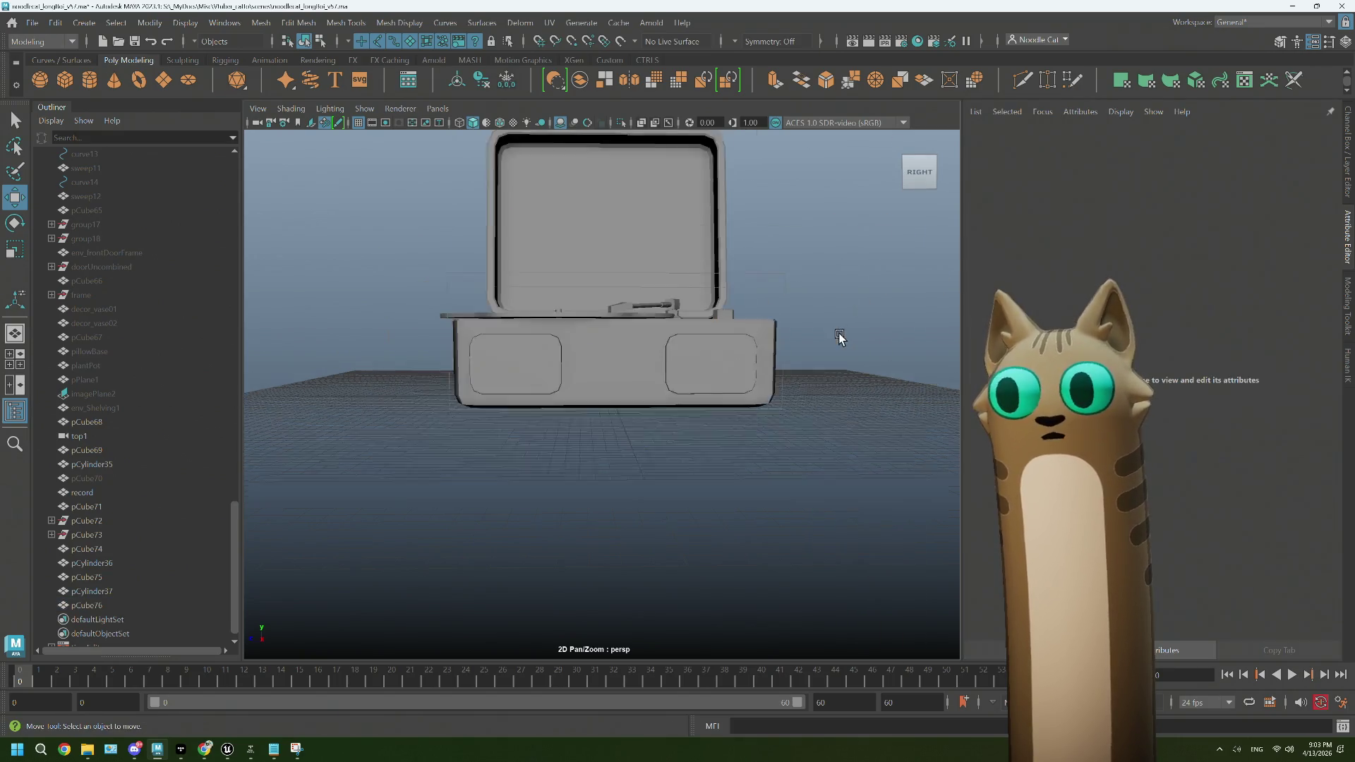
{"action": "left_click_drag", "start_coordinate": [812, 339], "coordinate": [691, 378]}
{"action": "scroll", "scroll_direction": "up", "scroll_amount": 3}
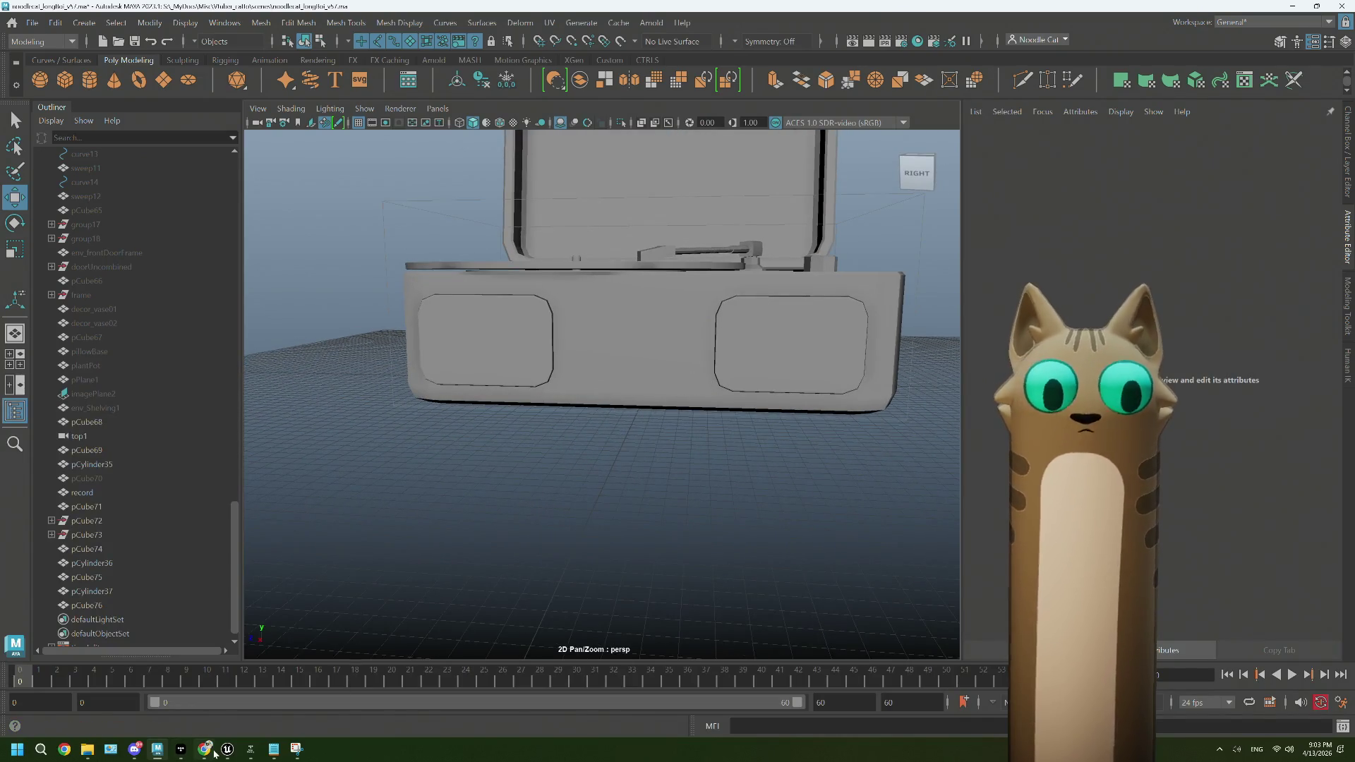
{"action": "left_click", "coordinate": [204, 749]}
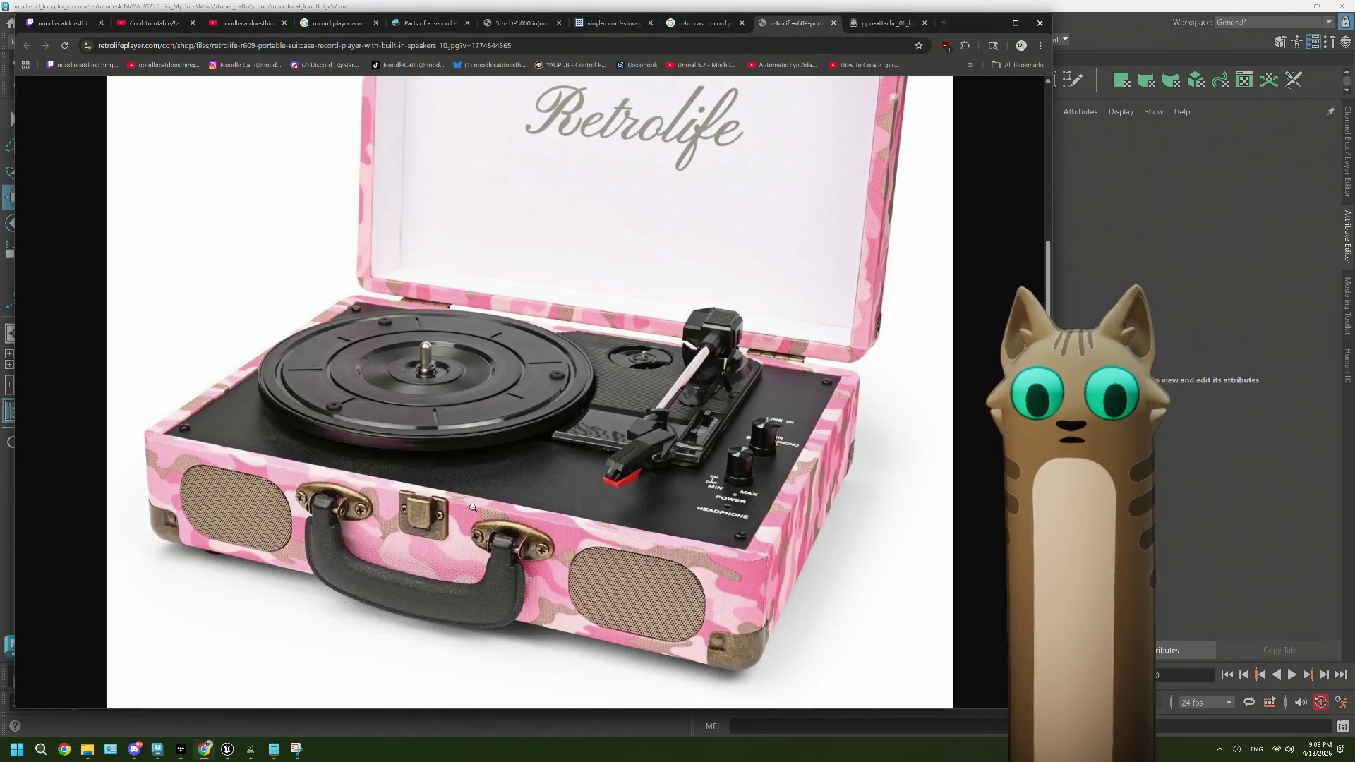
{"action": "left_click", "coordinate": [1098, 231]}
{"action": "scroll", "scroll_direction": "down", "scroll_amount": 3}
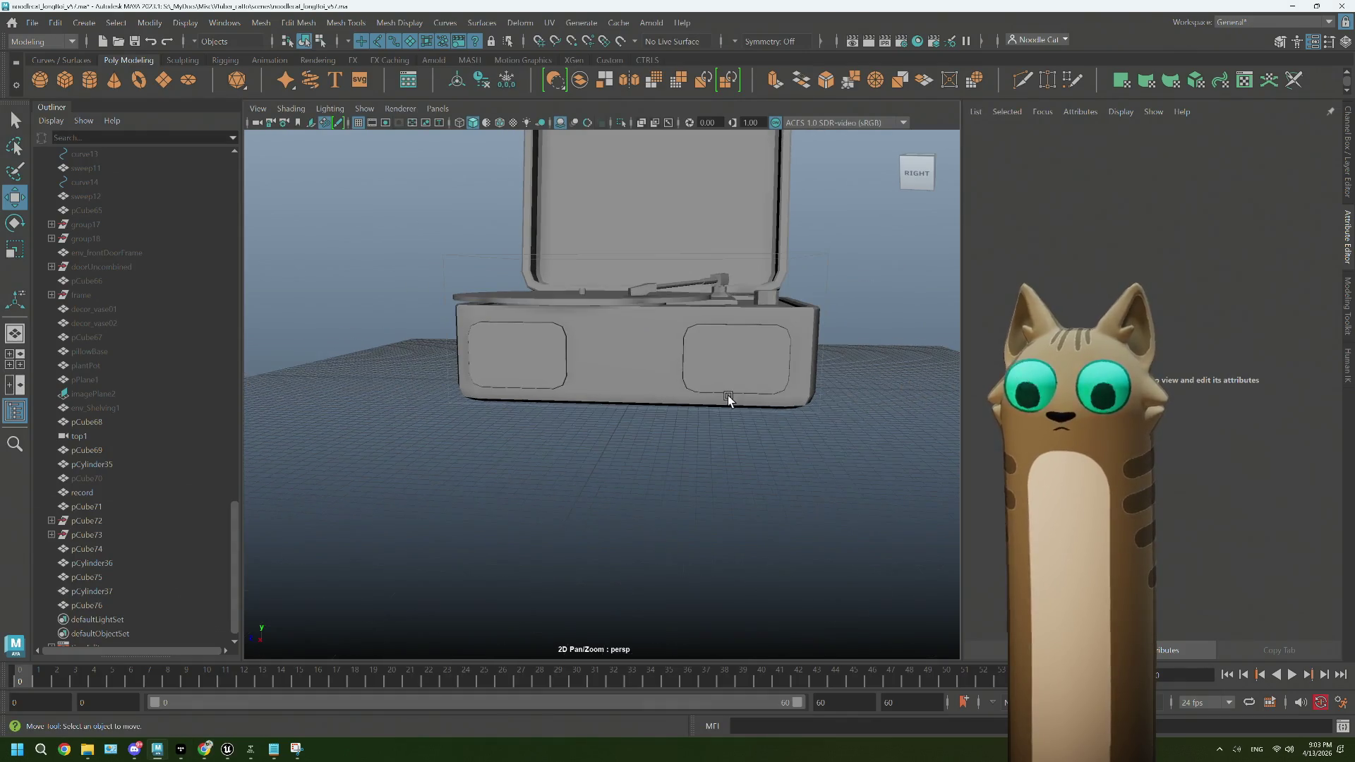
{"action": "left_click_drag", "start_coordinate": [727, 395], "coordinate": [729, 367]}
Step: Select pCube76 for scaling, then nudge the left inset's face slightly right
{"action": "left_click", "coordinate": [728, 367]}
{"action": "key", "text": "r"}
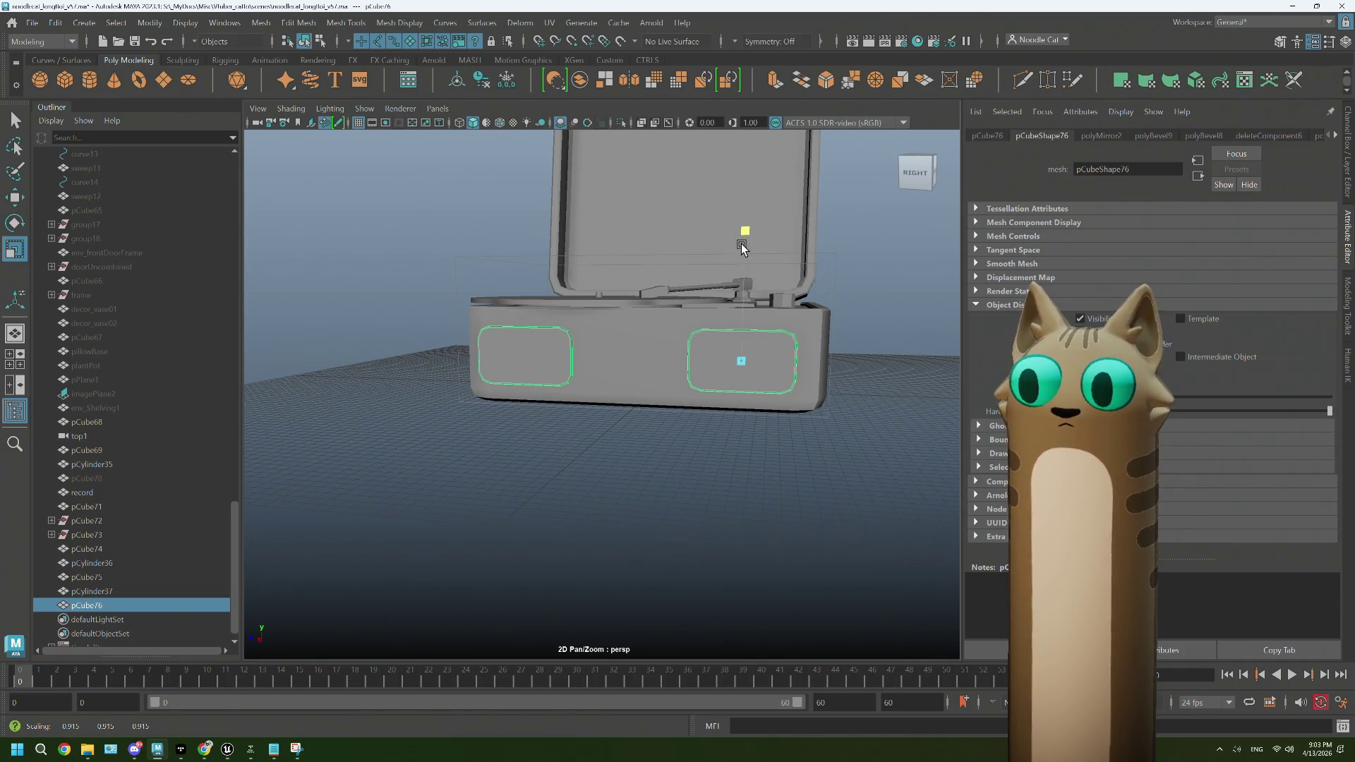
{"action": "left_click_drag", "start_coordinate": [741, 247], "coordinate": [774, 376]}
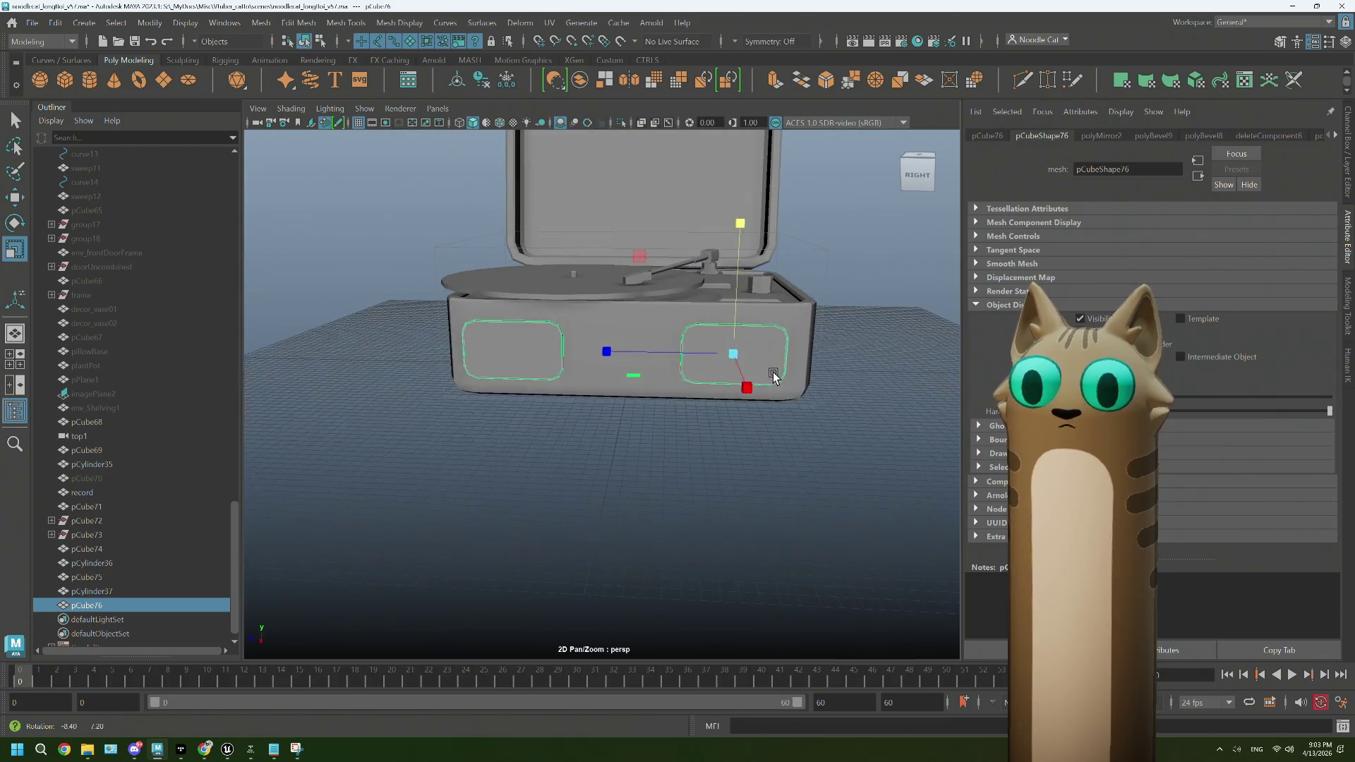
{"action": "left_click_drag", "start_coordinate": [438, 339], "coordinate": [519, 340]}
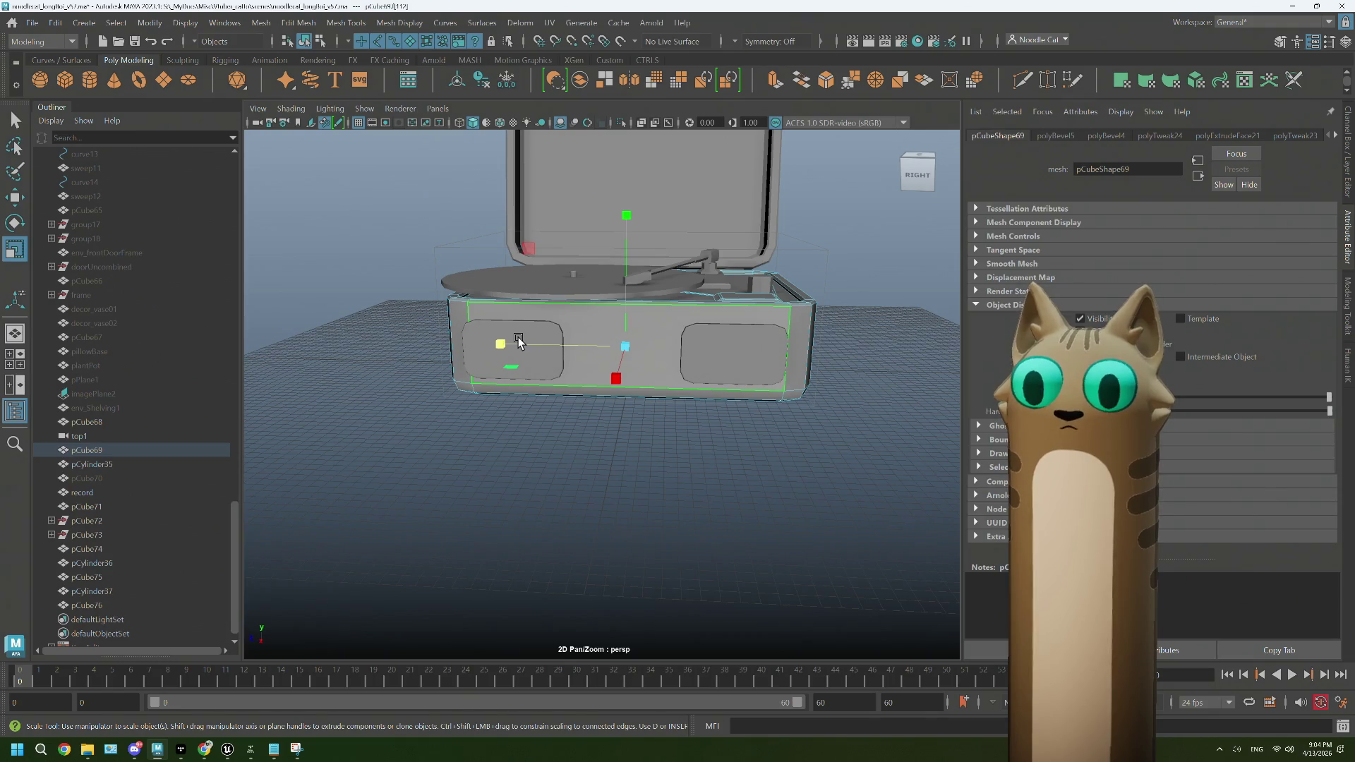
{"action": "left_click", "coordinate": [392, 326]}
{"action": "left_click", "coordinate": [493, 342]}
{"action": "left_click_drag", "start_coordinate": [388, 342], "coordinate": [493, 379]}
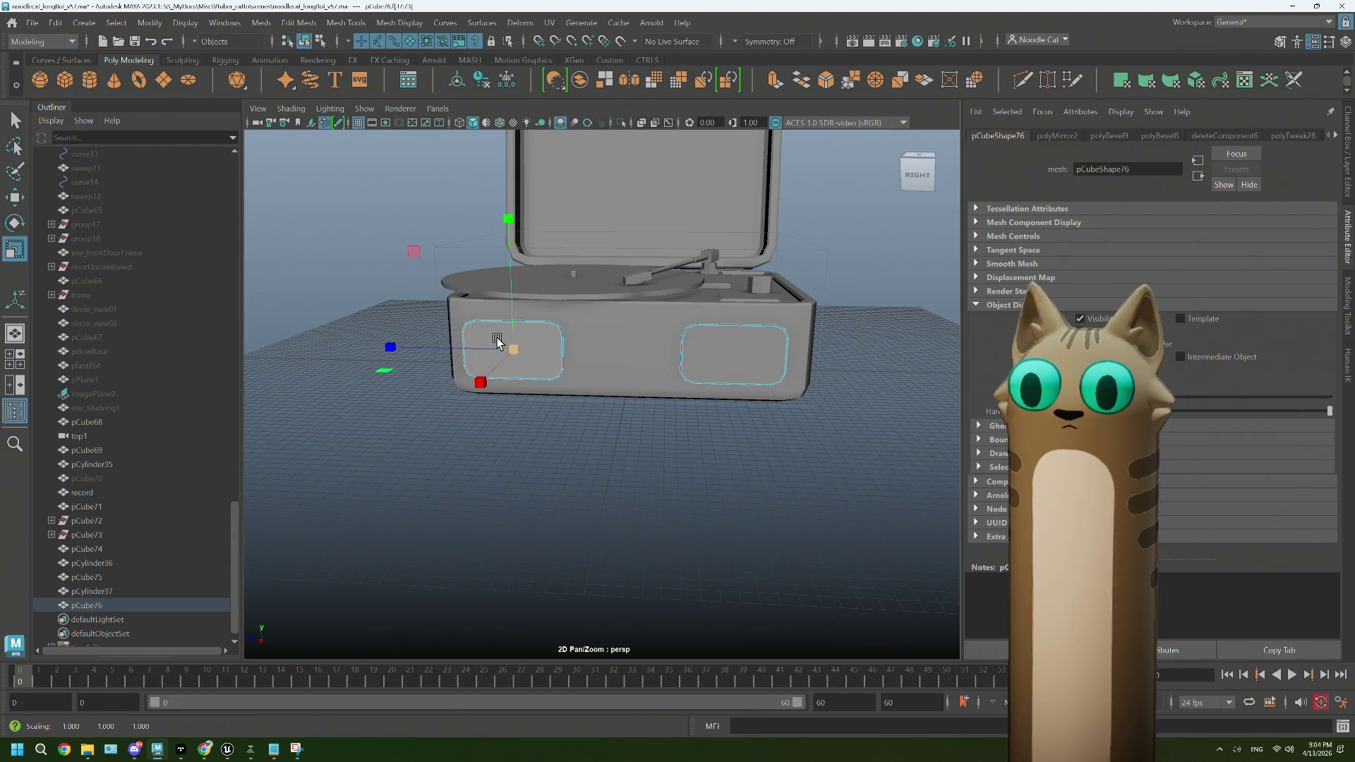
{"action": "key", "text": "w"}
{"action": "left_click_drag", "start_coordinate": [493, 348], "coordinate": [496, 350]}
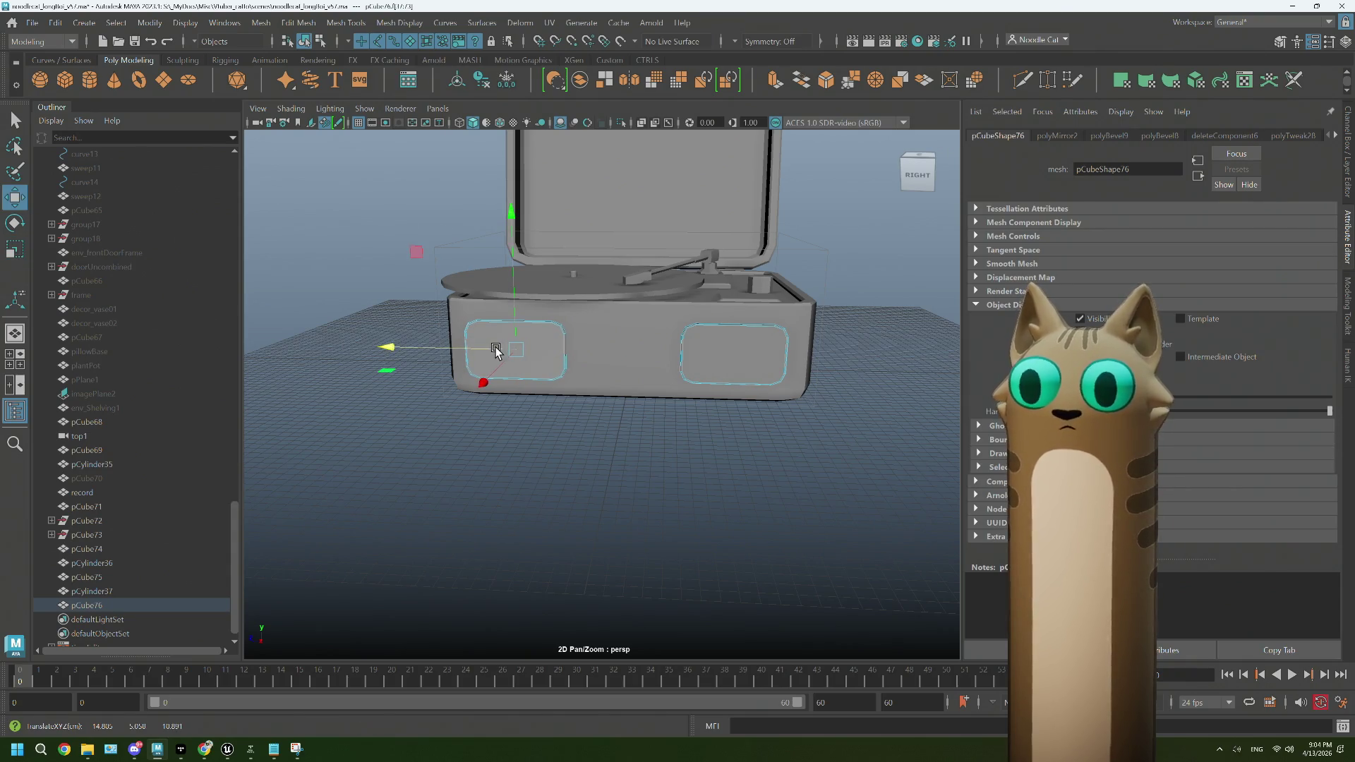
{"action": "left_click", "coordinate": [412, 293]}
{"action": "left_click_drag", "start_coordinate": [411, 294], "coordinate": [605, 351]}
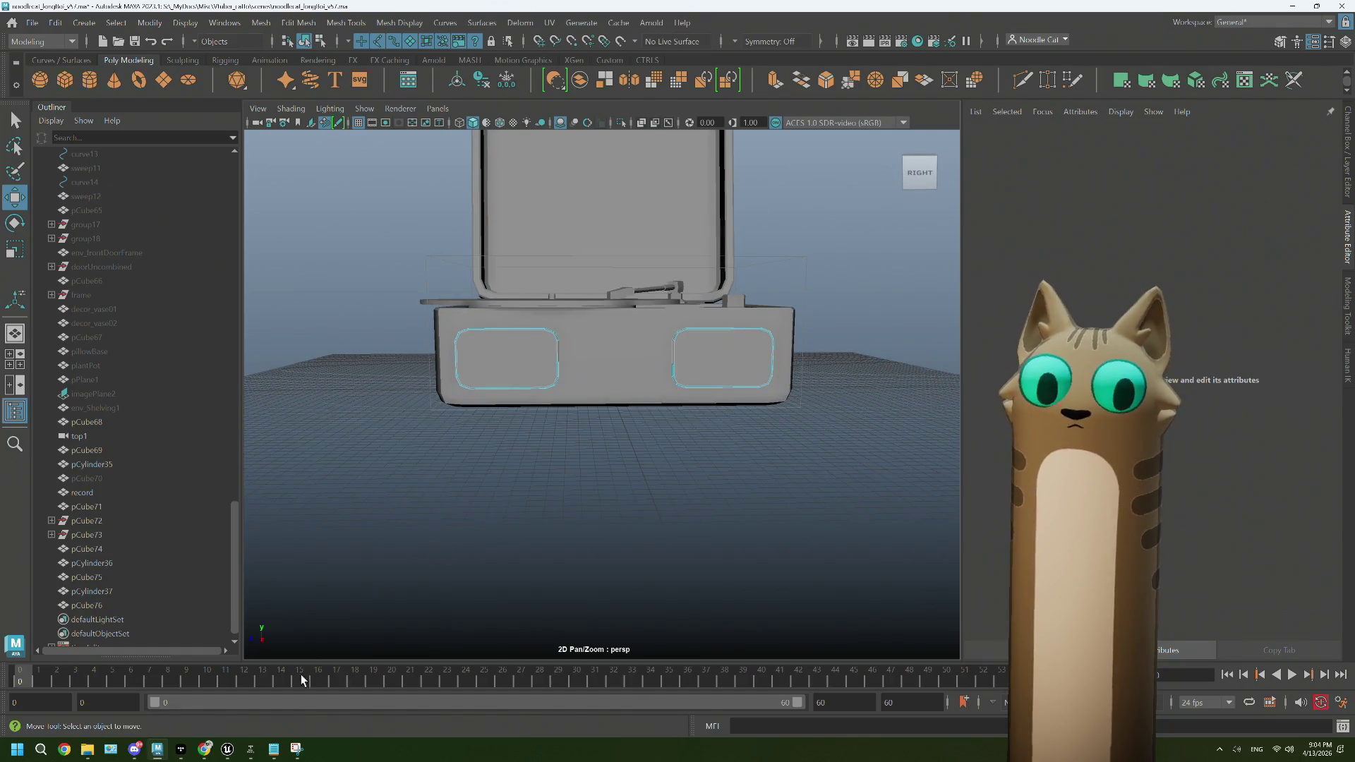
{"action": "mouse_move", "coordinate": [205, 748]}
{"action": "left_click", "coordinate": [212, 702]}
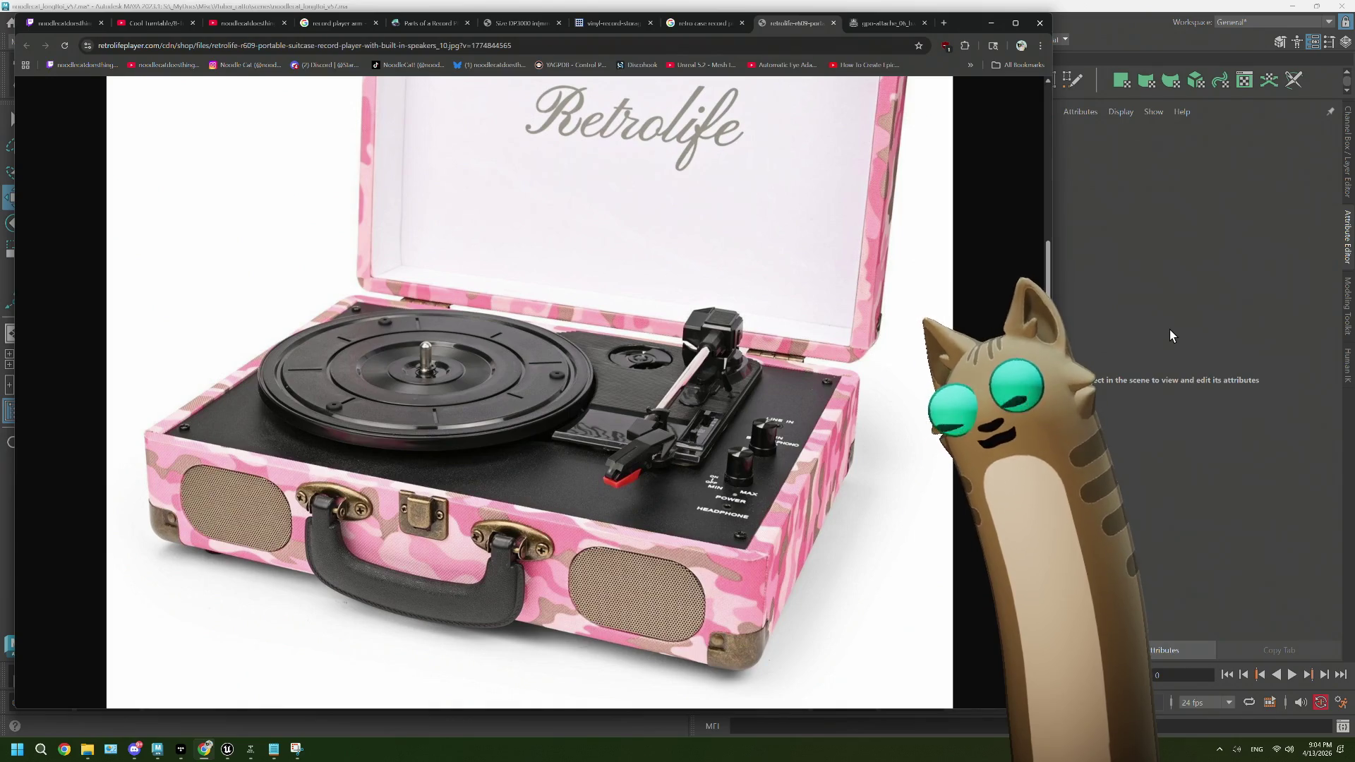
{"action": "left_click", "coordinate": [1170, 328]}
{"action": "scroll", "scroll_direction": "down", "scroll_amount": 3}
{"action": "left_click_drag", "start_coordinate": [802, 385], "coordinate": [777, 390]}
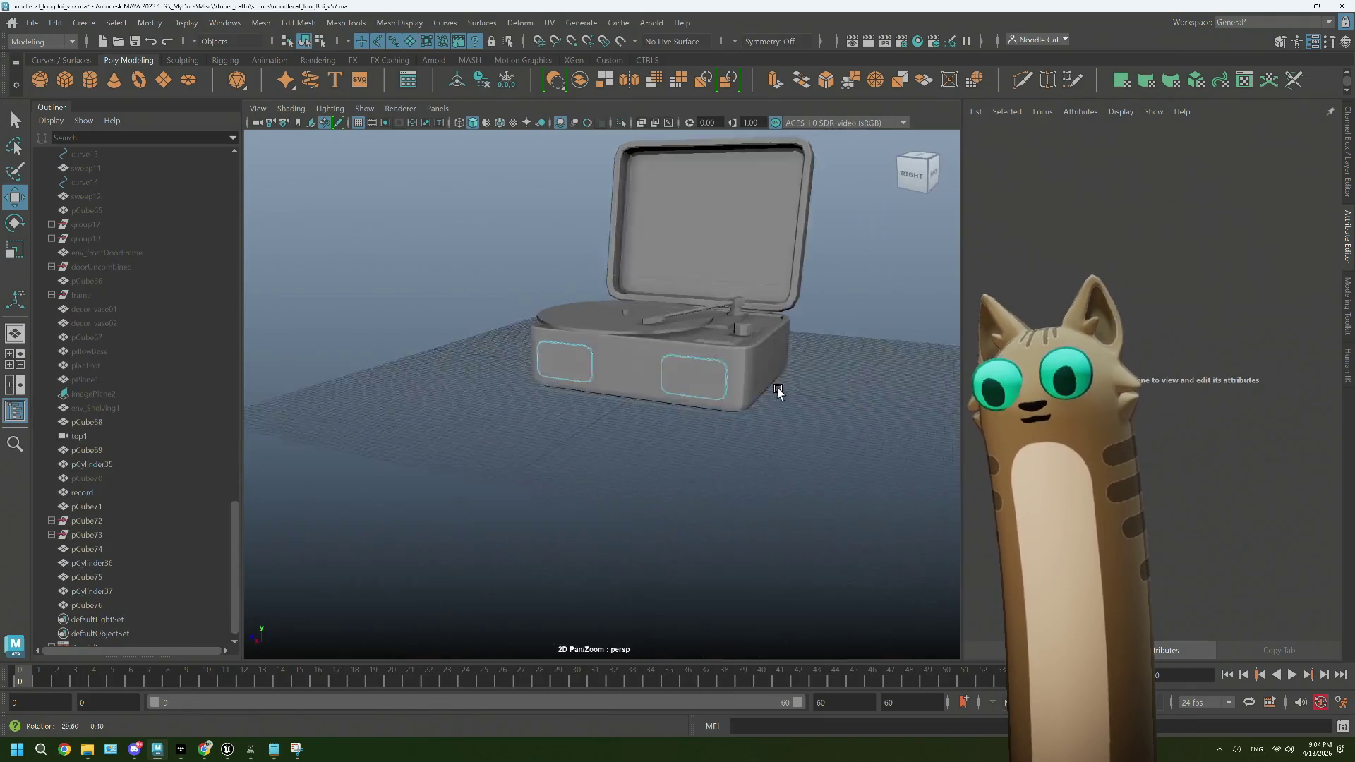
Step: Delete pCube76 from the Outliner and zoom onto the plain case front
{"action": "scroll", "scroll_direction": "up", "scroll_amount": 3}
{"action": "left_click", "coordinate": [732, 360]}
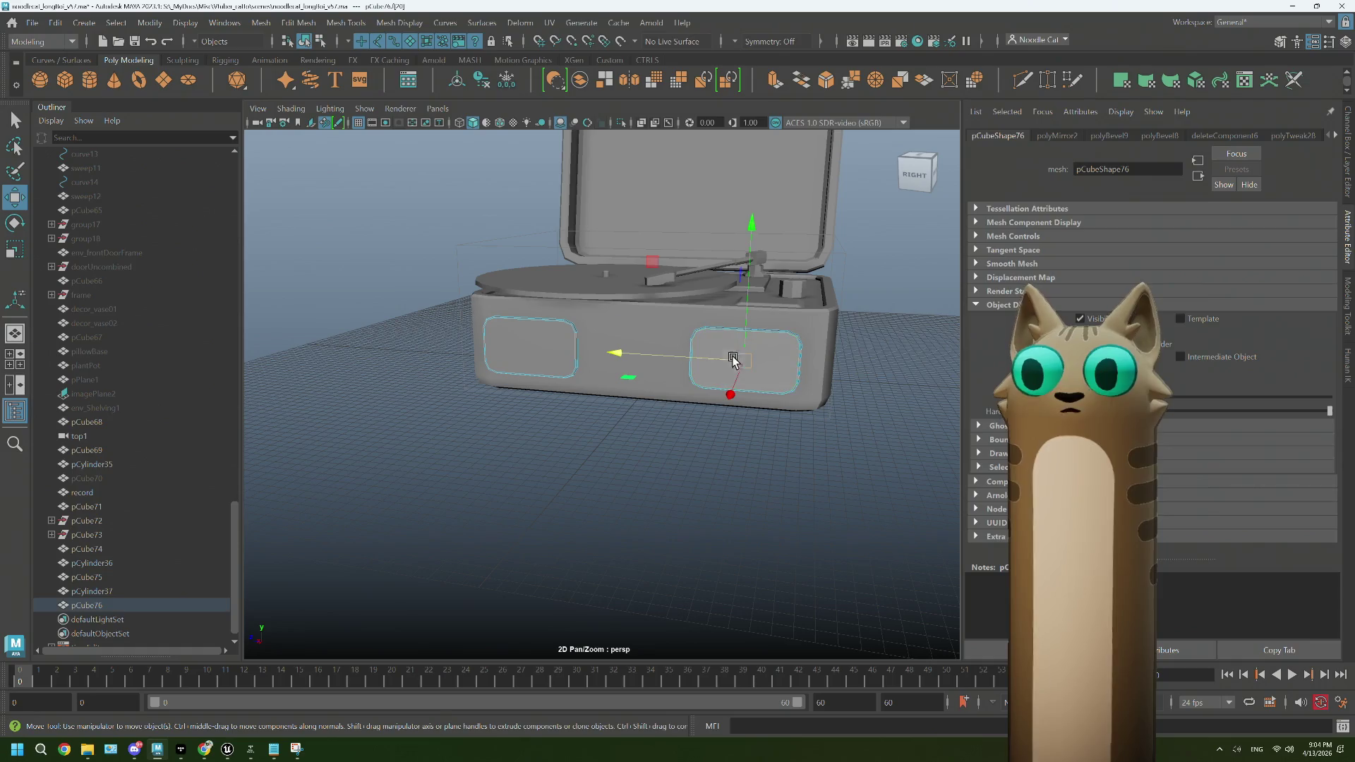
{"action": "left_click", "coordinate": [89, 591]}
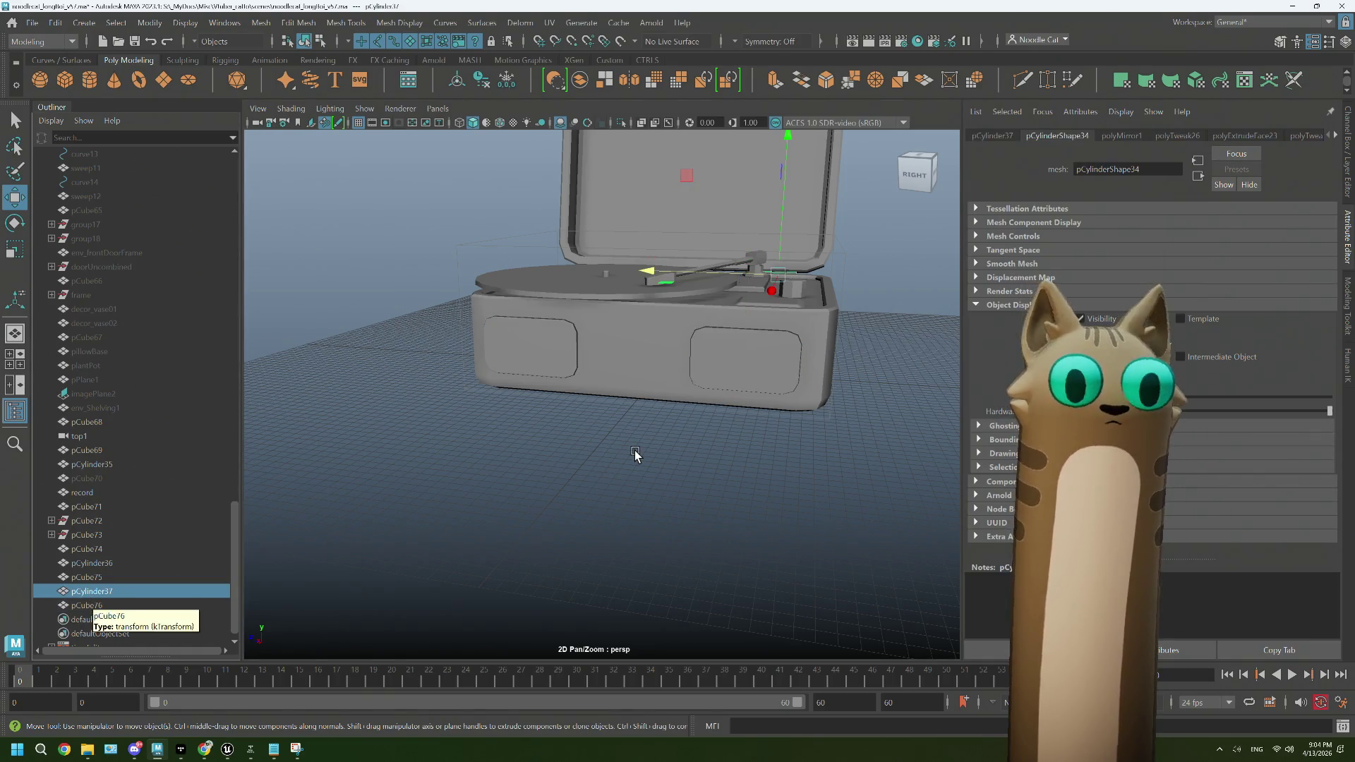
{"action": "left_click_drag", "start_coordinate": [633, 453], "coordinate": [740, 455]}
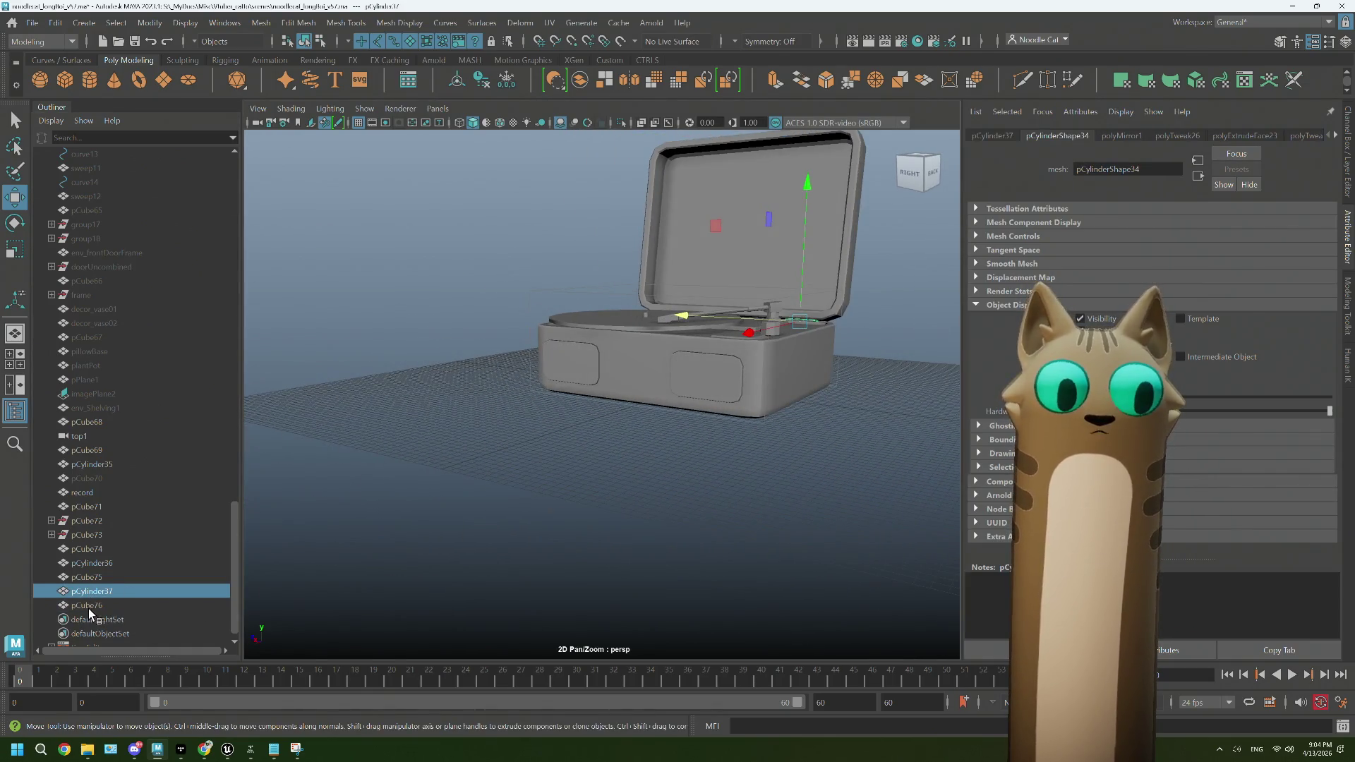
{"action": "left_click", "coordinate": [88, 608]}
{"action": "key", "text": "Delete"}
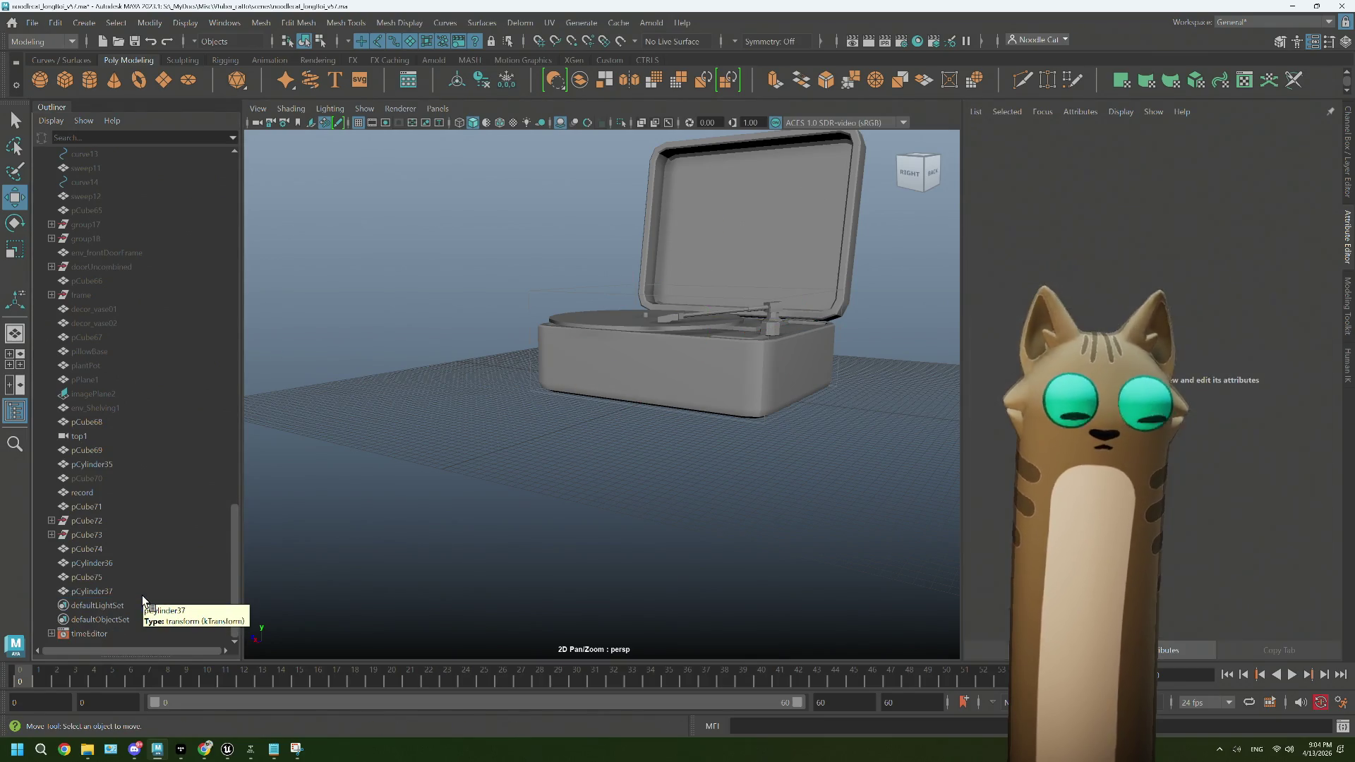
{"action": "scroll", "scroll_direction": "up", "scroll_amount": 3}
{"action": "left_click_drag", "start_coordinate": [671, 374], "coordinate": [573, 363]}
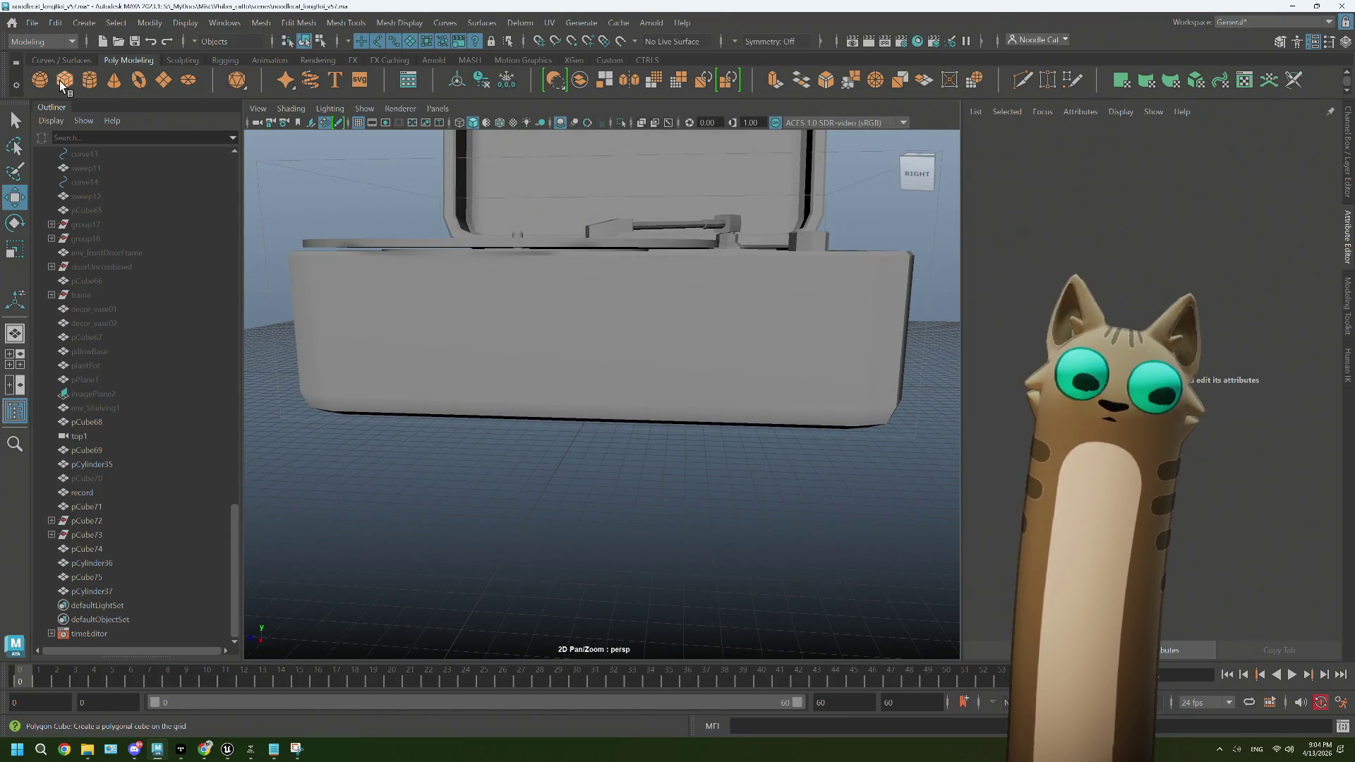
Step: Create a new polygon cube, move it beside the case and frame it
{"action": "left_click", "coordinate": [61, 82]}
{"action": "scroll", "scroll_direction": "down", "scroll_amount": 3}
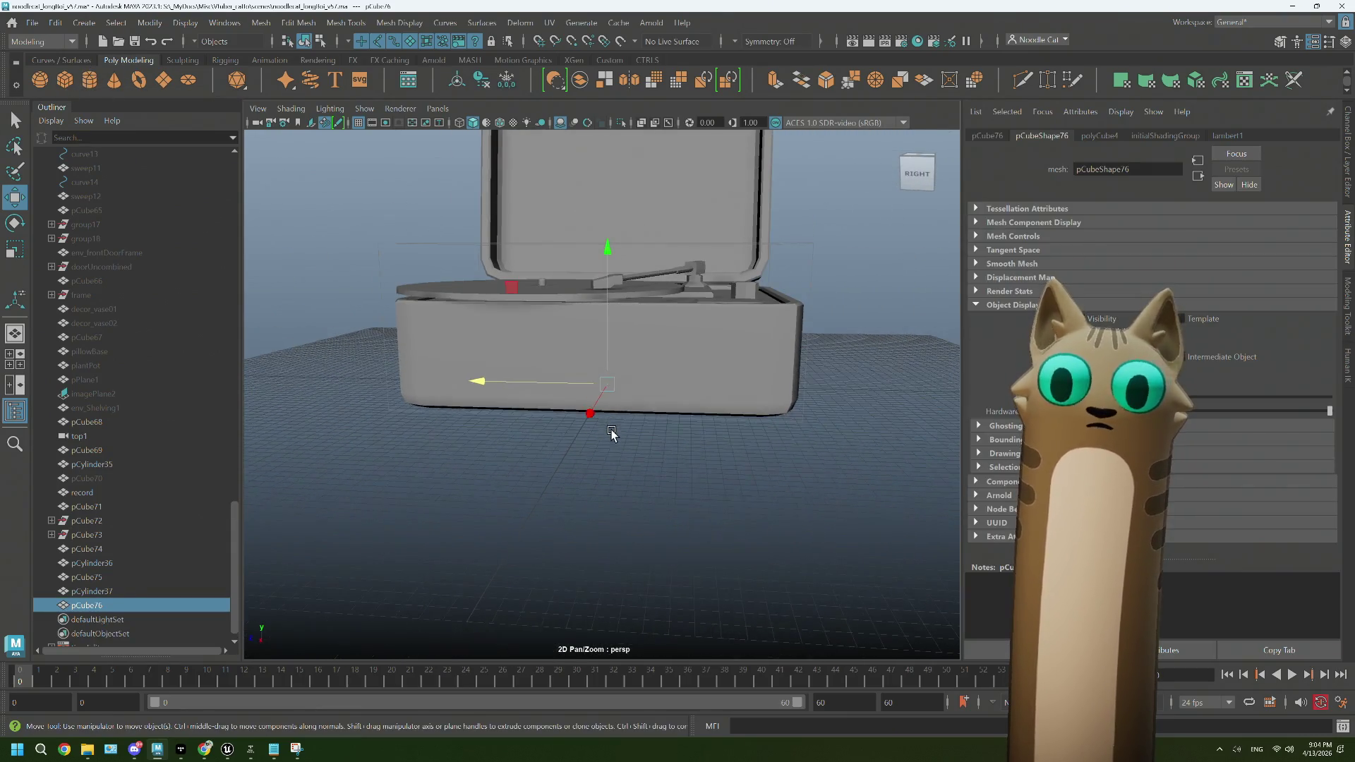
{"action": "left_click_drag", "start_coordinate": [611, 433], "coordinate": [551, 466]}
{"action": "left_click_drag", "start_coordinate": [652, 391], "coordinate": [474, 416]}
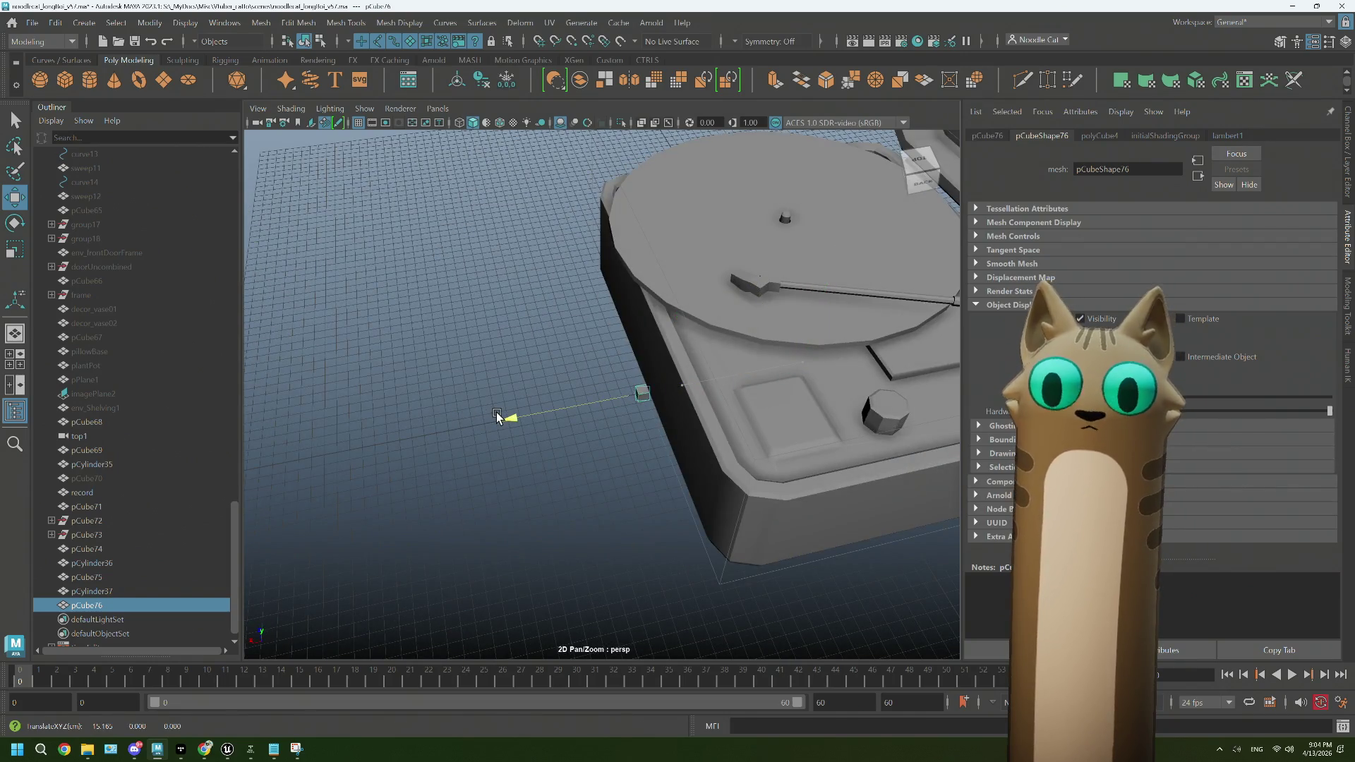
{"action": "key", "text": "f"}
{"action": "scroll", "scroll_direction": "down", "scroll_amount": 3}
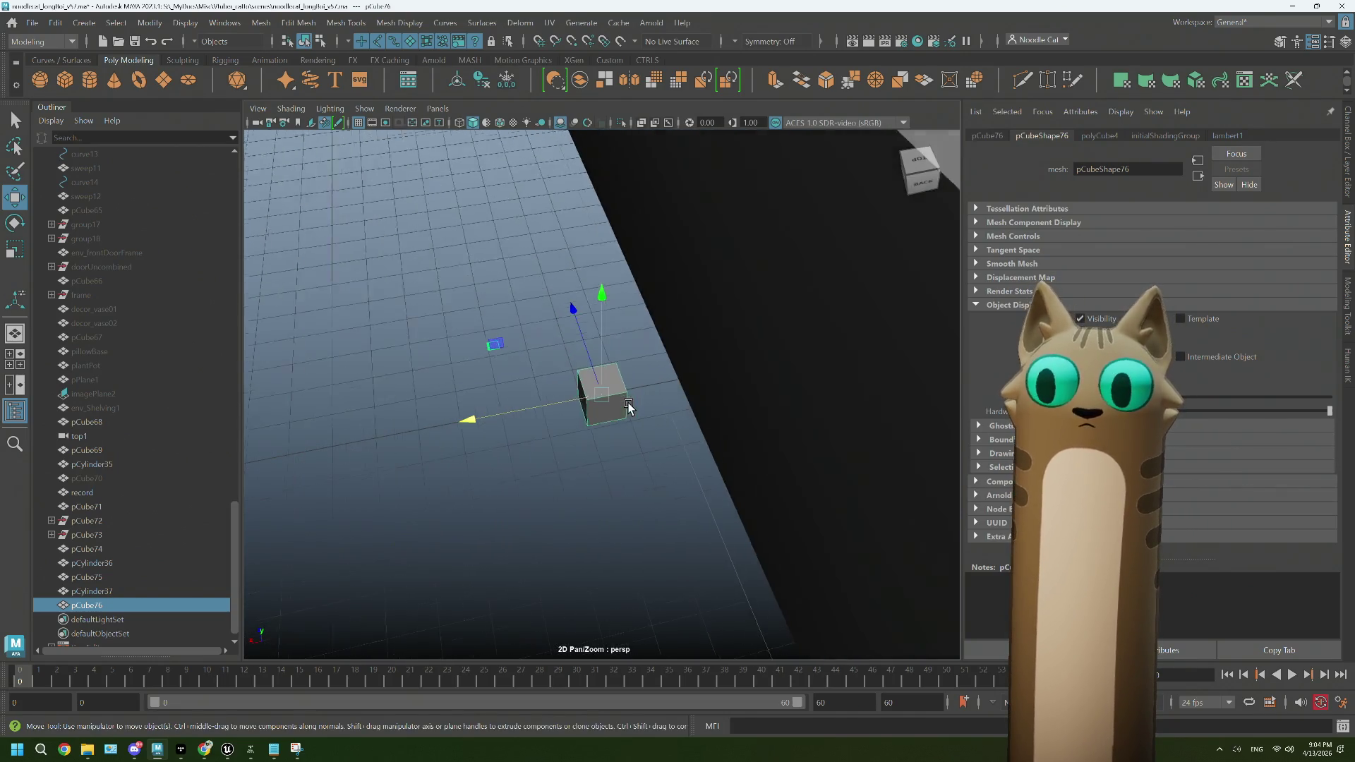
{"action": "left_click_drag", "start_coordinate": [626, 402], "coordinate": [659, 420]}
Step: Scale the cube into an elongated block, adjusting its width along X and height
{"action": "key", "text": "r"}
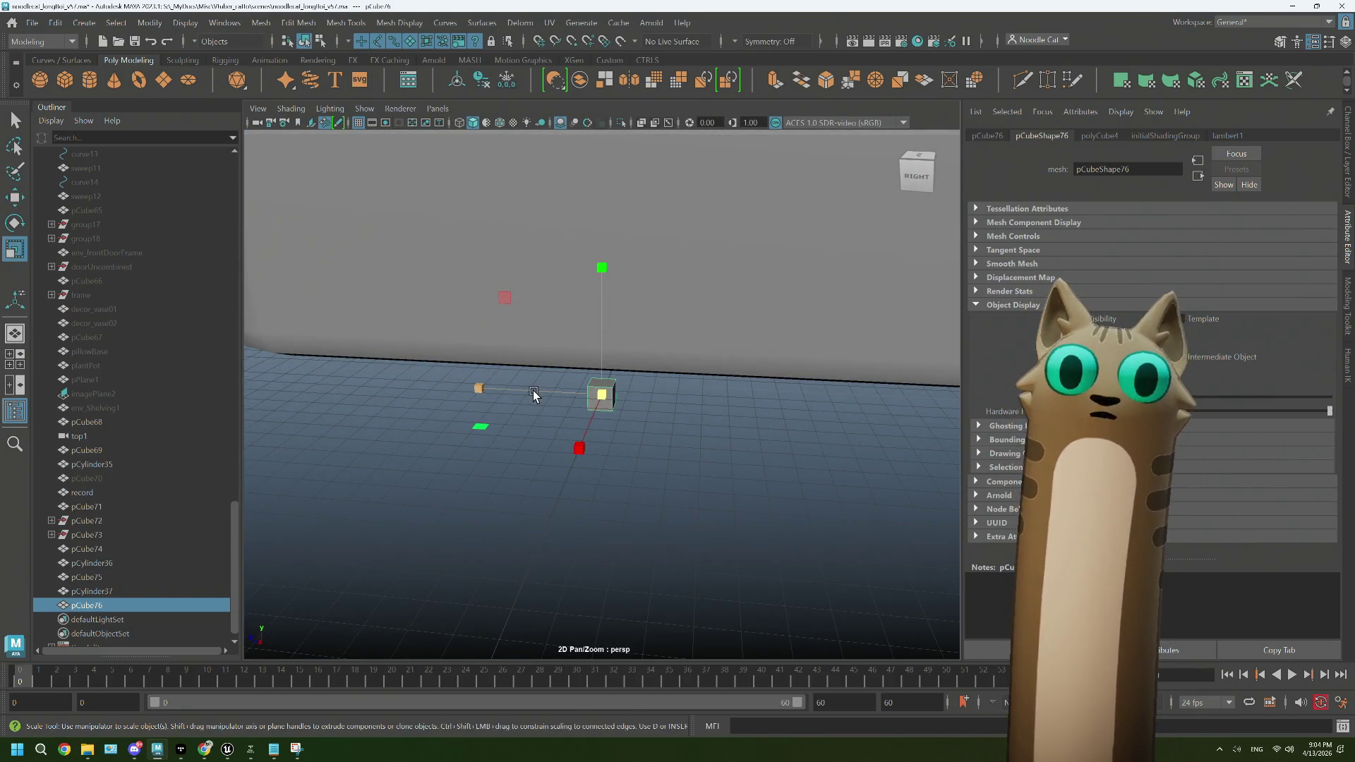
{"action": "left_click_drag", "start_coordinate": [533, 395], "coordinate": [483, 403]}
{"action": "left_click_drag", "start_coordinate": [482, 404], "coordinate": [489, 408]}
{"action": "left_click_drag", "start_coordinate": [489, 408], "coordinate": [531, 405]}
{"action": "left_click_drag", "start_coordinate": [599, 291], "coordinate": [599, 291]}
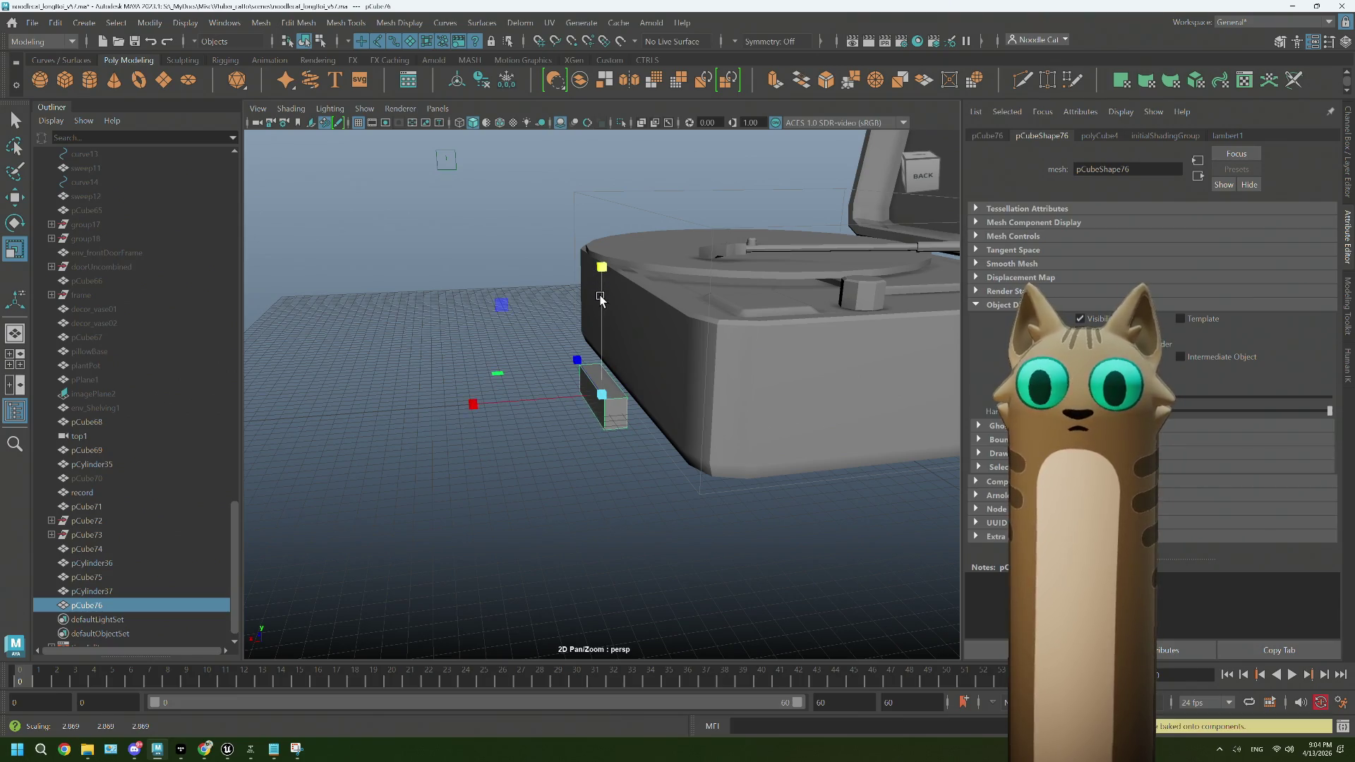
{"action": "key", "text": "w"}
{"action": "left_click", "coordinate": [600, 280]}
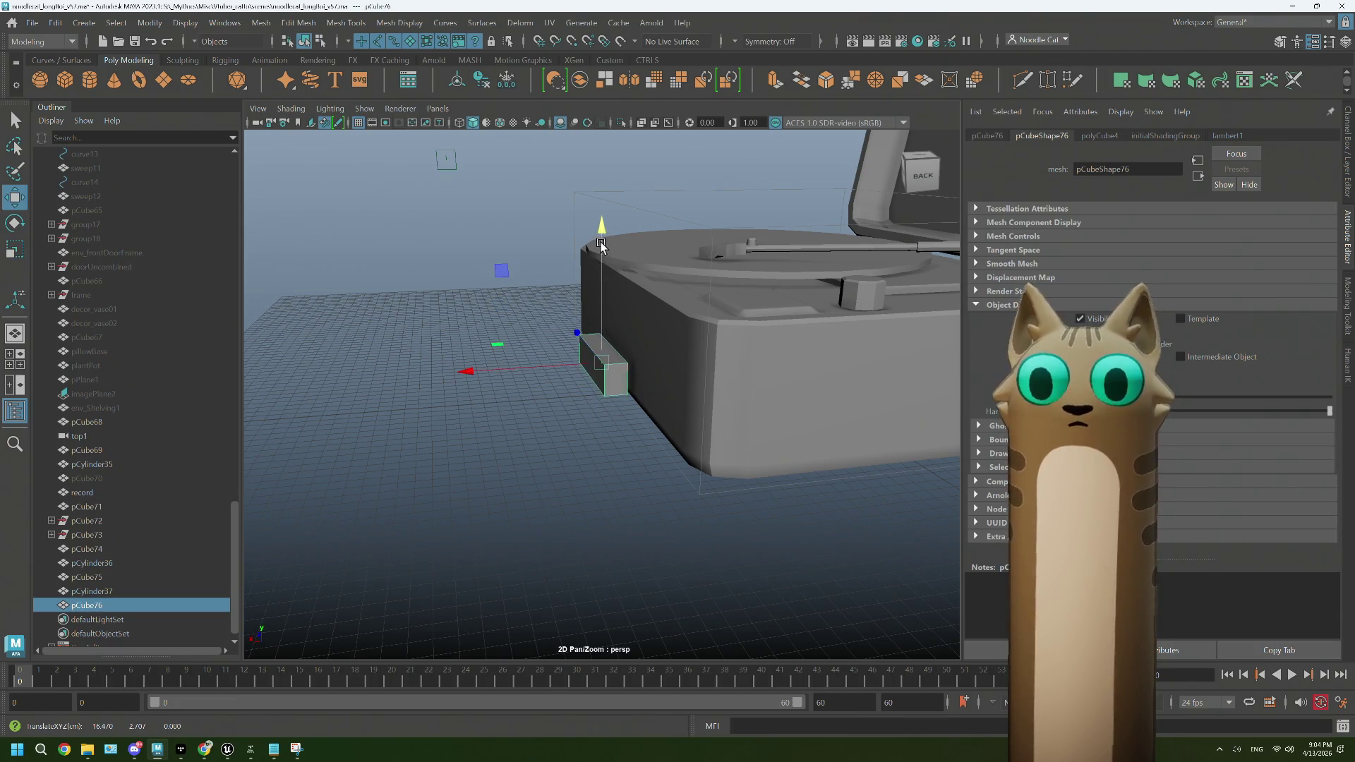
Step: Select the block's end face and bring up the Symmetry dropdown
{"action": "left_click_drag", "start_coordinate": [644, 362], "coordinate": [617, 416]}
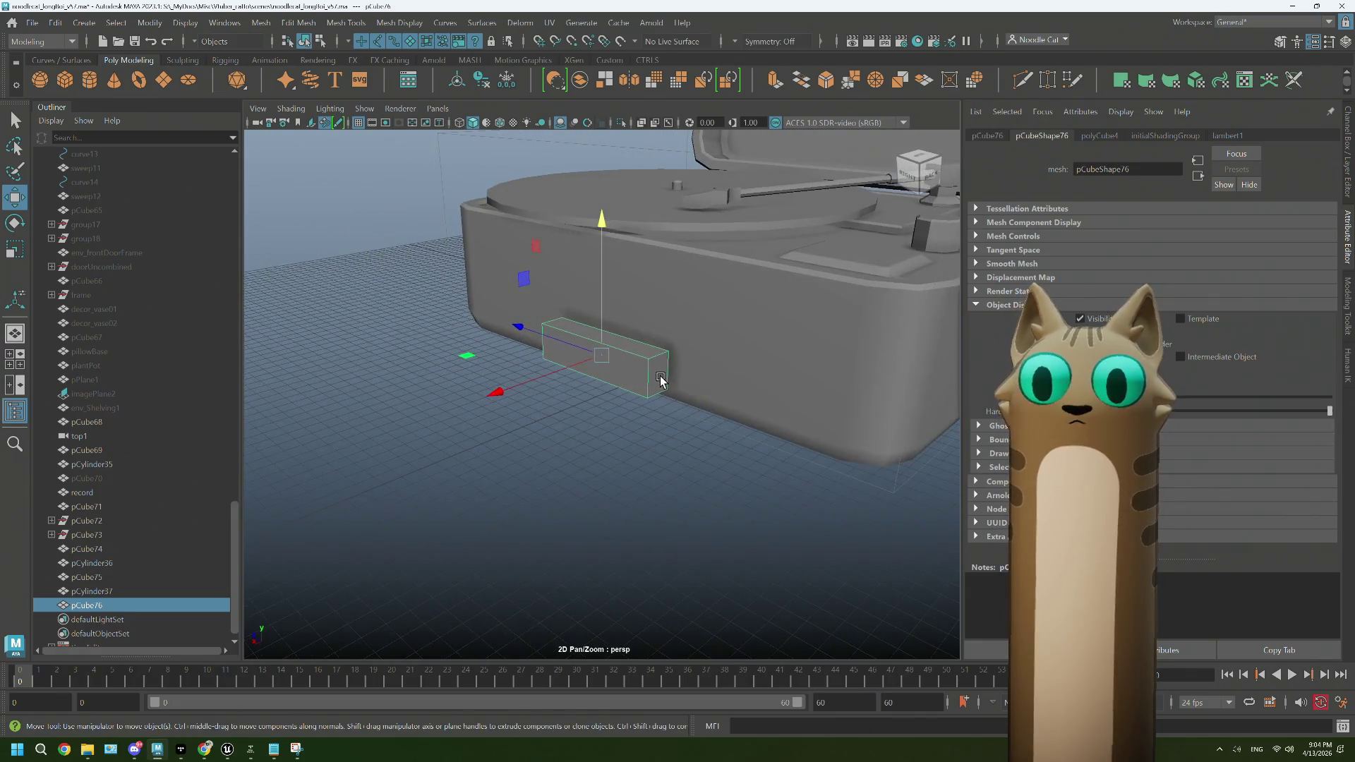
{"action": "left_click_drag", "start_coordinate": [662, 375], "coordinate": [660, 387]}
{"action": "left_click", "coordinate": [659, 353]}
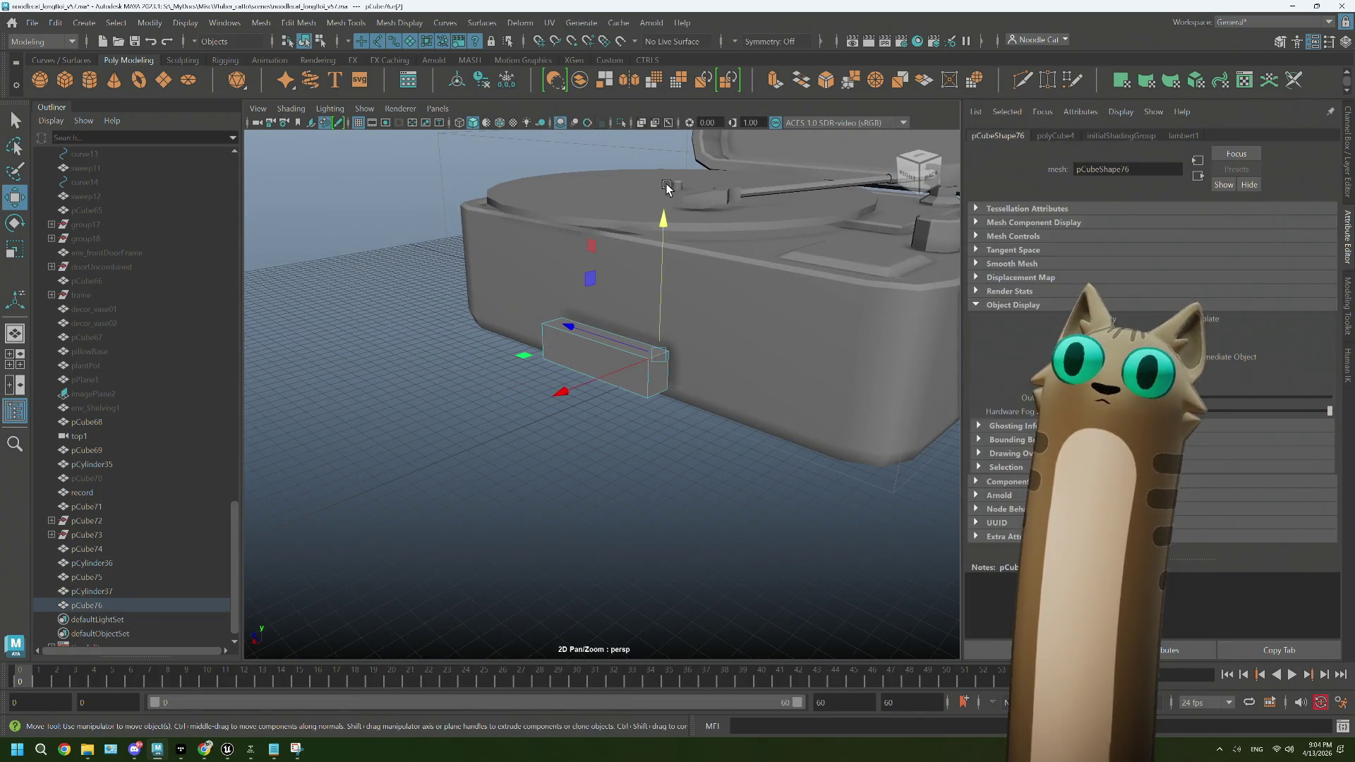
{"action": "left_click", "coordinate": [734, 41]}
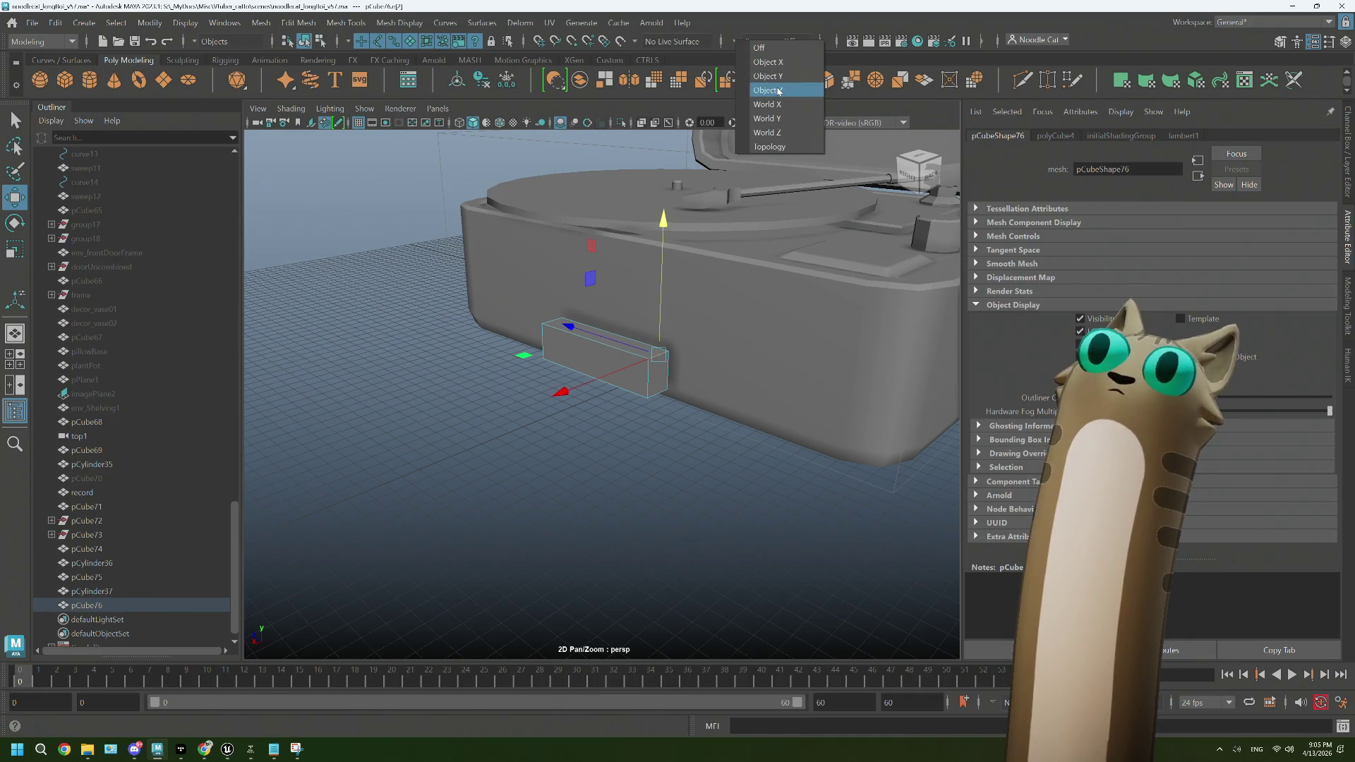
Step: Set symmetry to Object Z and extrude the block's end face
{"action": "left_click", "coordinate": [778, 92]}
{"action": "left_click_drag", "start_coordinate": [586, 337], "coordinate": [581, 332]}
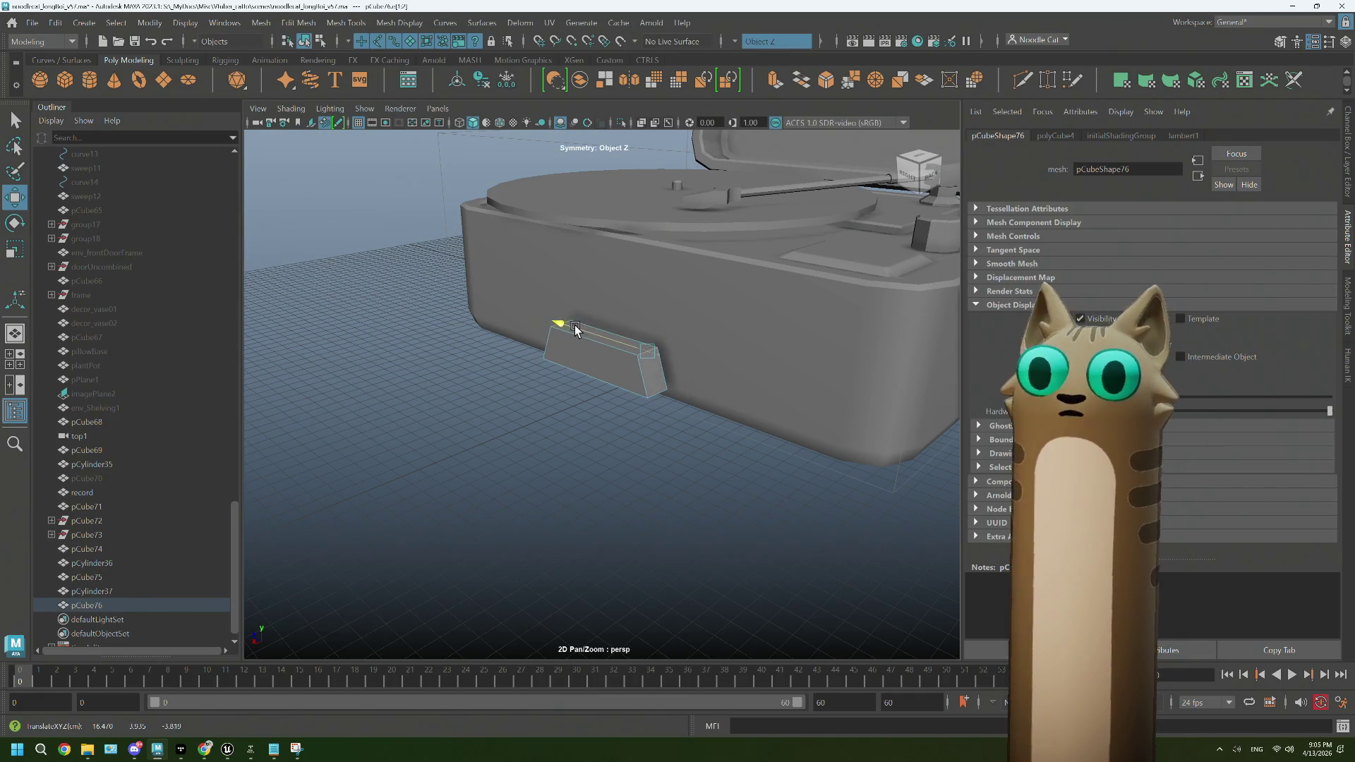
{"action": "left_click_drag", "start_coordinate": [664, 387], "coordinate": [644, 343]}
{"action": "left_click_drag", "start_coordinate": [644, 343], "coordinate": [660, 372]}
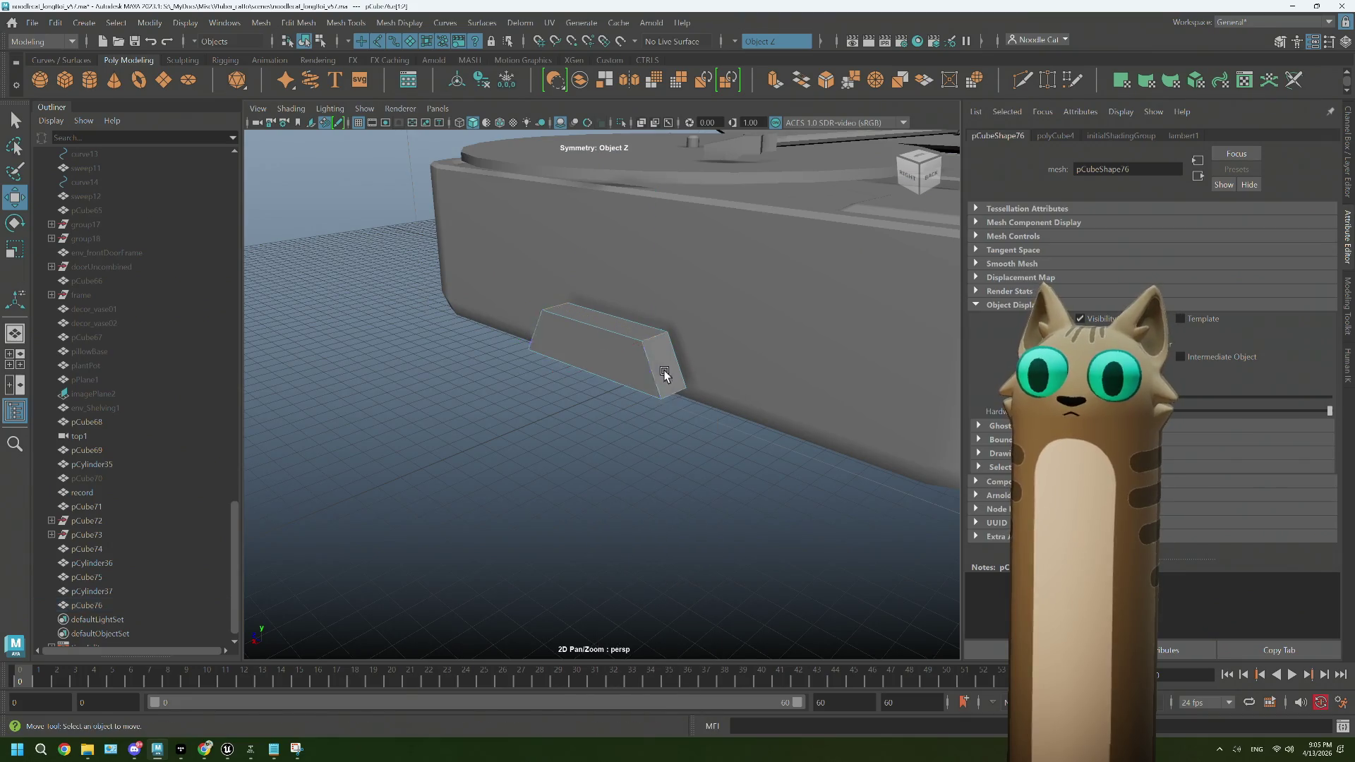
{"action": "left_click", "coordinate": [664, 363]}
{"action": "key", "text": "t"}
{"action": "key", "text": "ctrl+e"}
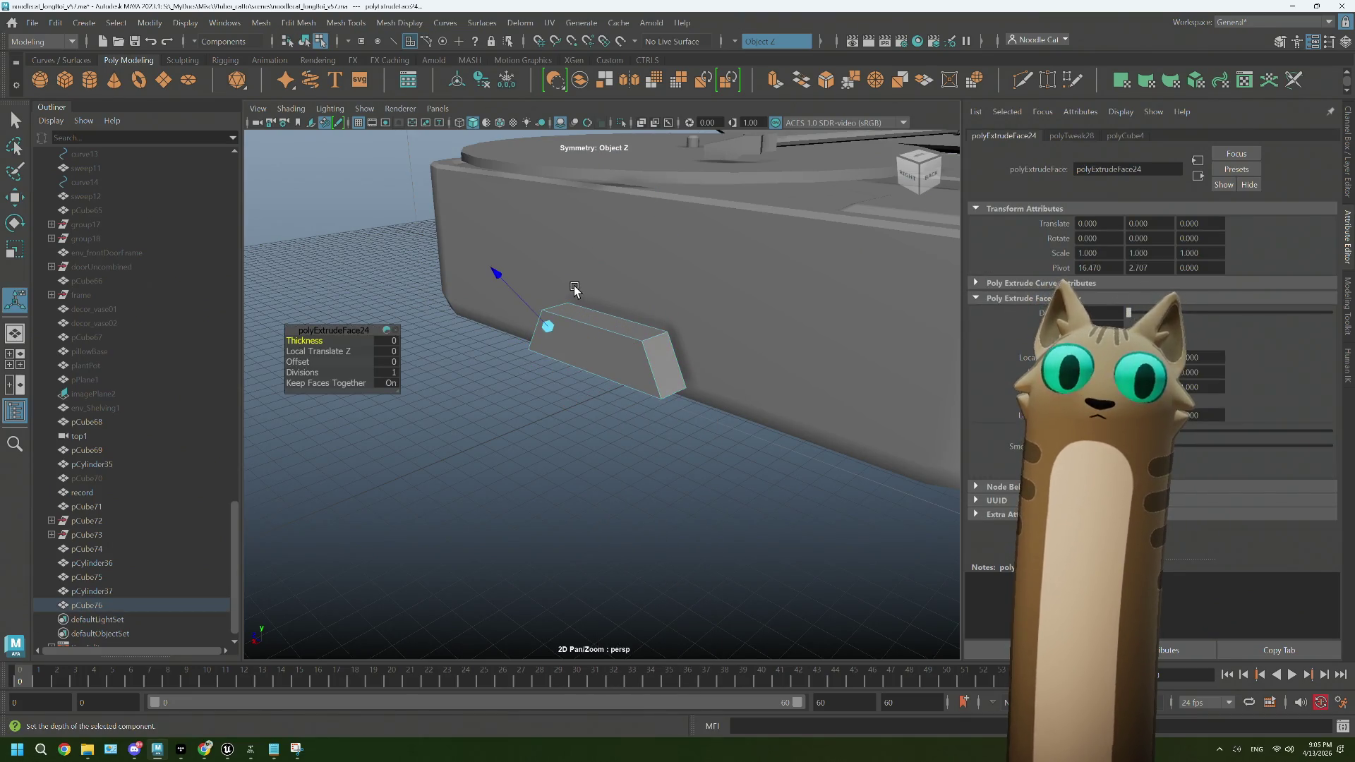
Step: Raise the extruded face and scale it flat vertically
{"action": "key", "text": "w"}
{"action": "left_click_drag", "start_coordinate": [669, 250], "coordinate": [680, 266]}
{"action": "key", "text": "r"}
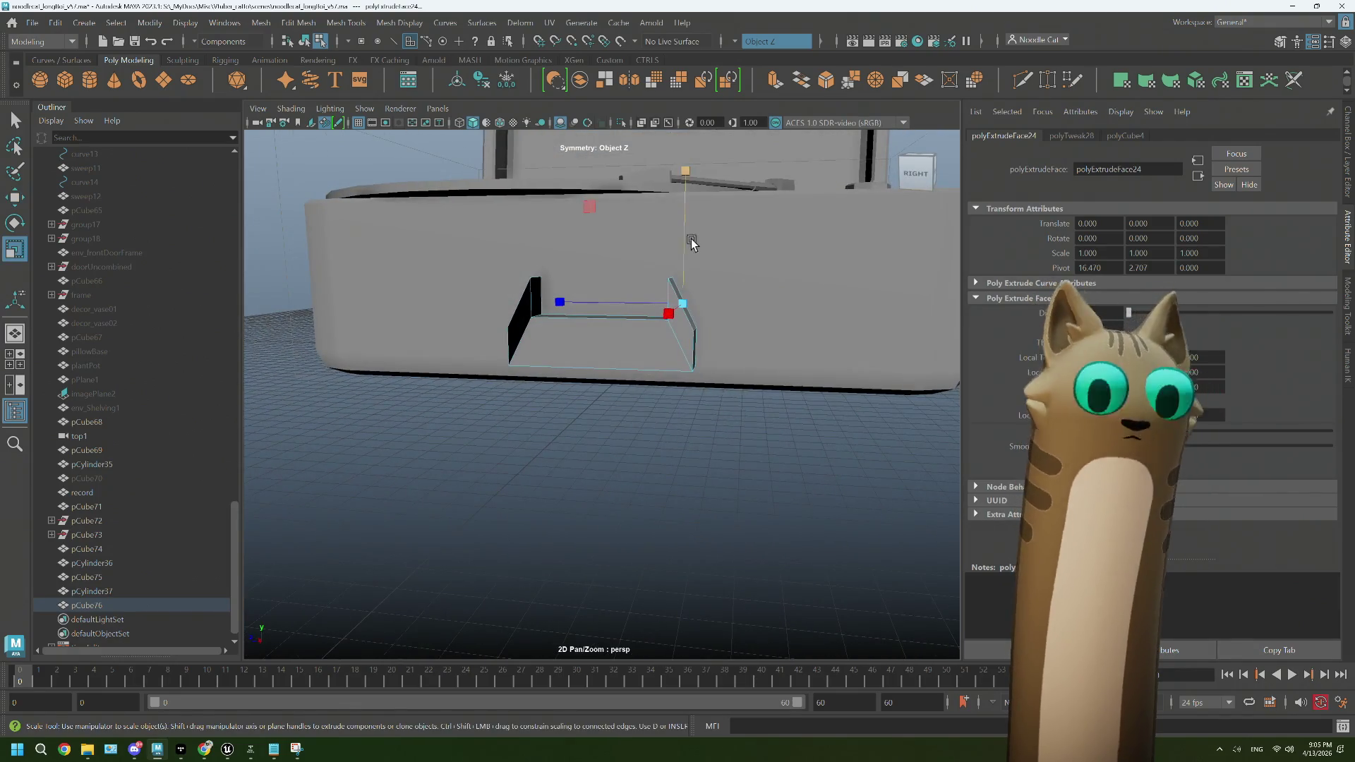
{"action": "left_click_drag", "start_coordinate": [681, 174], "coordinate": [677, 290]}
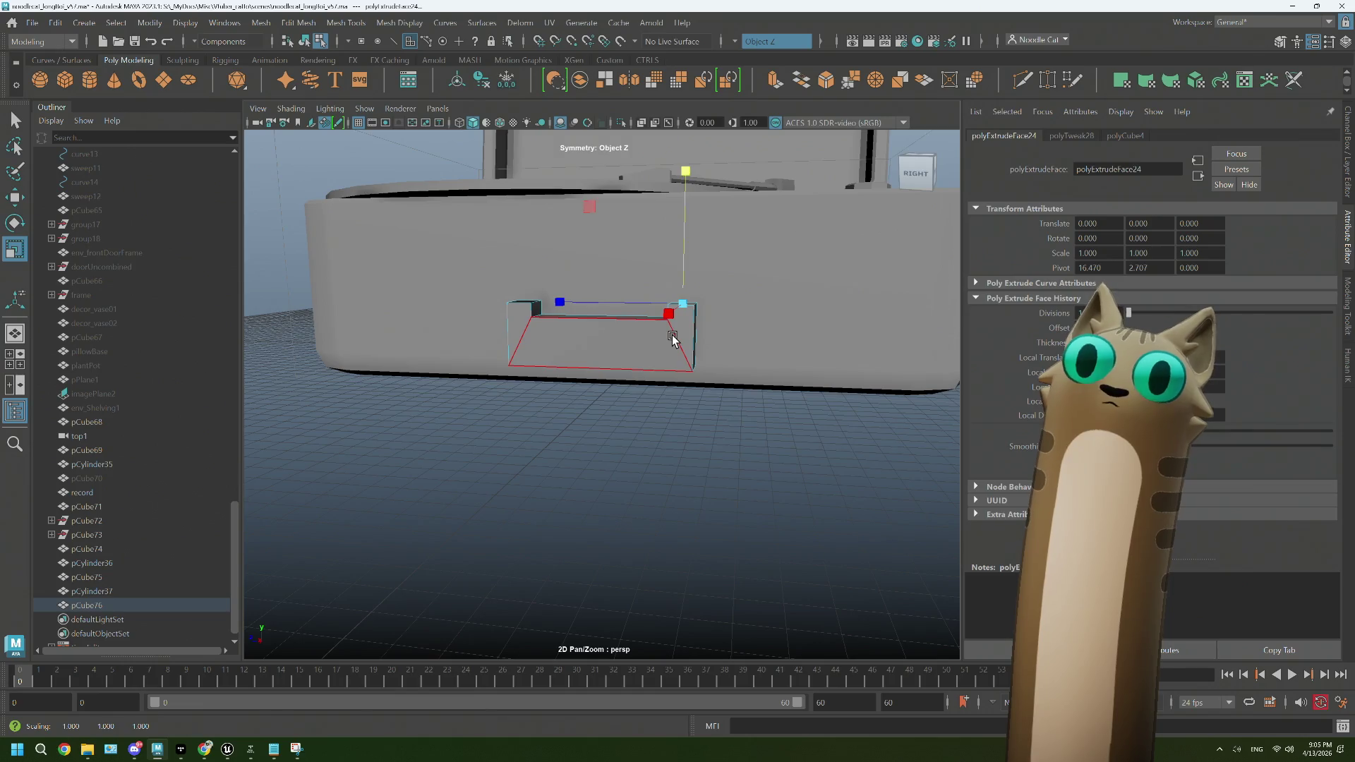
{"action": "left_click_drag", "start_coordinate": [672, 339], "coordinate": [529, 275]}
{"action": "key", "text": "w"}
{"action": "key", "text": "r"}
{"action": "key", "text": "w"}
{"action": "key", "text": "r"}
{"action": "key", "text": "w"}
Step: Extrude the faces again and raise them into a U-shape, then view the reference photo
{"action": "key", "text": "ctrl+e"}
{"action": "key", "text": "w"}
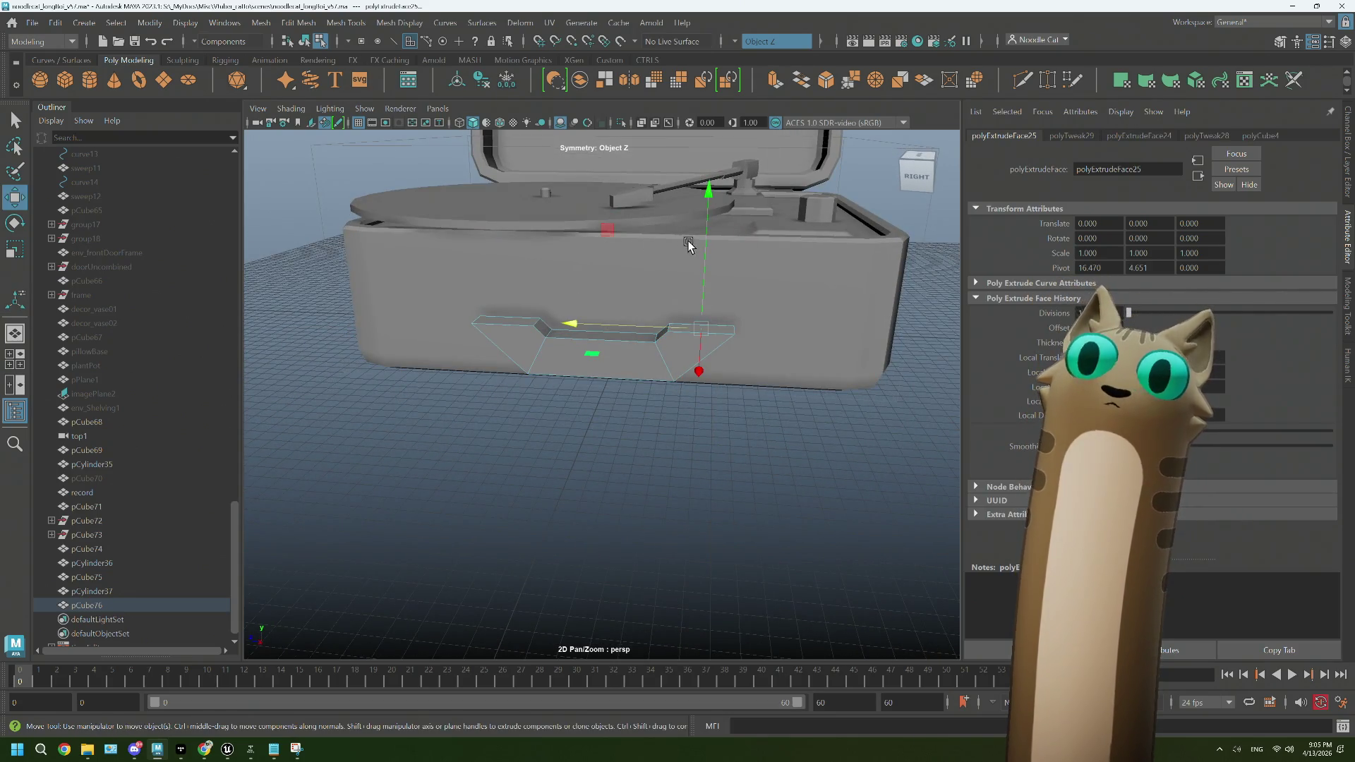
{"action": "left_click_drag", "start_coordinate": [706, 249], "coordinate": [686, 303]}
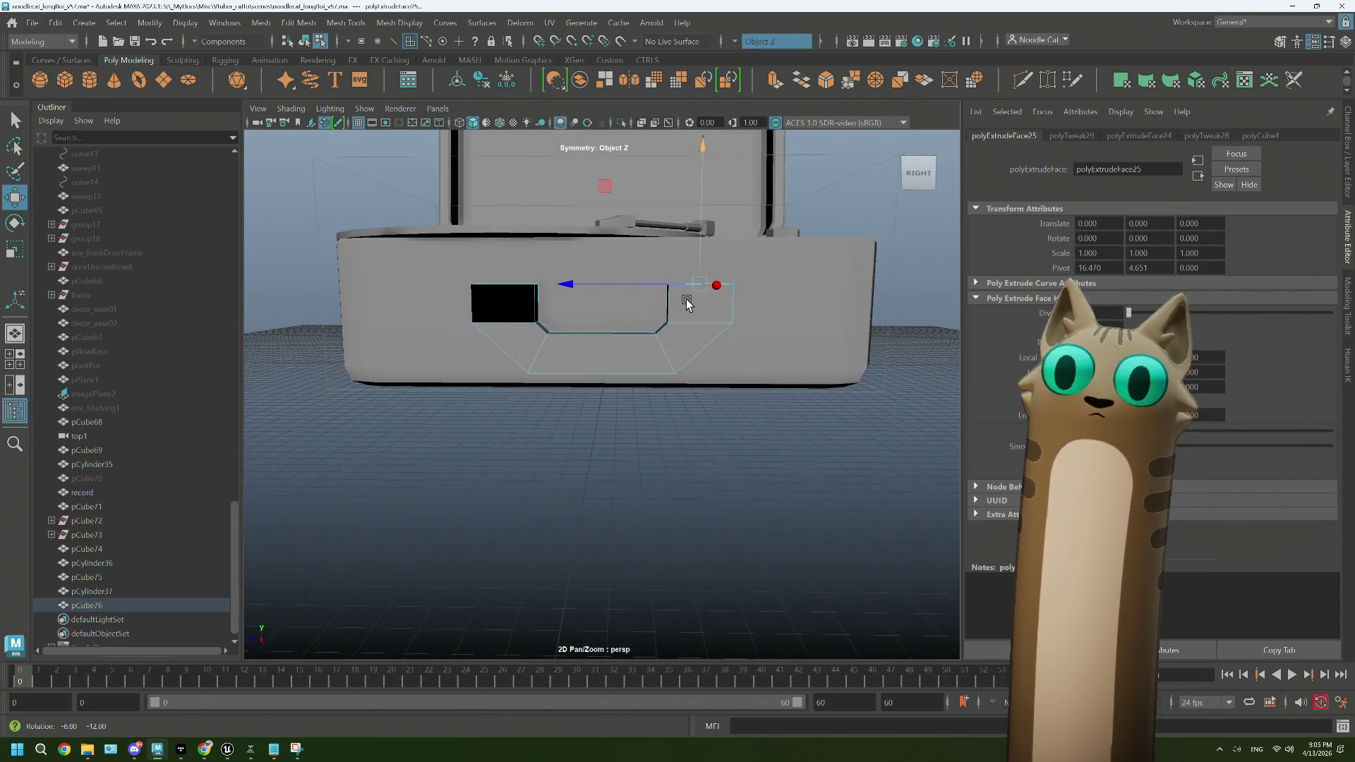
{"action": "left_click_drag", "start_coordinate": [645, 363], "coordinate": [682, 354]}
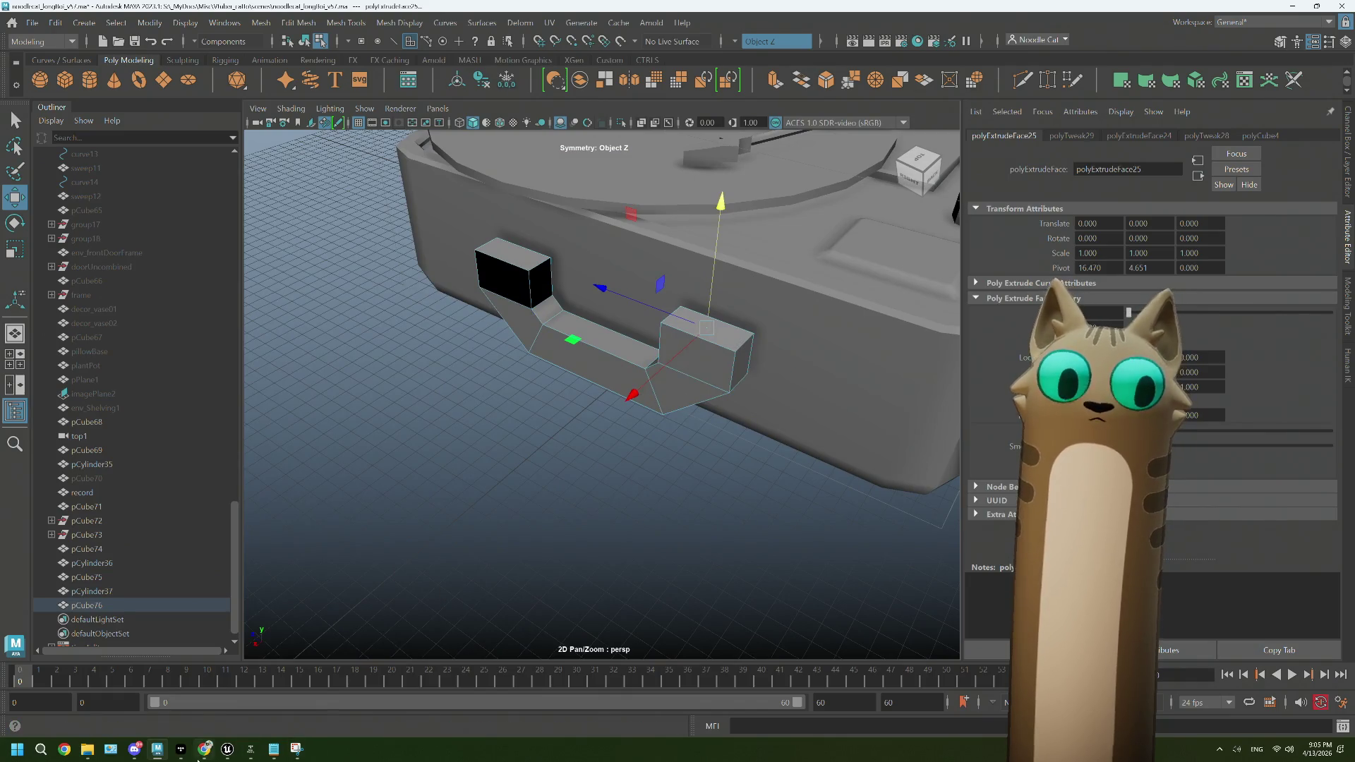
{"action": "mouse_move", "coordinate": [204, 749]}
{"action": "left_click", "coordinate": [247, 692]}
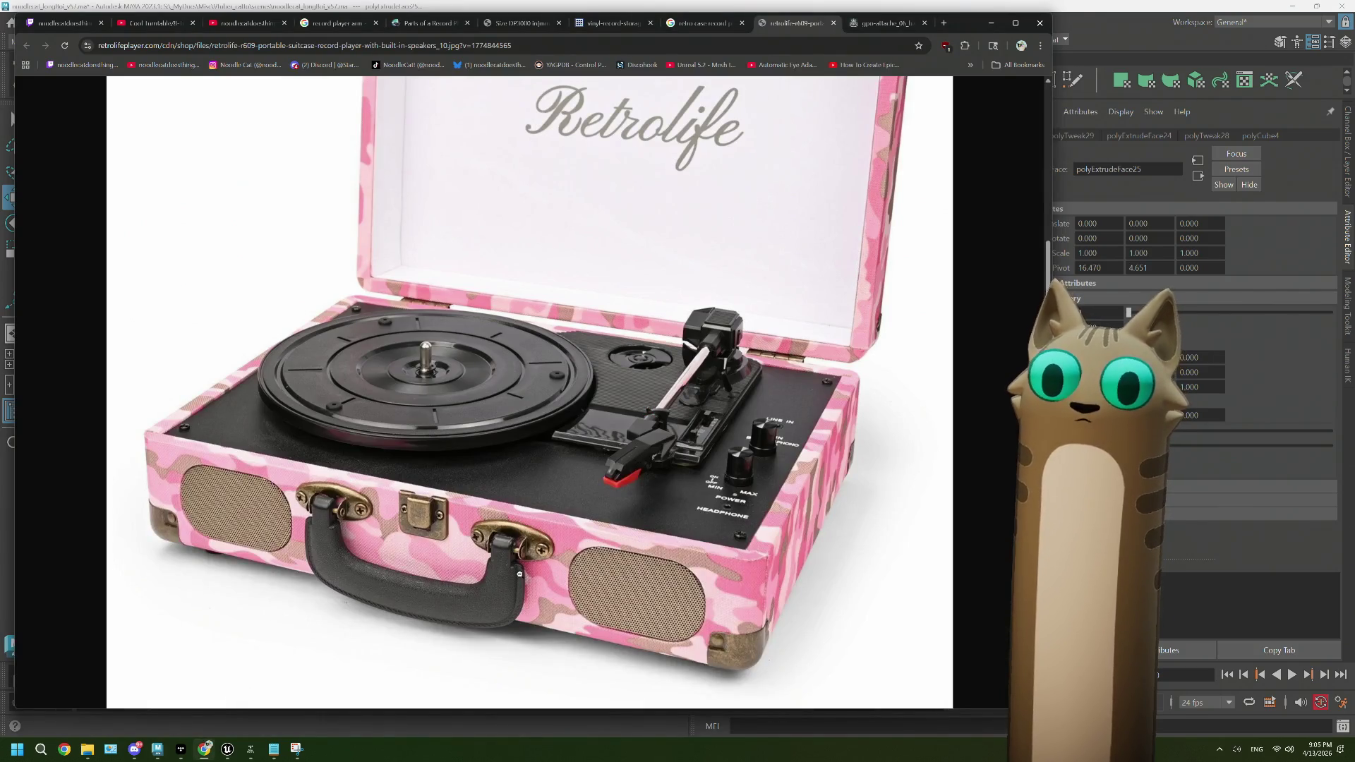
Step: Scale the whole bracket up about 2.9 times
{"action": "left_click", "coordinate": [1095, 27]}
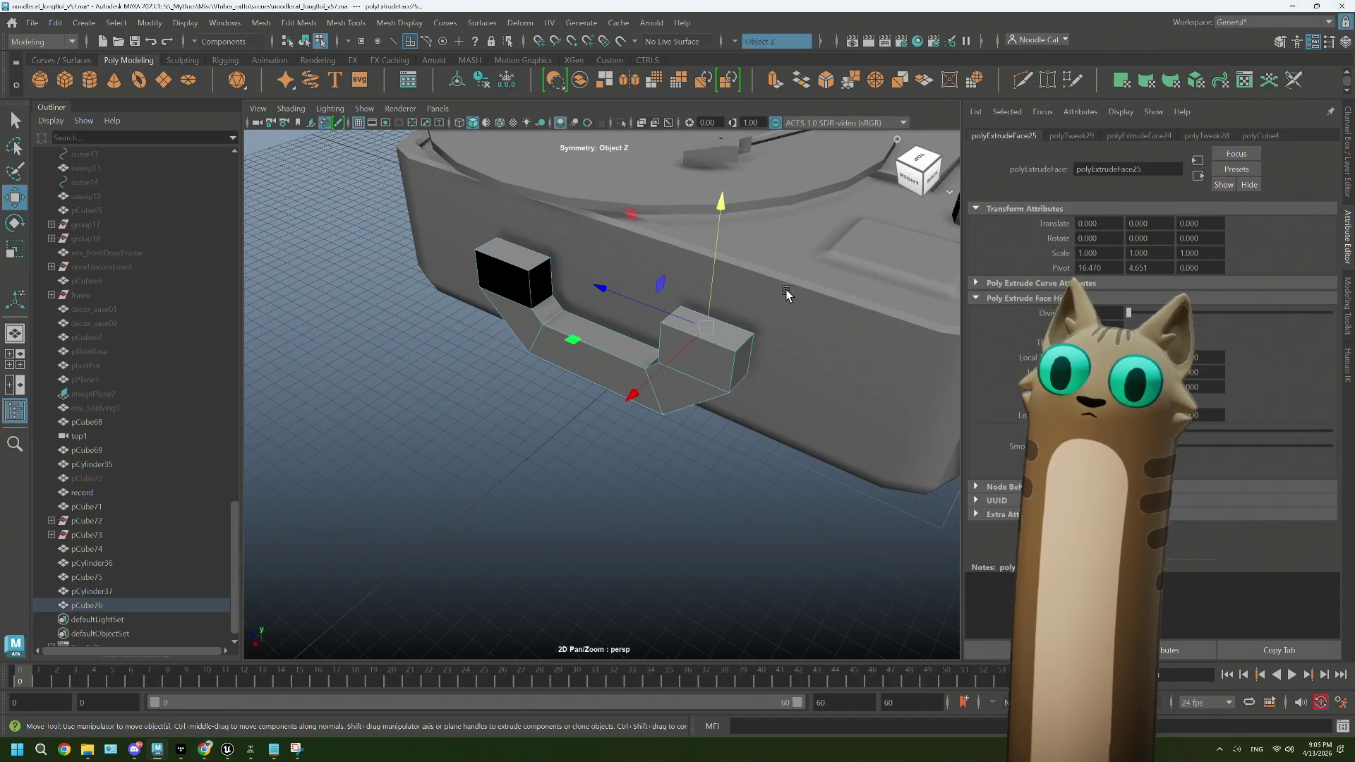
{"action": "left_click_drag", "start_coordinate": [646, 358], "coordinate": [693, 279]}
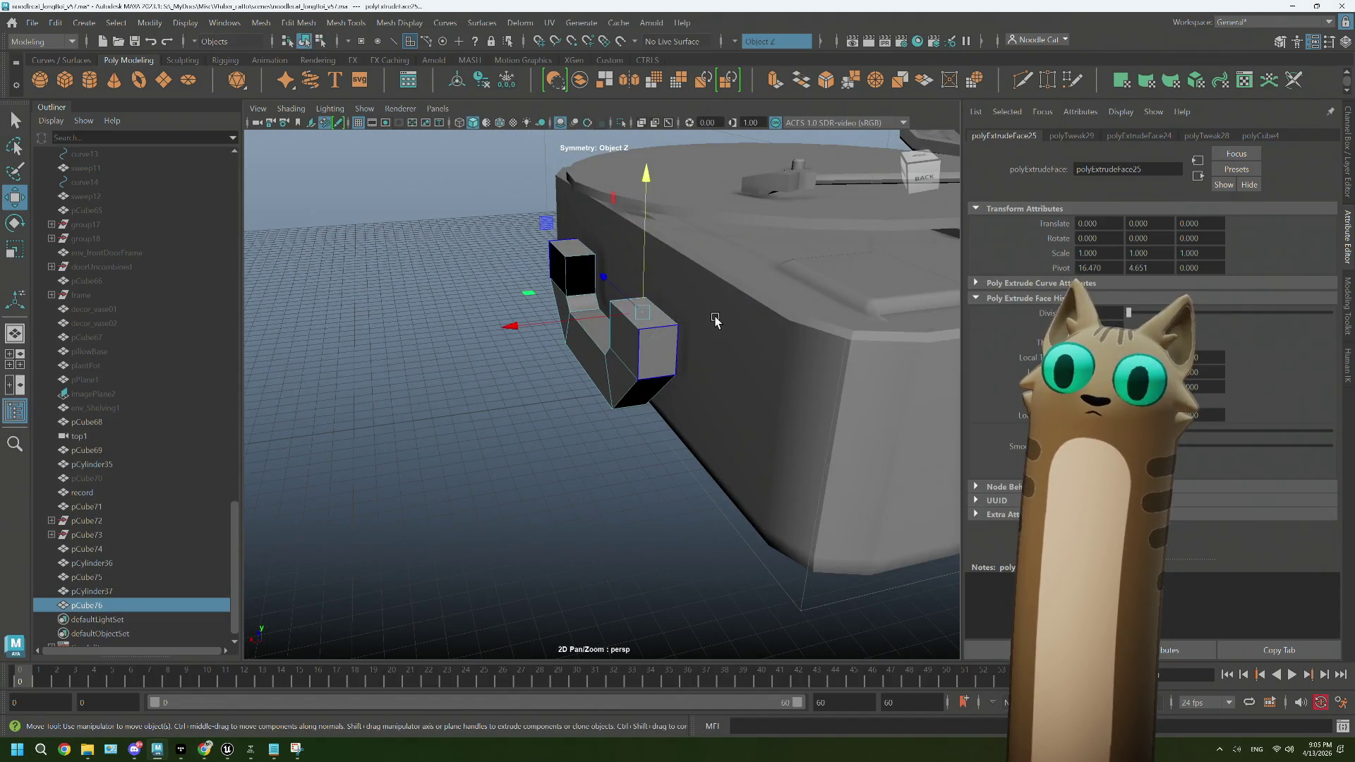
{"action": "key", "text": "r"}
{"action": "left_click_drag", "start_coordinate": [485, 368], "coordinate": [535, 368]}
{"action": "left_click_drag", "start_coordinate": [535, 368], "coordinate": [621, 331]}
Step: Extrude the bracket's top faces and shrink them inward
{"action": "left_click_drag", "start_coordinate": [632, 267], "coordinate": [661, 275]}
{"action": "key", "text": "ctrl+e"}
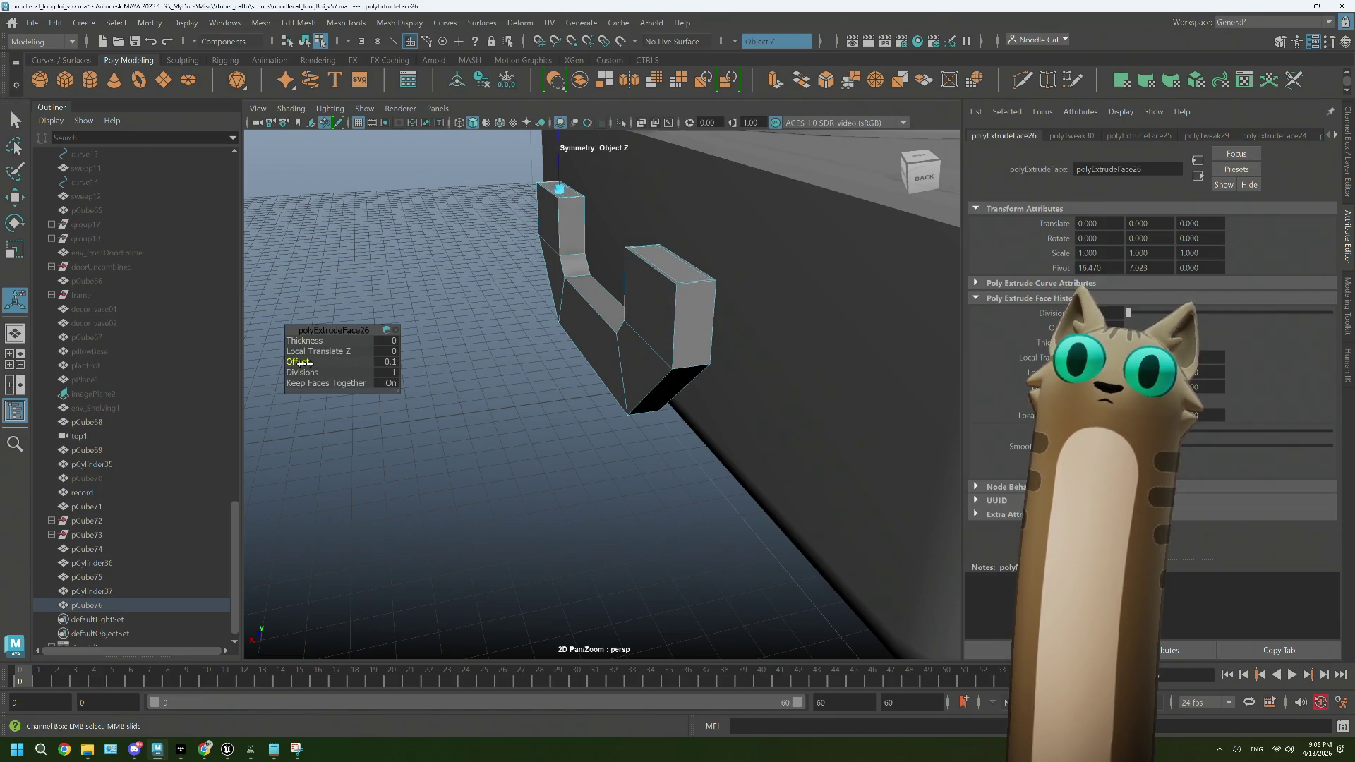
{"action": "key", "text": "r"}
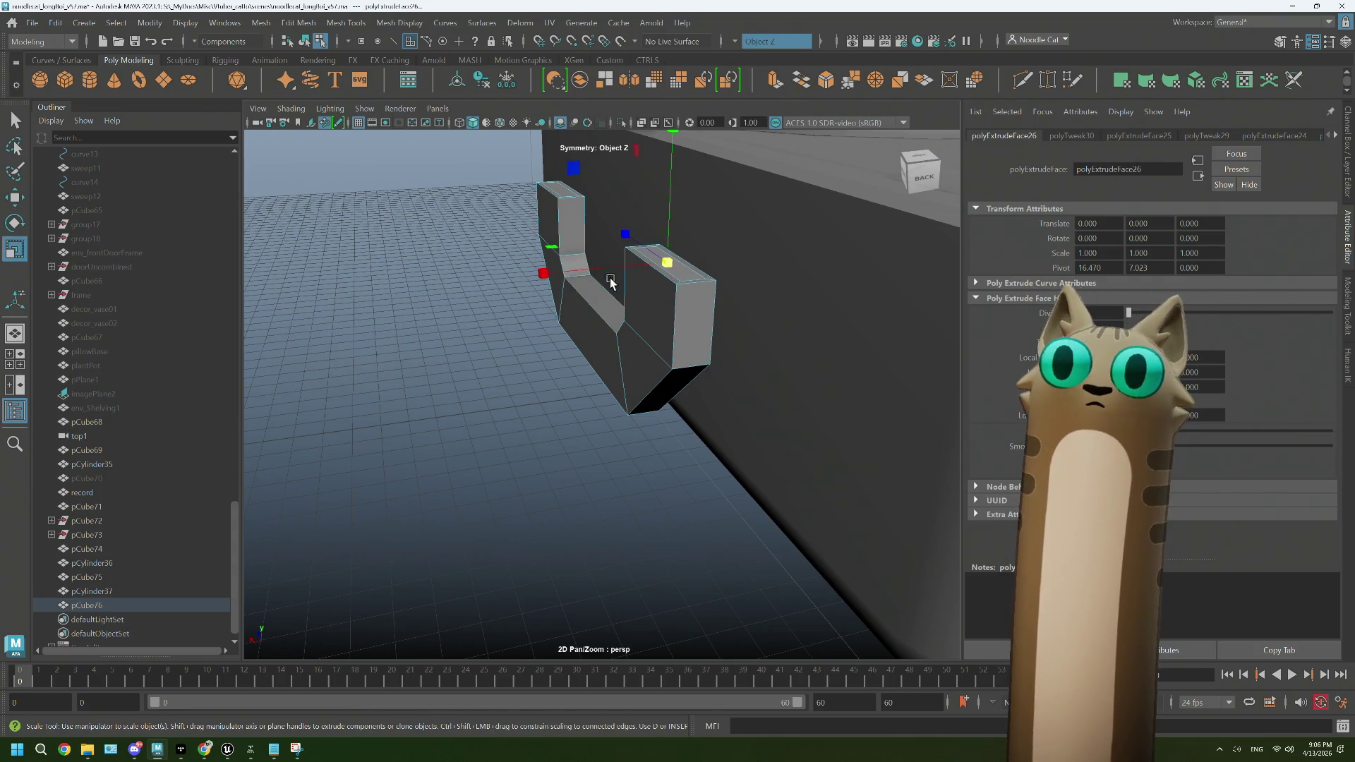
{"action": "left_click_drag", "start_coordinate": [610, 282], "coordinate": [667, 290]}
{"action": "left_click_drag", "start_coordinate": [668, 291], "coordinate": [656, 337]}
Step: Extrude and raise the top faces, then extrude and shrink them into narrower tabs
{"action": "key", "text": "ctrl+e"}
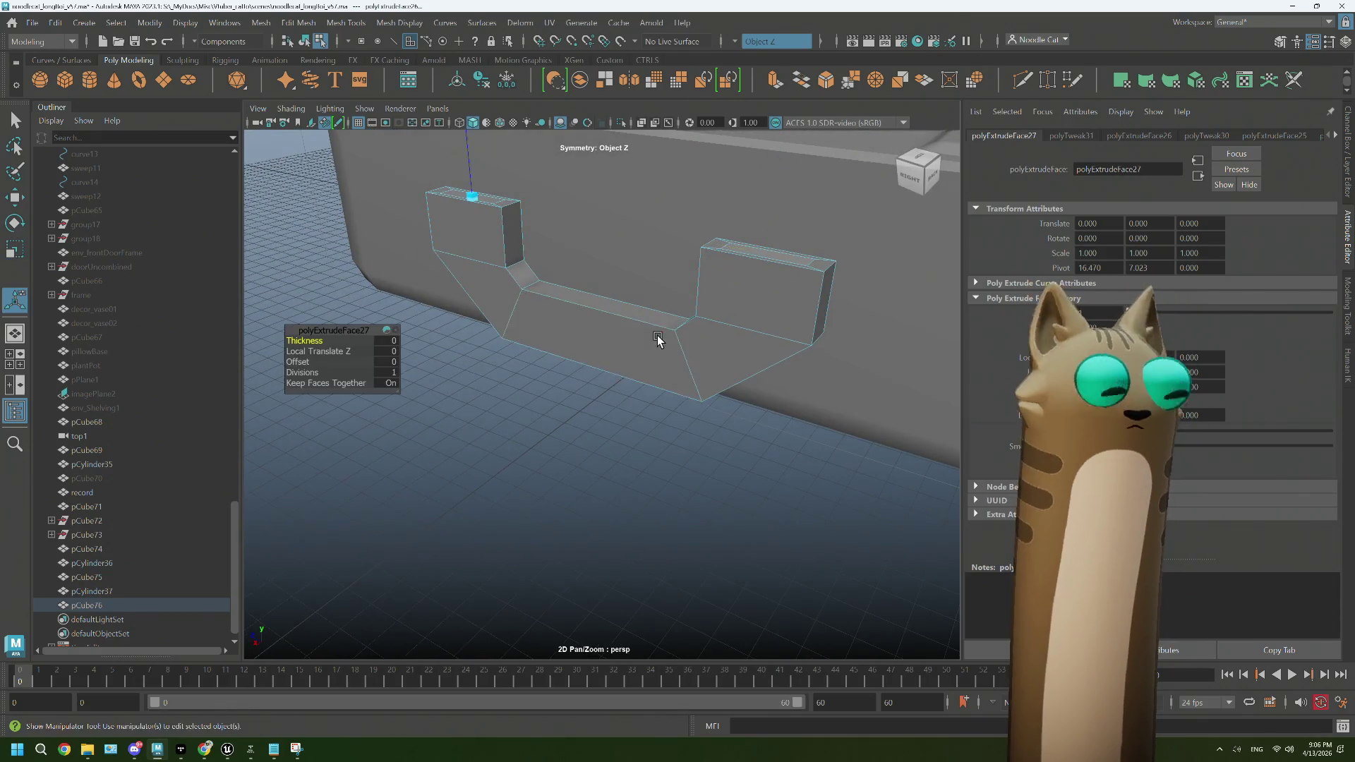
{"action": "key", "text": "w"}
{"action": "left_click_drag", "start_coordinate": [772, 211], "coordinate": [701, 332]}
{"action": "key", "text": "ctrl+e"}
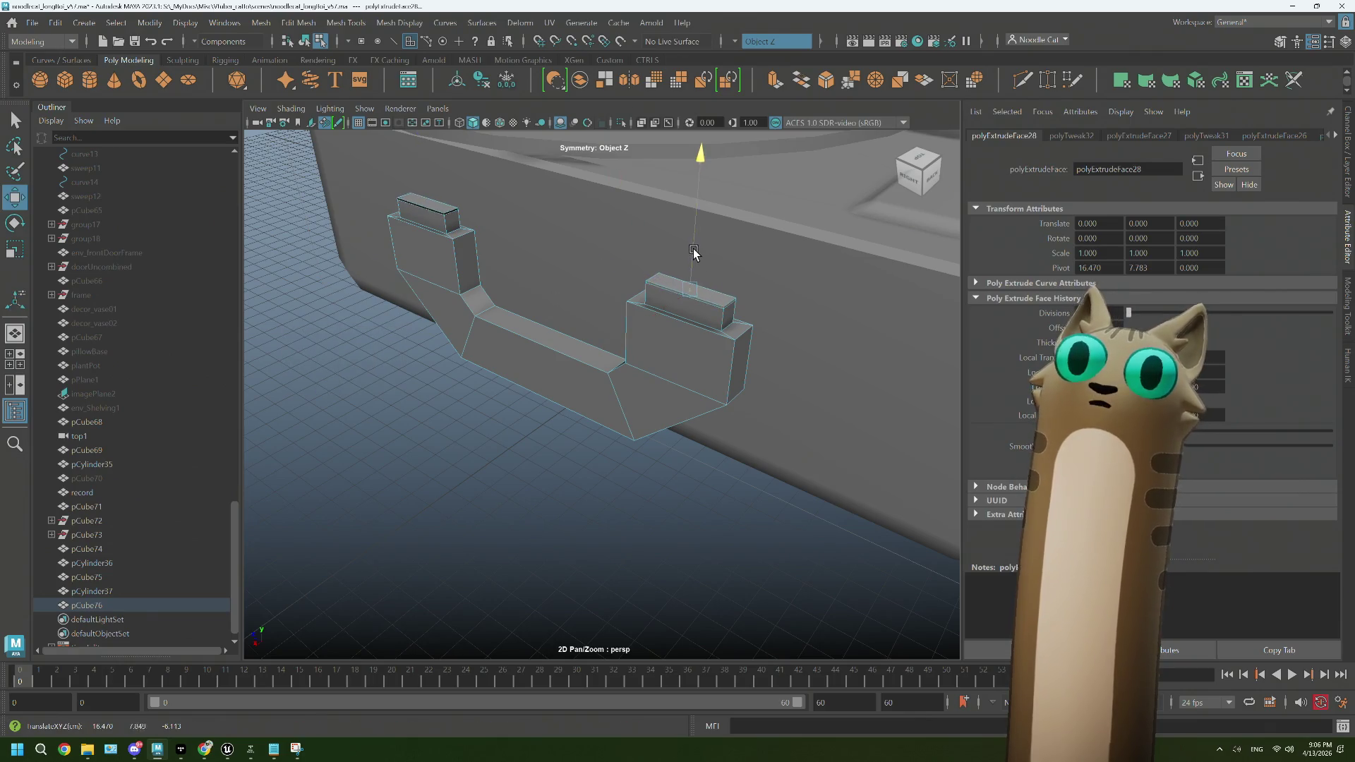
{"action": "key", "text": "r"}
{"action": "left_click_drag", "start_coordinate": [688, 290], "coordinate": [663, 297]}
Step: Select the bracket's middle crease edge and the corner edges for bevelling
{"action": "left_click_drag", "start_coordinate": [663, 296], "coordinate": [718, 265]}
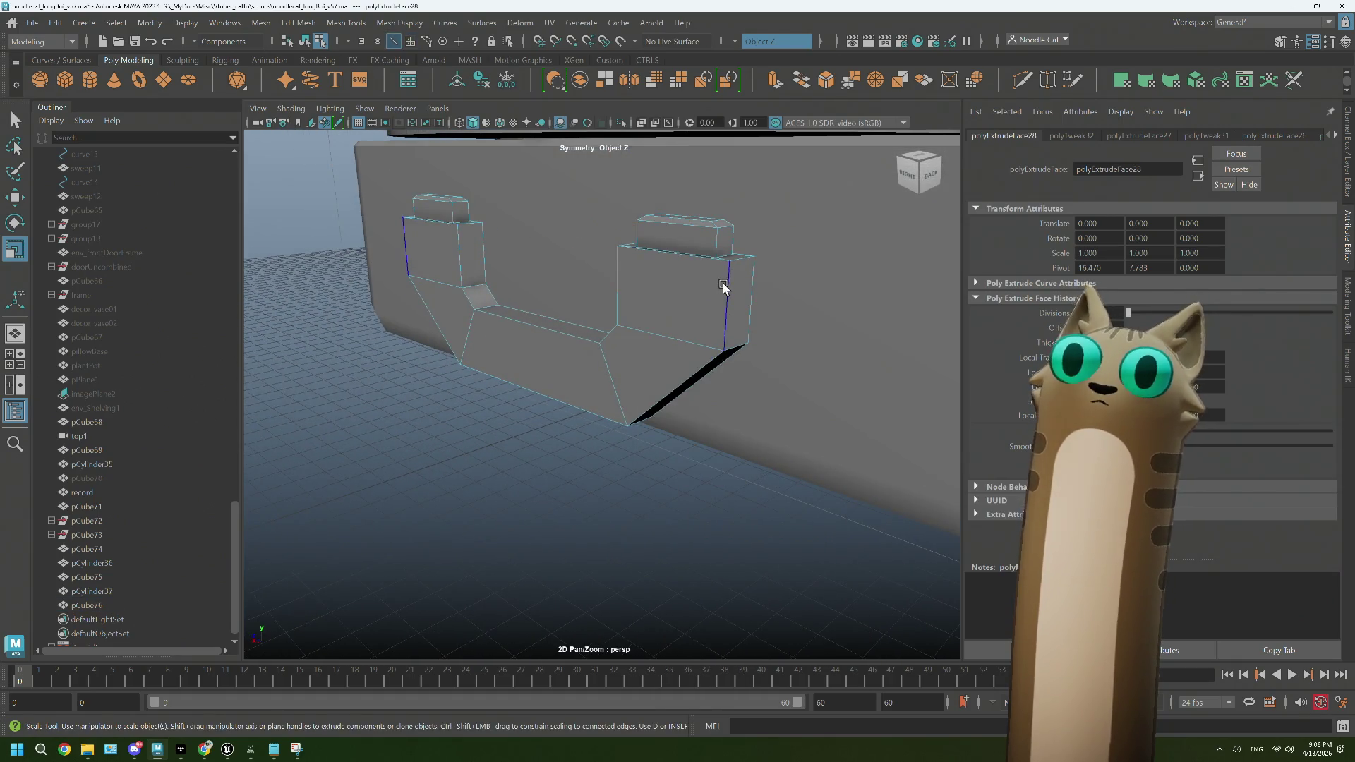
{"action": "left_click", "coordinate": [722, 283]}
{"action": "left_click_drag", "start_coordinate": [713, 280], "coordinate": [759, 299]}
{"action": "left_click", "coordinate": [584, 374]}
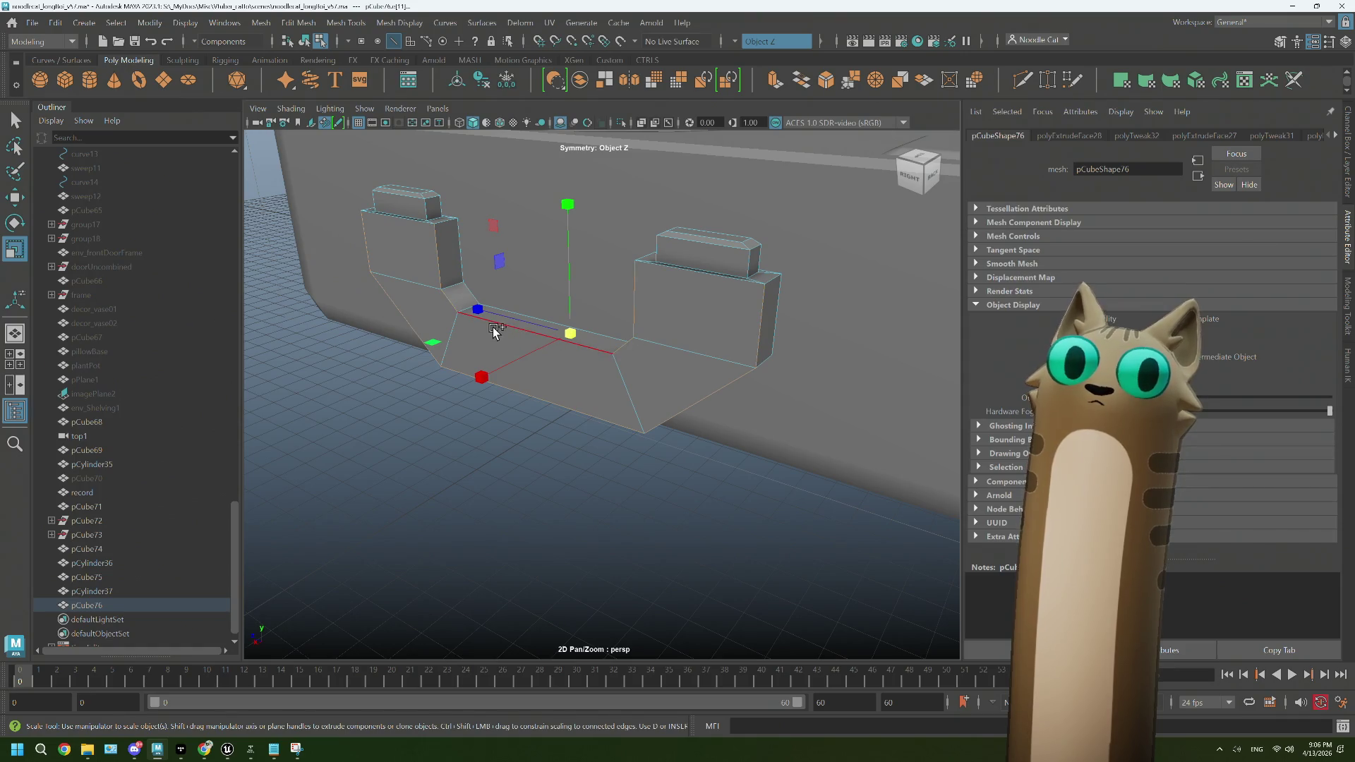
{"action": "left_click_drag", "start_coordinate": [494, 331], "coordinate": [496, 269]}
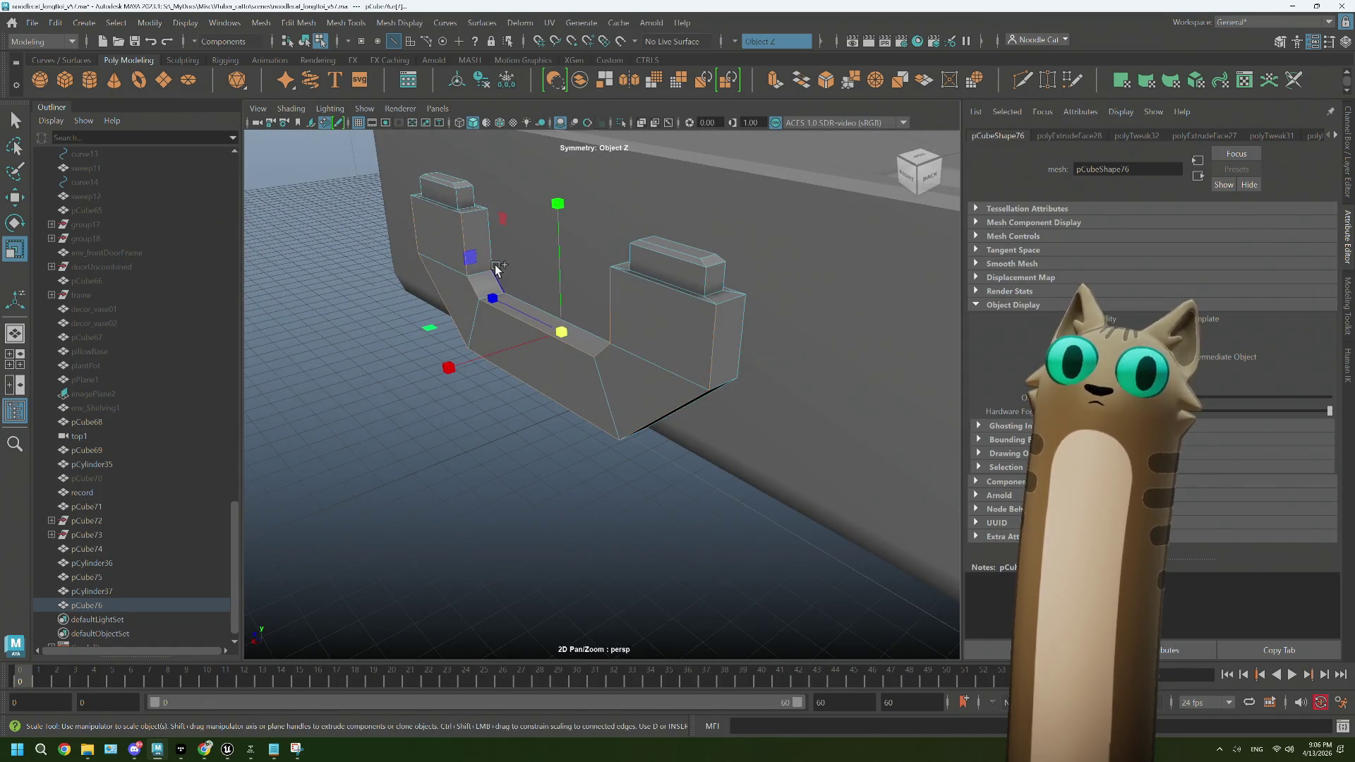
{"action": "left_click", "coordinate": [488, 248]}
{"action": "left_click_drag", "start_coordinate": [570, 327], "coordinate": [635, 308]}
{"action": "left_click_drag", "start_coordinate": [597, 369], "coordinate": [600, 374]}
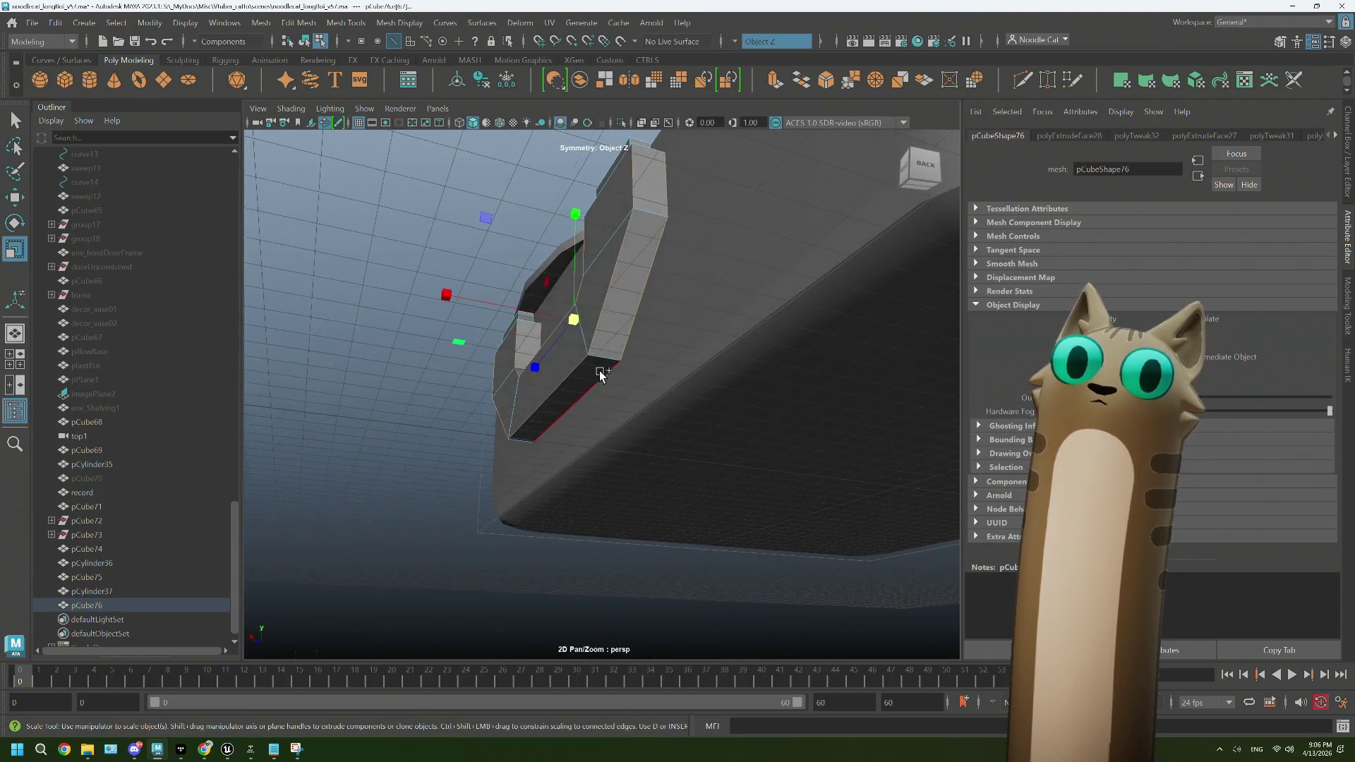
{"action": "left_click_drag", "start_coordinate": [601, 308], "coordinate": [597, 333]}
Step: Bevel the selected edges with 2 segments at fraction 0.7, then return to object mode
{"action": "key", "text": "ctrl+b"}
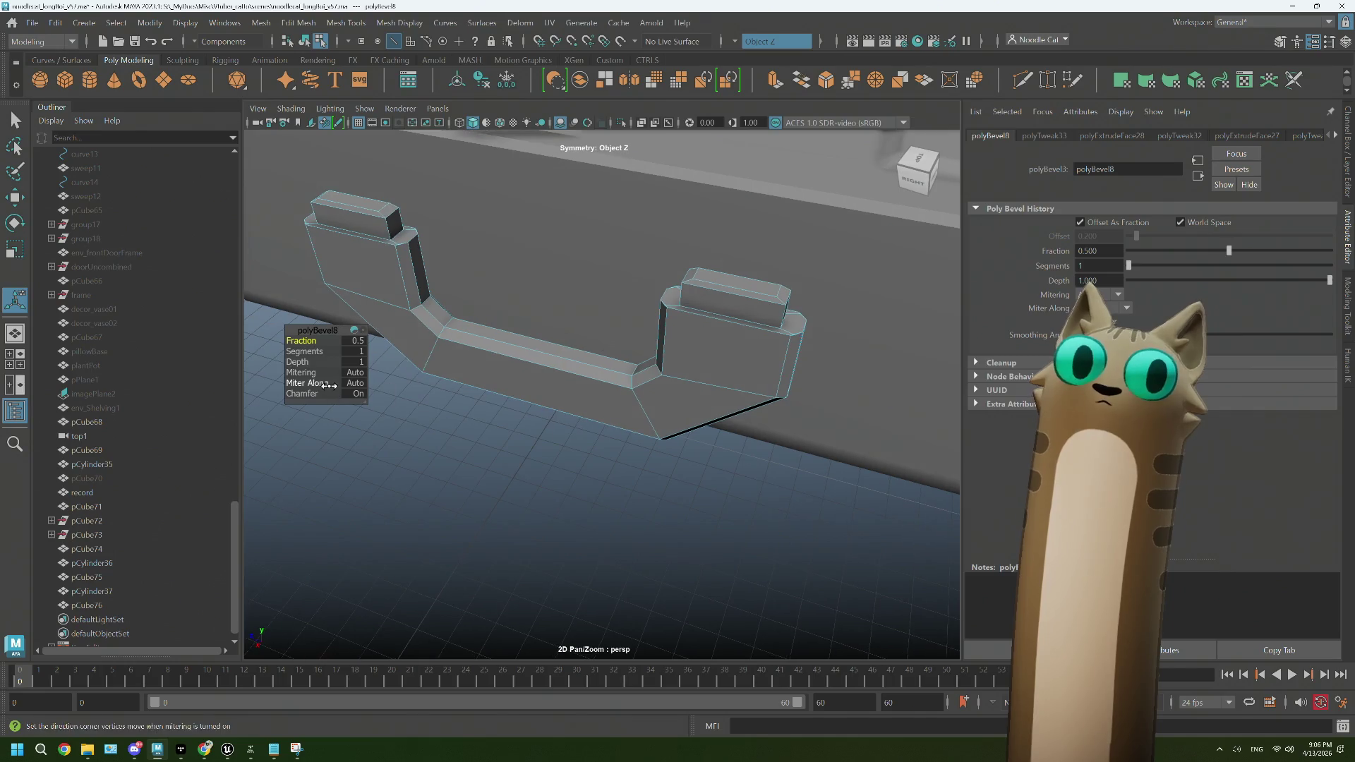
{"action": "left_click_drag", "start_coordinate": [315, 354], "coordinate": [341, 385]}
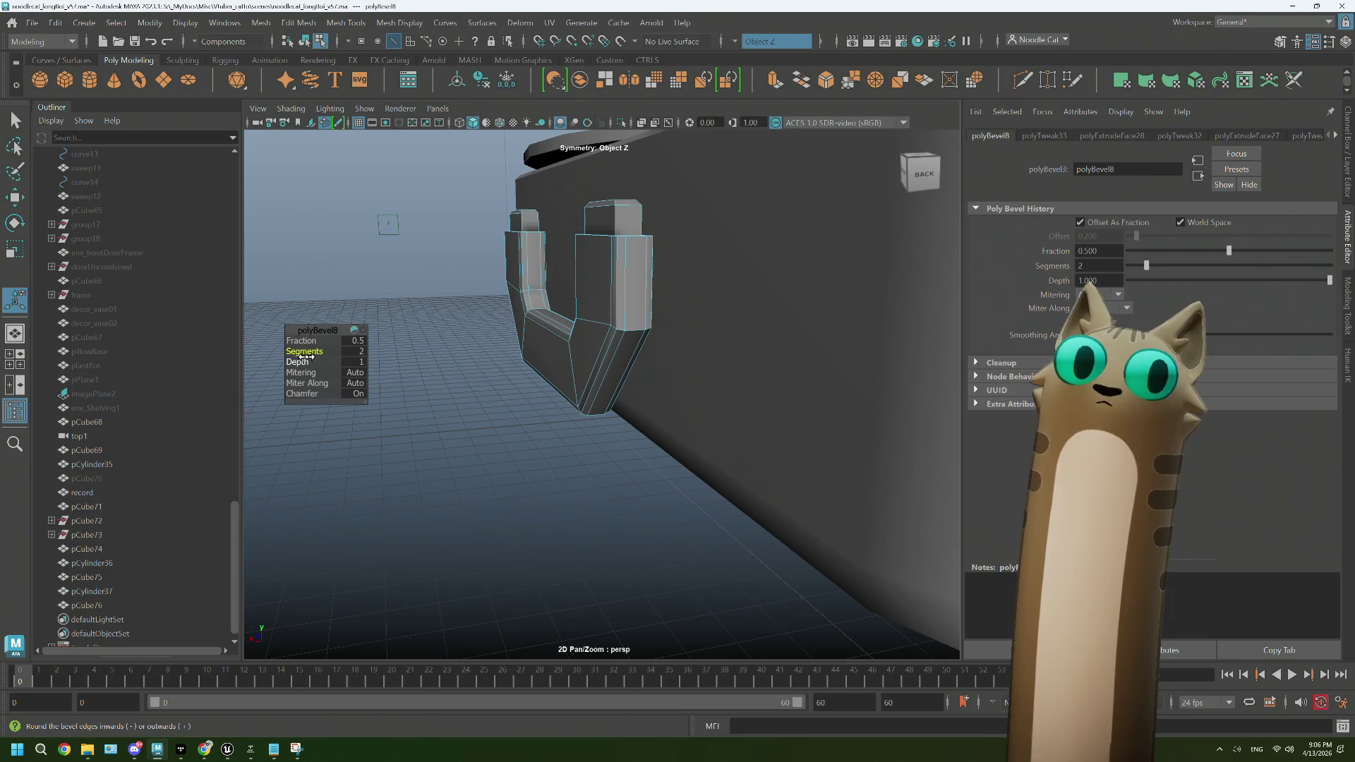
{"action": "left_click_drag", "start_coordinate": [304, 343], "coordinate": [306, 342]}
{"action": "left_click_drag", "start_coordinate": [303, 340], "coordinate": [303, 341]}
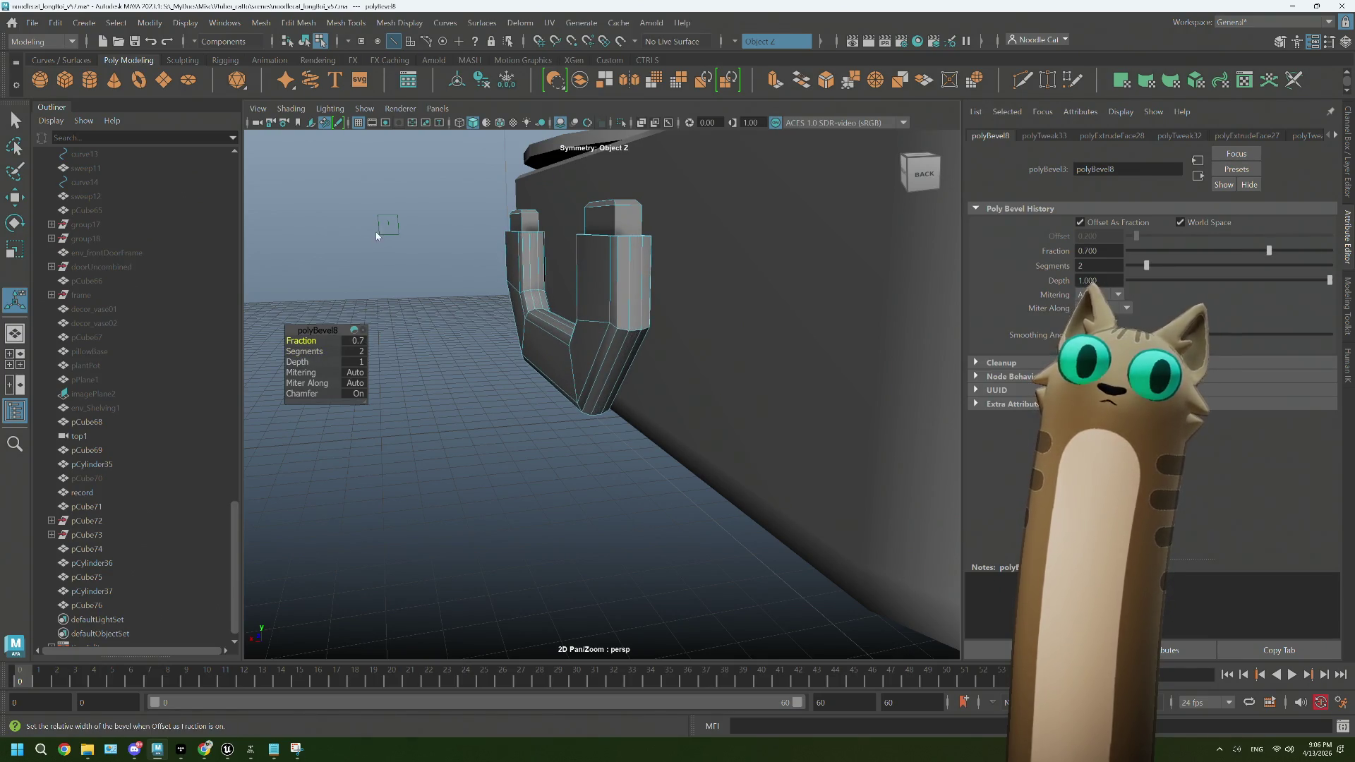
{"action": "key", "text": "F8"}
{"action": "key", "text": "f"}
{"action": "left_click_drag", "start_coordinate": [499, 342], "coordinate": [495, 370]}
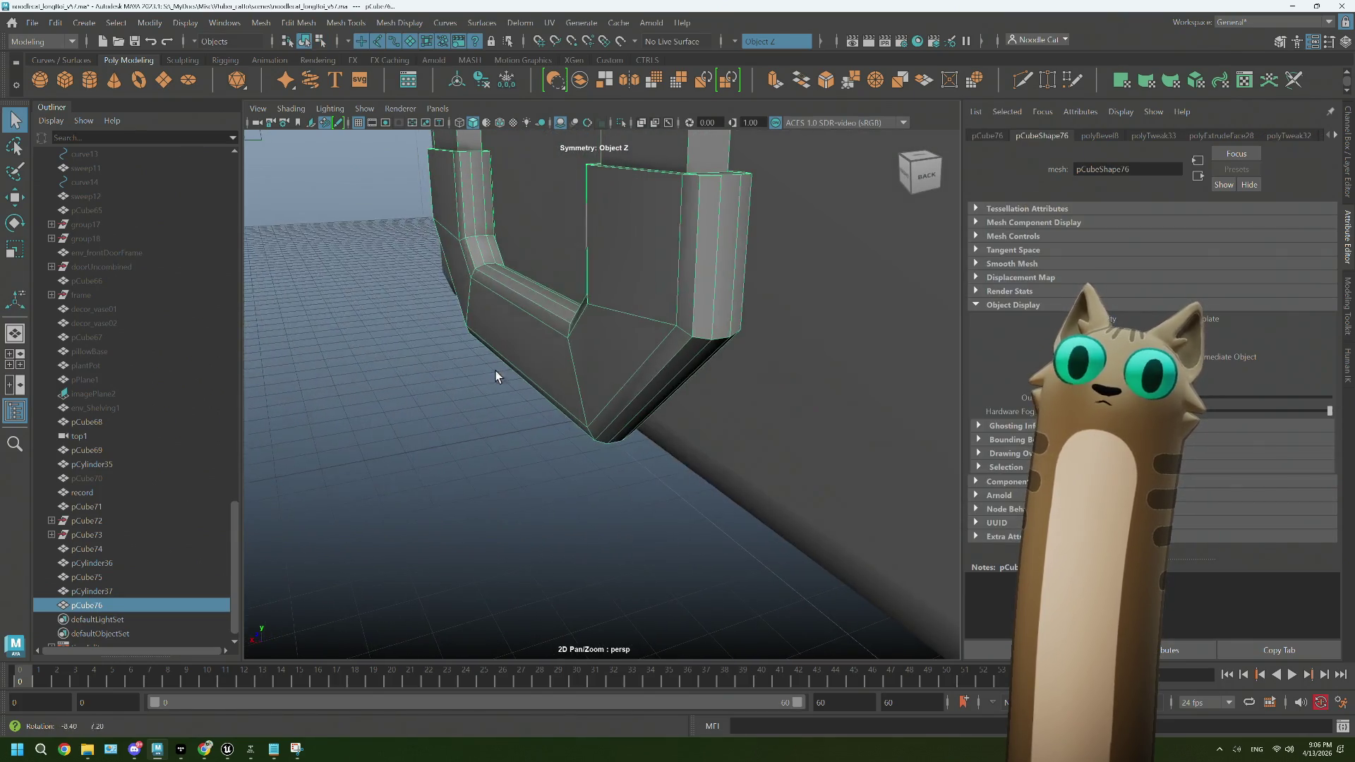
Step: Soft-select the bracket's middle bottom face and shift it along X
{"action": "left_click_drag", "start_coordinate": [644, 302], "coordinate": [637, 278]}
{"action": "left_click", "coordinate": [522, 350]}
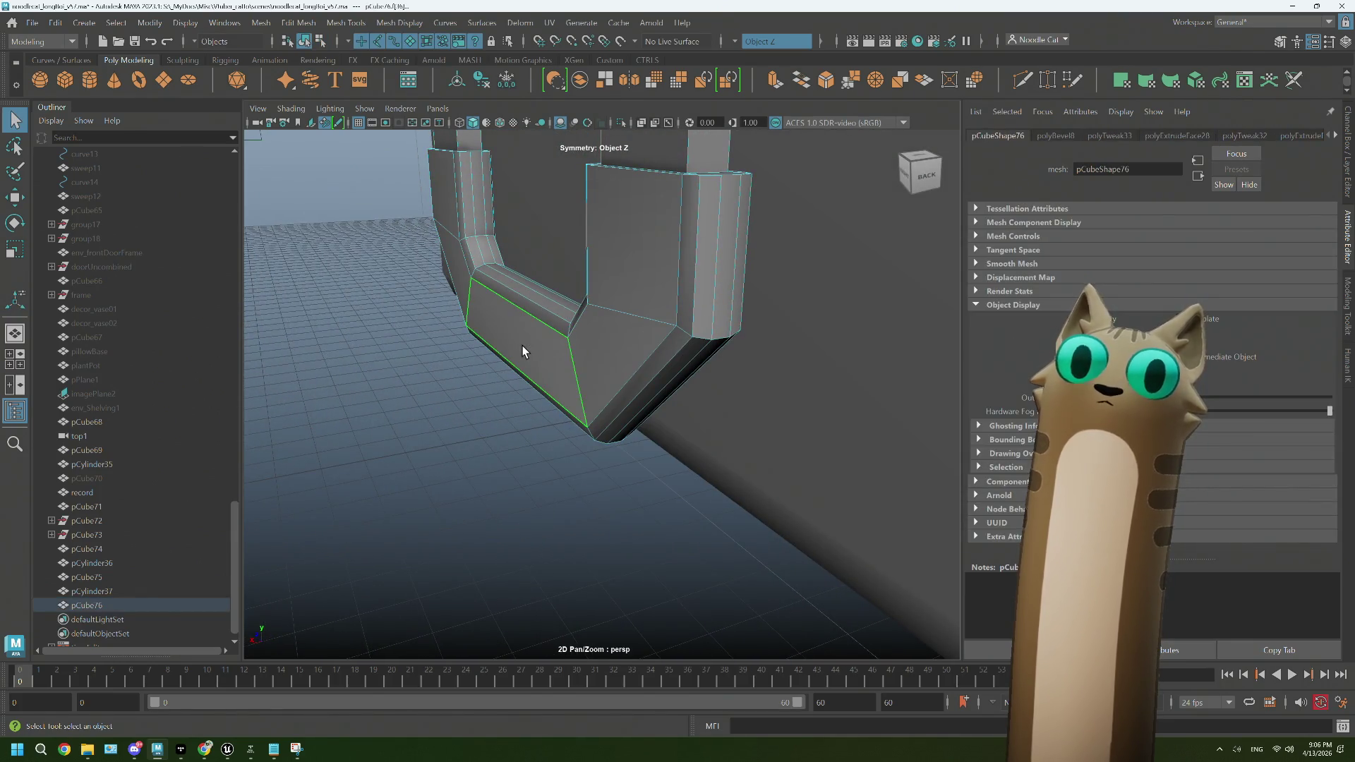
{"action": "key", "text": "b"}
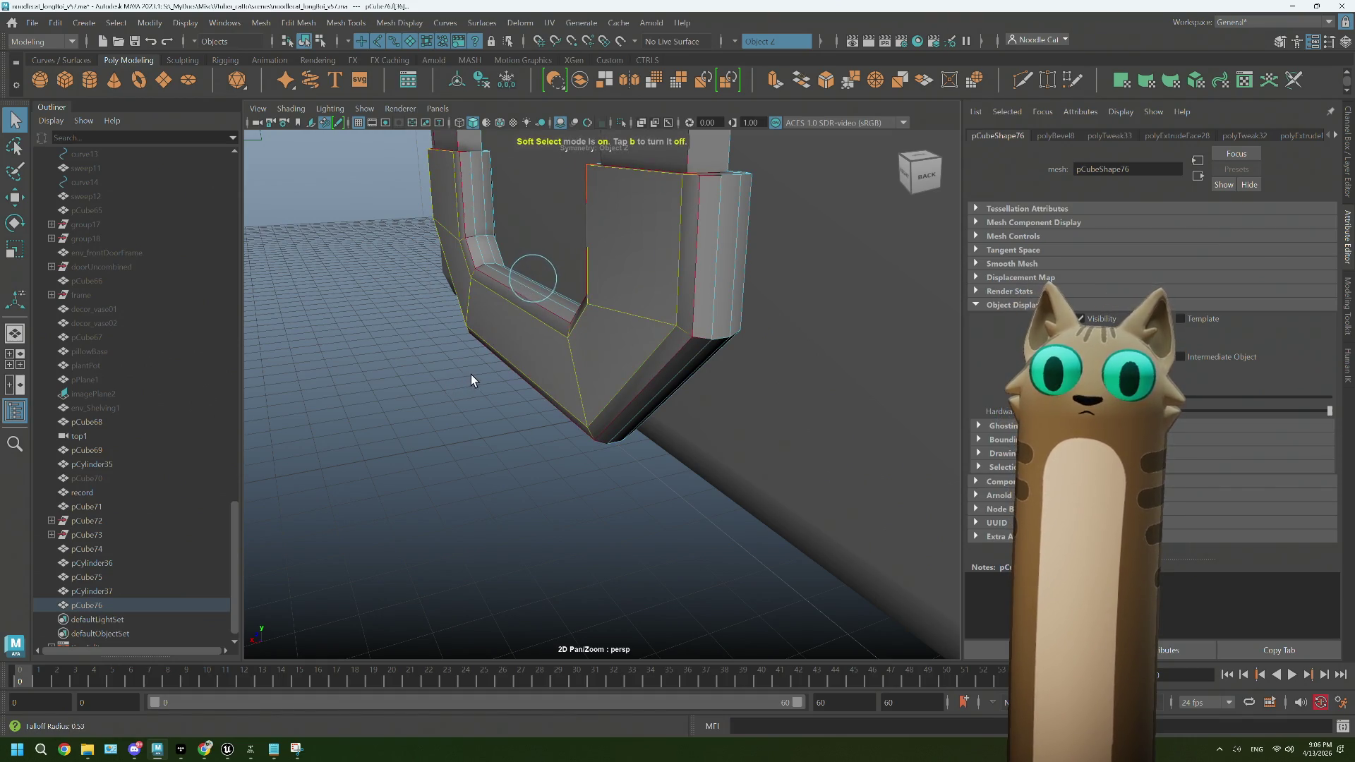
{"action": "key", "text": "w"}
{"action": "left_click_drag", "start_coordinate": [474, 374], "coordinate": [510, 361]}
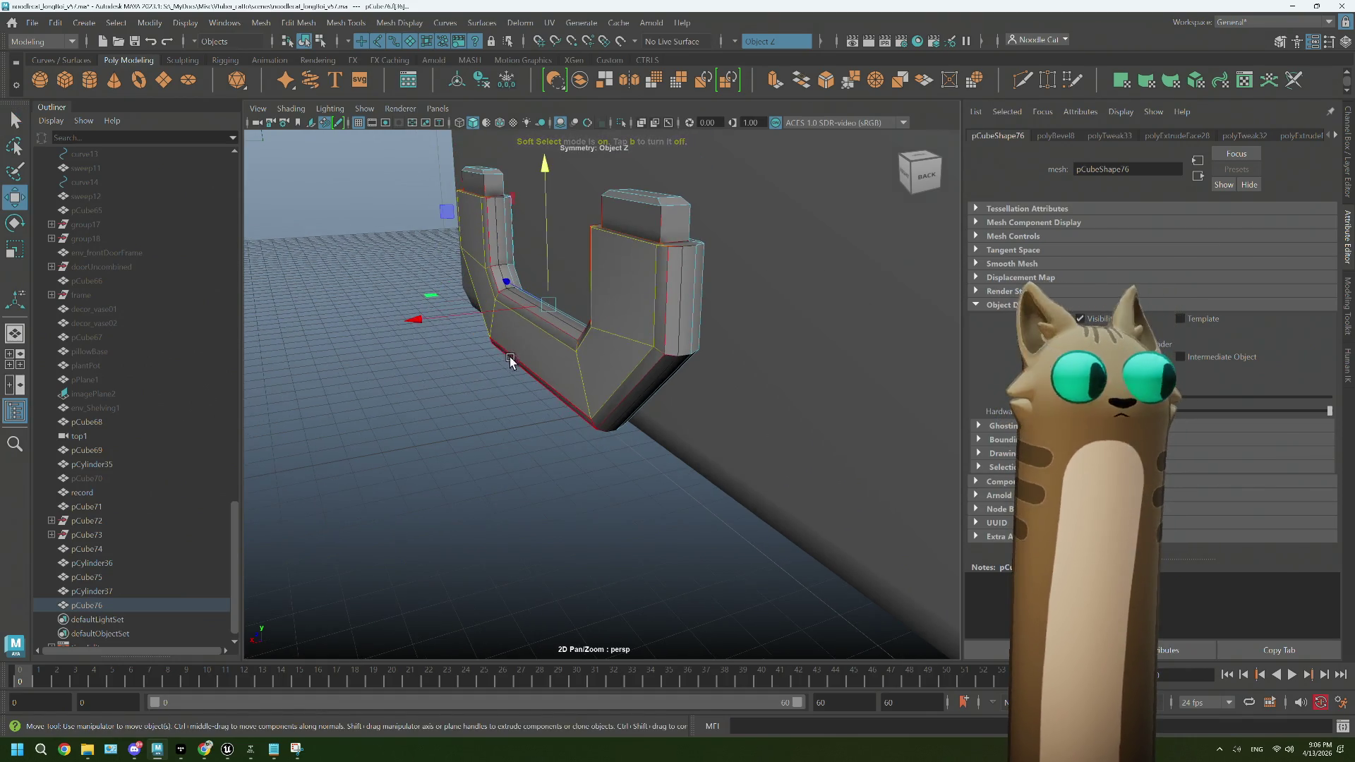
{"action": "left_click_drag", "start_coordinate": [415, 319], "coordinate": [419, 325]}
Step: Switch symmetry to Object X and move both handle sides apart
{"action": "left_click", "coordinate": [737, 40]}
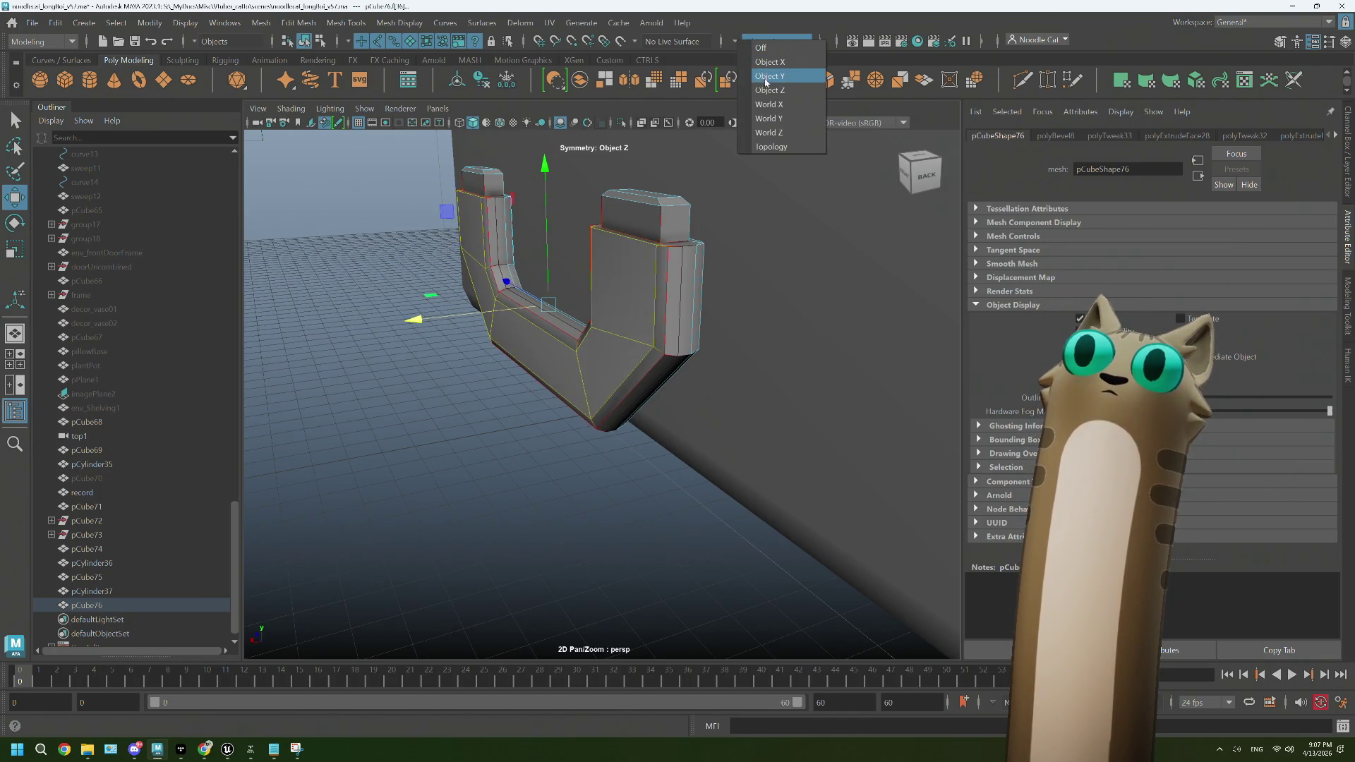
{"action": "left_click", "coordinate": [766, 89]}
{"action": "left_click_drag", "start_coordinate": [536, 331], "coordinate": [437, 310]}
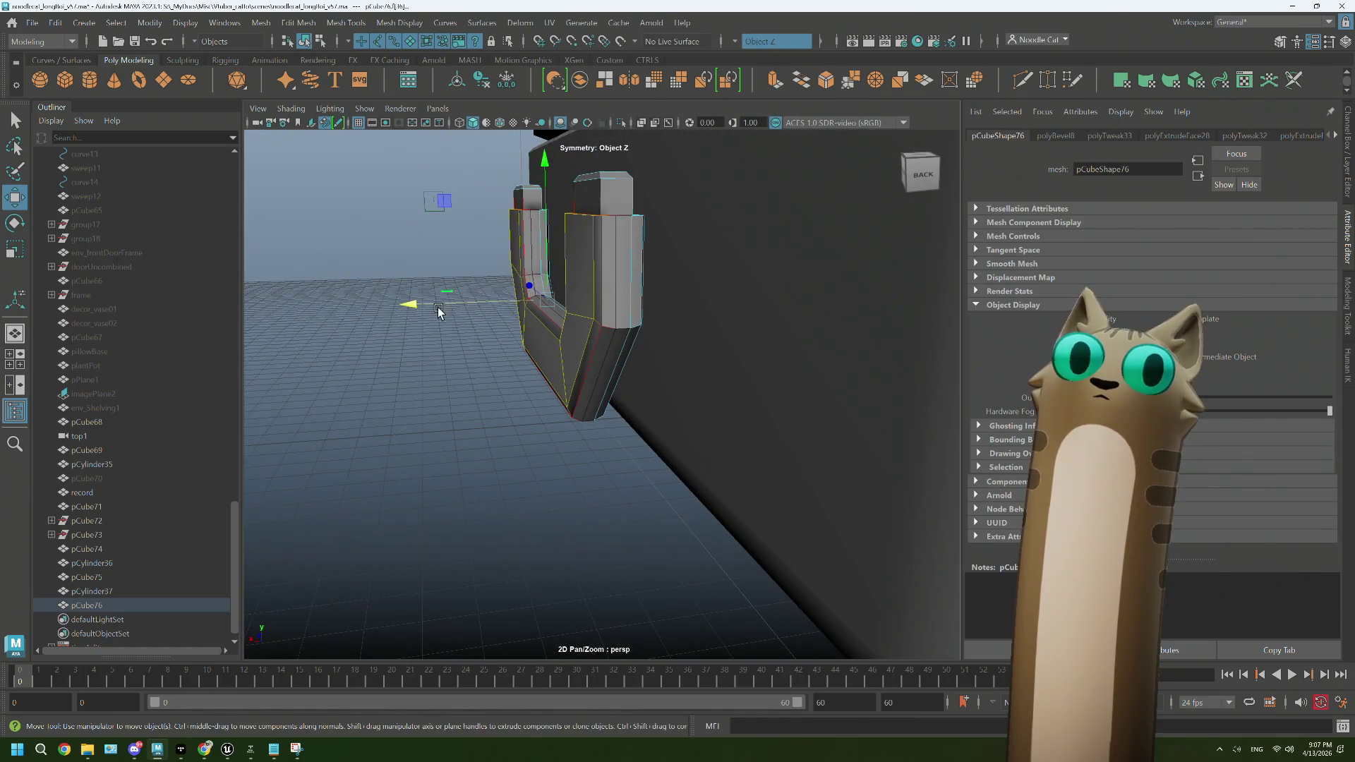
{"action": "left_click", "coordinate": [424, 309]}
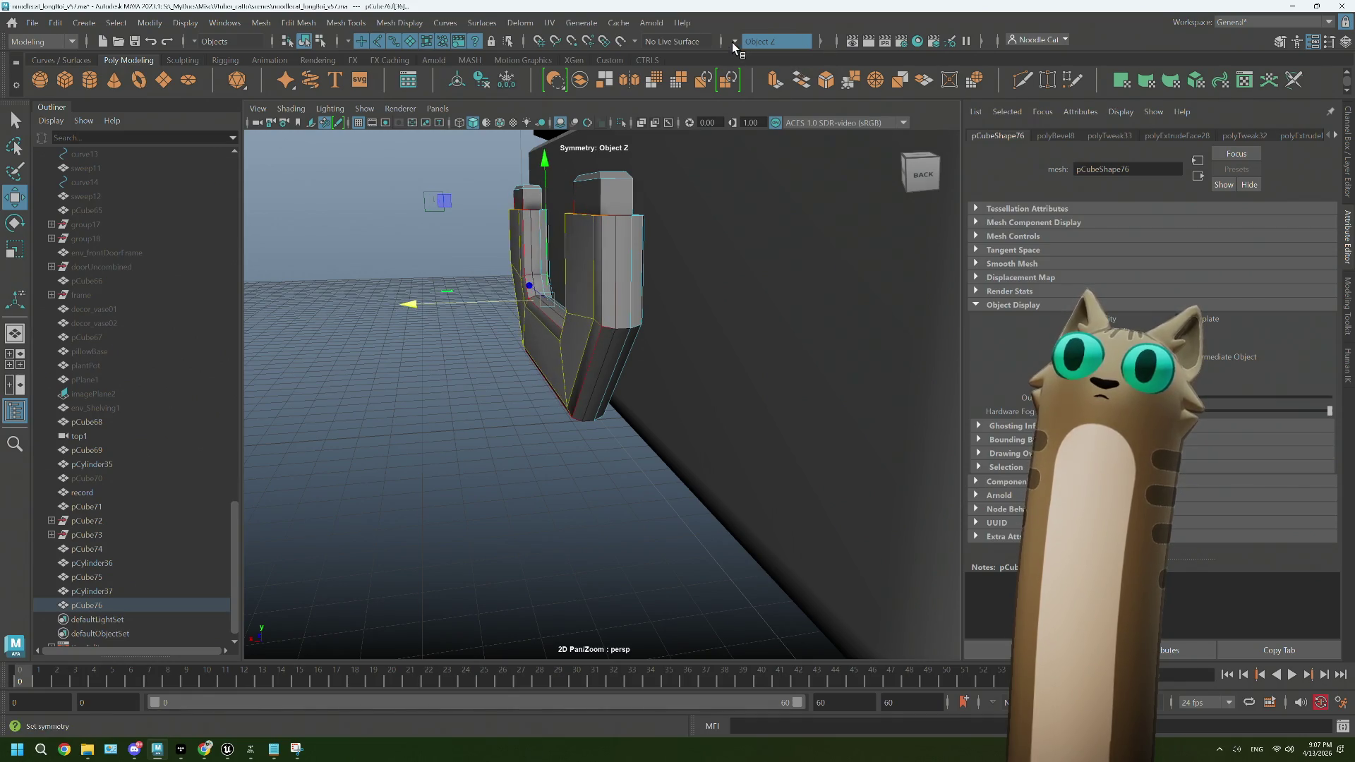
{"action": "left_click", "coordinate": [733, 42]}
{"action": "left_click", "coordinate": [766, 69]}
{"action": "left_click_drag", "start_coordinate": [400, 302], "coordinate": [378, 275]}
Step: Select the edge at the handle's inner corner in edge mode
{"action": "left_click_drag", "start_coordinate": [377, 275], "coordinate": [370, 212]}
{"action": "left_click_drag", "start_coordinate": [381, 283], "coordinate": [552, 357]}
{"action": "scroll", "scroll_direction": "up", "scroll_amount": 3}
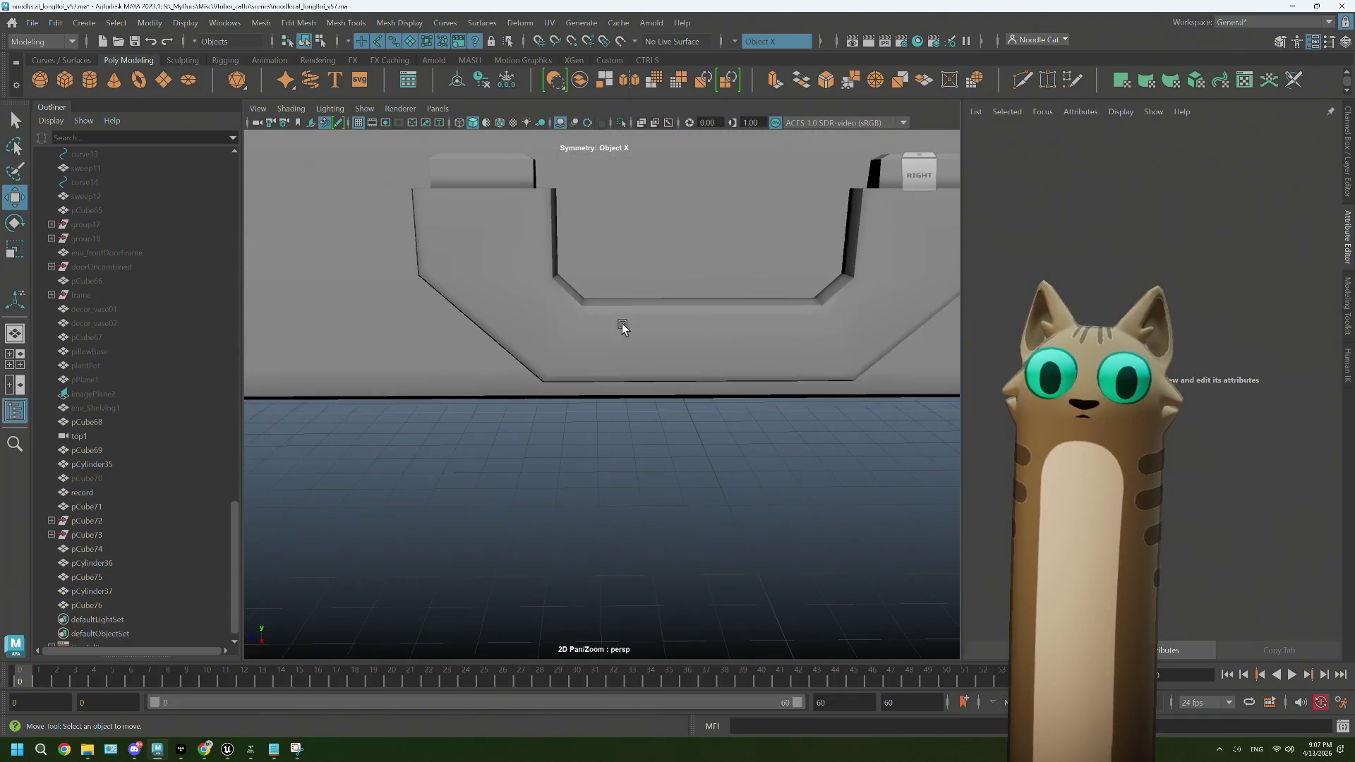
{"action": "left_click_drag", "start_coordinate": [580, 304], "coordinate": [547, 273]}
{"action": "left_click_drag", "start_coordinate": [547, 274], "coordinate": [544, 236]}
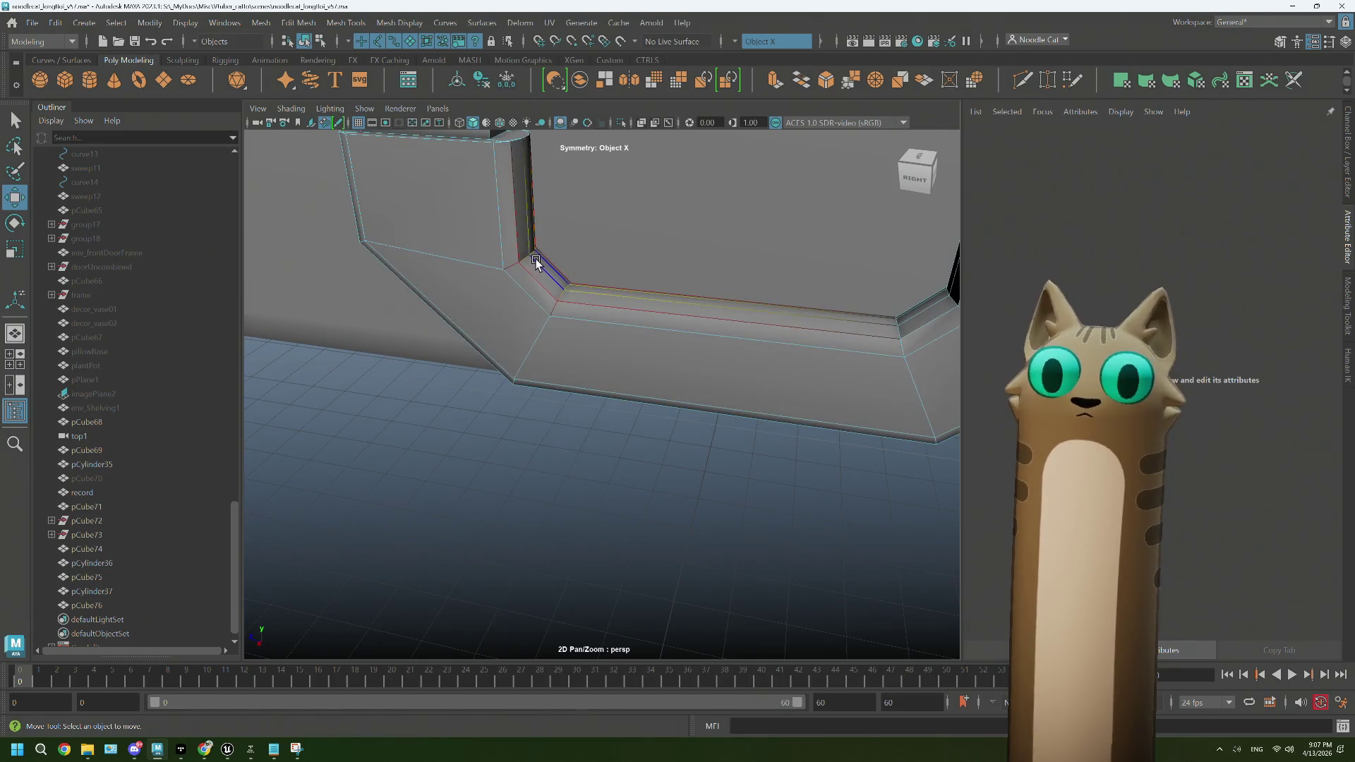
{"action": "left_click", "coordinate": [540, 297]}
{"action": "left_click_drag", "start_coordinate": [541, 297], "coordinate": [515, 291]}
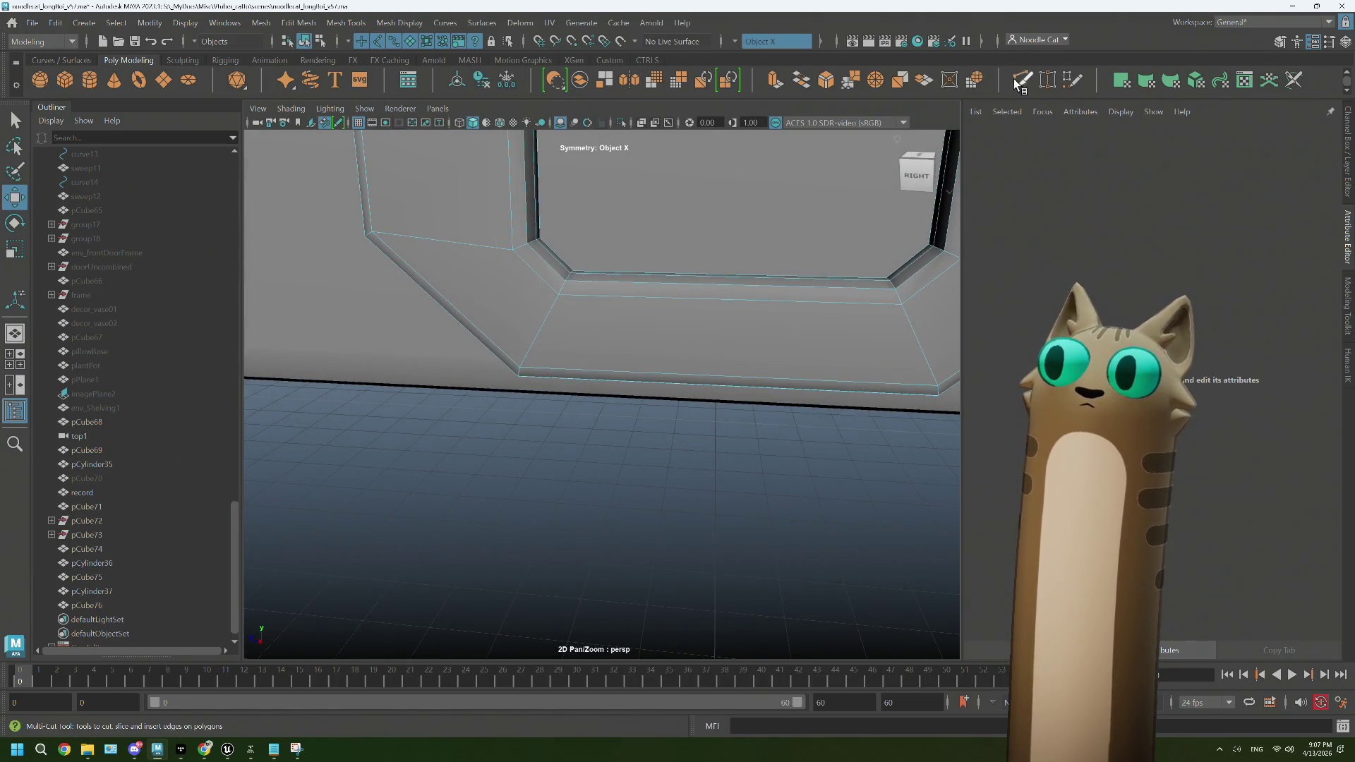
Step: Set symmetry back to Object Z and Multi-Cut a mirrored edge across the handle sides
{"action": "key", "text": "ctrl+shift+x"}
{"action": "left_click_drag", "start_coordinate": [801, 332], "coordinate": [782, 292]}
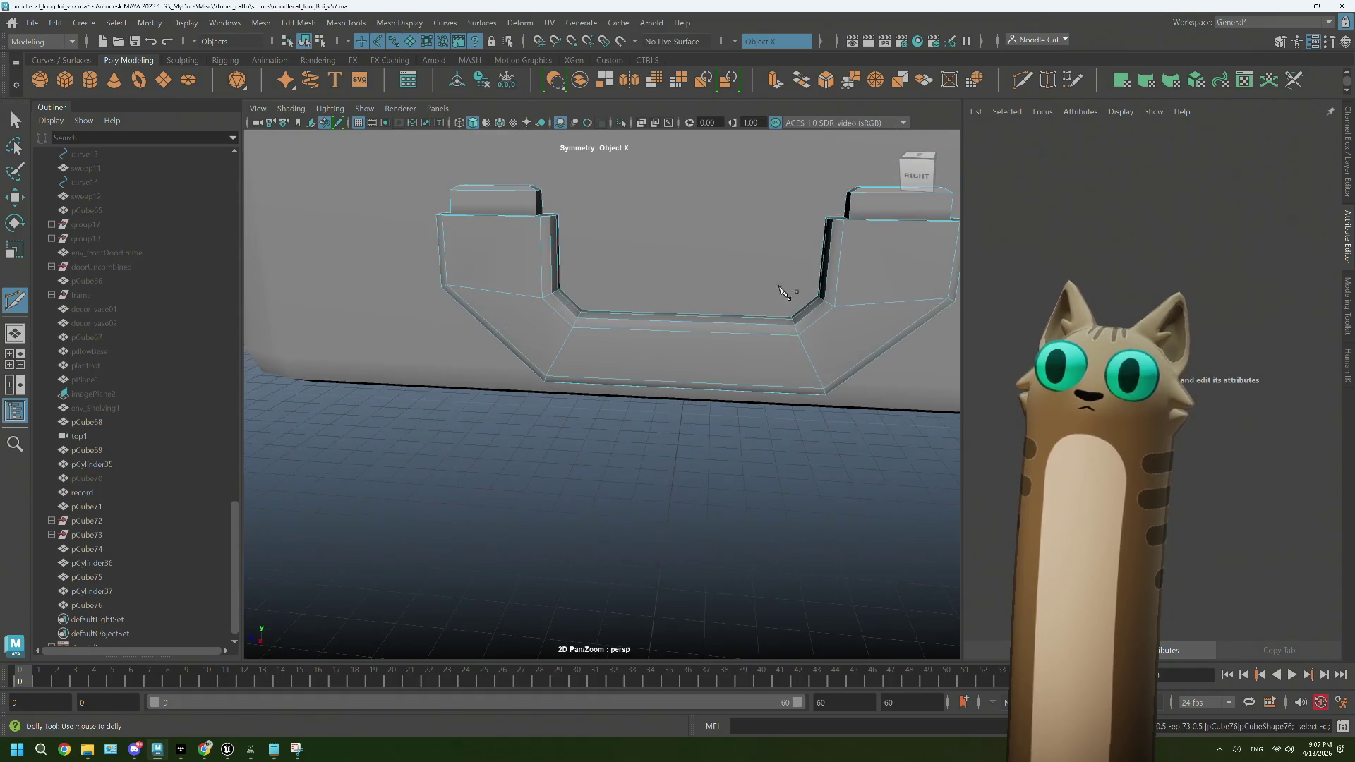
{"action": "left_click", "coordinate": [731, 42]}
{"action": "left_click", "coordinate": [765, 91]}
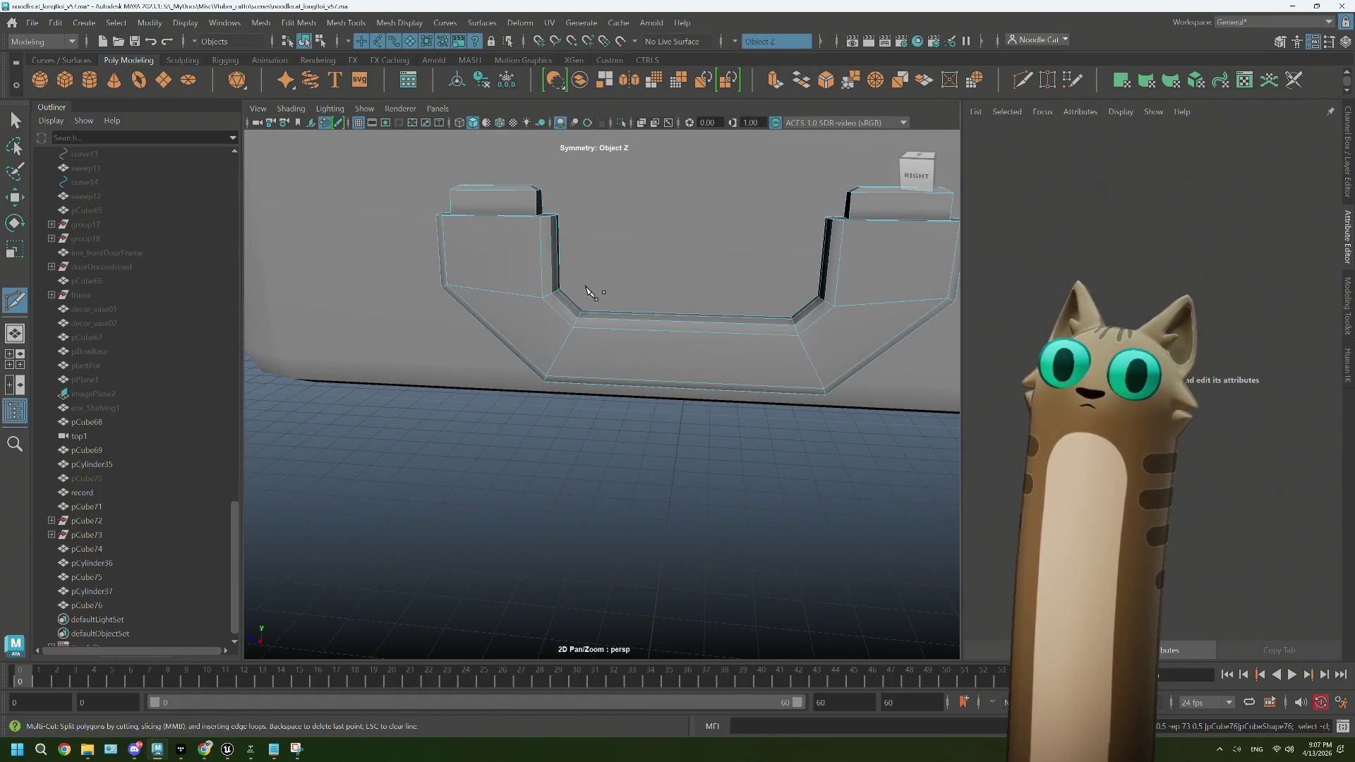
{"action": "left_click", "coordinate": [552, 314]}
{"action": "key", "text": "w"}
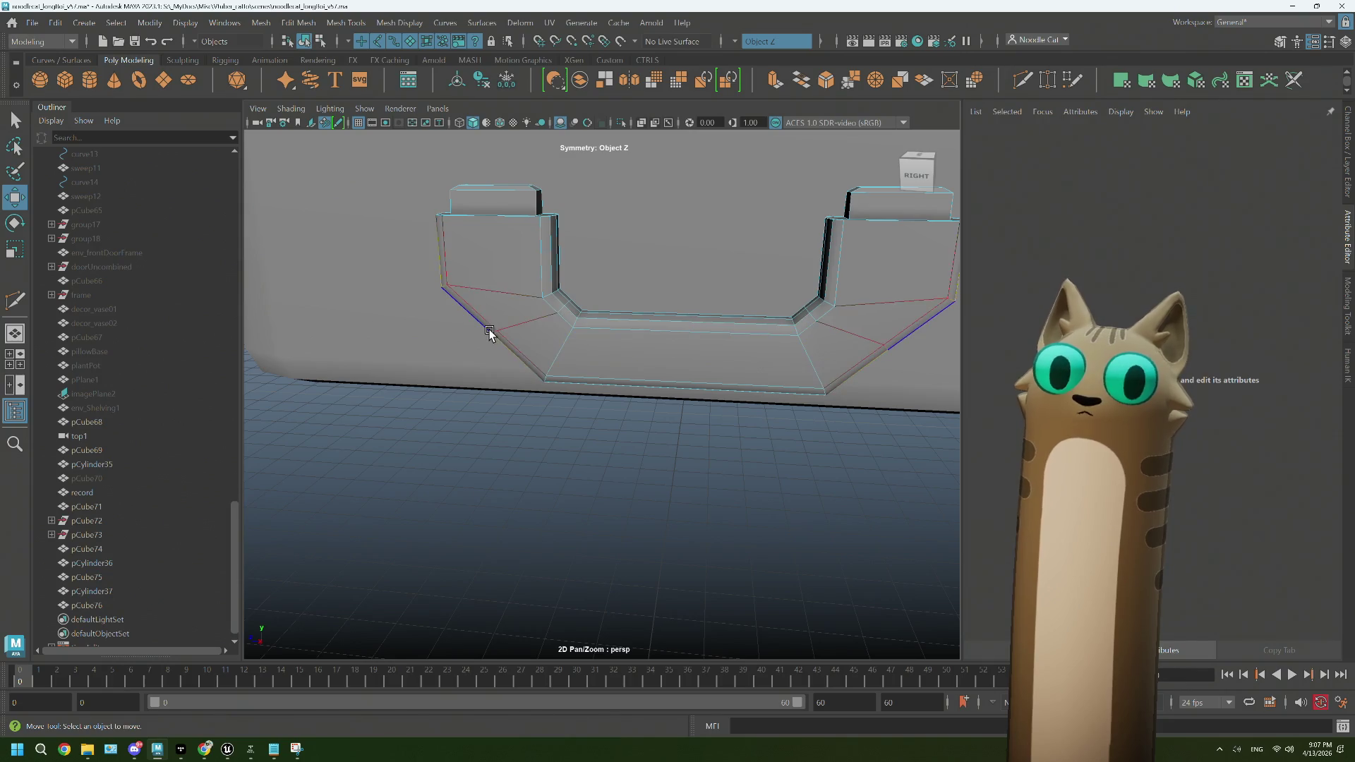
Step: Move the new outer corner edge left and down, scale it slightly larger, and return to object mode
{"action": "left_click_drag", "start_coordinate": [487, 333], "coordinate": [556, 315]}
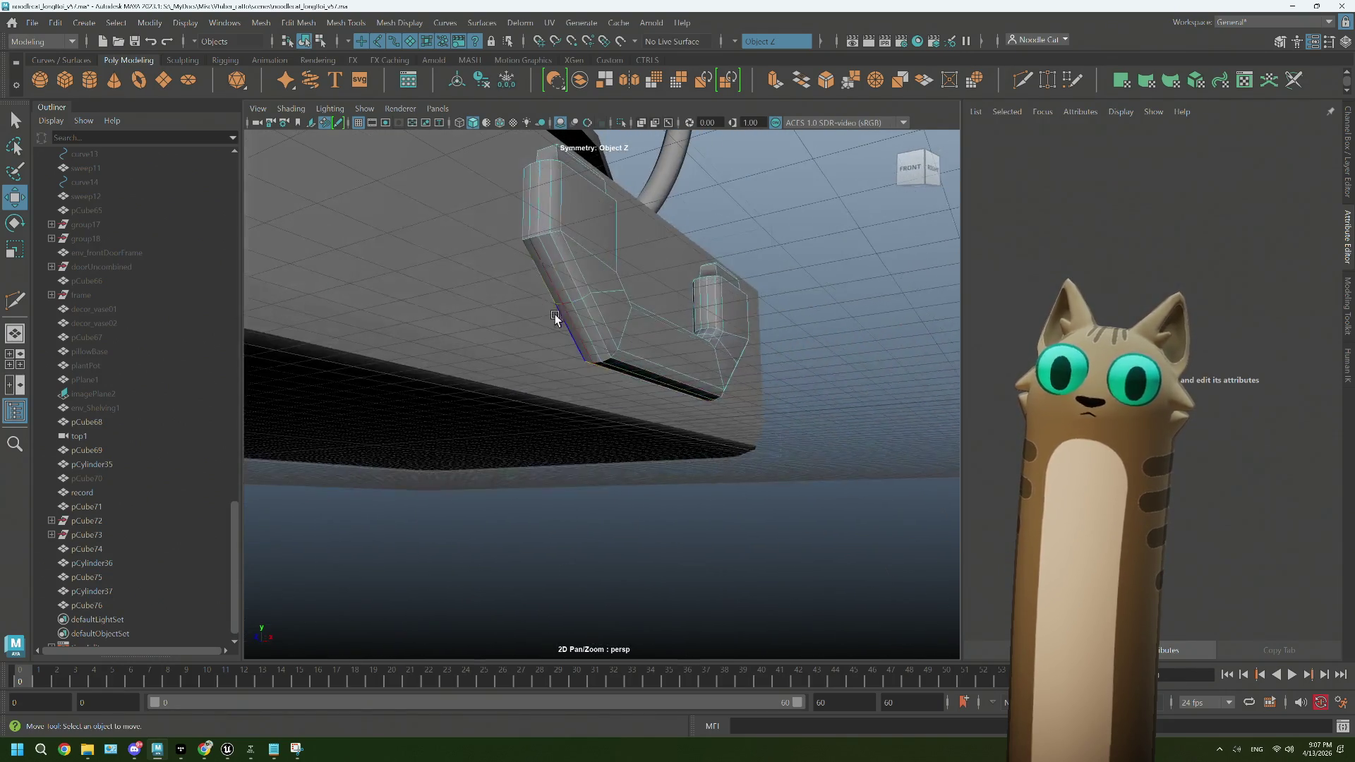
{"action": "left_click", "coordinate": [567, 305]}
{"action": "key", "text": "q"}
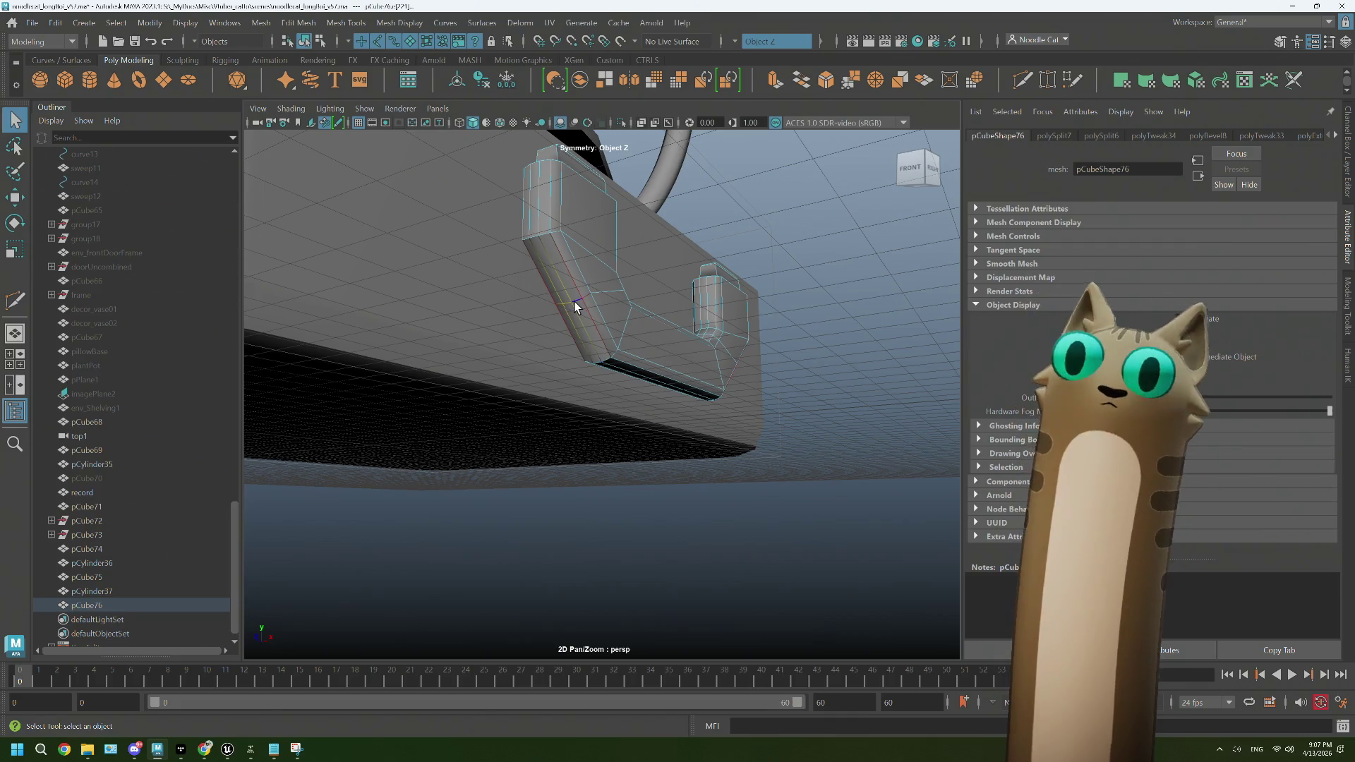
{"action": "left_click_drag", "start_coordinate": [577, 309], "coordinate": [568, 338]}
{"action": "key", "text": "w"}
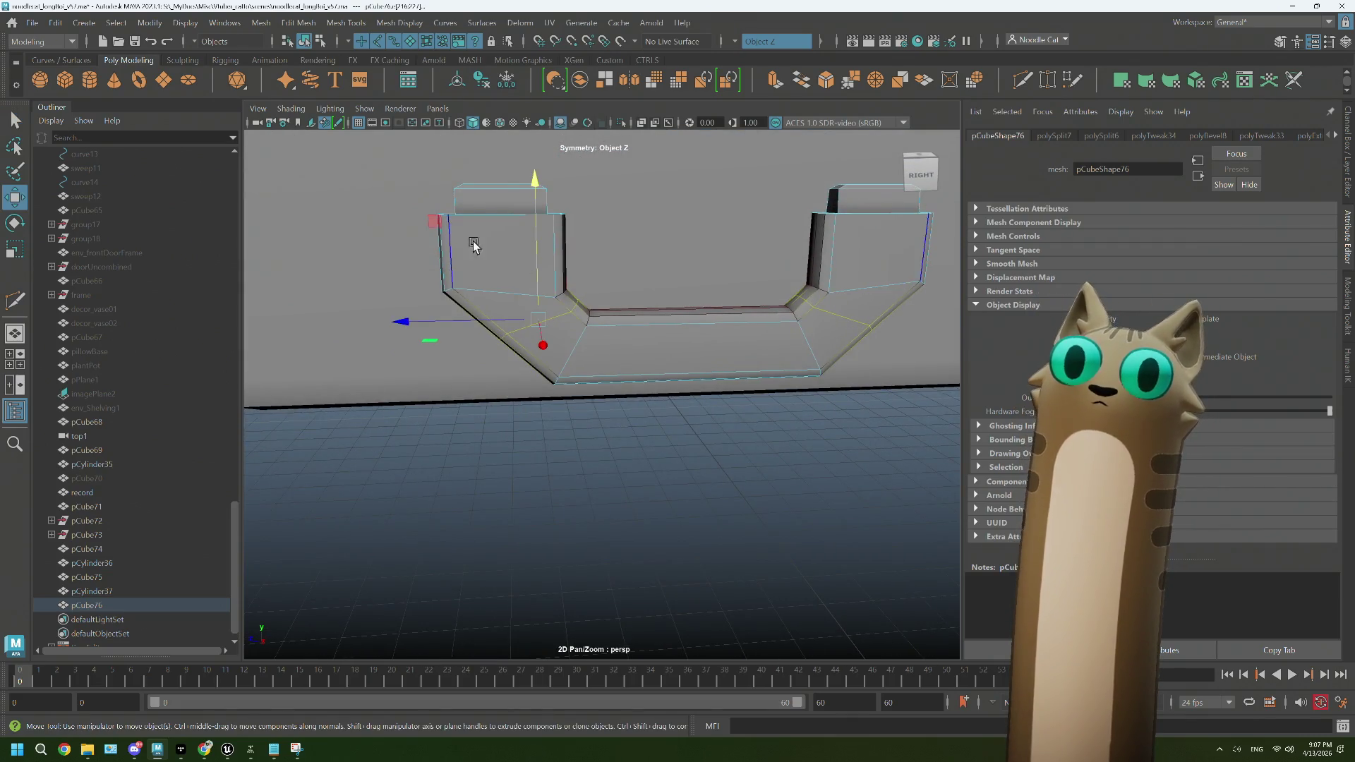
{"action": "left_click_drag", "start_coordinate": [440, 223], "coordinate": [432, 222]}
{"action": "key", "text": "r"}
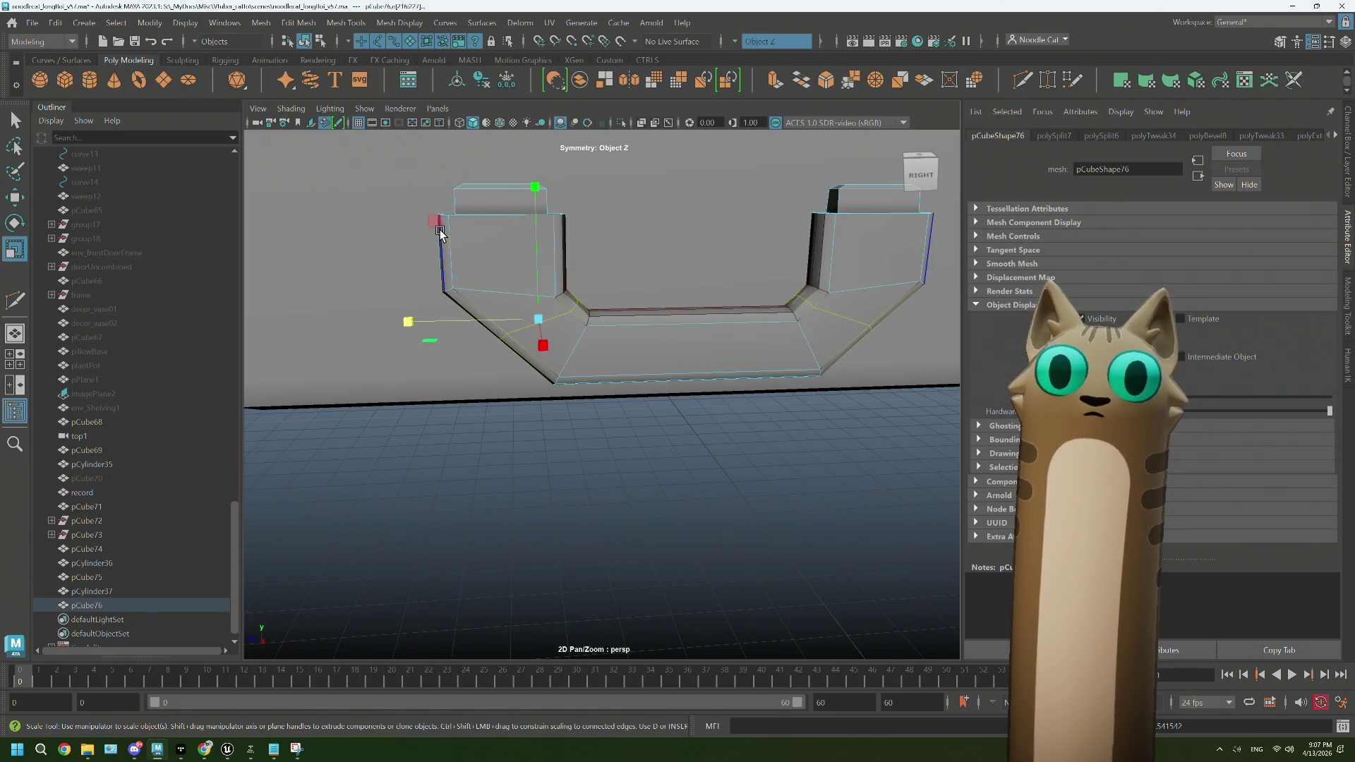
{"action": "left_click_drag", "start_coordinate": [440, 227], "coordinate": [418, 229]}
{"action": "key", "text": "w"}
{"action": "scroll", "scroll_direction": "down", "scroll_amount": 3}
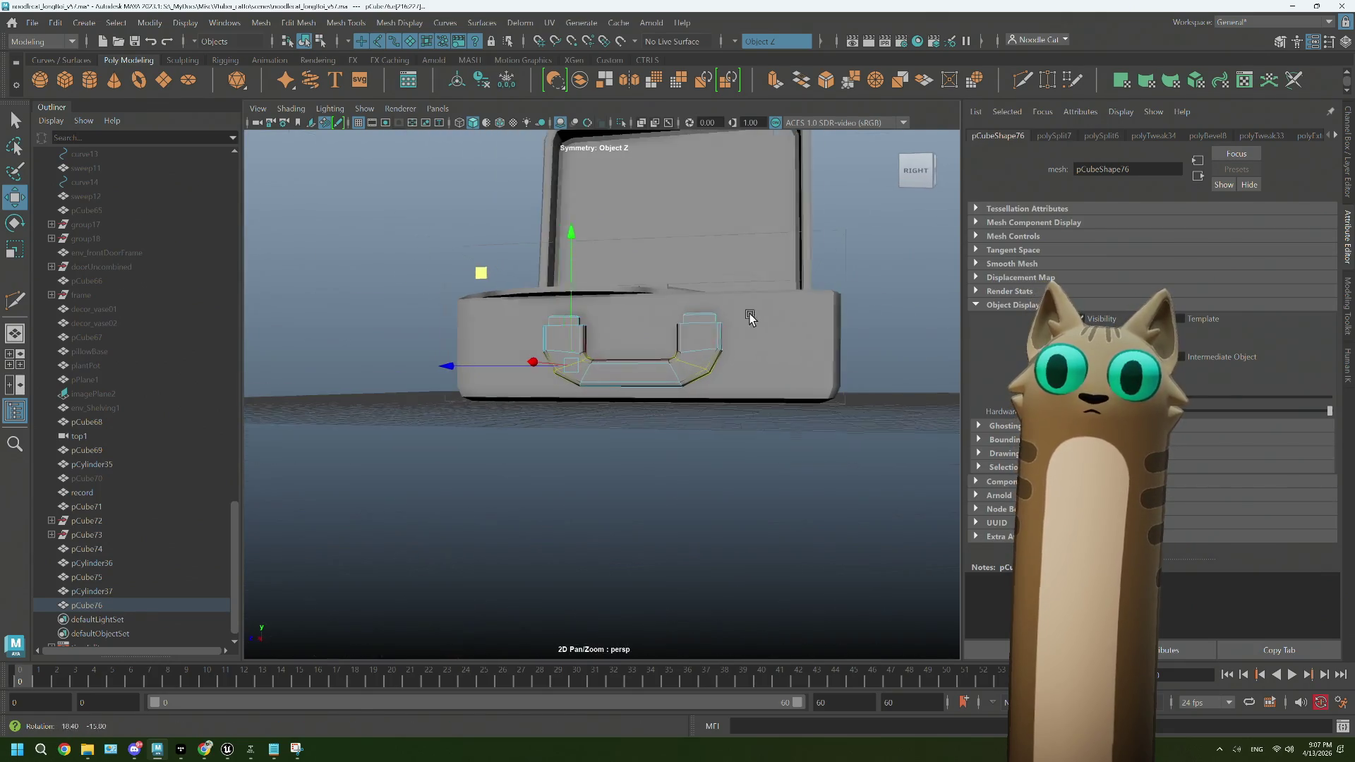
{"action": "left_click_drag", "start_coordinate": [905, 213], "coordinate": [904, 182]}
{"action": "left_click_drag", "start_coordinate": [844, 333], "coordinate": [819, 345]}
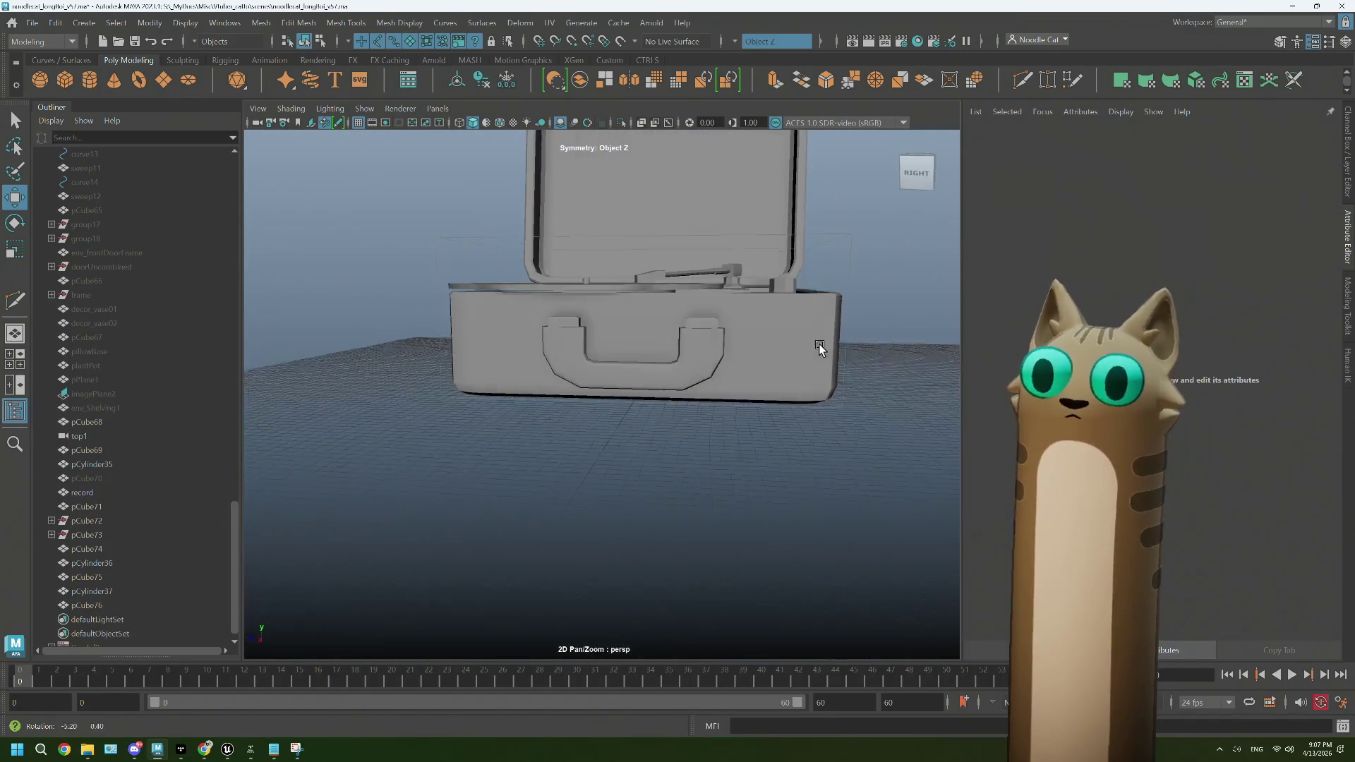
Step: Soft-select the top and front faces of both handle ends and scale them down
{"action": "scroll", "scroll_direction": "up", "scroll_amount": 3}
{"action": "scroll", "scroll_direction": "down", "scroll_amount": 3}
{"action": "right_click", "coordinate": [537, 282]}
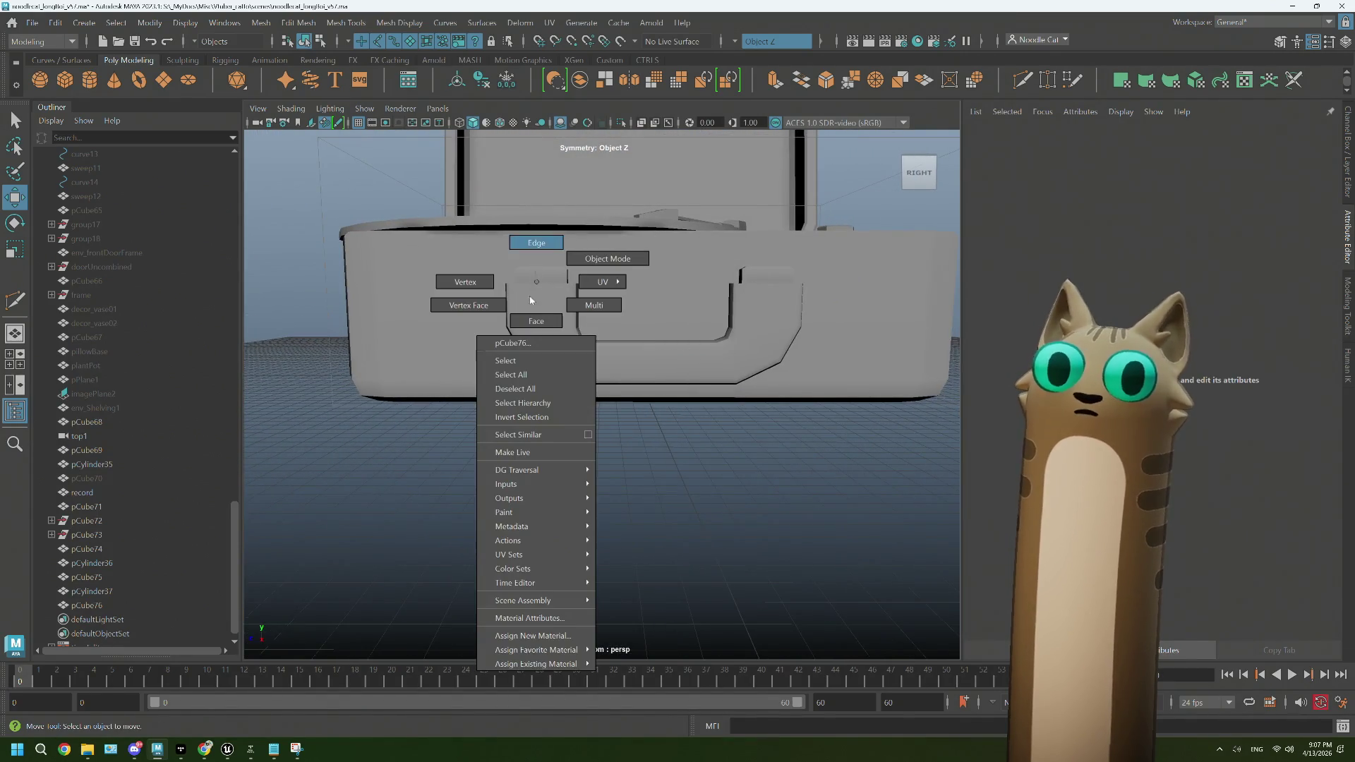
{"action": "left_click", "coordinate": [536, 321]}
{"action": "left_click_drag", "start_coordinate": [607, 327], "coordinate": [597, 258]}
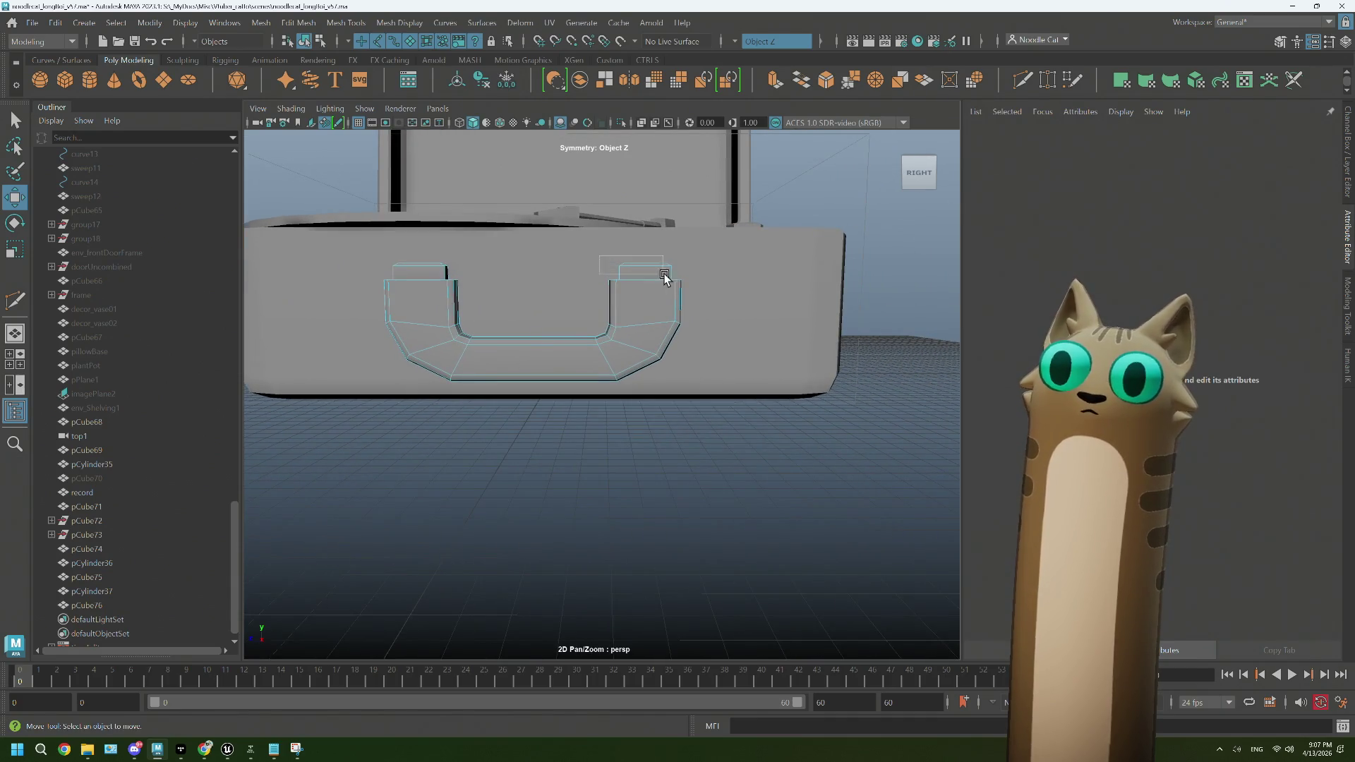
{"action": "left_click_drag", "start_coordinate": [696, 285], "coordinate": [697, 285]}
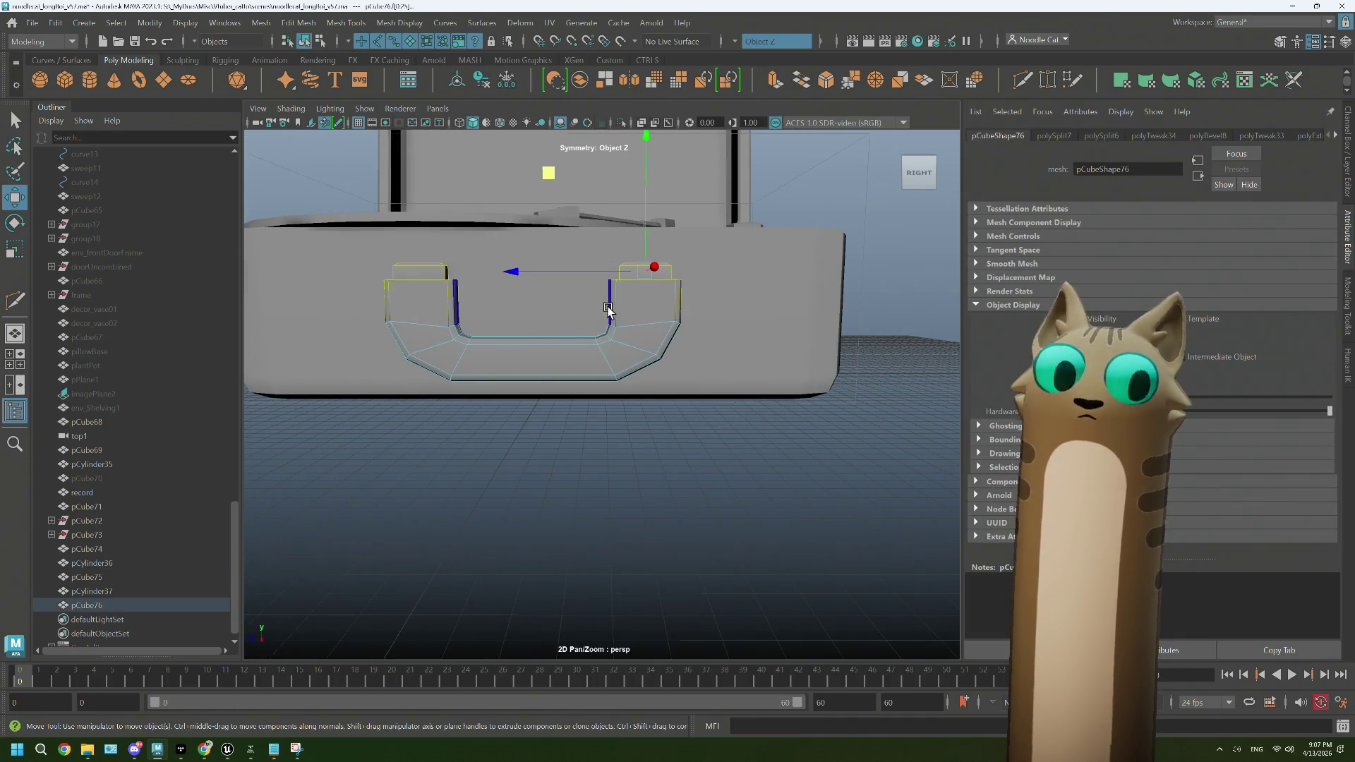
{"action": "left_click", "coordinate": [608, 311]}
{"action": "left_click_drag", "start_coordinate": [640, 328], "coordinate": [679, 322]}
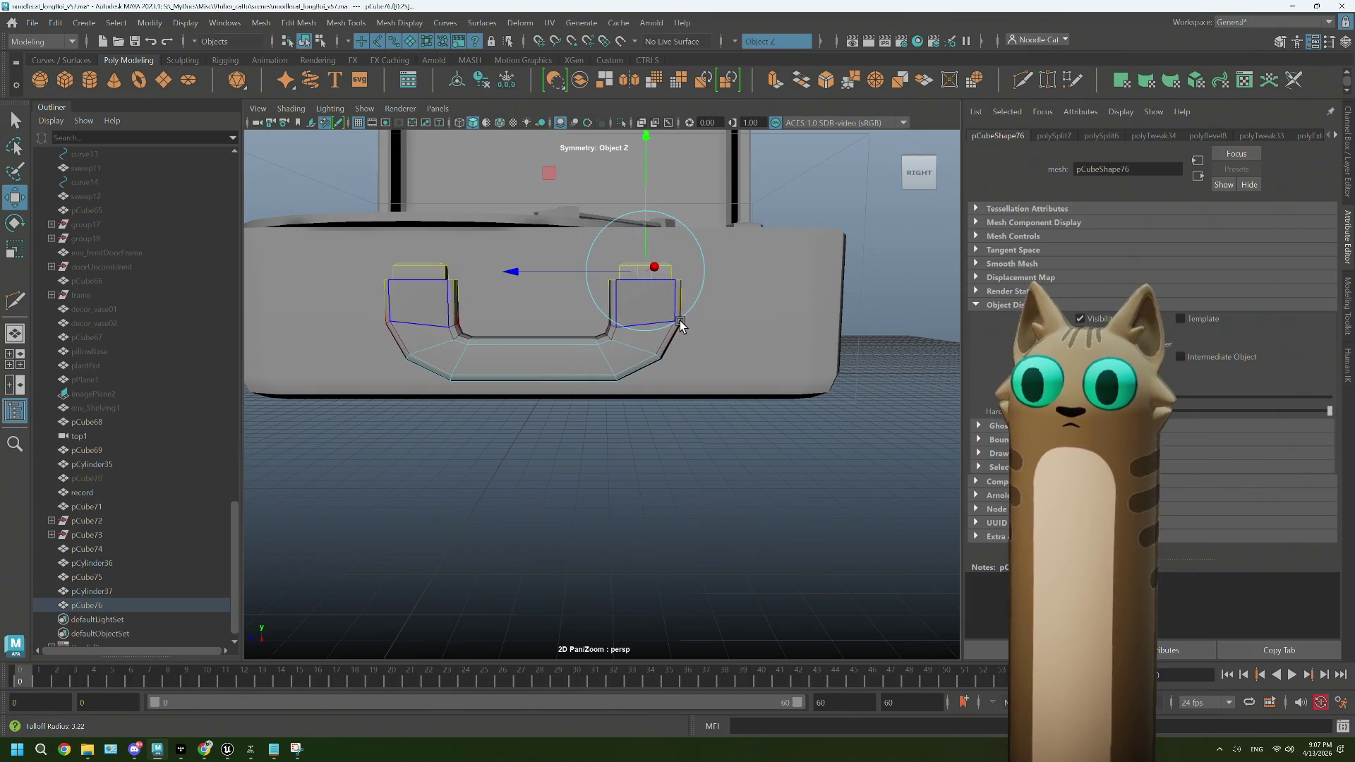
{"action": "key", "text": "r"}
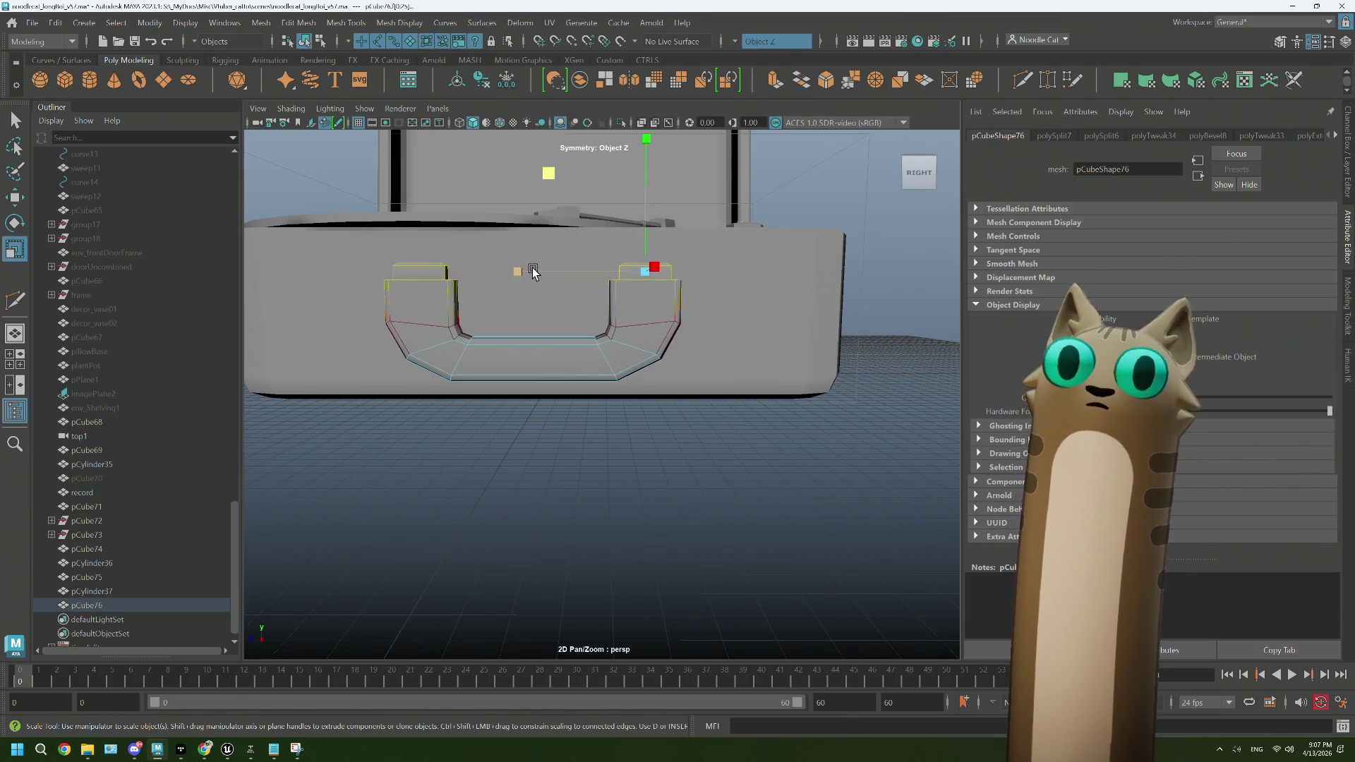
{"action": "left_click_drag", "start_coordinate": [533, 273], "coordinate": [633, 301]}
{"action": "left_click_drag", "start_coordinate": [521, 274], "coordinate": [526, 276]}
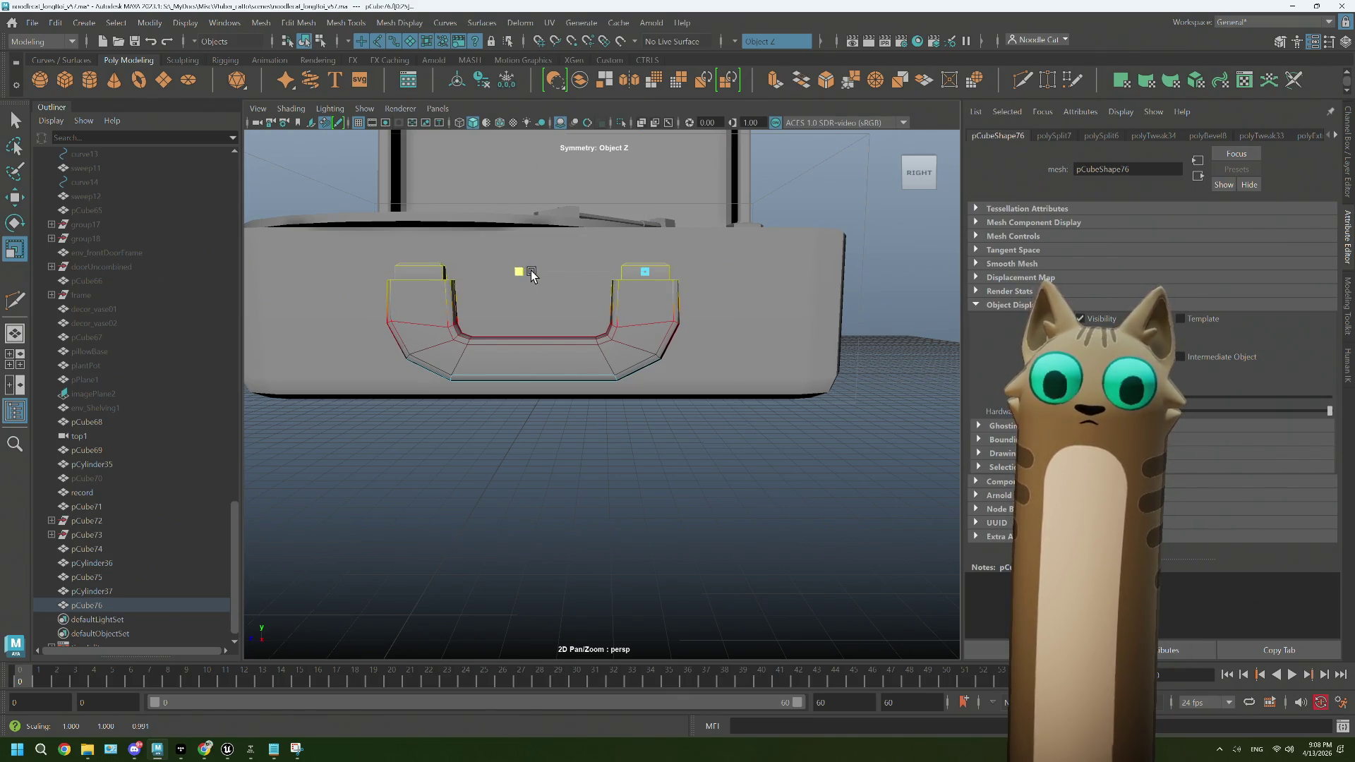
Step: Slide the whole handle along X on the case front
{"action": "left_click_drag", "start_coordinate": [874, 229], "coordinate": [903, 254]}
{"action": "left_click", "coordinate": [903, 252]}
{"action": "left_click_drag", "start_coordinate": [903, 253], "coordinate": [683, 342]}
{"action": "scroll", "scroll_direction": "up", "scroll_amount": 3}
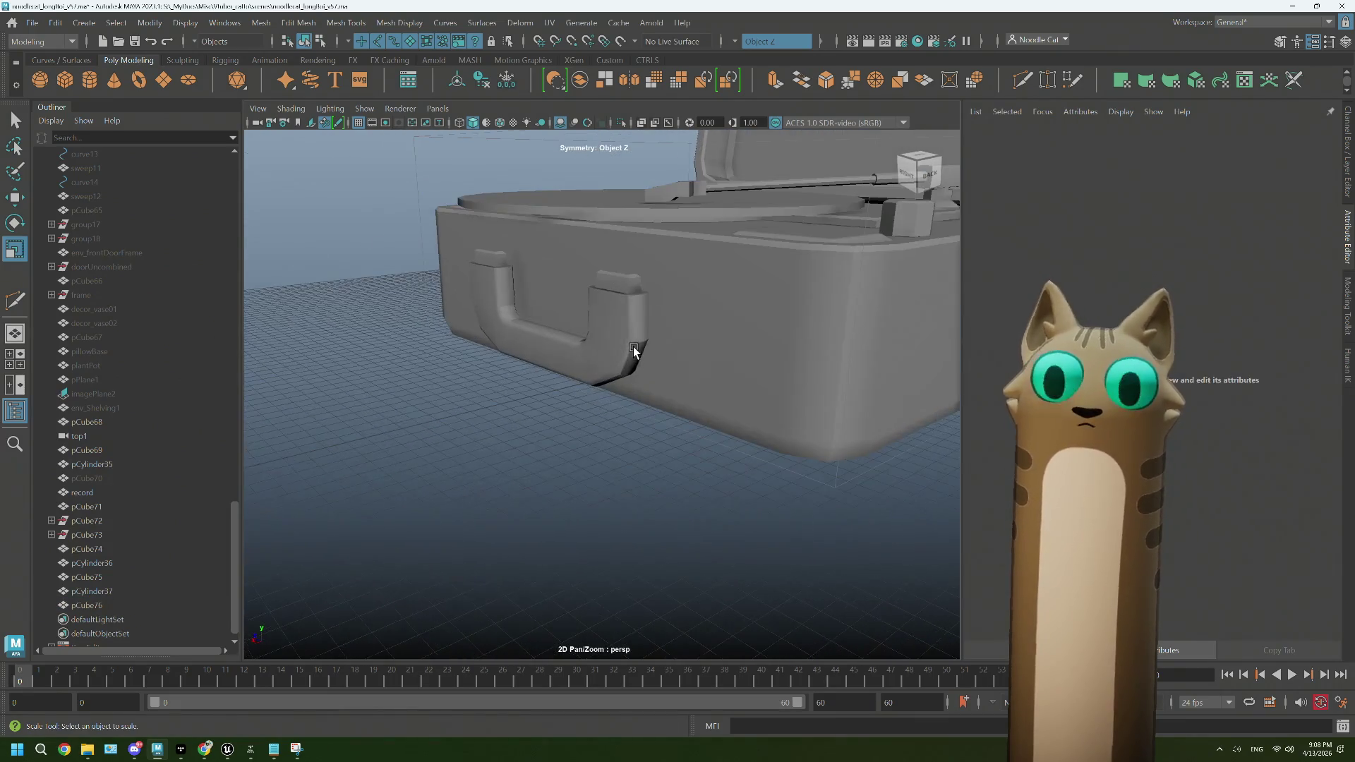
{"action": "left_click", "coordinate": [598, 321]}
{"action": "left_click_drag", "start_coordinate": [598, 319], "coordinate": [644, 287]}
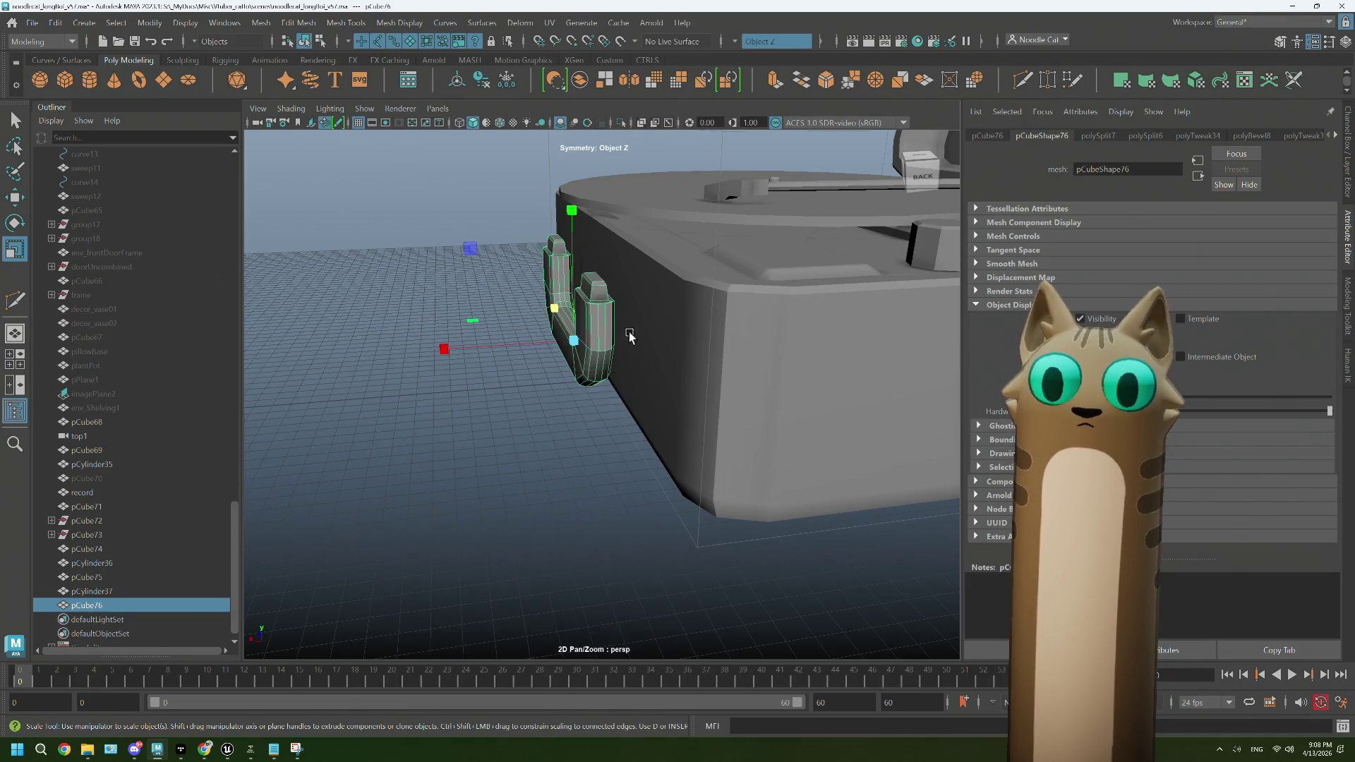
{"action": "left_click_drag", "start_coordinate": [644, 286], "coordinate": [563, 361]}
{"action": "key", "text": "w"}
{"action": "left_click_drag", "start_coordinate": [456, 340], "coordinate": [400, 381]}
{"action": "left_click", "coordinate": [437, 229]}
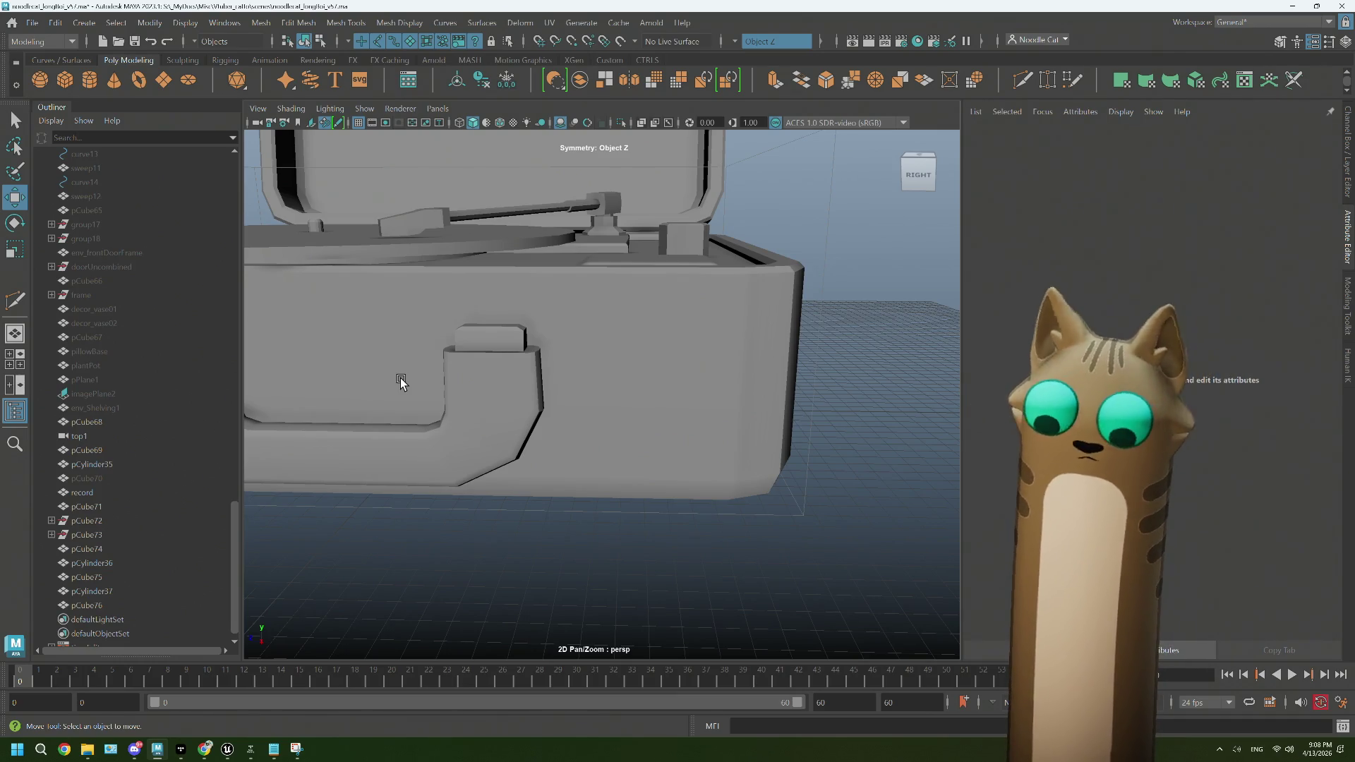
Step: Compare the record player's front with the reference photo
{"action": "left_click_drag", "start_coordinate": [615, 381], "coordinate": [632, 433]}
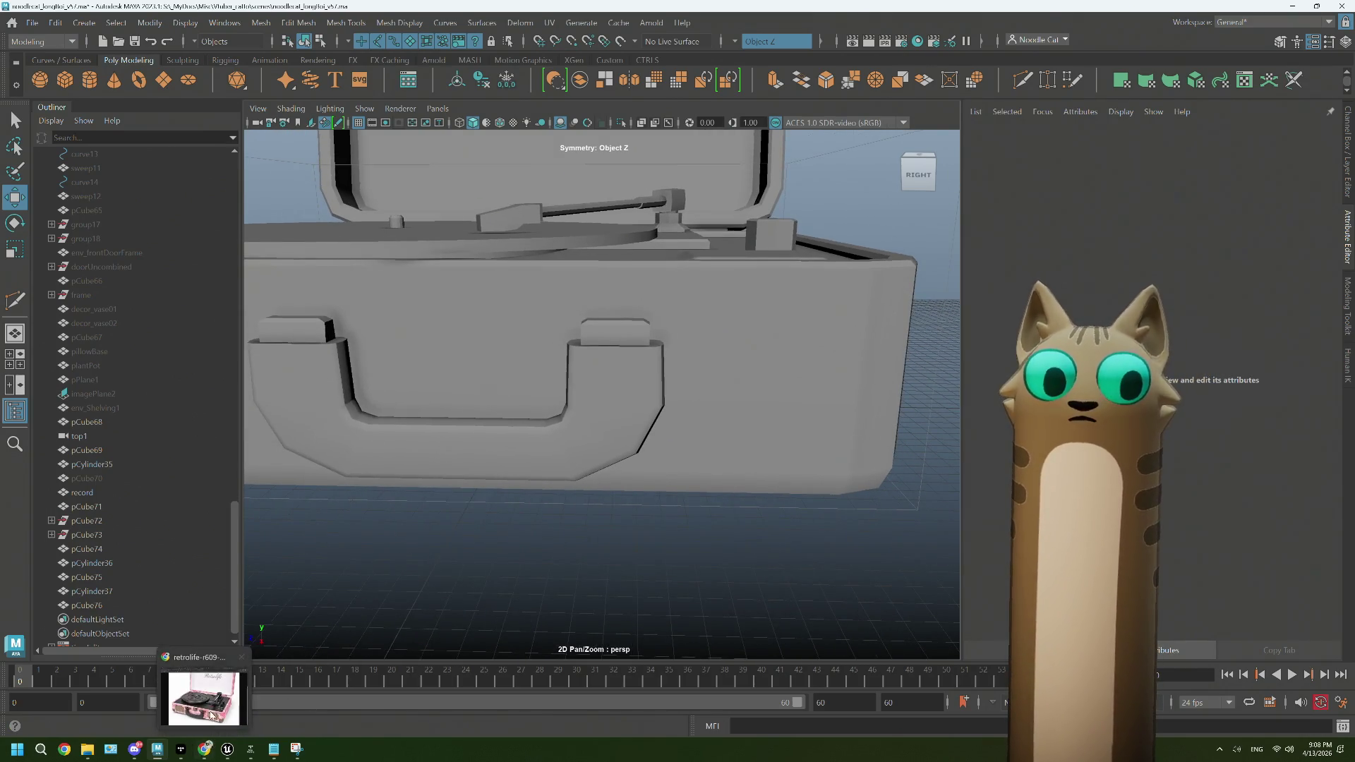
{"action": "left_click", "coordinate": [207, 747]}
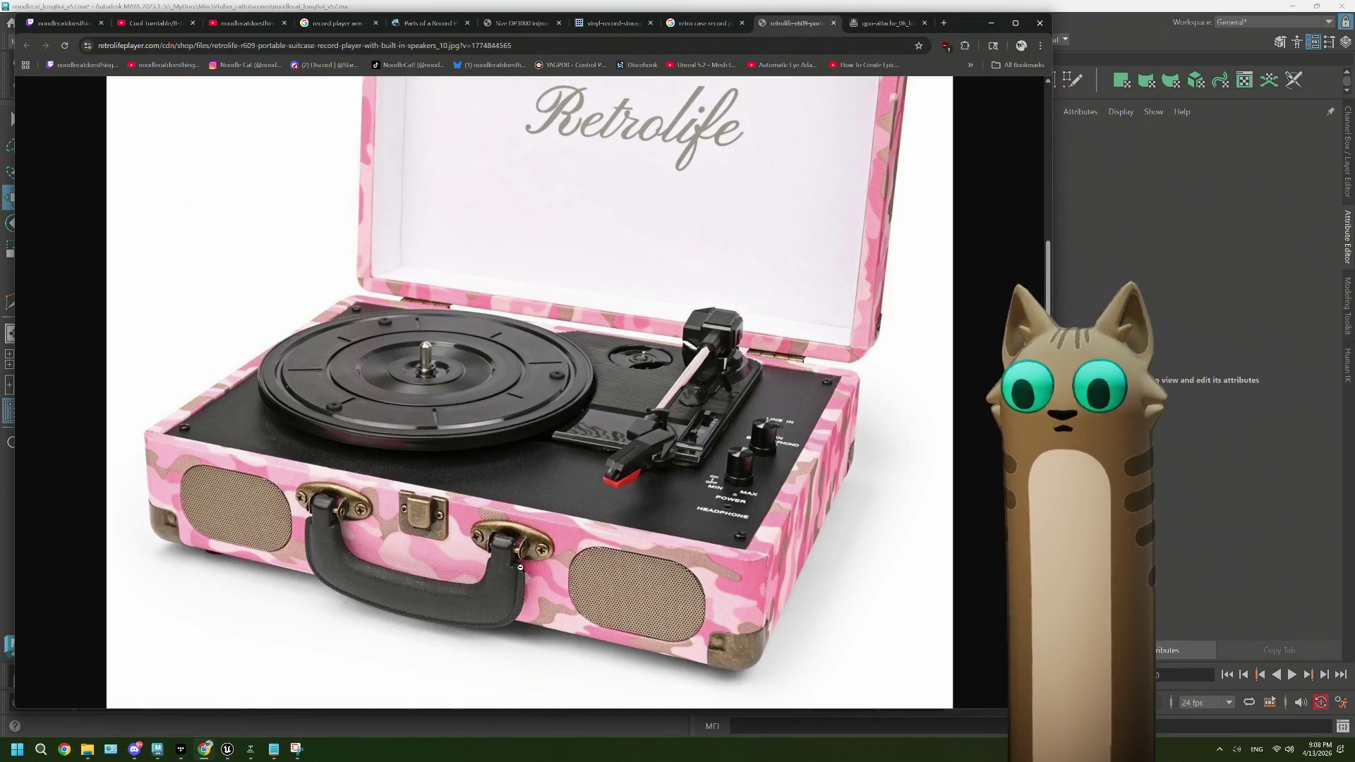
{"action": "key", "text": "alt+Tab"}
Step: Narrow the handle's front end face slightly along Z using a widened soft-selection falloff
{"action": "scroll", "scroll_direction": "up", "scroll_amount": 3}
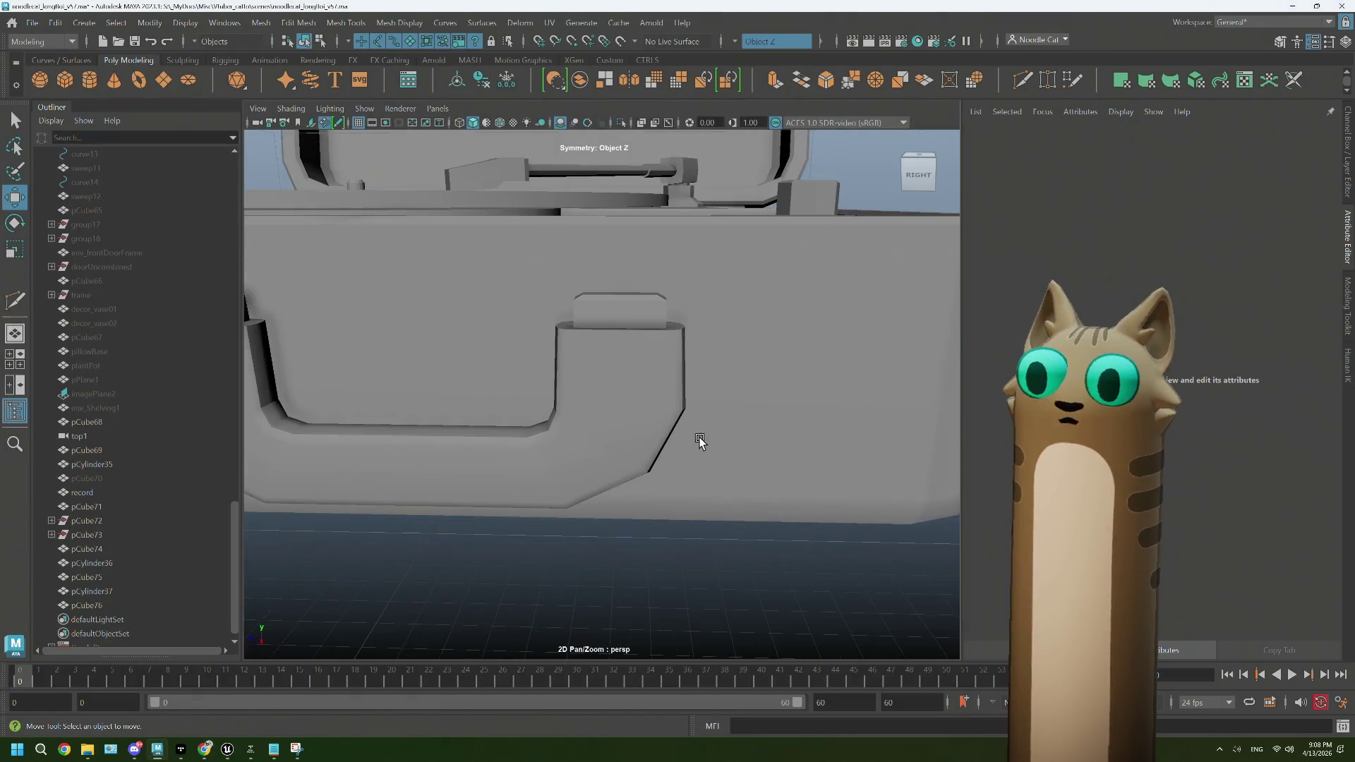
{"action": "right_click", "coordinate": [714, 367]}
{"action": "left_click_drag", "start_coordinate": [713, 368], "coordinate": [703, 383]}
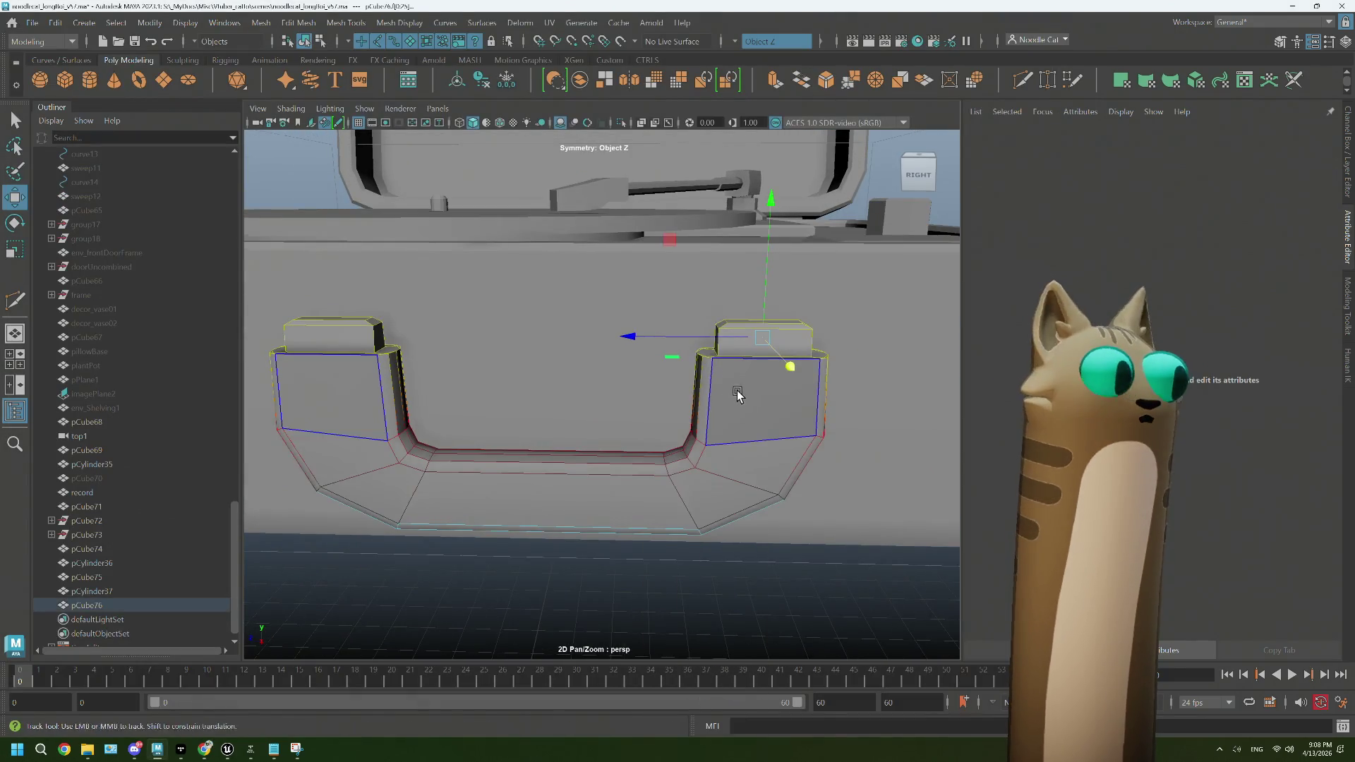
{"action": "scroll", "scroll_direction": "up", "scroll_amount": 3}
{"action": "left_click", "coordinate": [660, 355]}
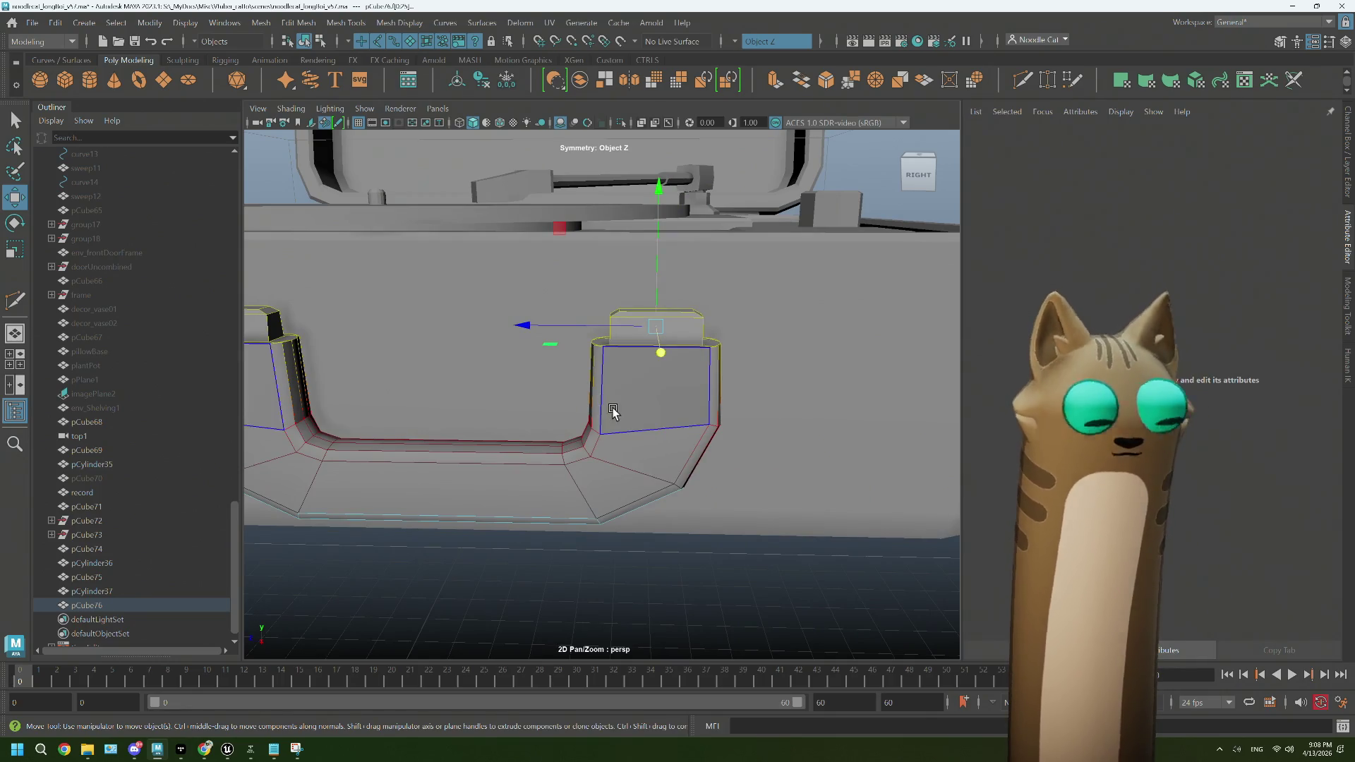
{"action": "left_click_drag", "start_coordinate": [660, 355], "coordinate": [767, 404]}
{"action": "key", "text": "r"}
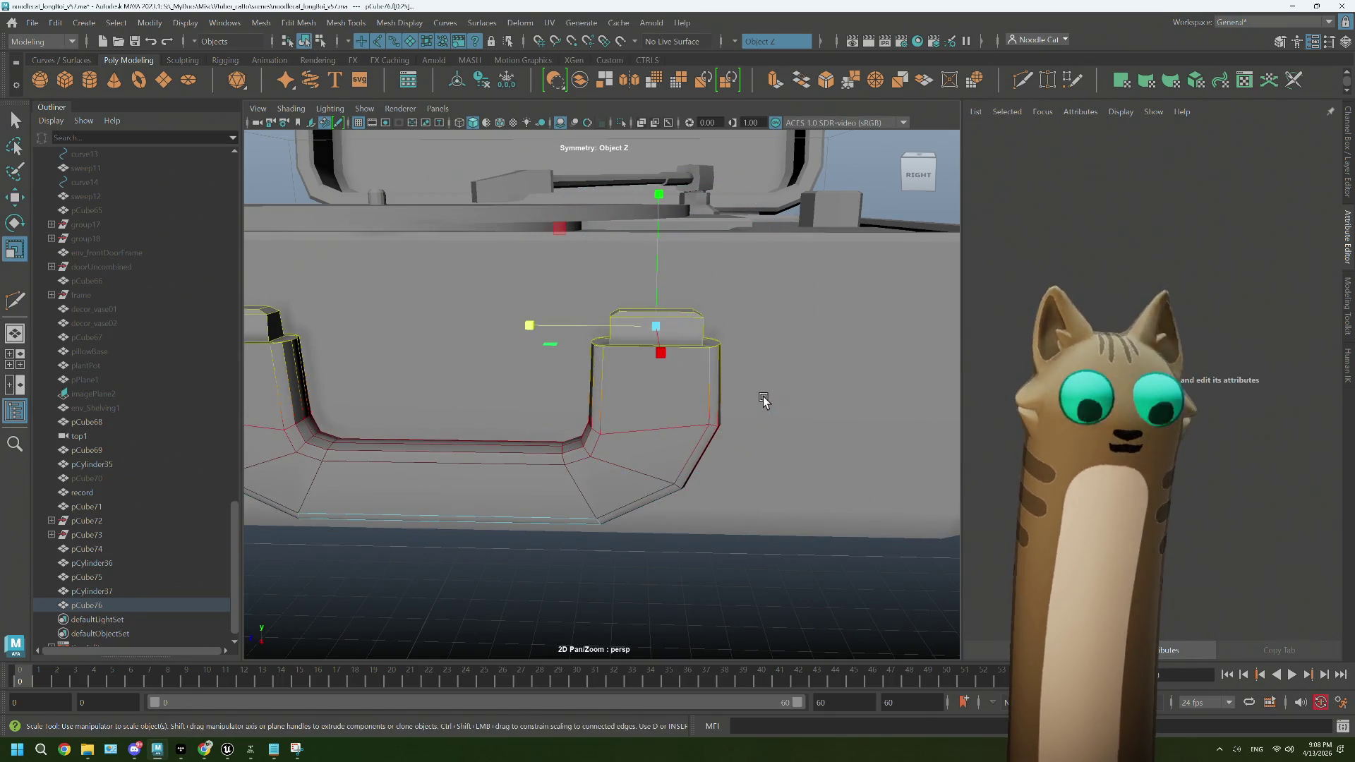
{"action": "left_click_drag", "start_coordinate": [549, 326], "coordinate": [526, 328]}
{"action": "scroll", "scroll_direction": "down", "scroll_amount": 3}
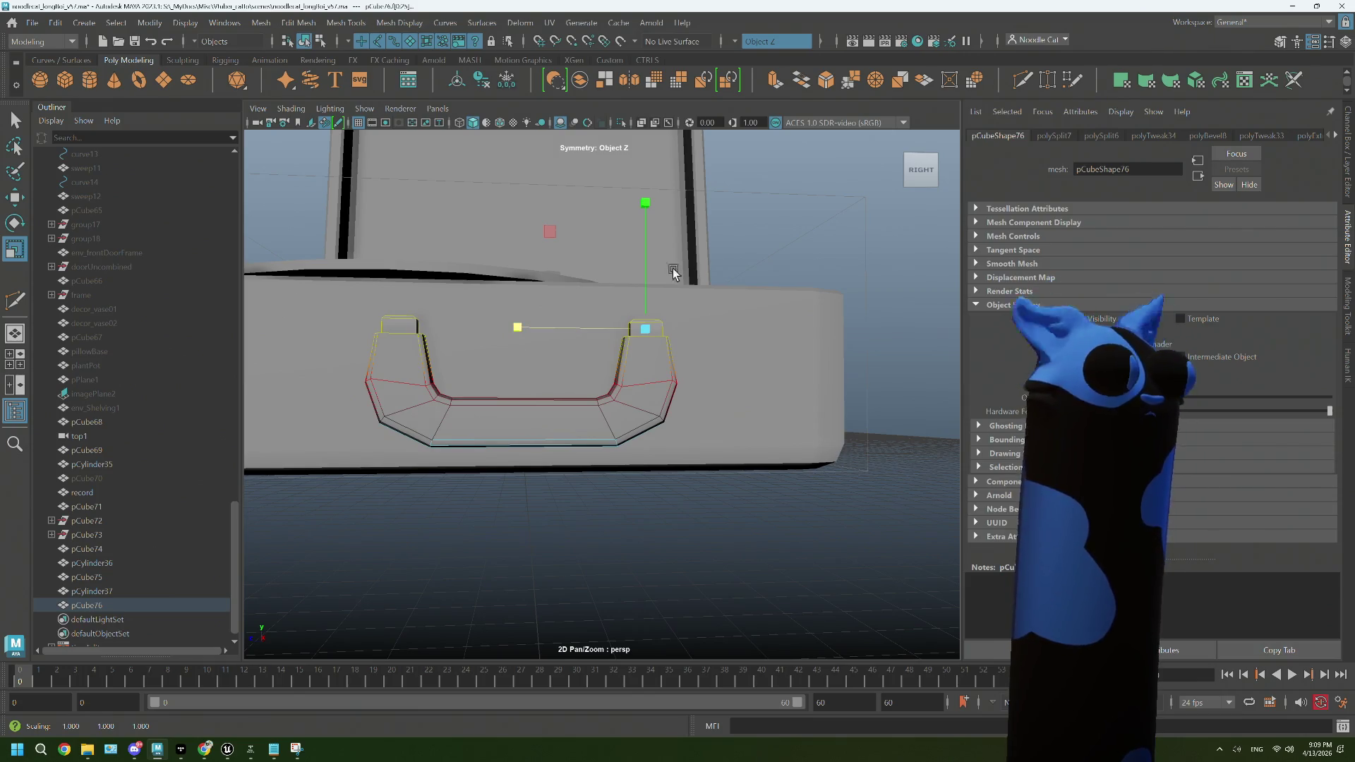
{"action": "left_click_drag", "start_coordinate": [778, 224], "coordinate": [849, 200]}
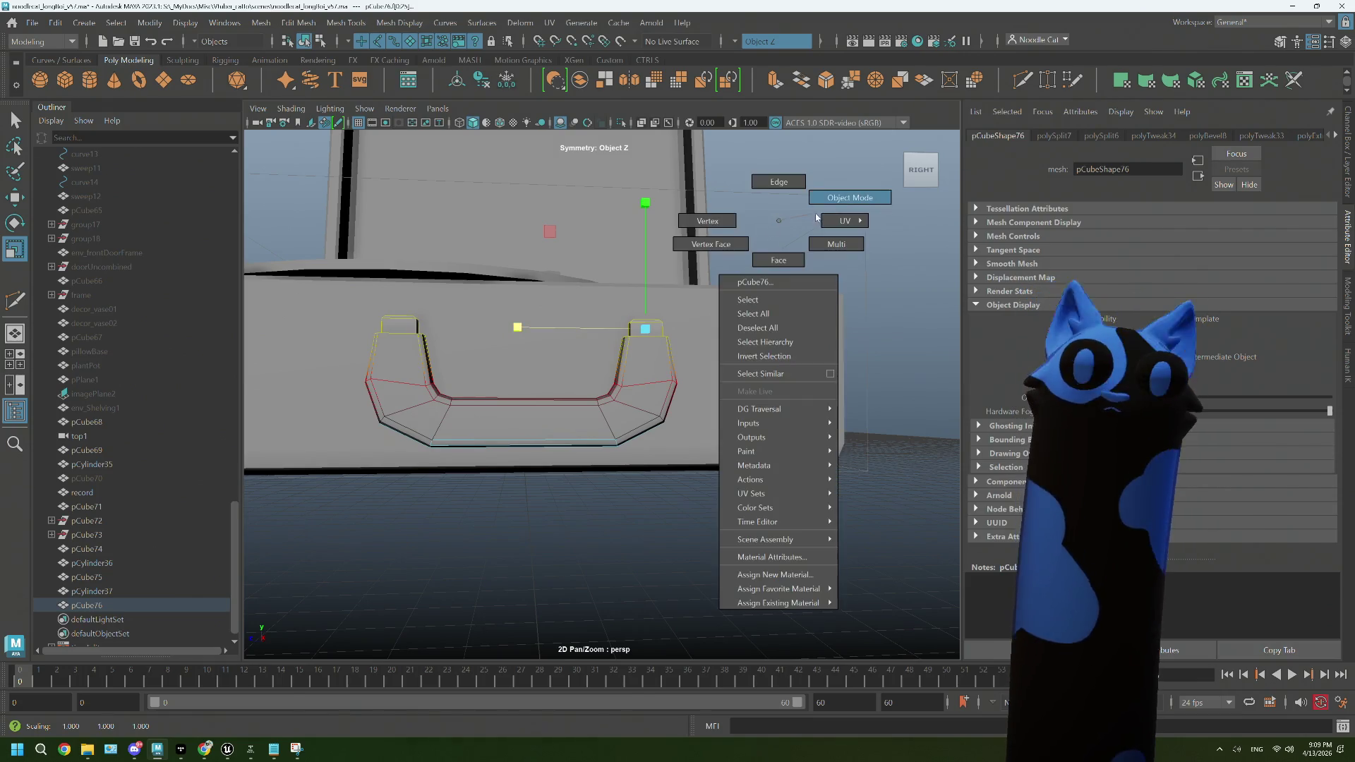
{"action": "left_click", "coordinate": [796, 221]}
Step: Zoom out to the whole suitcase and create a new polygon cube, pCube77
{"action": "left_click_drag", "start_coordinate": [795, 220], "coordinate": [635, 382]}
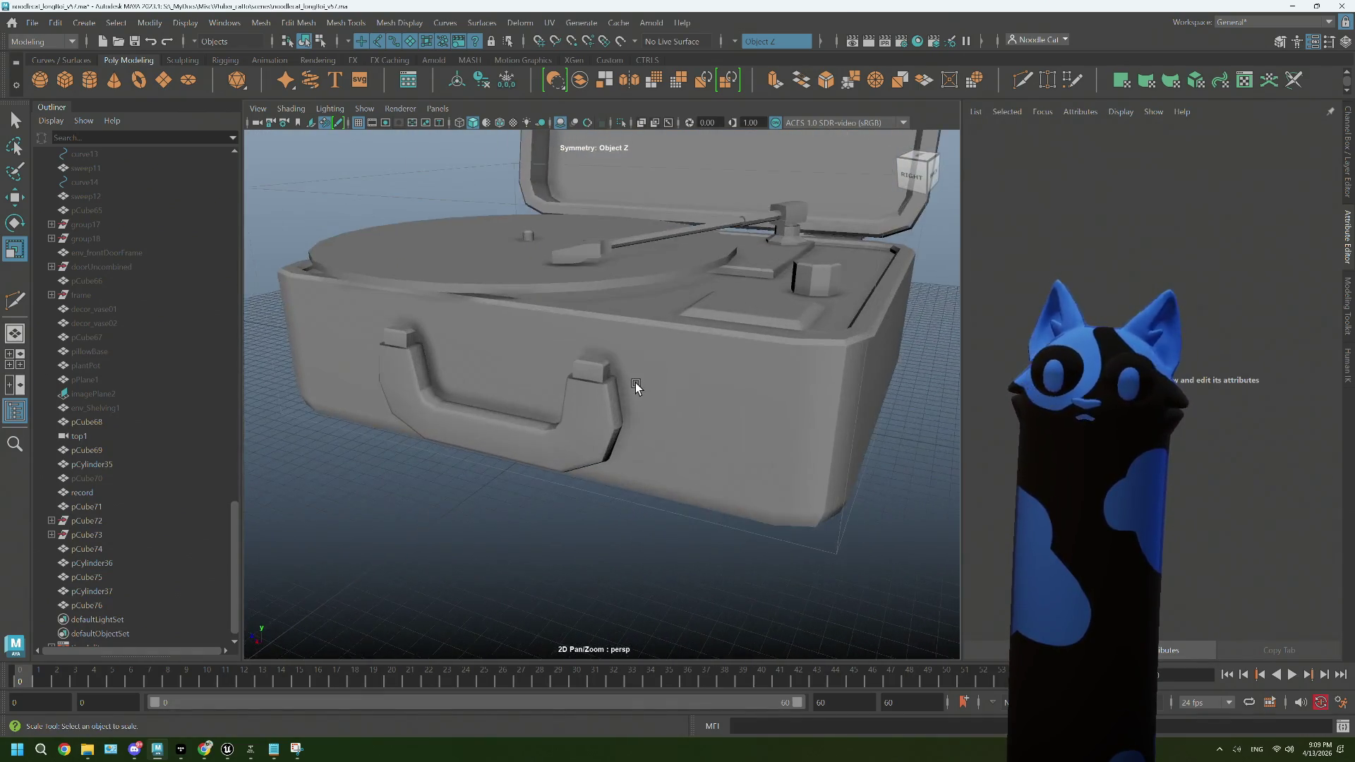
{"action": "scroll", "scroll_direction": "up", "scroll_amount": 3}
{"action": "scroll", "scroll_direction": "up", "scroll_amount": 3}
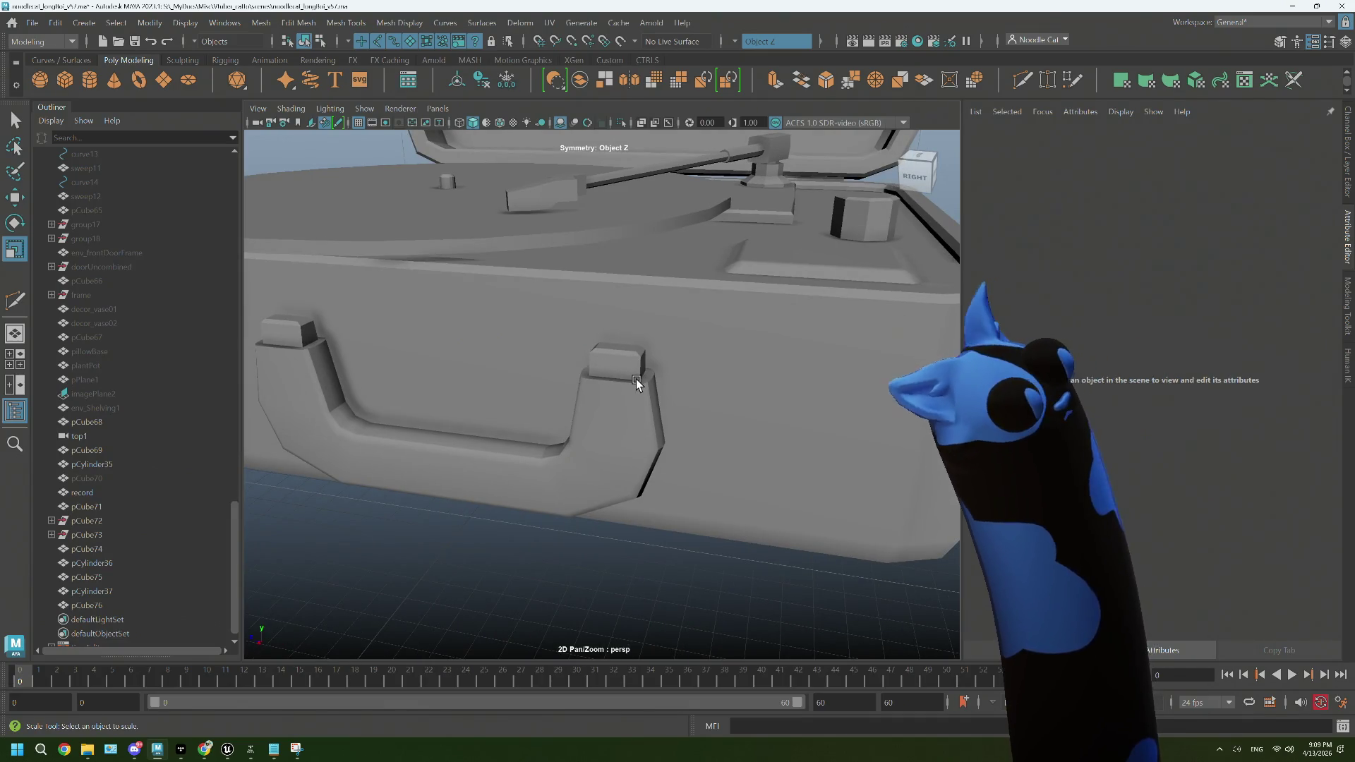
{"action": "scroll", "scroll_direction": "up", "scroll_amount": 3}
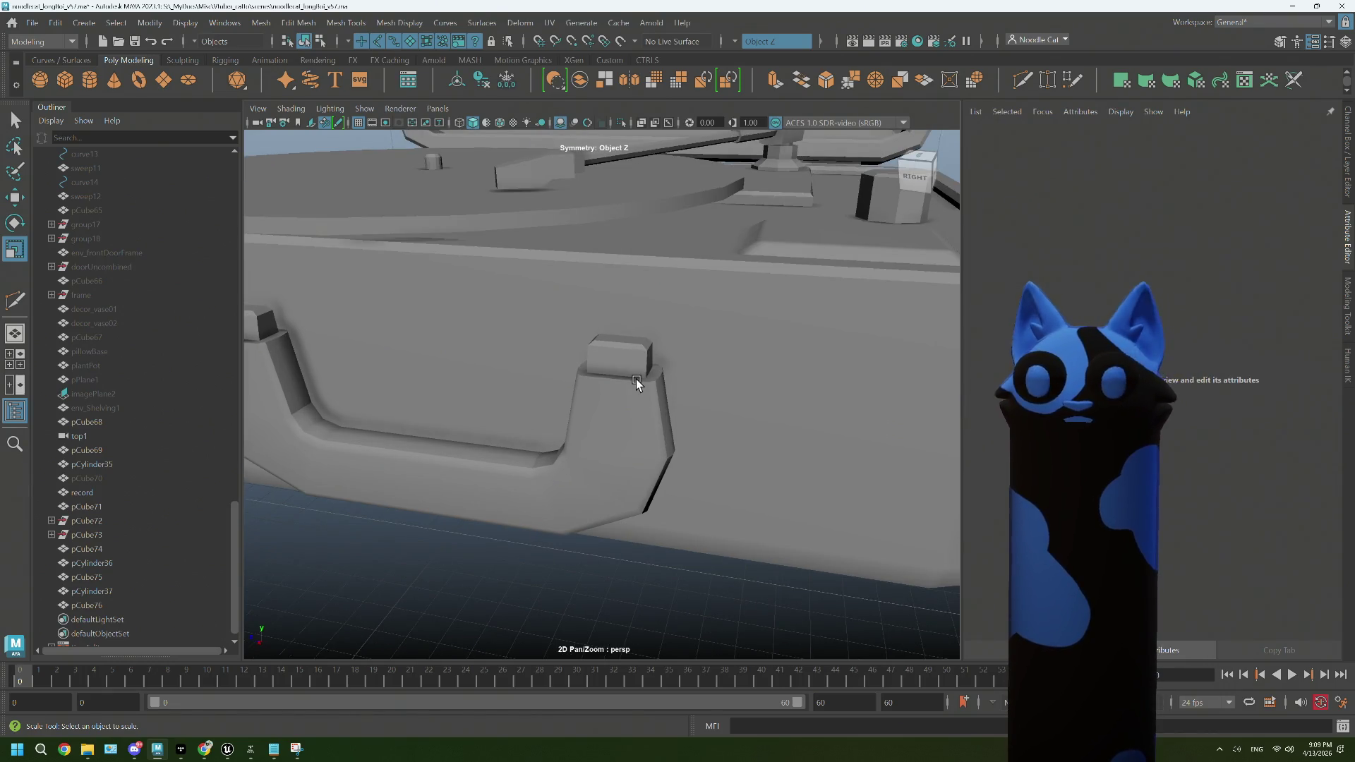
{"action": "left_click", "coordinate": [64, 80]}
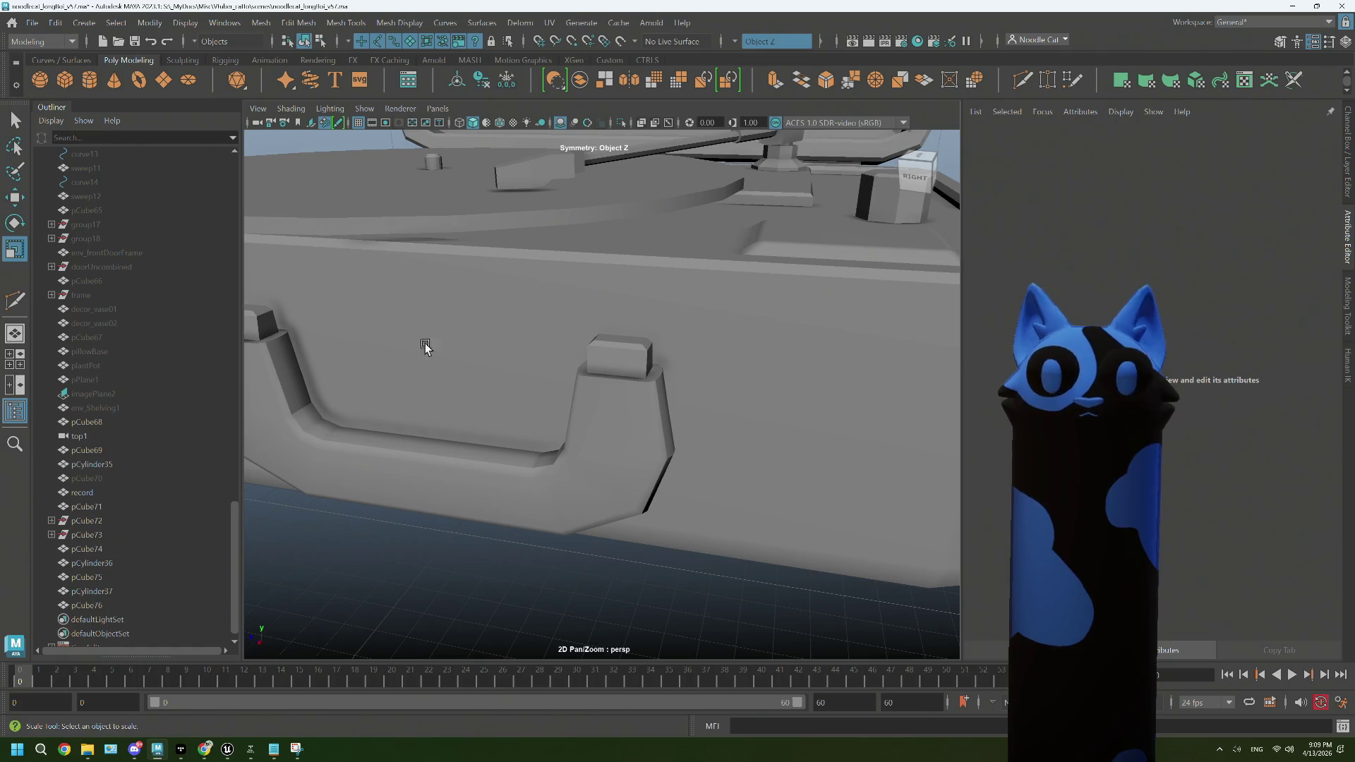
{"action": "scroll", "scroll_direction": "down", "scroll_amount": 3}
Step: Move pCube77 sideways and up, snapping it onto the top of the handle's right post
{"action": "key", "text": "r"}
{"action": "key", "text": "w"}
{"action": "left_click_drag", "start_coordinate": [548, 441], "coordinate": [499, 483]}
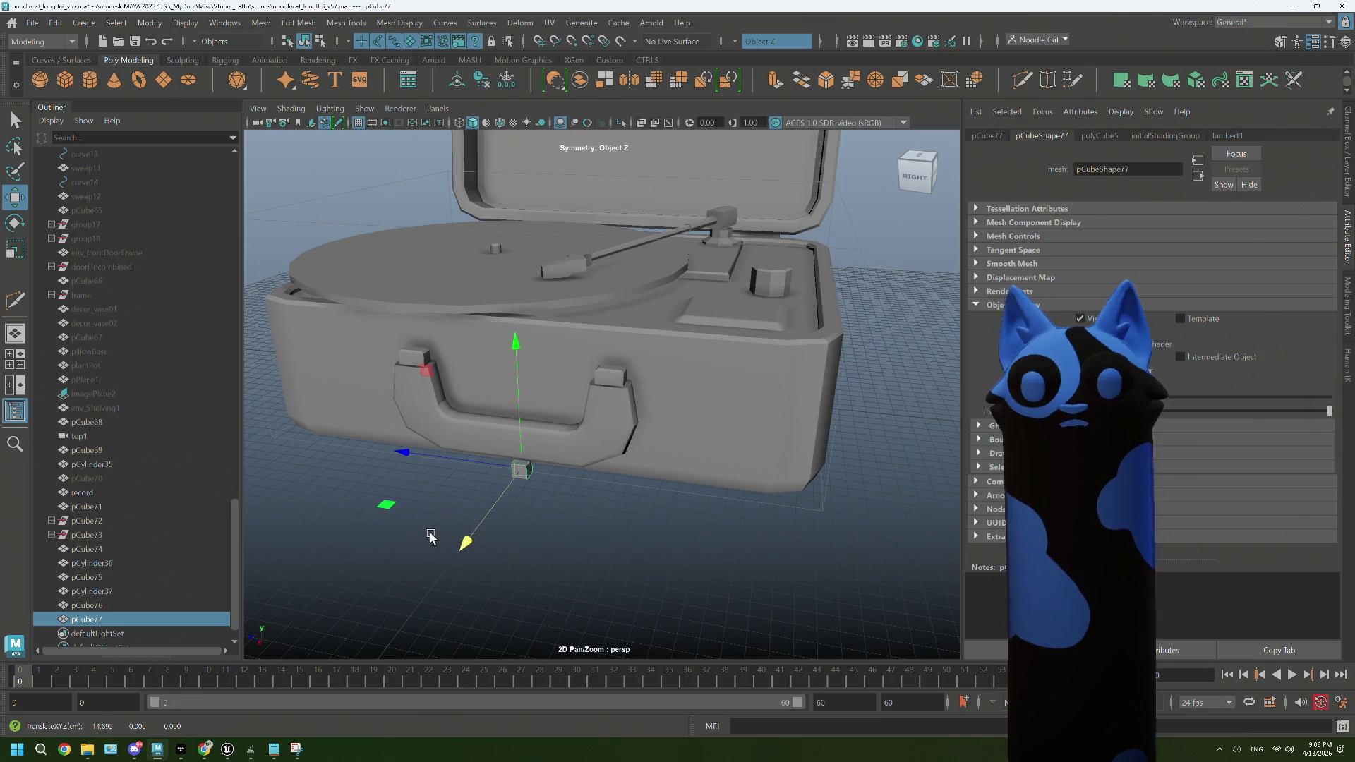
{"action": "left_click_drag", "start_coordinate": [426, 378], "coordinate": [522, 281]}
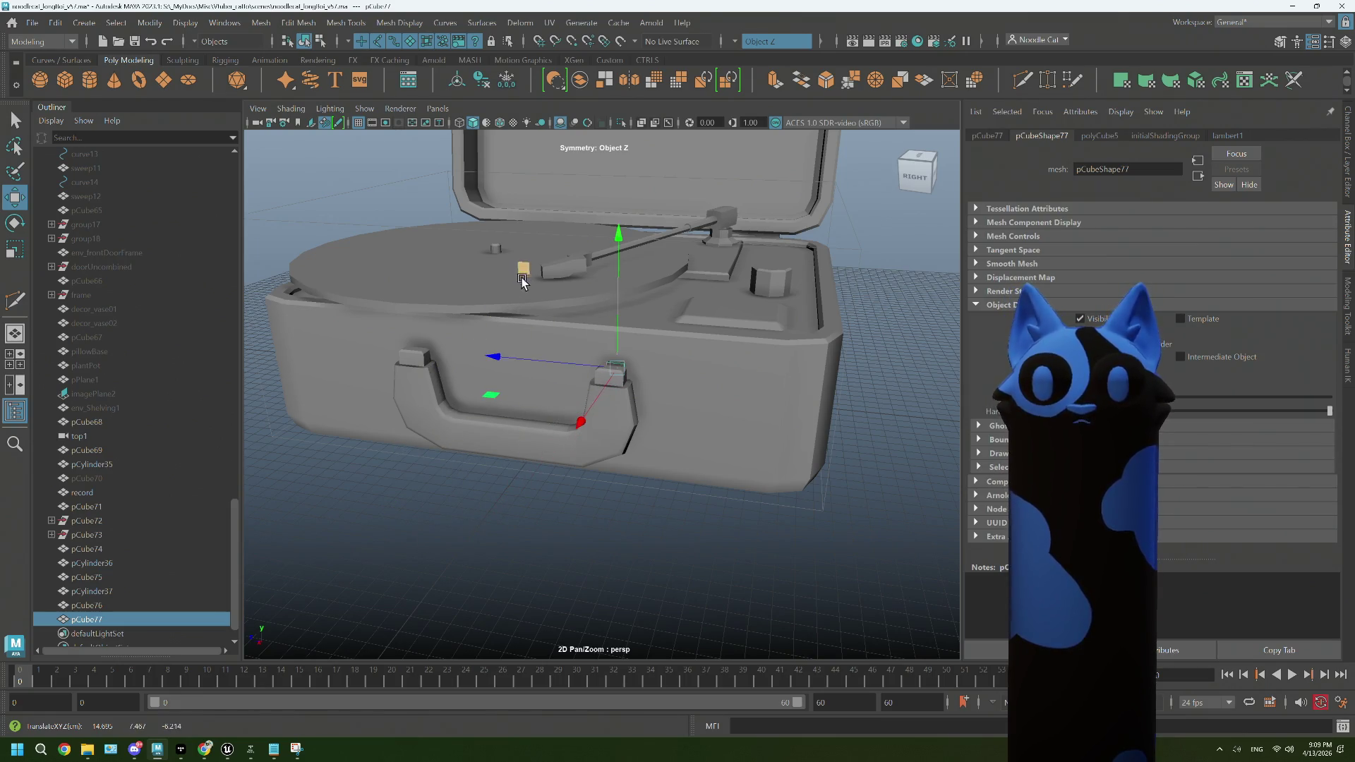
{"action": "left_click_drag", "start_coordinate": [575, 421], "coordinate": [572, 423]}
{"action": "left_click_drag", "start_coordinate": [663, 373], "coordinate": [438, 359]}
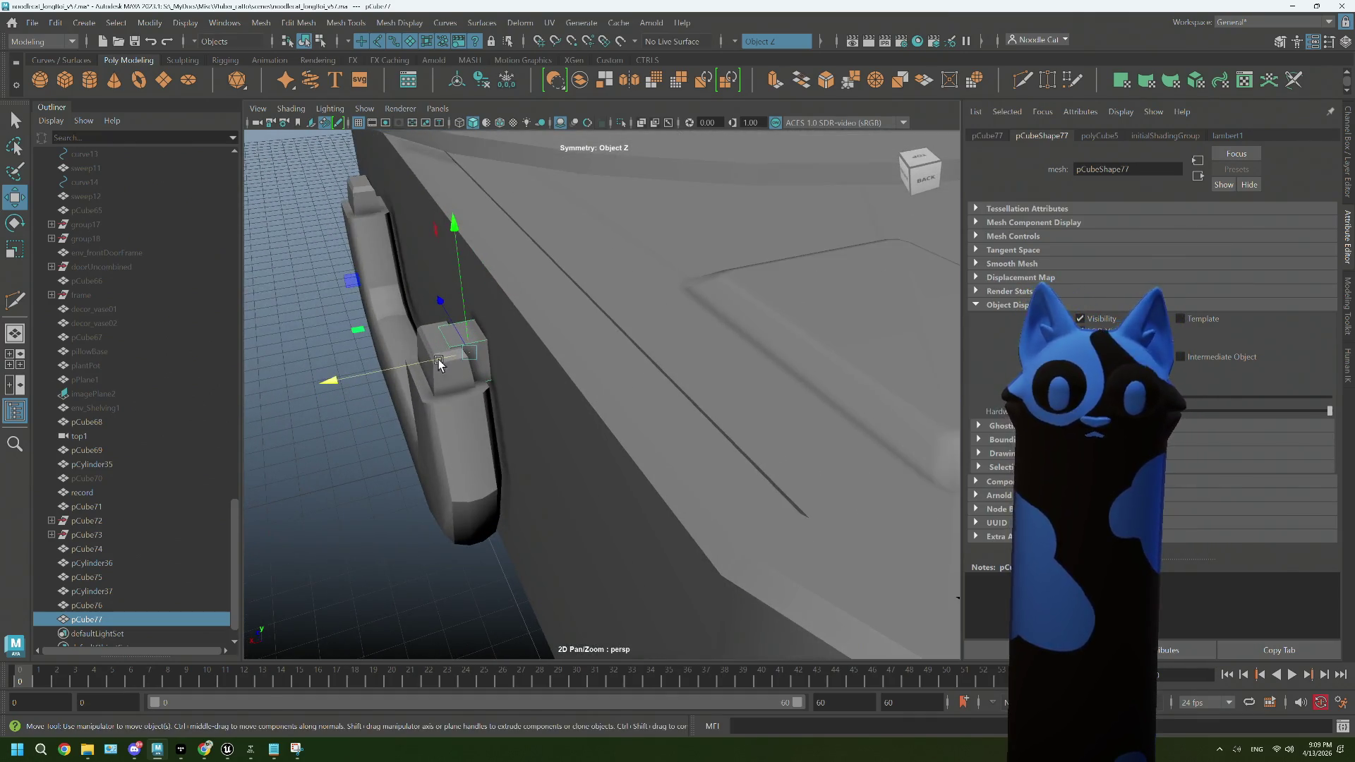
{"action": "key", "text": "r"}
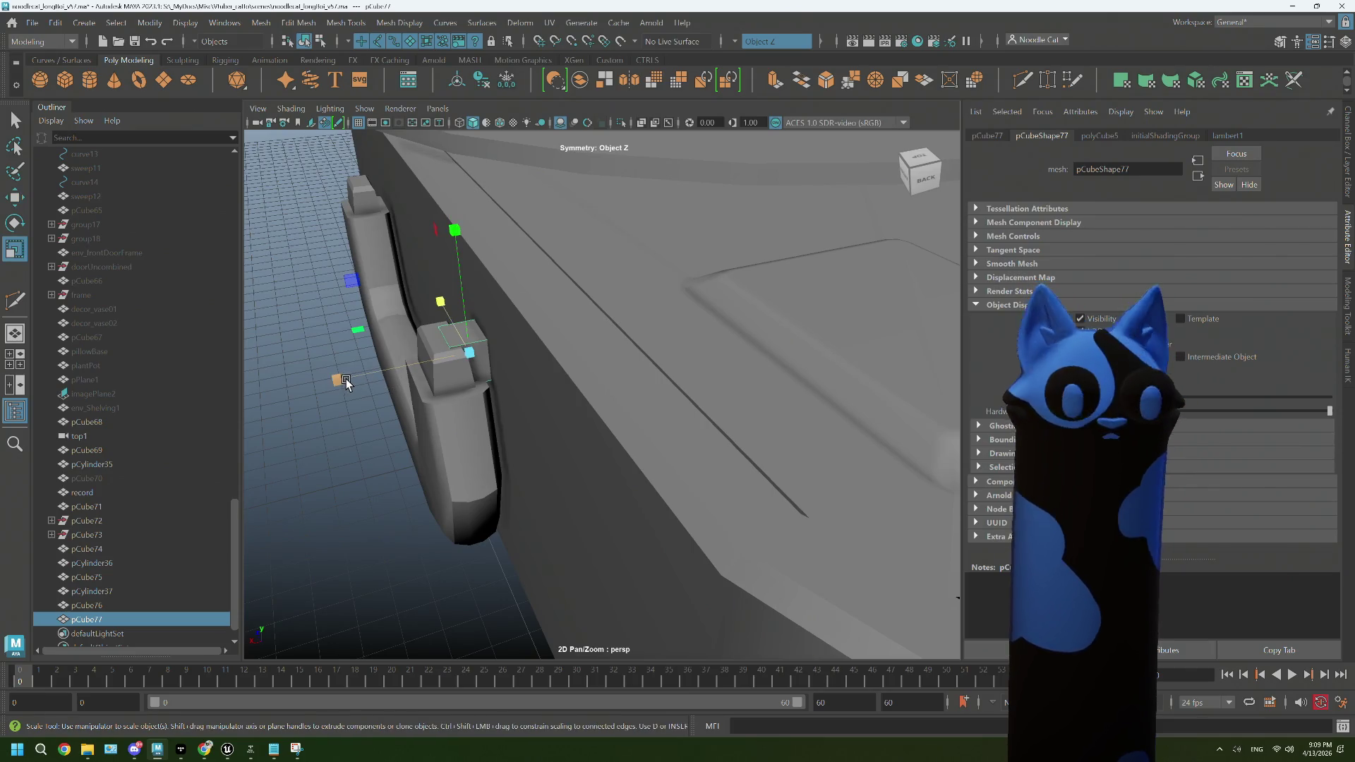
{"action": "key", "text": "w"}
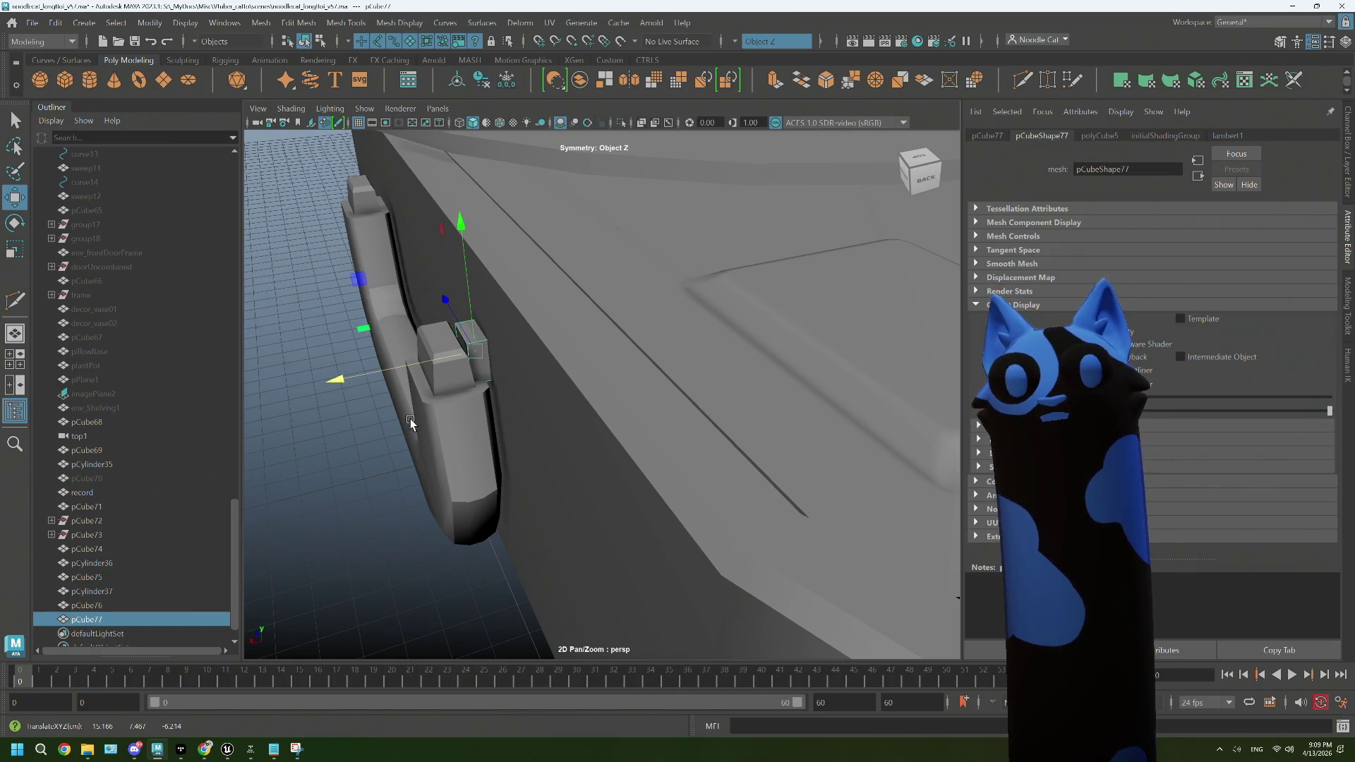
{"action": "left_click", "coordinate": [204, 749]}
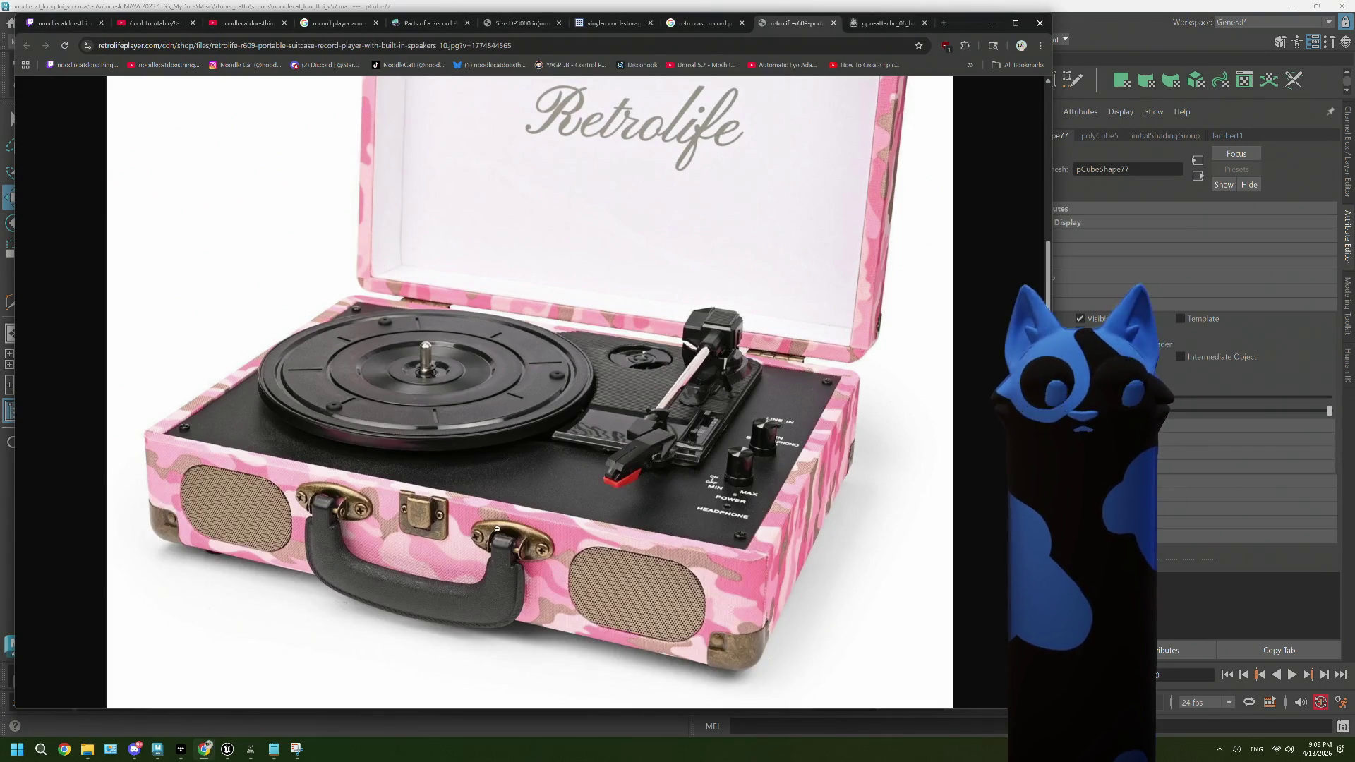
Step: Compare the green gpo-attache and pink Retrolife photos to study the handle hardware
{"action": "left_click", "coordinate": [883, 24]}
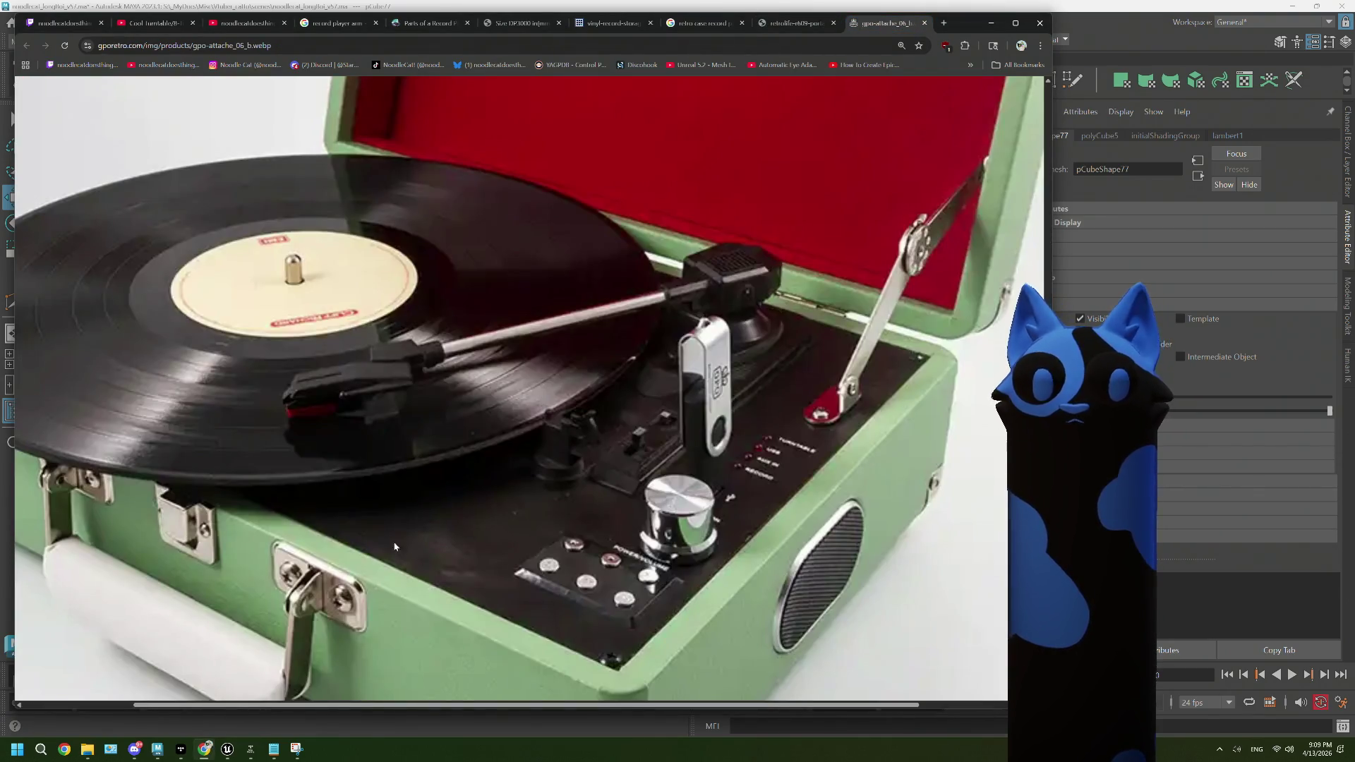
{"action": "left_click", "coordinate": [779, 24]}
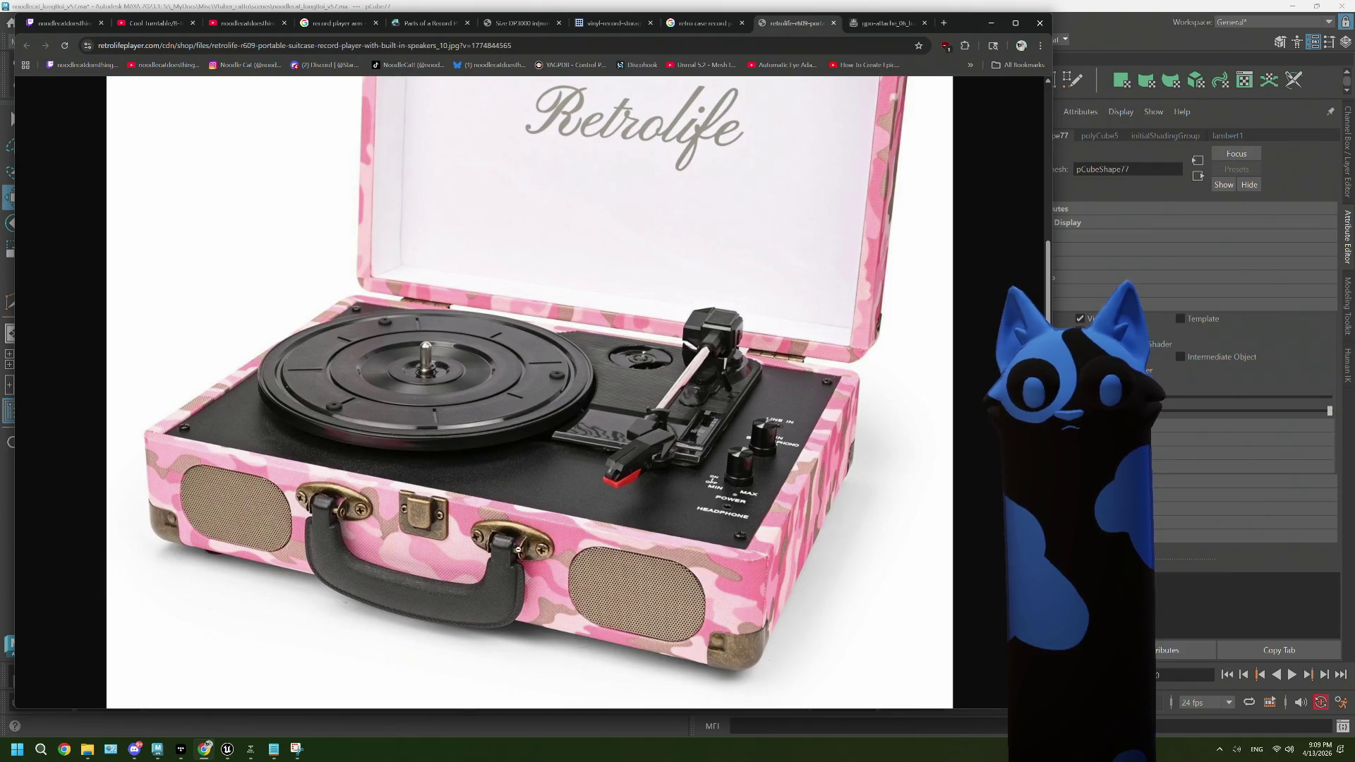
Step: Scale pCube77 into a thin, wide plate behind the handle post, undoing a trial Circularize
{"action": "left_click", "coordinate": [1067, 4]}
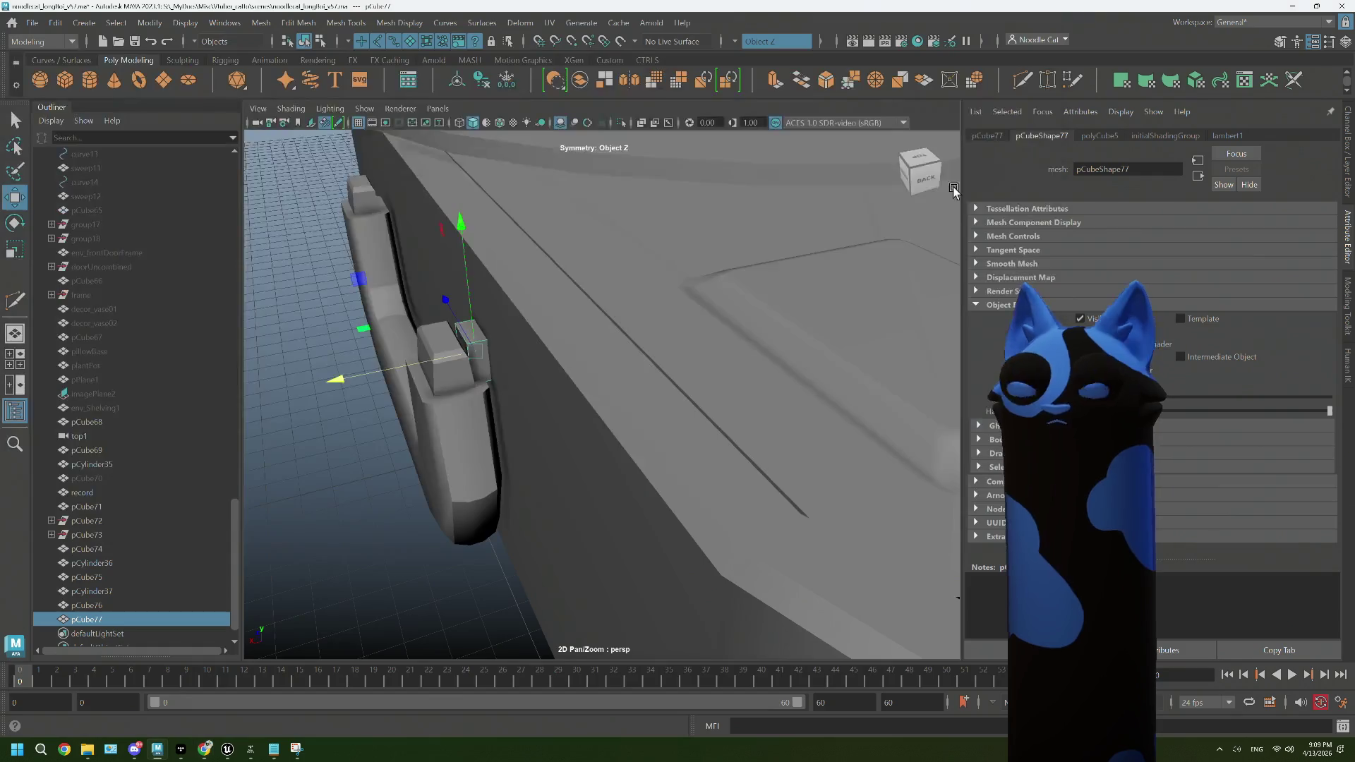
{"action": "left_click_drag", "start_coordinate": [578, 395], "coordinate": [447, 478]}
{"action": "key", "text": "f"}
{"action": "key", "text": "r"}
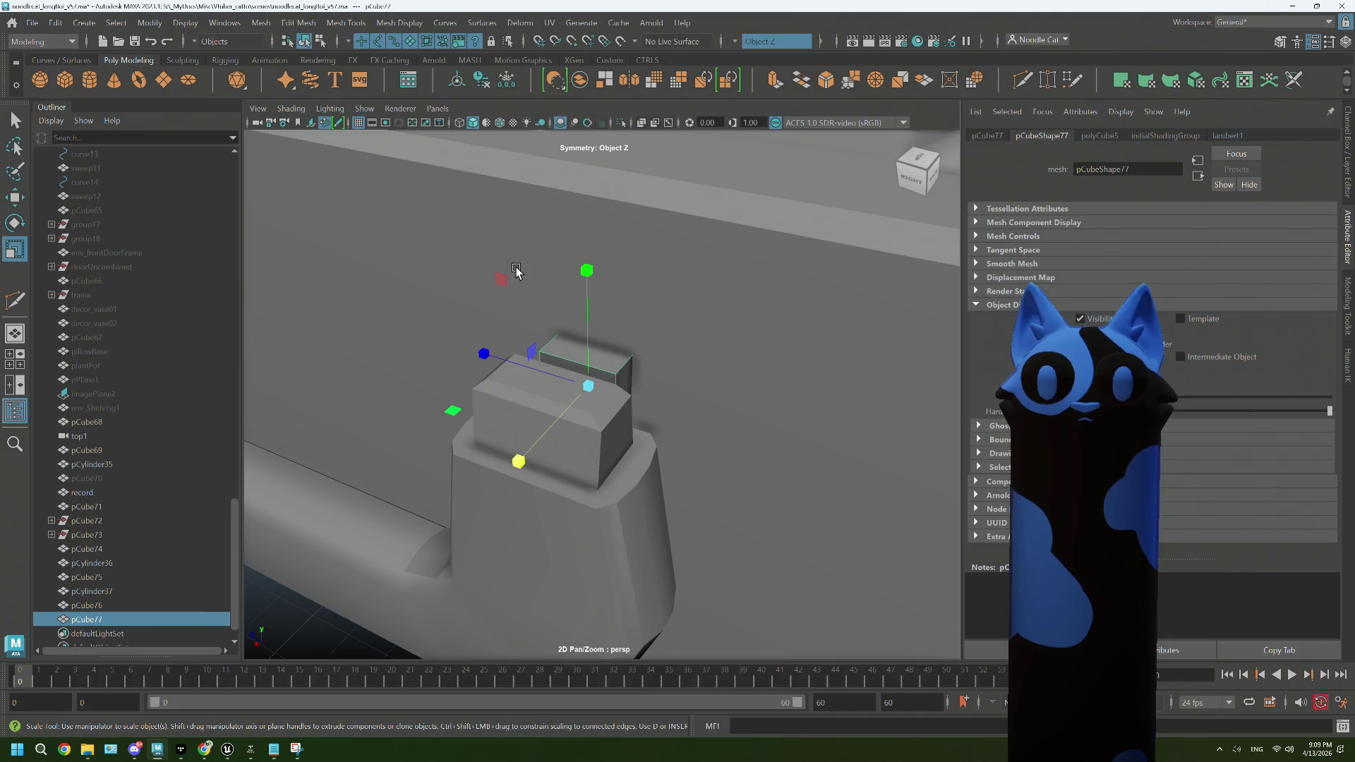
{"action": "left_click_drag", "start_coordinate": [499, 283], "coordinate": [468, 263]}
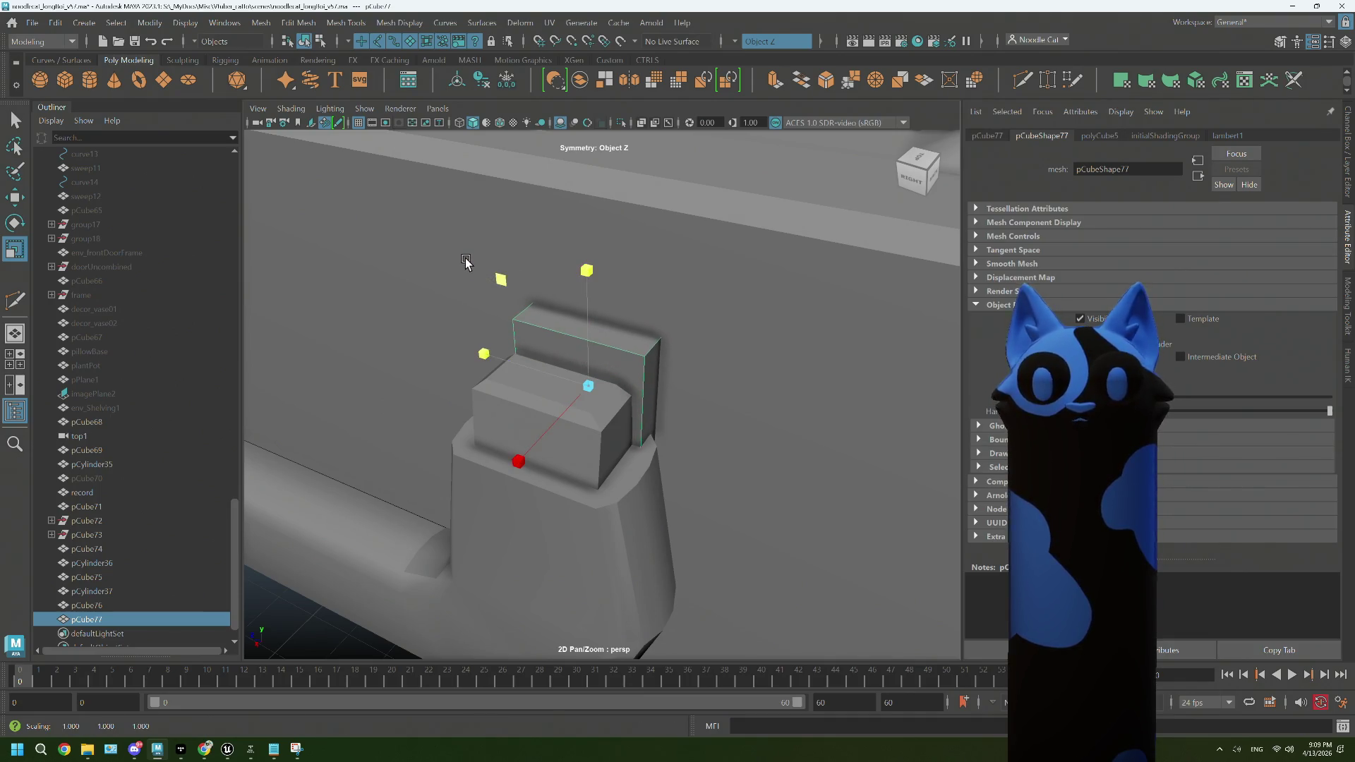
{"action": "left_click_drag", "start_coordinate": [580, 351], "coordinate": [507, 488]}
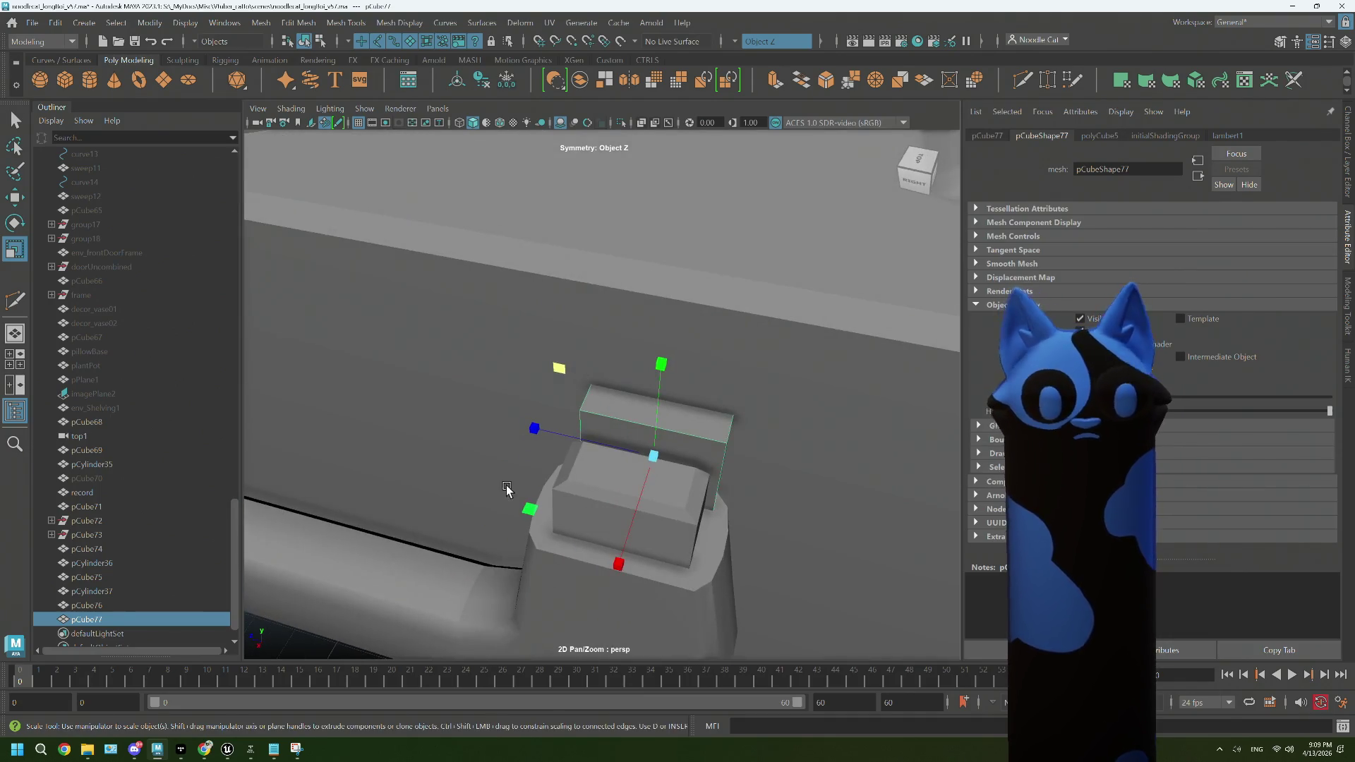
{"action": "left_click_drag", "start_coordinate": [534, 428], "coordinate": [432, 405]}
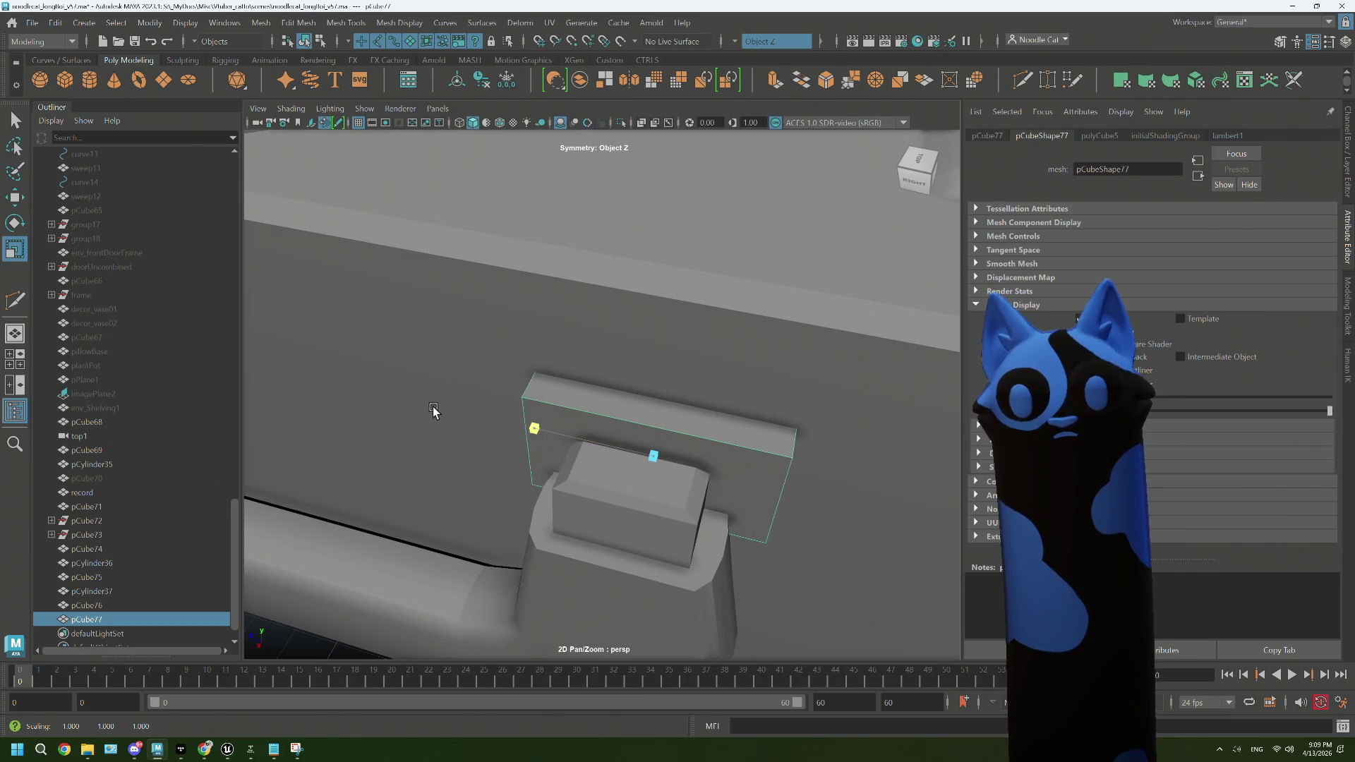
{"action": "scroll", "scroll_direction": "down", "scroll_amount": 3}
{"action": "left_click_drag", "start_coordinate": [630, 492], "coordinate": [635, 478]}
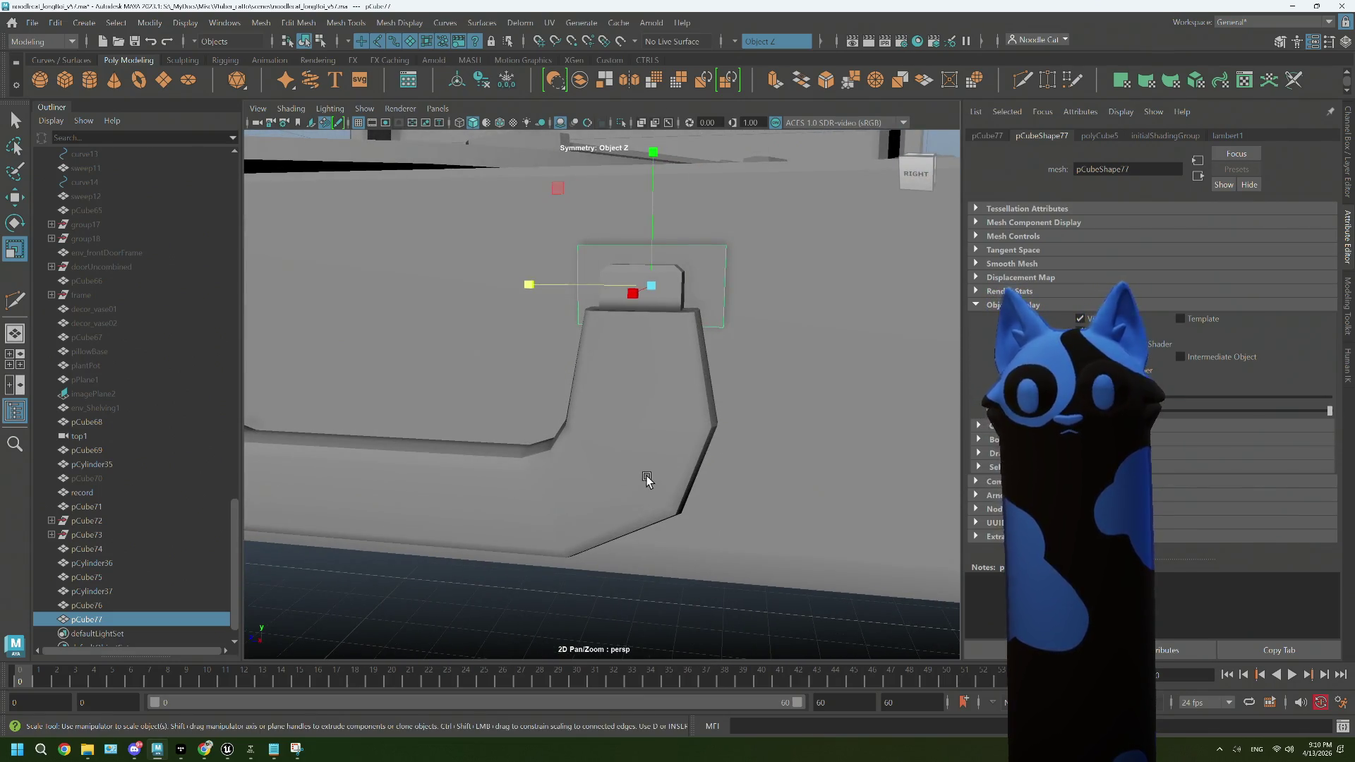
{"action": "left_click", "coordinate": [973, 82]}
{"action": "key", "text": "ctrl+z"}
Step: Select the bracket plate's top edge loop in edge mode
{"action": "left_click_drag", "start_coordinate": [656, 353], "coordinate": [689, 345]}
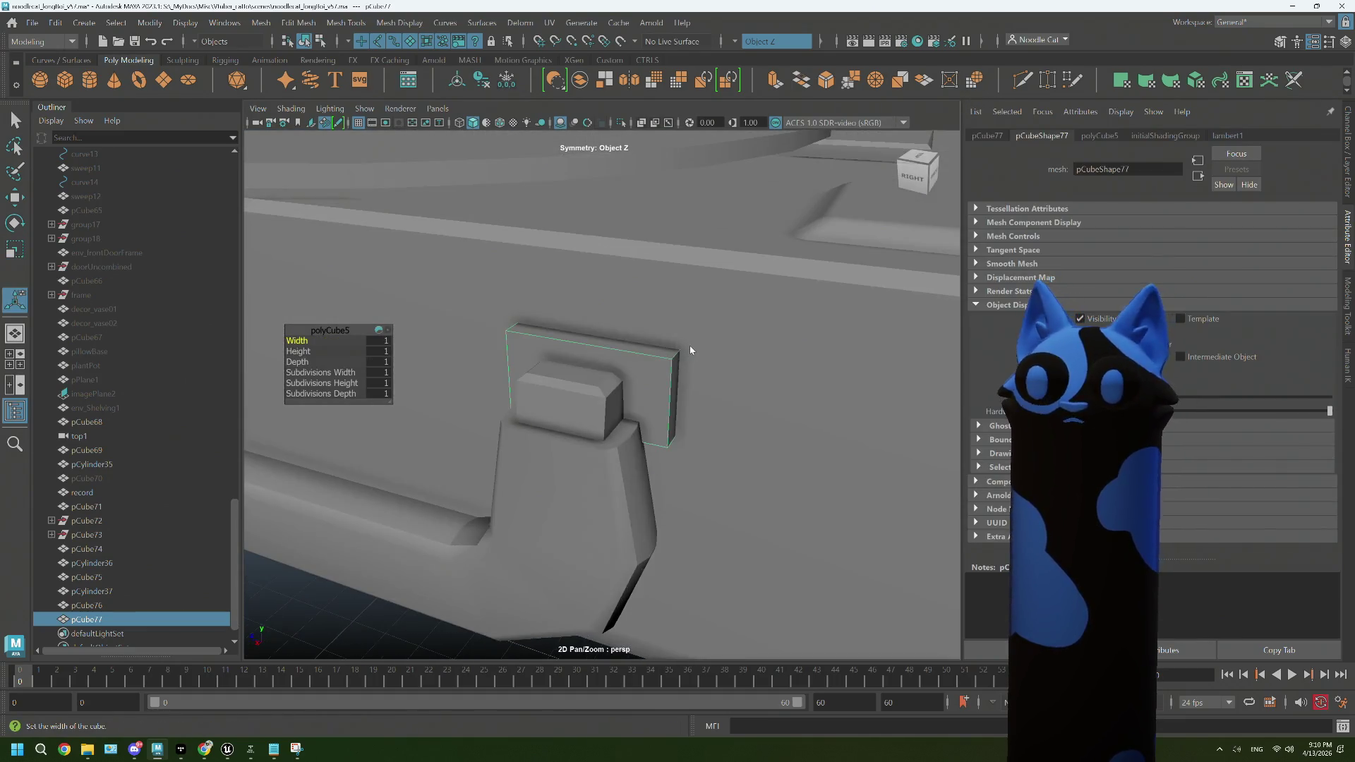
{"action": "left_click_drag", "start_coordinate": [689, 345], "coordinate": [690, 305]}
{"action": "left_click", "coordinate": [673, 362]}
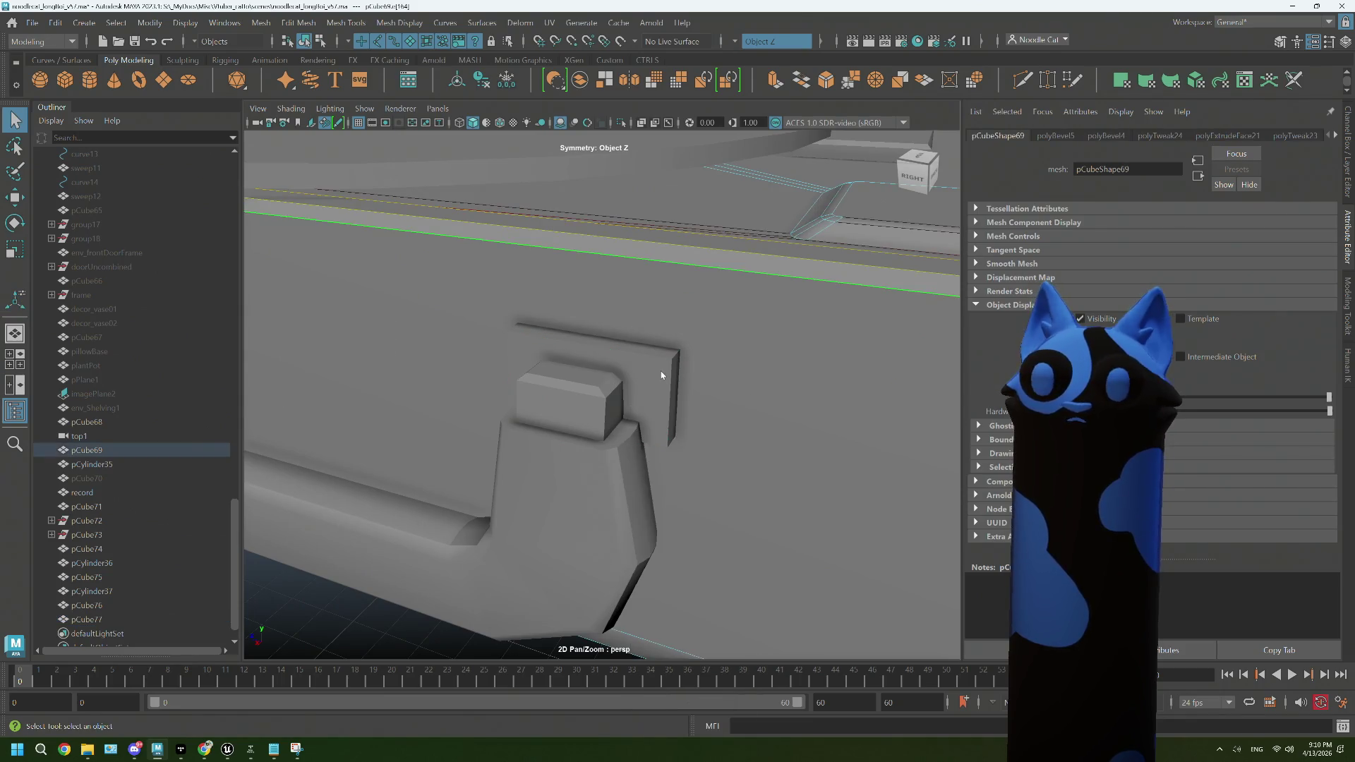
{"action": "right_click", "coordinate": [658, 344]}
{"action": "left_click", "coordinate": [653, 379]}
{"action": "right_click", "coordinate": [652, 345]}
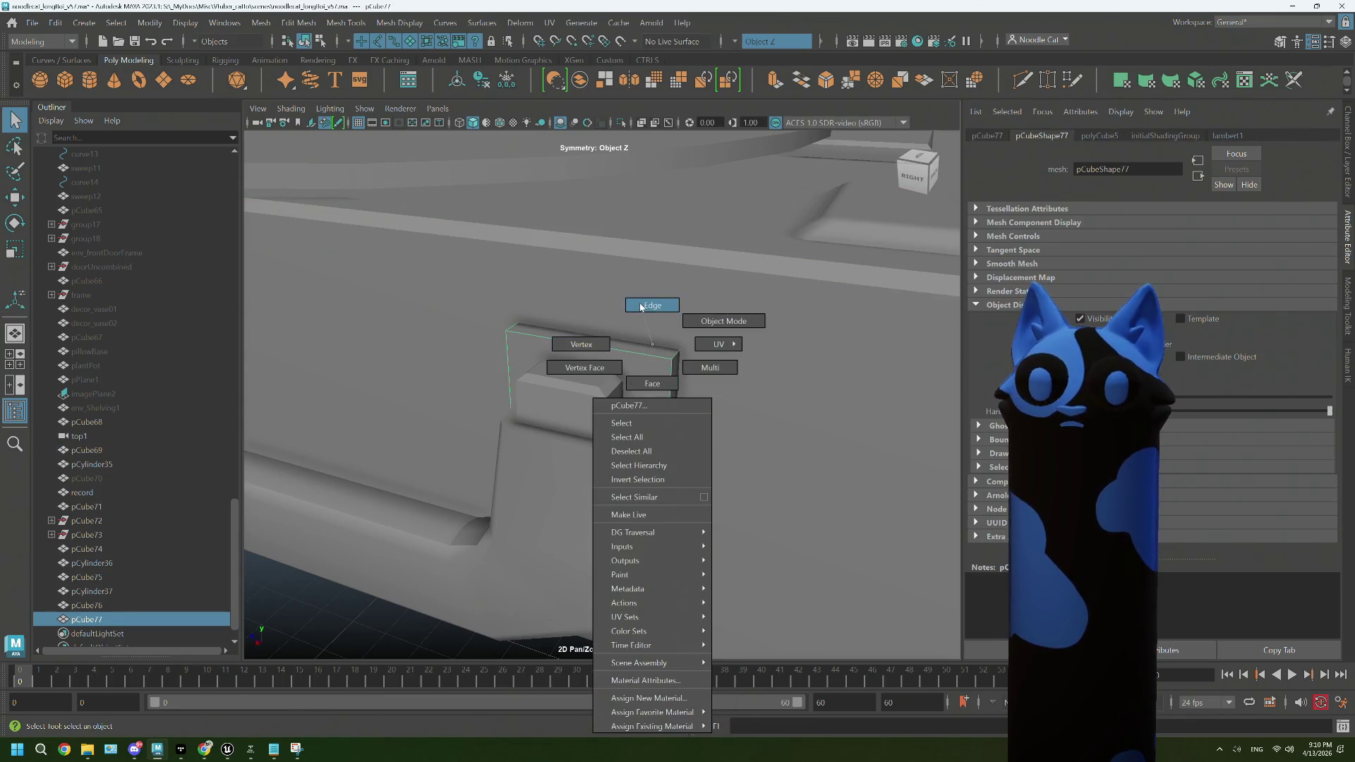
{"action": "left_click", "coordinate": [651, 305]}
{"action": "left_click", "coordinate": [675, 362]}
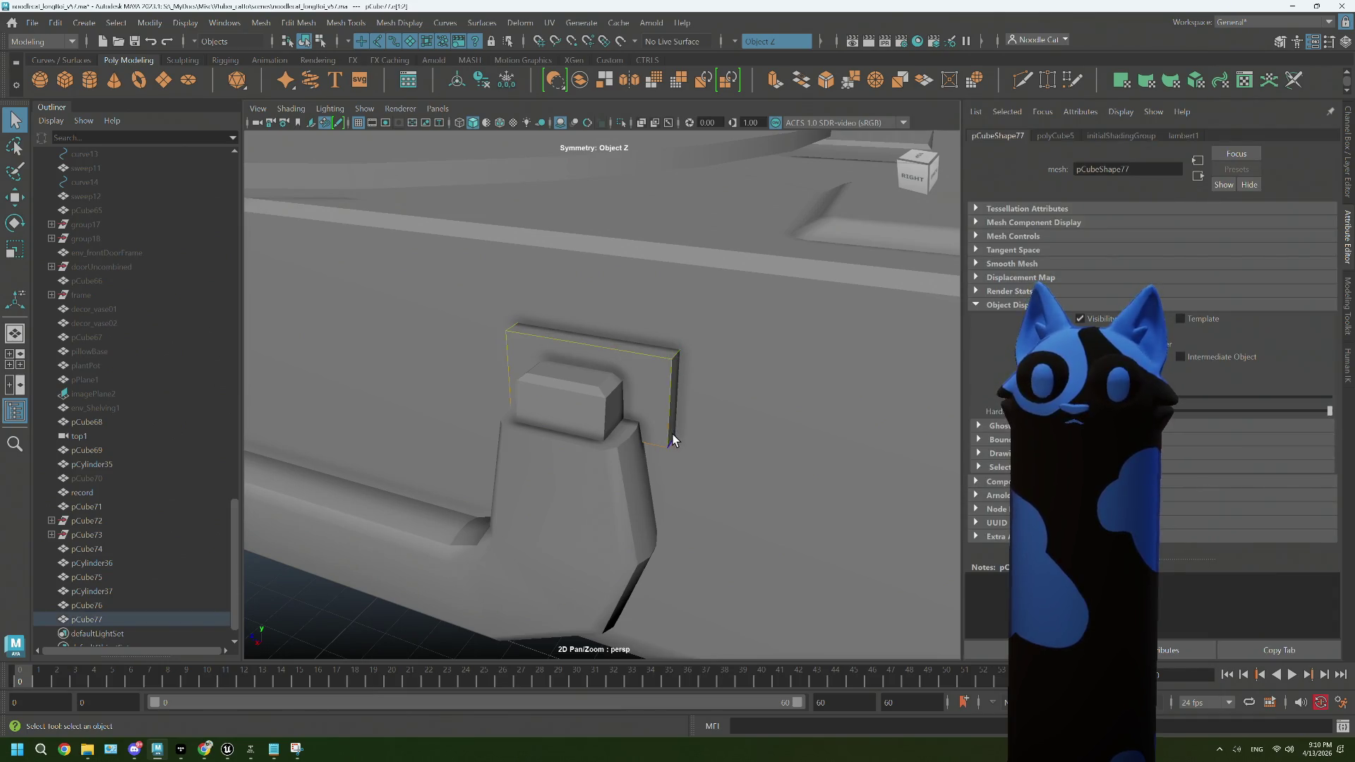
{"action": "double_click", "coordinate": [675, 438]}
{"action": "key", "text": "f"}
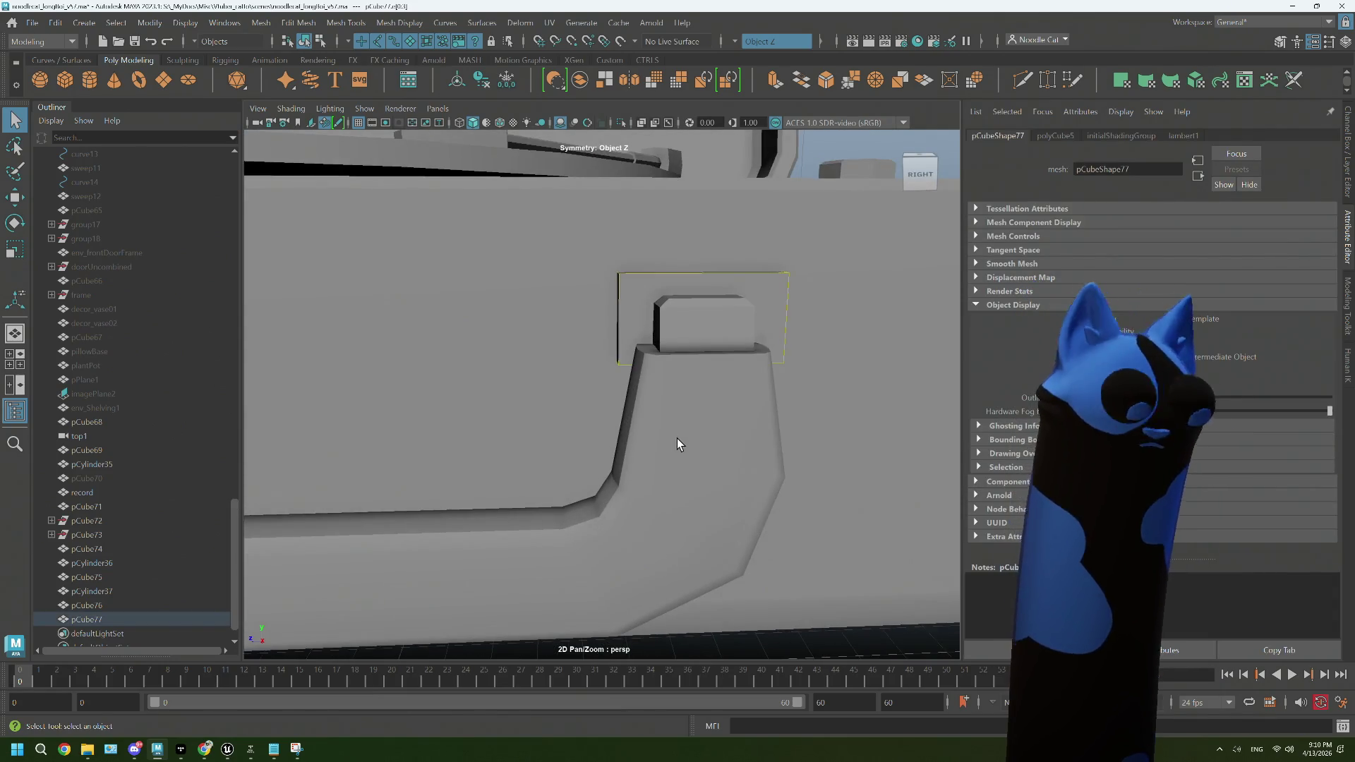
Step: Bevel the selected edges with 2 segments at fraction 0.5
{"action": "left_click_drag", "start_coordinate": [680, 433], "coordinate": [695, 300]}
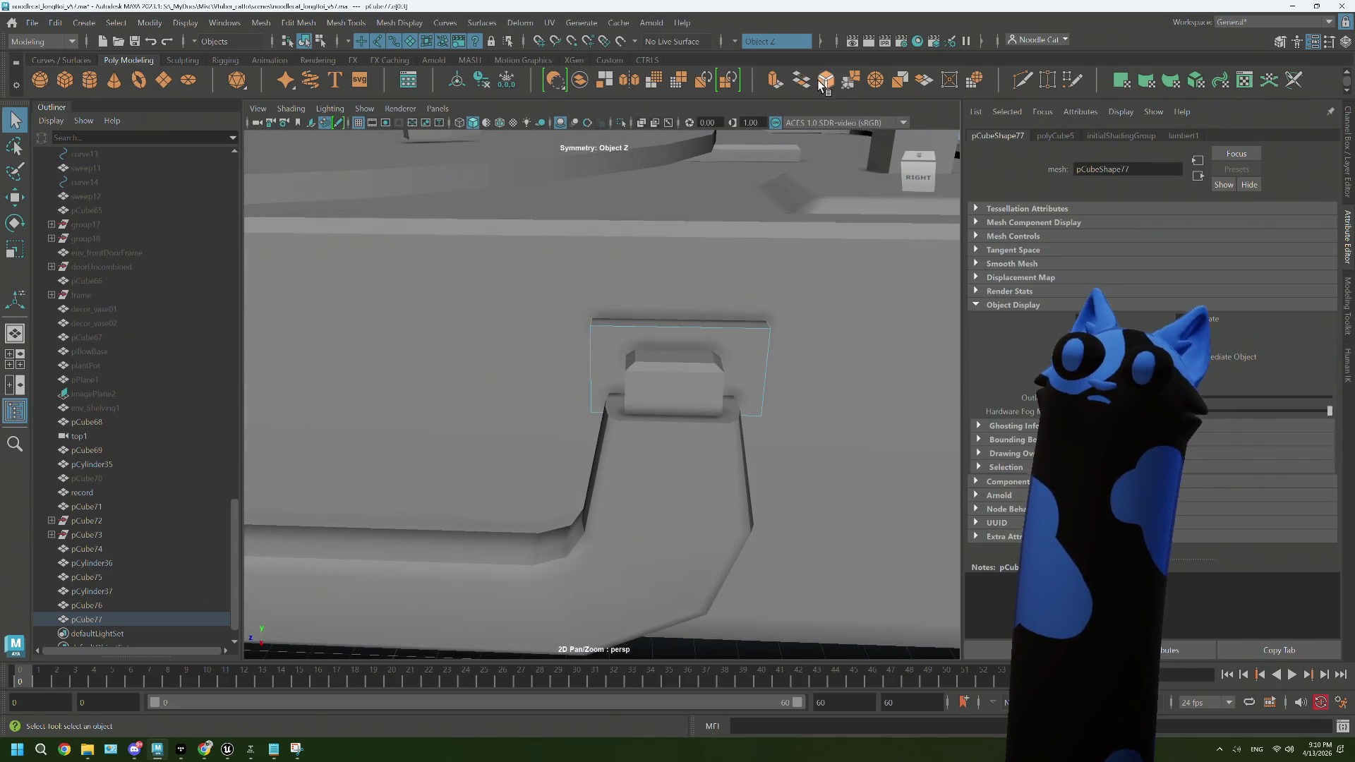
{"action": "left_click", "coordinate": [826, 81]}
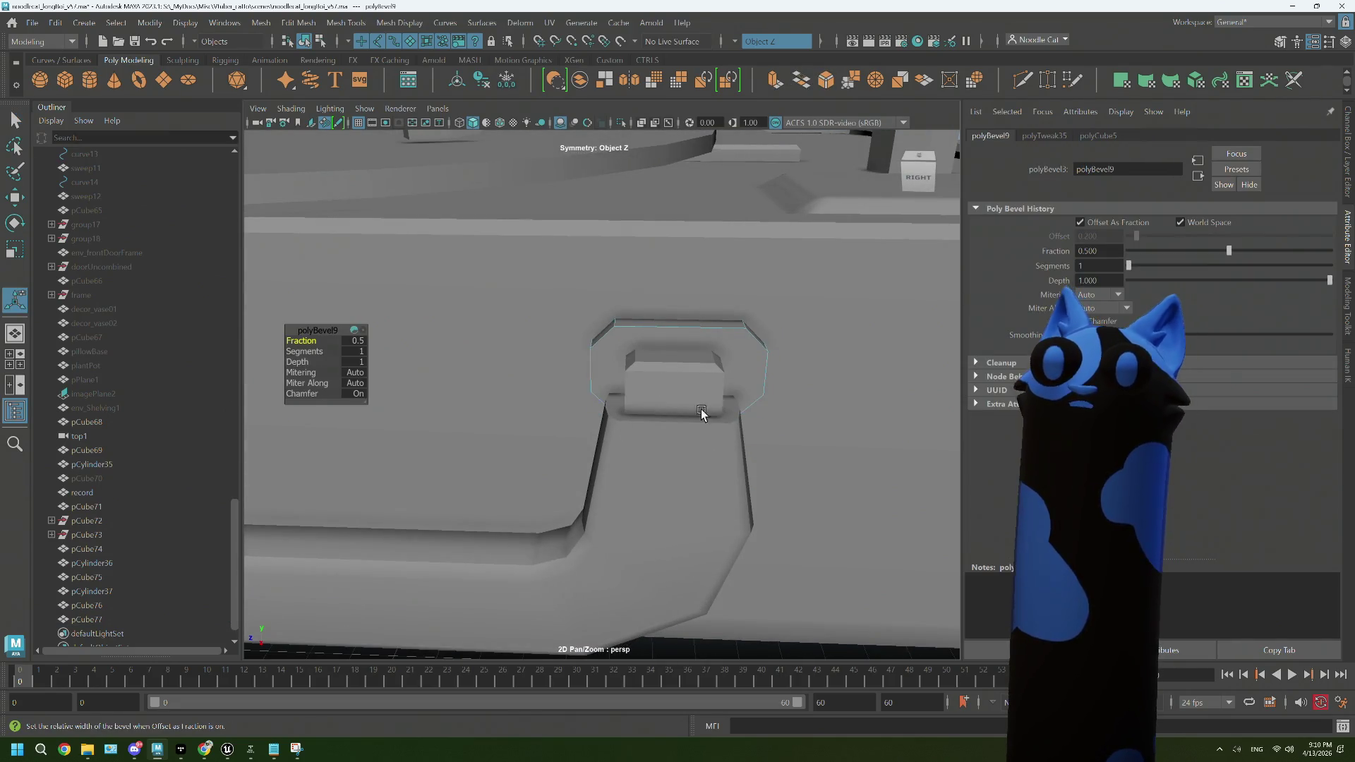
{"action": "key", "text": "t"}
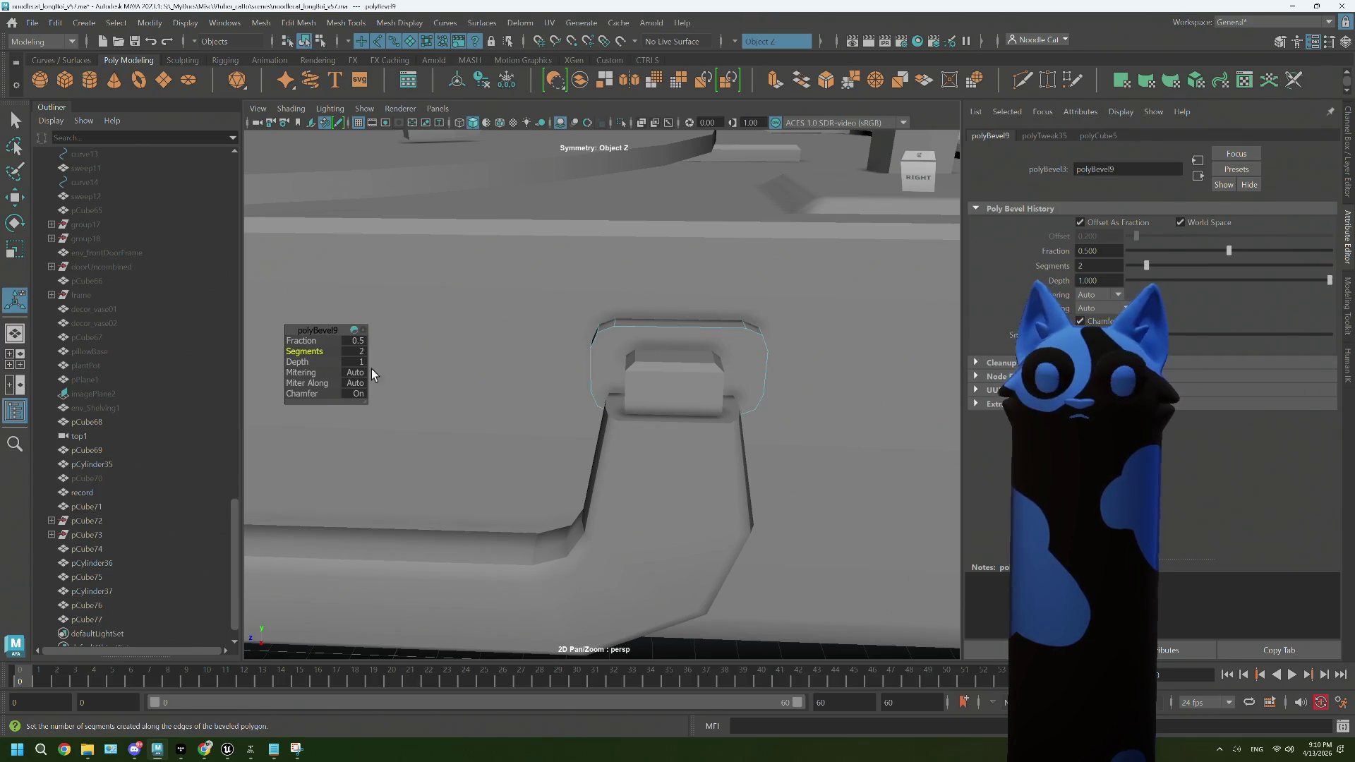
{"action": "left_click_drag", "start_coordinate": [599, 371], "coordinate": [489, 291]}
Step: Delete one face of the bracket plate
{"action": "left_click_drag", "start_coordinate": [489, 291], "coordinate": [490, 328]}
{"action": "left_click", "coordinate": [480, 290]}
{"action": "key", "text": "Delete"}
{"action": "left_click_drag", "start_coordinate": [480, 290], "coordinate": [596, 320]}
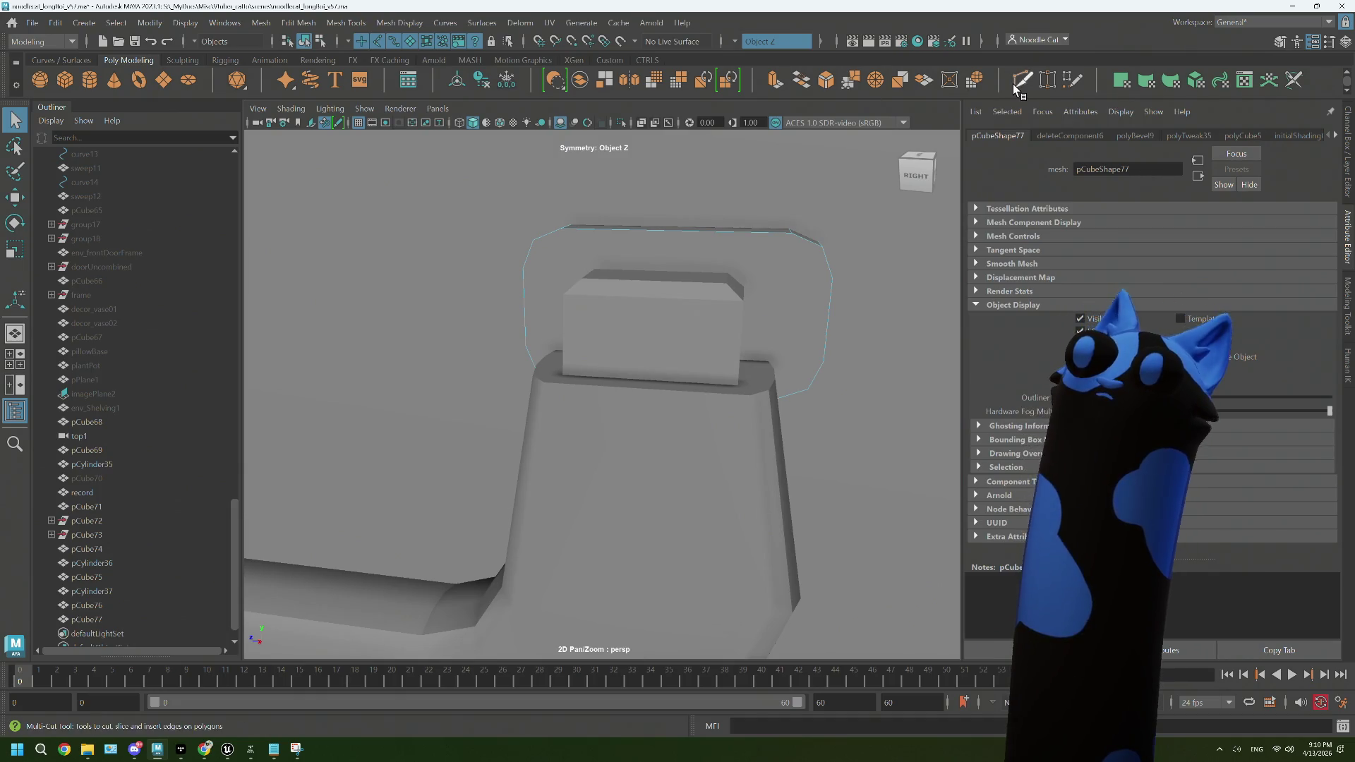
Step: Multi-Cut a new edge across the plate's side face
{"action": "left_click", "coordinate": [1022, 80]}
{"action": "left_click_drag", "start_coordinate": [796, 393], "coordinate": [756, 375]}
{"action": "left_click_drag", "start_coordinate": [754, 382], "coordinate": [657, 353]}
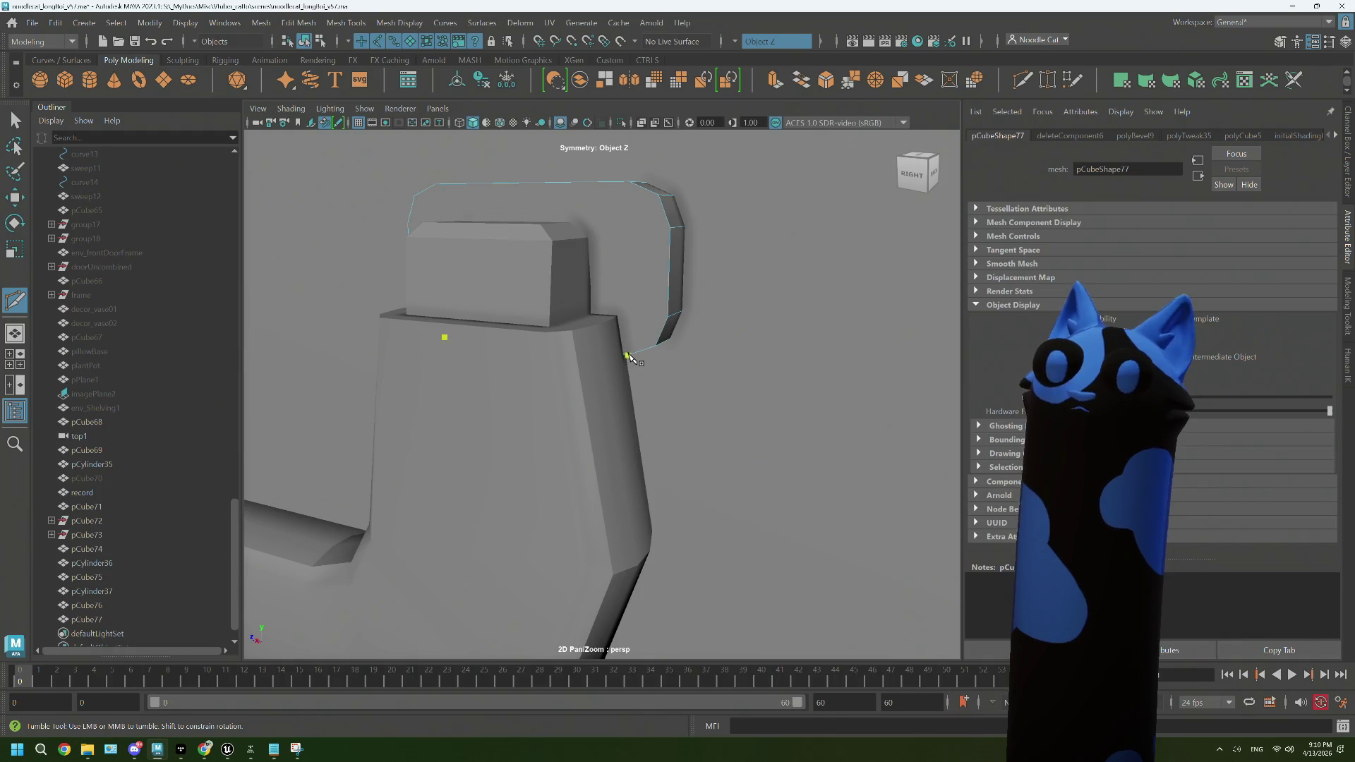
{"action": "left_click", "coordinate": [627, 355]}
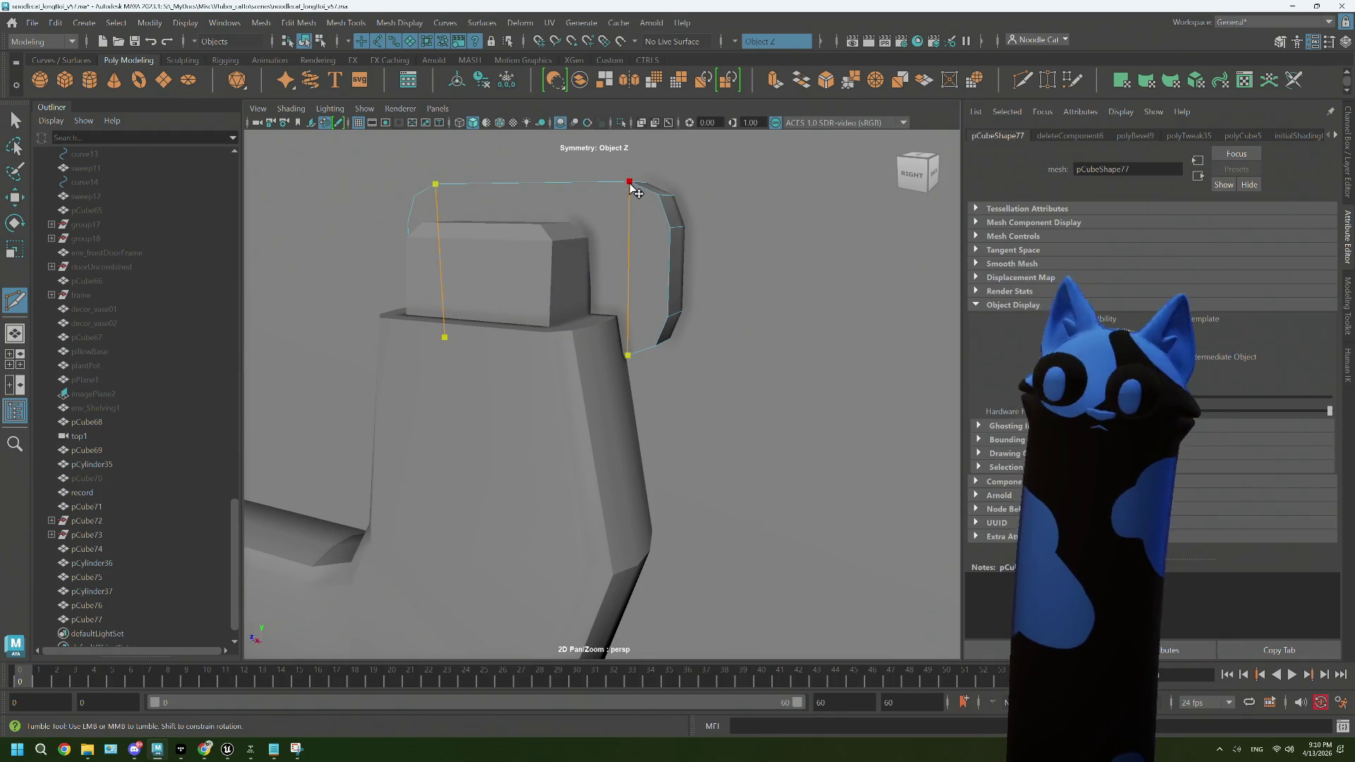
{"action": "key", "text": "Return"}
{"action": "left_click", "coordinate": [671, 228]}
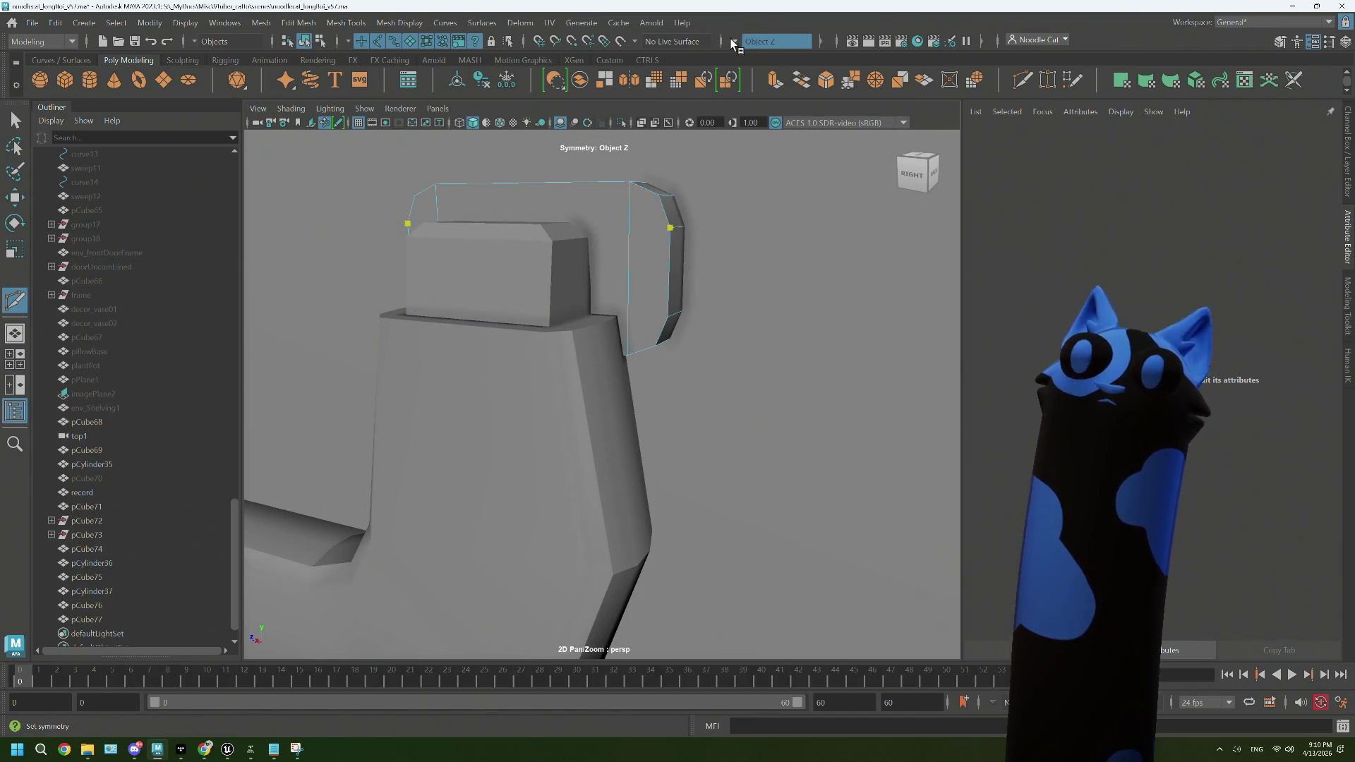
Step: Set symmetry to Object Z for mirrored cuts on the bracket, then return to Object Mode
{"action": "left_click", "coordinate": [776, 41]}
{"action": "left_click", "coordinate": [759, 48]}
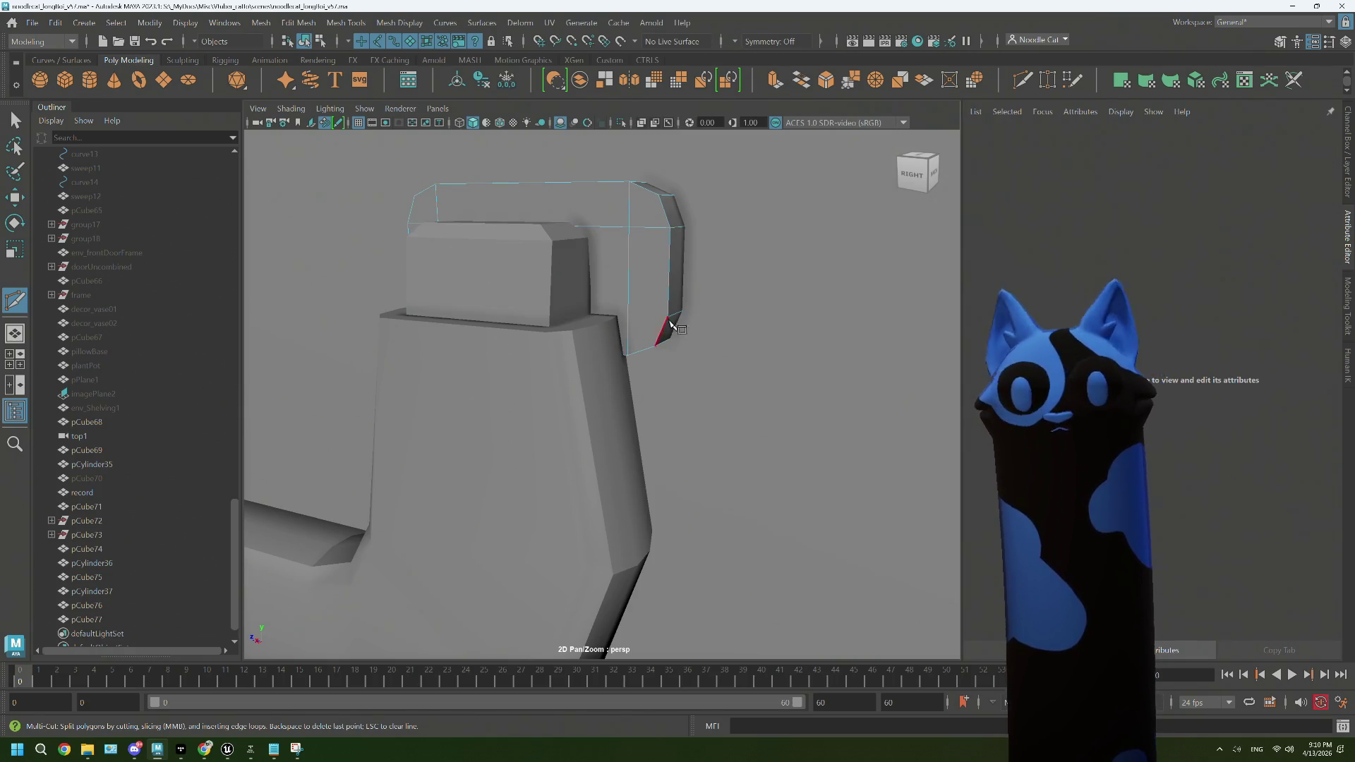
{"action": "left_click_drag", "start_coordinate": [649, 266], "coordinate": [534, 302]}
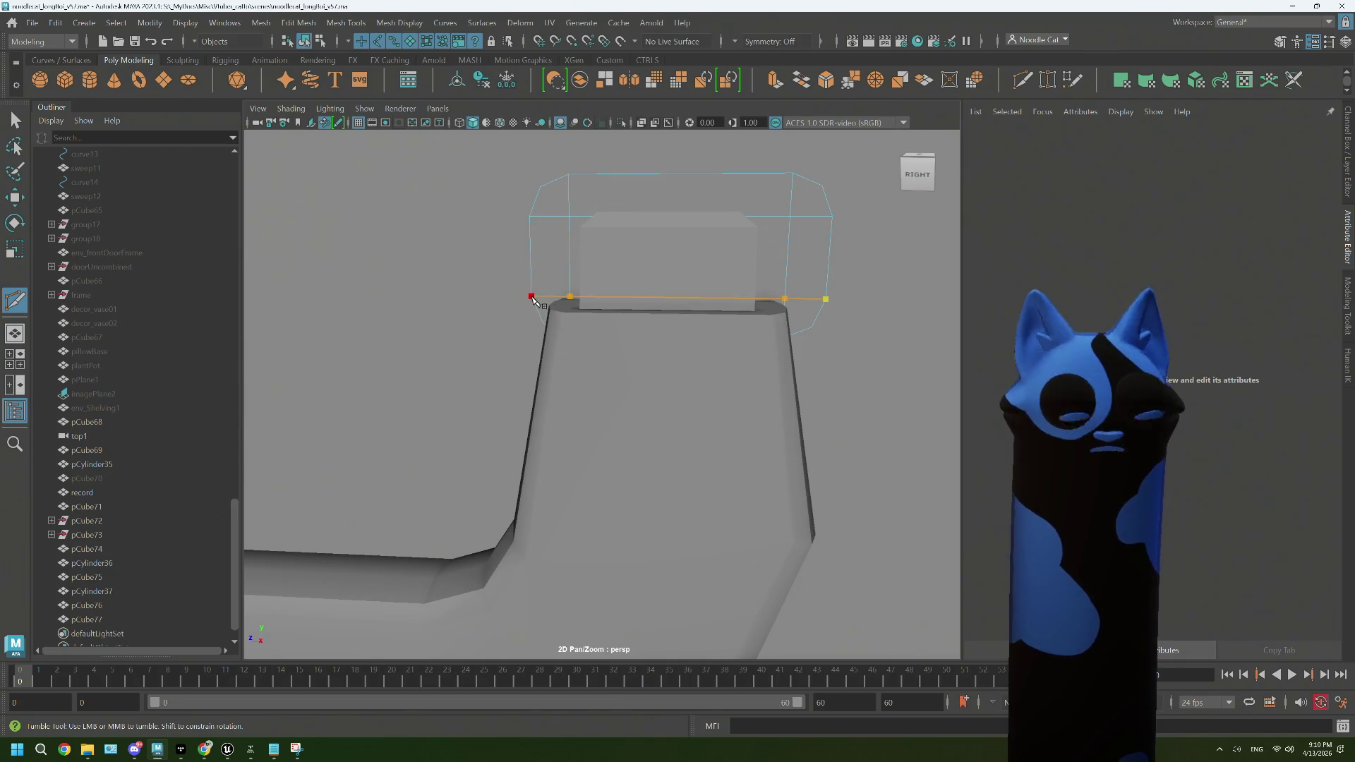
{"action": "left_click", "coordinate": [568, 216]}
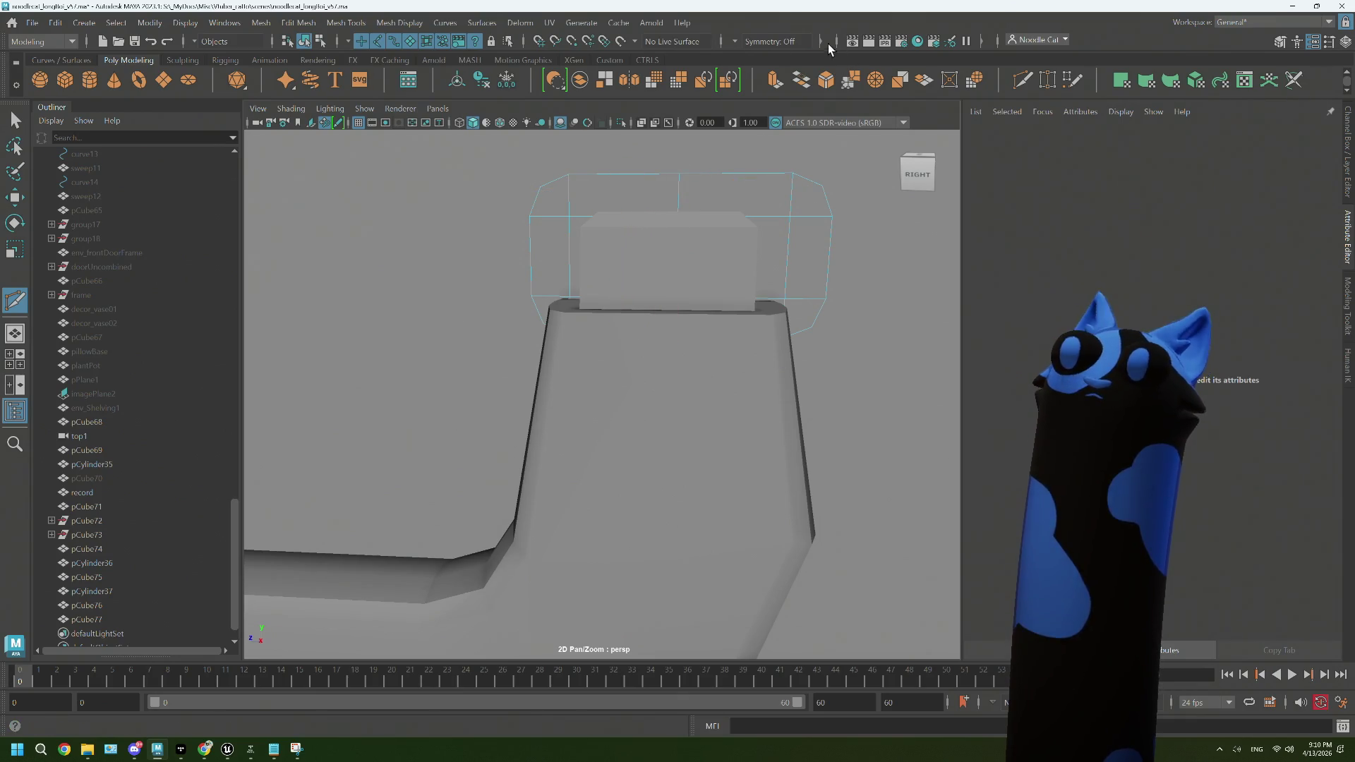
{"action": "left_click", "coordinate": [735, 43]}
{"action": "left_click", "coordinate": [772, 89]}
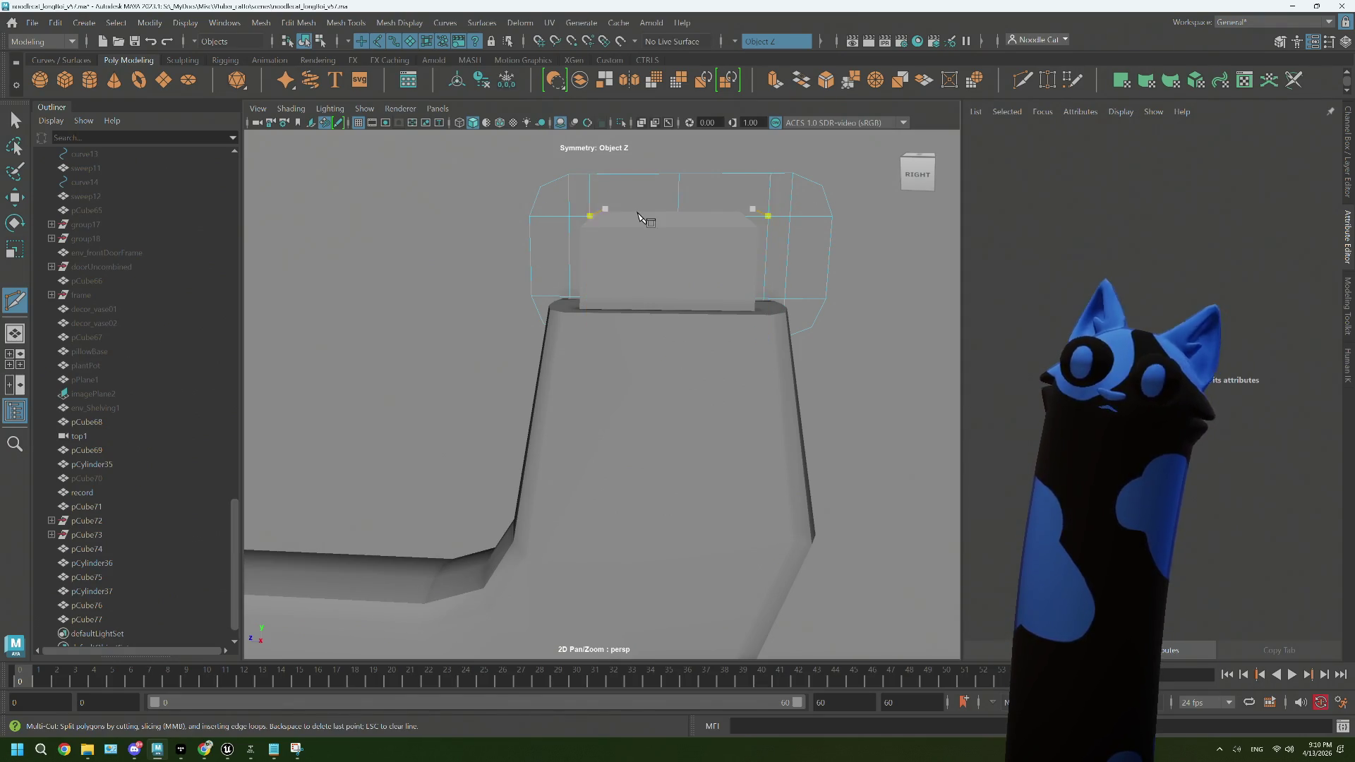
{"action": "key", "text": "q"}
{"action": "right_click", "coordinate": [637, 198]}
{"action": "left_click", "coordinate": [707, 176]}
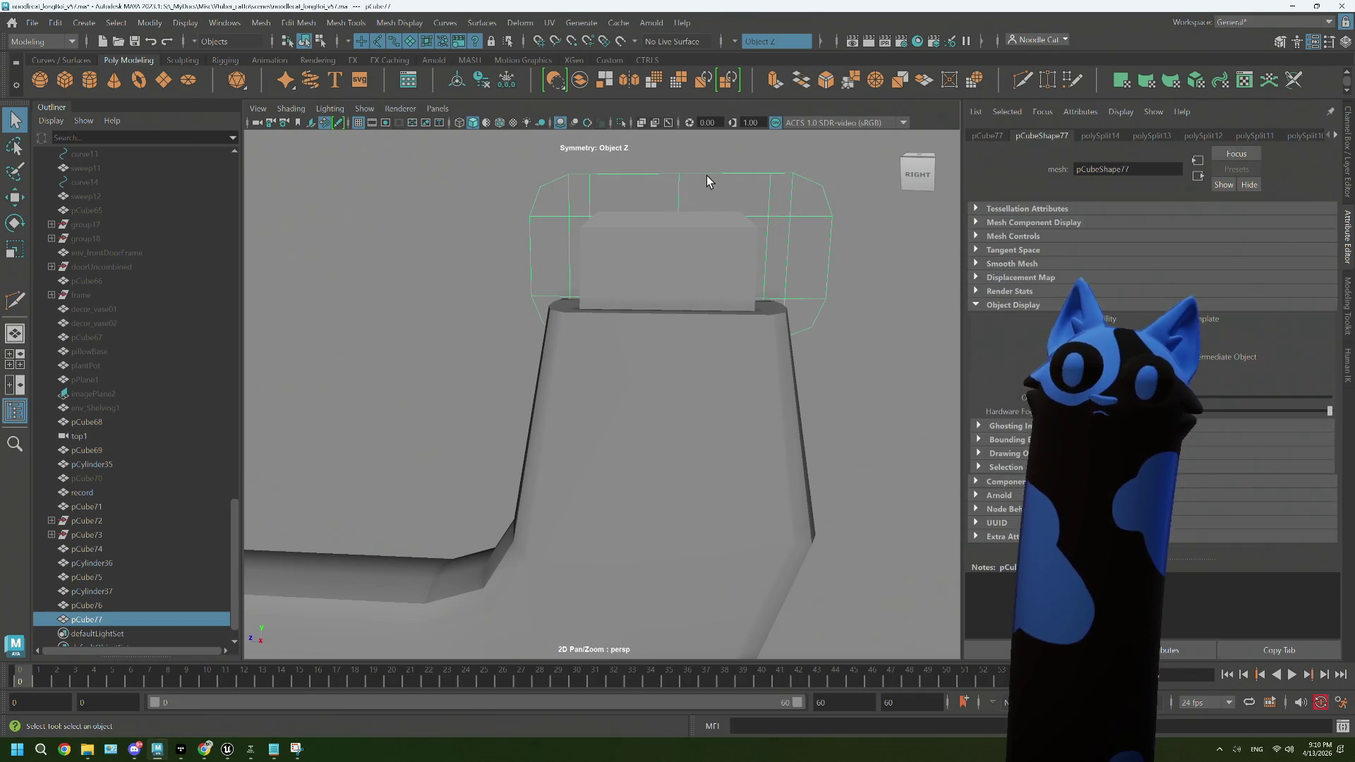
Step: Turn symmetry off and stretch the bracket piece wider along X
{"action": "left_click", "coordinate": [735, 43]}
{"action": "left_click", "coordinate": [750, 62]}
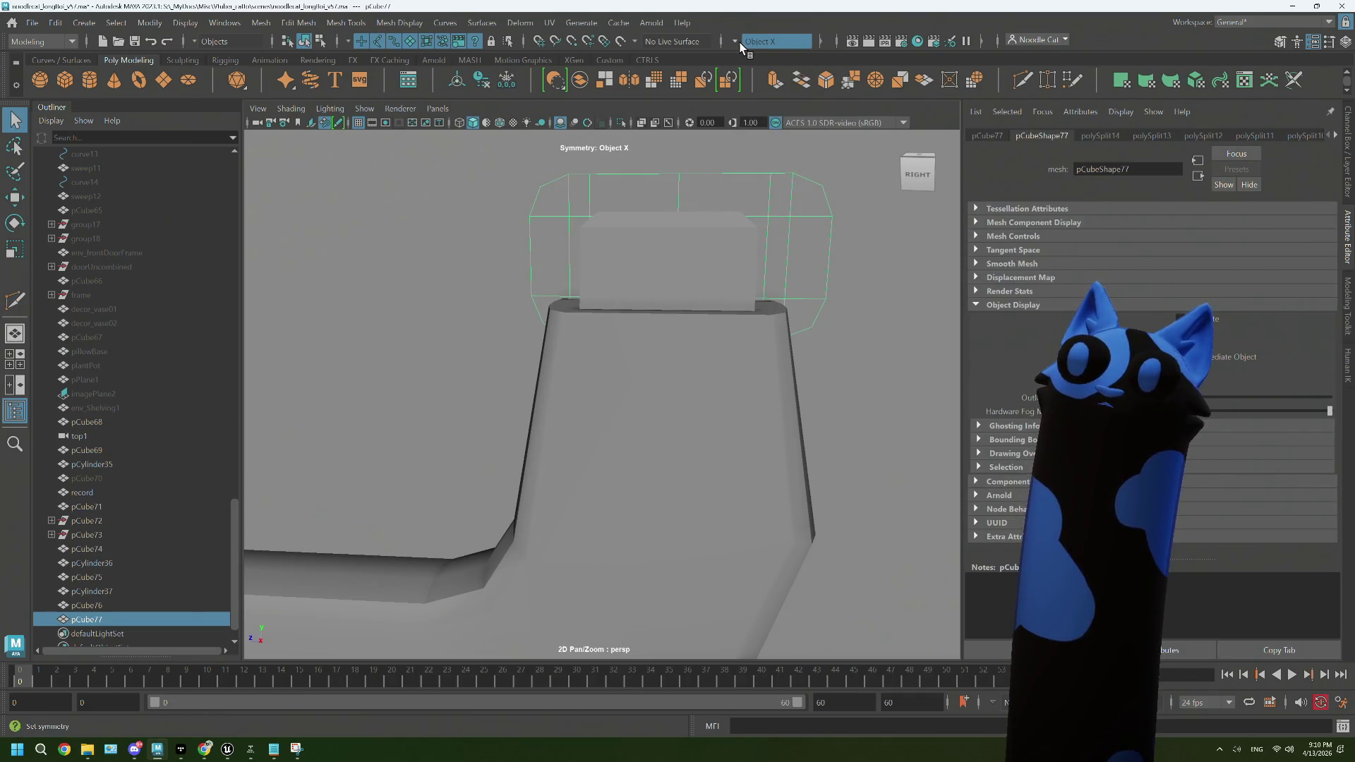
{"action": "left_click", "coordinate": [734, 43]}
{"action": "left_click", "coordinate": [750, 50]}
{"action": "key", "text": "e"}
{"action": "key", "text": "r"}
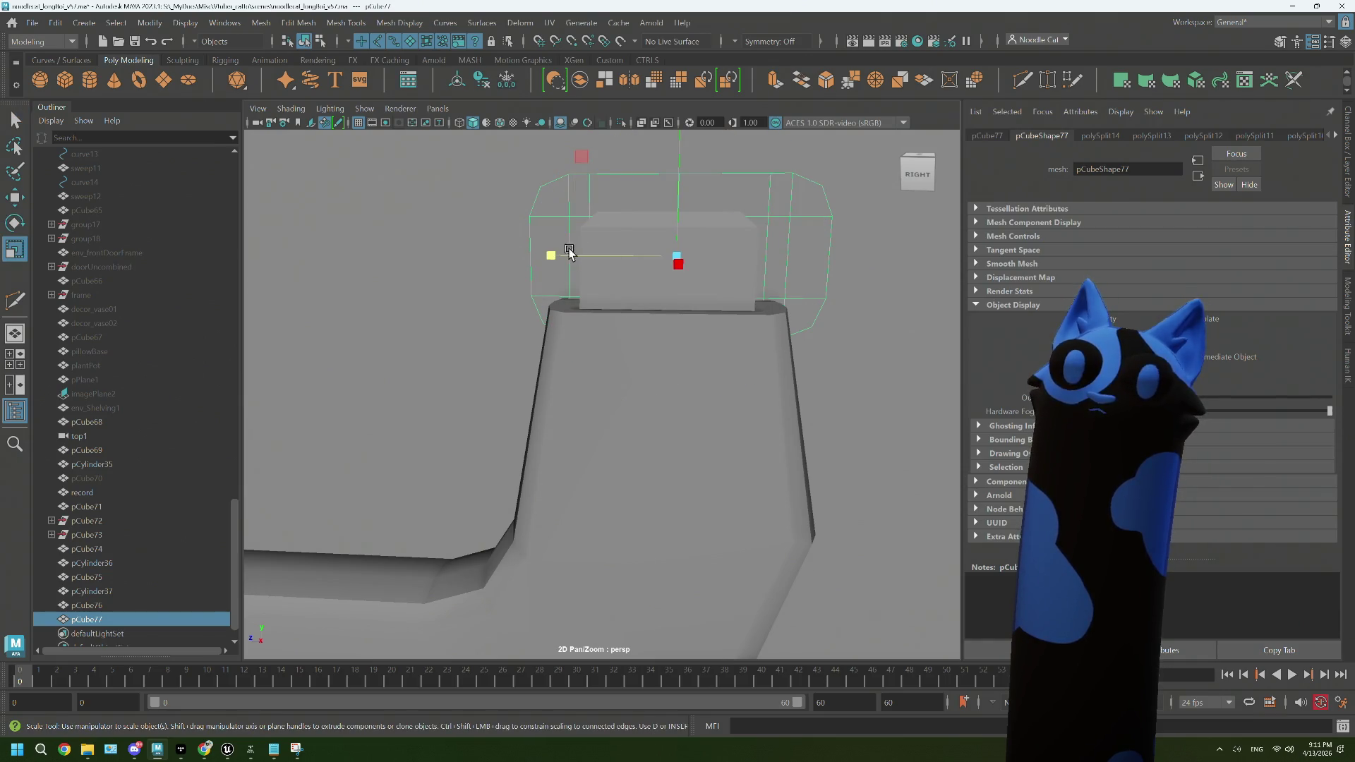
{"action": "left_click_drag", "start_coordinate": [553, 255], "coordinate": [680, 223]}
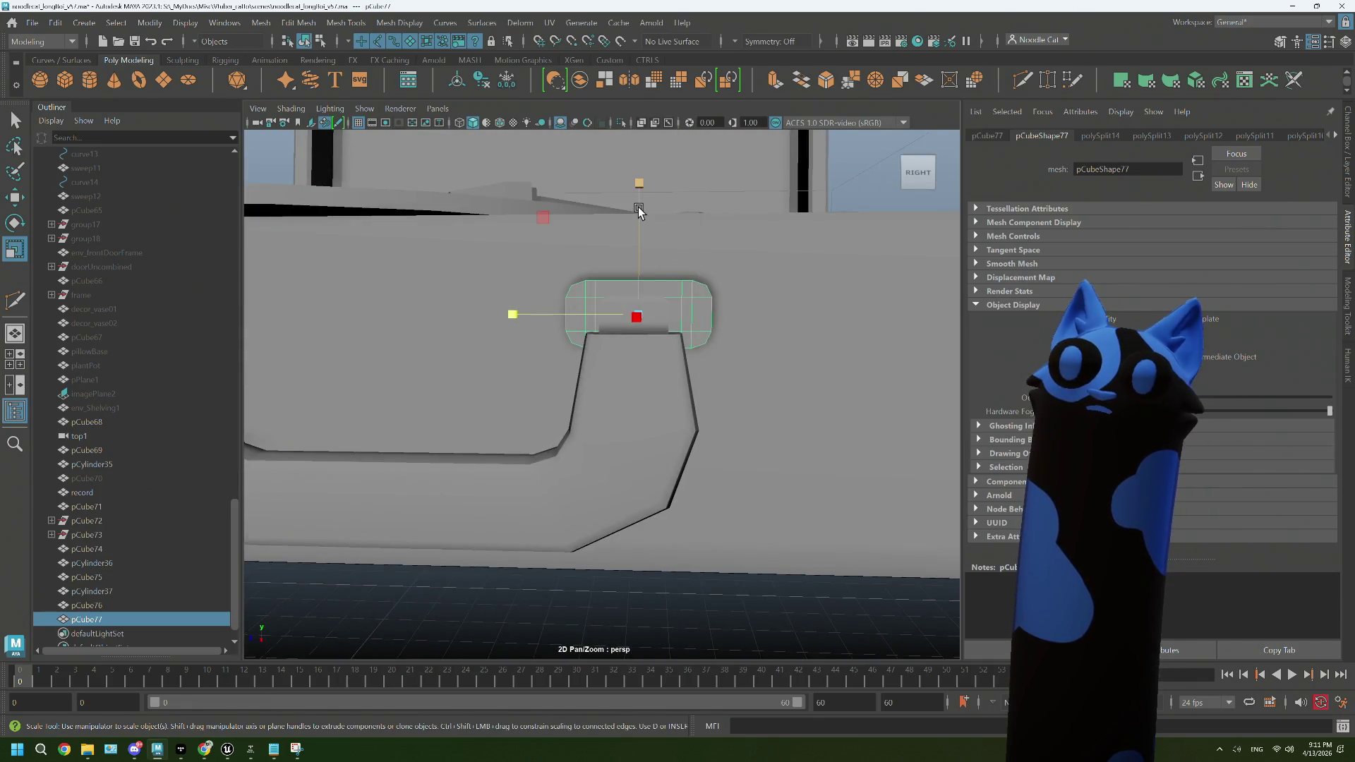
Step: Extrude both end faces of the bracket outward and raise the piece slightly
{"action": "key", "text": "r"}
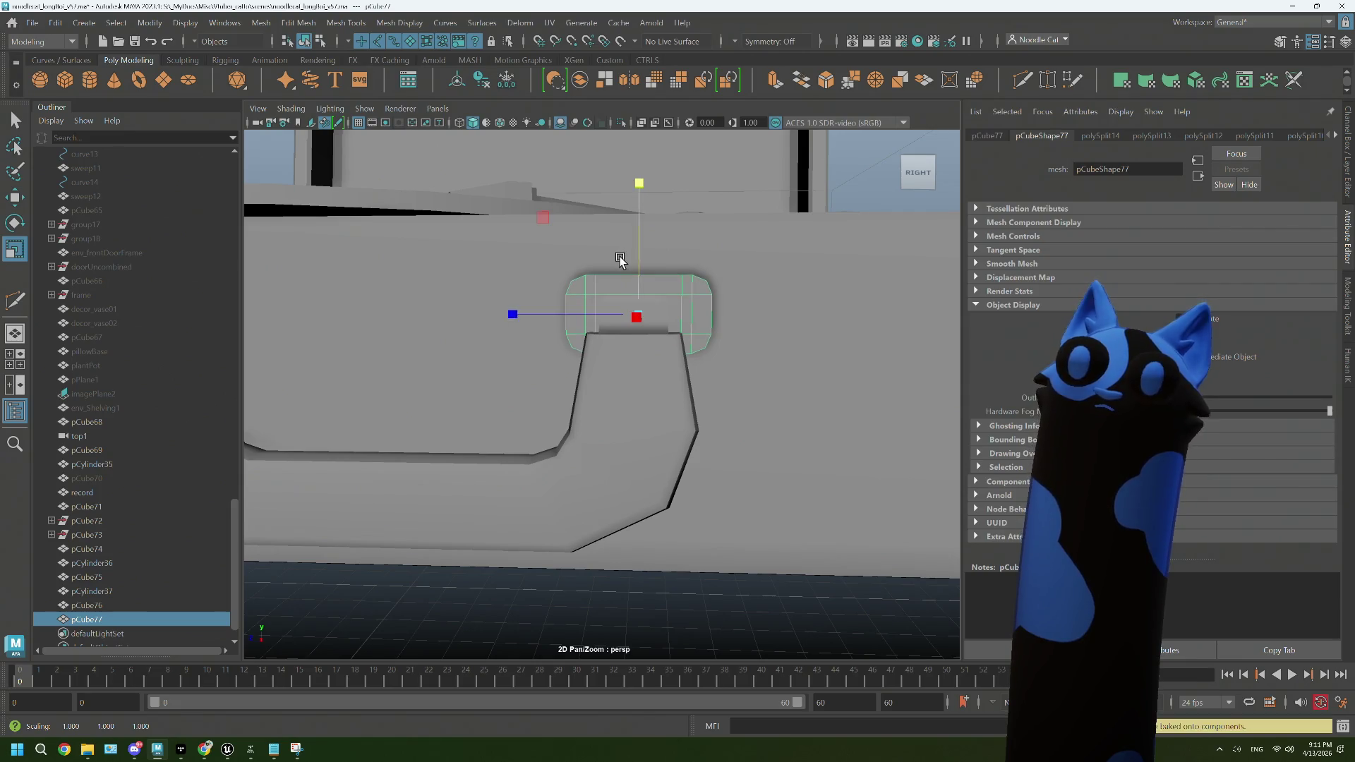
{"action": "left_click_drag", "start_coordinate": [620, 257], "coordinate": [597, 296]}
{"action": "left_click_drag", "start_coordinate": [596, 296], "coordinate": [598, 323]}
{"action": "left_click", "coordinate": [573, 294]}
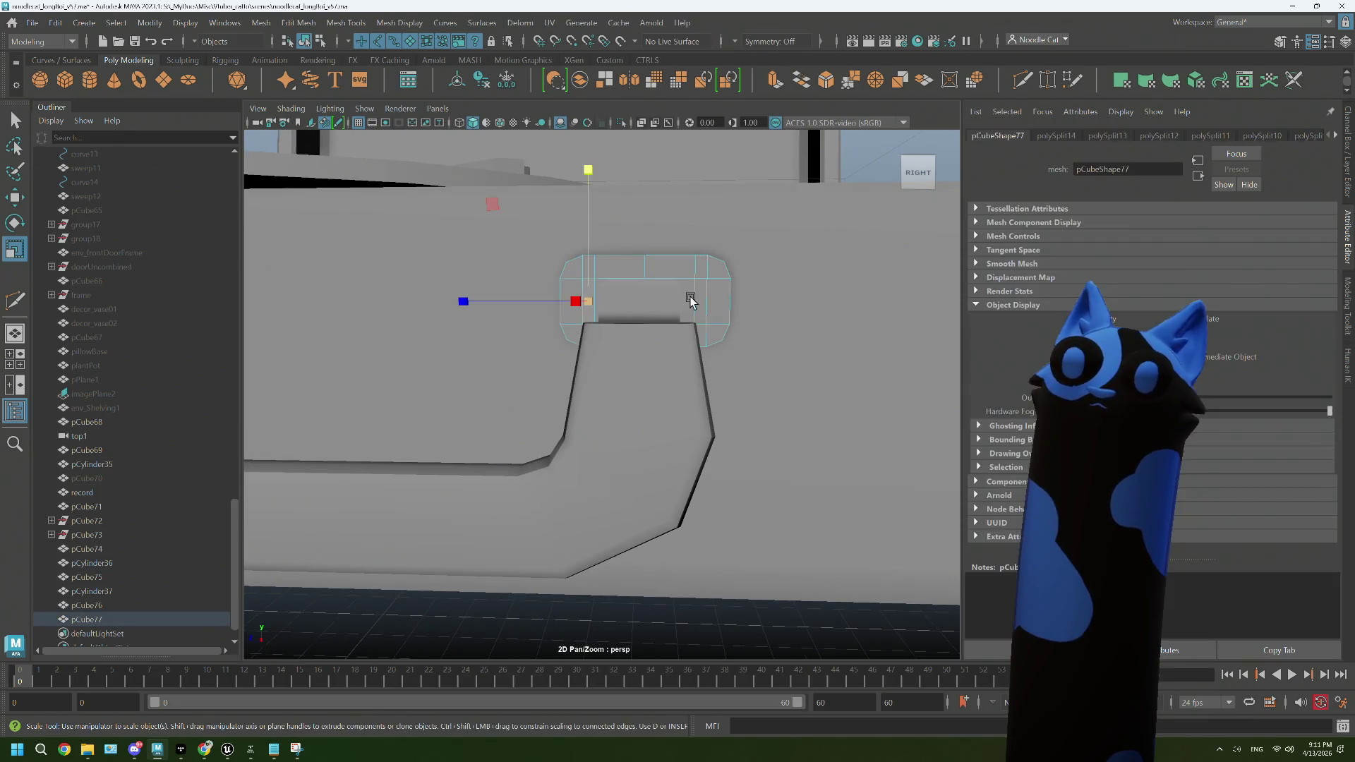
{"action": "left_click", "coordinate": [706, 300]}
{"action": "left_click_drag", "start_coordinate": [635, 327], "coordinate": [670, 381]}
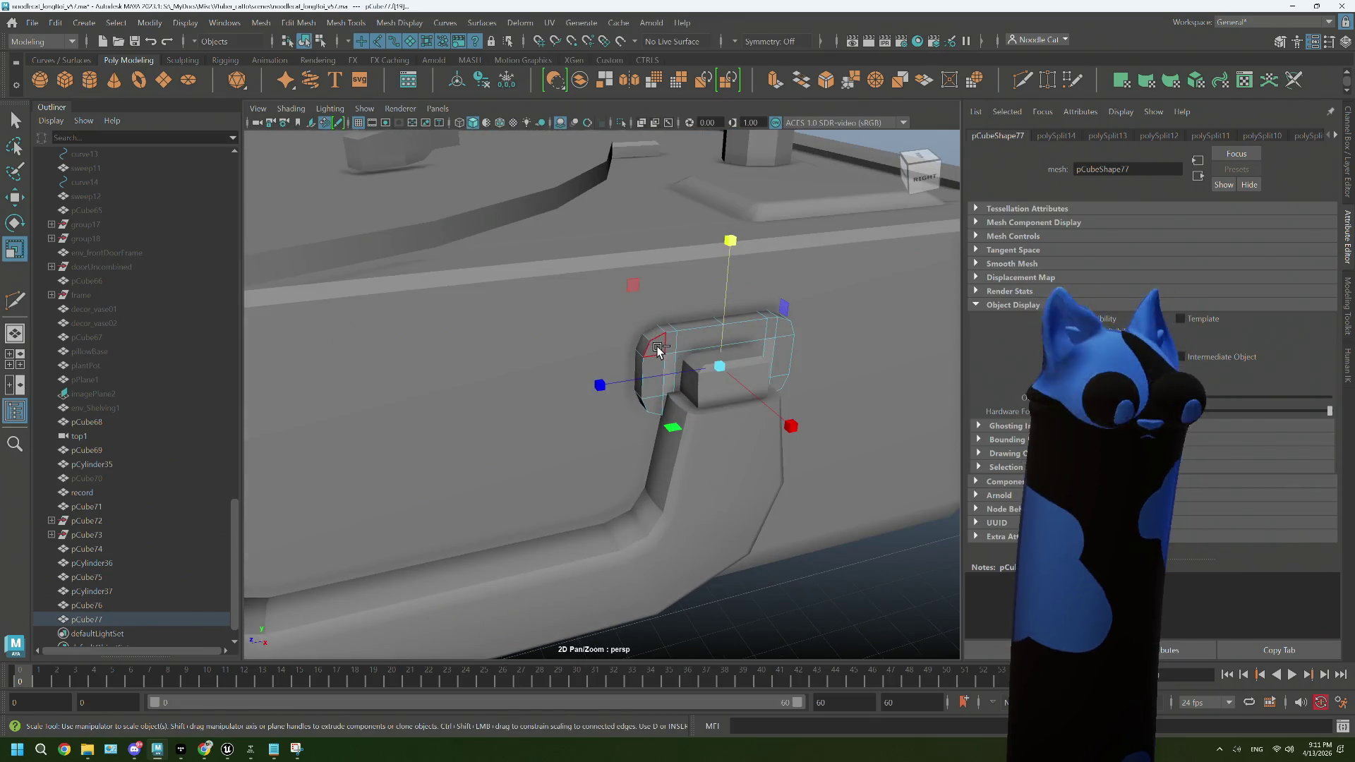
{"action": "key", "text": "ctrl+e"}
{"action": "left_click_drag", "start_coordinate": [819, 395], "coordinate": [841, 417]}
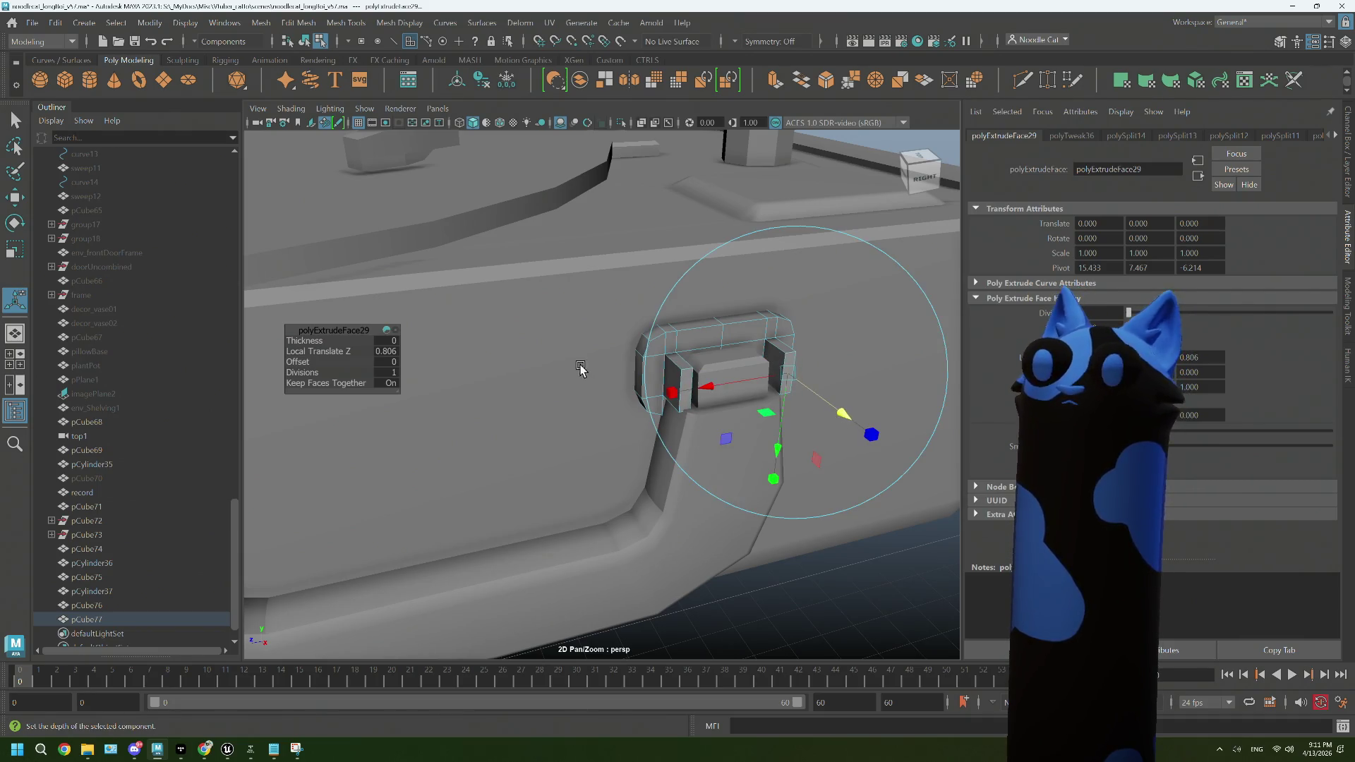
{"action": "left_click_drag", "start_coordinate": [659, 339], "coordinate": [732, 317]}
{"action": "key", "text": "w"}
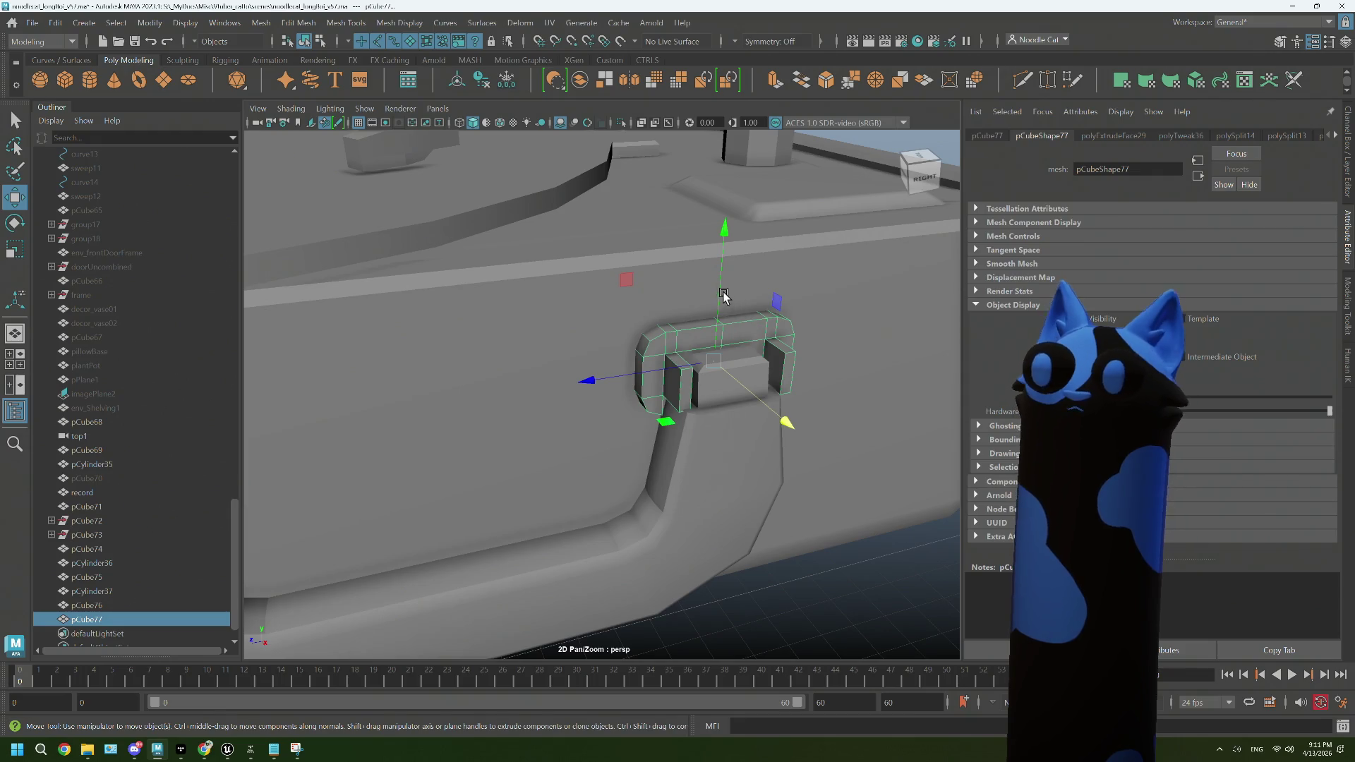
{"action": "left_click_drag", "start_coordinate": [719, 289], "coordinate": [718, 280]}
Step: Extrude the narrow side face outward, shrink it vertically and shift it along X
{"action": "left_click_drag", "start_coordinate": [718, 280], "coordinate": [620, 311]}
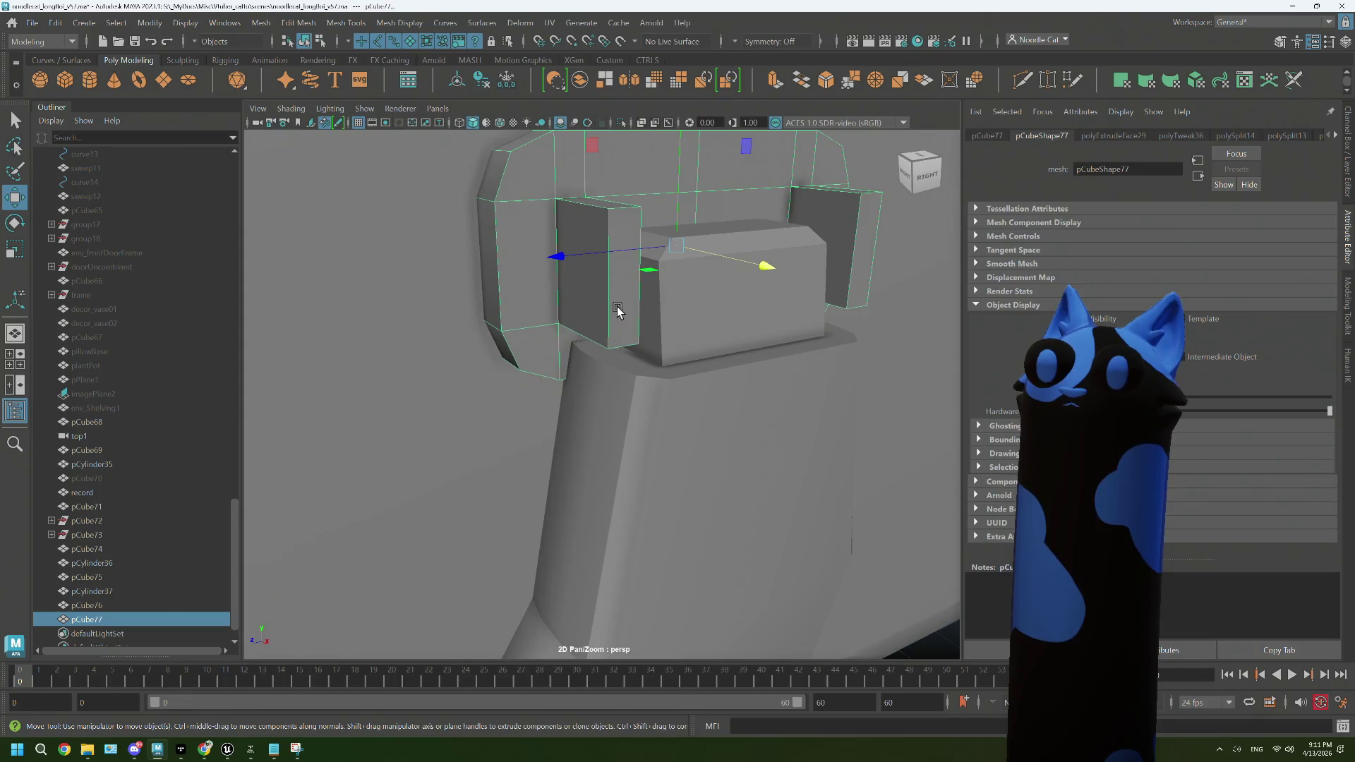
{"action": "right_click", "coordinate": [625, 318]}
{"action": "left_click", "coordinate": [628, 324]}
{"action": "left_click", "coordinate": [630, 297]}
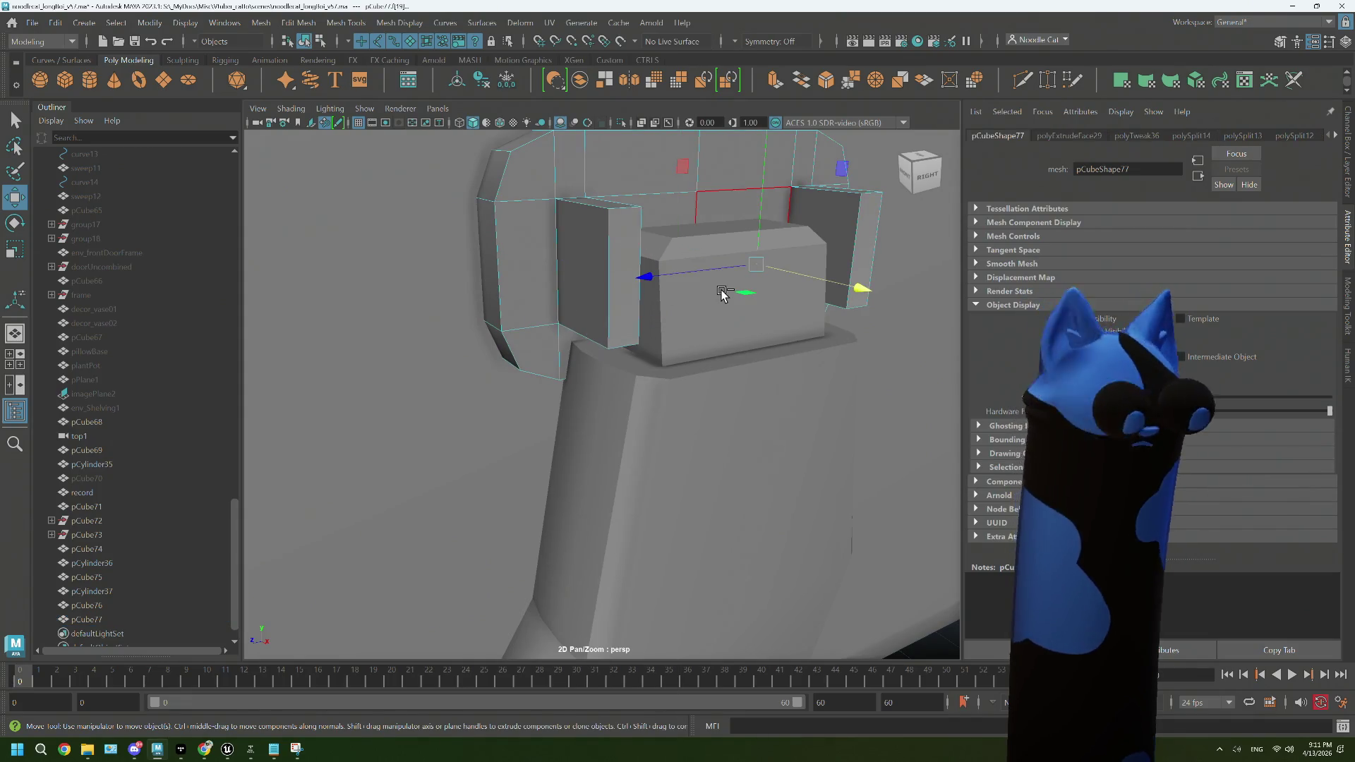
{"action": "key", "text": "ctrl+e"}
{"action": "left_click_drag", "start_coordinate": [942, 263], "coordinate": [966, 278]}
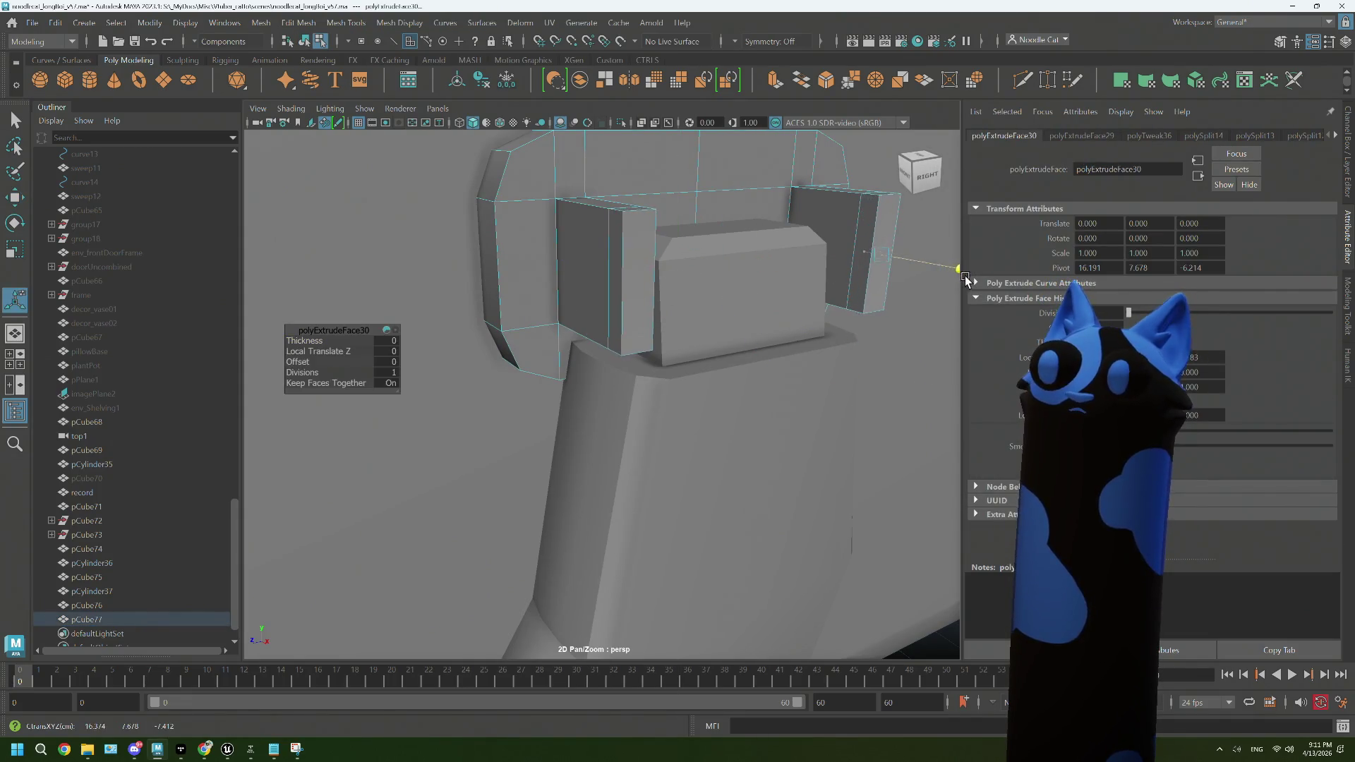
{"action": "key", "text": "r"}
{"action": "left_click_drag", "start_coordinate": [784, 134], "coordinate": [781, 182]}
{"action": "key", "text": "w"}
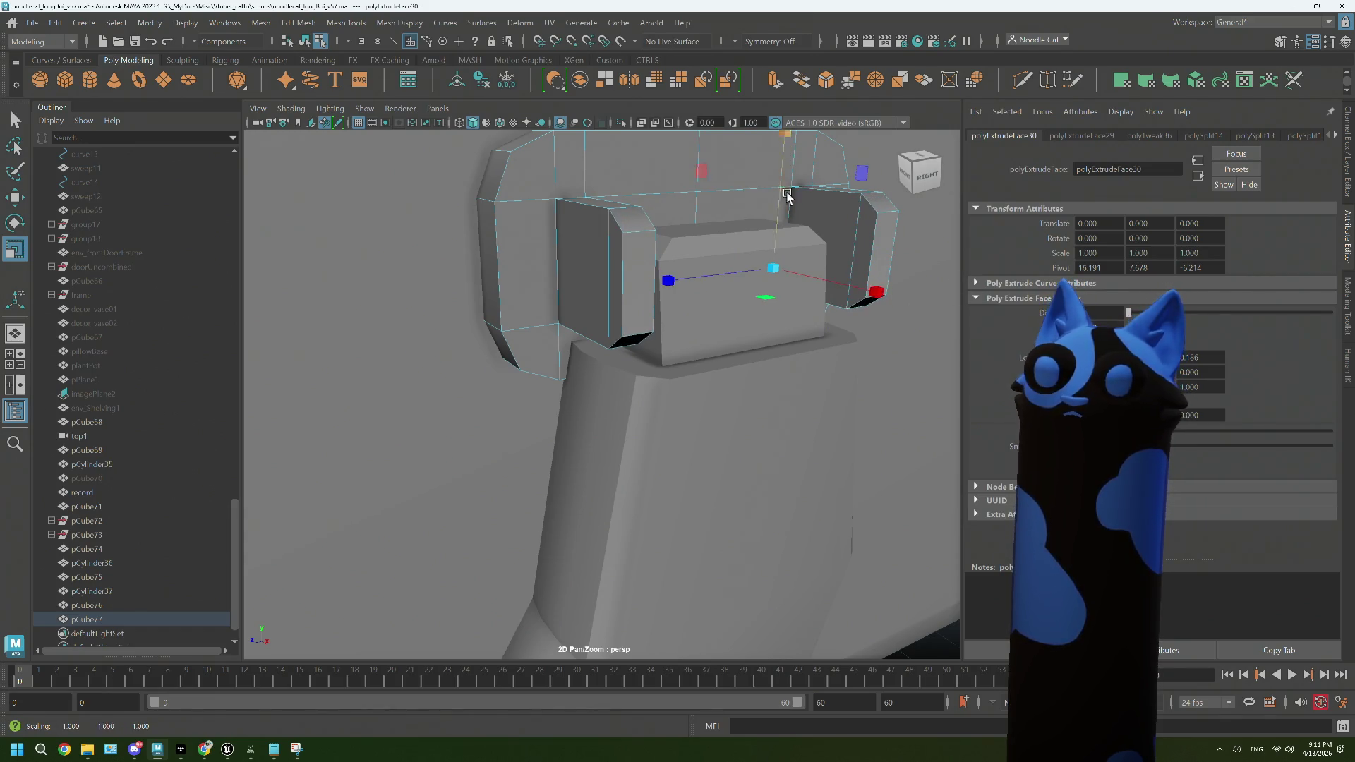
{"action": "left_click_drag", "start_coordinate": [875, 295], "coordinate": [882, 299]}
{"action": "left_click_drag", "start_coordinate": [773, 330], "coordinate": [774, 332]}
Step: Multi-Cut a mirrored line through both hinge tabs with symmetry on Object Z
{"action": "left_click", "coordinate": [1022, 80]}
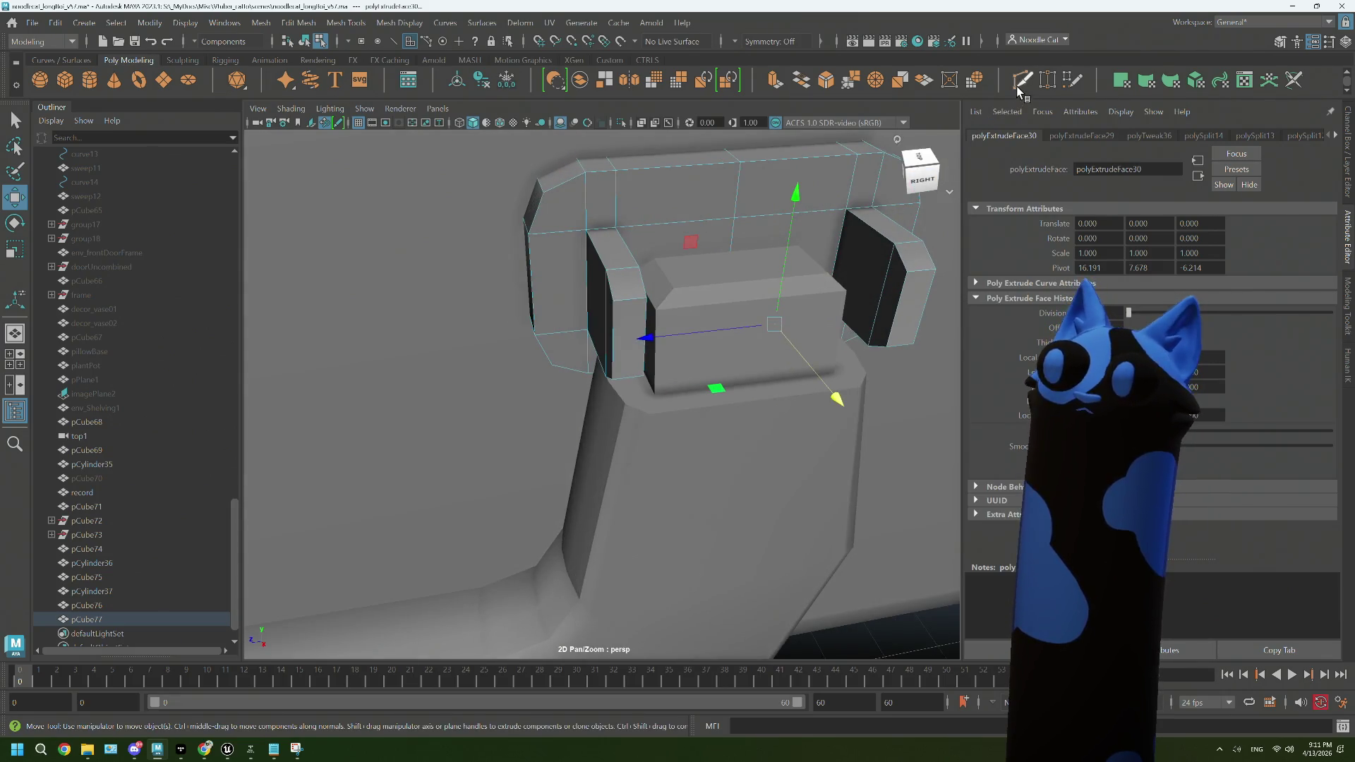
{"action": "left_click", "coordinate": [774, 41]}
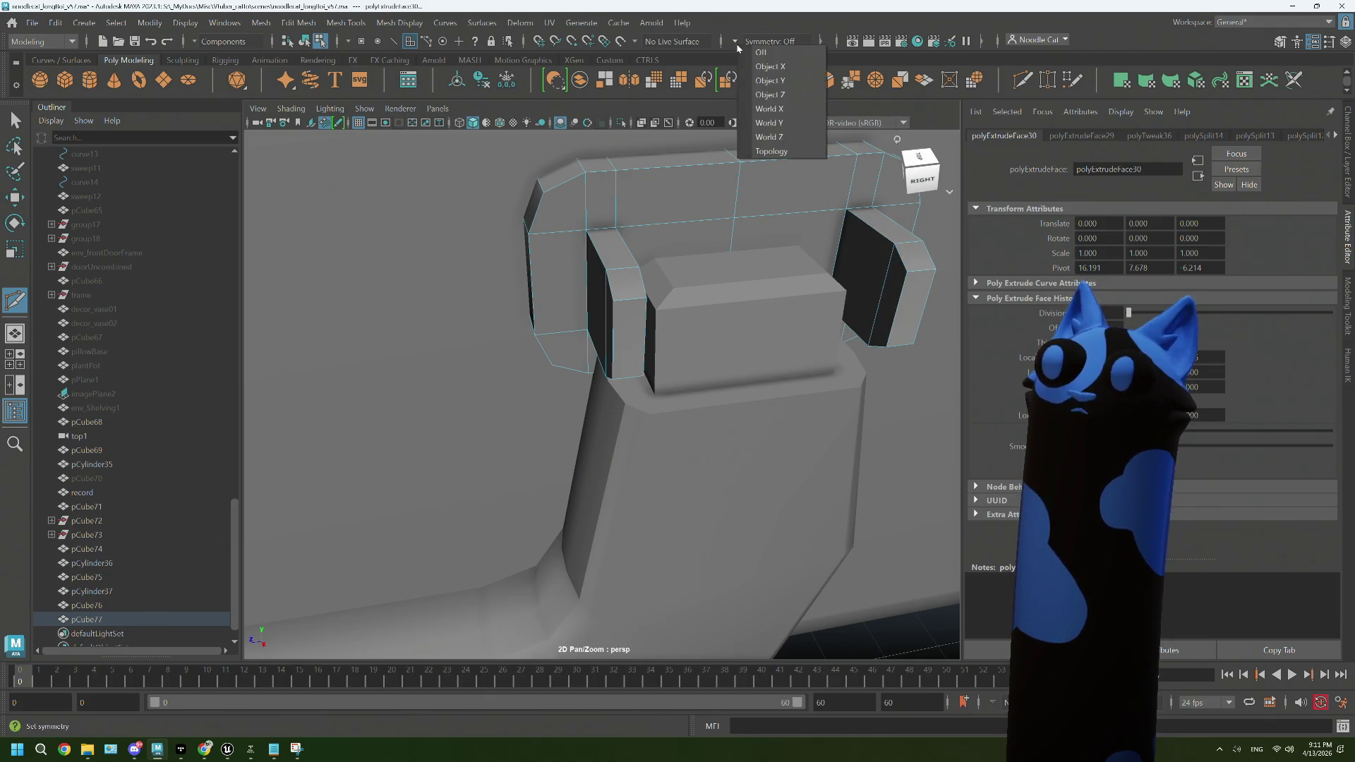
{"action": "left_click", "coordinate": [788, 94]}
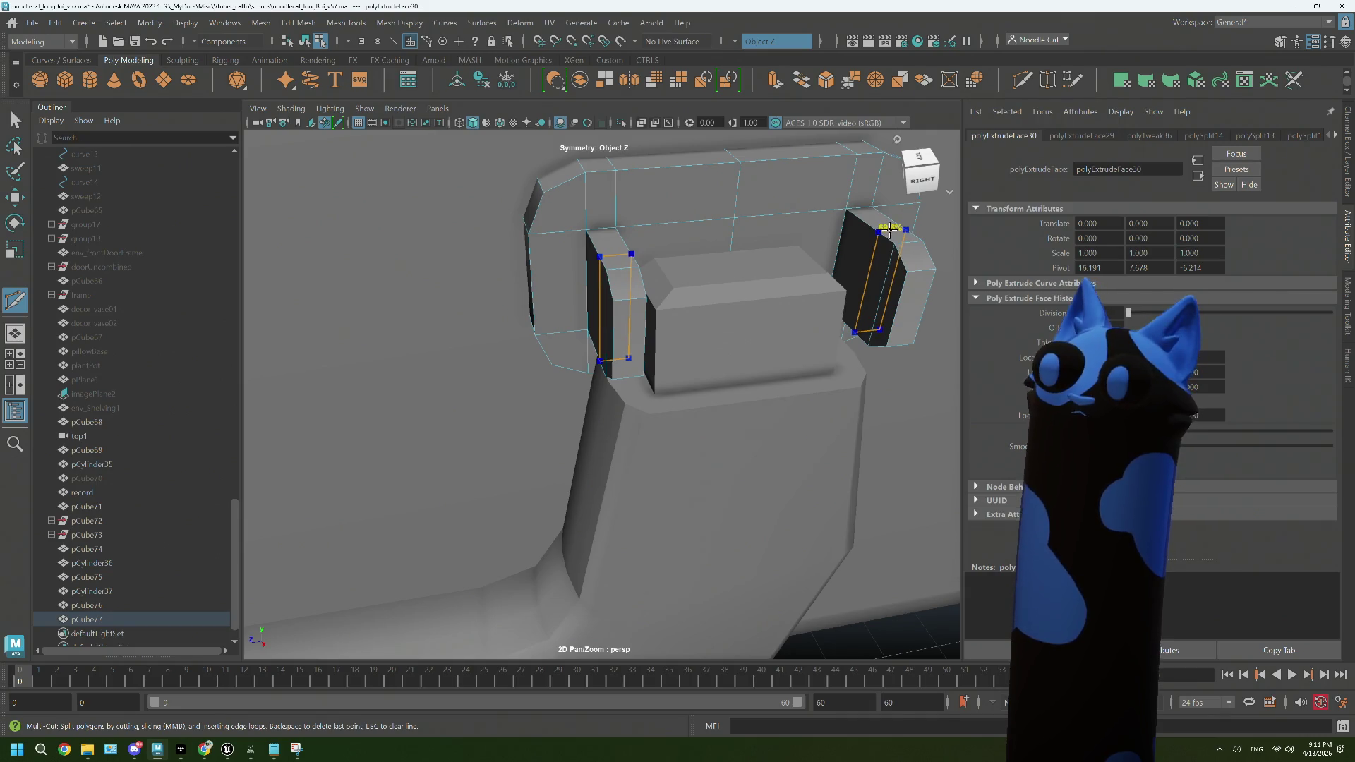
{"action": "left_click", "coordinate": [889, 229]}
{"action": "key", "text": "q"}
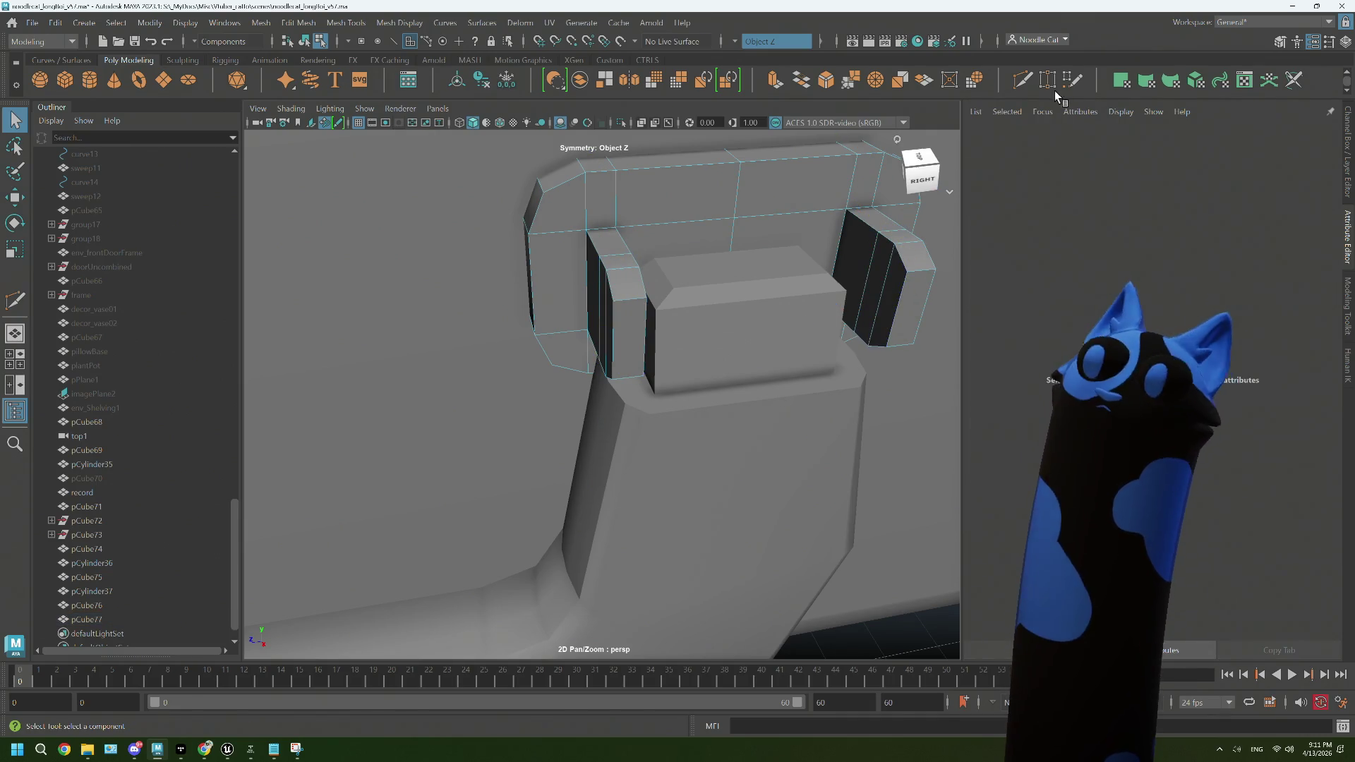
Step: Insert an edge loop across the bracket and extrude the selected tab face
{"action": "left_click", "coordinate": [1027, 85]}
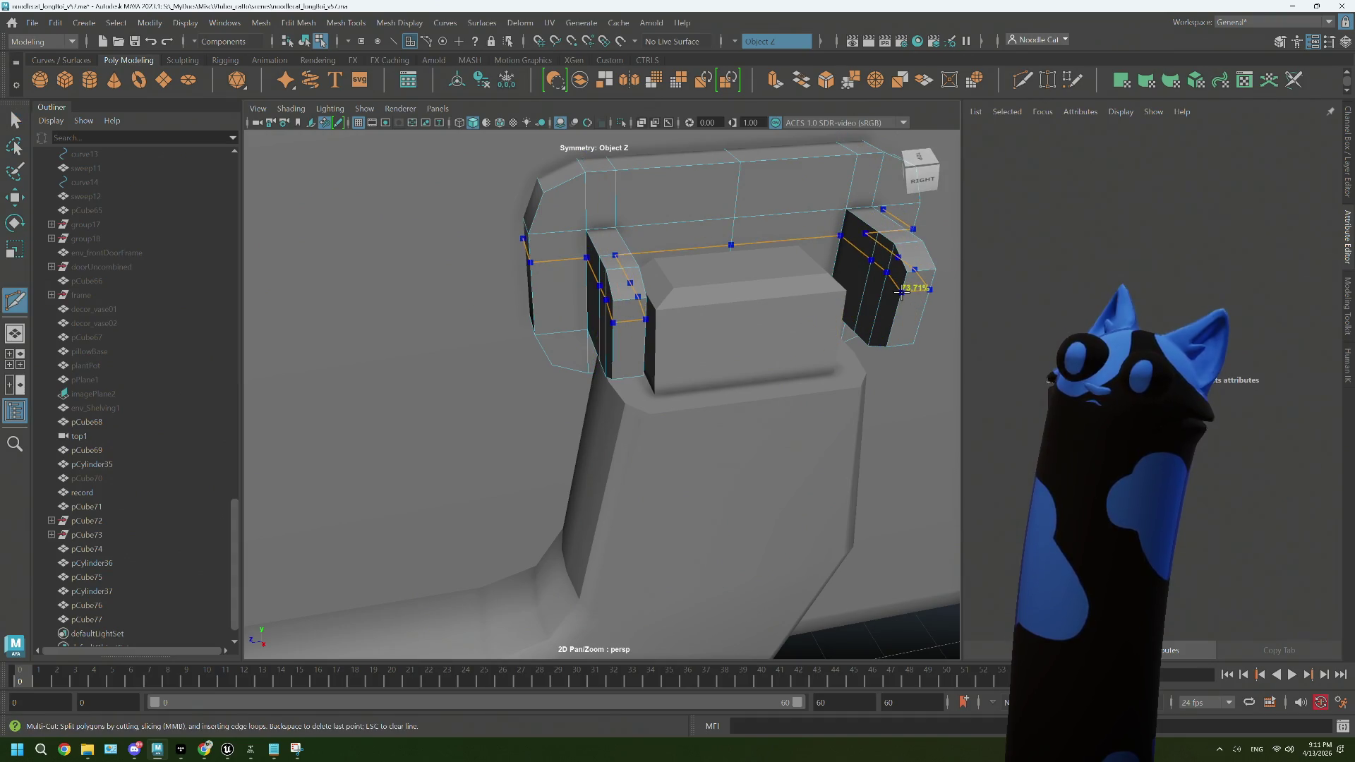
{"action": "left_click", "coordinate": [900, 291]}
{"action": "key", "text": "q"}
{"action": "left_click_drag", "start_coordinate": [884, 301], "coordinate": [882, 282]}
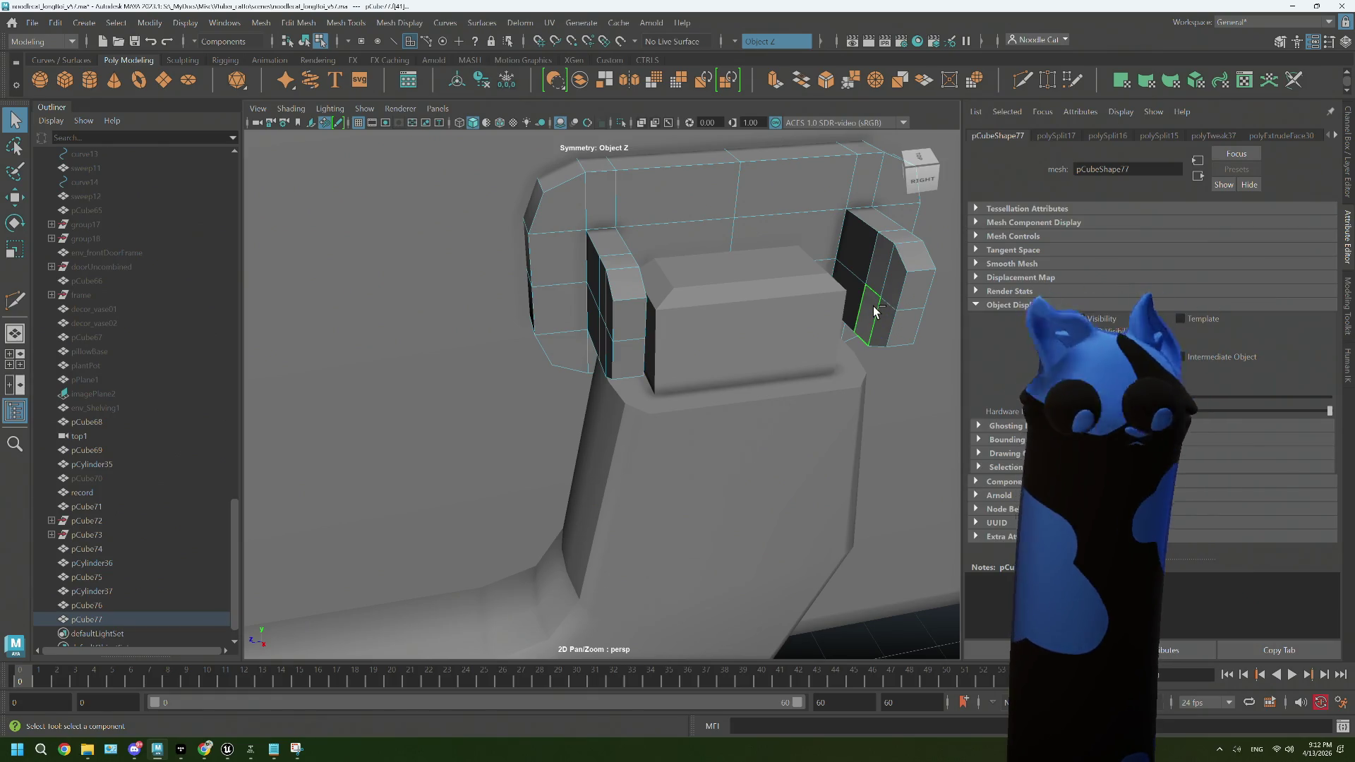
{"action": "key", "text": "ctrl+e"}
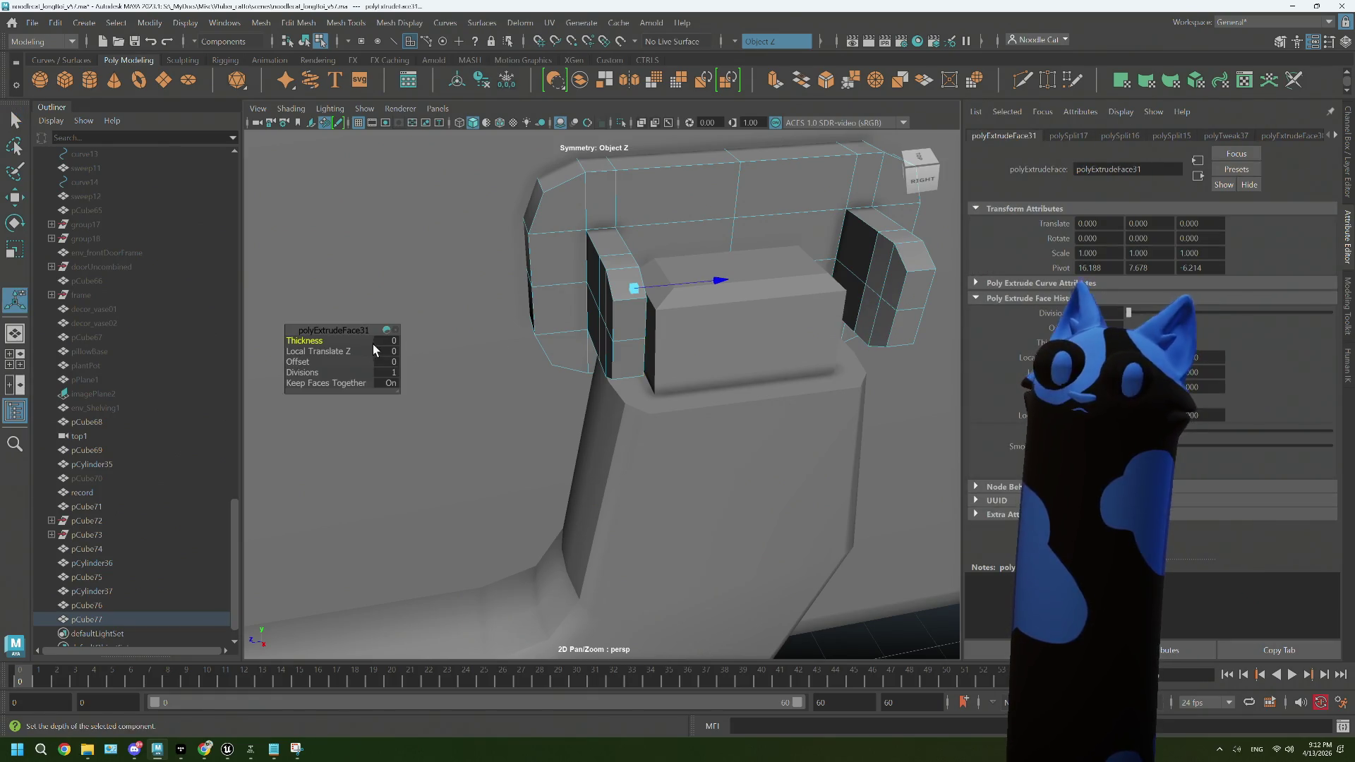
Step: Inset the extruded faces by 0.2, undoing a trial Circularize
{"action": "left_click", "coordinate": [297, 362]}
{"action": "left_click_drag", "start_coordinate": [297, 362], "coordinate": [305, 362]}
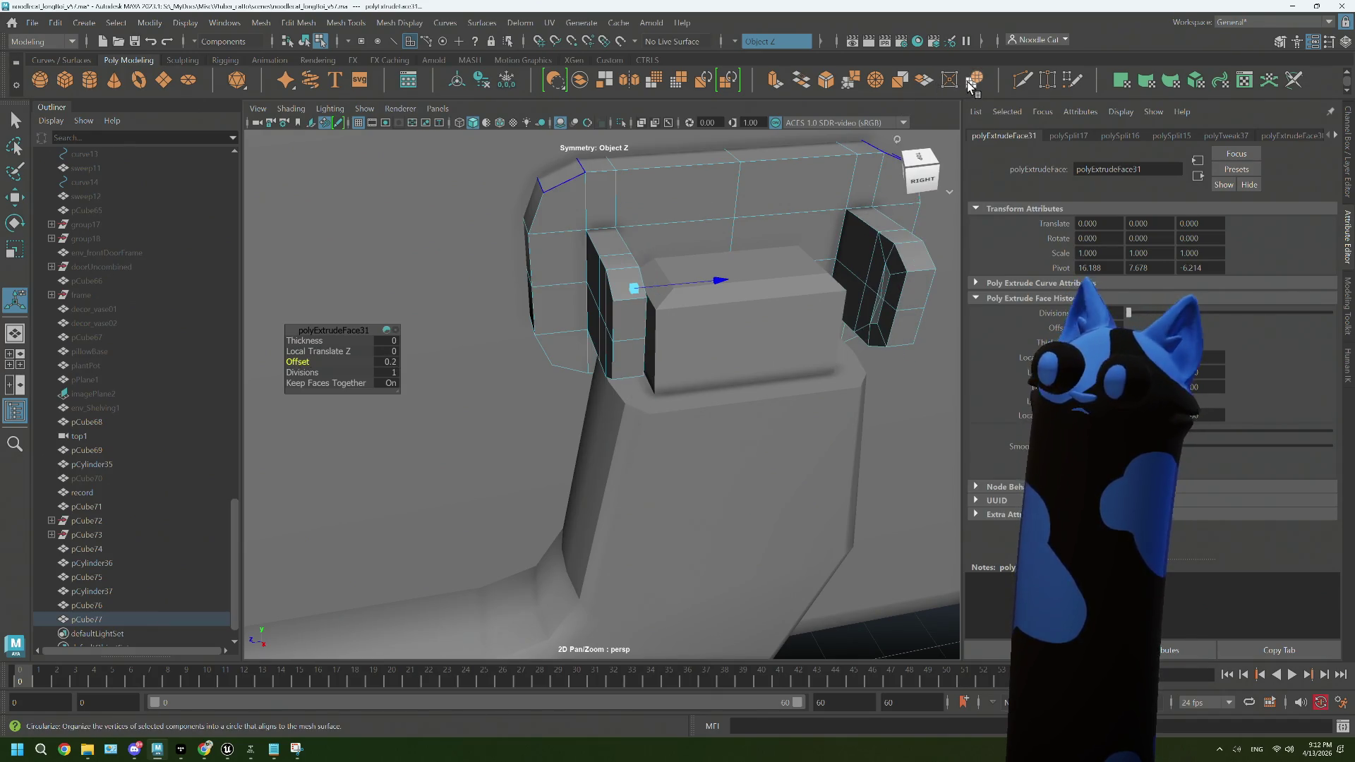
{"action": "left_click", "coordinate": [974, 79]}
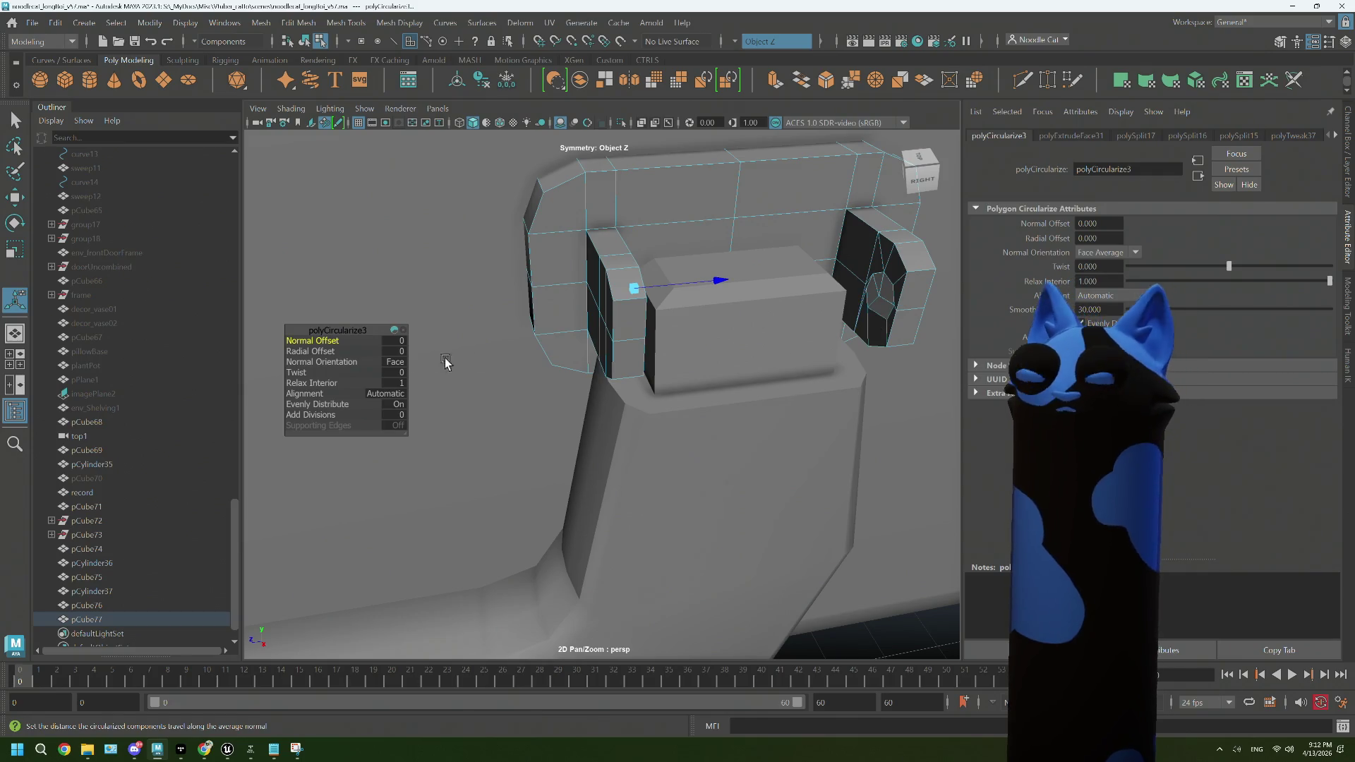
{"action": "key", "text": "ctrl+z"}
{"action": "key", "text": "ctrl+z"}
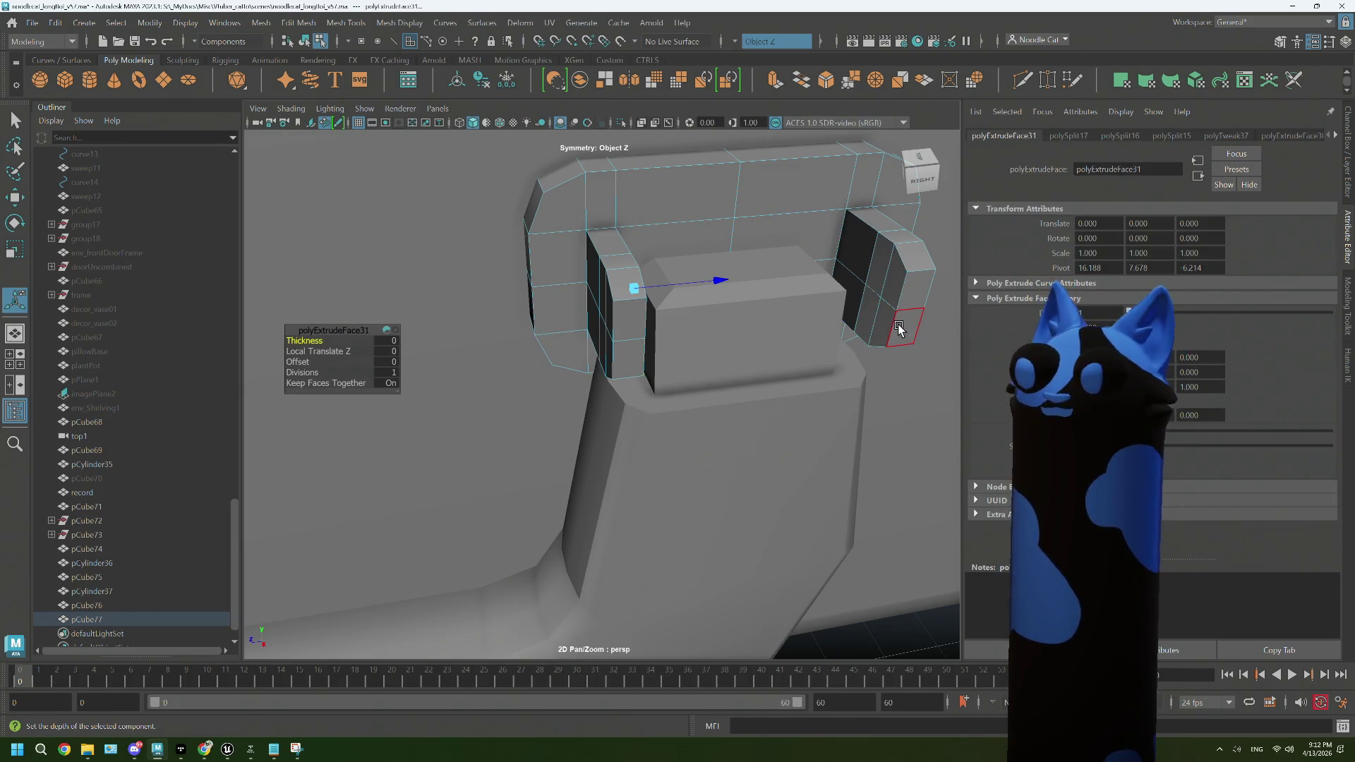
Step: Rescale the tab face vertically and circularize the flange faces with twist 2
{"action": "key", "text": "r"}
{"action": "left_click_drag", "start_coordinate": [892, 297], "coordinate": [737, 295]}
{"action": "left_click", "coordinate": [712, 162]}
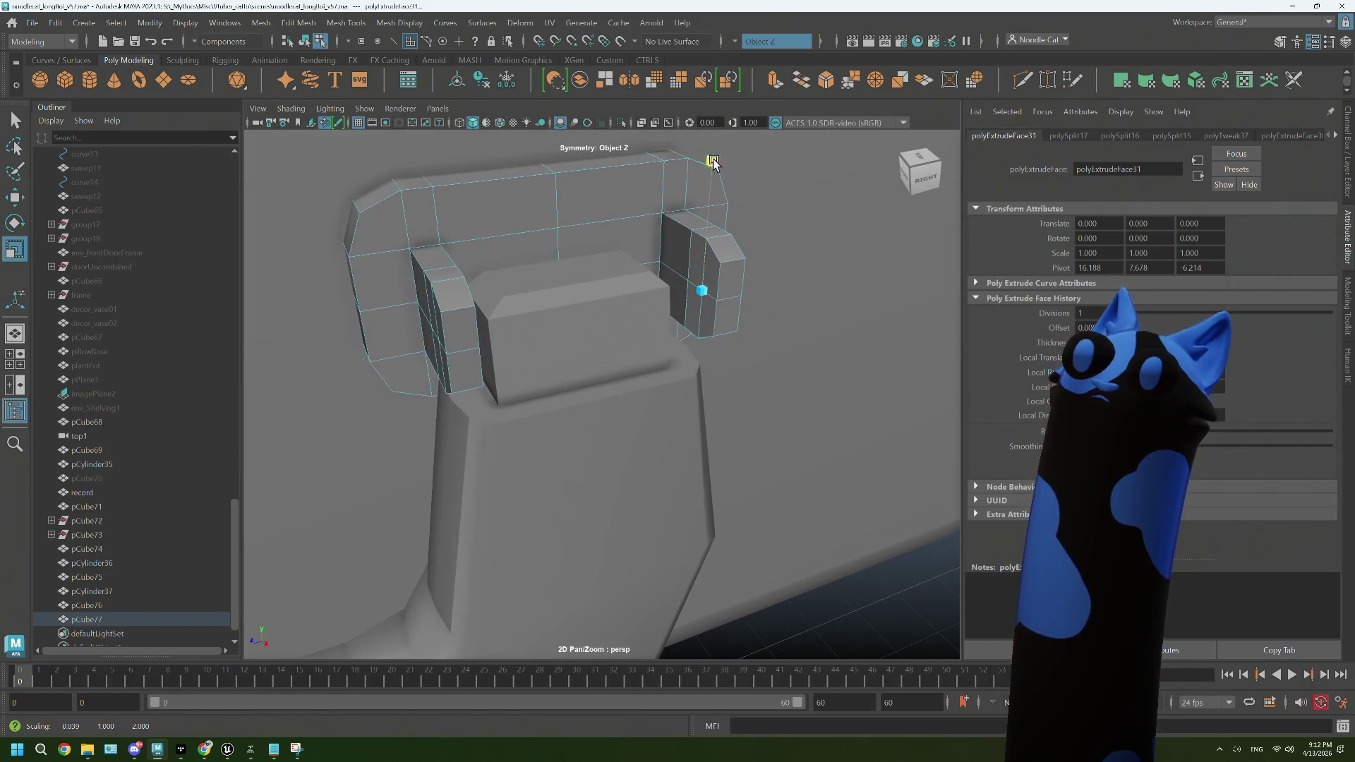
{"action": "left_click_drag", "start_coordinate": [708, 220], "coordinate": [709, 224]}
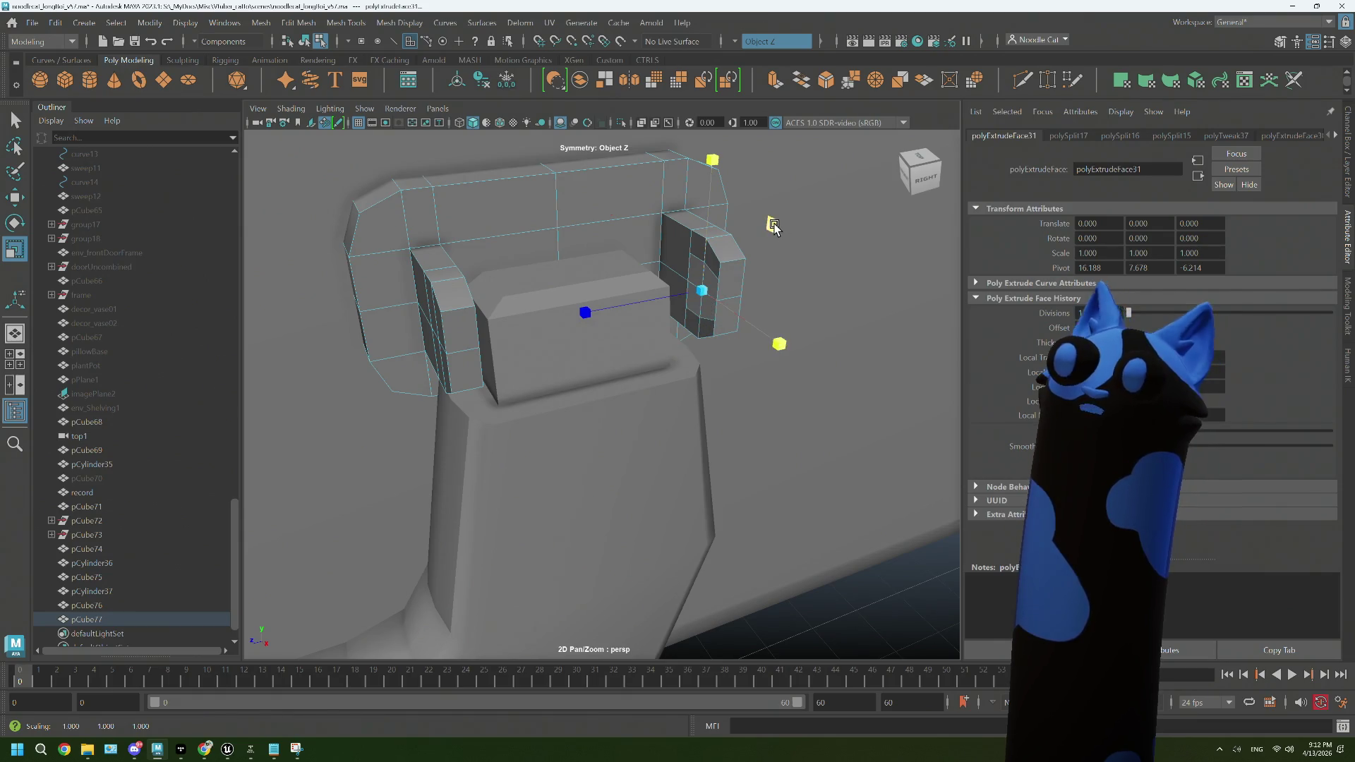
{"action": "left_click_drag", "start_coordinate": [750, 236], "coordinate": [772, 268]}
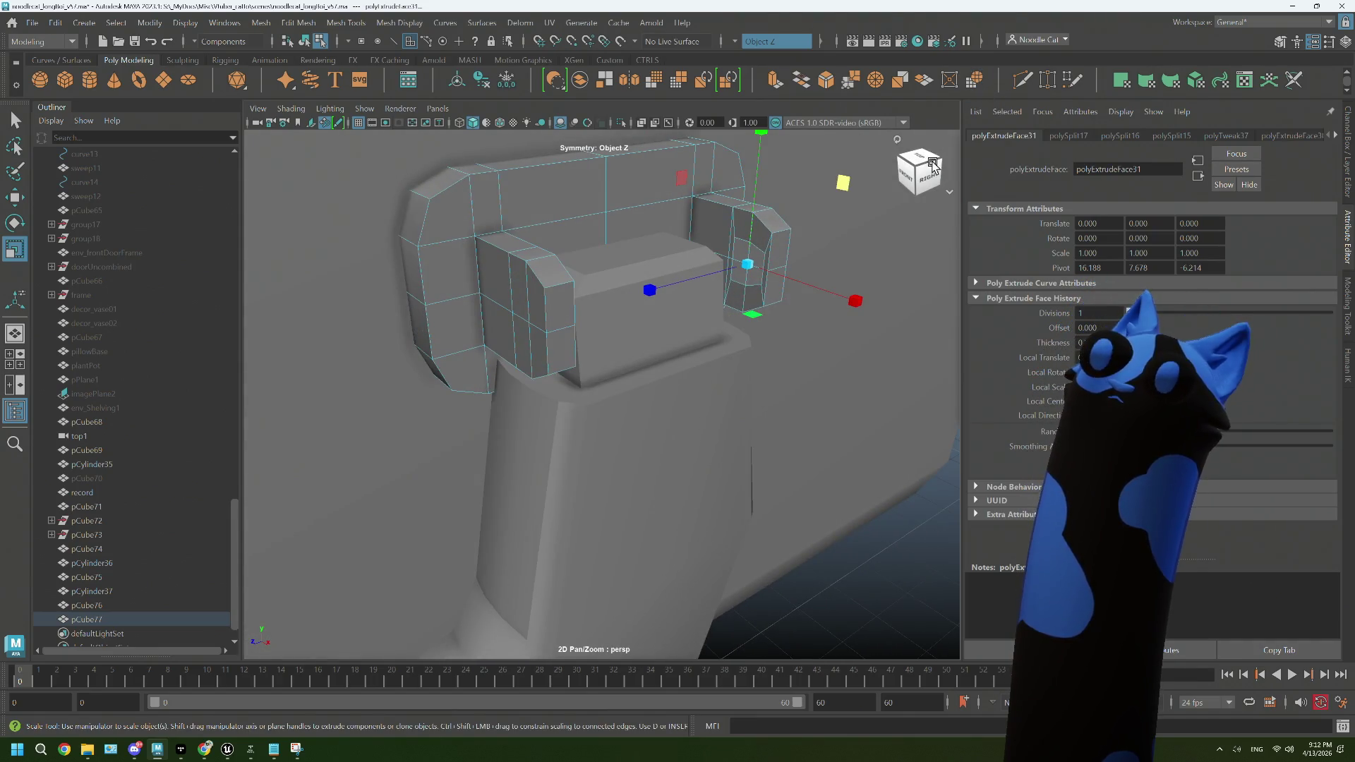
{"action": "key", "text": "g"}
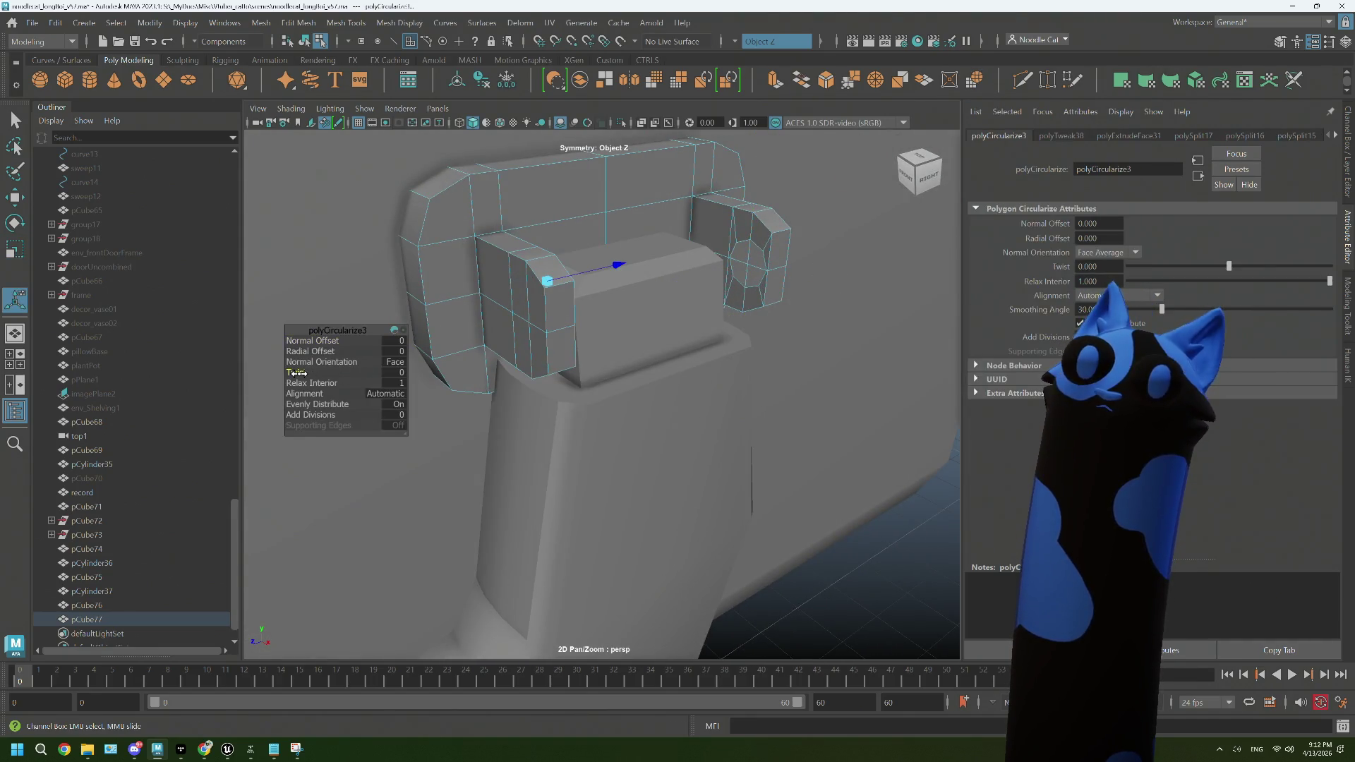
{"action": "left_click_drag", "start_coordinate": [768, 260], "coordinate": [797, 299]}
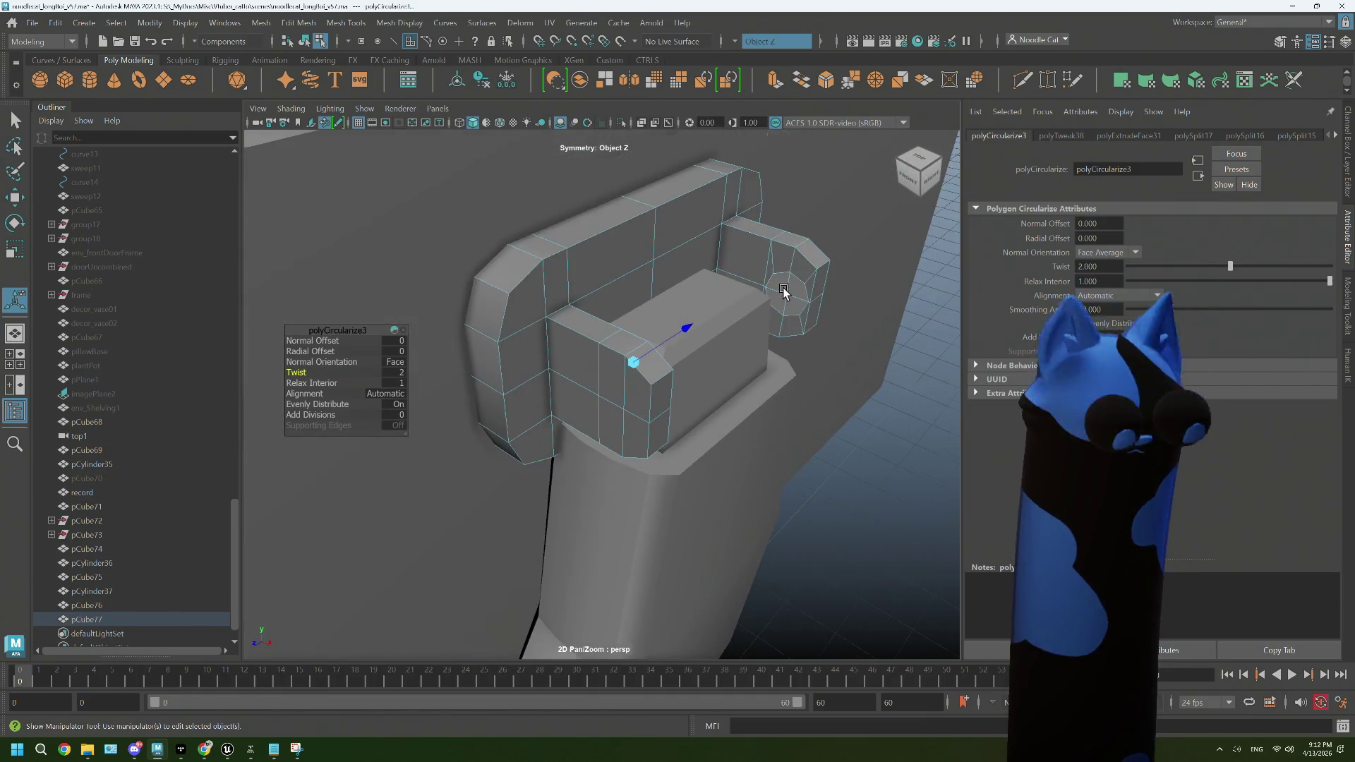
{"action": "key", "text": "b"}
{"action": "left_click", "coordinate": [813, 310]}
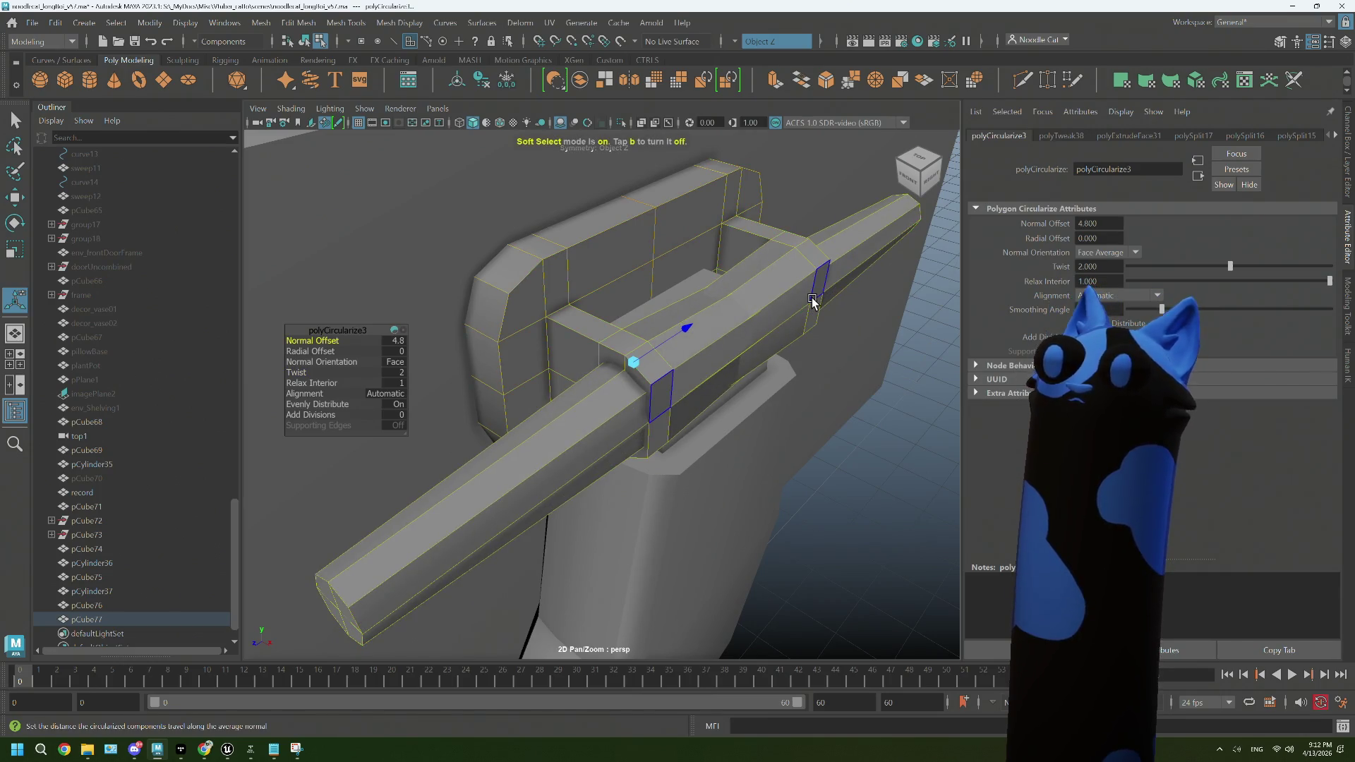
Step: Try pushing the circularized faces of the round end outward, then undo both attempts
{"action": "left_click", "coordinate": [812, 300]}
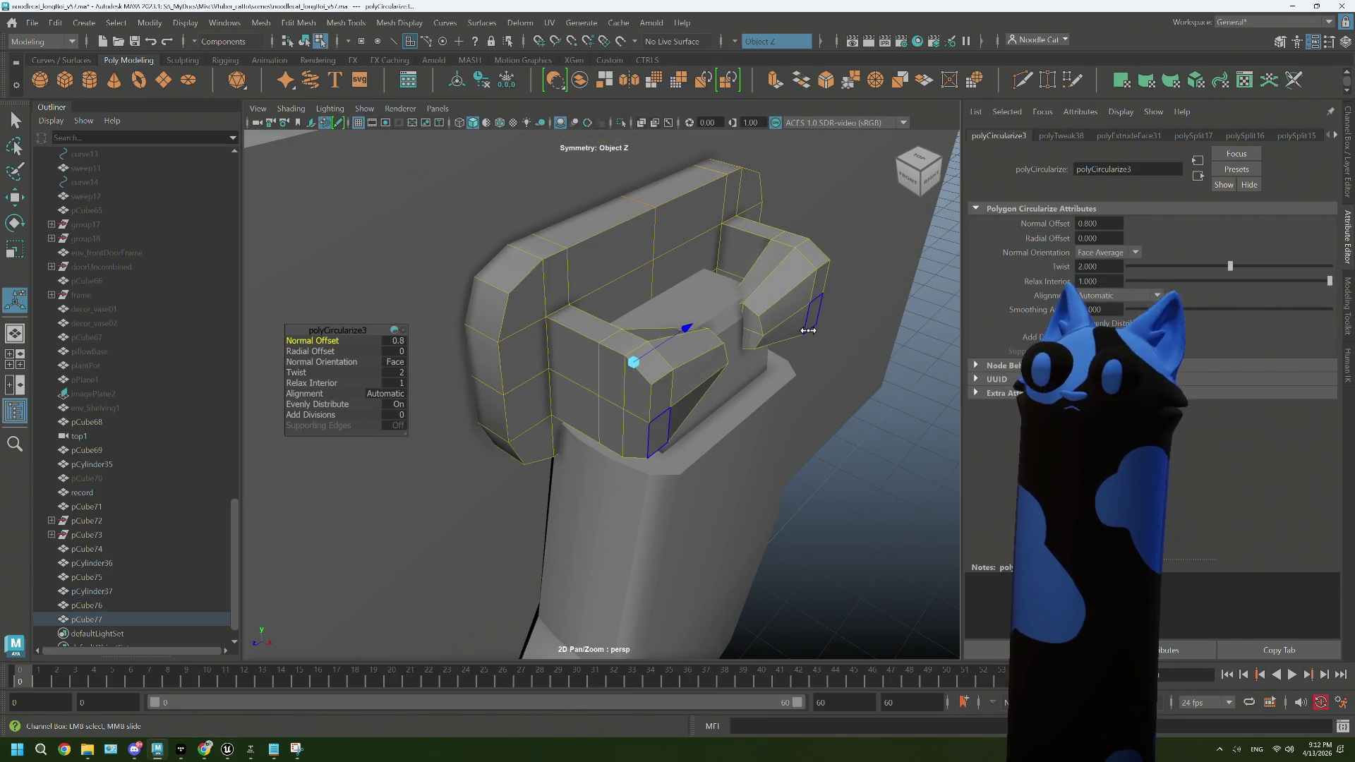
{"action": "left_click", "coordinate": [823, 342]}
{"action": "left_click_drag", "start_coordinate": [872, 383], "coordinate": [837, 415]}
{"action": "key", "text": "ctrl+z"}
{"action": "key", "text": "ctrl+z"}
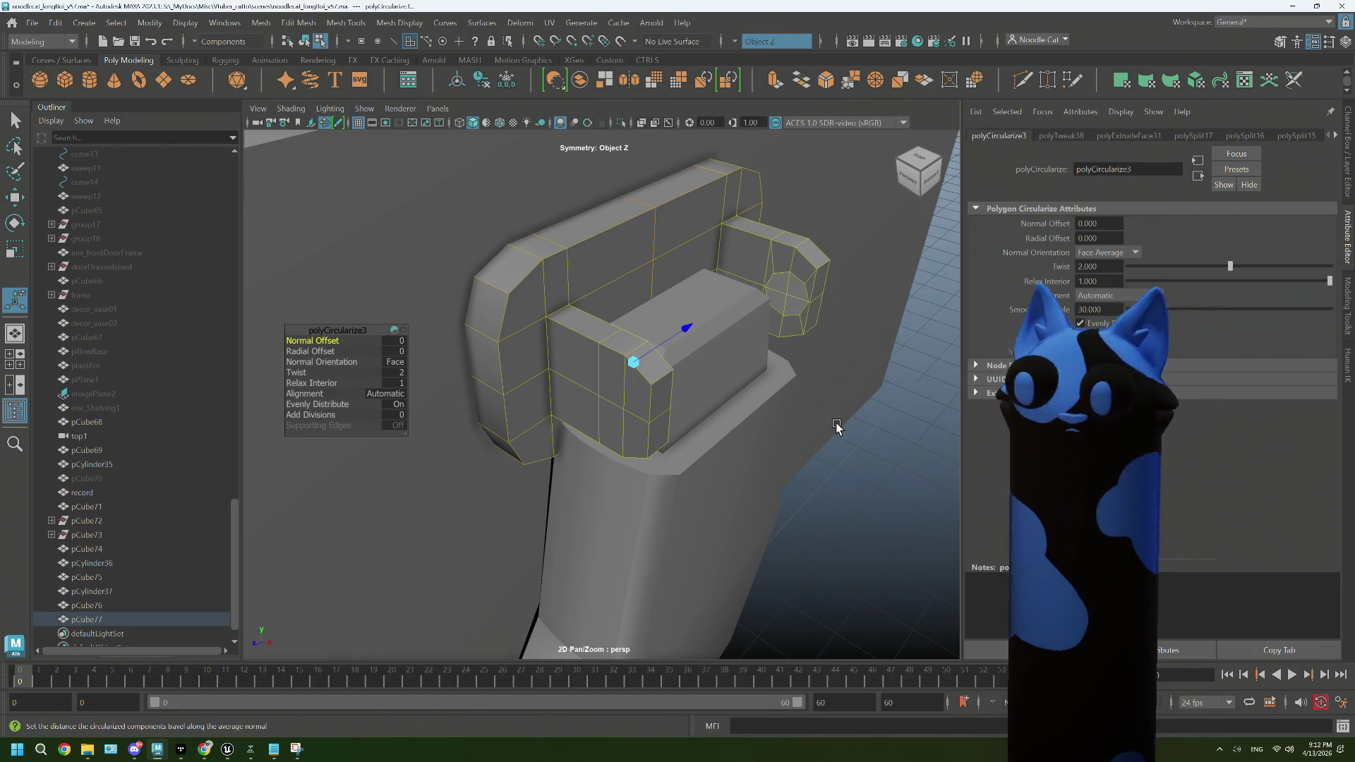
{"action": "left_click_drag", "start_coordinate": [838, 417], "coordinate": [840, 424]}
{"action": "key", "text": "ctrl+z"}
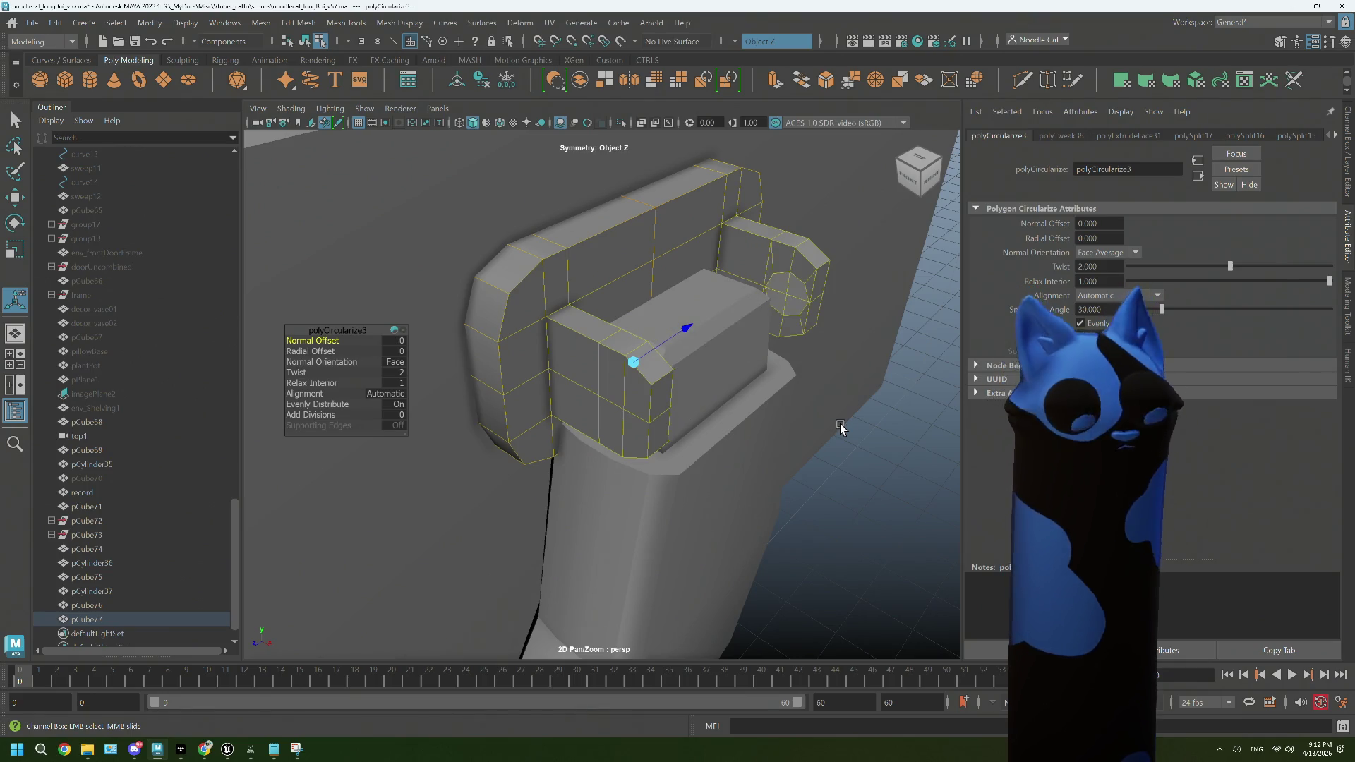
Step: With a small soft falloff, move the round end's faces and circular face along X
{"action": "key", "text": "q"}
{"action": "left_click_drag", "start_coordinate": [841, 428], "coordinate": [870, 429]}
{"action": "key", "text": "w"}
{"action": "left_click_drag", "start_coordinate": [852, 352], "coordinate": [911, 344]}
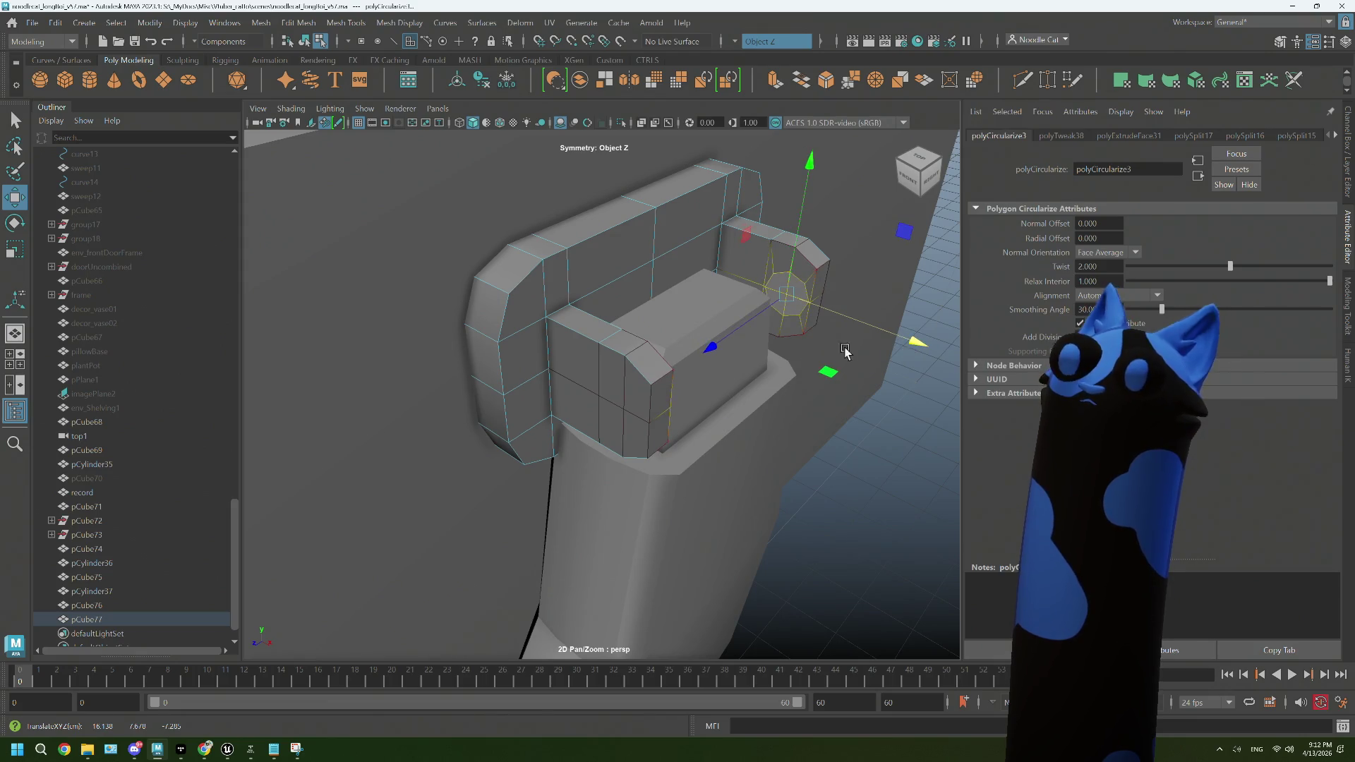
{"action": "scroll", "scroll_direction": "up", "scroll_amount": 3}
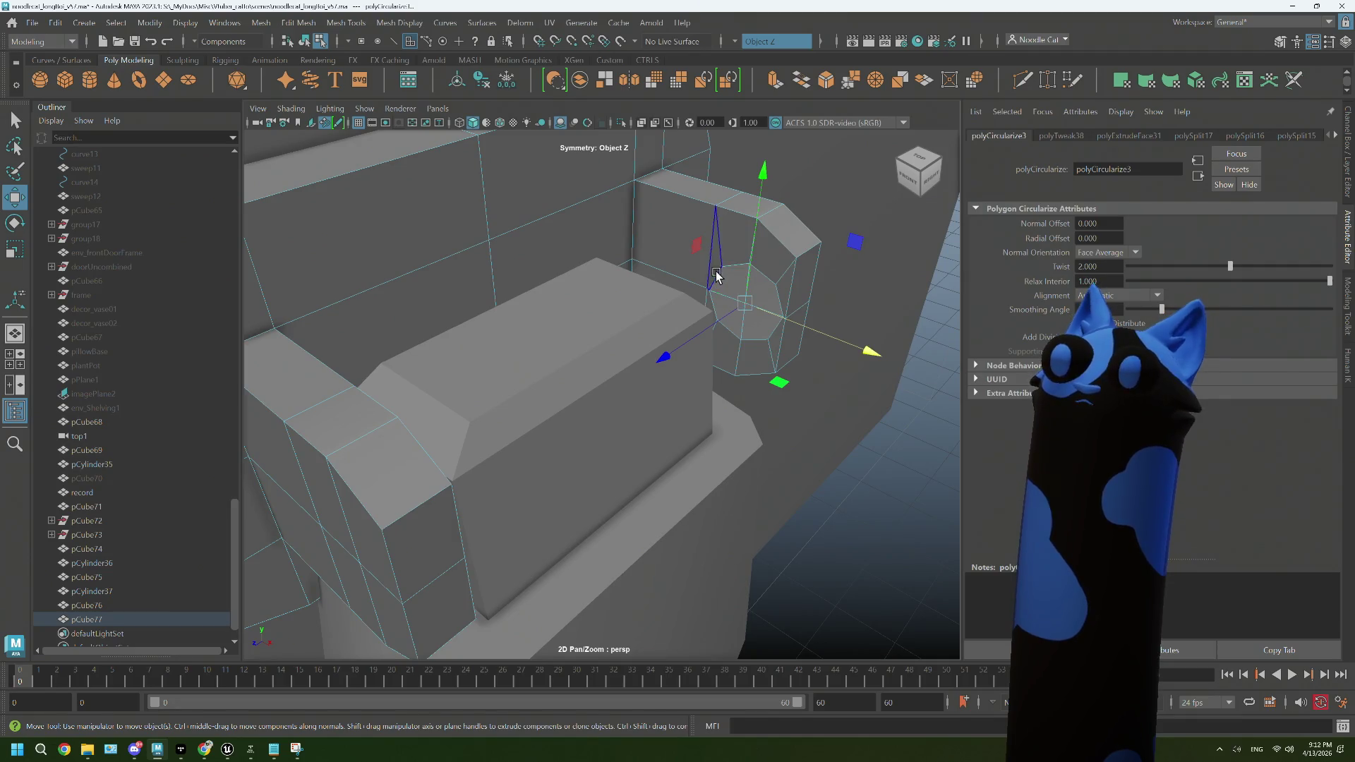
{"action": "left_click_drag", "start_coordinate": [716, 274], "coordinate": [707, 292]}
{"action": "left_click_drag", "start_coordinate": [864, 352], "coordinate": [859, 352]}
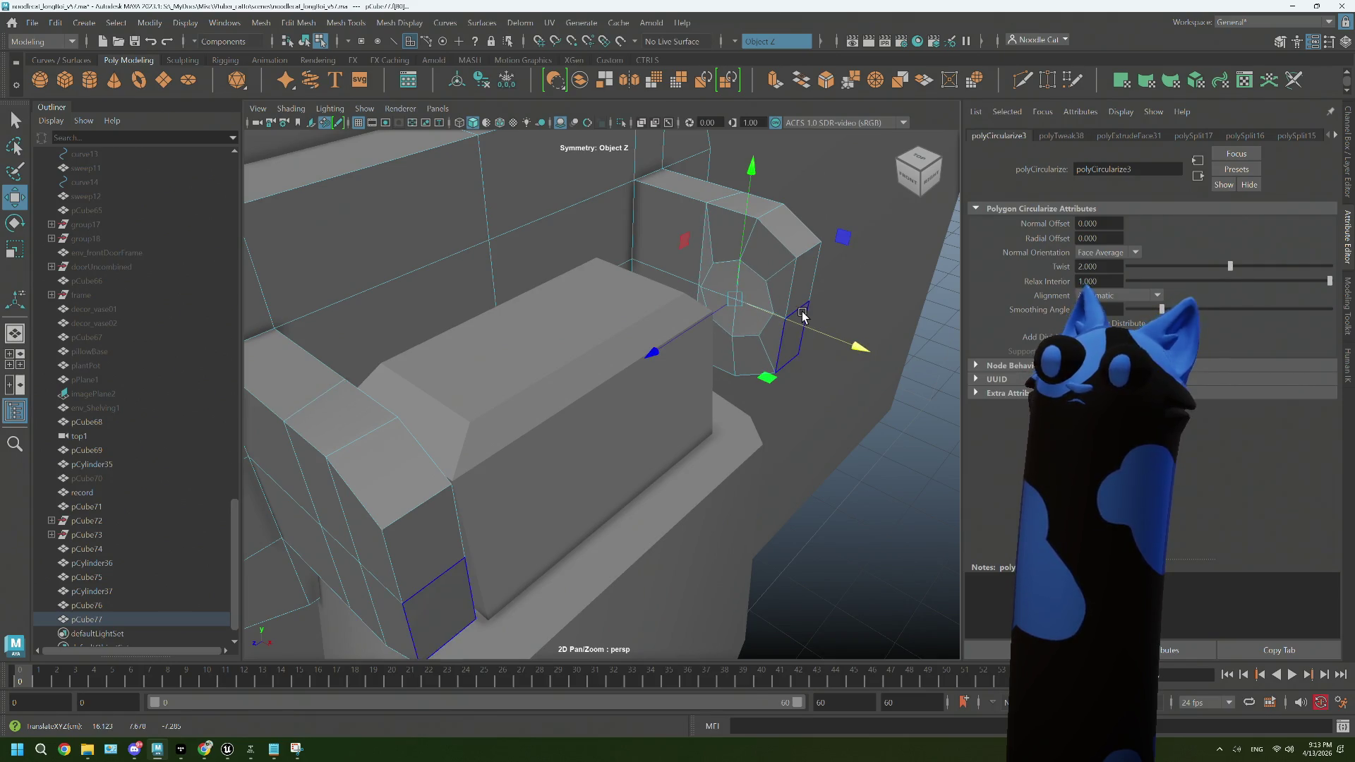
Step: Shift a round-end edge along X, then select the round cap face
{"action": "left_click_drag", "start_coordinate": [802, 311], "coordinate": [800, 283]}
{"action": "left_click", "coordinate": [798, 315]}
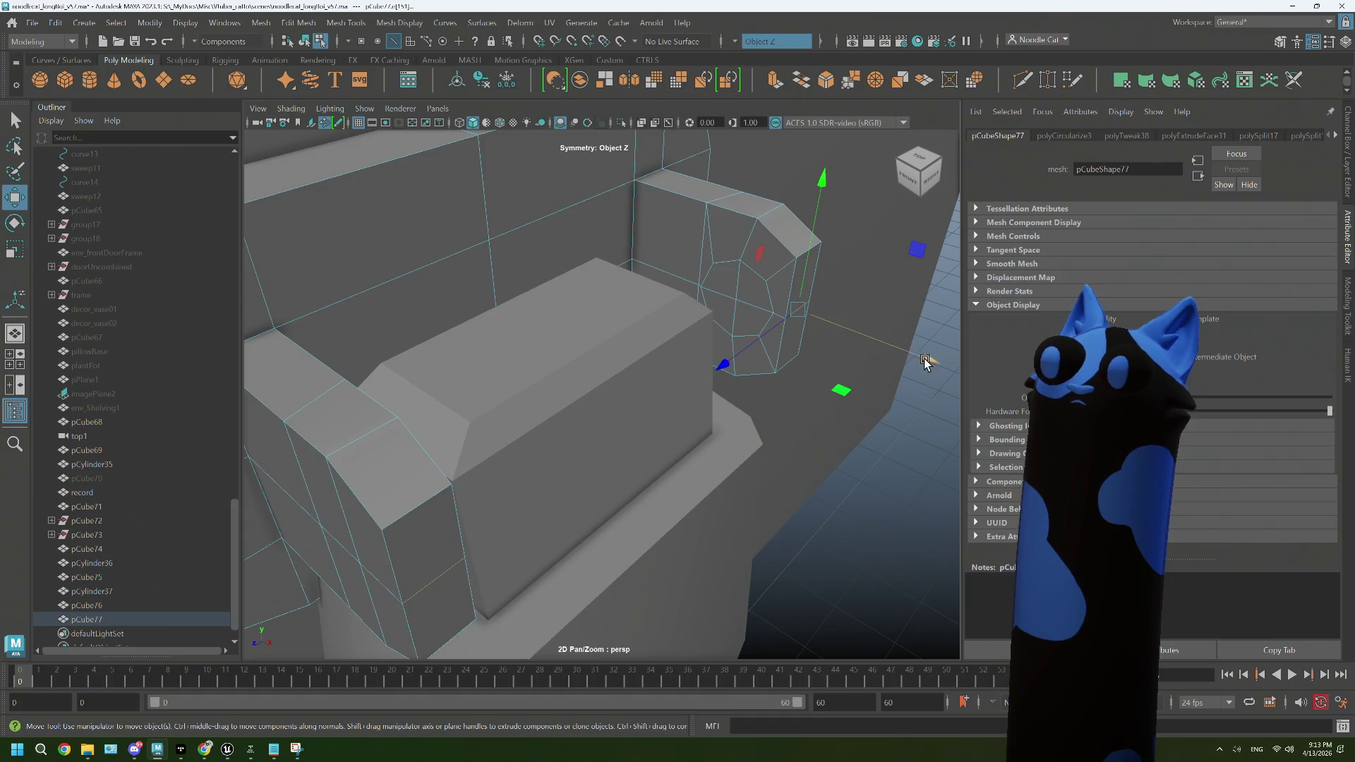
{"action": "left_click_drag", "start_coordinate": [928, 359], "coordinate": [933, 365]}
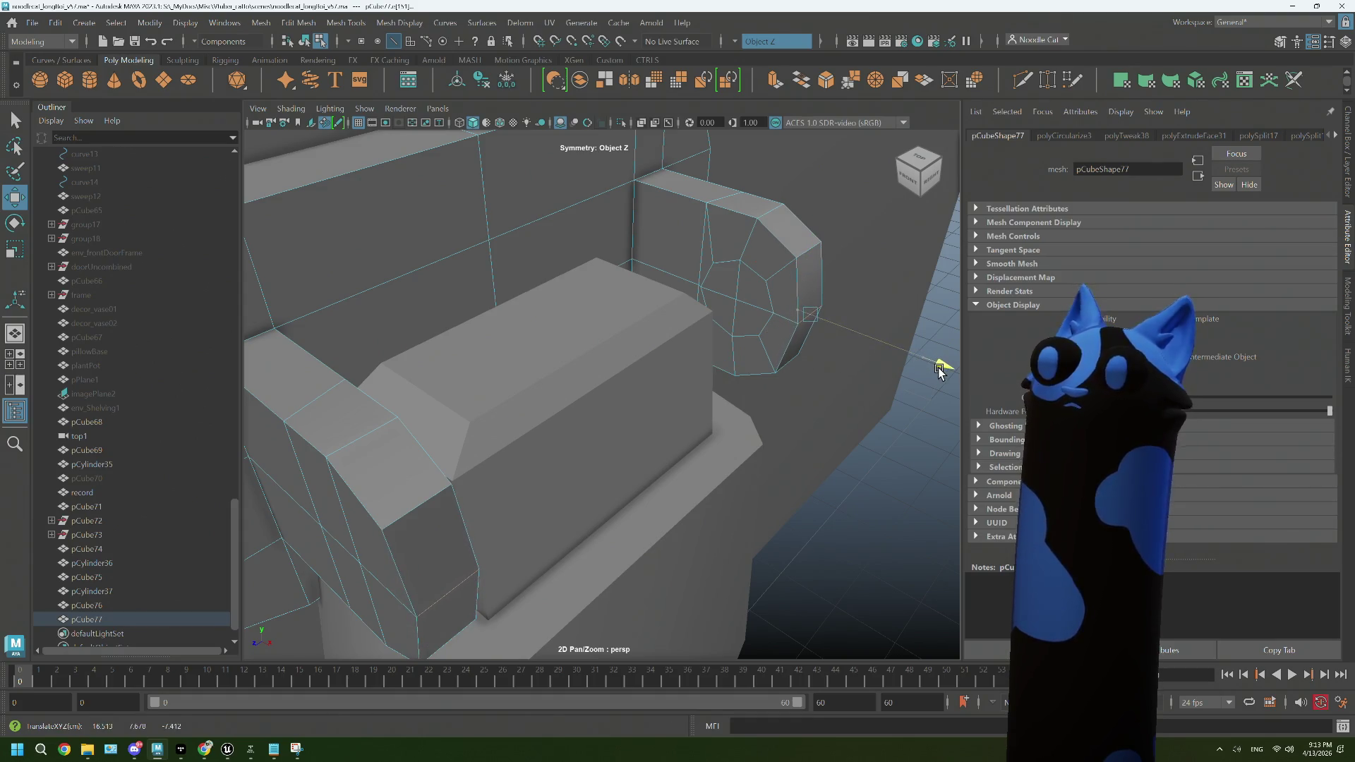
{"action": "left_click_drag", "start_coordinate": [769, 332], "coordinate": [746, 333]}
{"action": "left_click_drag", "start_coordinate": [747, 332], "coordinate": [748, 364]}
{"action": "left_click", "coordinate": [750, 336]}
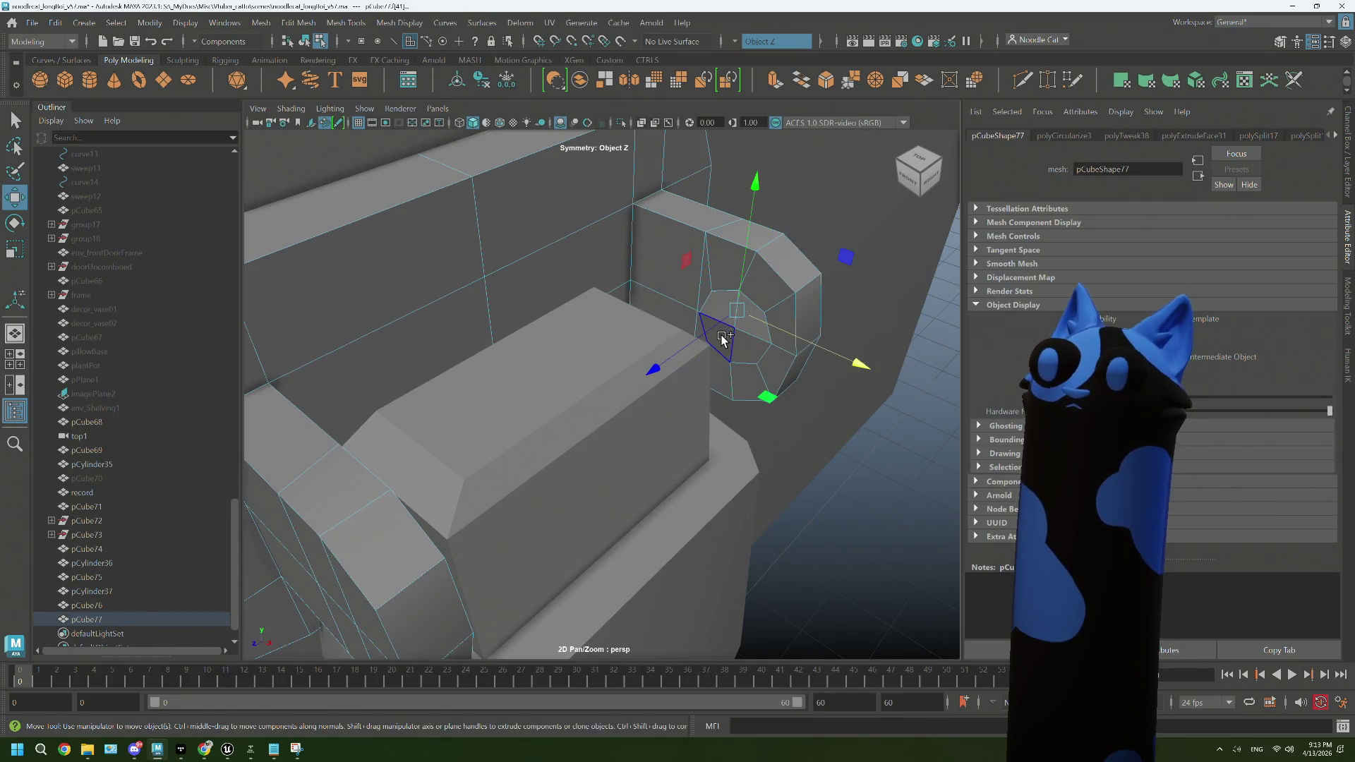
{"action": "left_click_drag", "start_coordinate": [755, 347], "coordinate": [717, 357]}
Step: Delete the round cap face and select the border edges of the open hole
{"action": "key", "text": "Delete"}
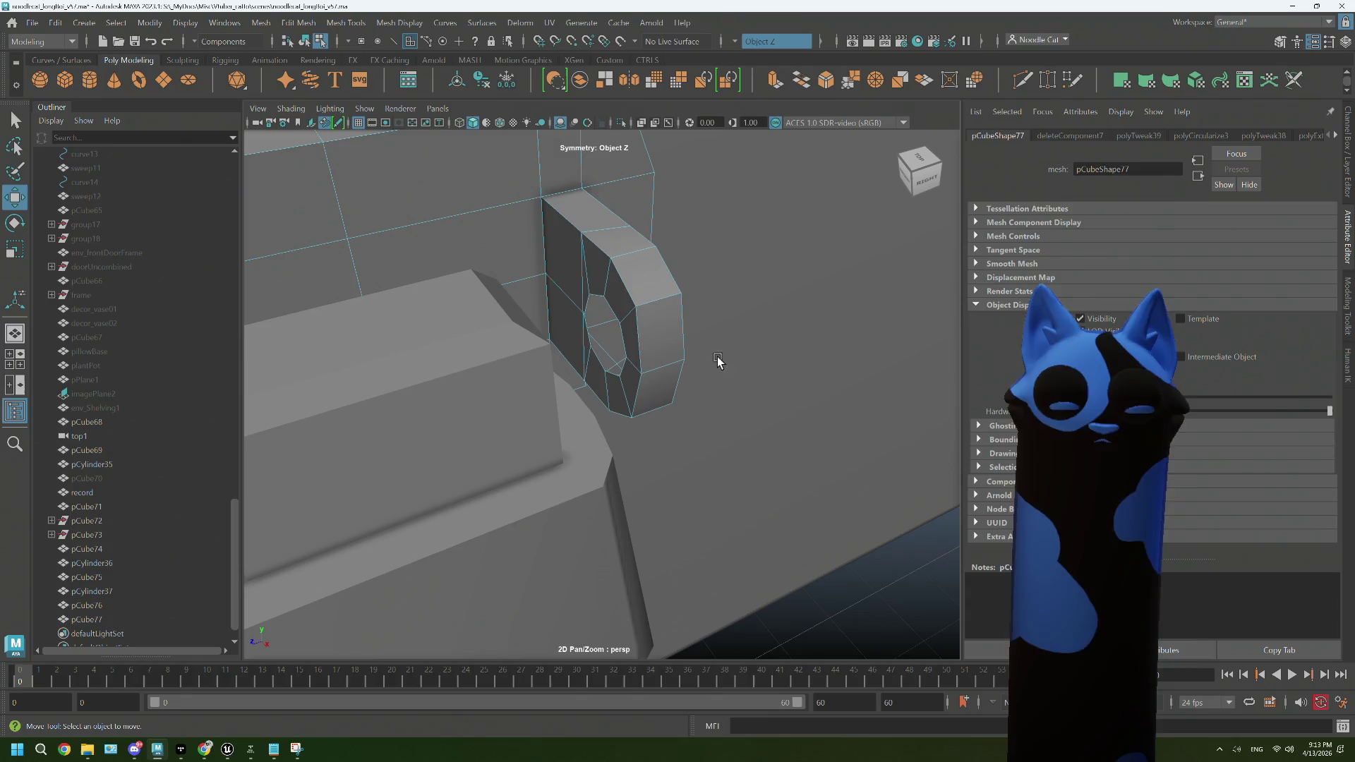
{"action": "left_click_drag", "start_coordinate": [633, 313], "coordinate": [621, 270]}
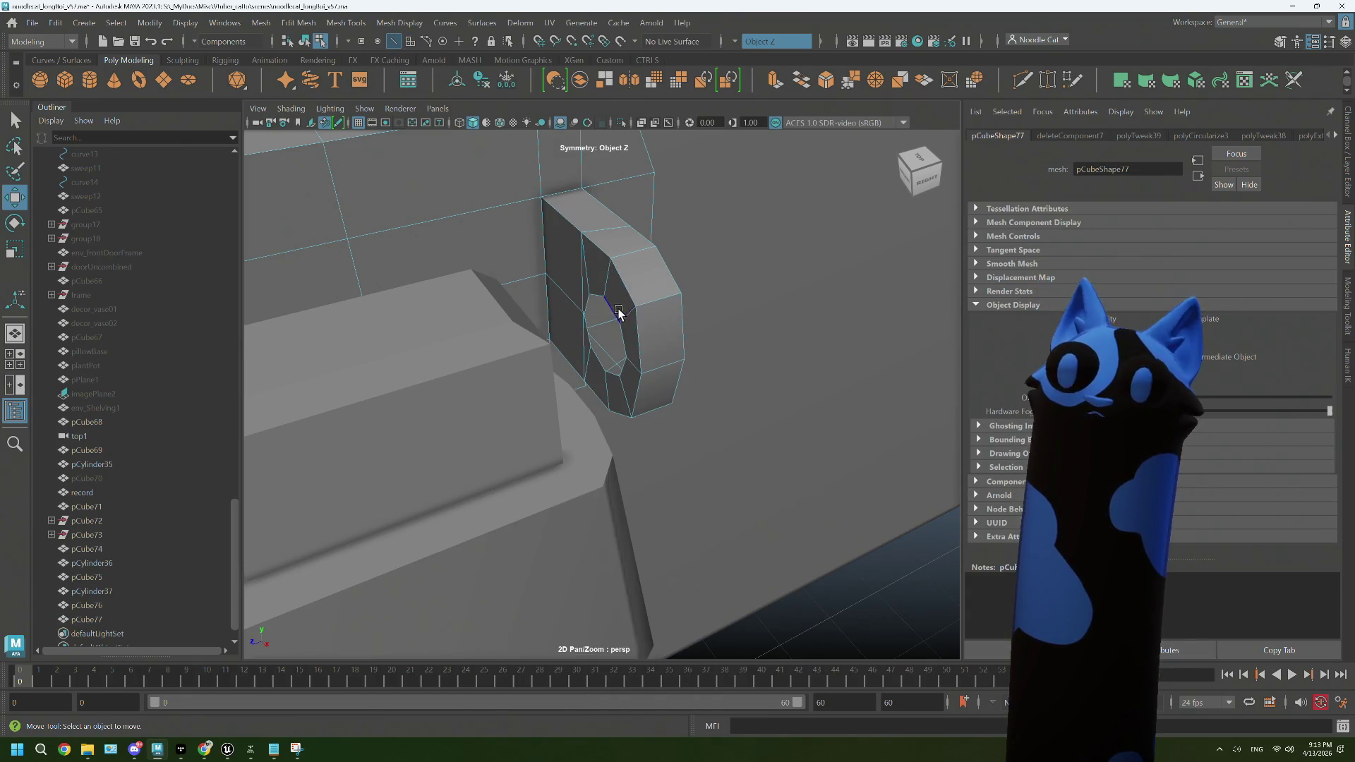
{"action": "left_click", "coordinate": [618, 312]}
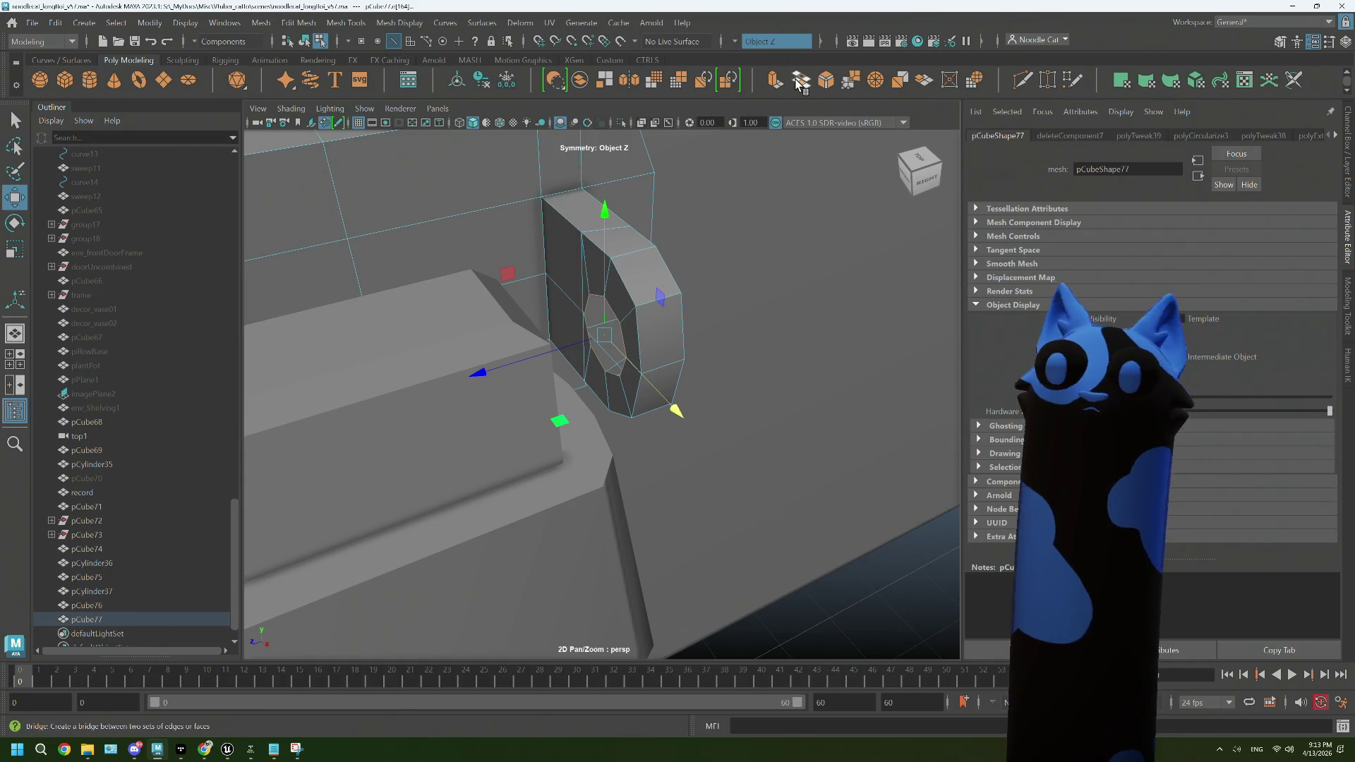
Step: Bridge the two octagonal holes into a tube with 0 divisions and return to object selection
{"action": "left_click", "coordinate": [799, 82]}
{"action": "left_click_drag", "start_coordinate": [680, 339], "coordinate": [668, 367]}
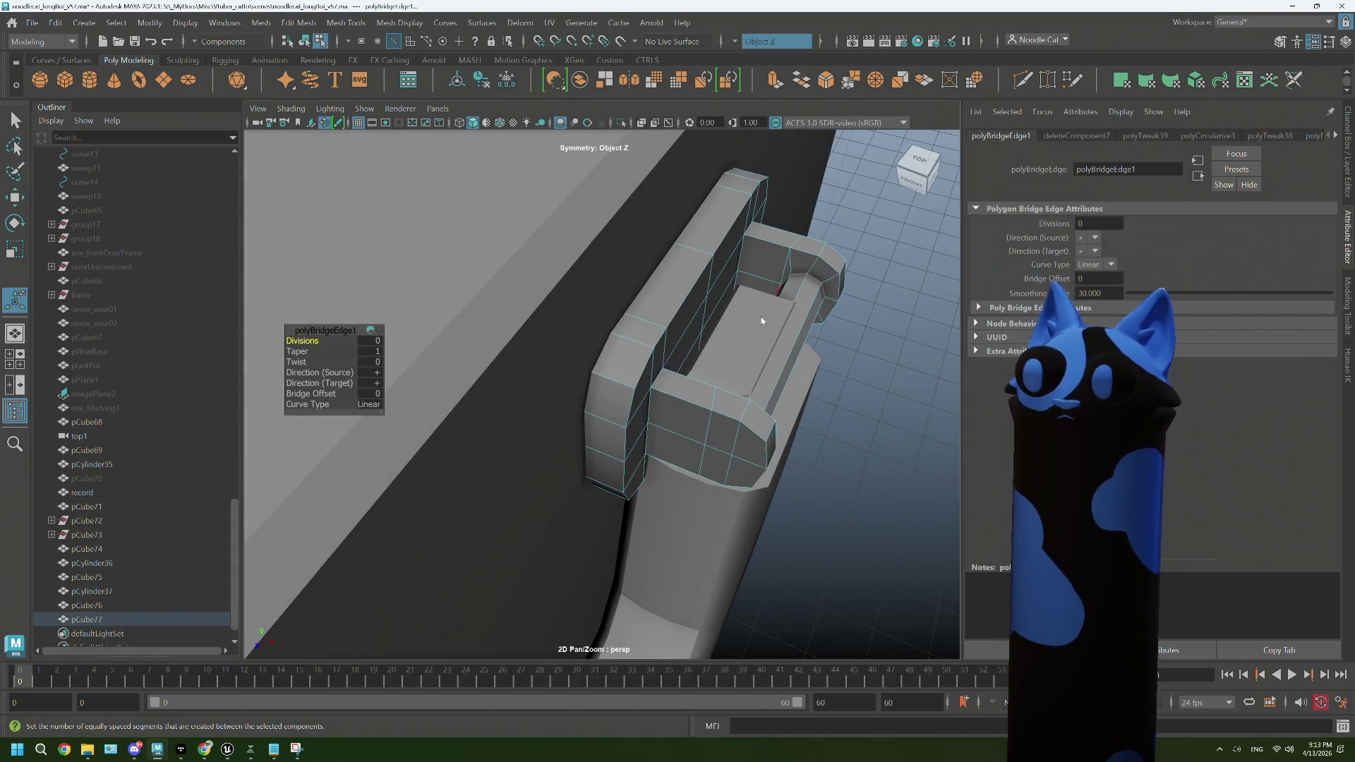
{"action": "key", "text": "q"}
{"action": "left_click", "coordinate": [800, 315]}
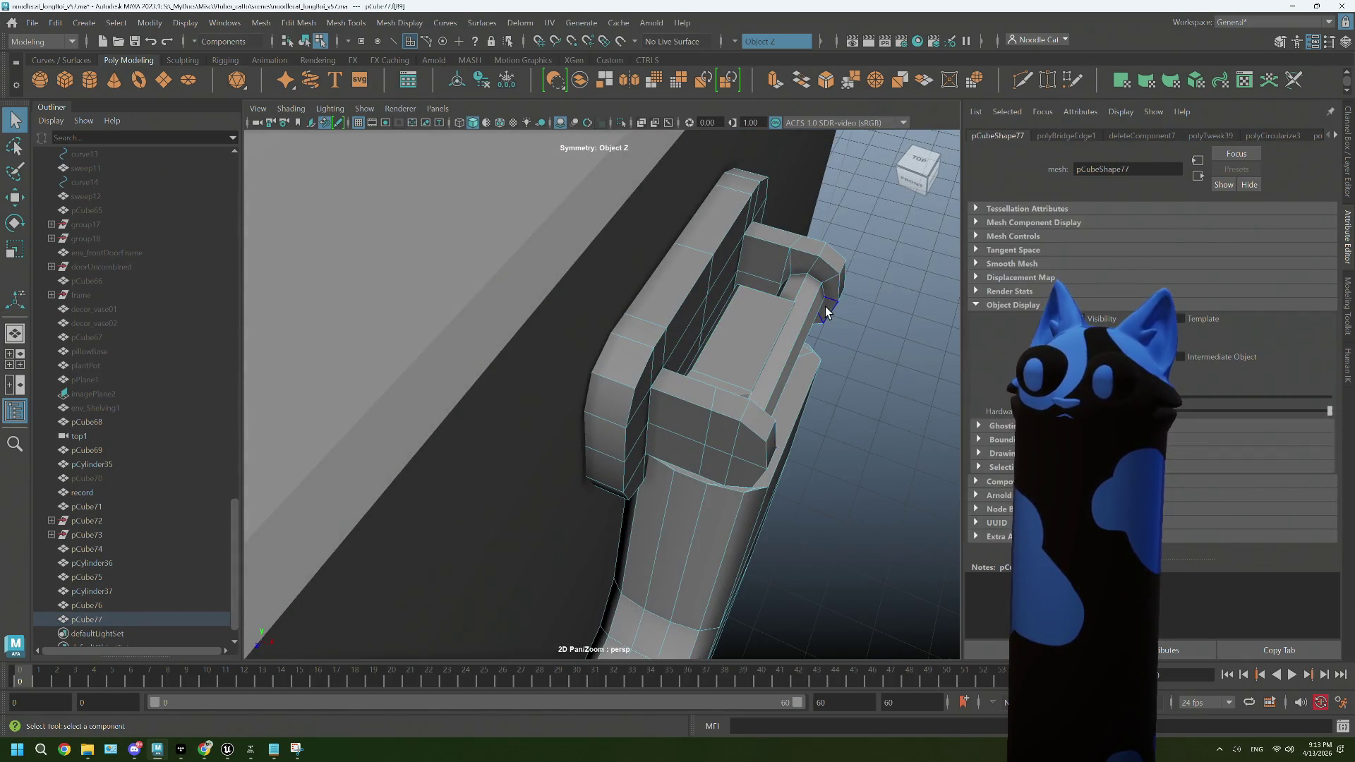
{"action": "left_click_drag", "start_coordinate": [825, 312], "coordinate": [837, 295]}
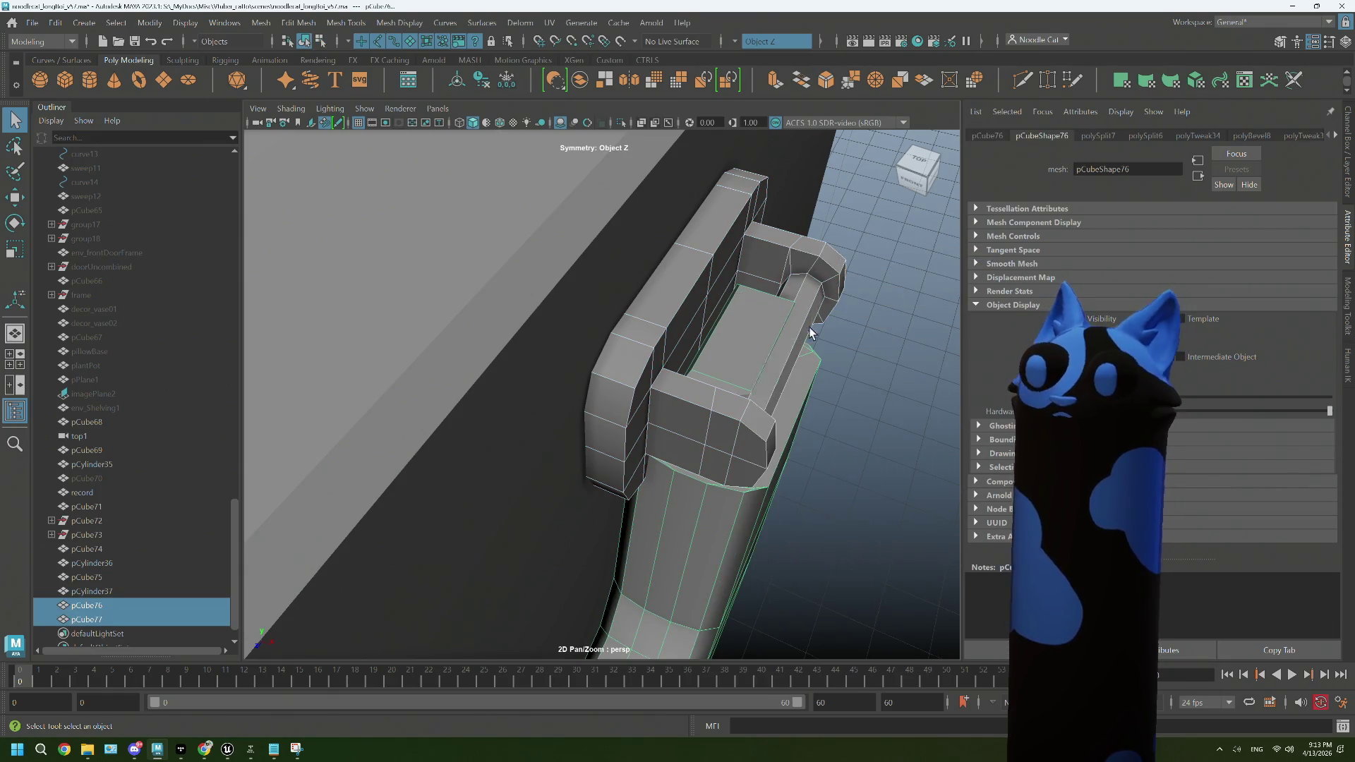
Step: With symmetry off and soft selection on, shift an edge loop on the rod along X
{"action": "left_click_drag", "start_coordinate": [812, 301], "coordinate": [806, 297]}
{"action": "double_click", "coordinate": [815, 308]}
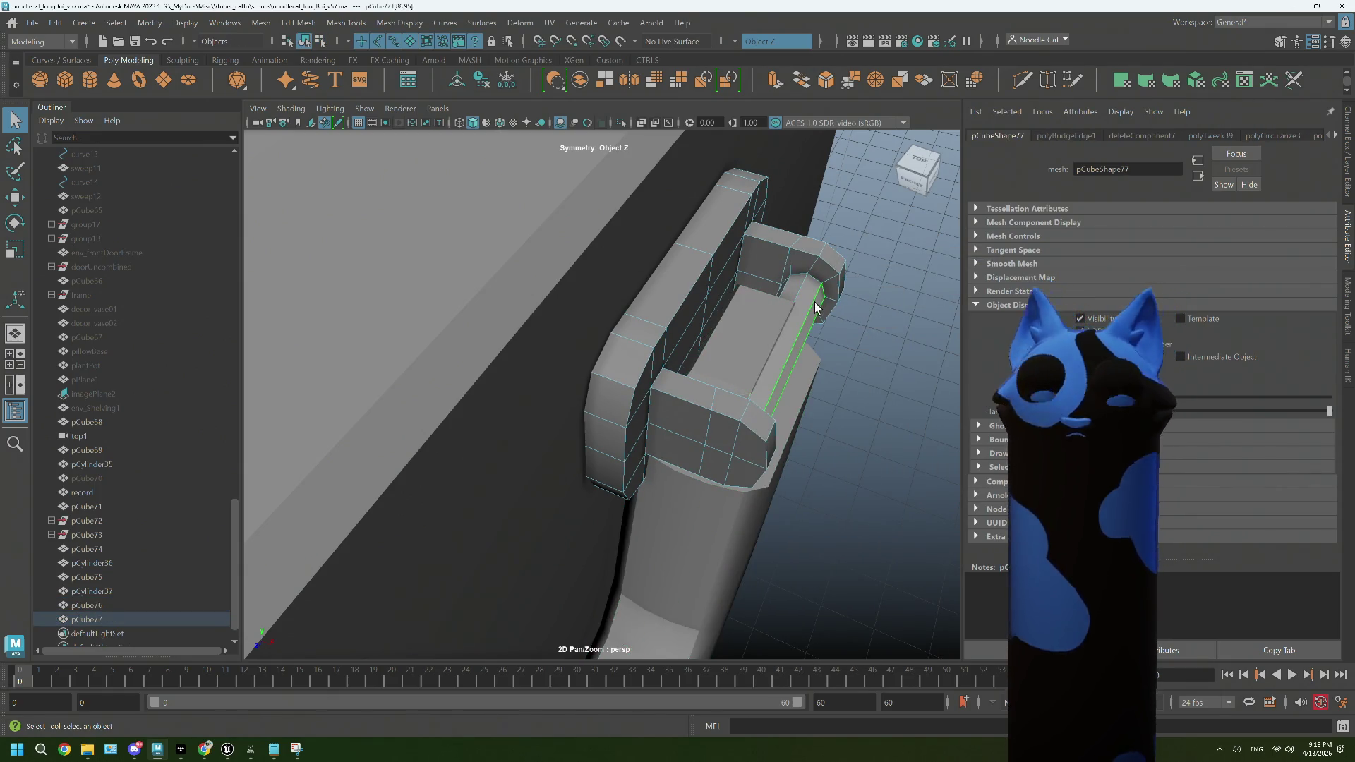
{"action": "key", "text": "b"}
{"action": "left_click_drag", "start_coordinate": [802, 340], "coordinate": [850, 337]}
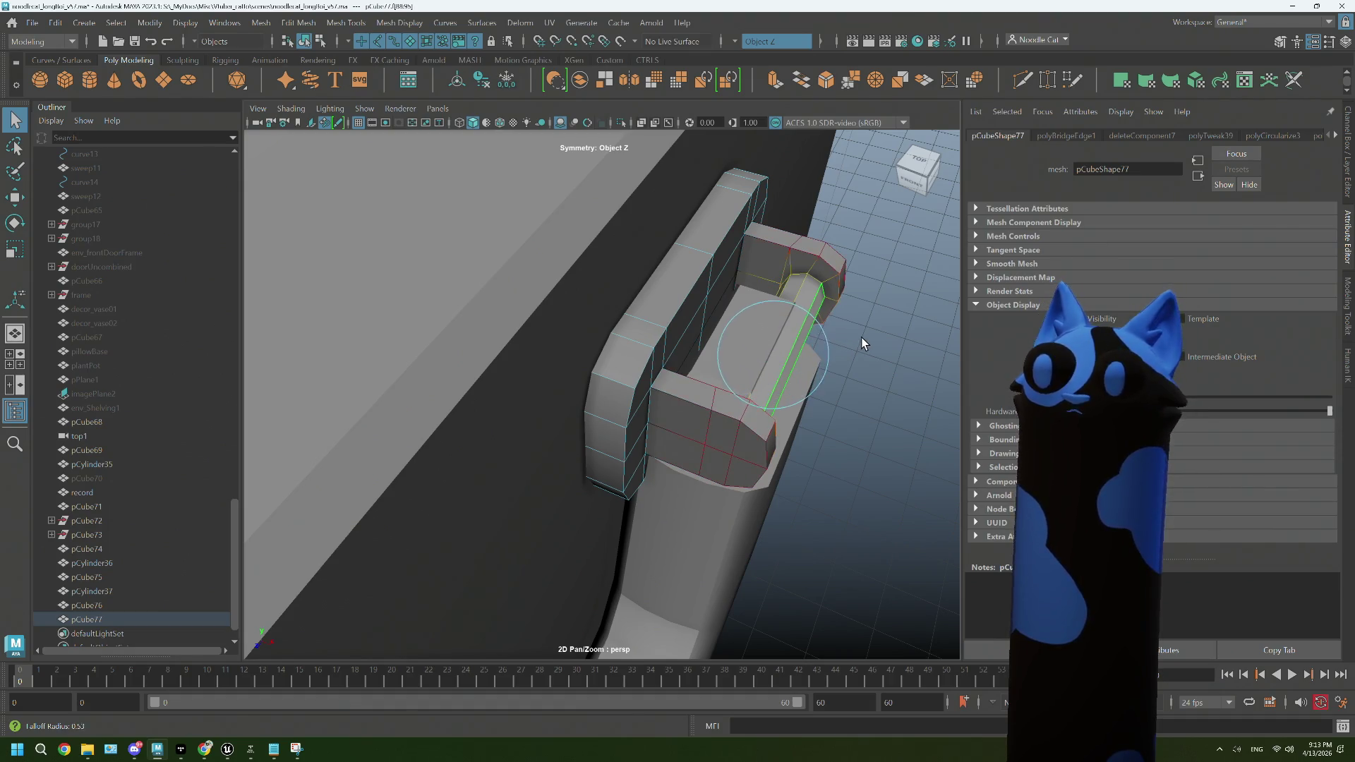
{"action": "left_click", "coordinate": [741, 44]}
{"action": "left_click", "coordinate": [754, 59]}
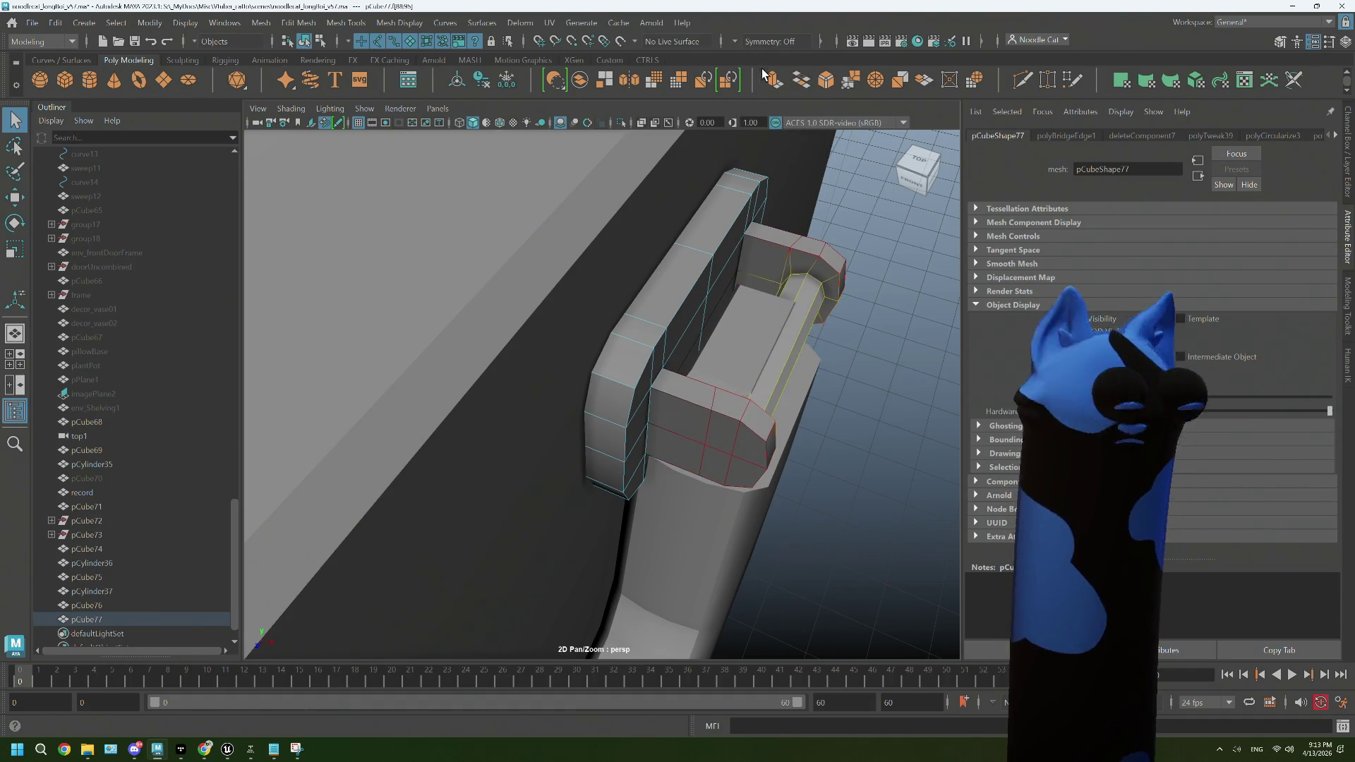
{"action": "key", "text": "e"}
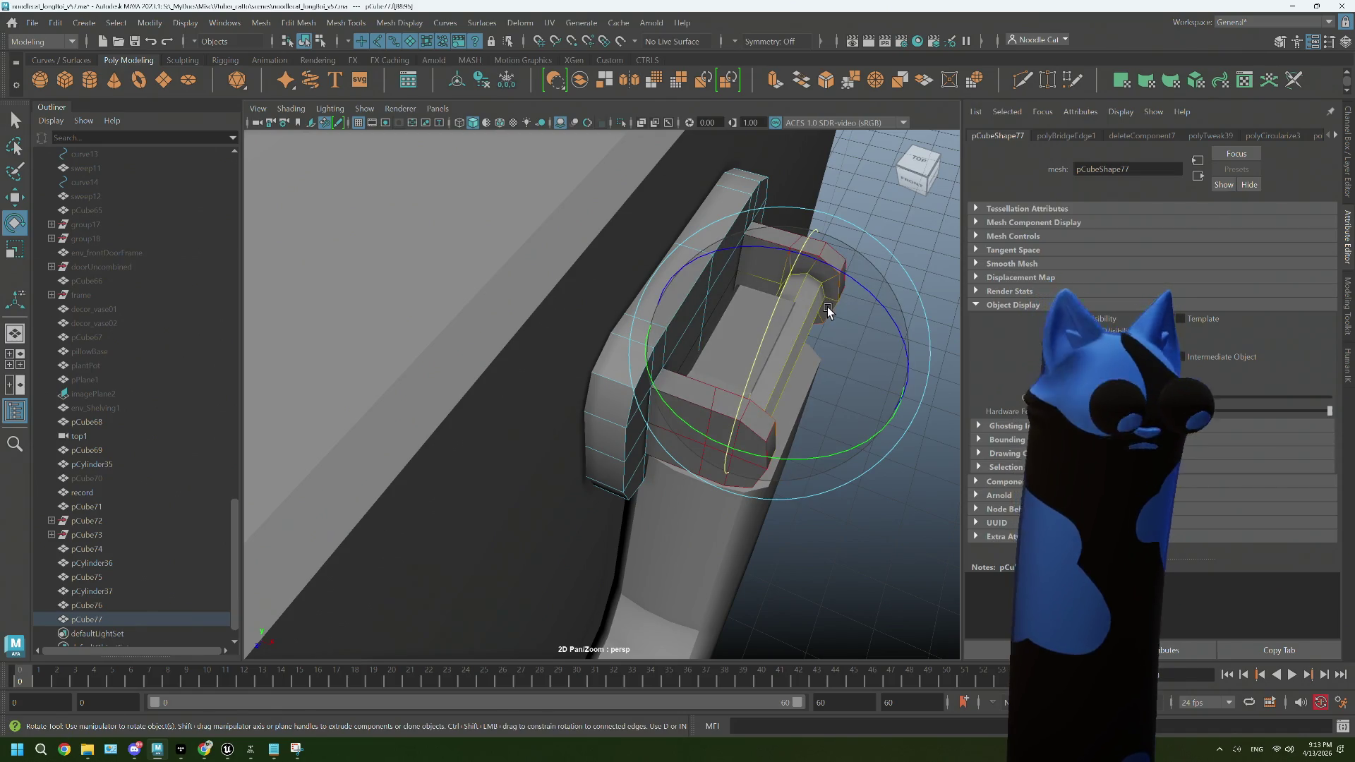
{"action": "key", "text": "w"}
{"action": "left_click_drag", "start_coordinate": [836, 344], "coordinate": [903, 350]}
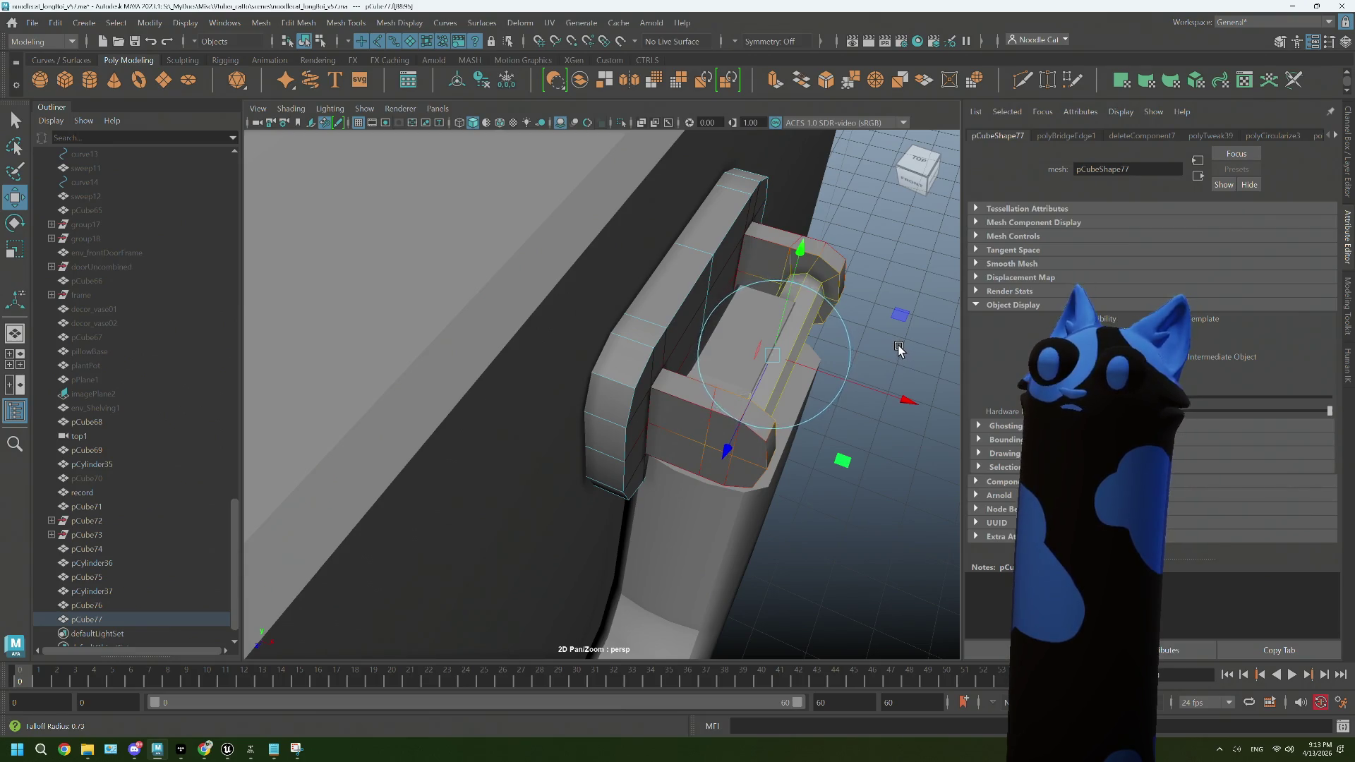
{"action": "left_click_drag", "start_coordinate": [892, 349], "coordinate": [892, 356]}
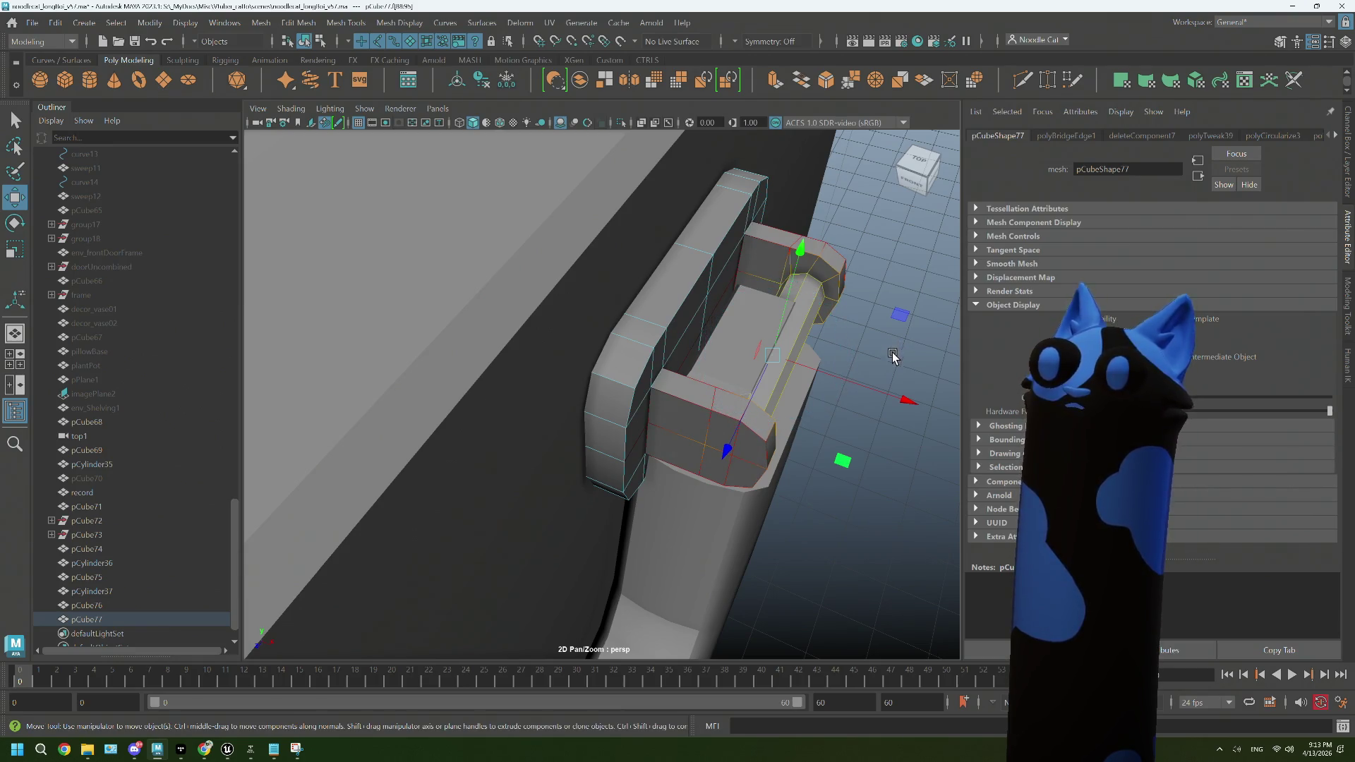
{"action": "left_click_drag", "start_coordinate": [874, 422], "coordinate": [773, 263]}
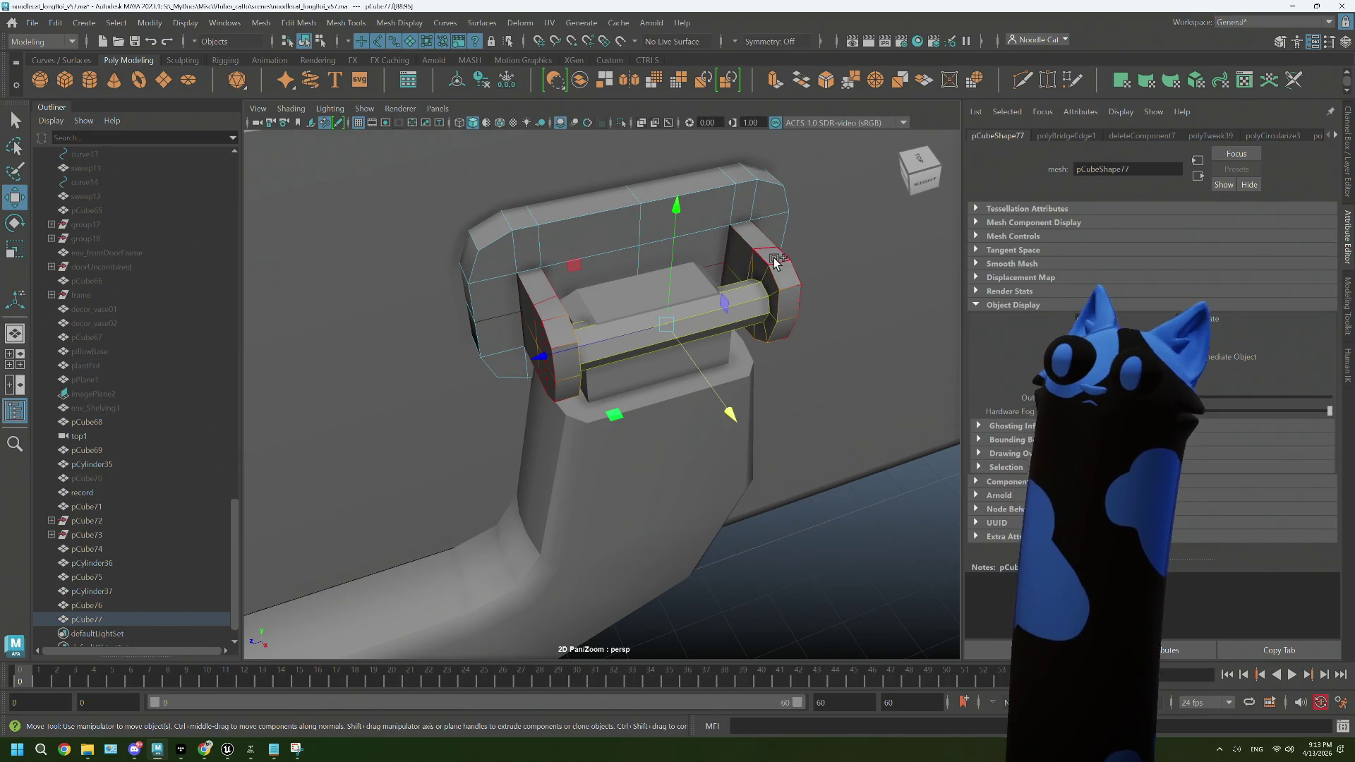
Step: Mirror the pCube77 bracket geometry across world X with merged borders
{"action": "left_click", "coordinate": [788, 303]}
{"action": "left_click_drag", "start_coordinate": [783, 331], "coordinate": [635, 250]}
{"action": "left_click", "coordinate": [639, 244]}
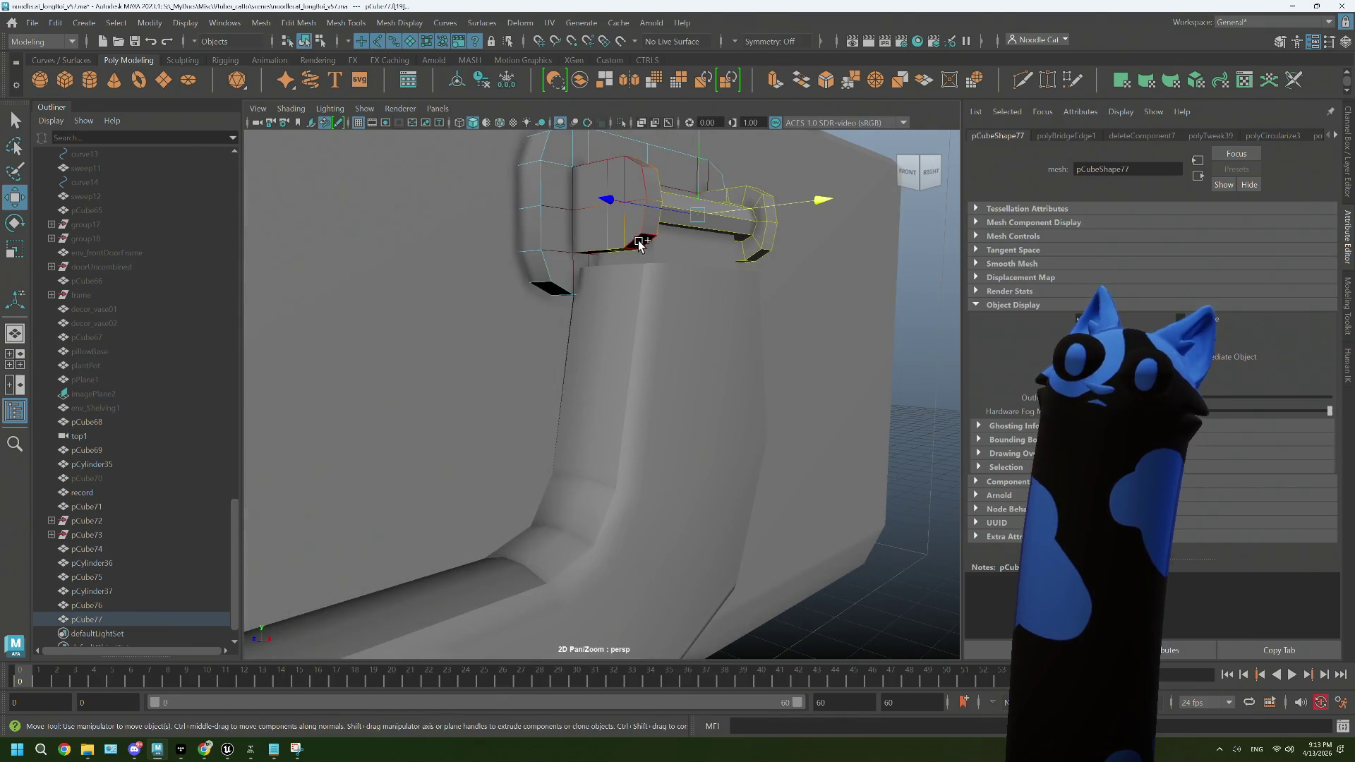
{"action": "left_click_drag", "start_coordinate": [647, 184], "coordinate": [423, 475]}
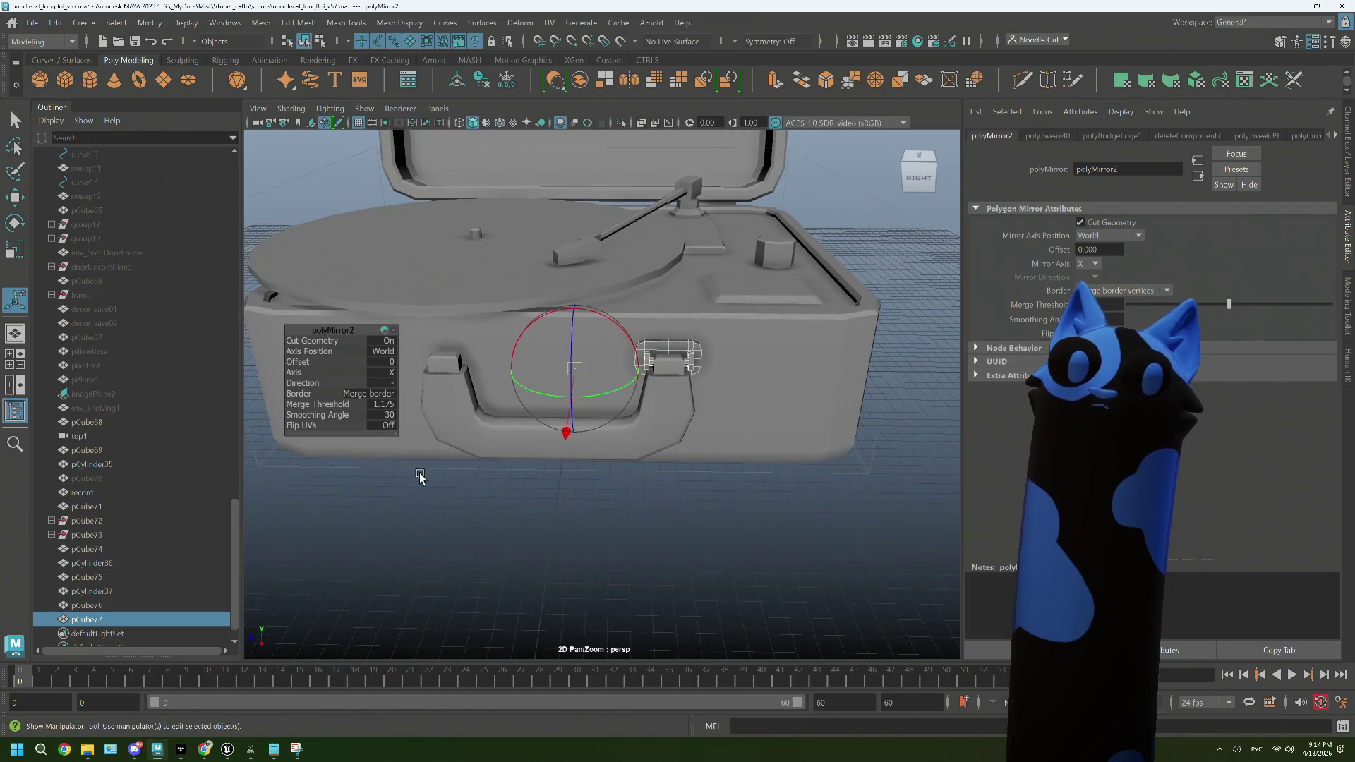
Step: Change the polyMirror2 axis to Z, clear the selection, and frame the whole record player
{"action": "left_click", "coordinate": [297, 374]}
{"action": "left_click_drag", "start_coordinate": [297, 374], "coordinate": [281, 381]}
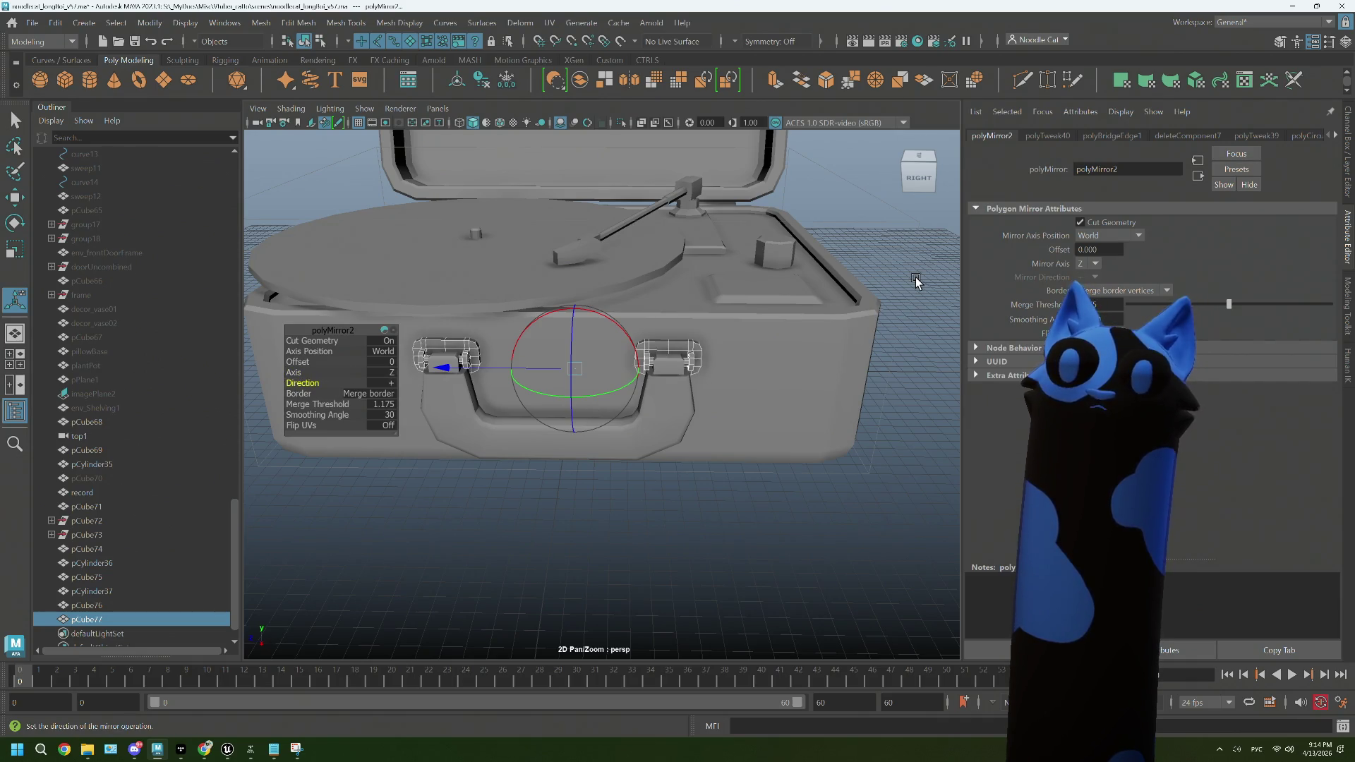
{"action": "left_click", "coordinate": [892, 303]}
{"action": "left_click_drag", "start_coordinate": [892, 303], "coordinate": [711, 406]}
{"action": "left_click_drag", "start_coordinate": [711, 406], "coordinate": [663, 436]}
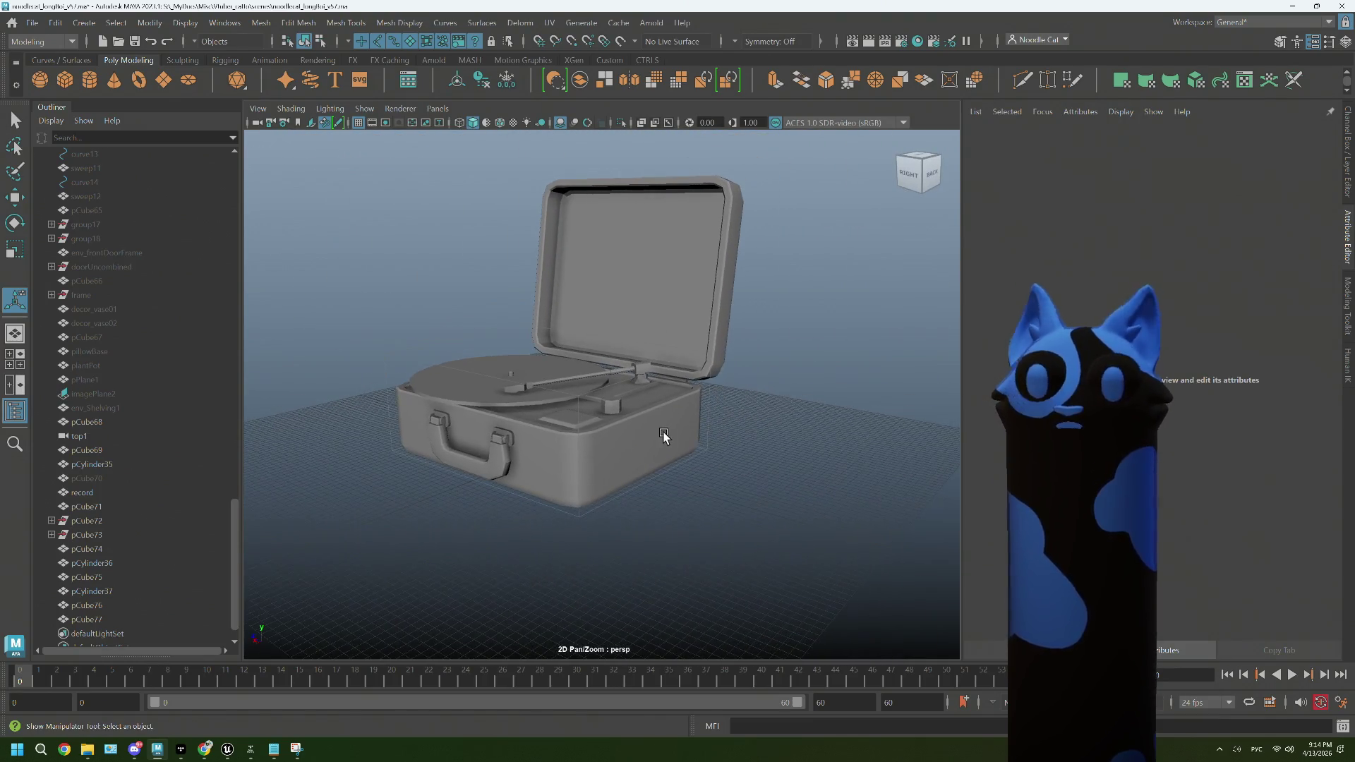
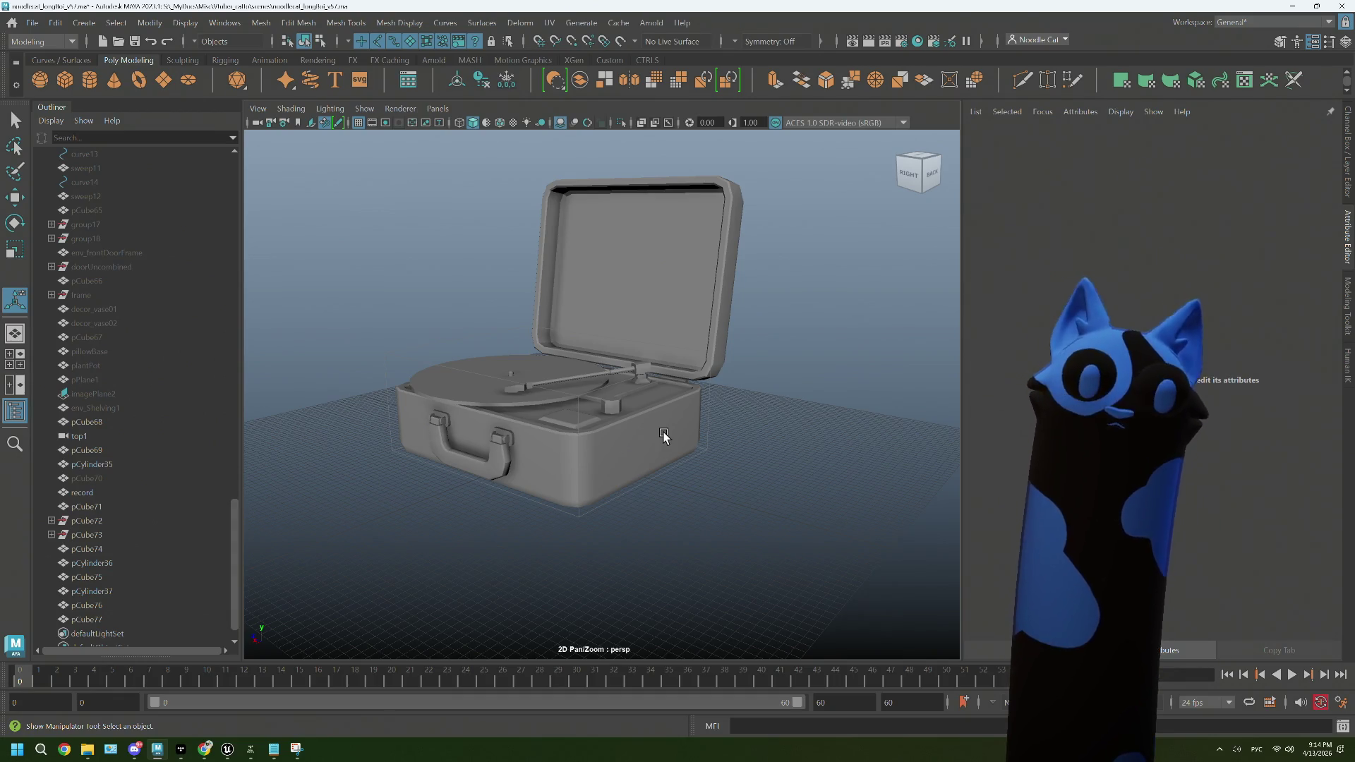
Step: Orbit and zoom around the record player to find a good angle for placing joints
{"action": "left_click_drag", "start_coordinate": [619, 418], "coordinate": [562, 469]}
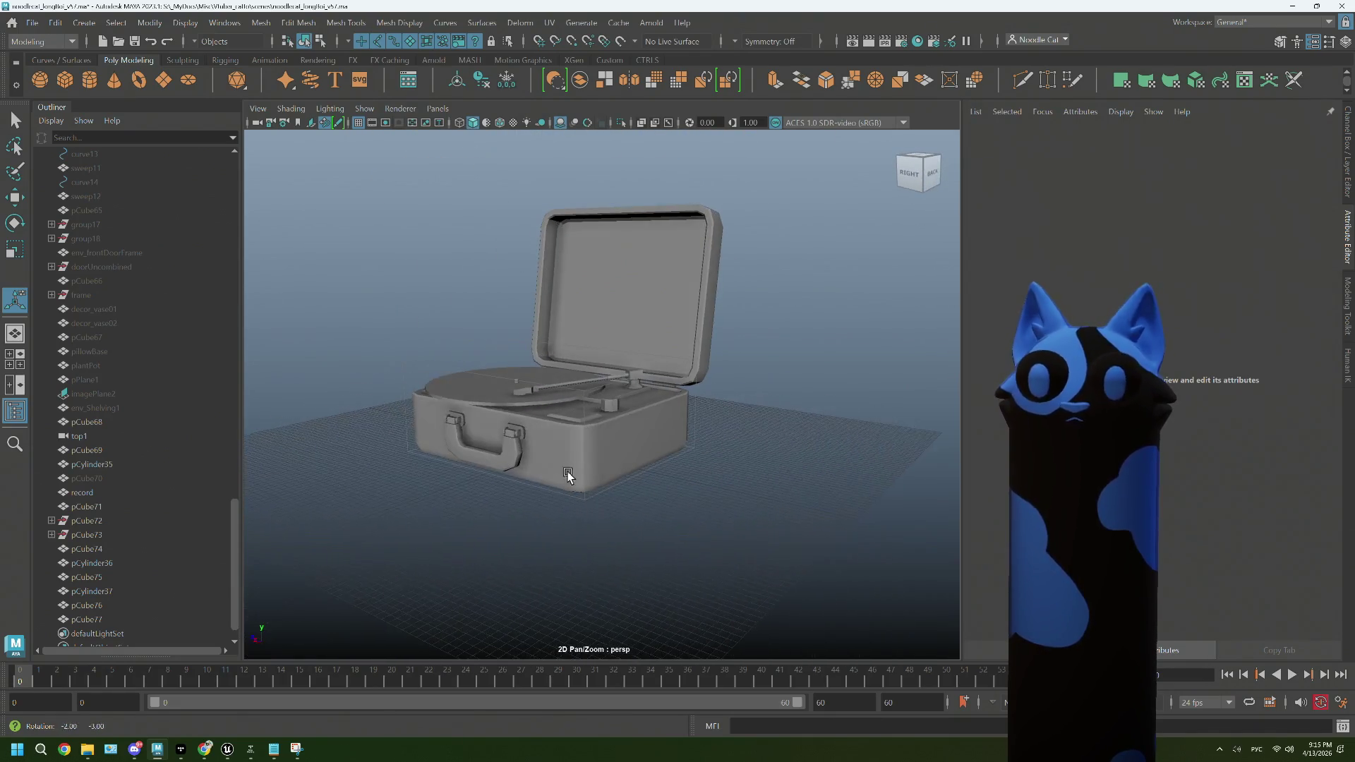
{"action": "left_click_drag", "start_coordinate": [562, 468], "coordinate": [653, 459]}
{"action": "left_click_drag", "start_coordinate": [652, 459], "coordinate": [596, 416]}
{"action": "scroll", "scroll_direction": "up", "scroll_amount": 3}
{"action": "scroll", "scroll_direction": "up", "scroll_amount": 3}
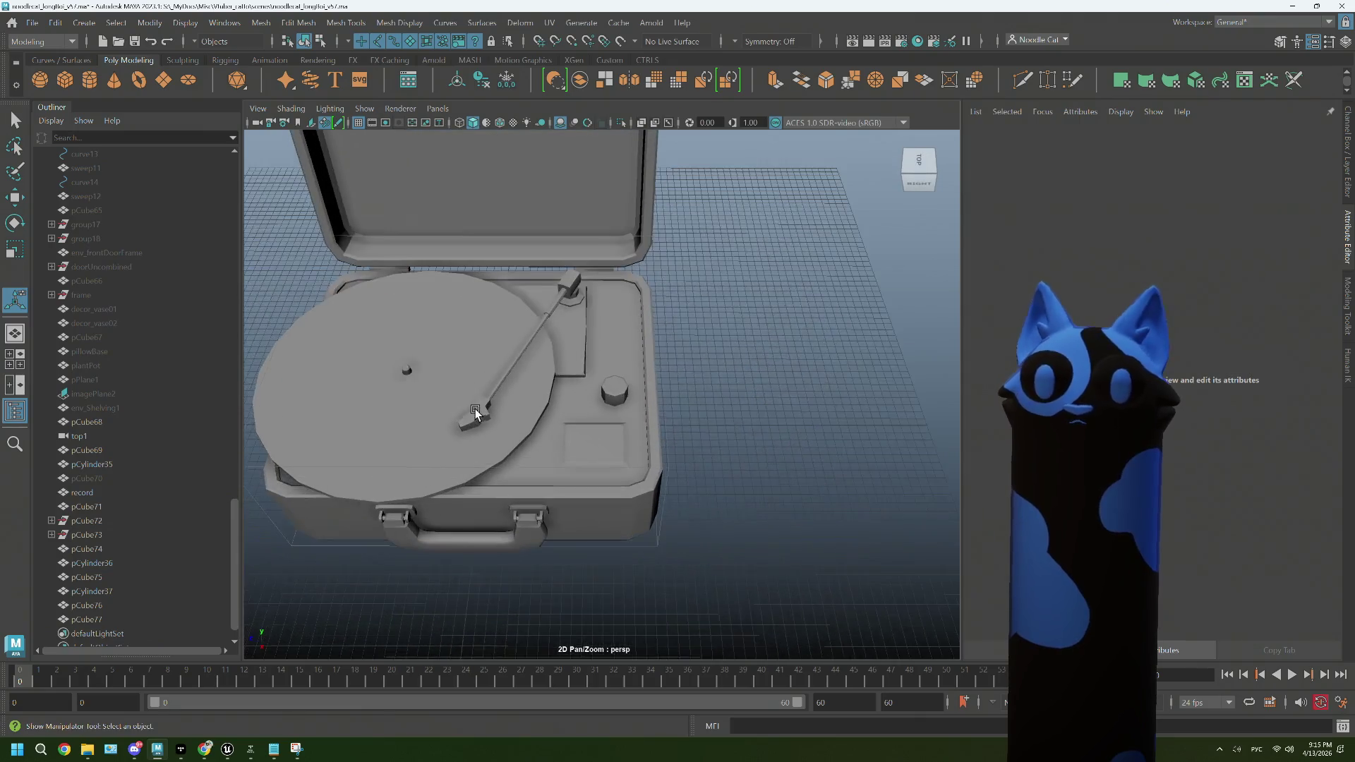
{"action": "left_click", "coordinate": [616, 394]}
{"action": "left_click_drag", "start_coordinate": [697, 417], "coordinate": [674, 442]}
{"action": "key", "text": "["}
{"action": "key", "text": "]"}
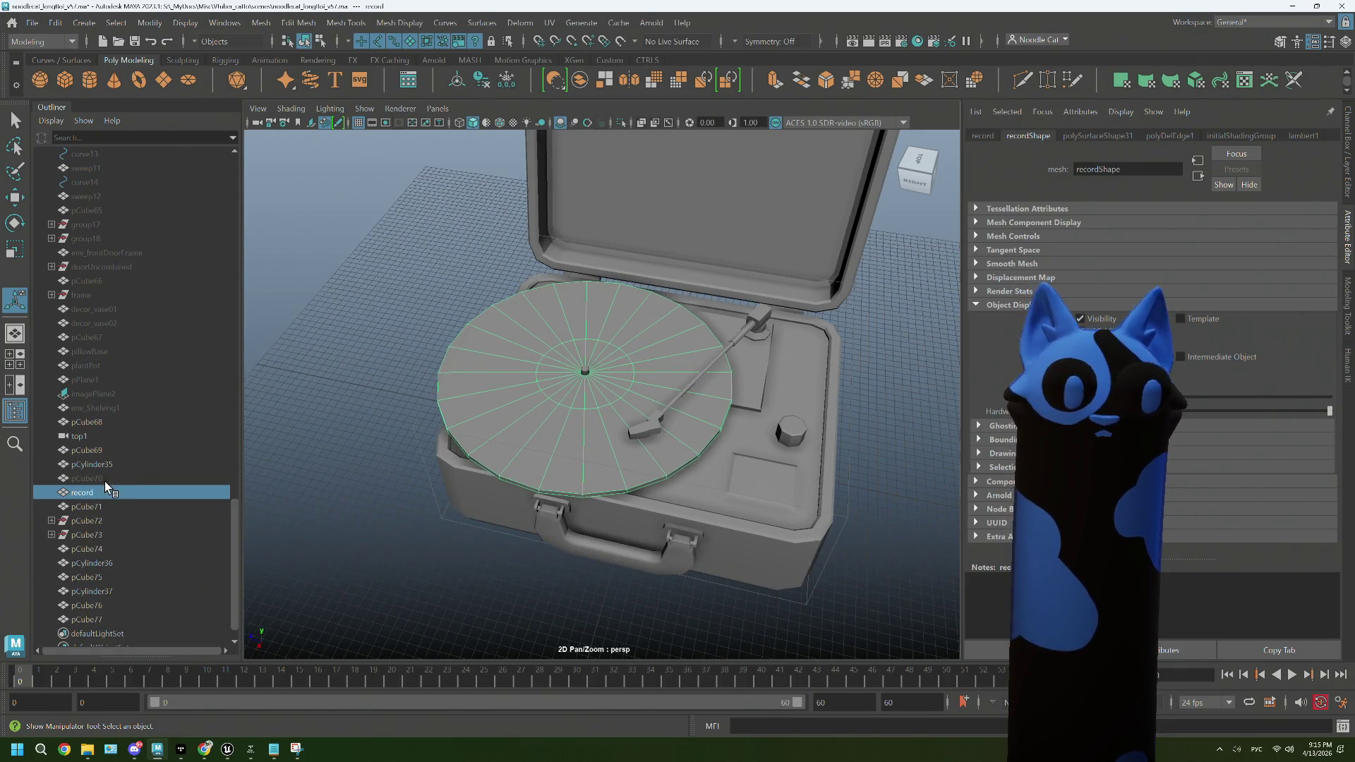
{"action": "left_click_drag", "start_coordinate": [646, 502], "coordinate": [646, 487]}
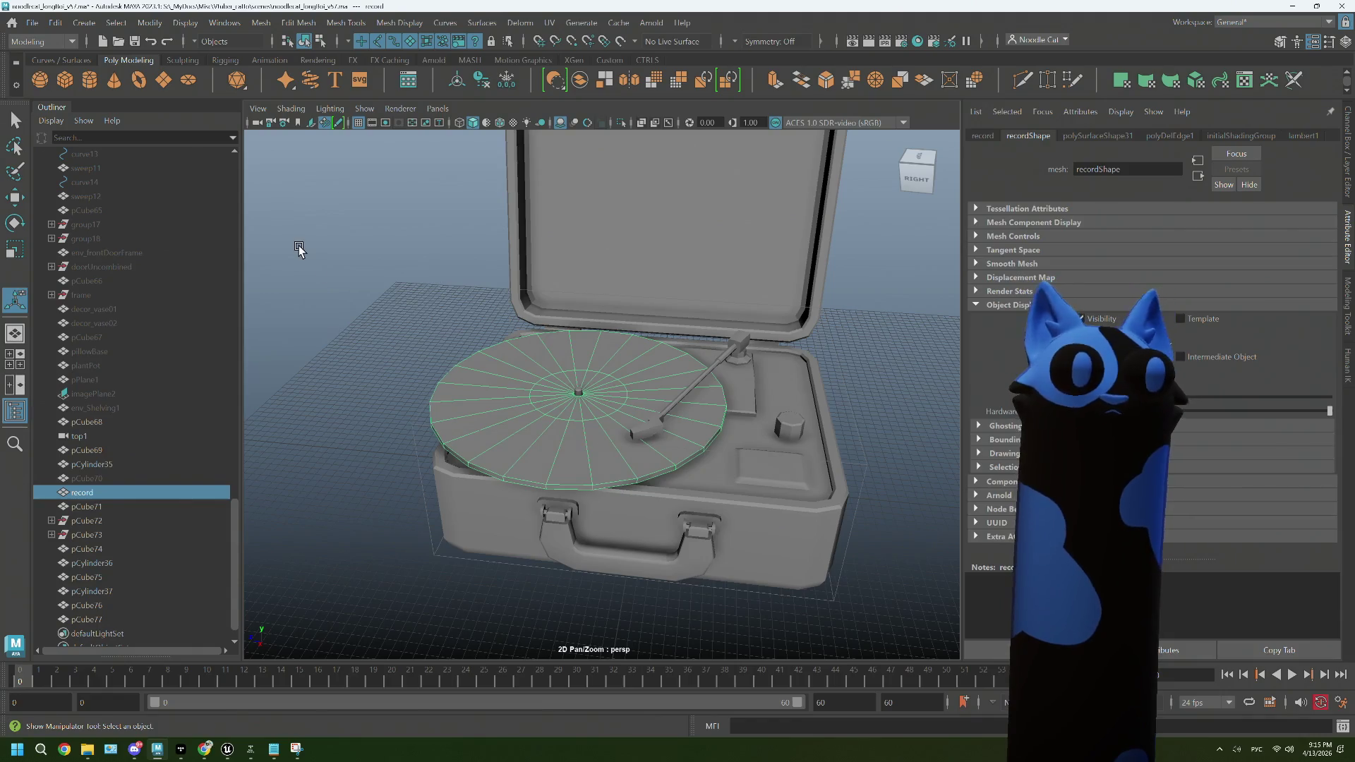
{"action": "left_click_drag", "start_coordinate": [299, 249], "coordinate": [341, 289]}
{"action": "left_click_drag", "start_coordinate": [428, 371], "coordinate": [405, 332]}
{"action": "left_click", "coordinate": [406, 332]}
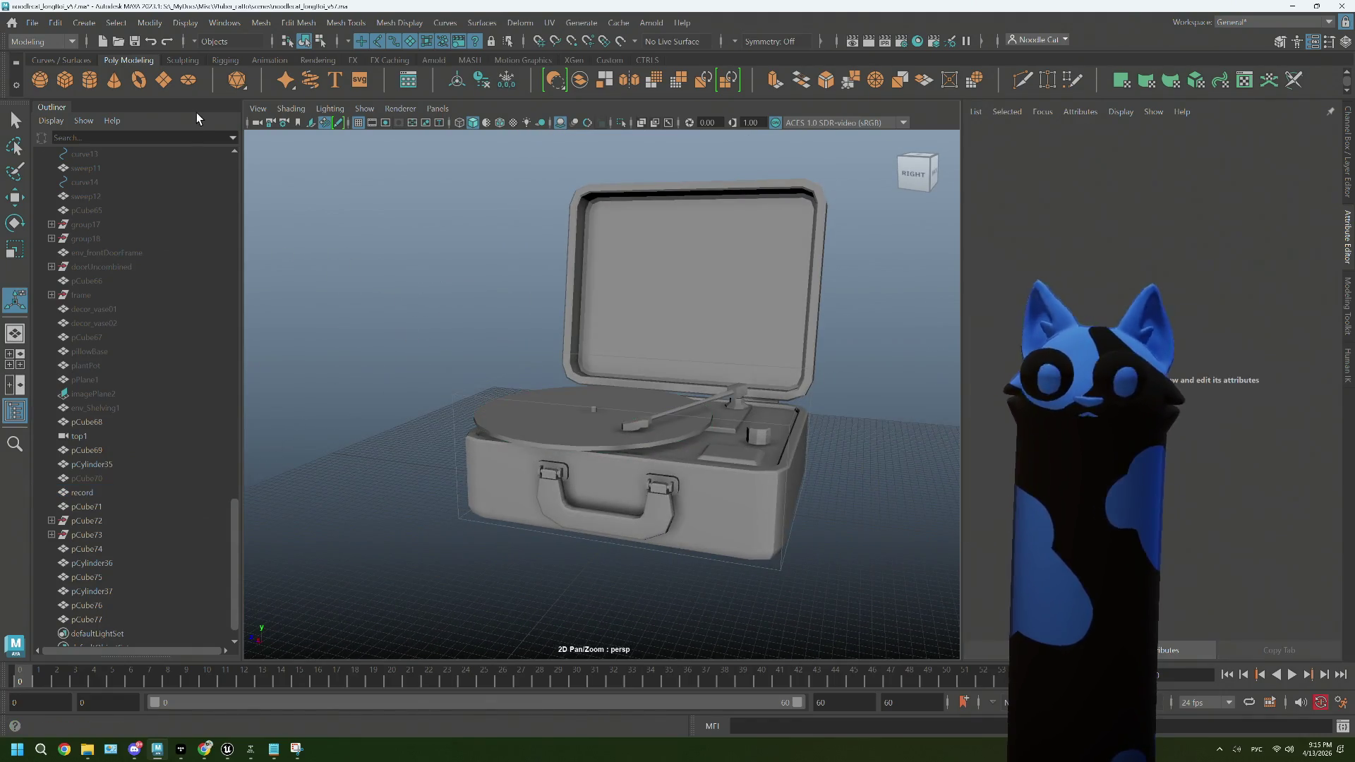
{"action": "left_click_drag", "start_coordinate": [723, 427], "coordinate": [696, 426]}
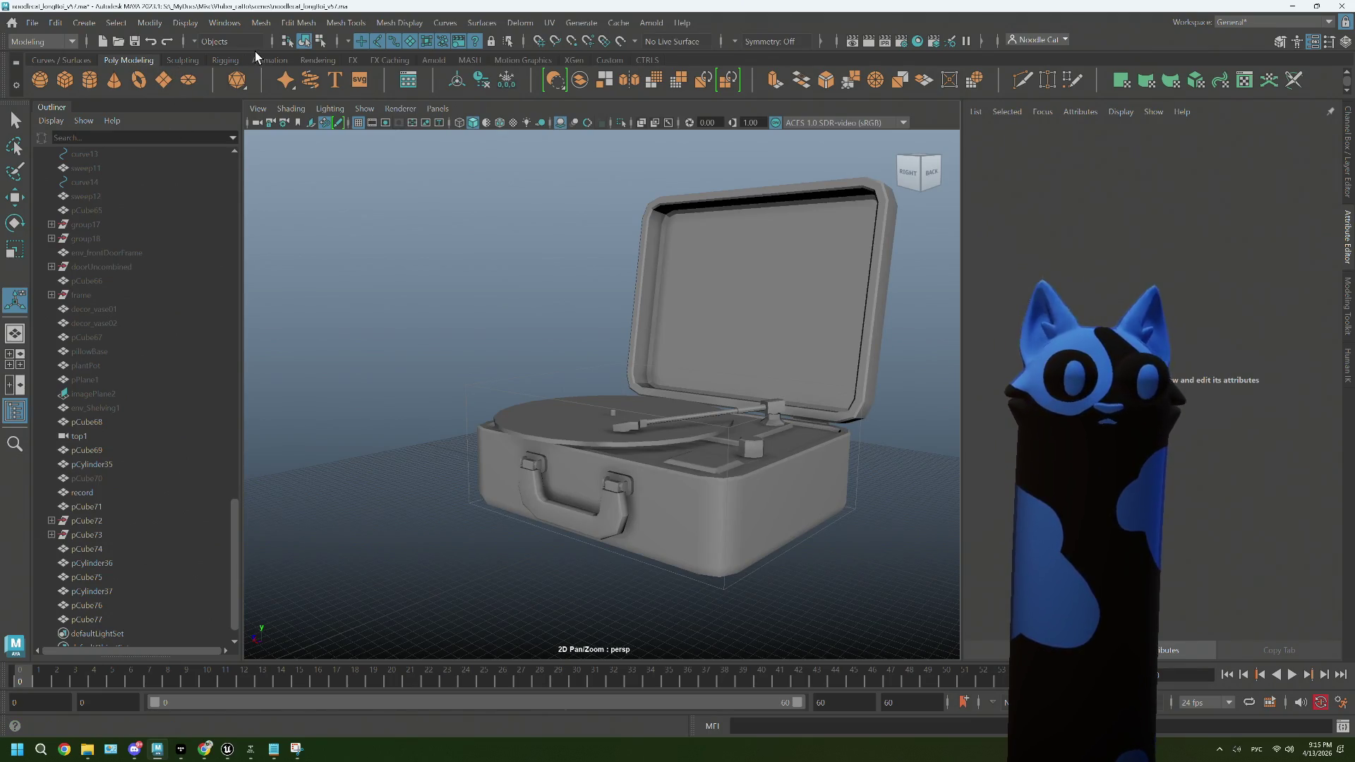
Step: With the Rigging shelf's Joint Tool, place joint1 and a second joint, finishing with Enter
{"action": "left_click", "coordinate": [225, 61]}
{"action": "left_click", "coordinate": [416, 512]}
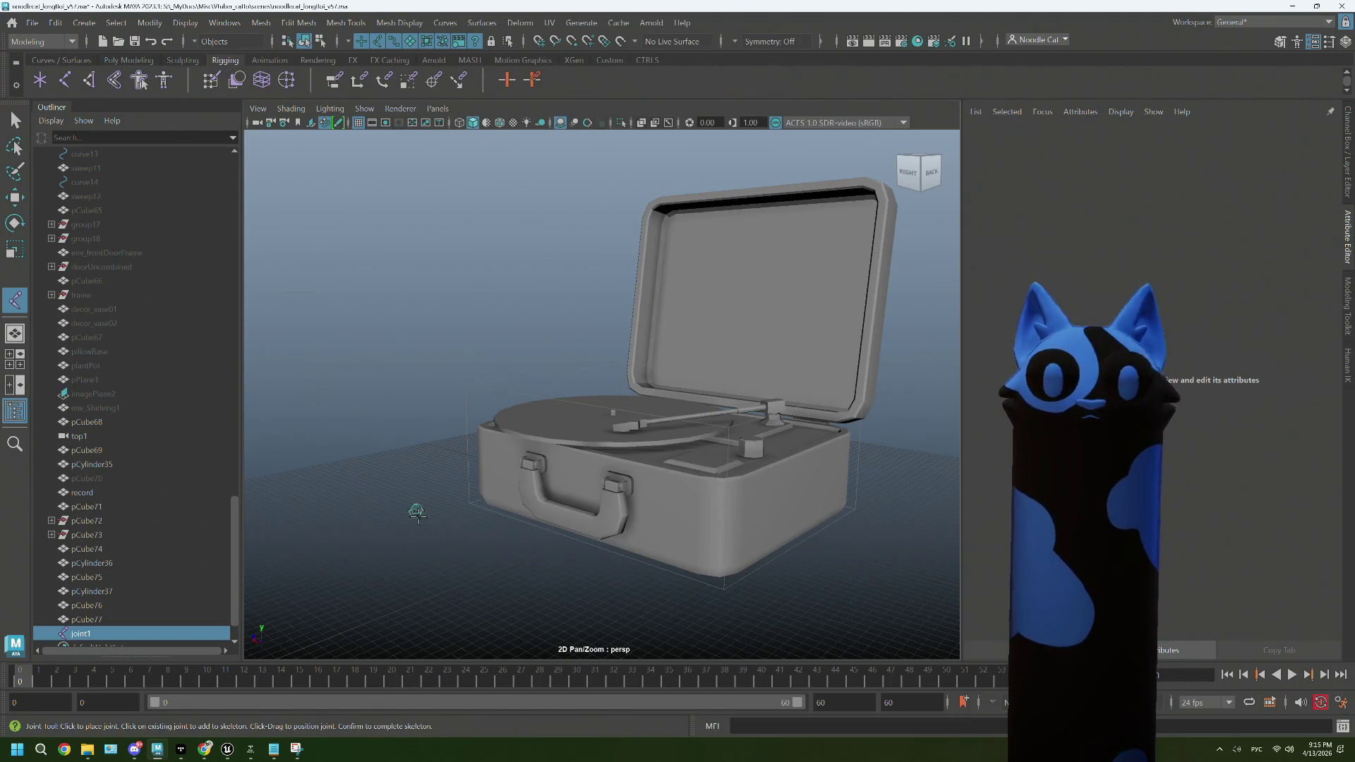
{"action": "scroll", "scroll_direction": "up", "scroll_amount": 3}
{"action": "scroll", "scroll_direction": "up", "scroll_amount": 3}
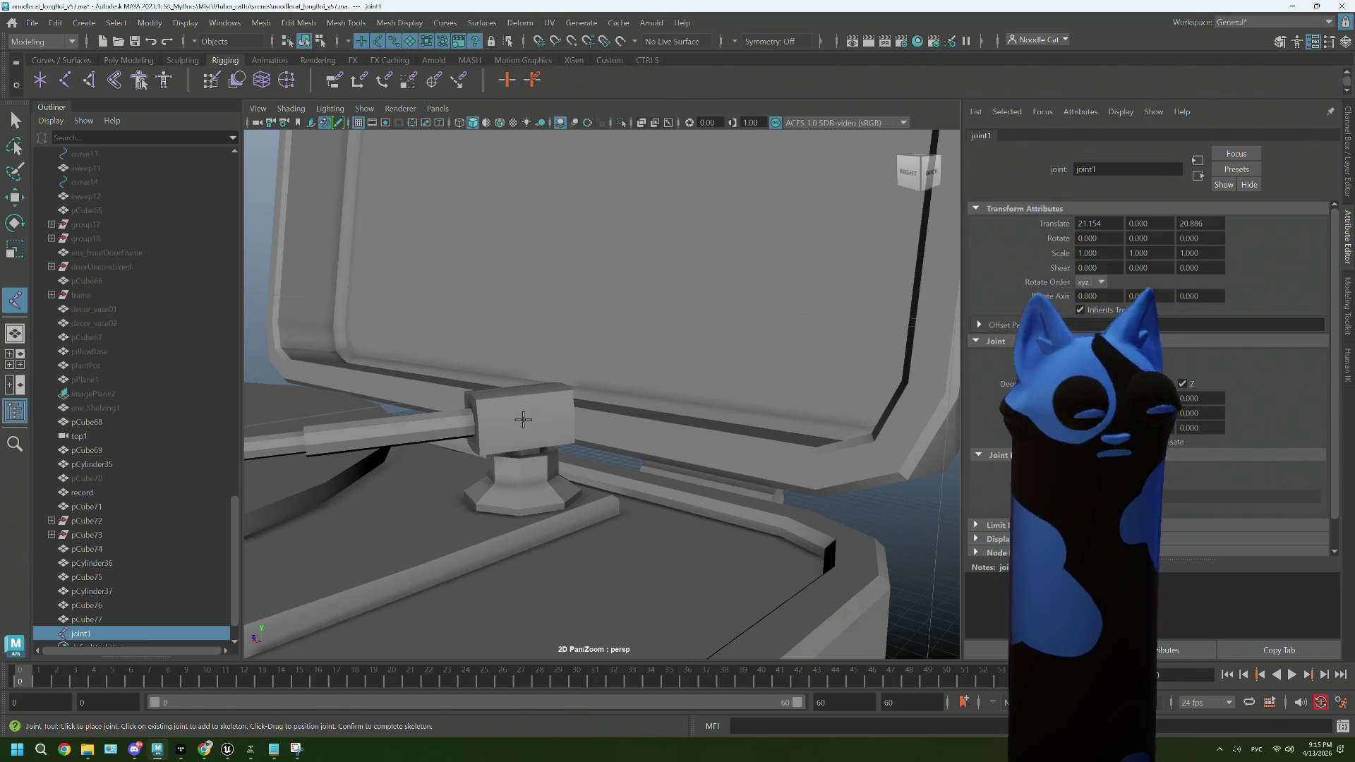
{"action": "left_click", "coordinate": [523, 420]}
{"action": "scroll", "scroll_direction": "down", "scroll_amount": 3}
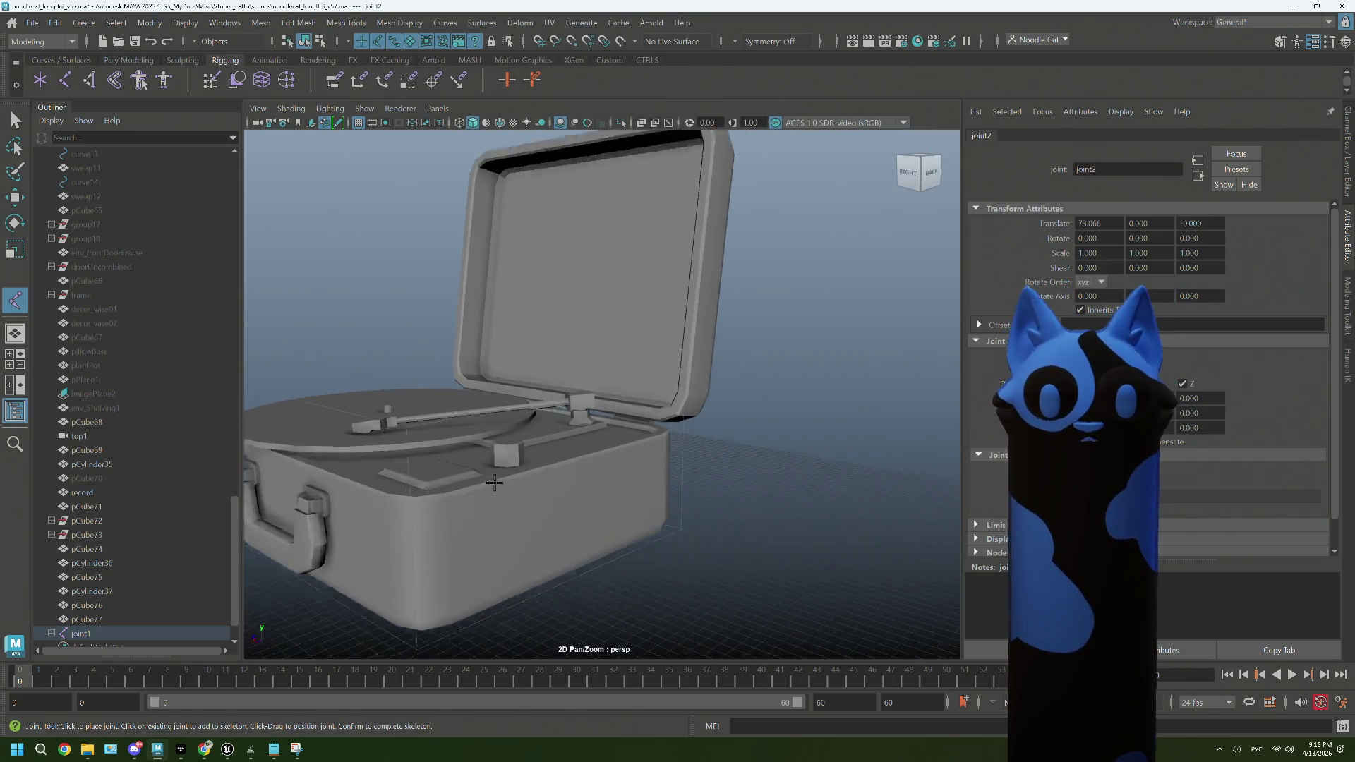
{"action": "left_click_drag", "start_coordinate": [493, 483], "coordinate": [502, 500]}
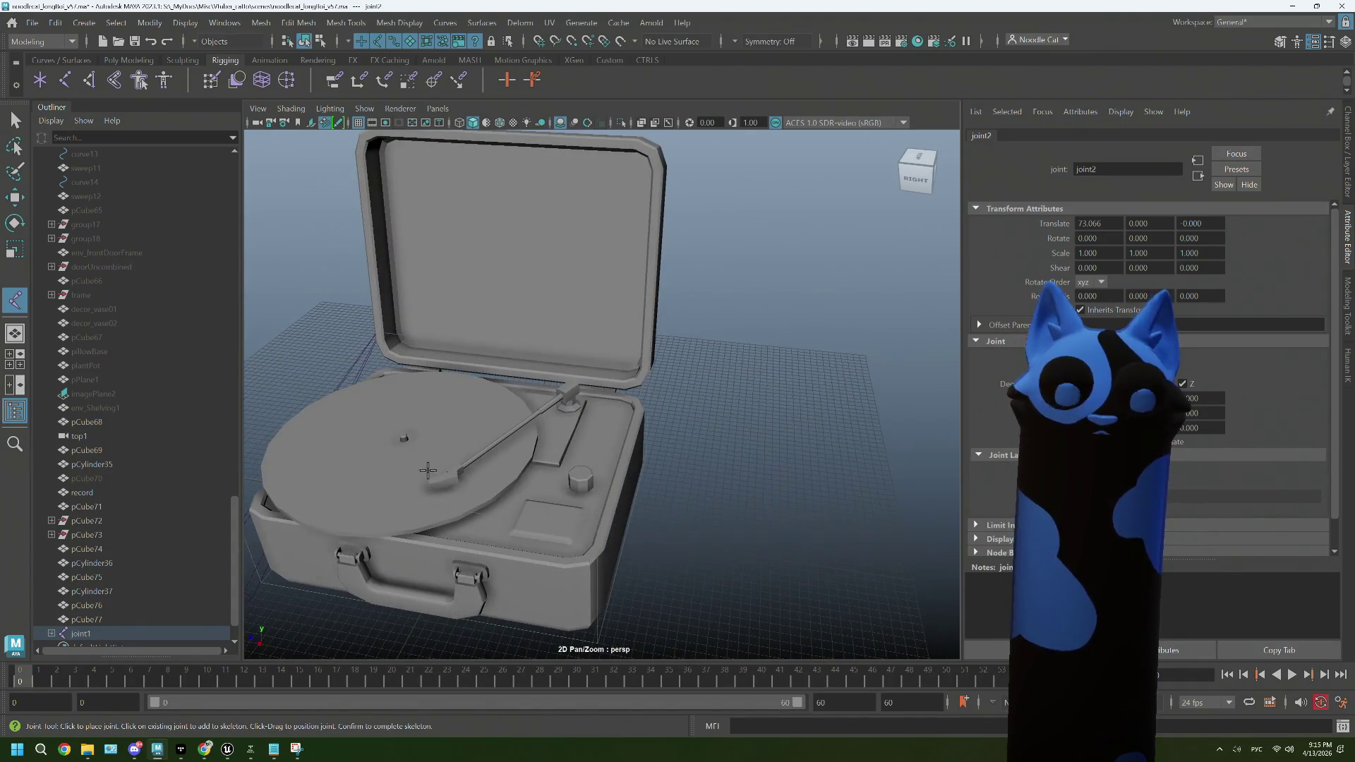
{"action": "key", "text": "Return"}
Step: Add joint2 and joint3 under joint1 to complete the three-joint chain near the tonearm
{"action": "left_click", "coordinate": [572, 396]}
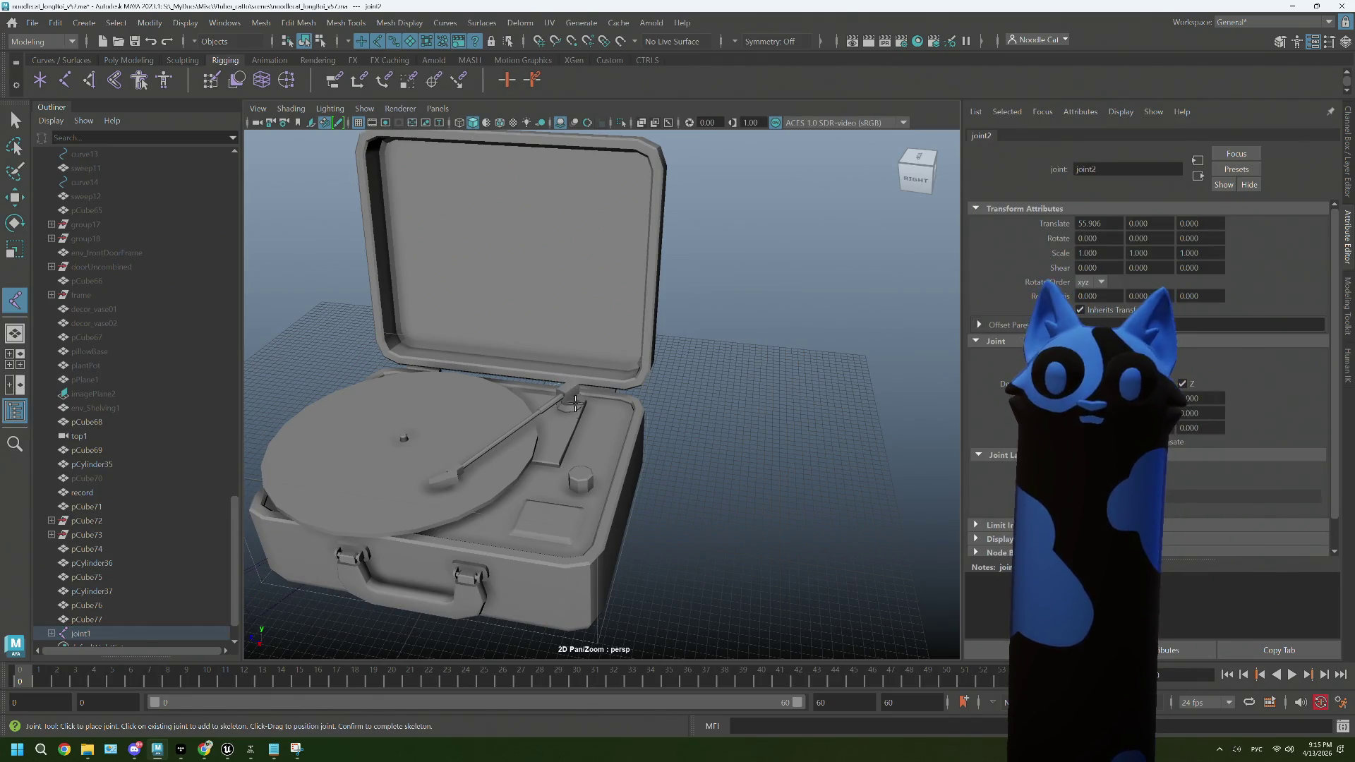
{"action": "left_click_drag", "start_coordinate": [582, 452], "coordinate": [568, 467]}
{"action": "left_click", "coordinate": [84, 633]}
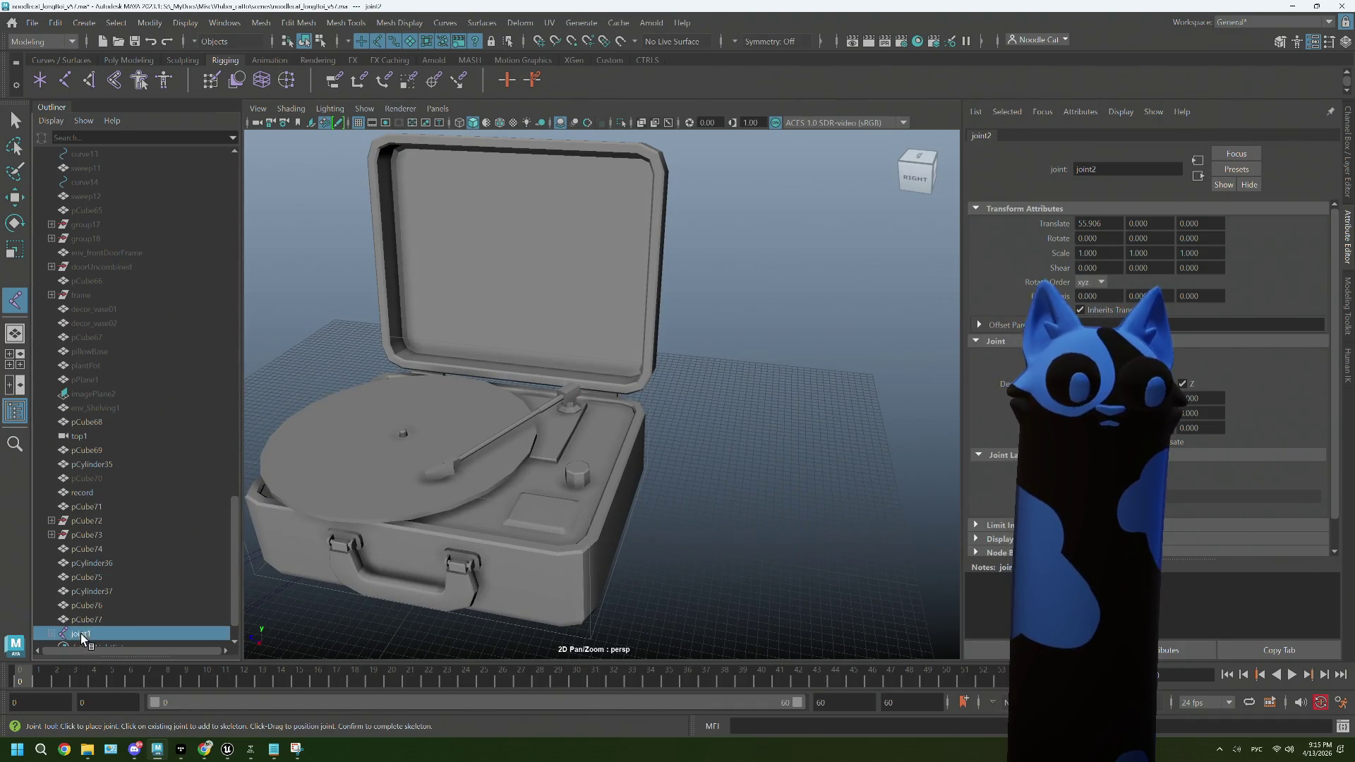
{"action": "left_click", "coordinate": [402, 436]}
{"action": "left_click_drag", "start_coordinate": [508, 465], "coordinate": [445, 465]}
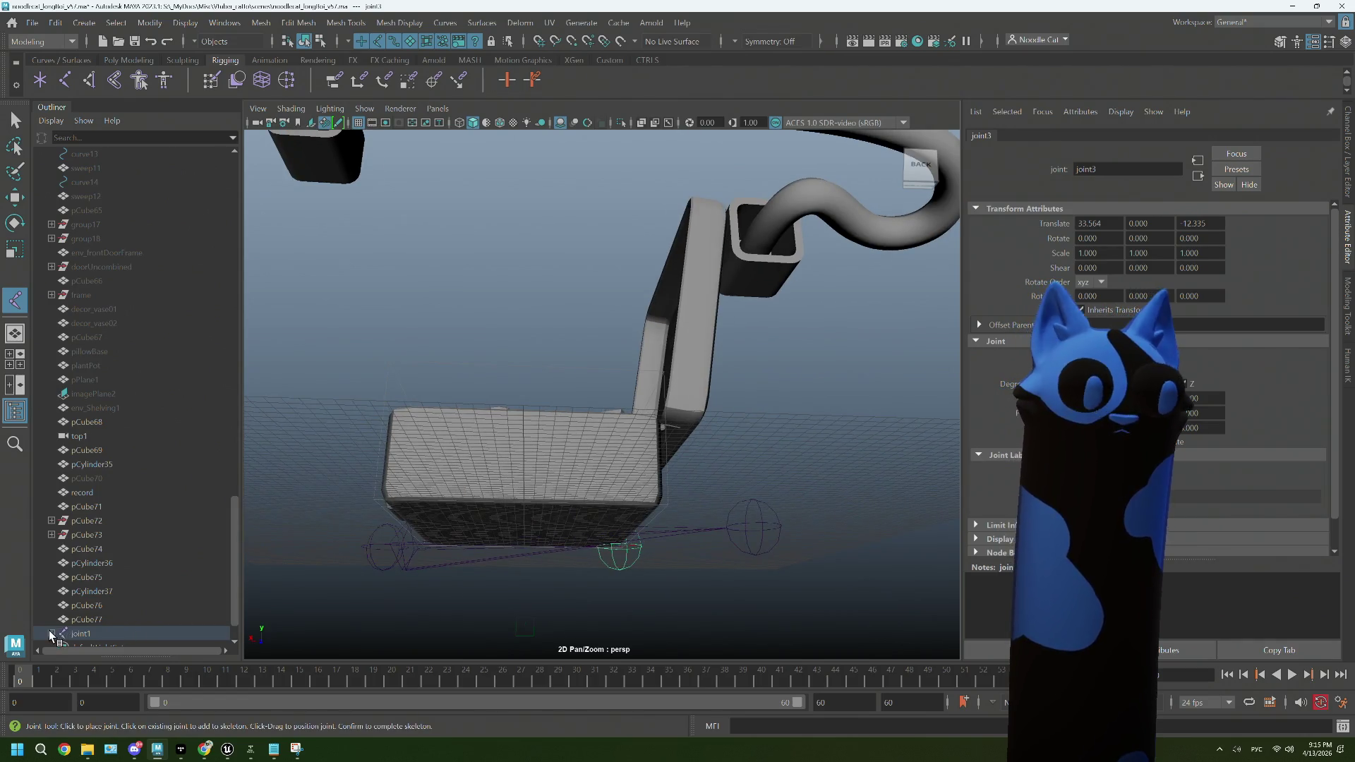
{"action": "scroll", "scroll_direction": "down", "scroll_amount": 3}
{"action": "left_click_drag", "start_coordinate": [494, 424], "coordinate": [601, 437]}
{"action": "scroll", "scroll_direction": "up", "scroll_amount": 3}
{"action": "scroll", "scroll_direction": "up", "scroll_amount": 3}
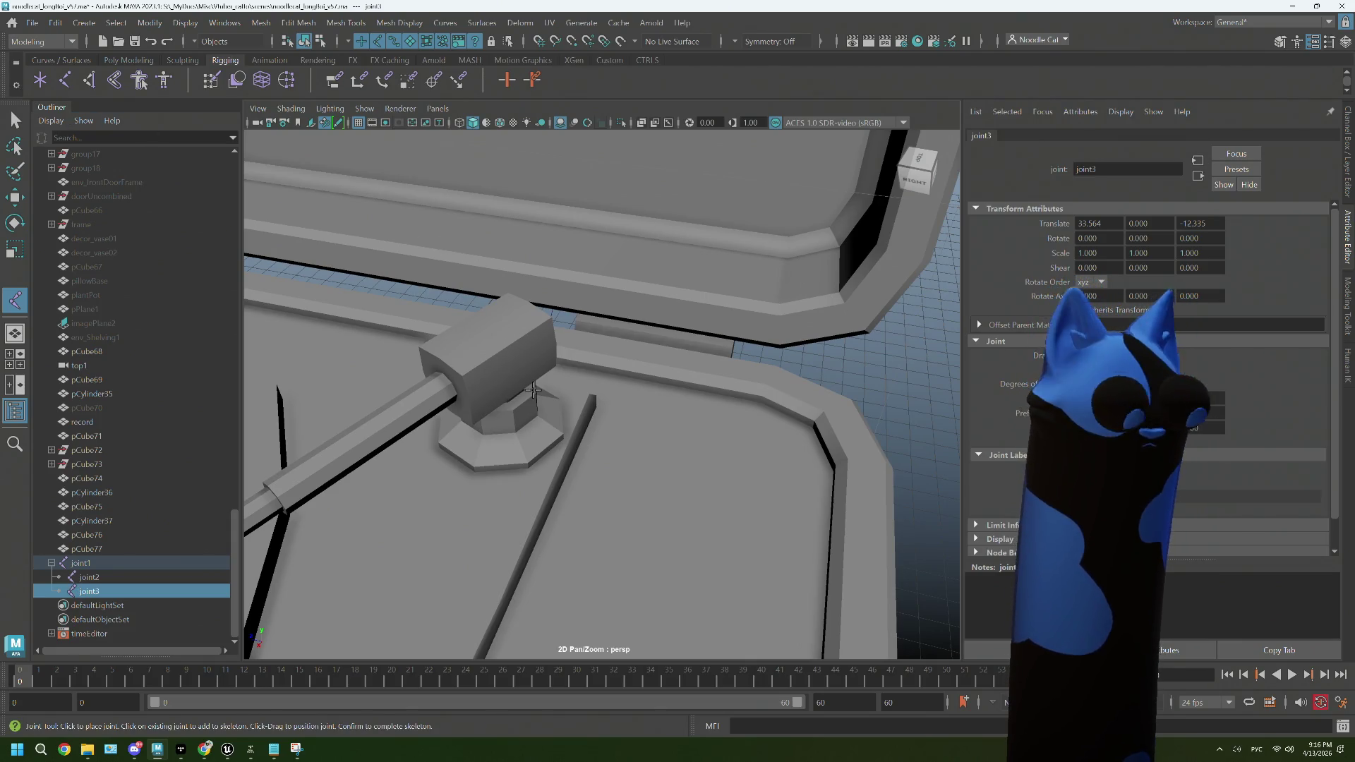
Step: Exit the Joint Tool and snap joint2 onto the tonearm with Match Transformations
{"action": "key", "text": "q"}
{"action": "left_click_drag", "start_coordinate": [534, 390], "coordinate": [422, 445]}
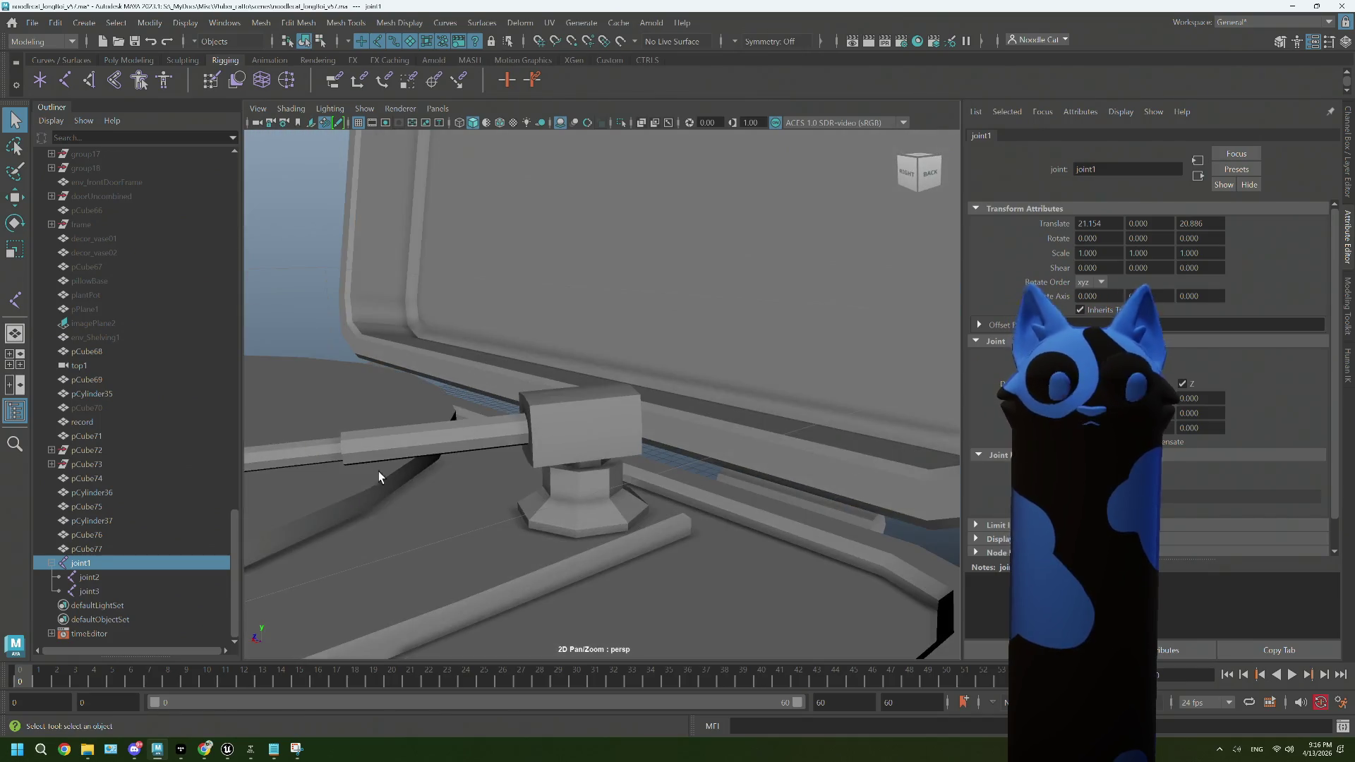
{"action": "scroll", "scroll_direction": "up", "scroll_amount": 3}
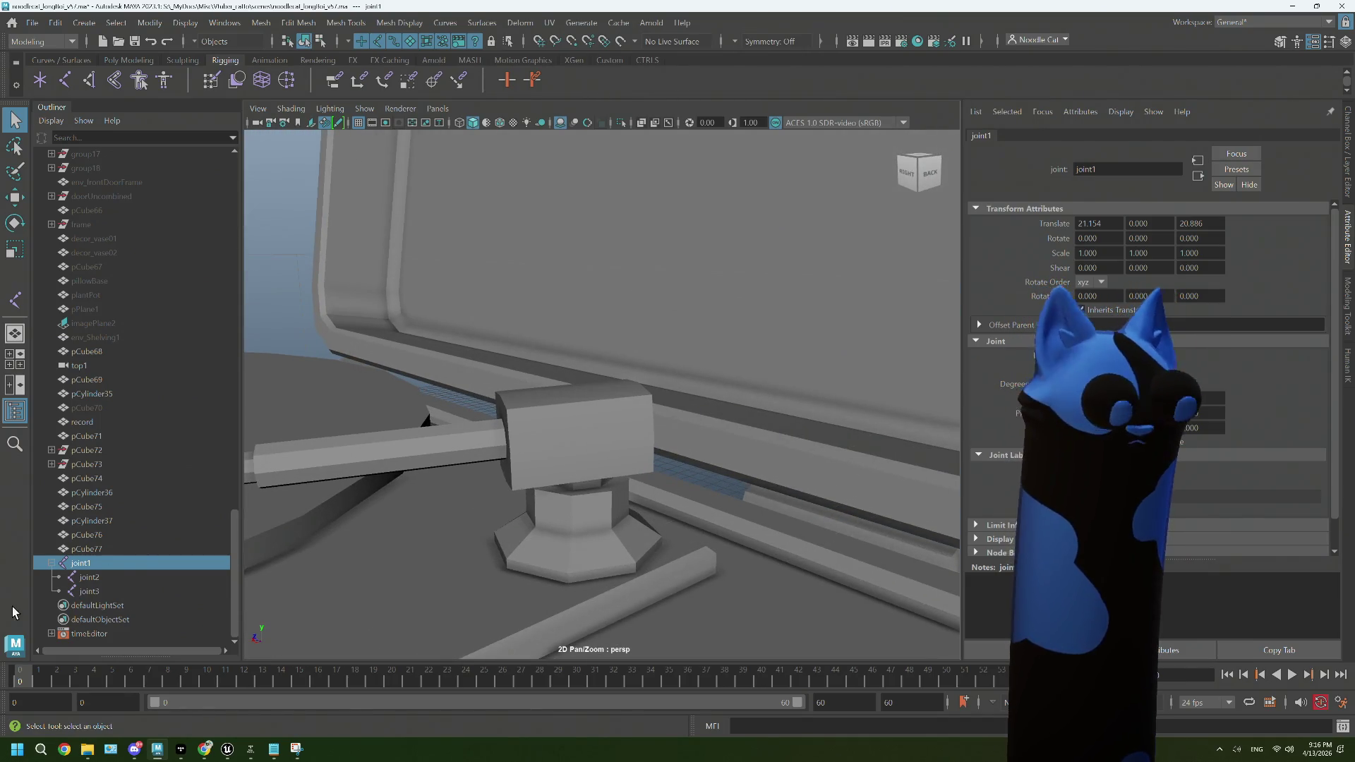
{"action": "left_click", "coordinate": [89, 578]}
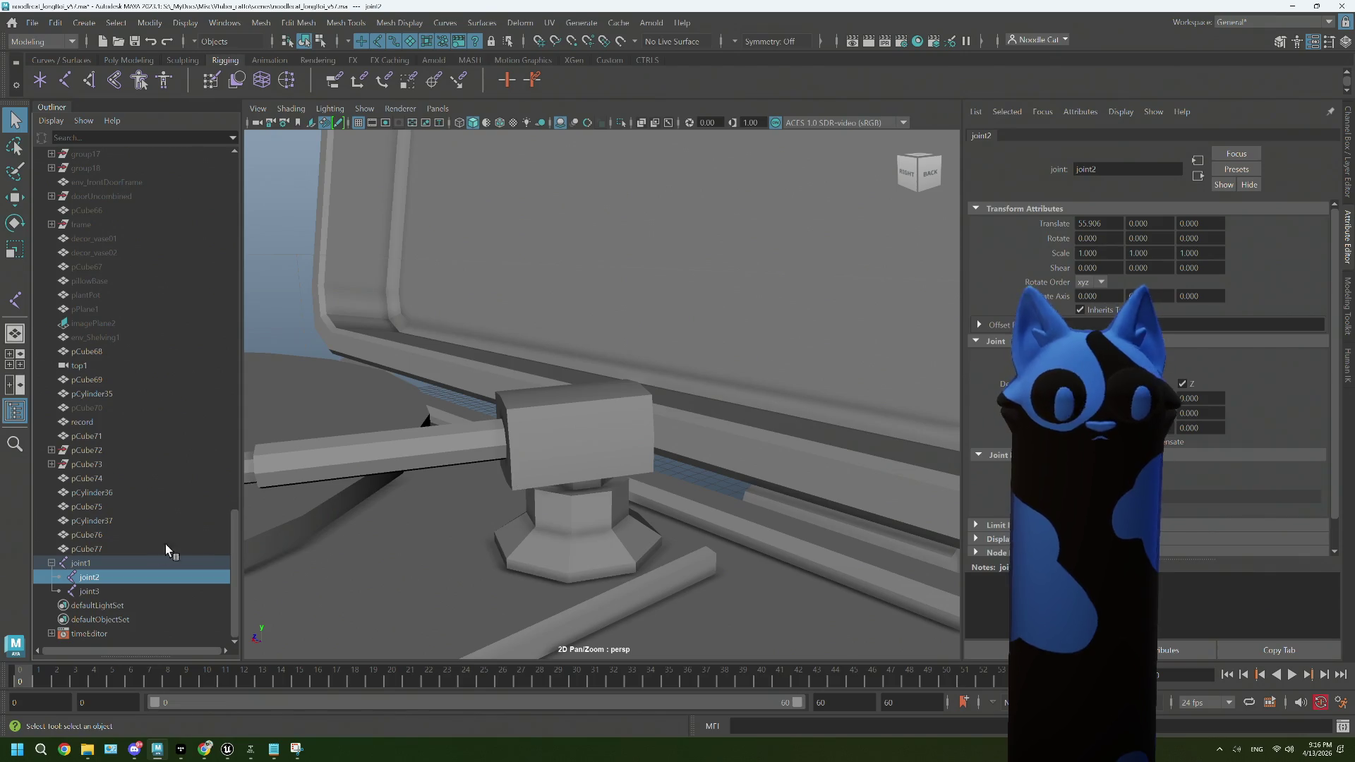
{"action": "left_click", "coordinate": [579, 431]}
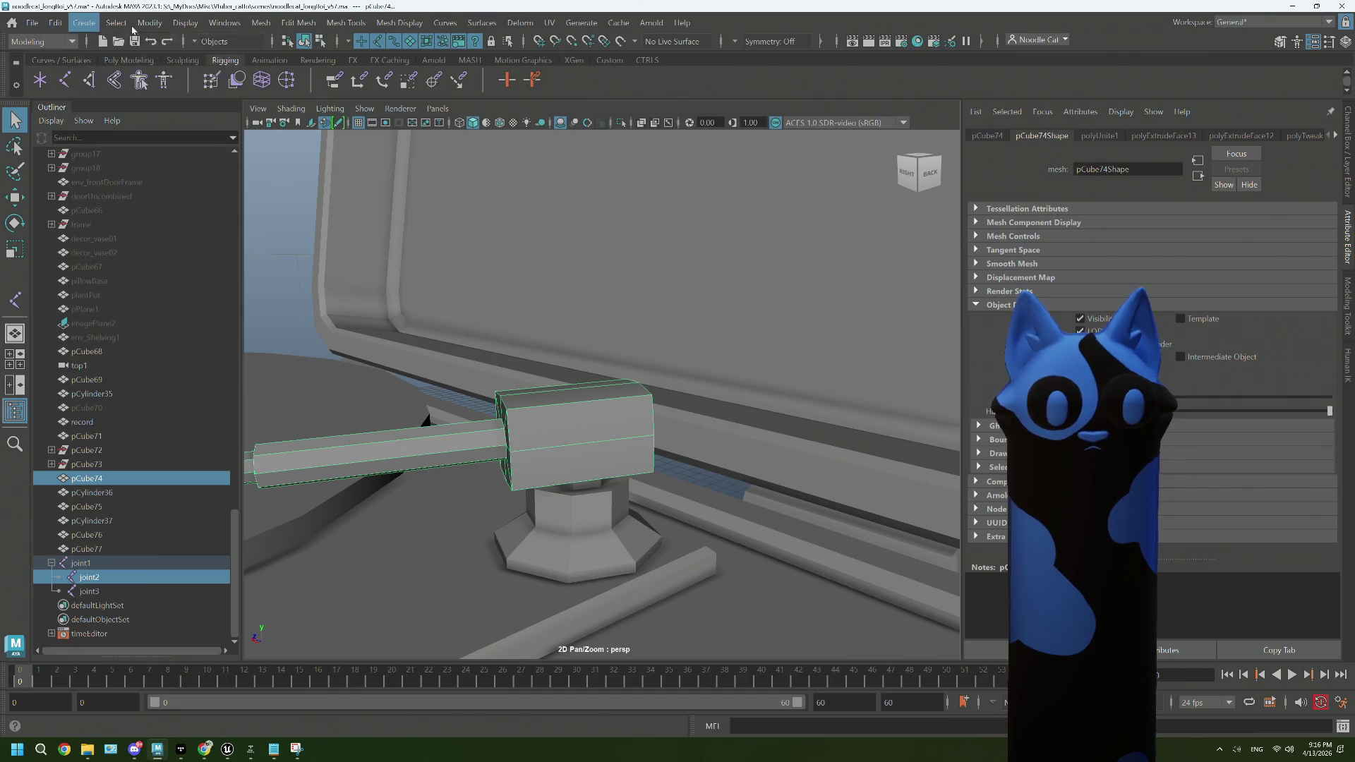
{"action": "left_click", "coordinate": [149, 23]}
{"action": "mouse_move", "coordinate": [211, 105]}
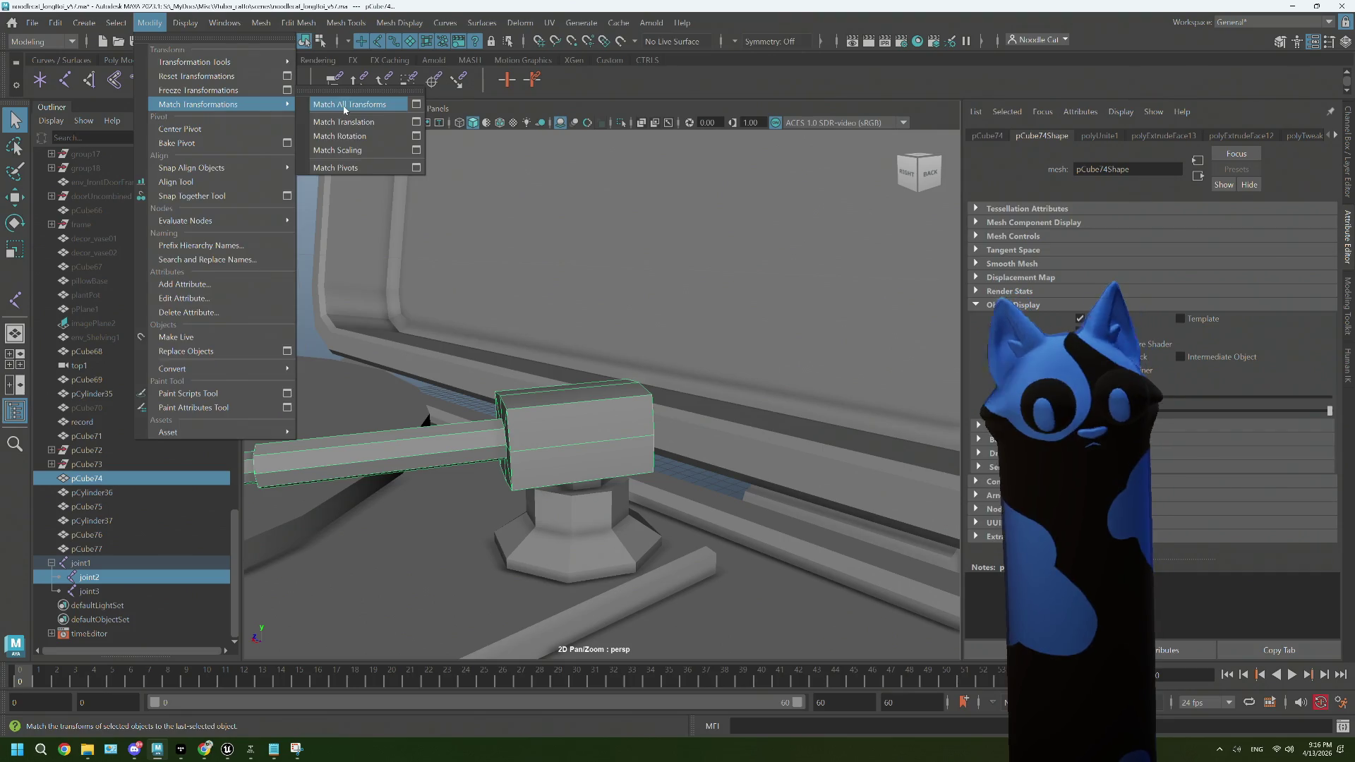
{"action": "left_click", "coordinate": [339, 122]}
{"action": "key", "text": "f"}
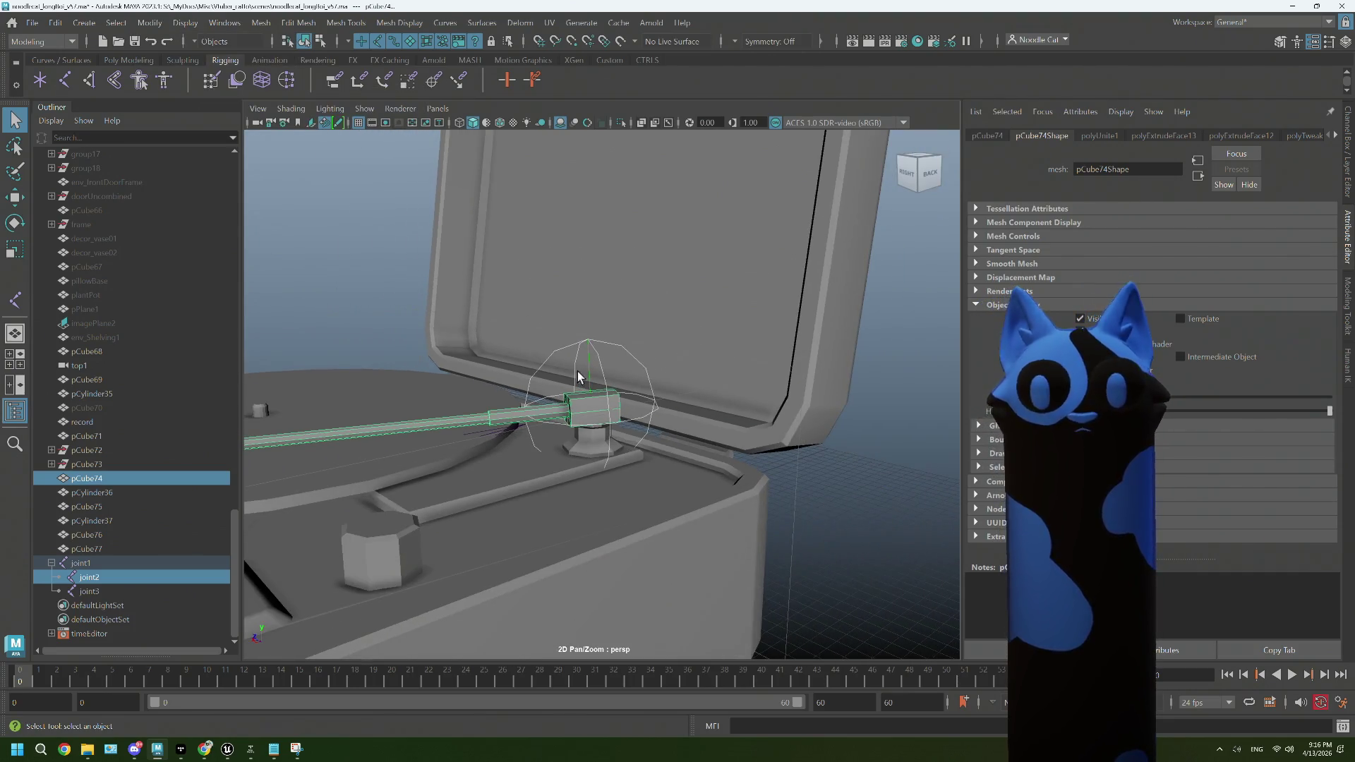
Step: Set joint1's Translate X and Translate Z to 0
{"action": "left_click", "coordinate": [594, 372]}
{"action": "left_click", "coordinate": [596, 367]}
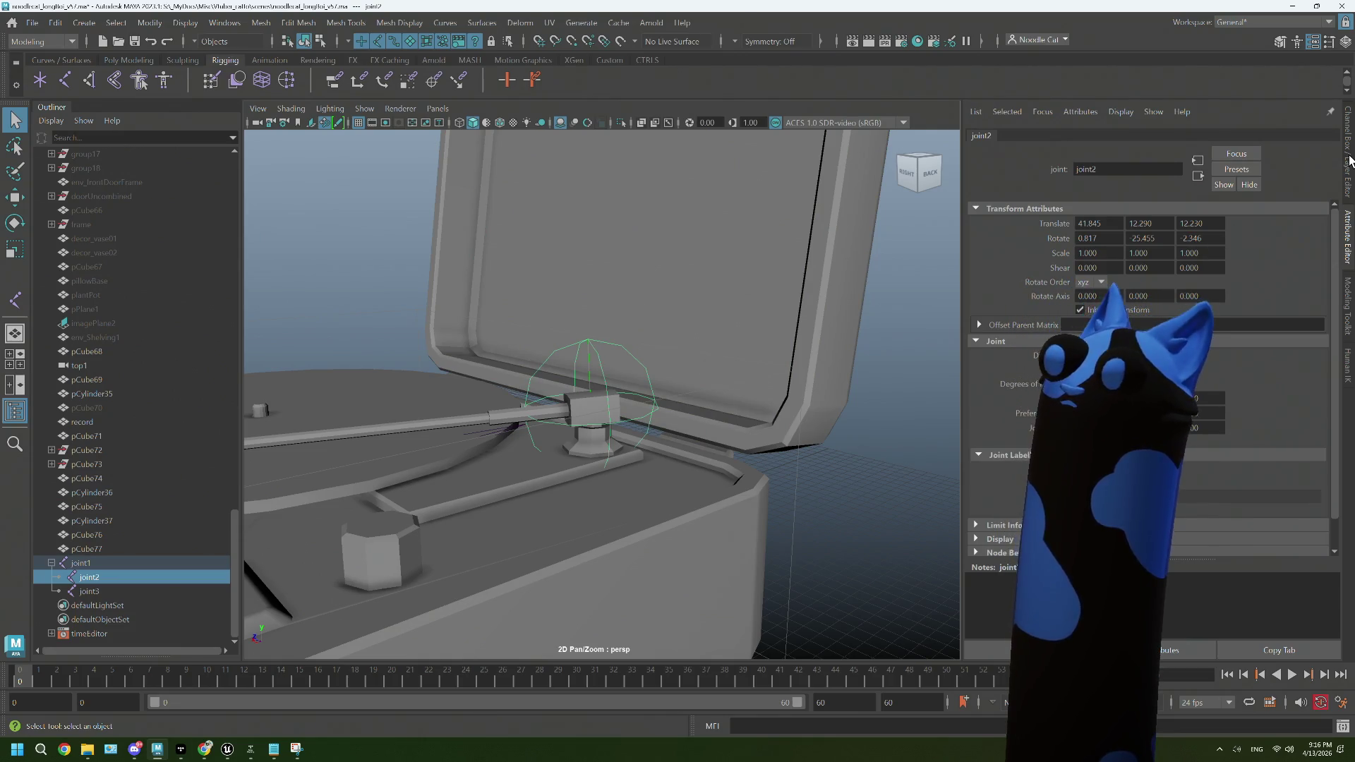
{"action": "scroll", "scroll_direction": "down", "scroll_amount": 3}
{"action": "left_click_drag", "start_coordinate": [694, 357], "coordinate": [608, 421]}
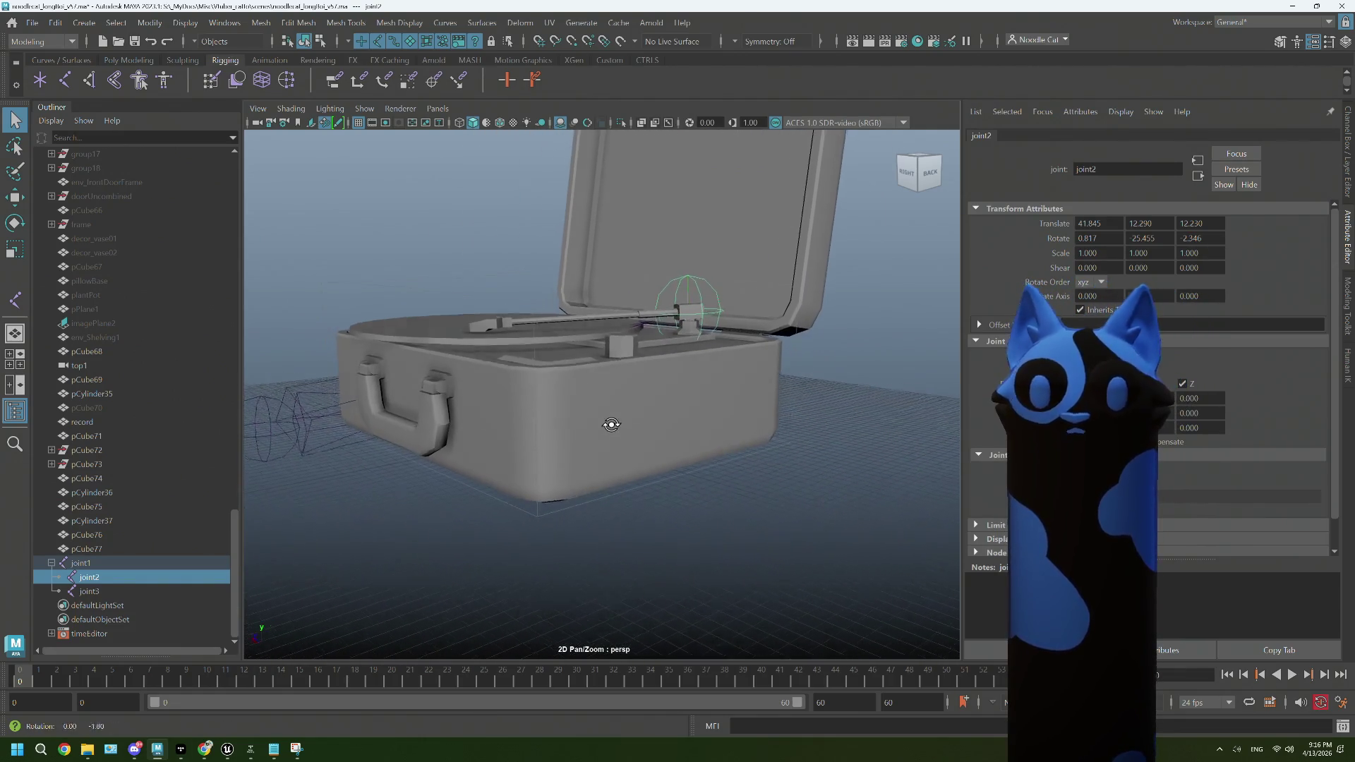
{"action": "left_click", "coordinate": [99, 564]}
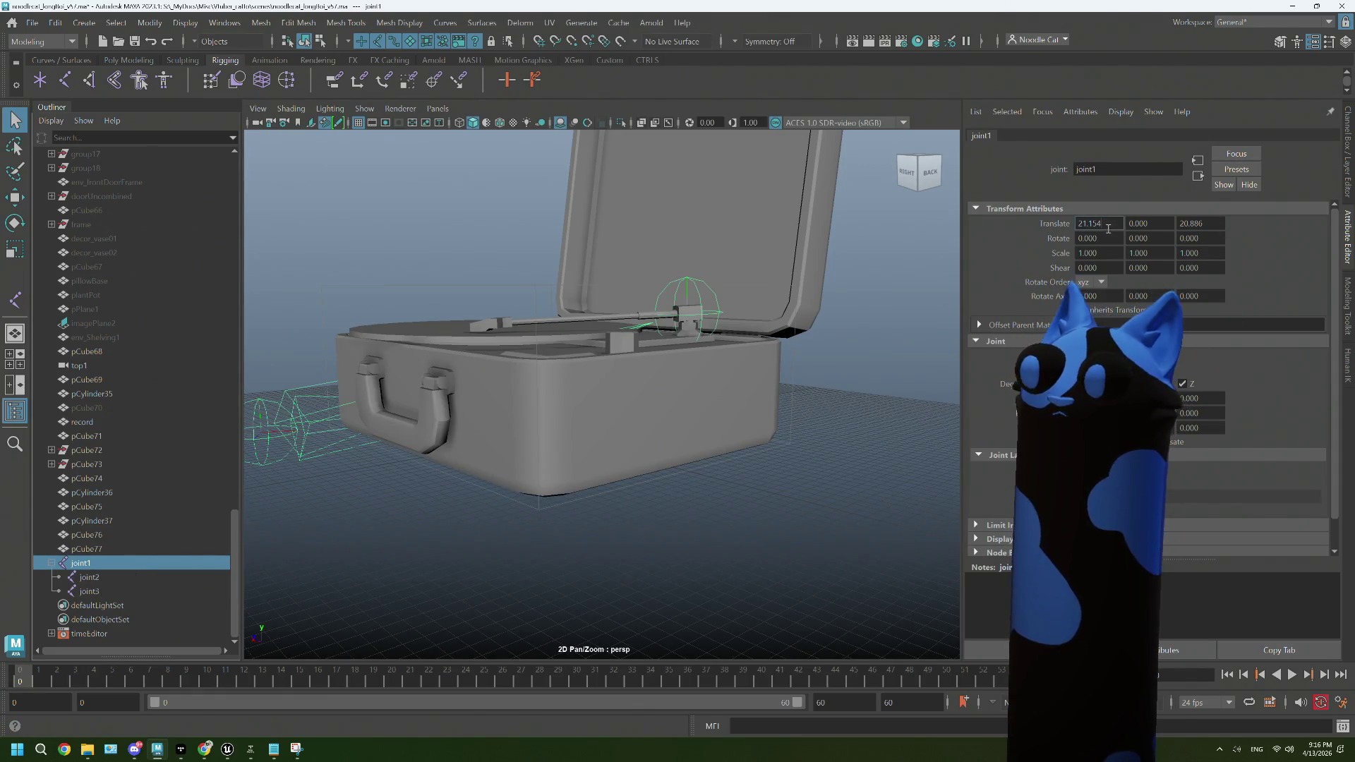
{"action": "double_click", "coordinate": [1117, 224]}
{"action": "type", "text": "0"}
{"action": "key", "text": "Tab"}
{"action": "key", "text": "Tab"}
{"action": "type", "text": "0"}
{"action": "key", "text": "Return"}
Step: Match joint2 to the tonearm using Match All Transforms
{"action": "left_click_drag", "start_coordinate": [806, 336], "coordinate": [689, 400]}
{"action": "key", "text": "Down"}
{"action": "left_click_drag", "start_coordinate": [688, 400], "coordinate": [543, 326]}
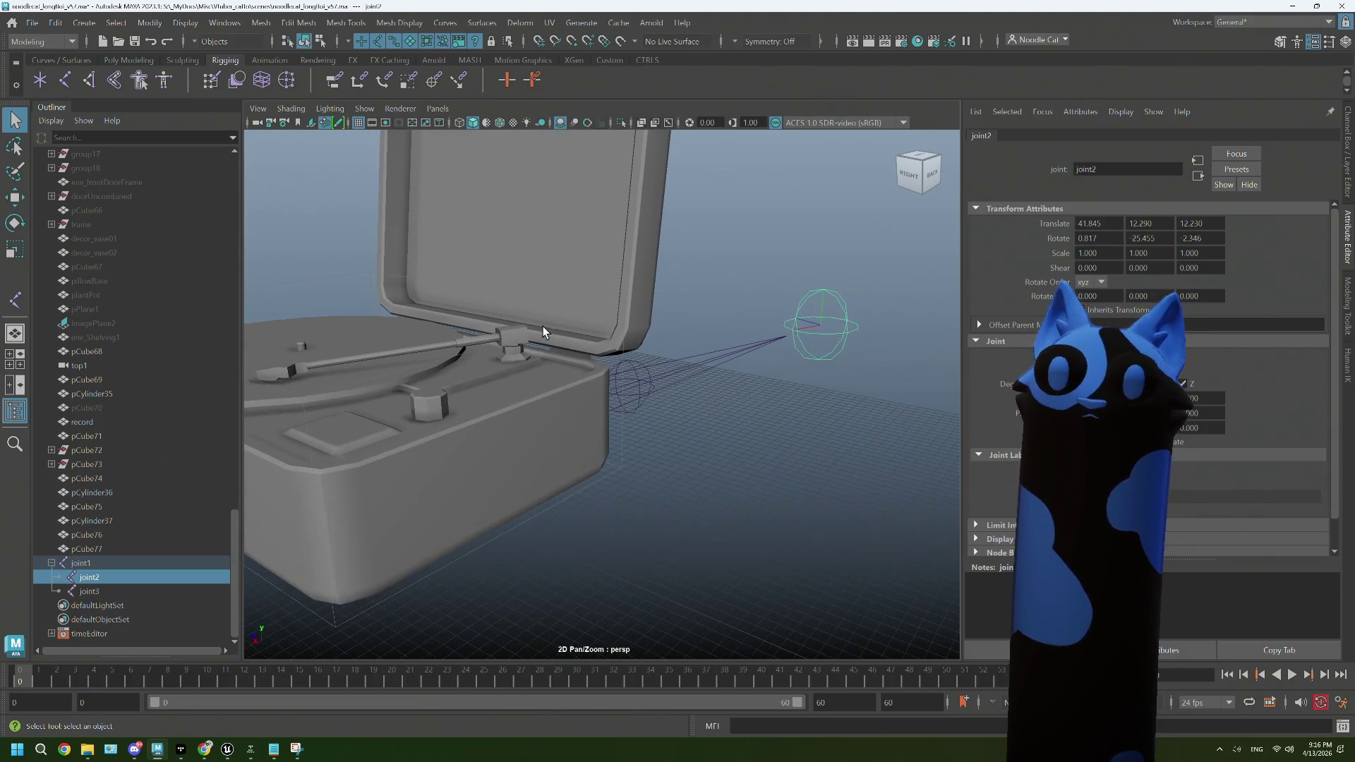
{"action": "left_click", "coordinate": [505, 338]}
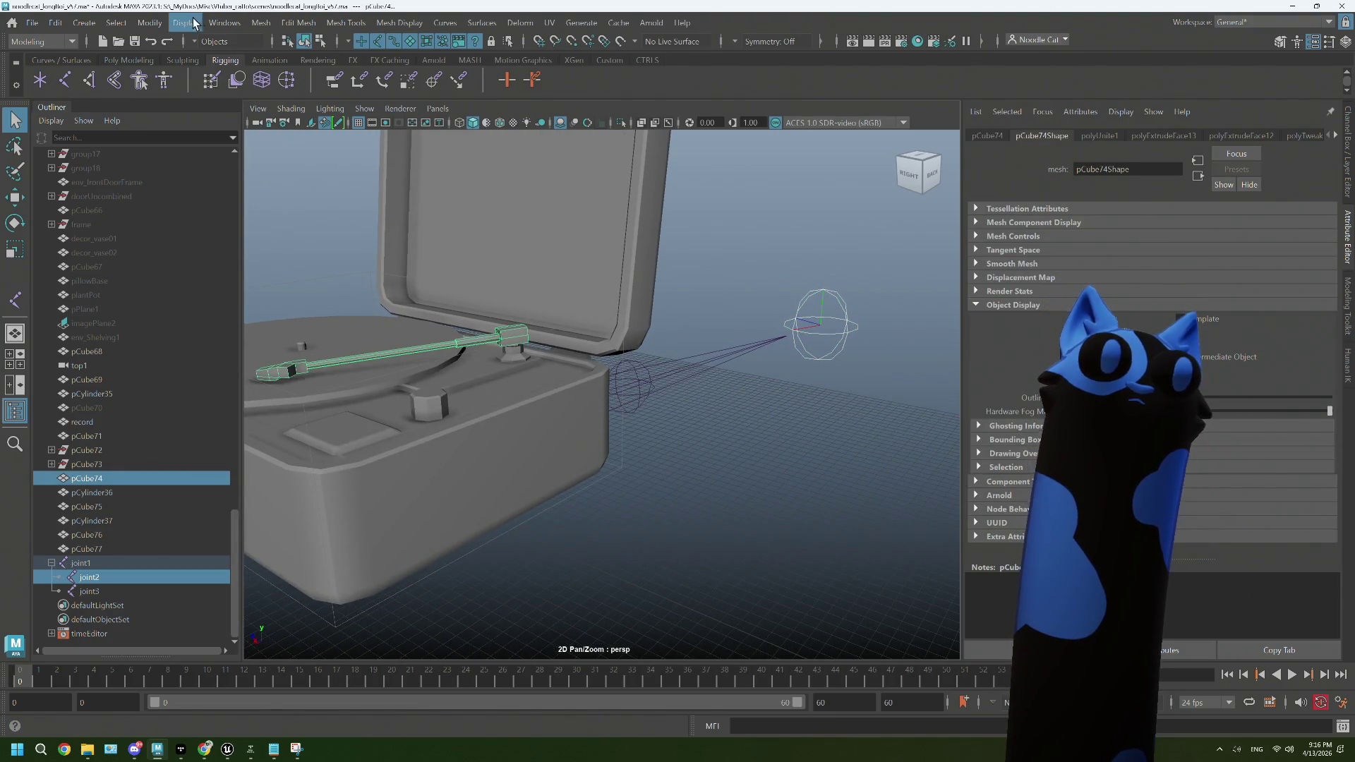
{"action": "left_click", "coordinate": [150, 22]}
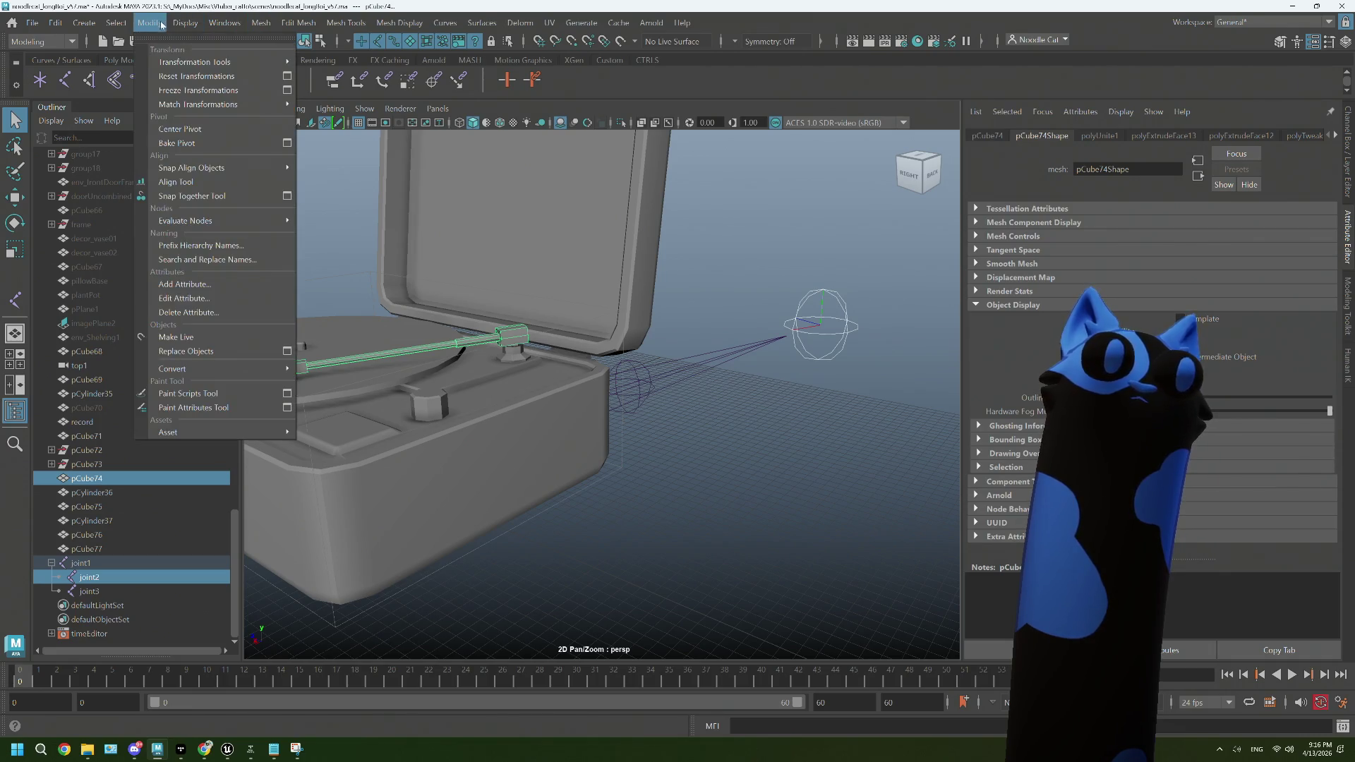
{"action": "mouse_move", "coordinate": [269, 105]}
{"action": "left_click", "coordinate": [334, 104]}
Step: Turn on X-Ray Joints, then select joint3 together with the record mesh
{"action": "left_click_drag", "start_coordinate": [635, 417], "coordinate": [523, 219]}
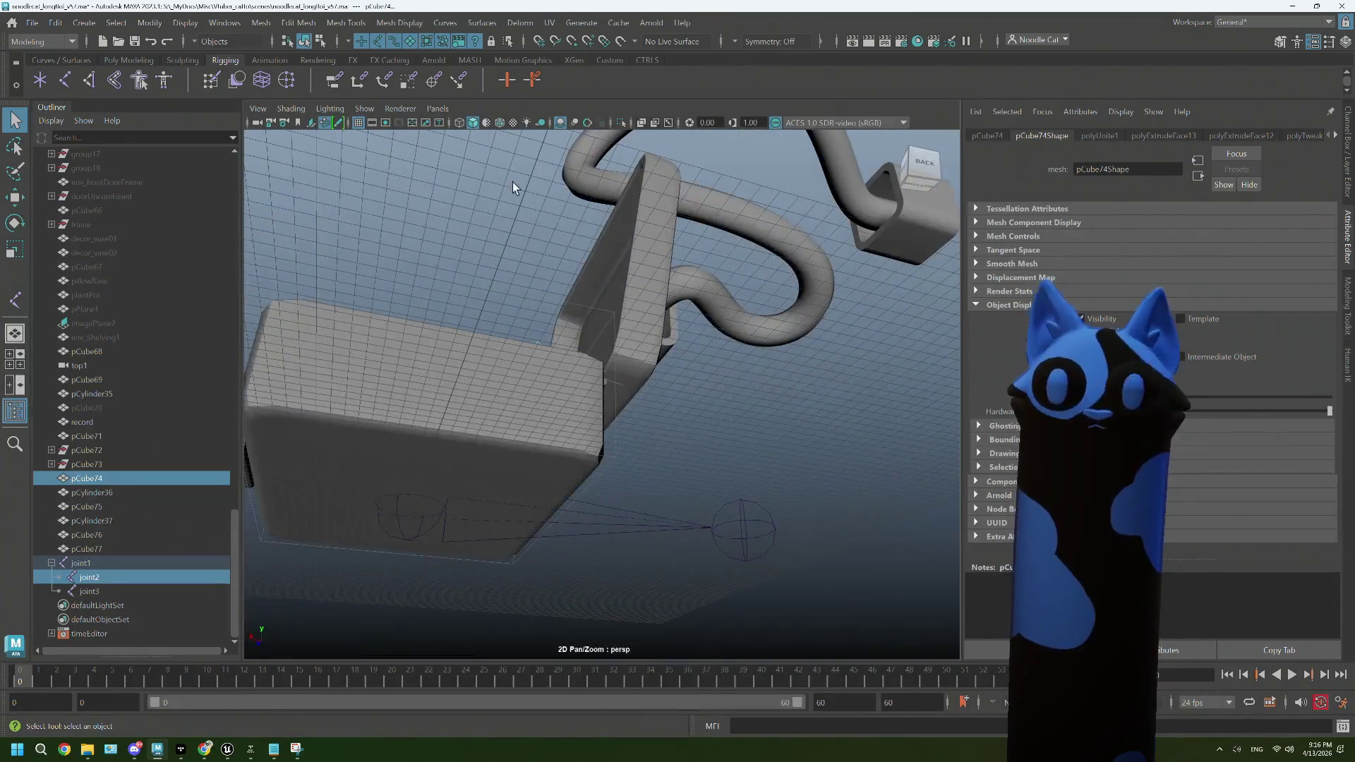
{"action": "left_click", "coordinate": [664, 125]}
{"action": "left_click_drag", "start_coordinate": [621, 409], "coordinate": [697, 452]}
{"action": "left_click", "coordinate": [105, 589]}
{"action": "left_click_drag", "start_coordinate": [475, 393], "coordinate": [572, 381]}
{"action": "left_click", "coordinate": [571, 377]}
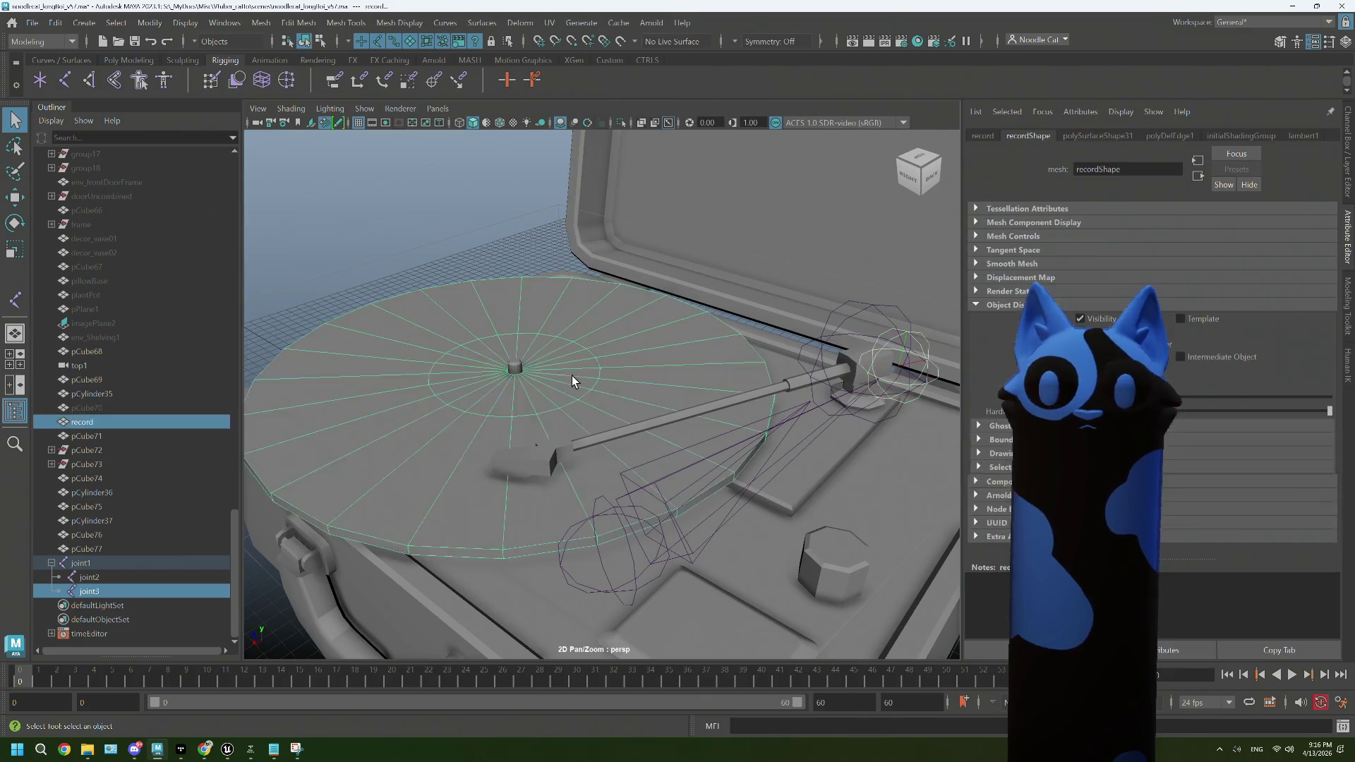
Step: Snap joint3 to the record's centre with Match Transformations, then select the record alone
{"action": "left_click", "coordinate": [144, 26]}
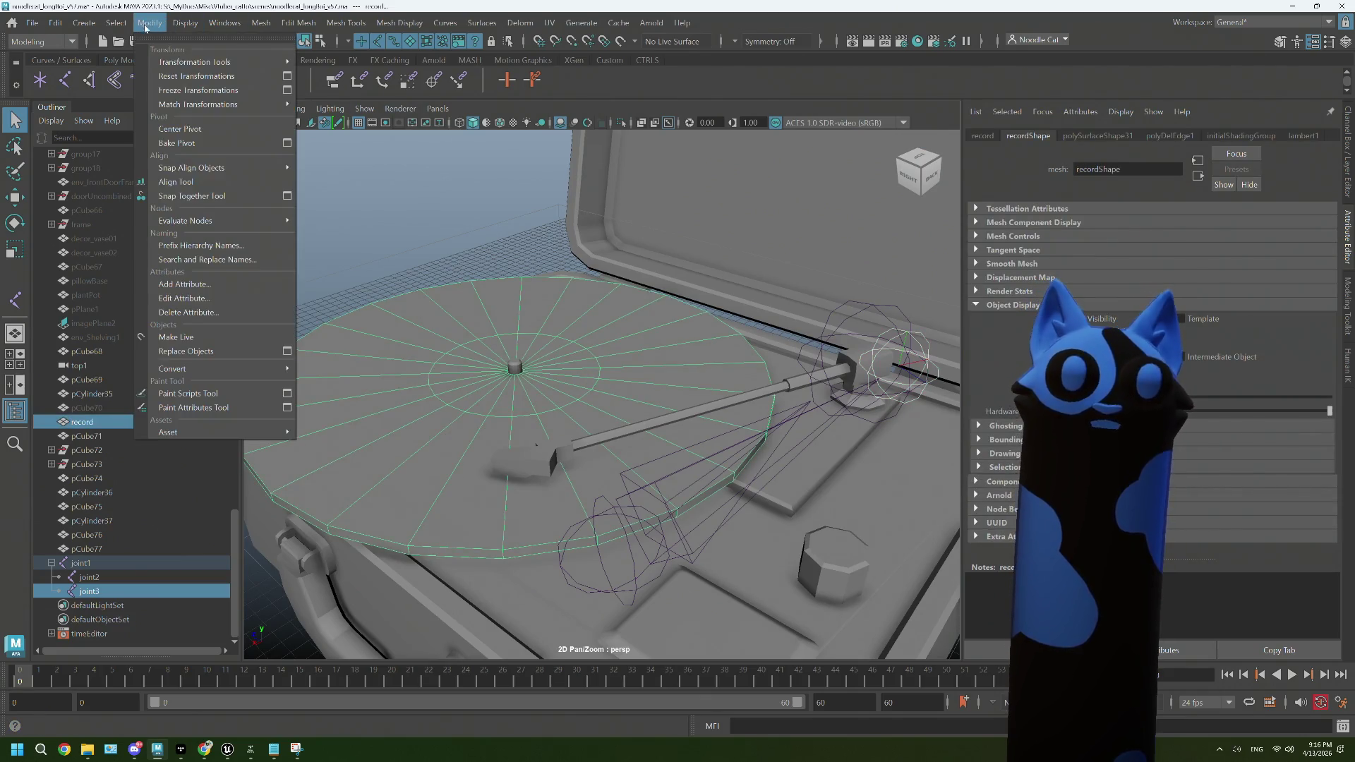
{"action": "mouse_move", "coordinate": [286, 90]}
{"action": "left_click", "coordinate": [330, 103]}
{"action": "scroll", "scroll_direction": "down", "scroll_amount": 3}
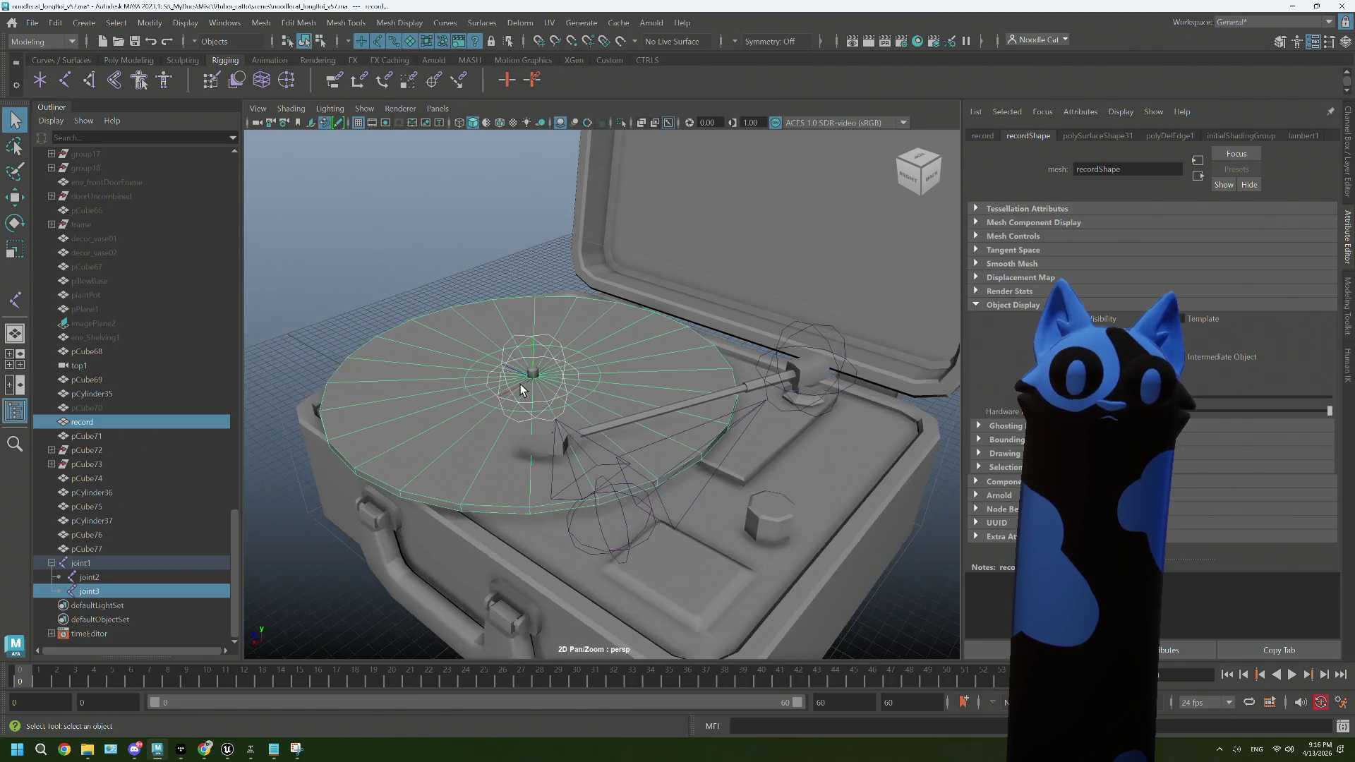
{"action": "left_click", "coordinate": [387, 274]}
{"action": "left_click", "coordinate": [446, 339]}
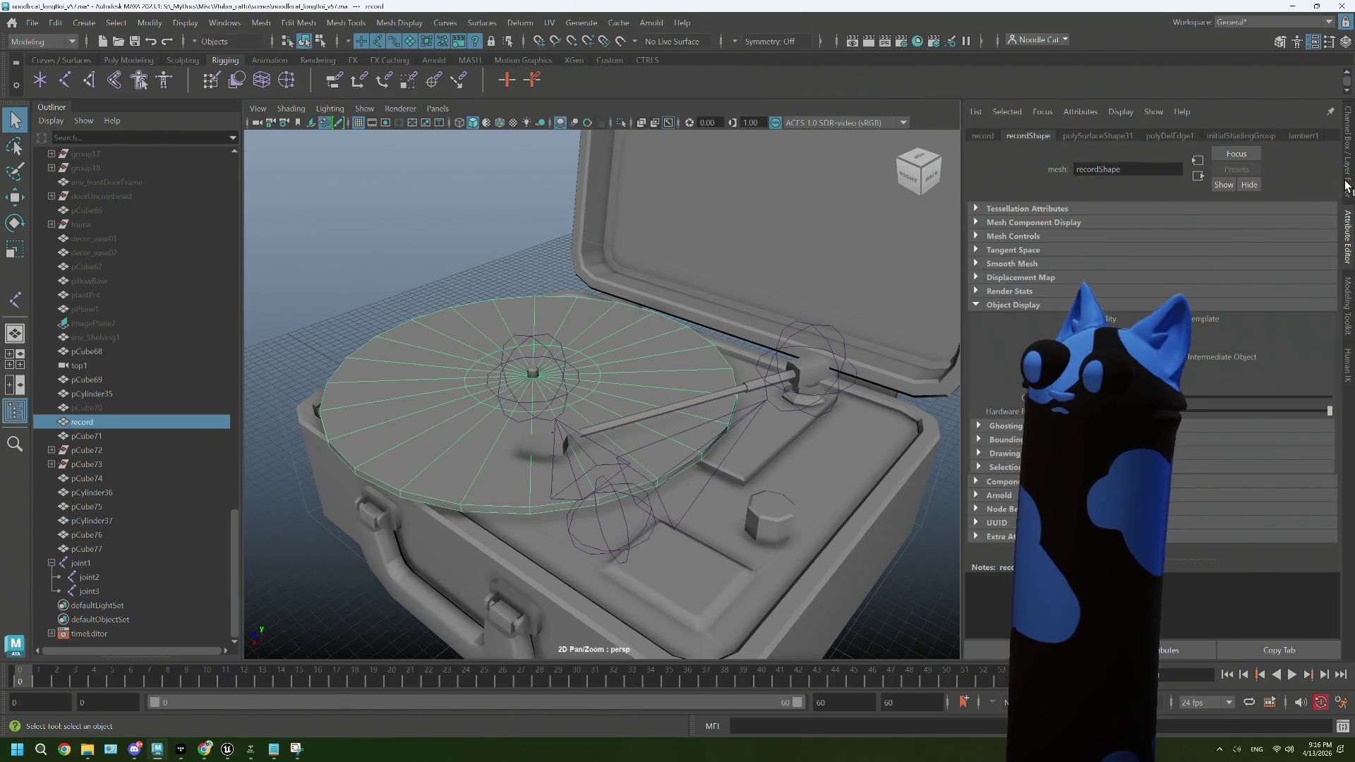
Step: Check joint3's position at 4.000, 10.475, -5.673 in the side panels, then select pCube69
{"action": "left_click", "coordinate": [1346, 186]}
{"action": "left_click", "coordinate": [1348, 227]}
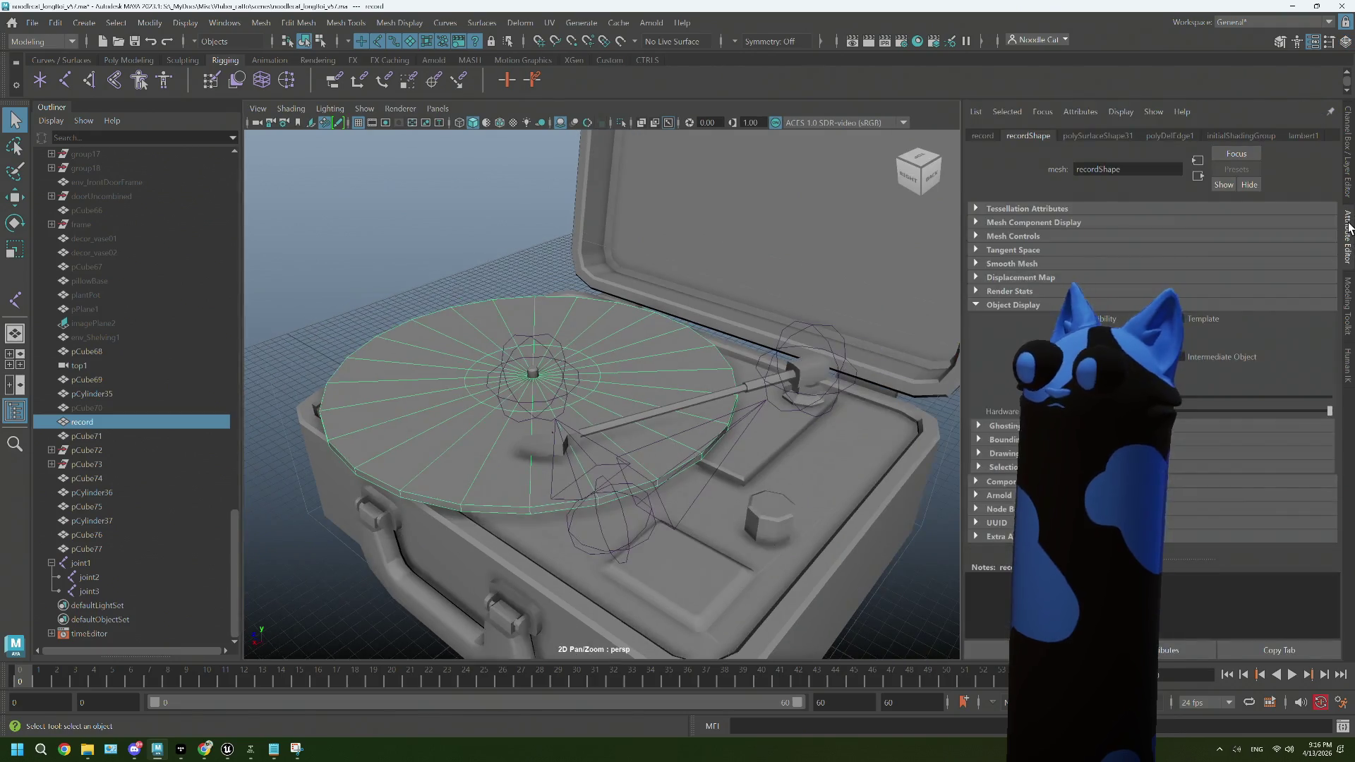
{"action": "left_click", "coordinate": [1347, 284]}
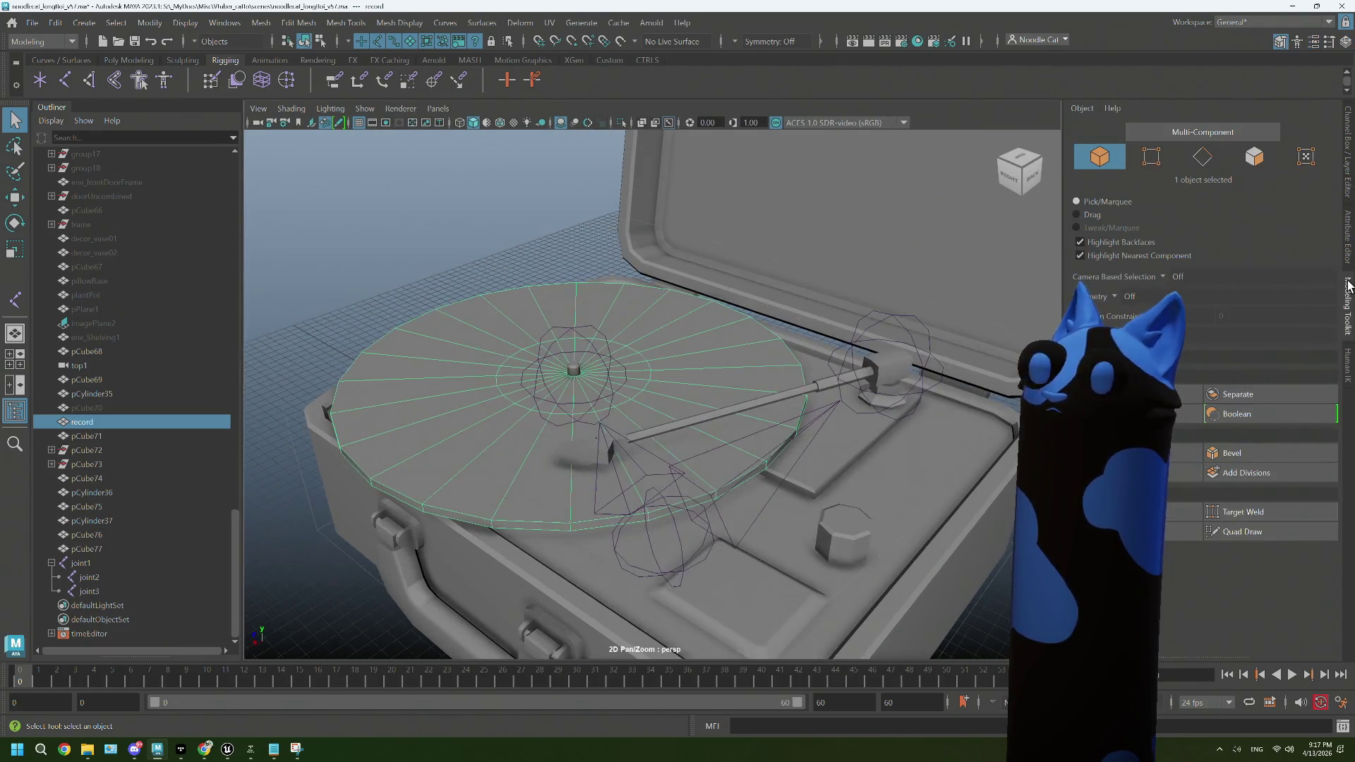
{"action": "left_click", "coordinate": [1348, 233]}
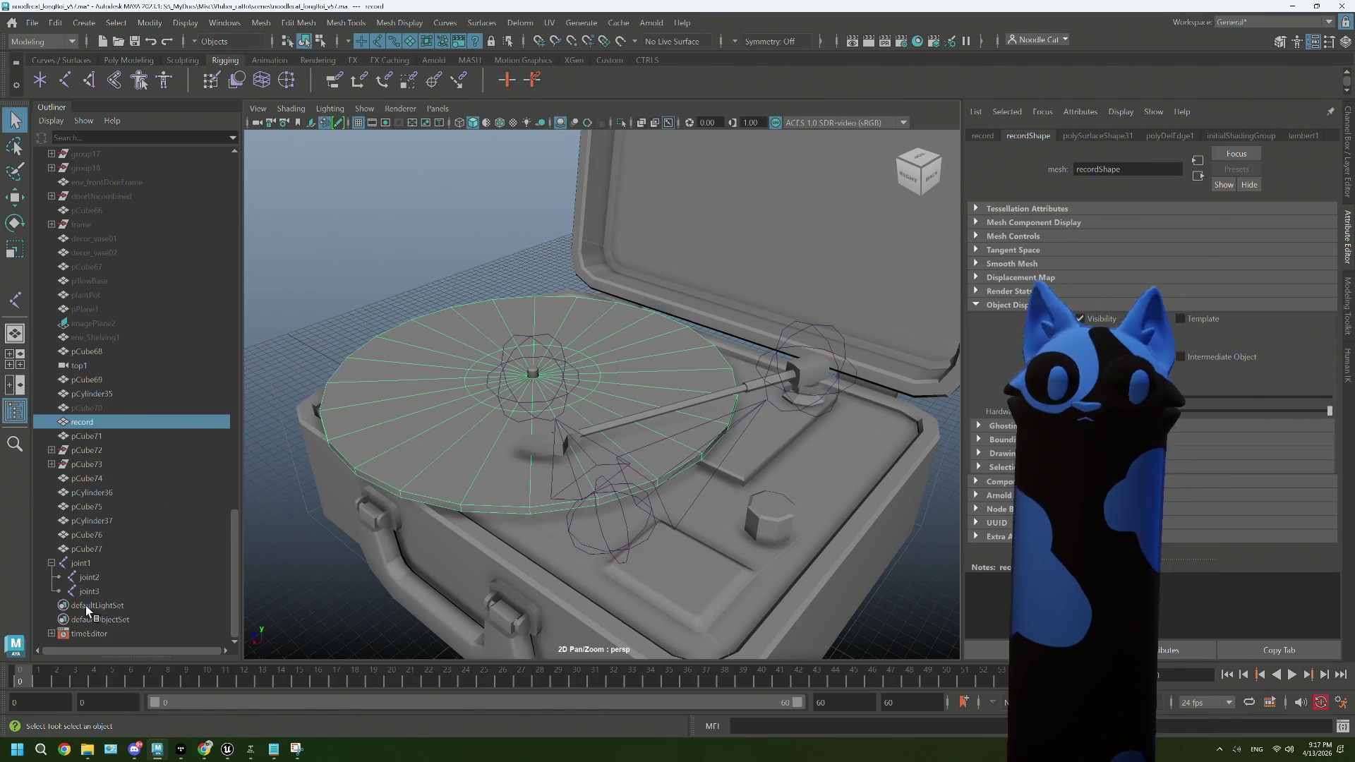
{"action": "left_click", "coordinate": [80, 591]}
{"action": "left_click_drag", "start_coordinate": [607, 452], "coordinate": [604, 464]}
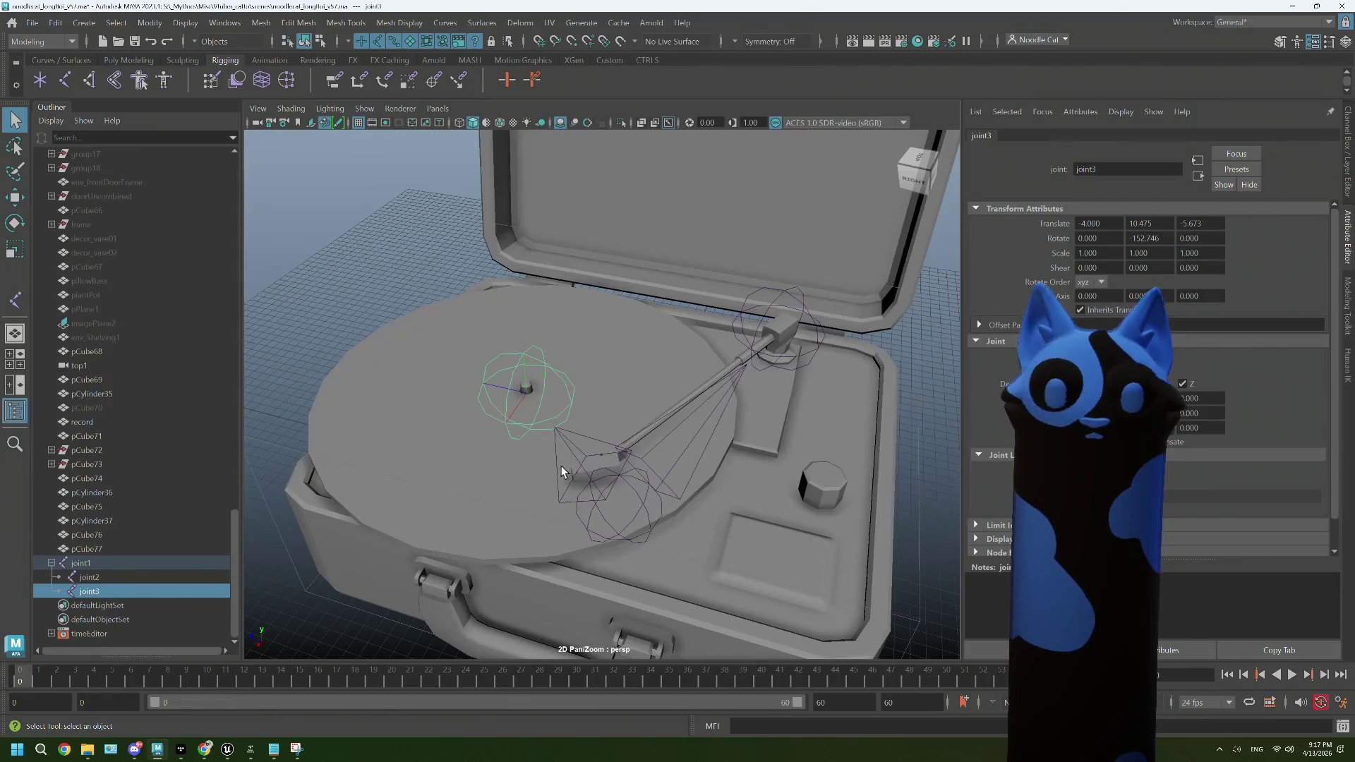
{"action": "scroll", "scroll_direction": "up", "scroll_amount": 3}
{"action": "scroll", "scroll_direction": "down", "scroll_amount": 3}
{"action": "left_click_drag", "start_coordinate": [750, 465], "coordinate": [619, 474]}
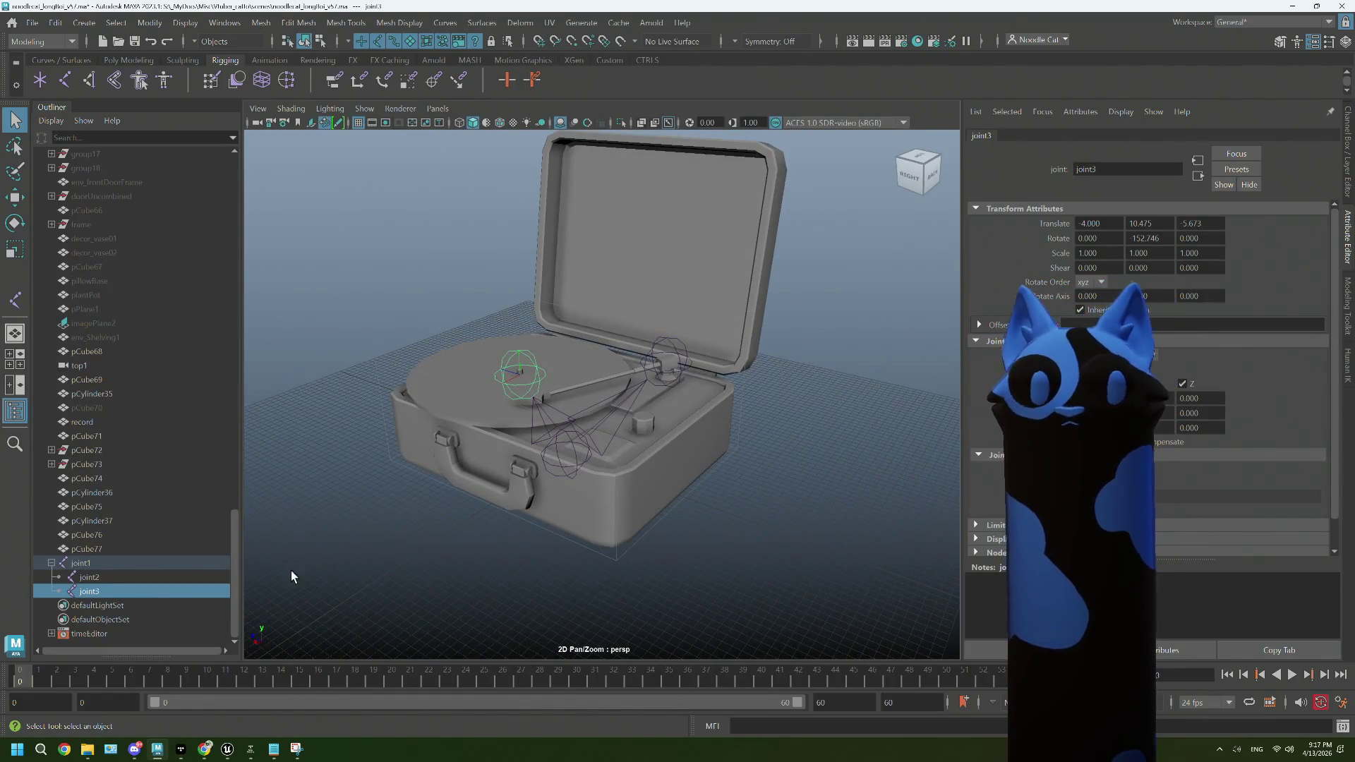
{"action": "left_click", "coordinate": [93, 382]}
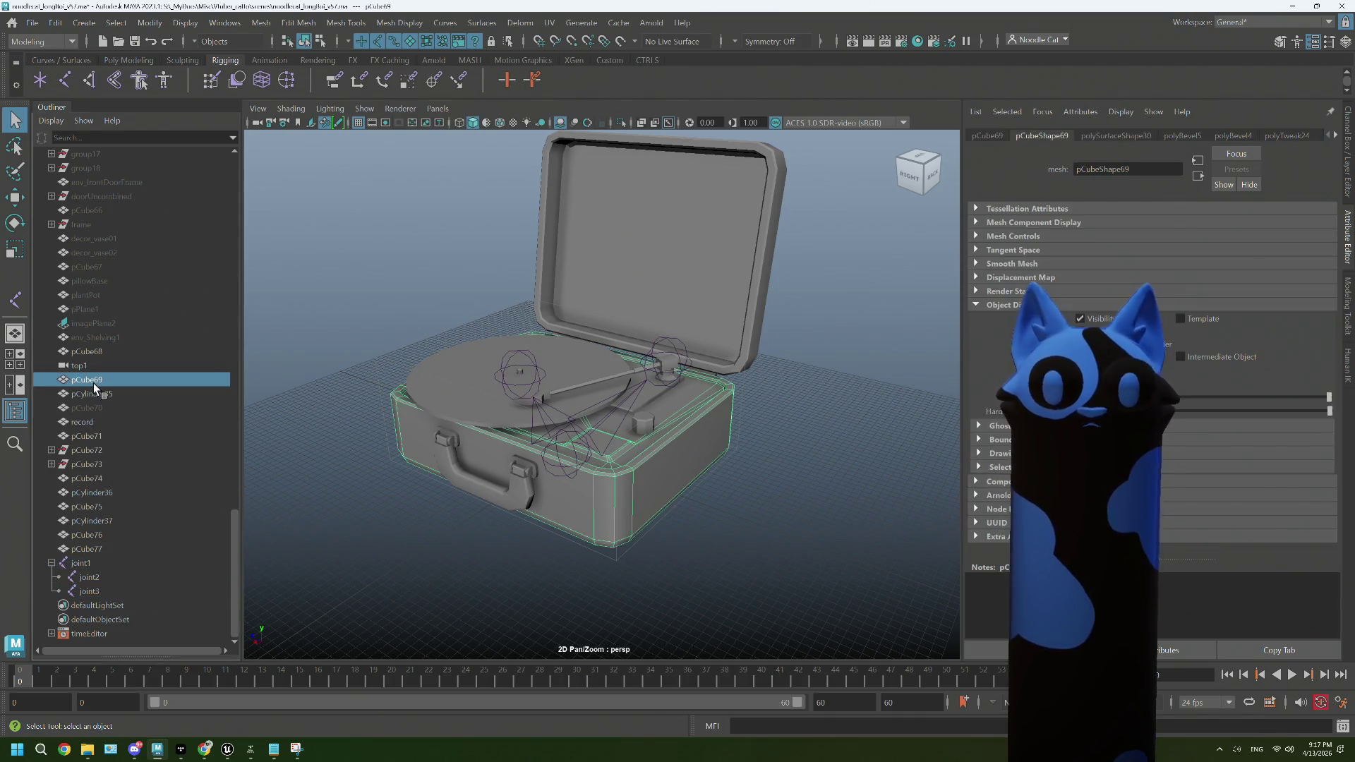
Step: Duplicate pCube69–pCube77 into a hidden backup group named recordPlayer_parts
{"action": "left_click", "coordinate": [95, 544]}
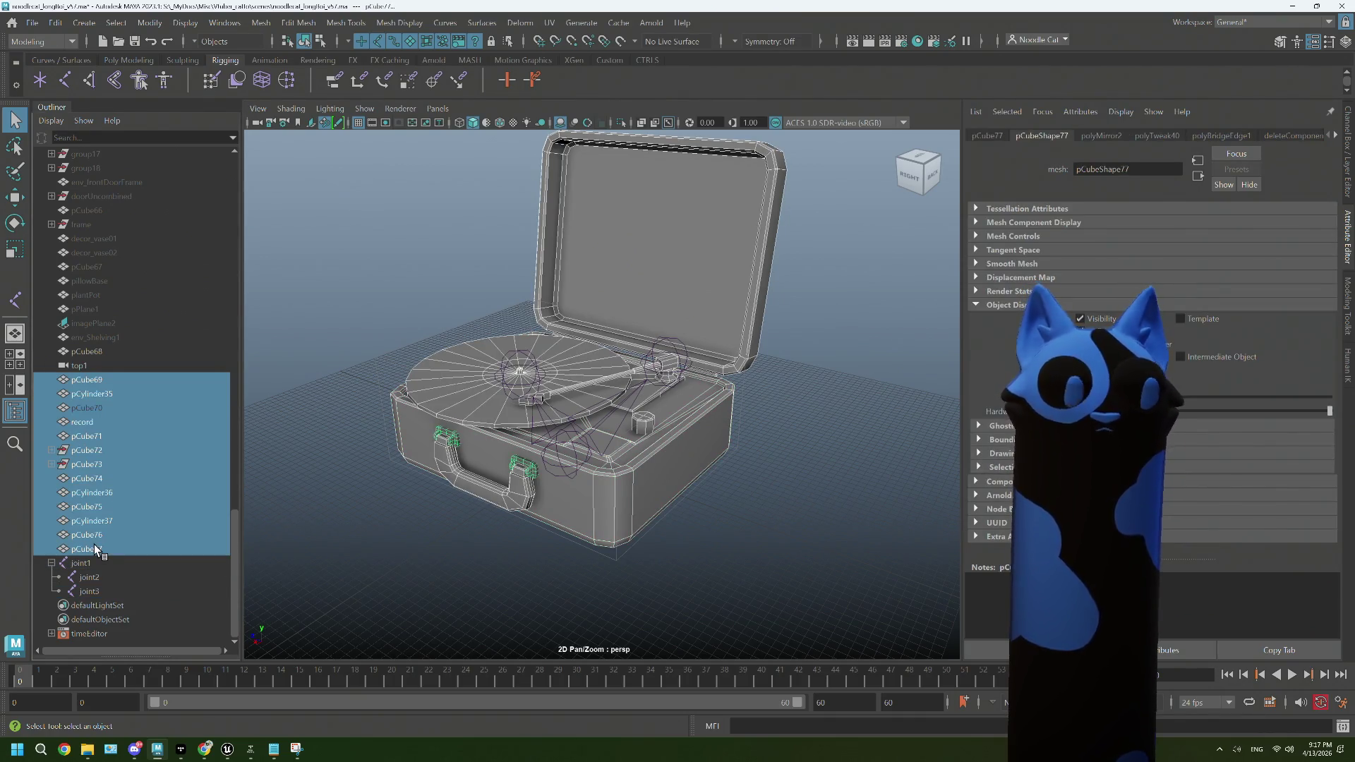
{"action": "key", "text": "ctrl+d"}
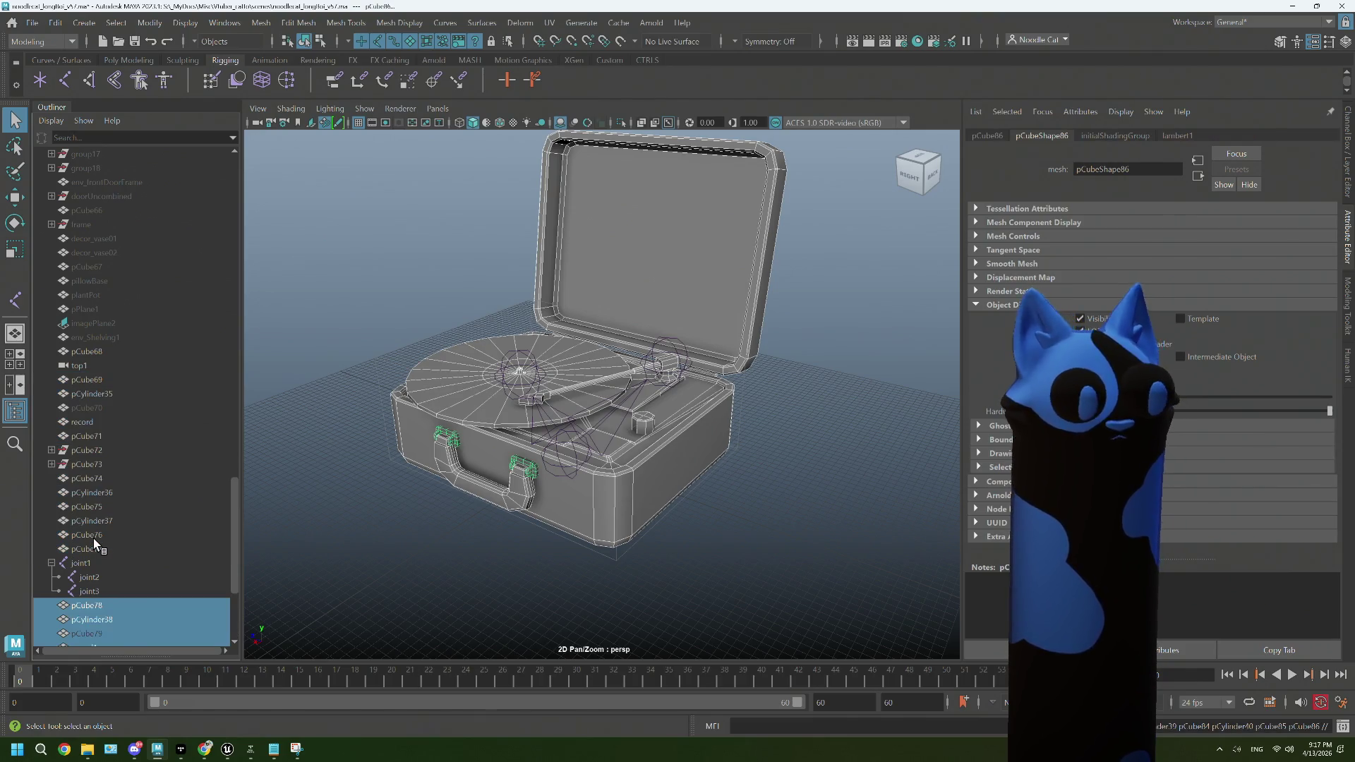
{"action": "key", "text": "ctrl+g"}
{"action": "double_click", "coordinate": [90, 604]}
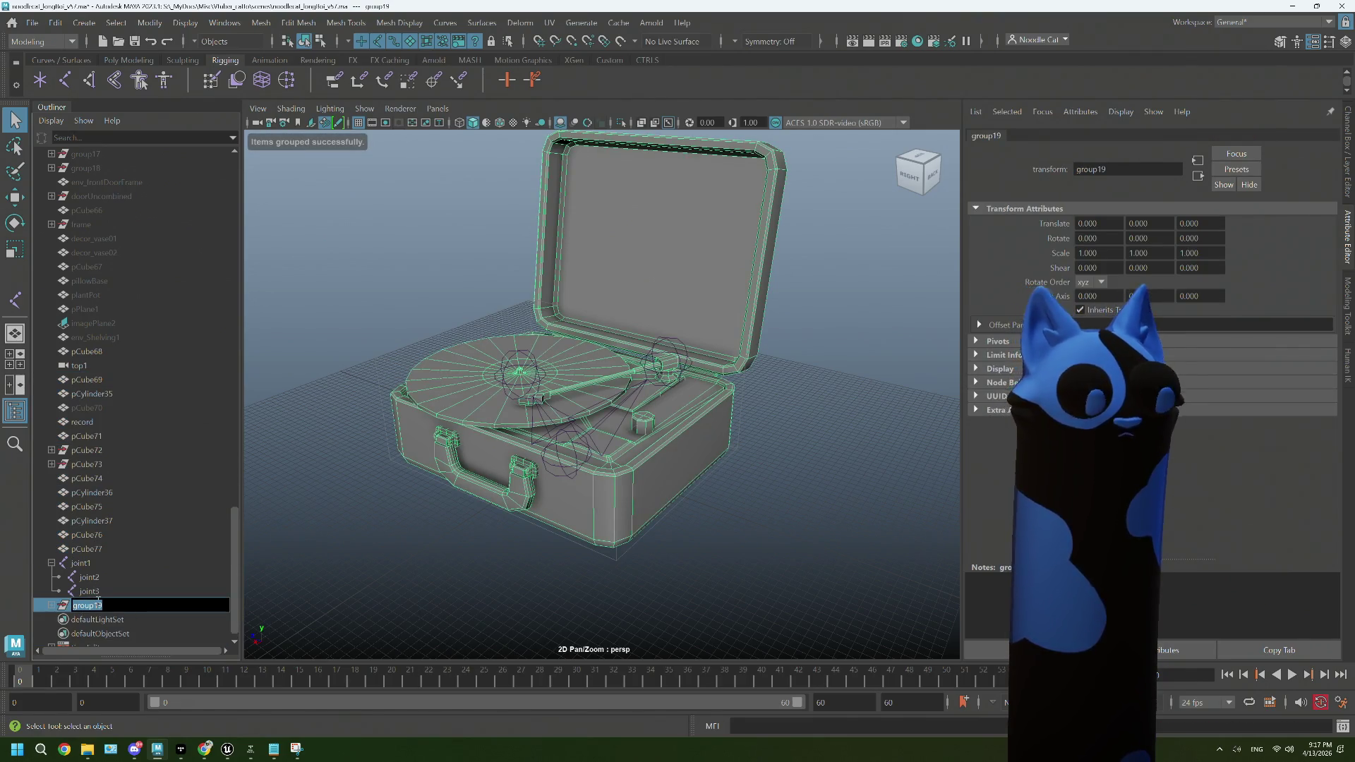
{"action": "type", "text": "recordPlayer_parts"}
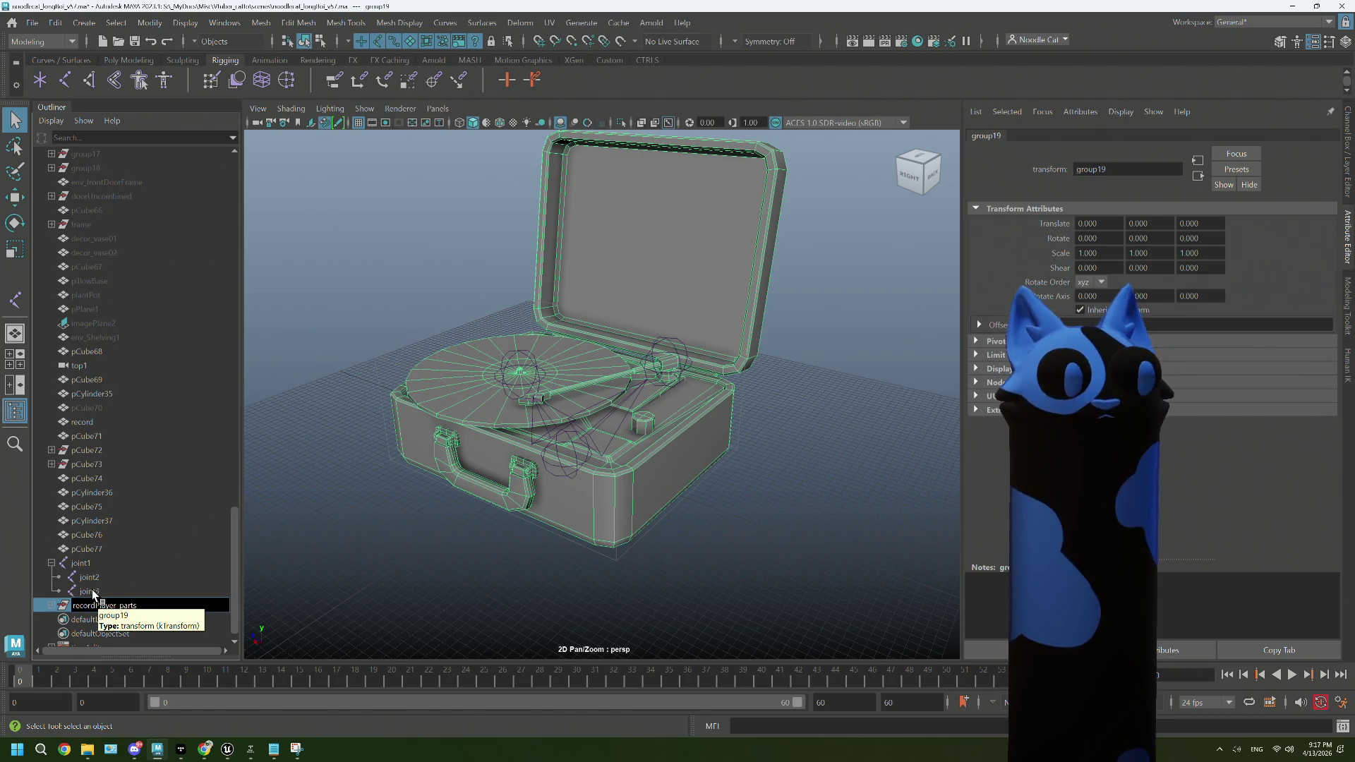
{"action": "key", "text": "Return"}
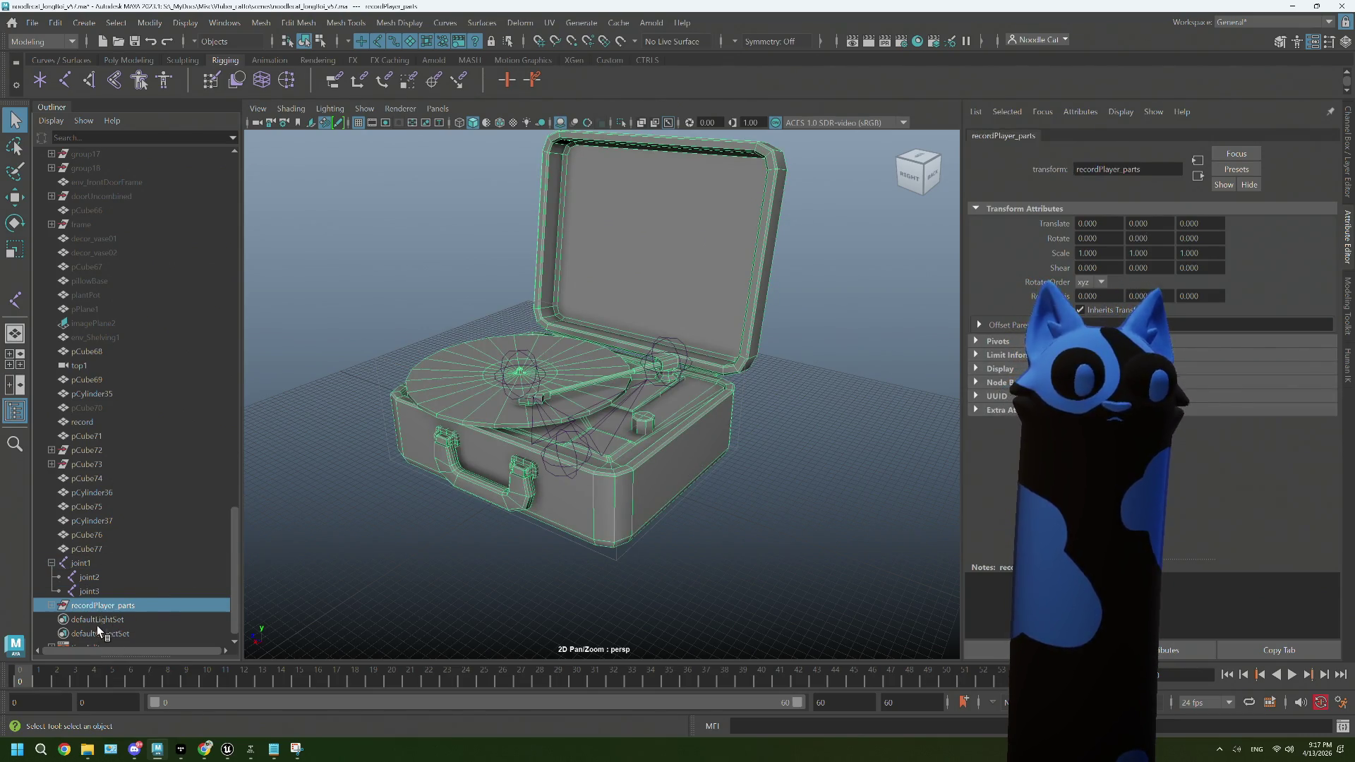
{"action": "key", "text": "h"}
Step: Combine the original pieces, excluding top1 and pCube68, into one mesh named recordPlayer
{"action": "left_click", "coordinate": [93, 550]}
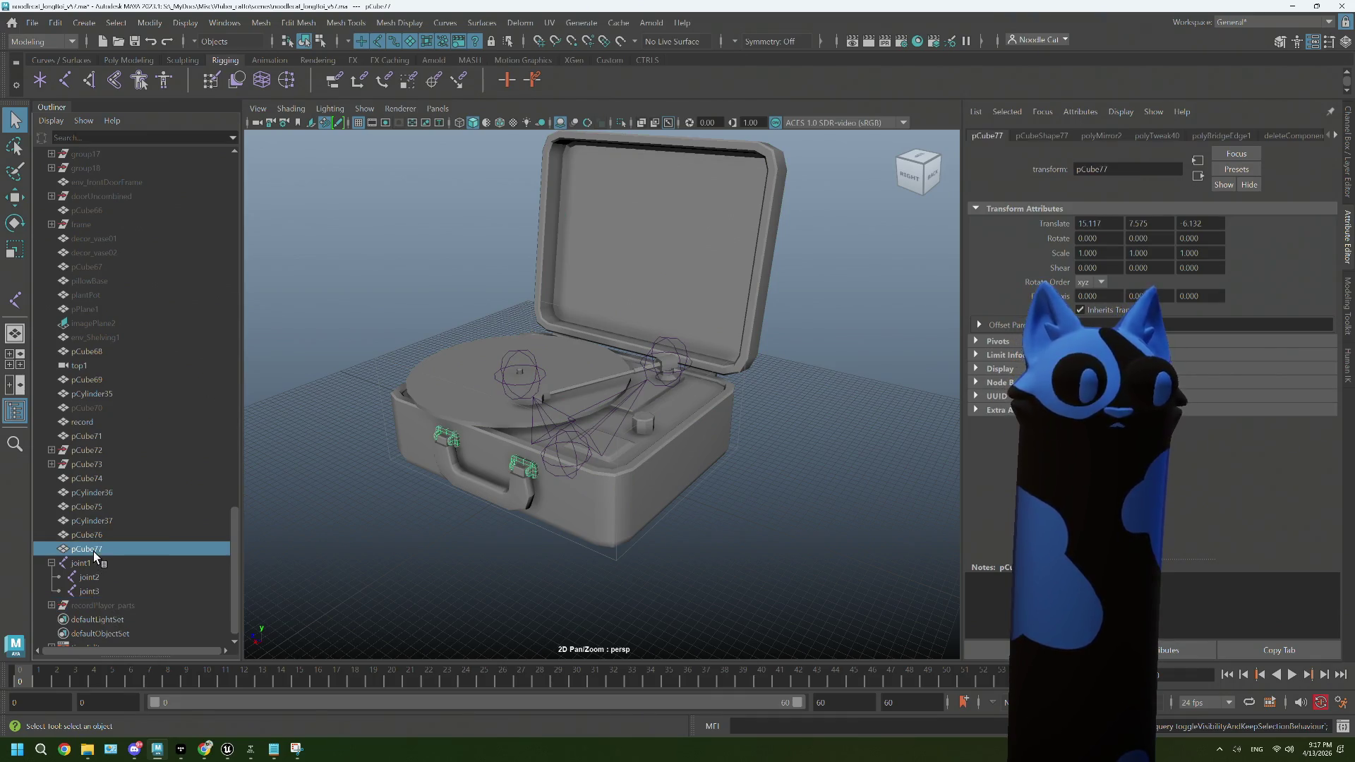
{"action": "left_click", "coordinate": [94, 351]}
{"action": "left_click", "coordinate": [112, 366]}
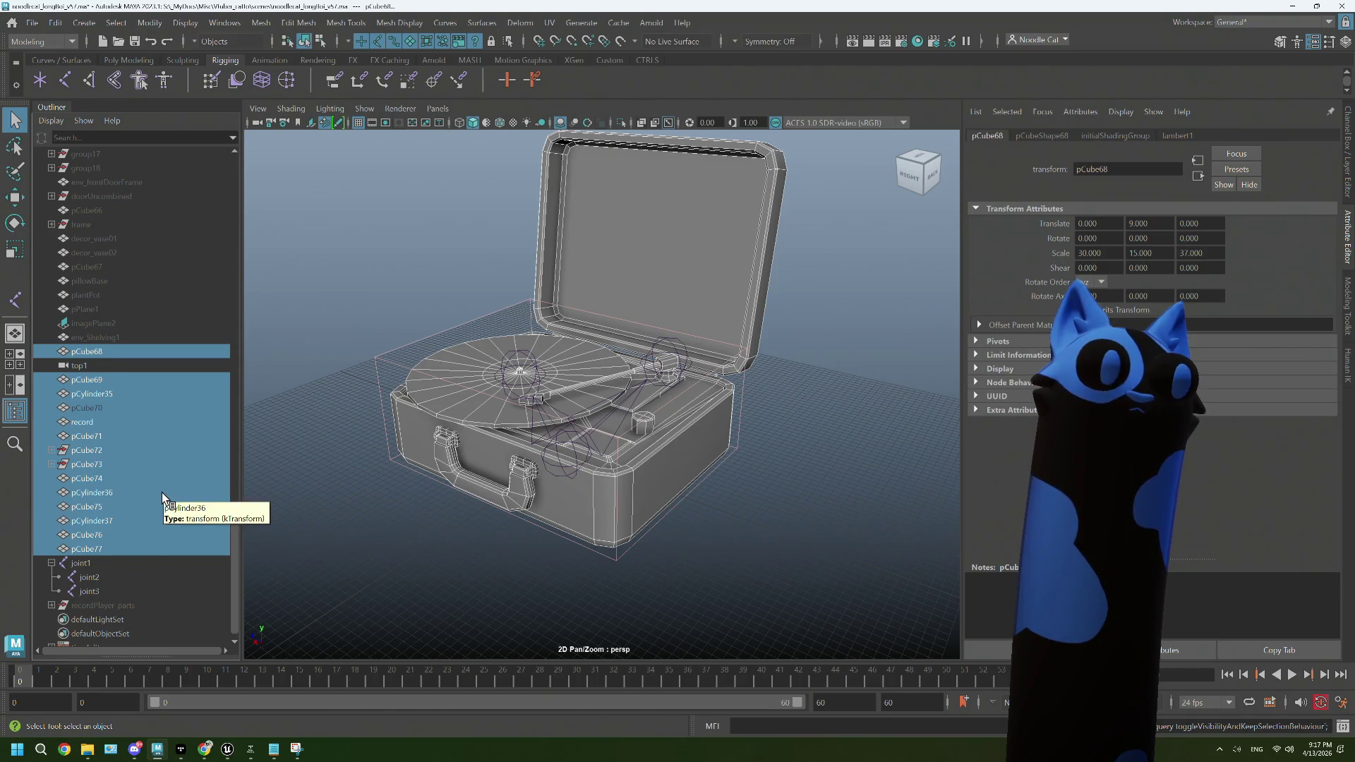
{"action": "left_click_drag", "start_coordinate": [635, 437], "coordinate": [662, 453]}
{"action": "left_click", "coordinate": [103, 350]}
{"action": "left_click_drag", "start_coordinate": [451, 423], "coordinate": [536, 381]}
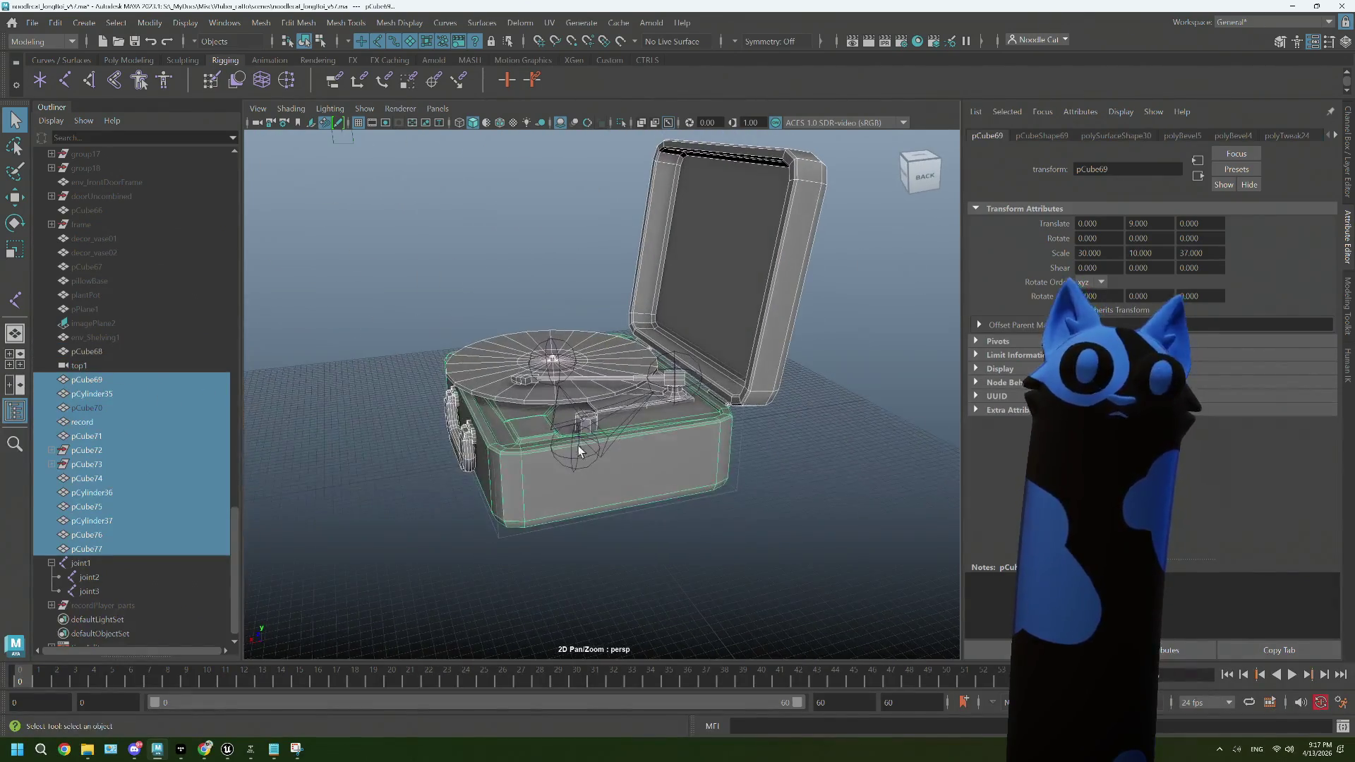
{"action": "left_click", "coordinate": [122, 60]}
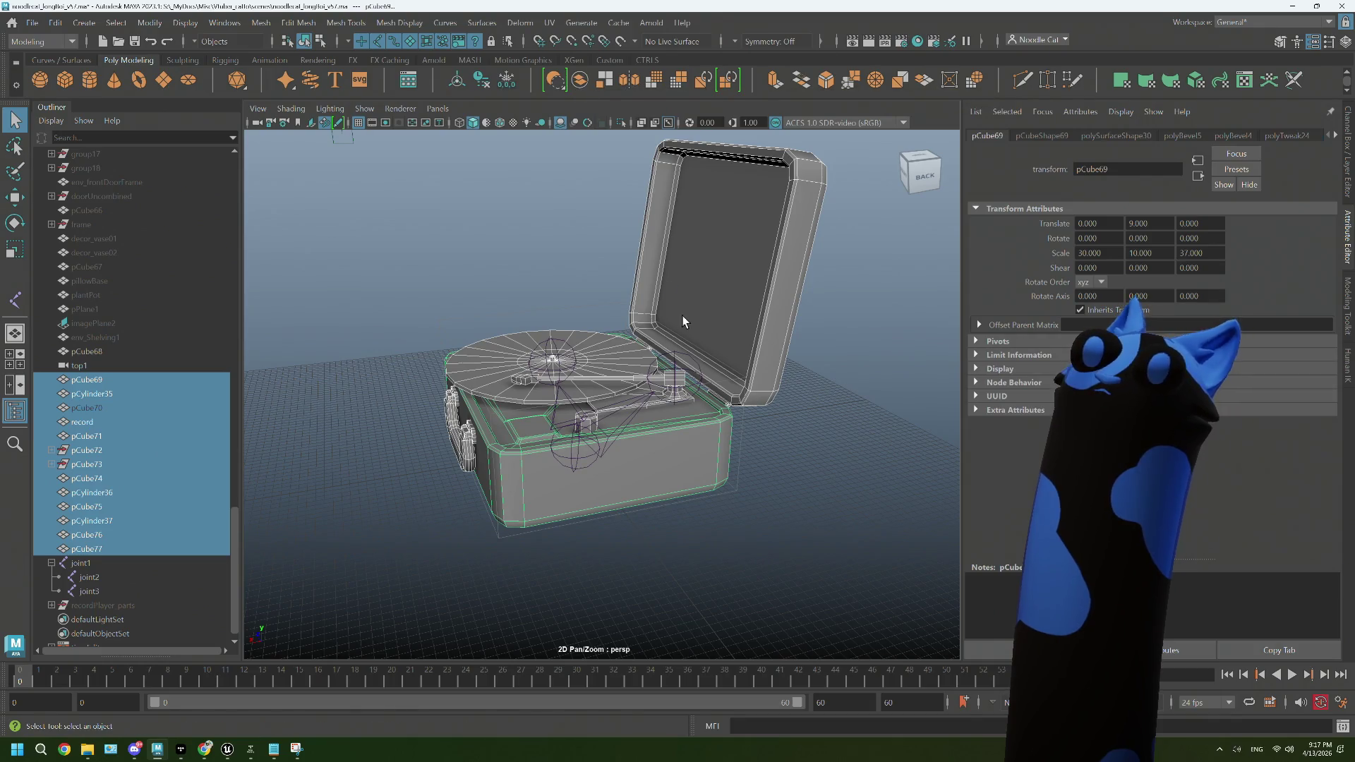
{"action": "left_click_drag", "start_coordinate": [669, 289], "coordinate": [679, 510]}
{"action": "left_click_drag", "start_coordinate": [680, 510], "coordinate": [84, 621]}
{"action": "double_click", "coordinate": [87, 620]}
{"action": "type", "text": "recordPlayer"}
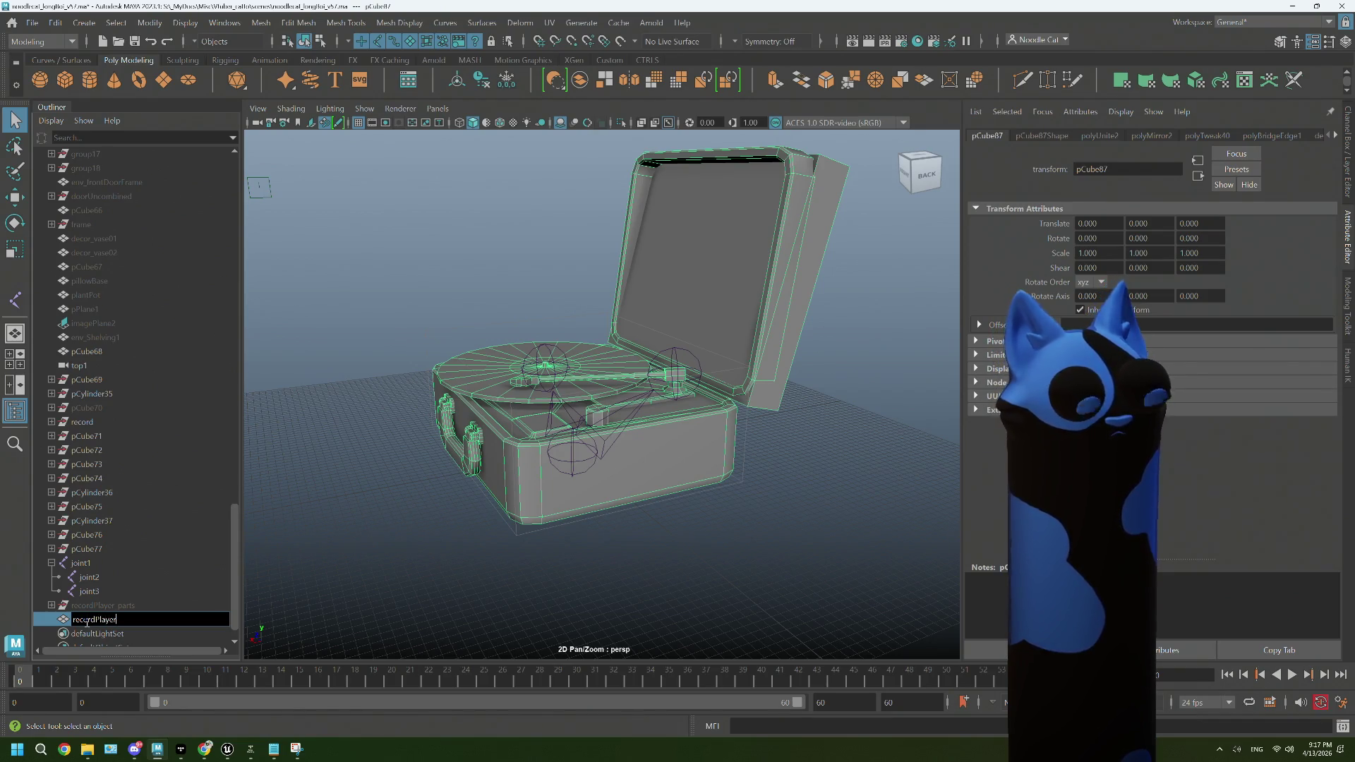
{"action": "left_click", "coordinate": [312, 580]}
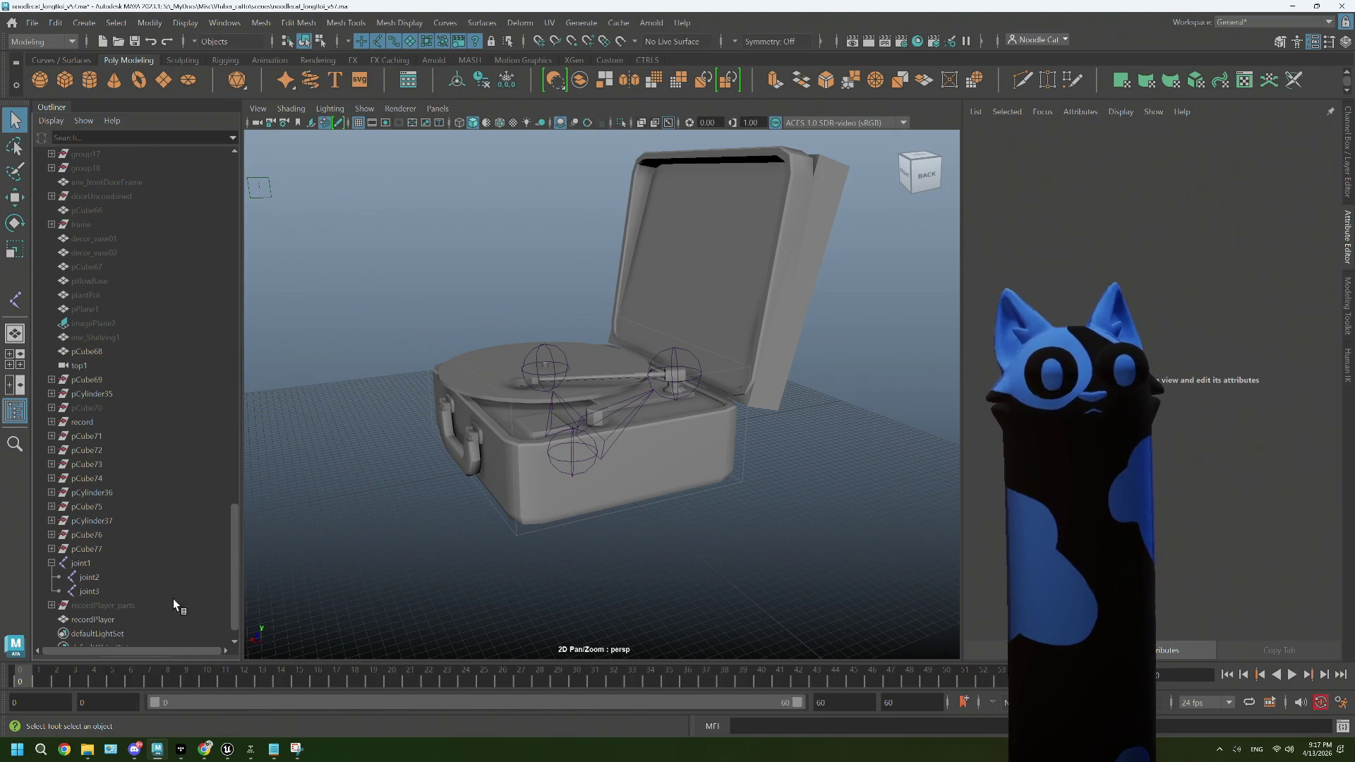
Step: Frame the recordPlayer mesh in the view and begin renaming joint1
{"action": "left_click", "coordinate": [127, 617]}
{"action": "key", "text": "f"}
{"action": "left_click_drag", "start_coordinate": [493, 444], "coordinate": [724, 396]}
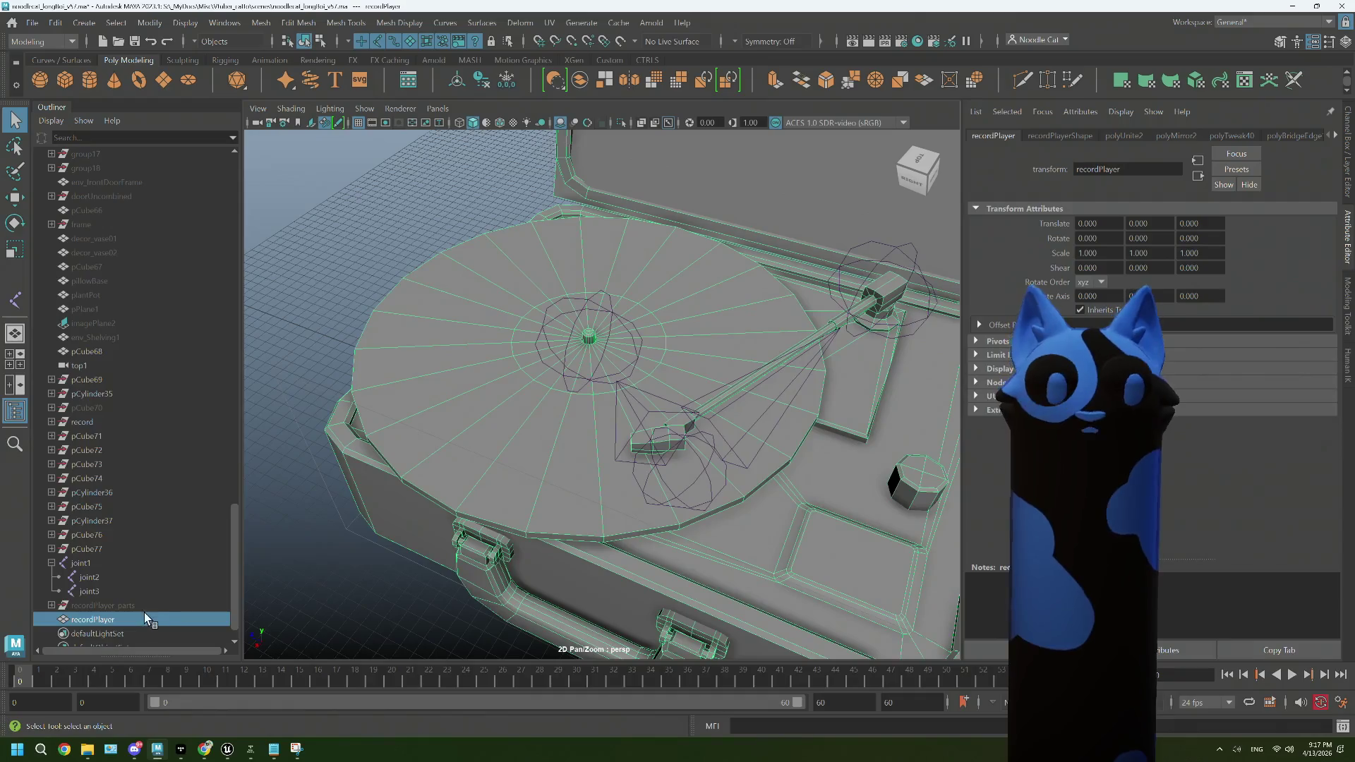
{"action": "scroll", "scroll_direction": "up", "scroll_amount": 3}
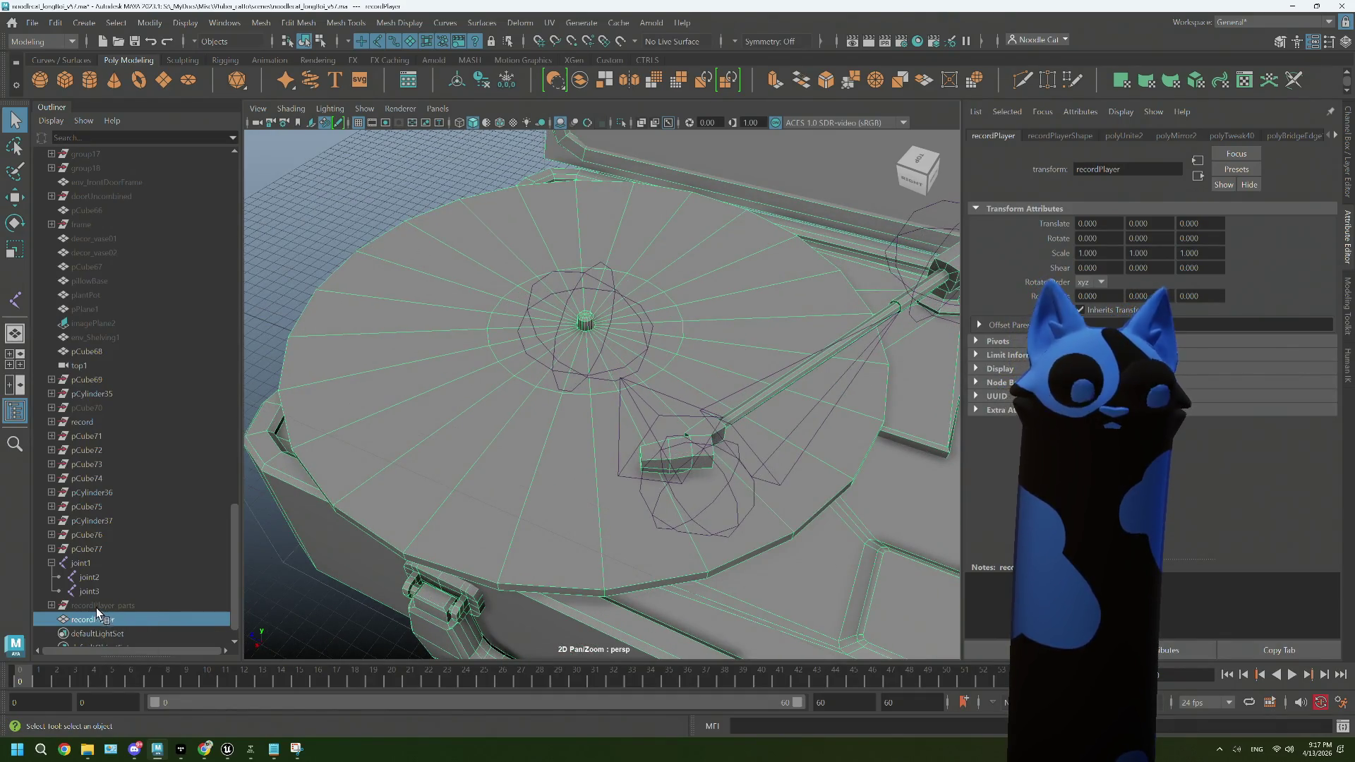
{"action": "double_click", "coordinate": [97, 563]}
{"action": "type", "text": "root"}
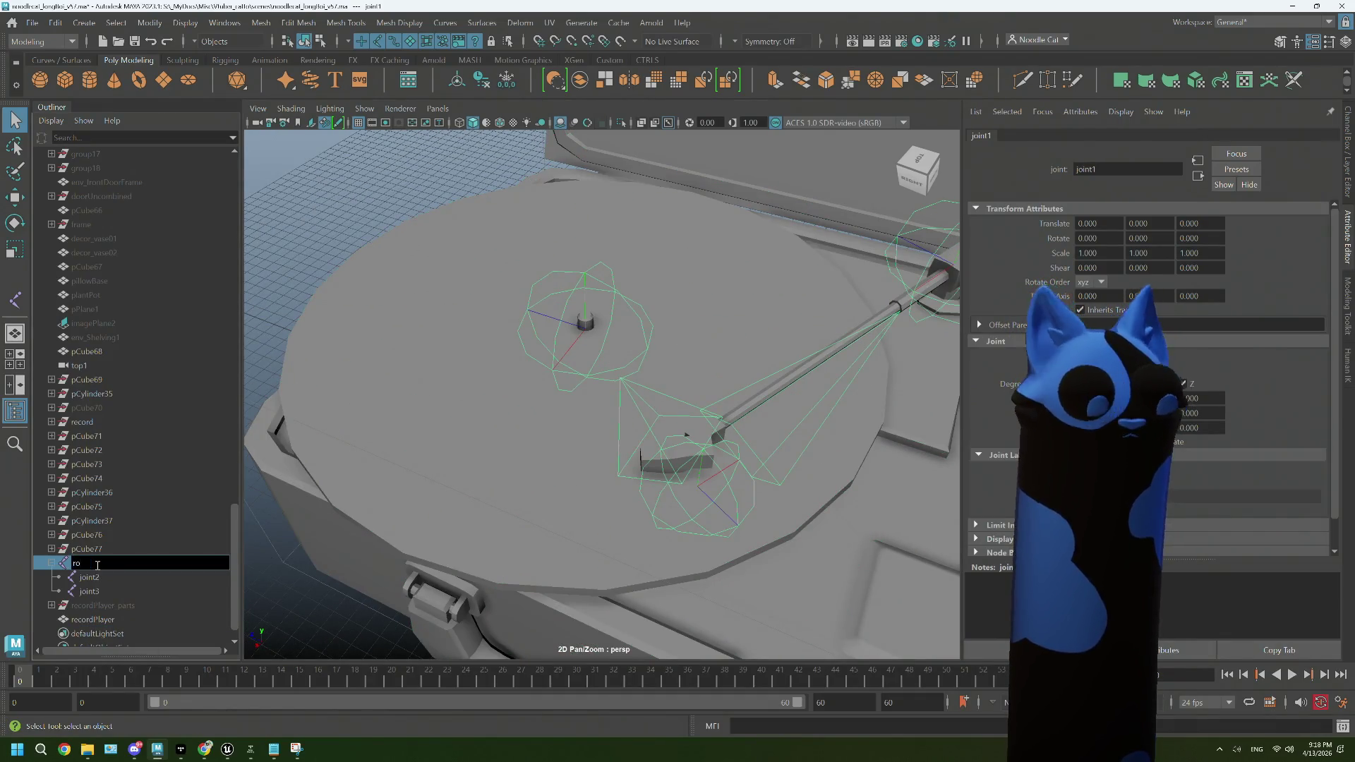
Step: Rename joint1, joint2 and joint3 to root, arm and record, then select the recordPlayer mesh
{"action": "left_click", "coordinate": [98, 577]}
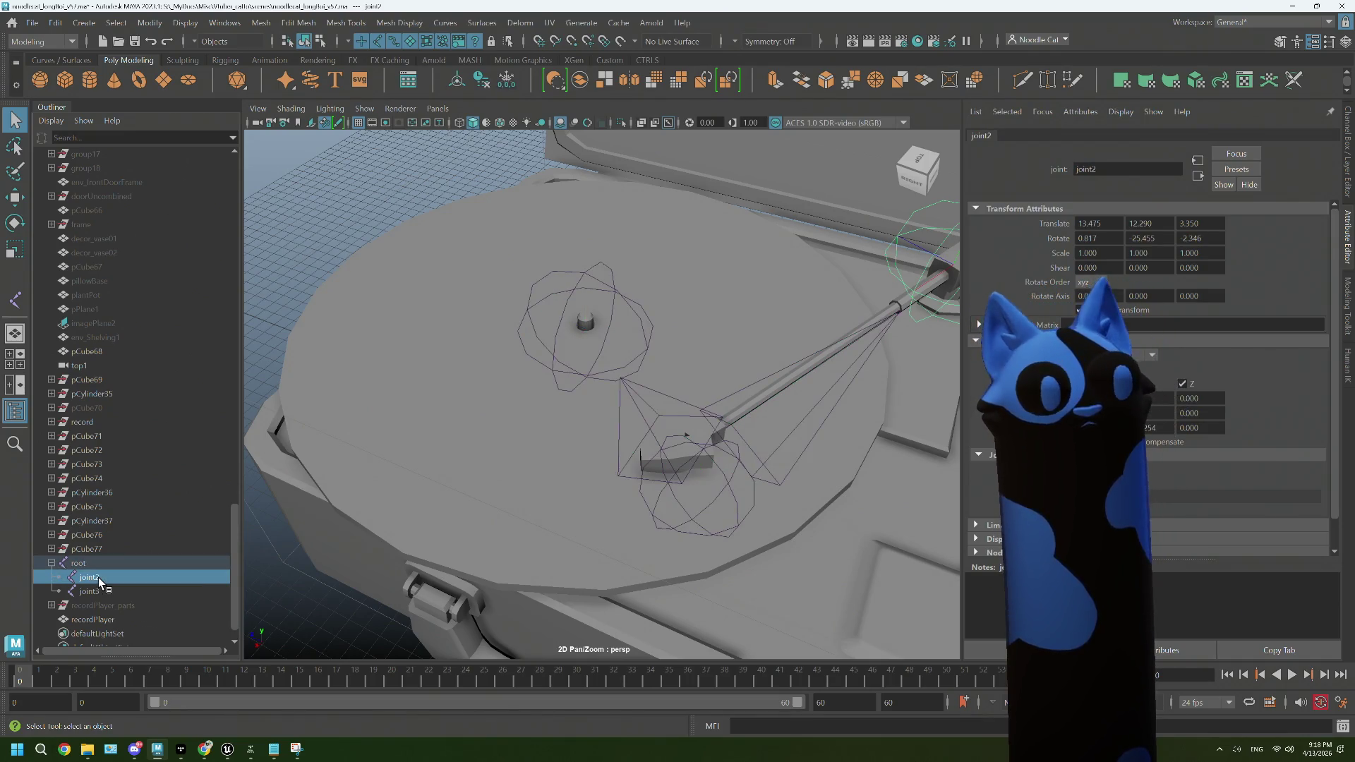
{"action": "double_click", "coordinate": [99, 577]}
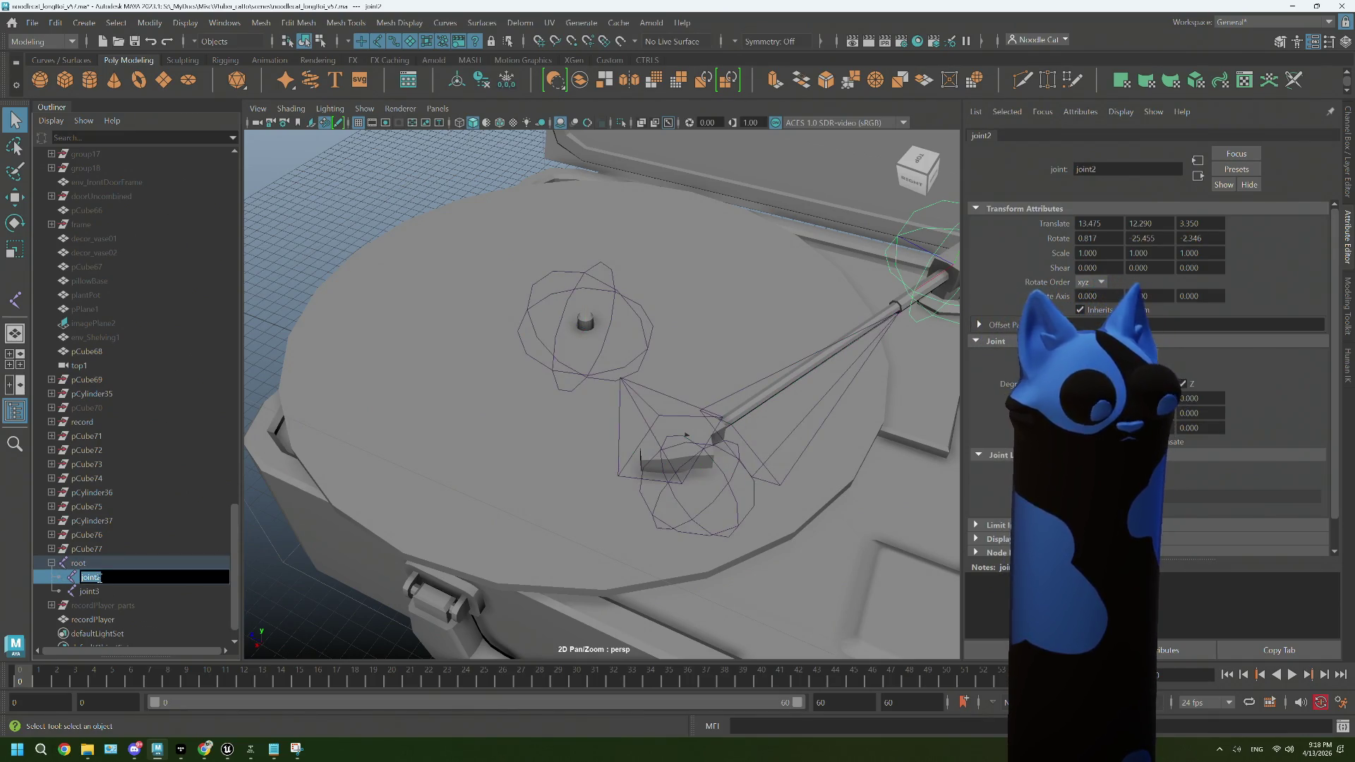
{"action": "type", "text": "arm"}
{"action": "double_click", "coordinate": [99, 591]}
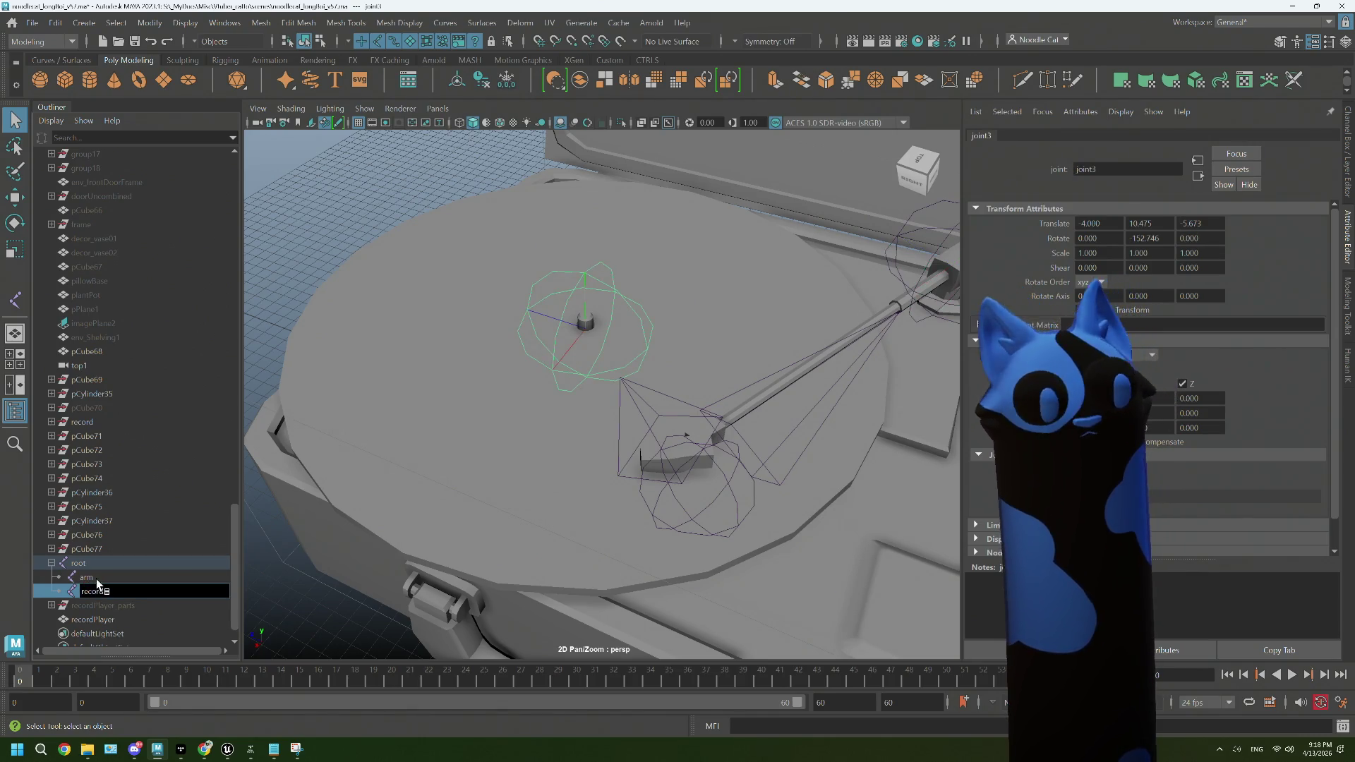
{"action": "left_click", "coordinate": [96, 579]}
{"action": "left_click_drag", "start_coordinate": [642, 367], "coordinate": [719, 442]}
{"action": "scroll", "scroll_direction": "up", "scroll_amount": 3}
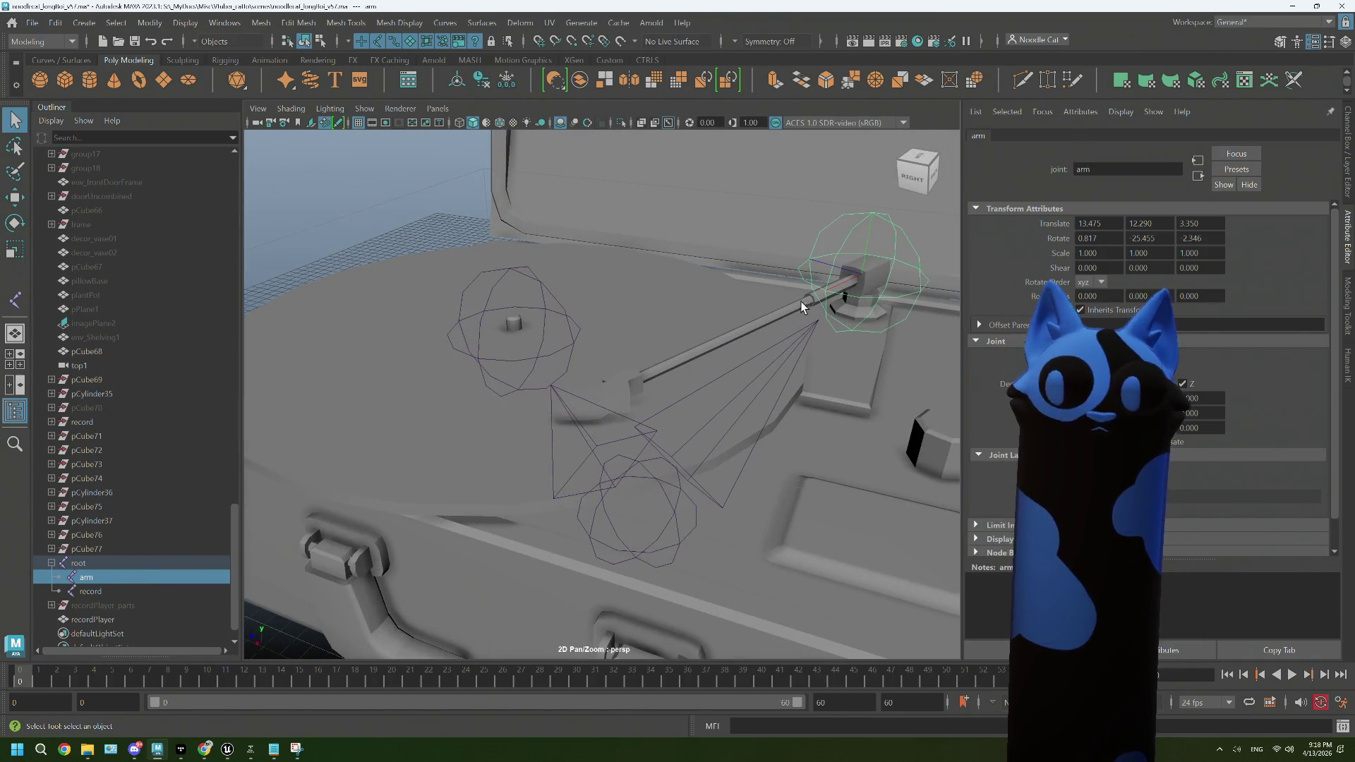
{"action": "left_click", "coordinate": [755, 322]}
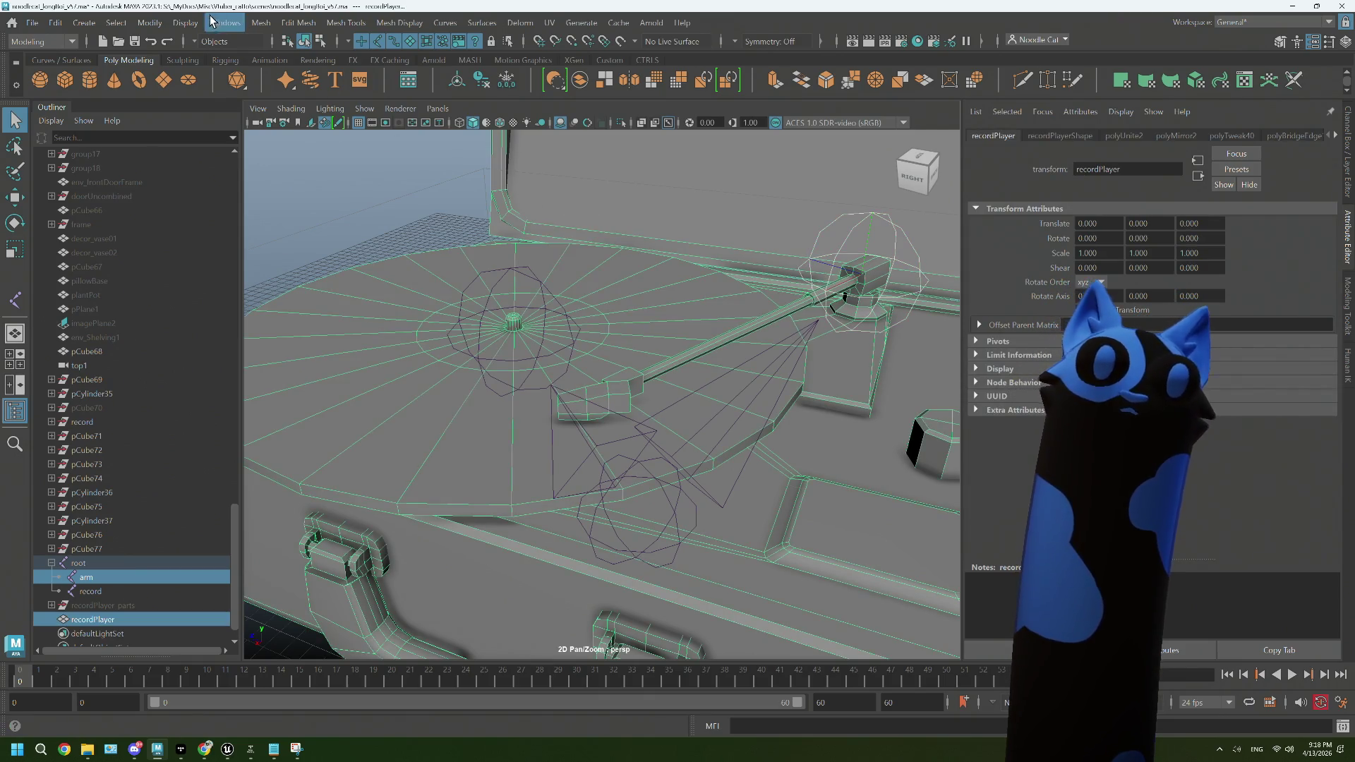
Step: Smooth-bind recordPlayer to the root, arm and record joints from Bind Skin options, then return to Object Mode
{"action": "left_click", "coordinate": [40, 42]}
{"action": "left_click", "coordinate": [40, 62]}
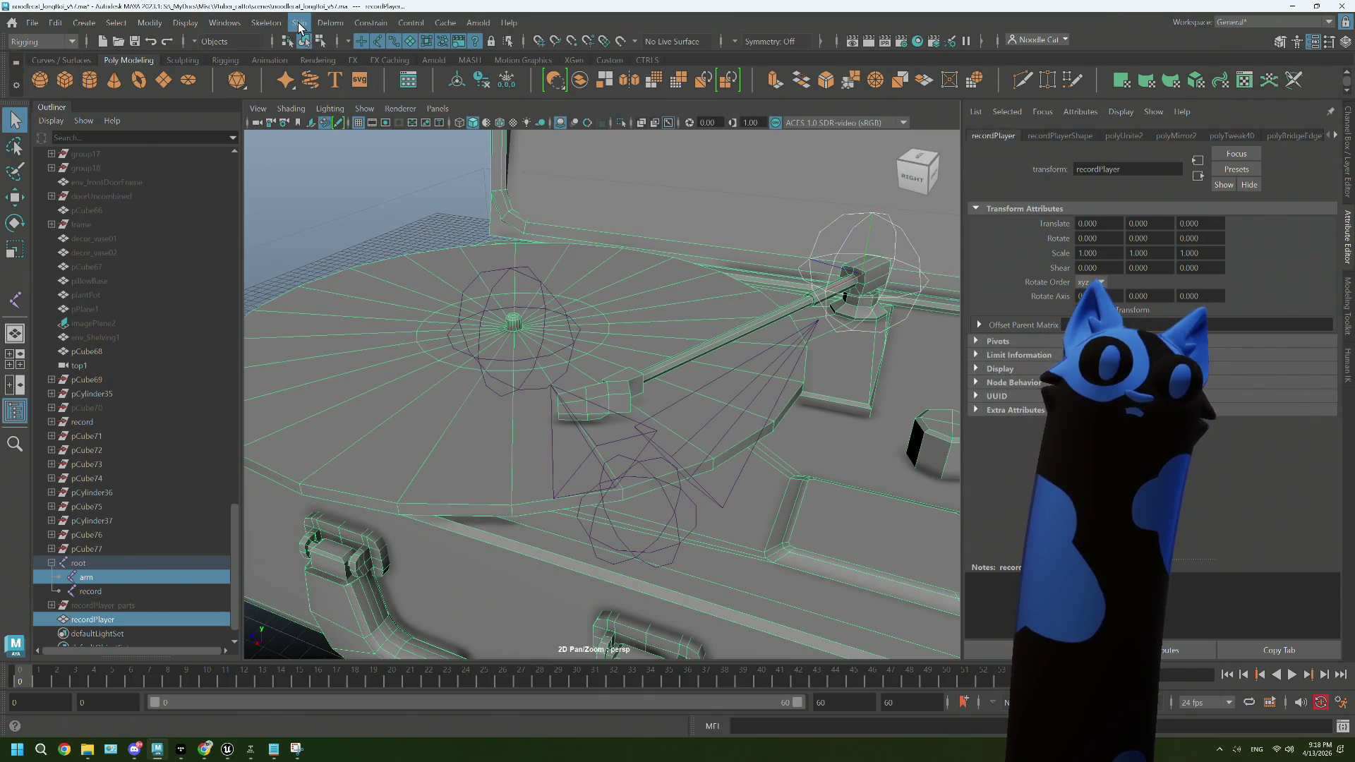
{"action": "left_click", "coordinate": [299, 23]}
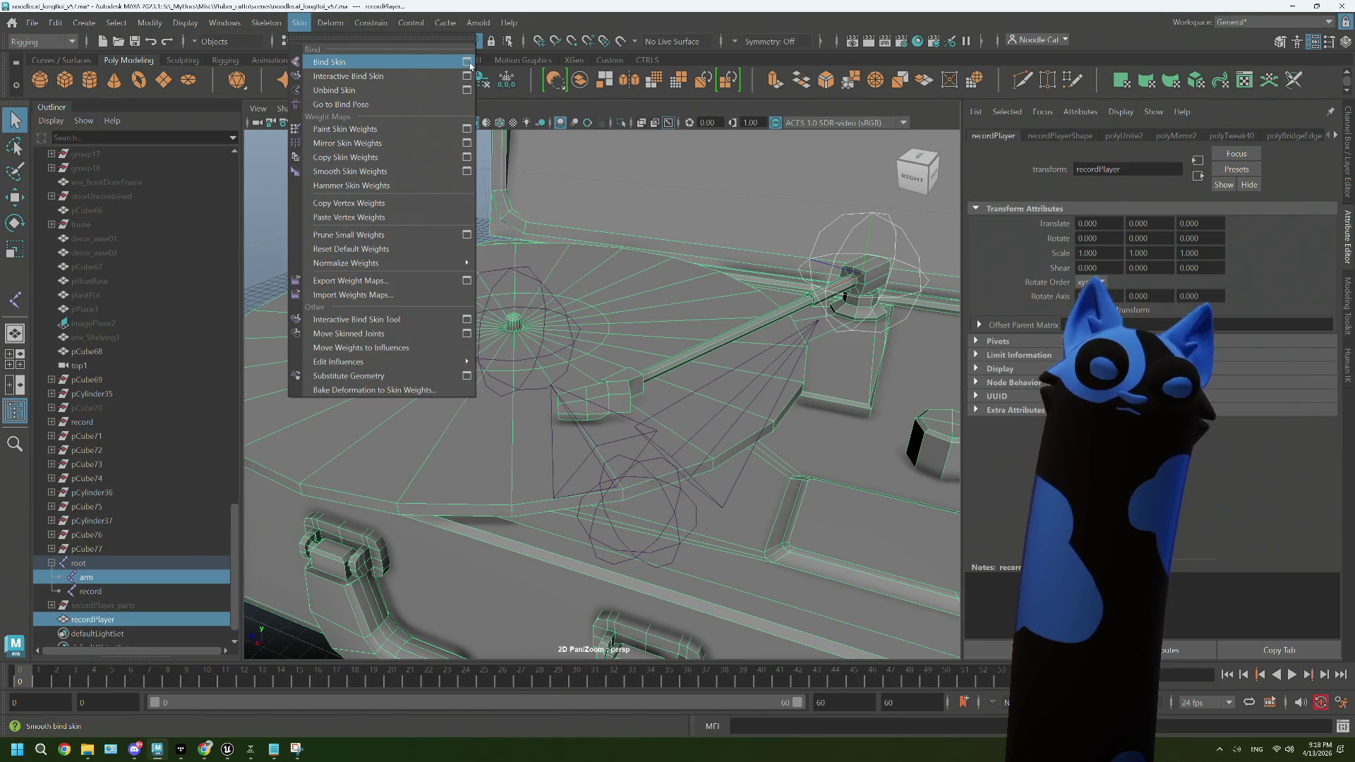
{"action": "left_click", "coordinate": [468, 63]}
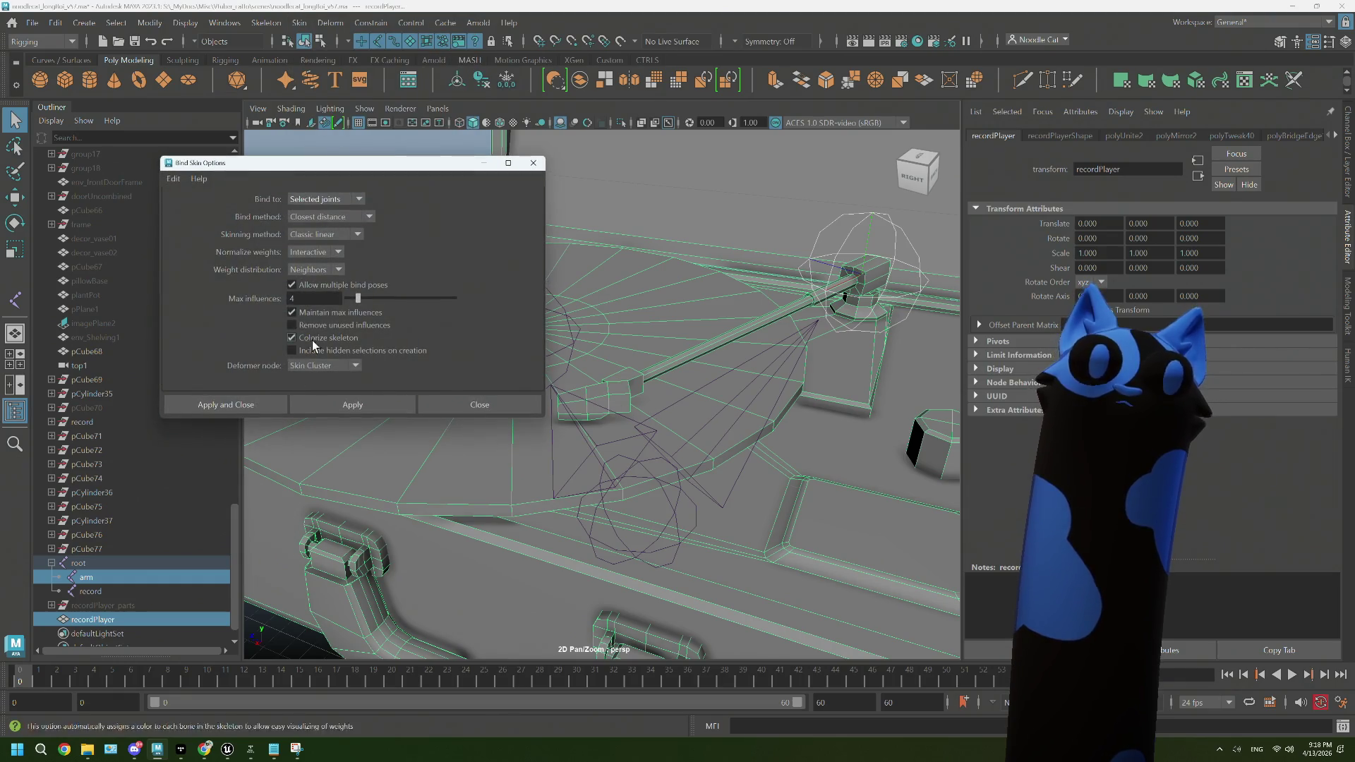
{"action": "left_click", "coordinate": [257, 404]}
{"action": "left_click", "coordinate": [770, 318]}
{"action": "right_click", "coordinate": [768, 320]}
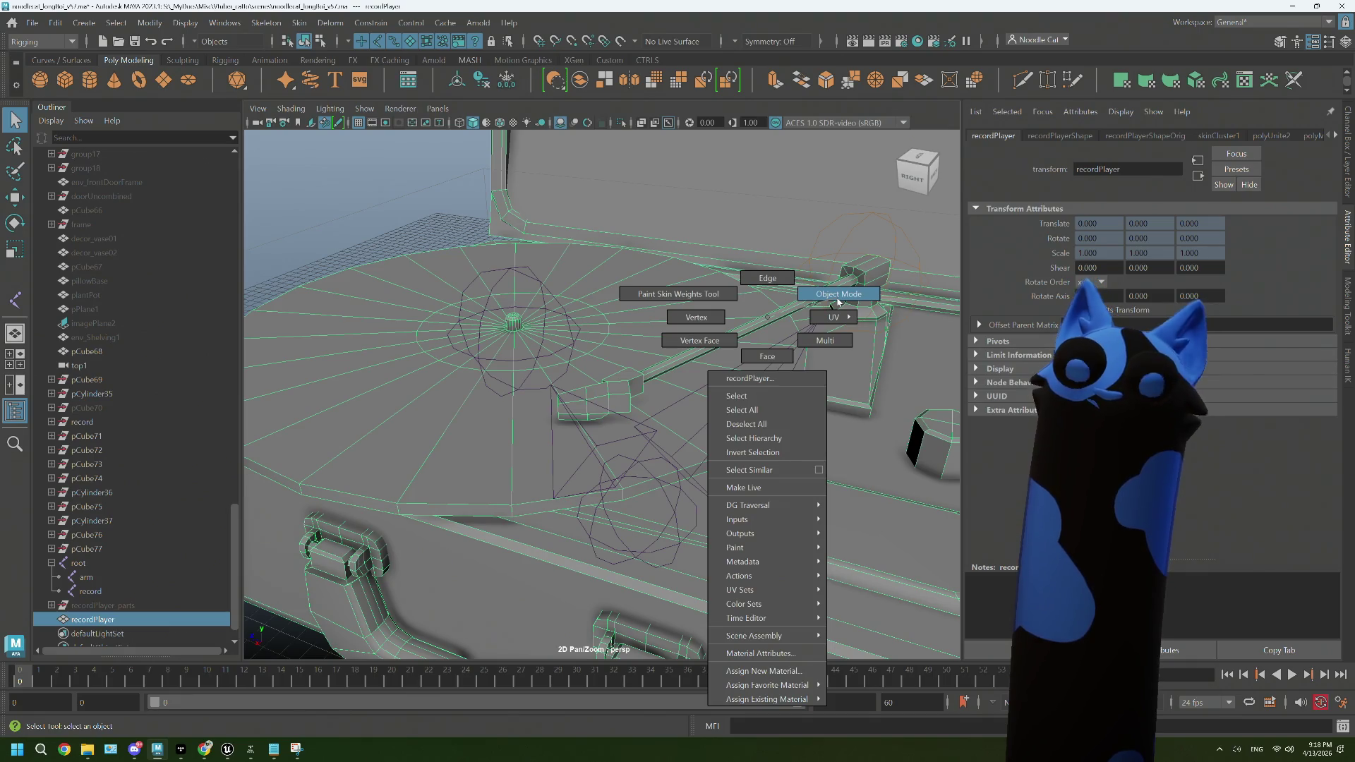
{"action": "left_click", "coordinate": [837, 300]}
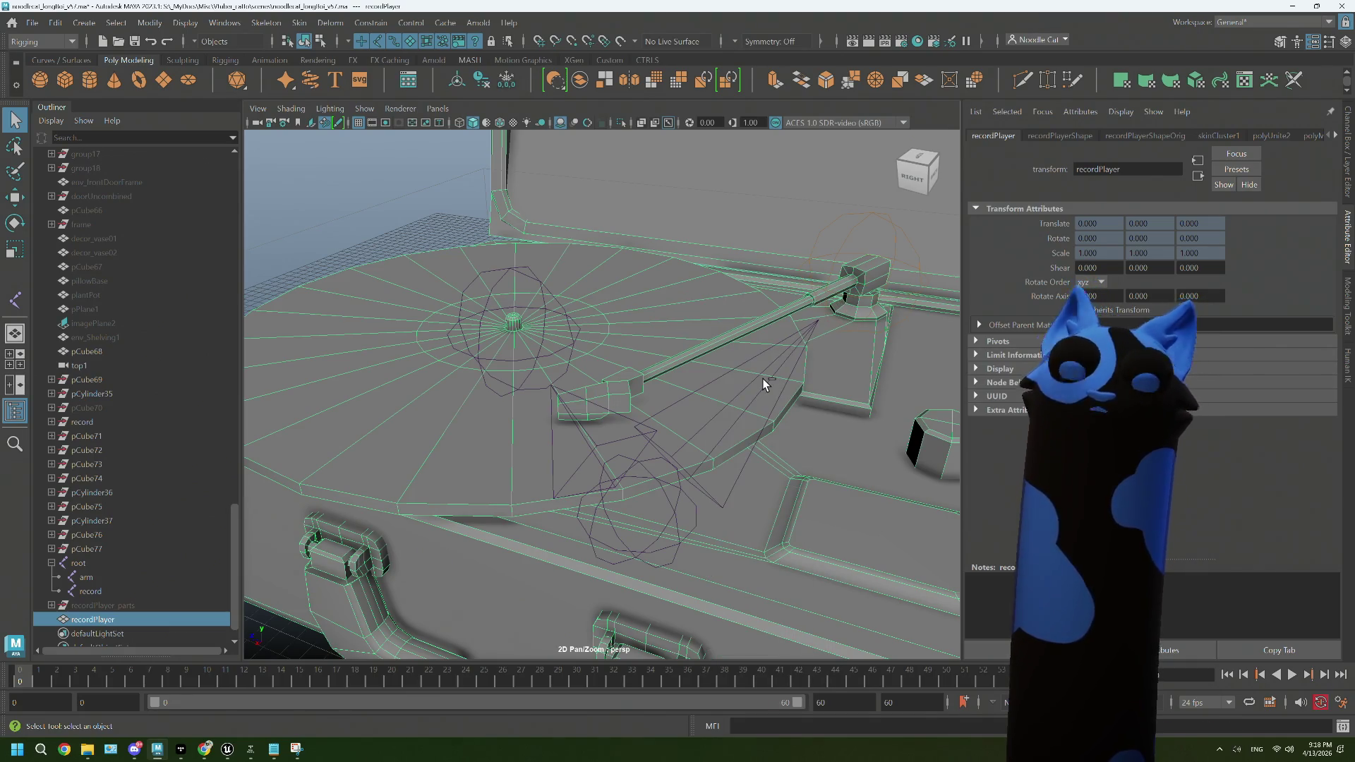
Step: Step through the joints and test-move the root joint, then undo the move
{"action": "key", "text": "ctrl+z"}
{"action": "key", "text": "shift+z"}
{"action": "key", "text": "ctrl+z"}
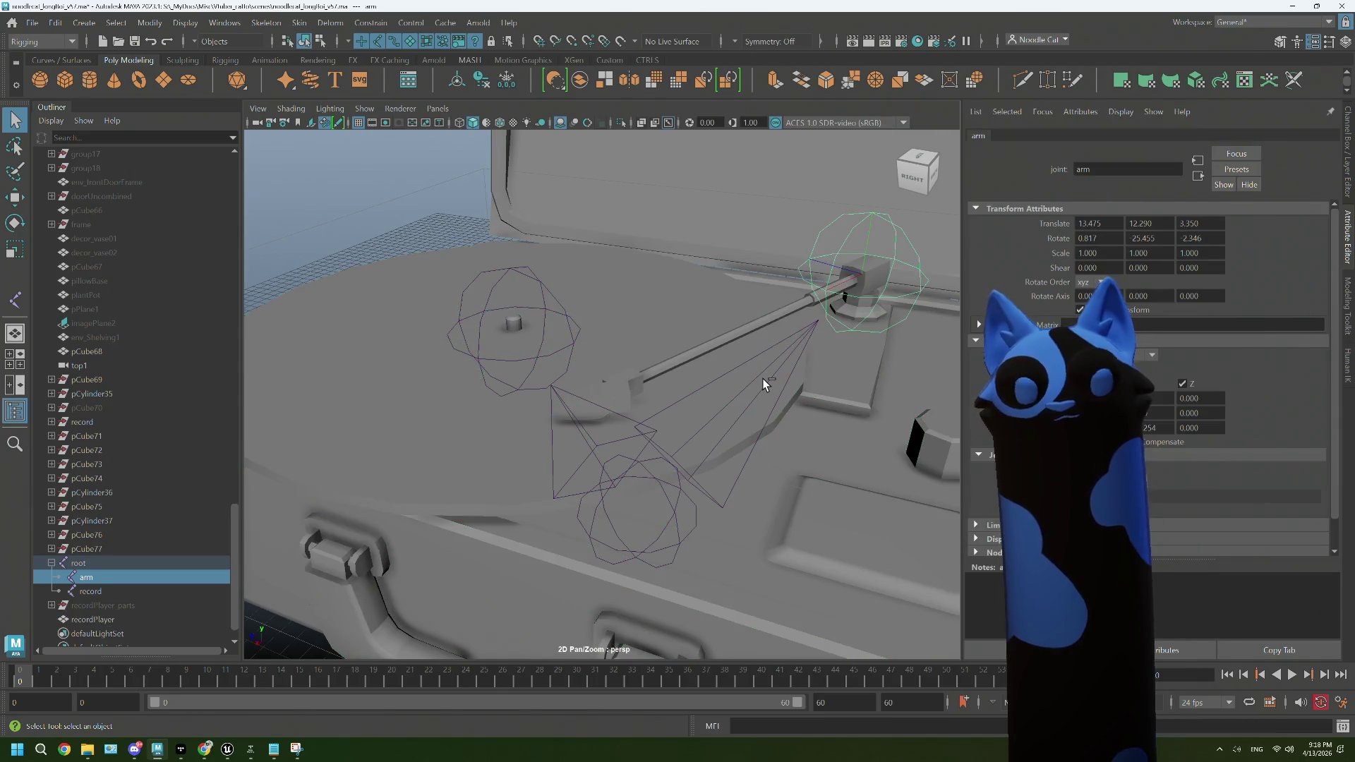
{"action": "key", "text": "Right"}
{"action": "key", "text": "a"}
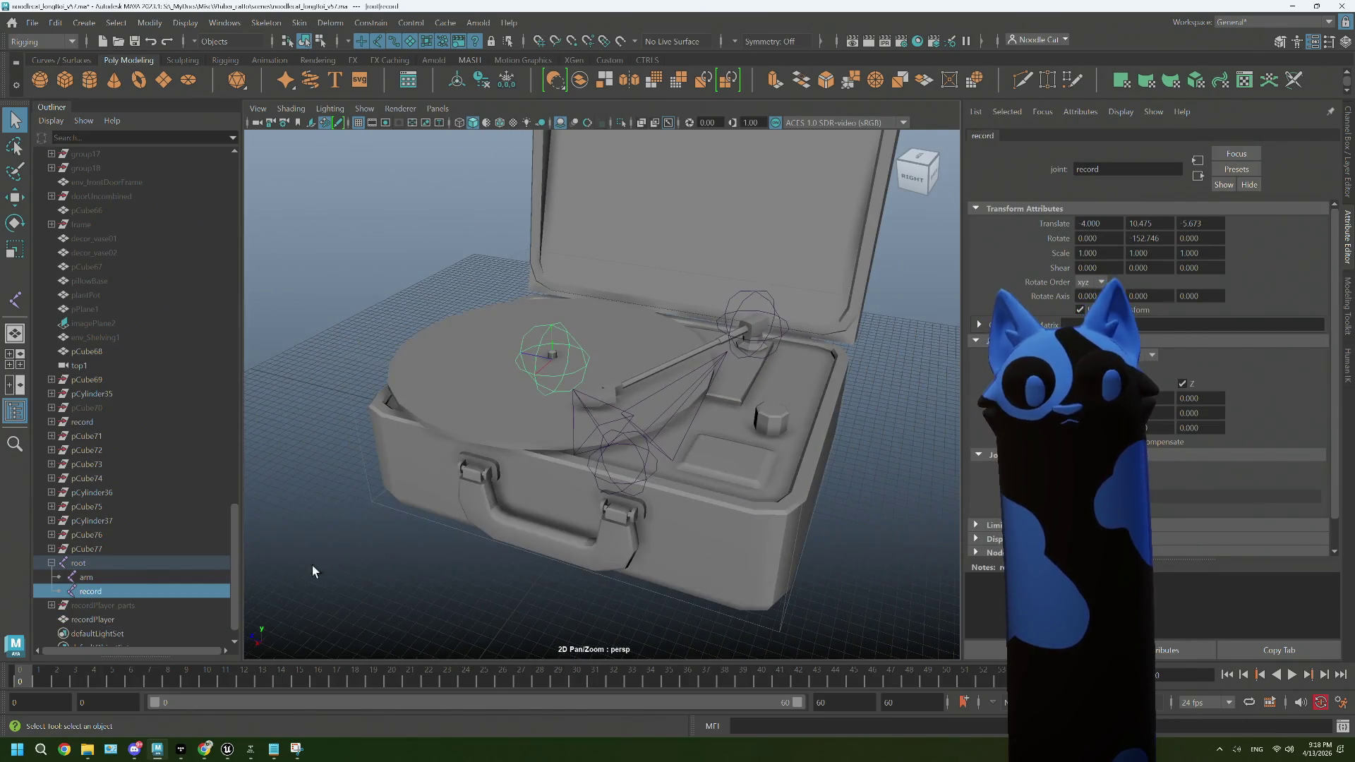
{"action": "left_click", "coordinate": [134, 561]}
{"action": "key", "text": "w"}
{"action": "left_click_drag", "start_coordinate": [624, 460], "coordinate": [630, 467]}
{"action": "key", "text": "ctrl+z"}
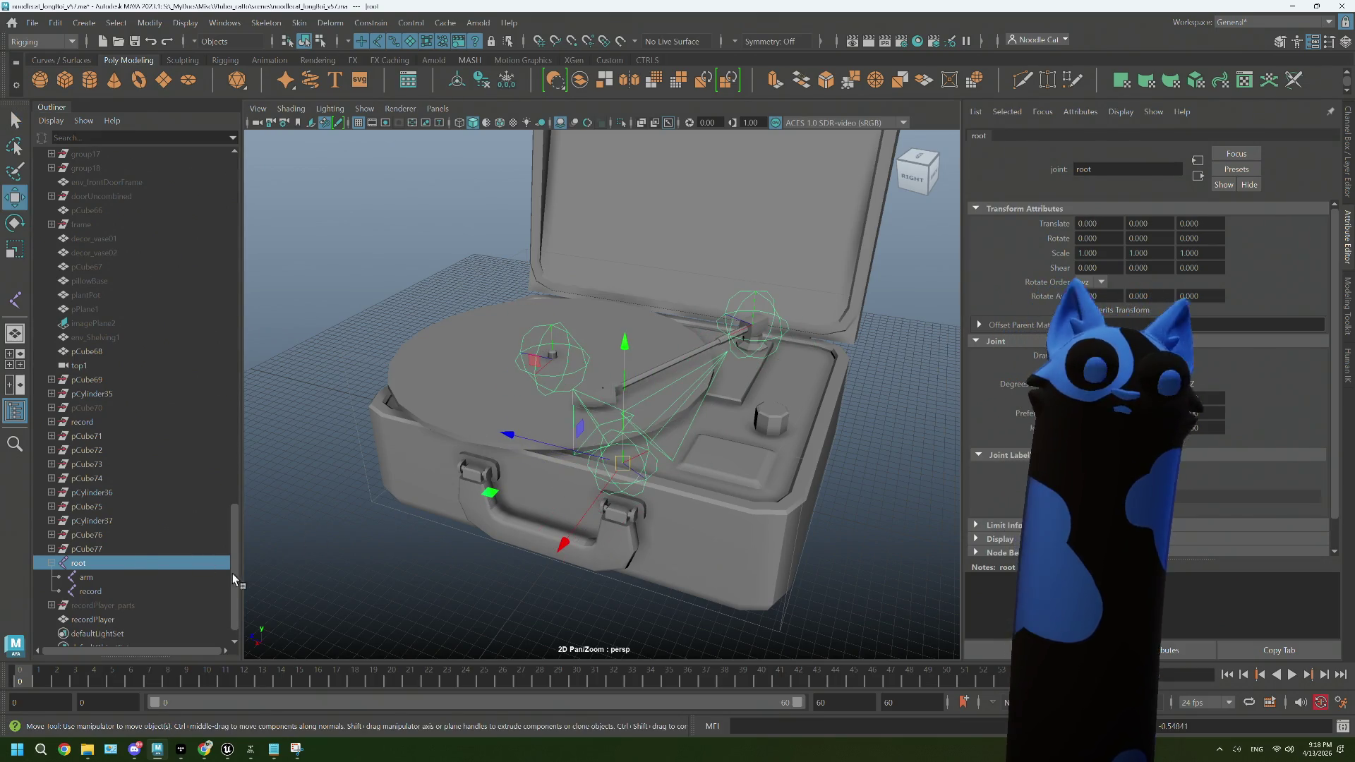
{"action": "left_click", "coordinate": [597, 278]}
{"action": "left_click_drag", "start_coordinate": [536, 369], "coordinate": [466, 369]}
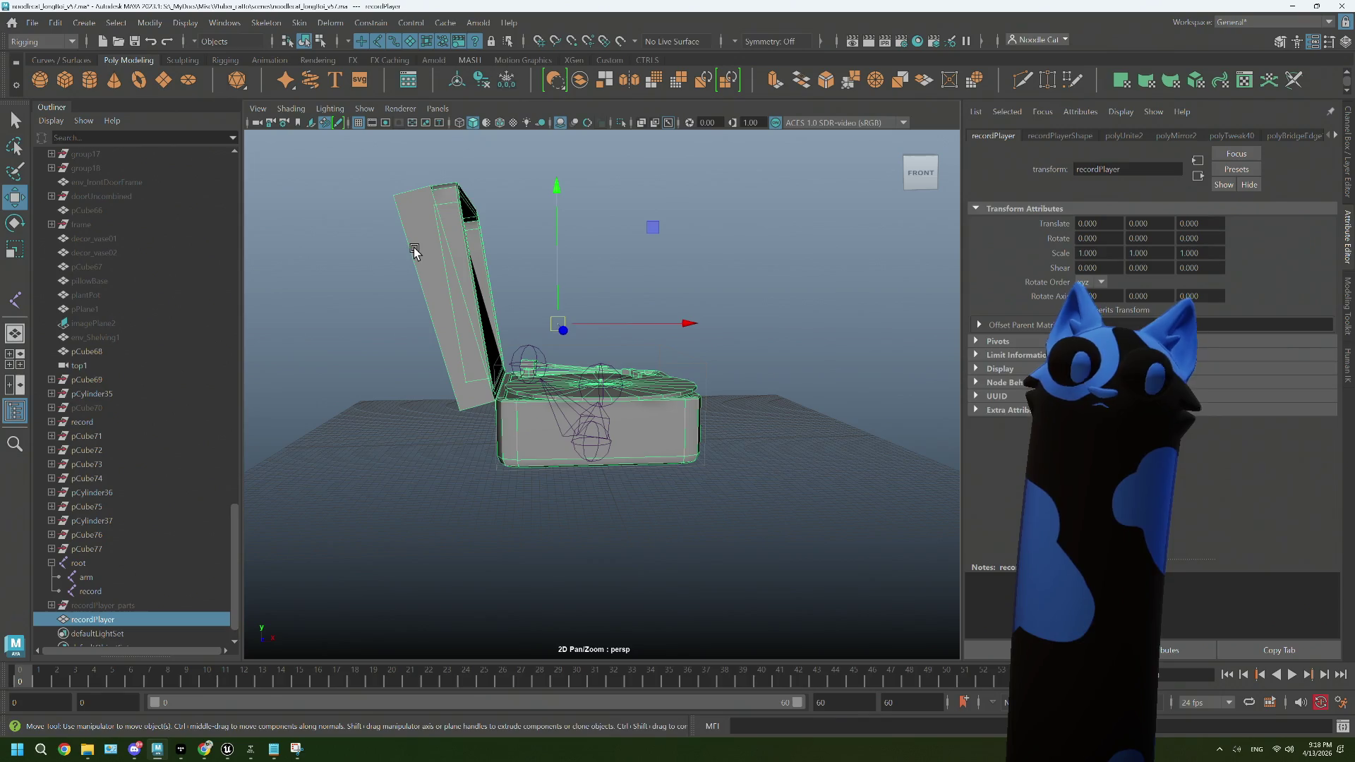
Step: Undo the joint renames and the combine, restoring separate pieces and joint1–joint3
{"action": "key", "text": "ctrl+z"}
{"action": "key", "text": "ctrl+z"}
{"action": "key", "text": "ctrl+z"}
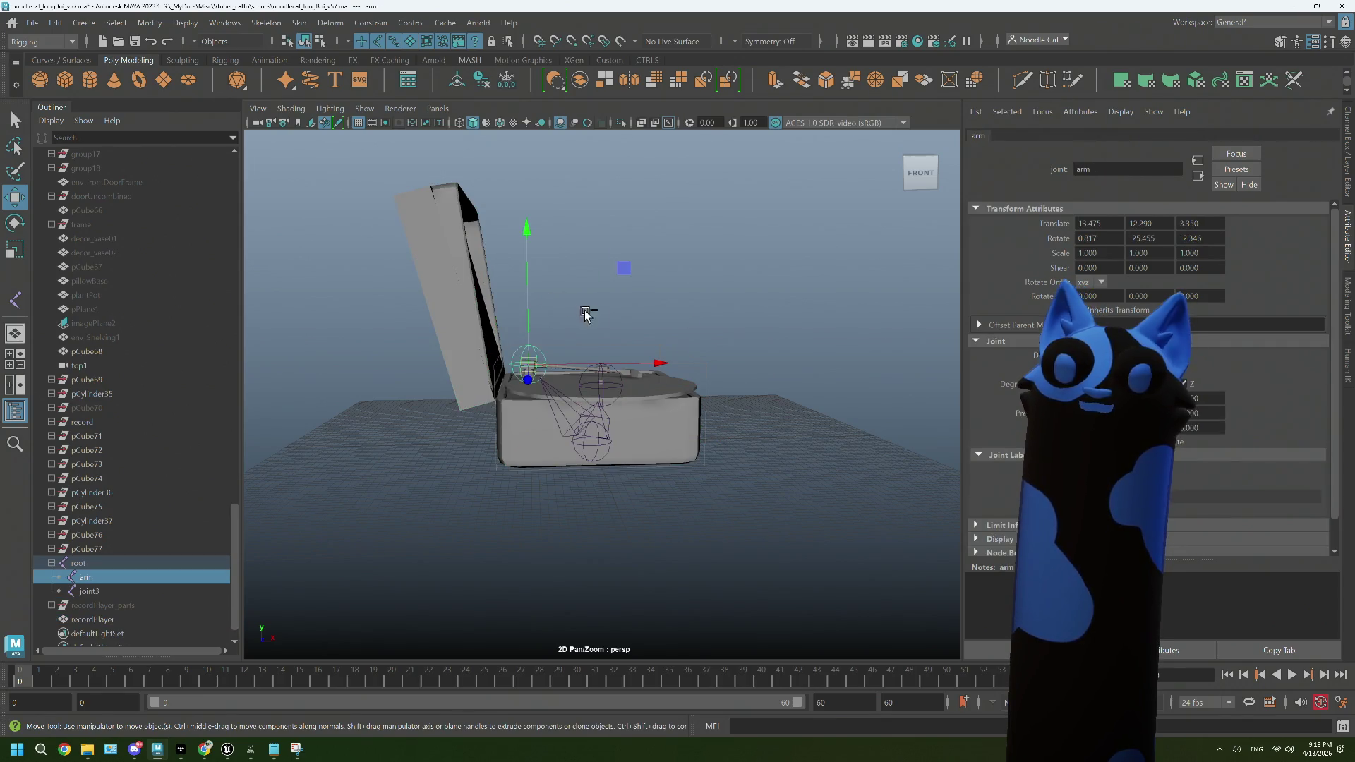
{"action": "key", "text": "ctrl+z"}
{"action": "key", "text": "ctrl+z"}
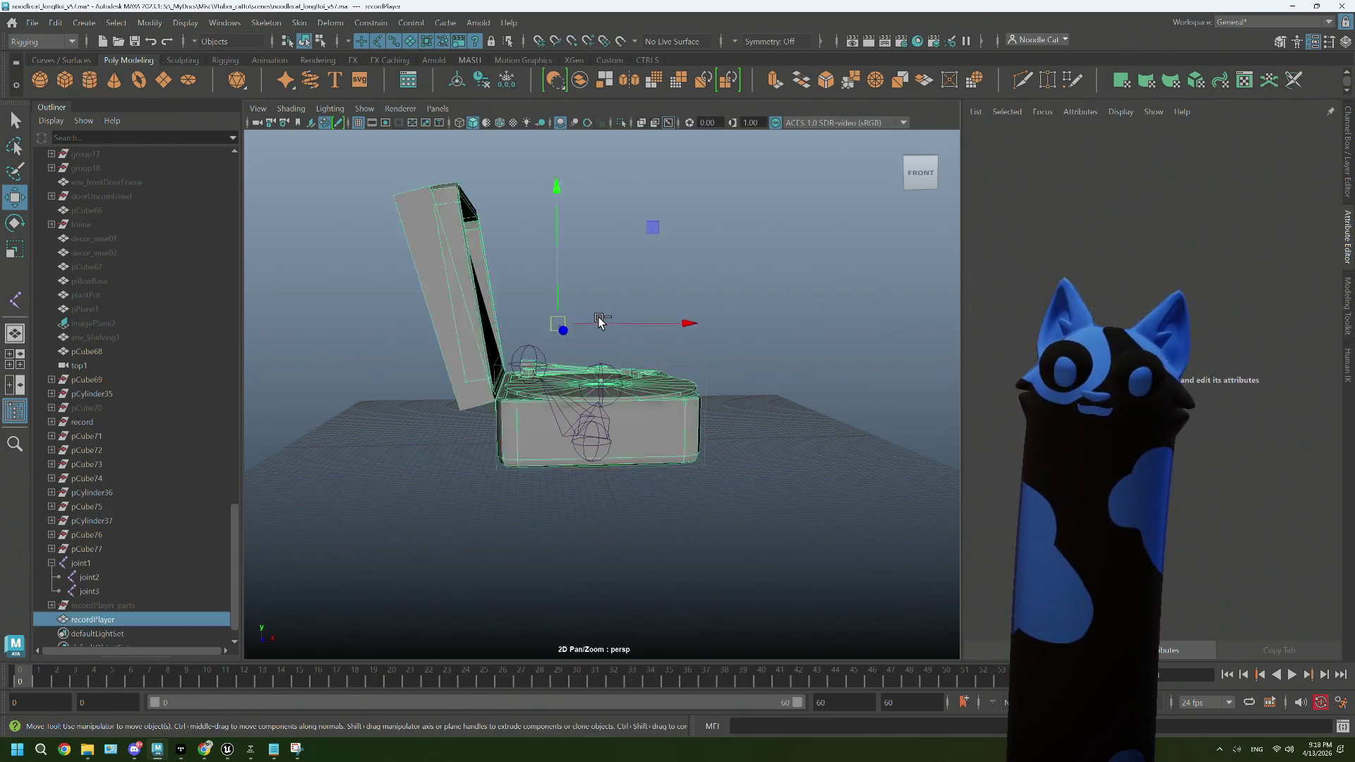
{"action": "key", "text": "ctrl+z"}
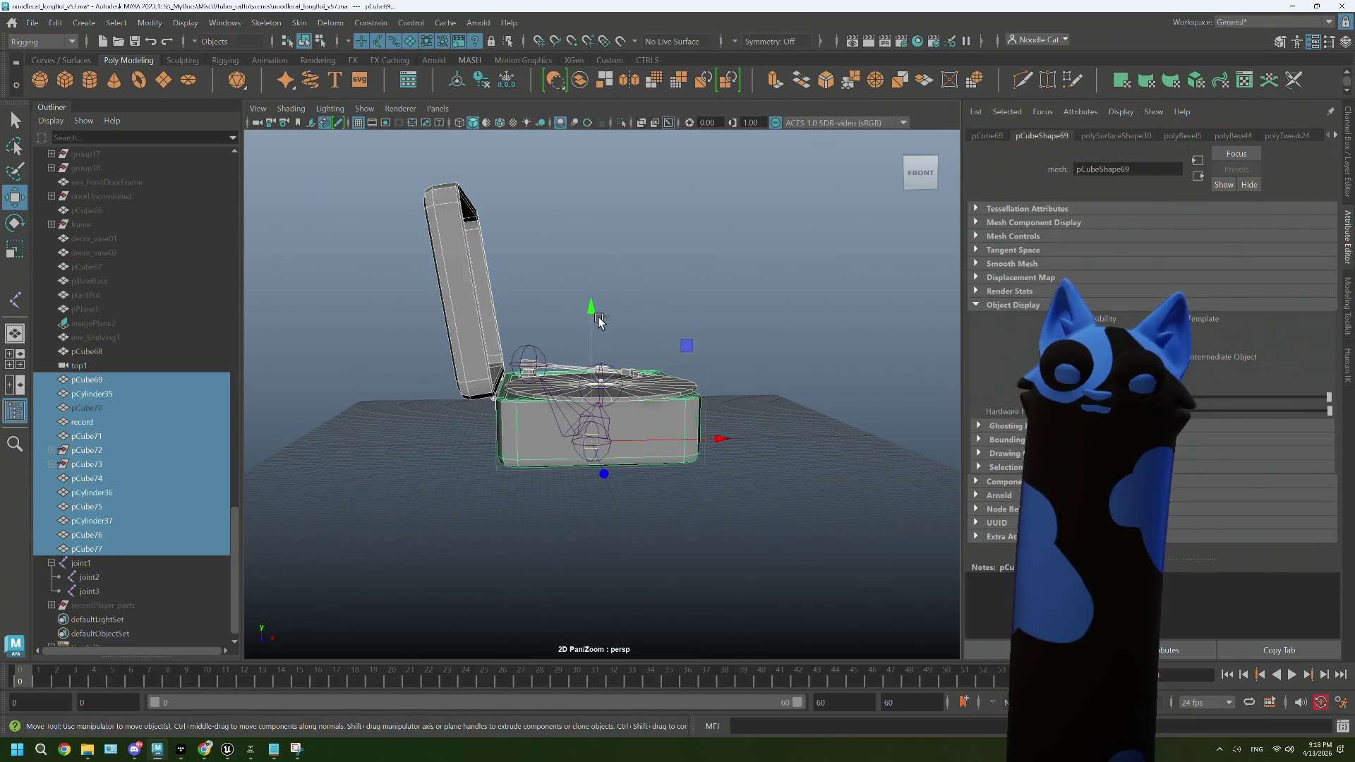
{"action": "key", "text": "ctrl+z"}
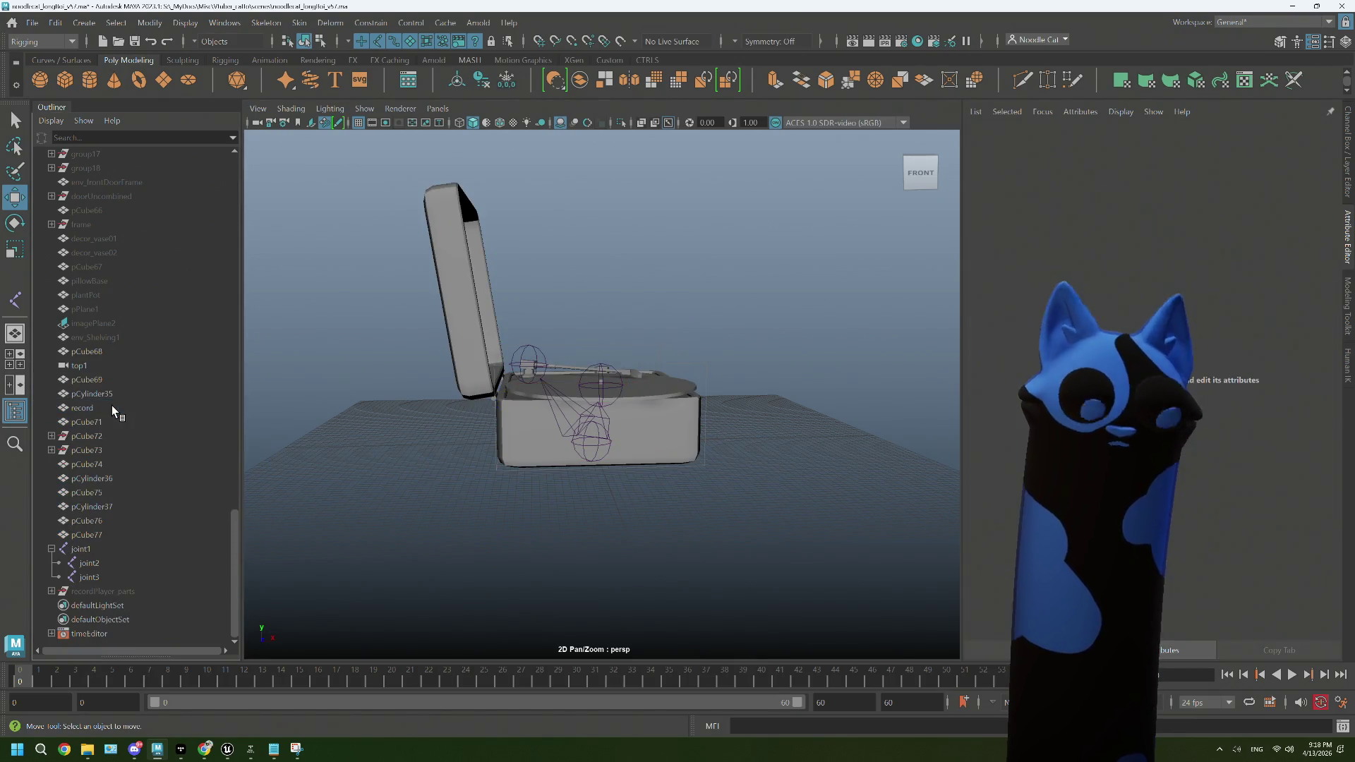
Step: Combine pCube69 through pCube77 into one mesh and rename it recordPlayer
{"action": "left_click", "coordinate": [100, 381]}
{"action": "left_click", "coordinate": [86, 534]}
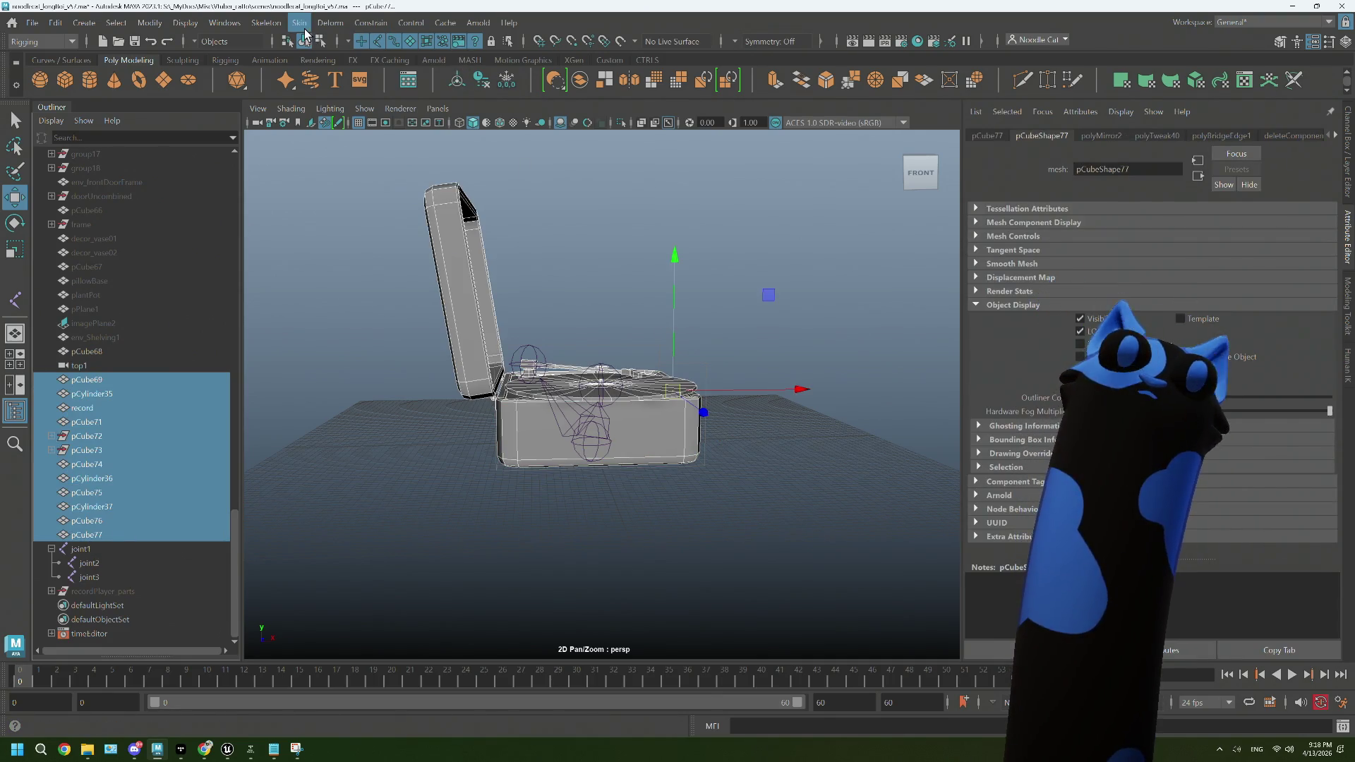
{"action": "left_click", "coordinate": [579, 80]}
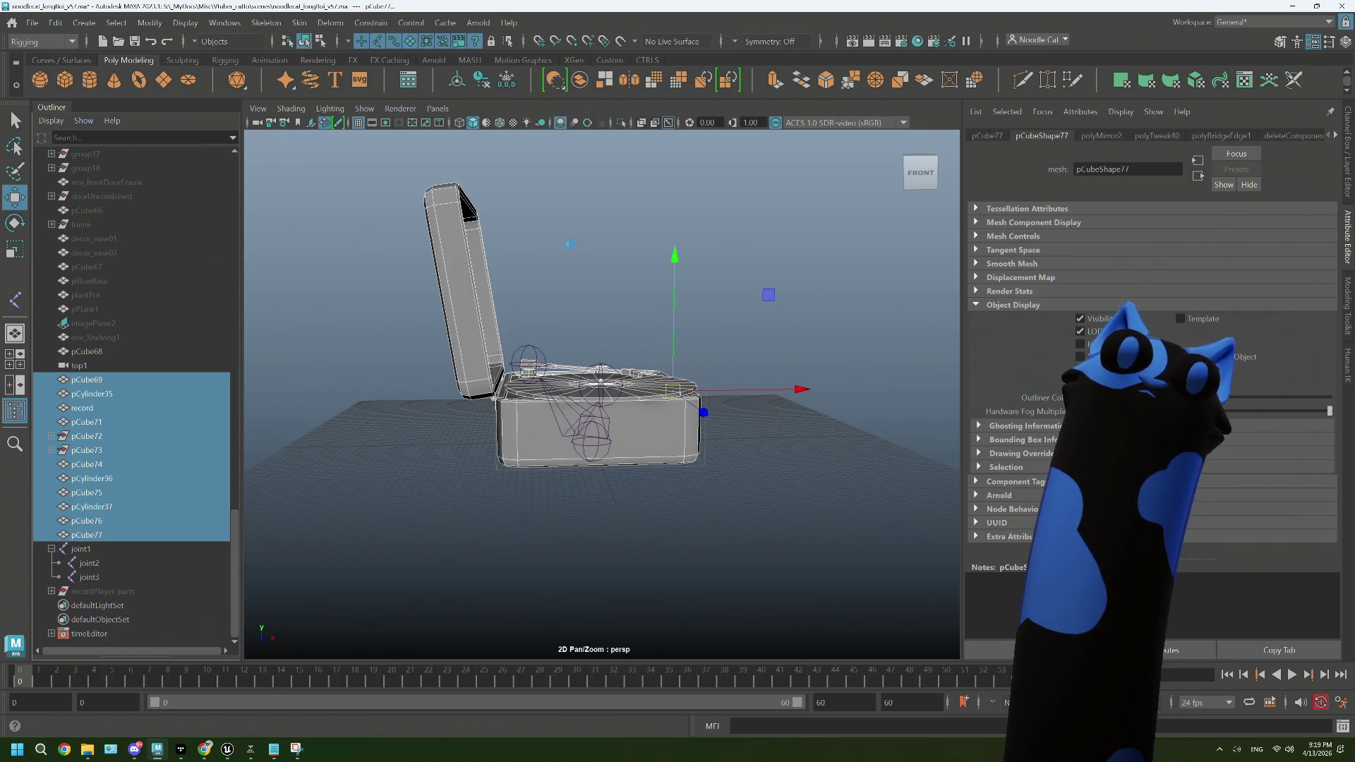
{"action": "left_click", "coordinate": [638, 230]}
{"action": "left_click_drag", "start_coordinate": [638, 230], "coordinate": [653, 396]}
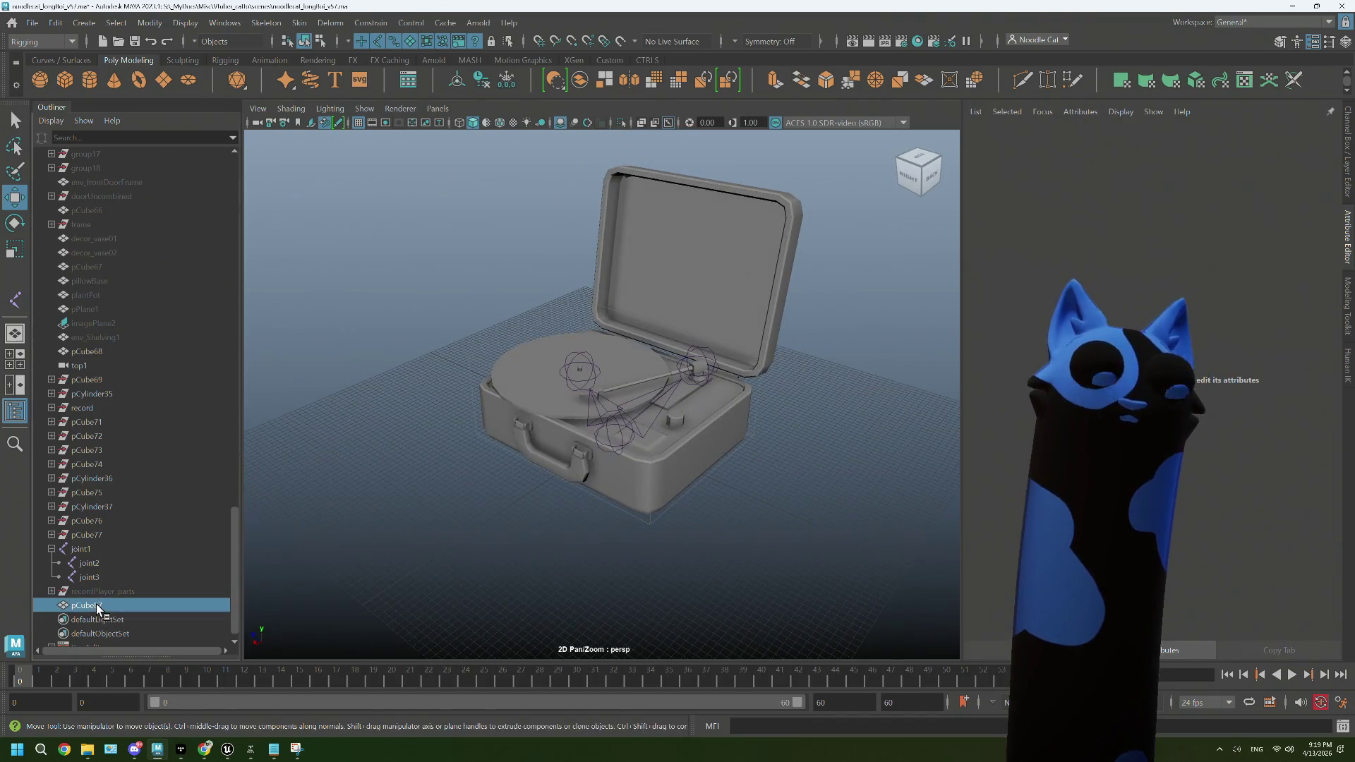
{"action": "double_click", "coordinate": [91, 604]}
{"action": "type", "text": "recordPlayer"}
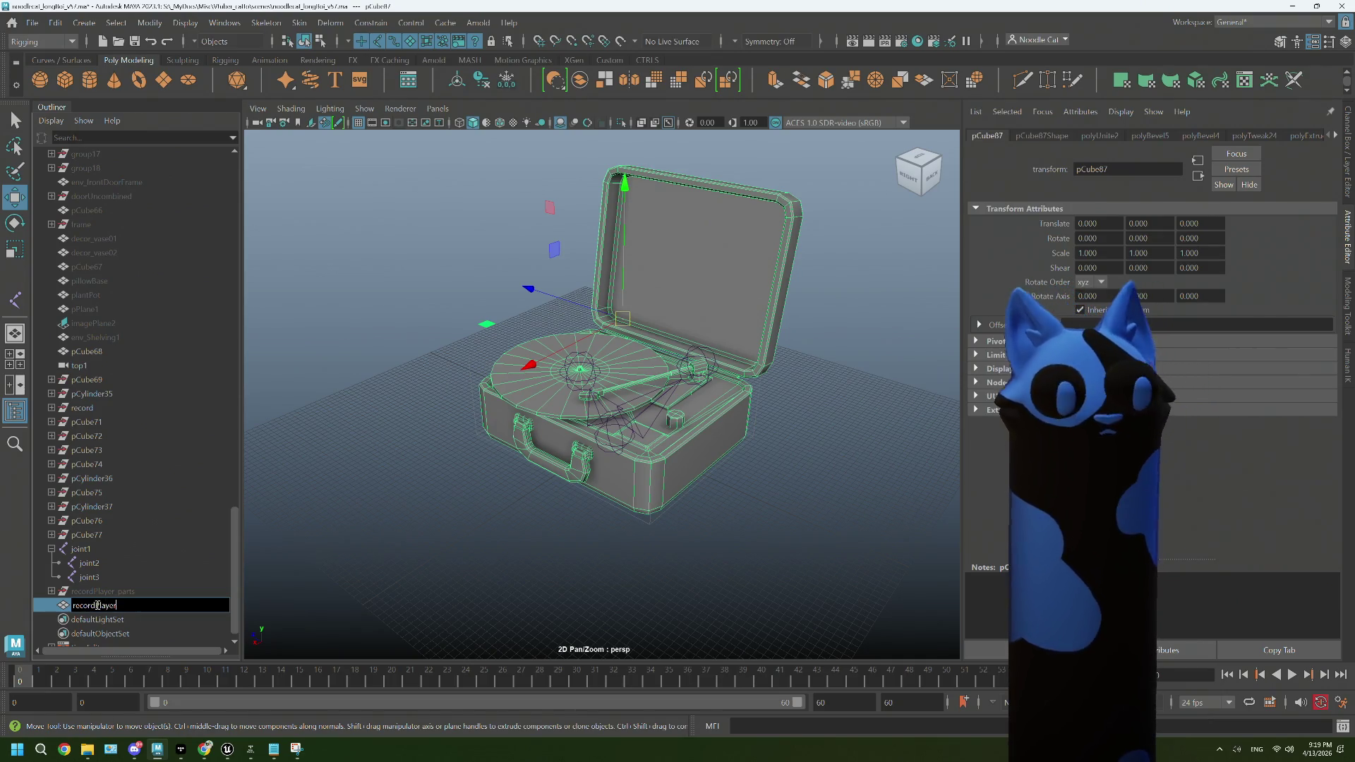
{"action": "key", "text": "Return"}
Step: Snap the recordPlayer pivot down onto the ground grid at X 0
{"action": "left_click_drag", "start_coordinate": [457, 376], "coordinate": [416, 357]}
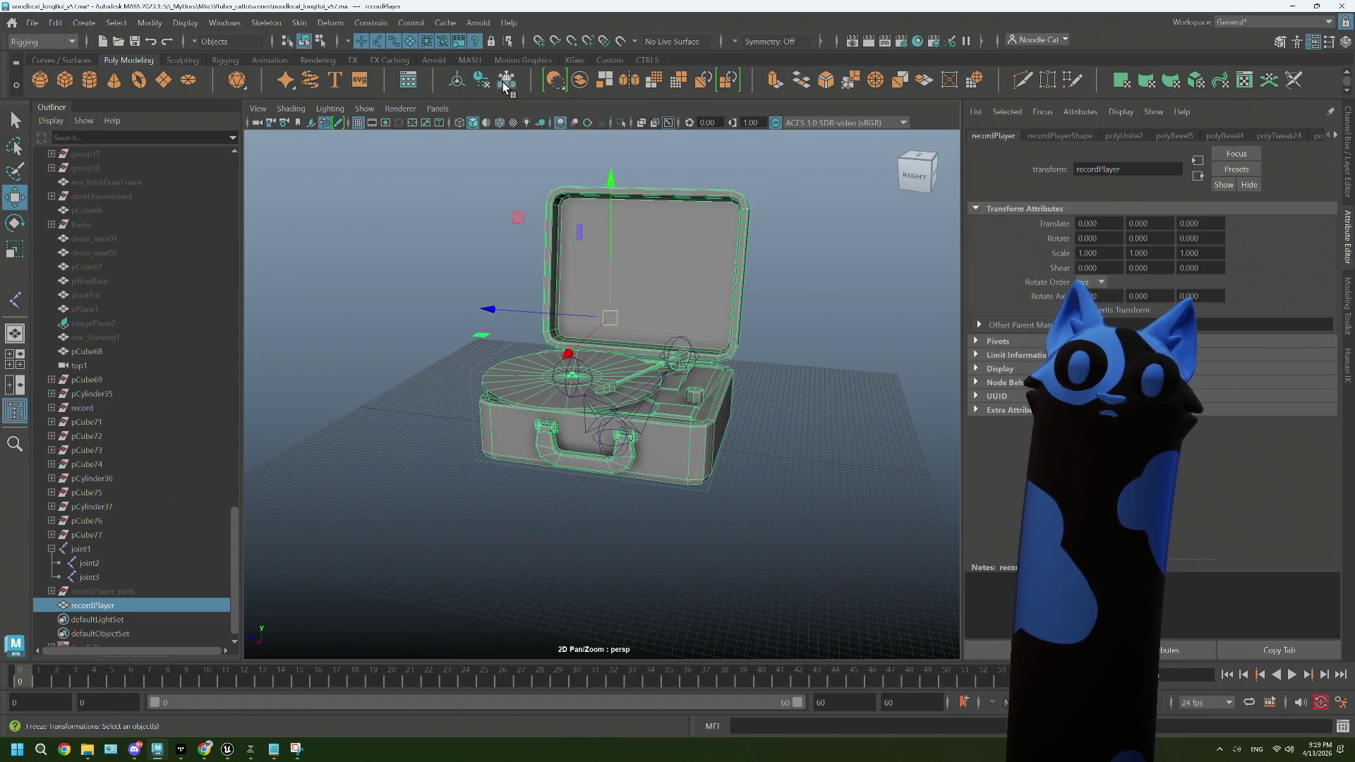
{"action": "left_click_drag", "start_coordinate": [647, 332], "coordinate": [602, 318]}
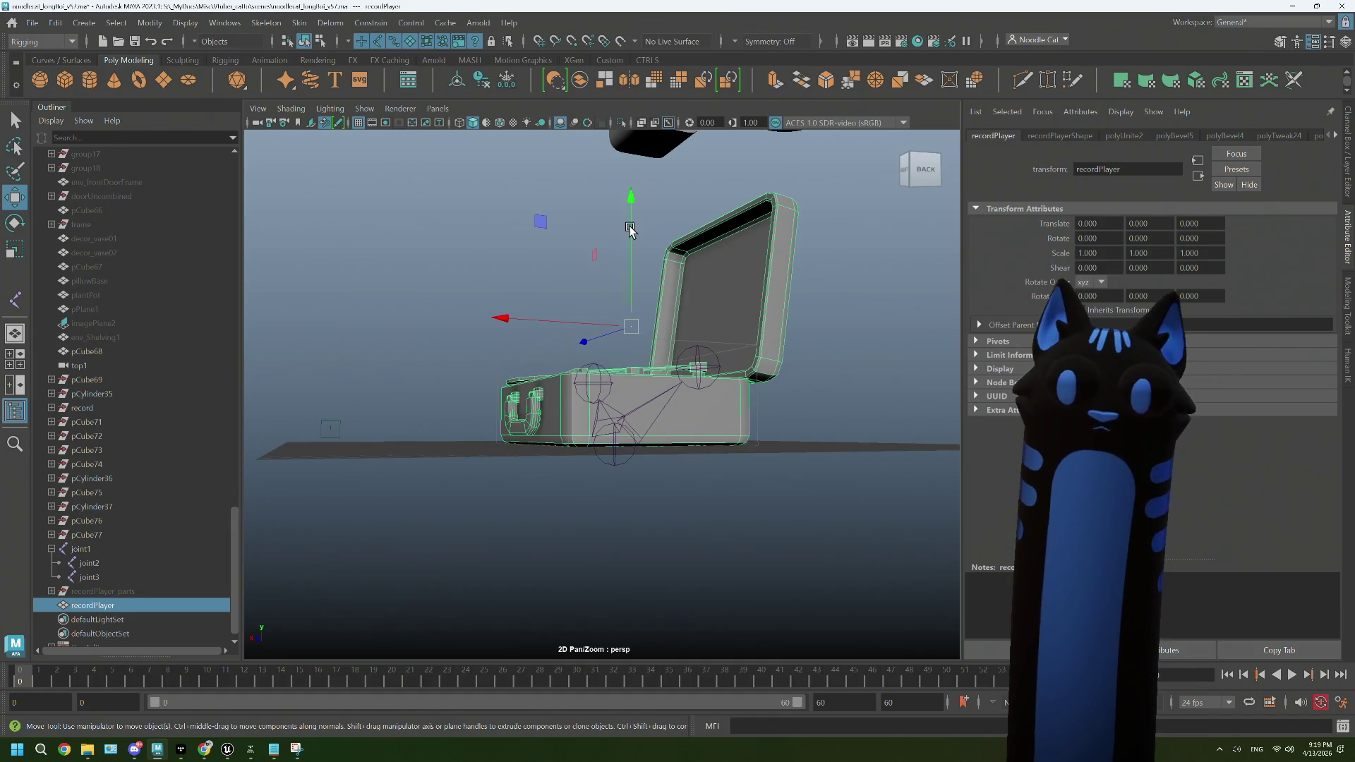
{"action": "key", "text": "d"}
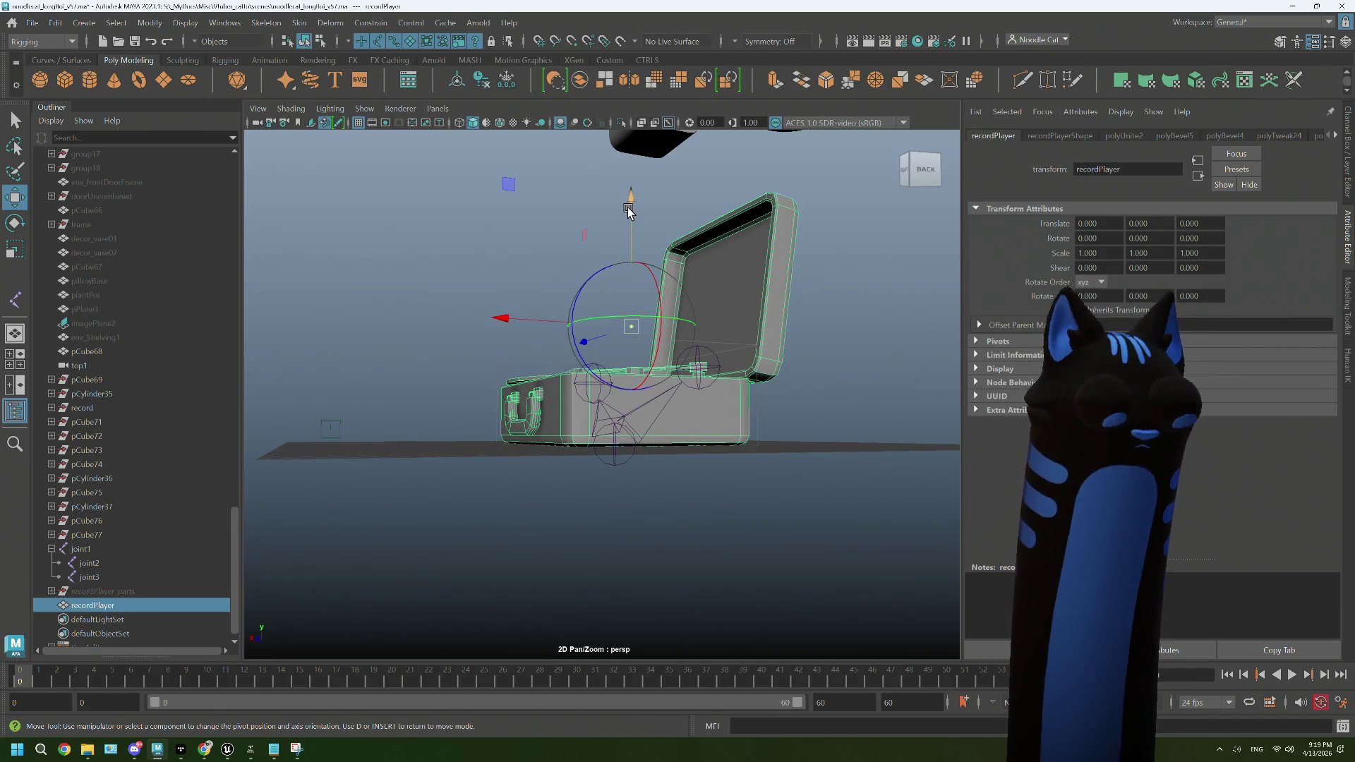
{"action": "key", "text": "x"}
{"action": "left_click_drag", "start_coordinate": [628, 206], "coordinate": [620, 332]}
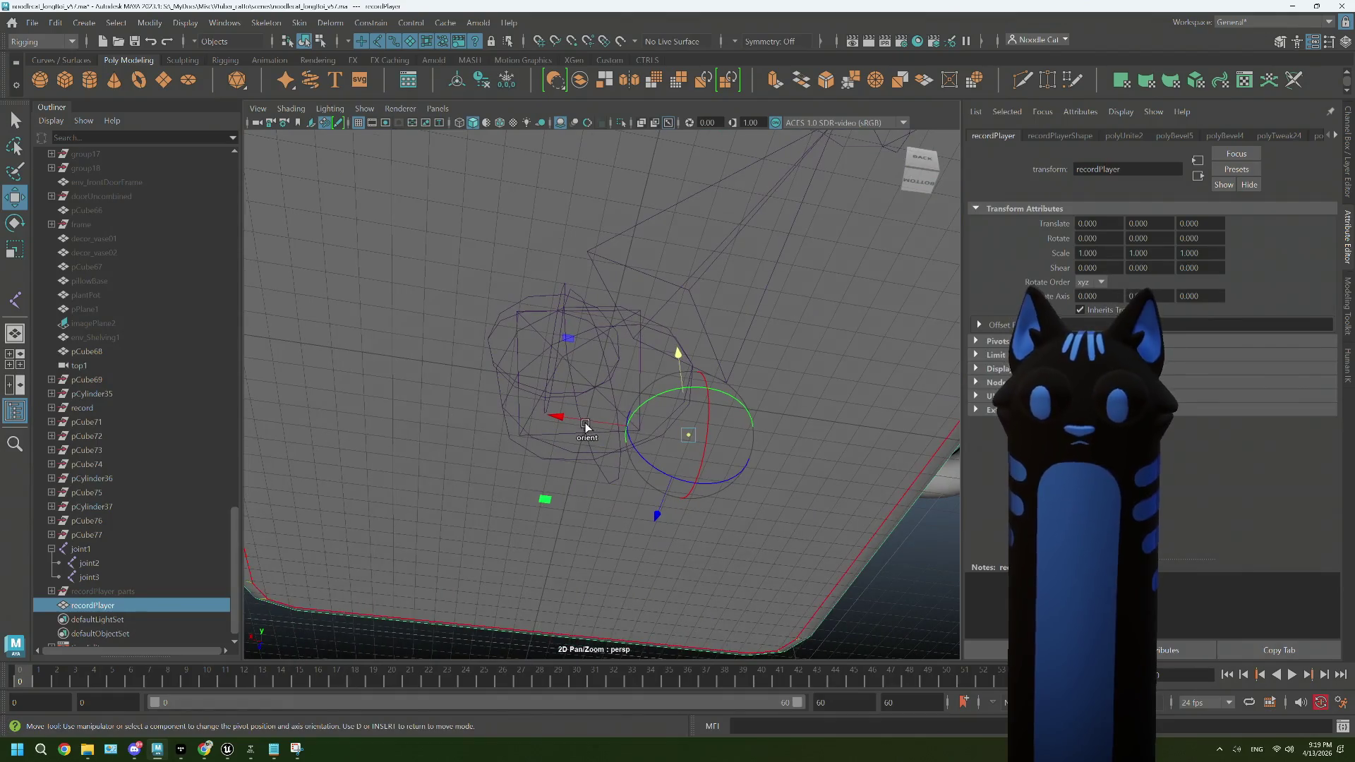
{"action": "key", "text": "x"}
{"action": "left_click_drag", "start_coordinate": [584, 424], "coordinate": [681, 429]}
{"action": "left_click_drag", "start_coordinate": [536, 173], "coordinate": [544, 176]}
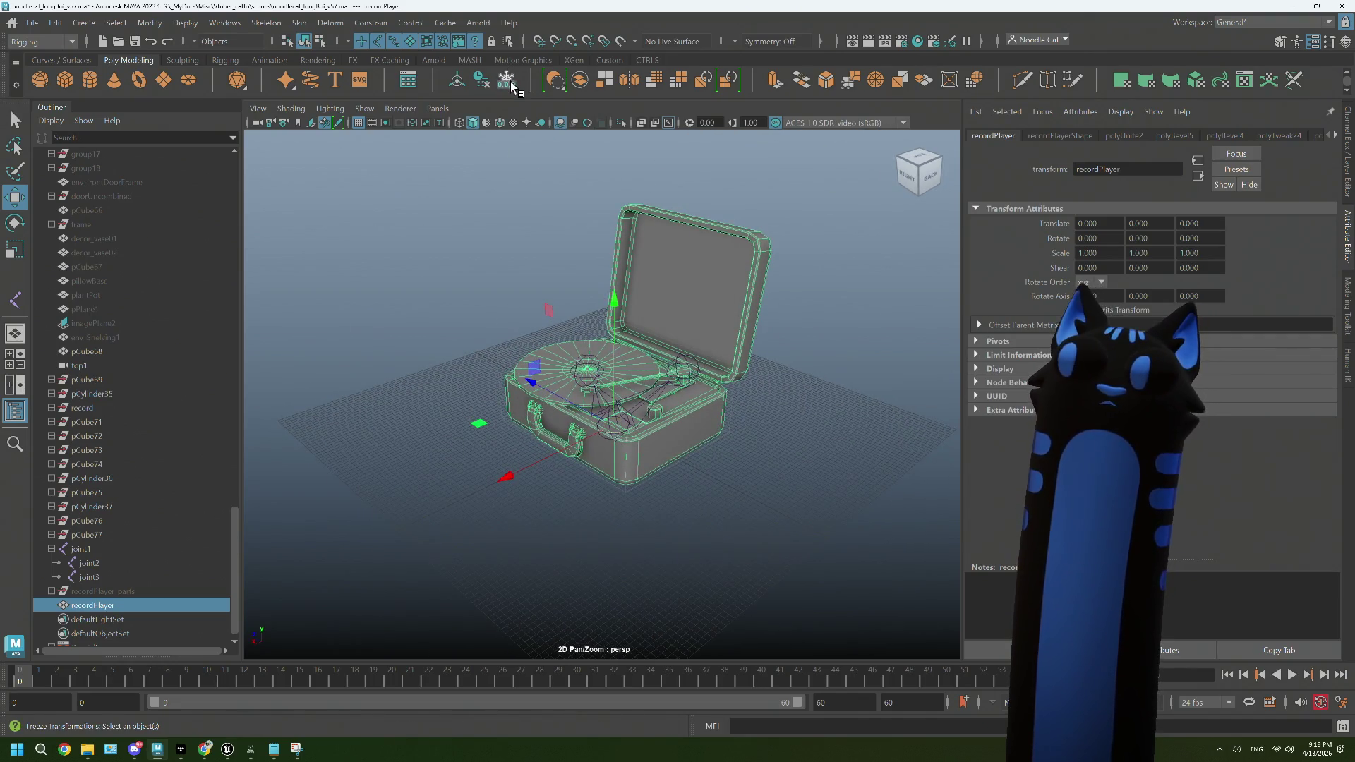
{"action": "left_click", "coordinate": [54, 27]}
Step: Delete the recordPlayer mesh's construction history
{"action": "mouse_move", "coordinate": [141, 206]}
{"action": "left_click", "coordinate": [275, 195]}
{"action": "scroll", "scroll_direction": "up", "scroll_amount": 3}
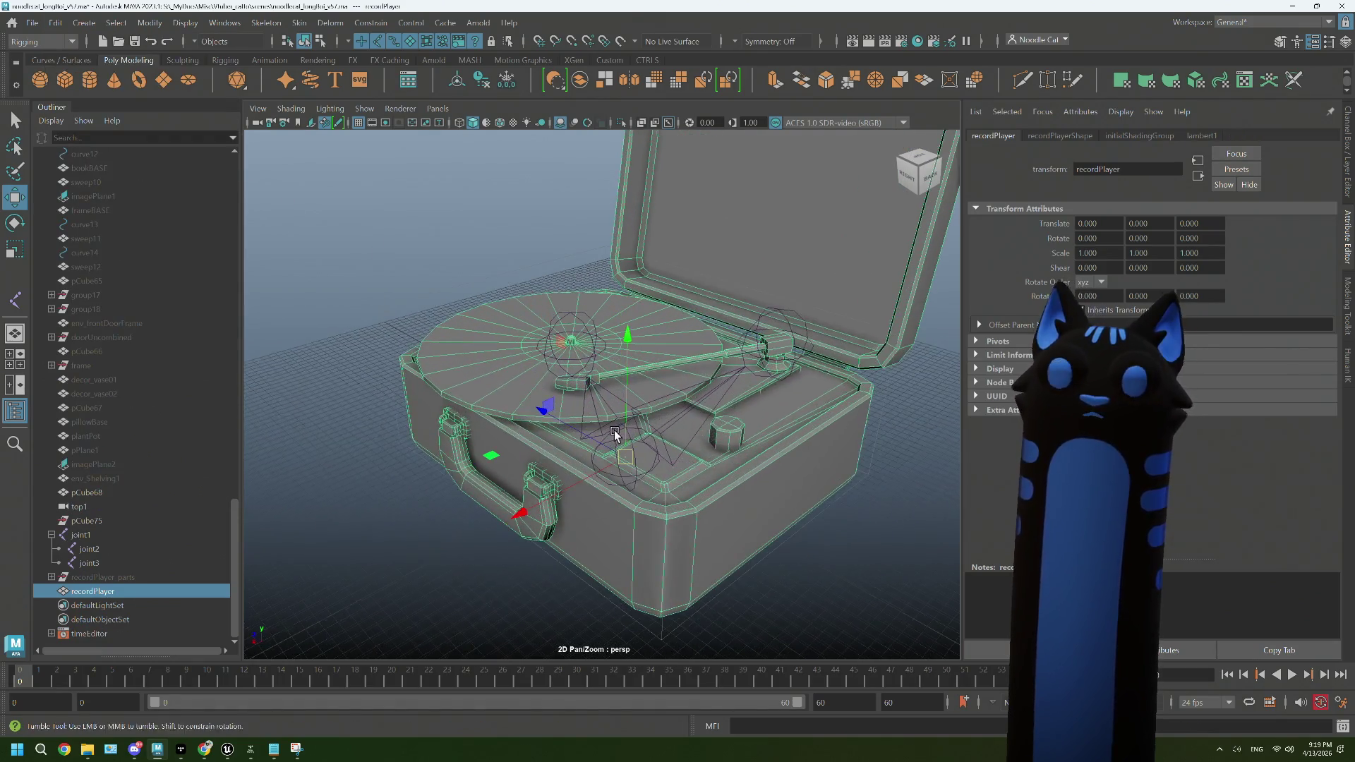
{"action": "left_click_drag", "start_coordinate": [558, 345], "coordinate": [637, 424]}
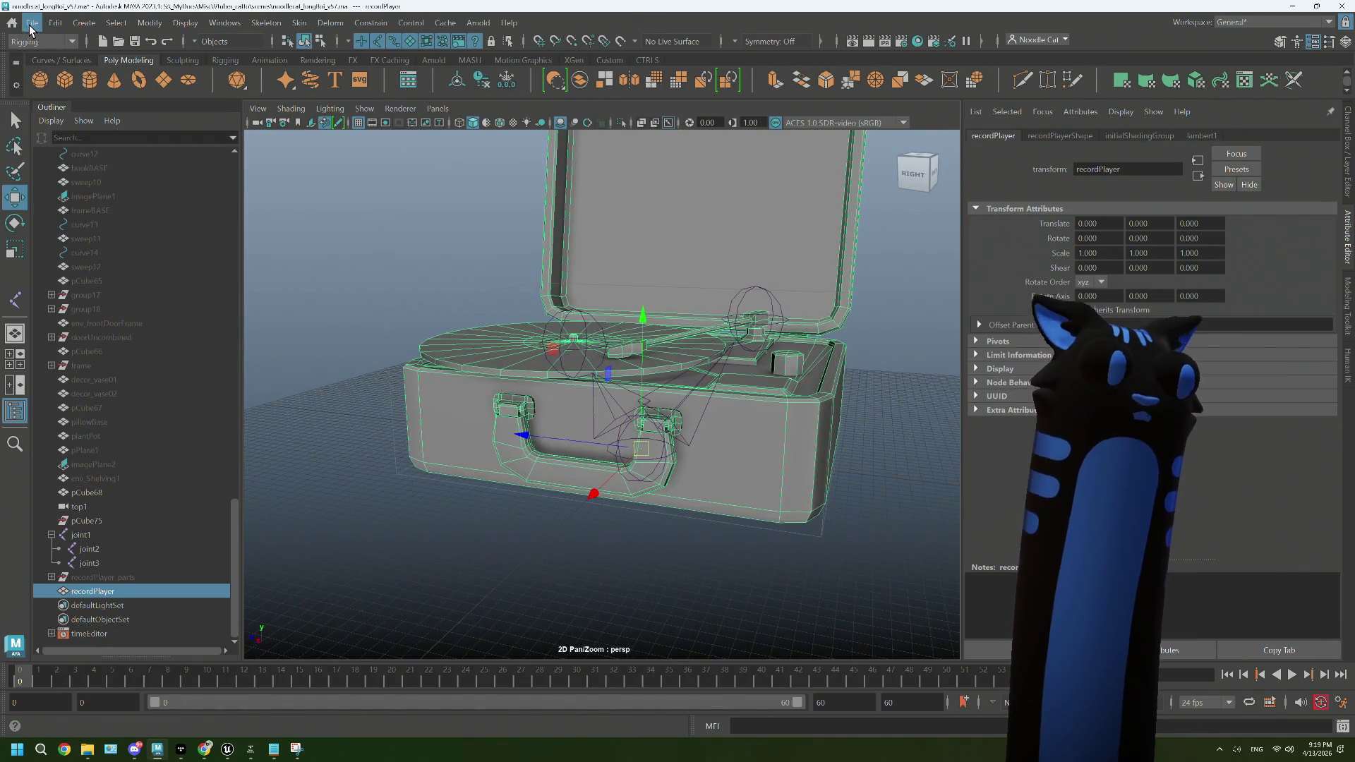
Step: Save the scene as the next version, v58
{"action": "left_click", "coordinate": [31, 28]}
{"action": "left_click", "coordinate": [88, 101]}
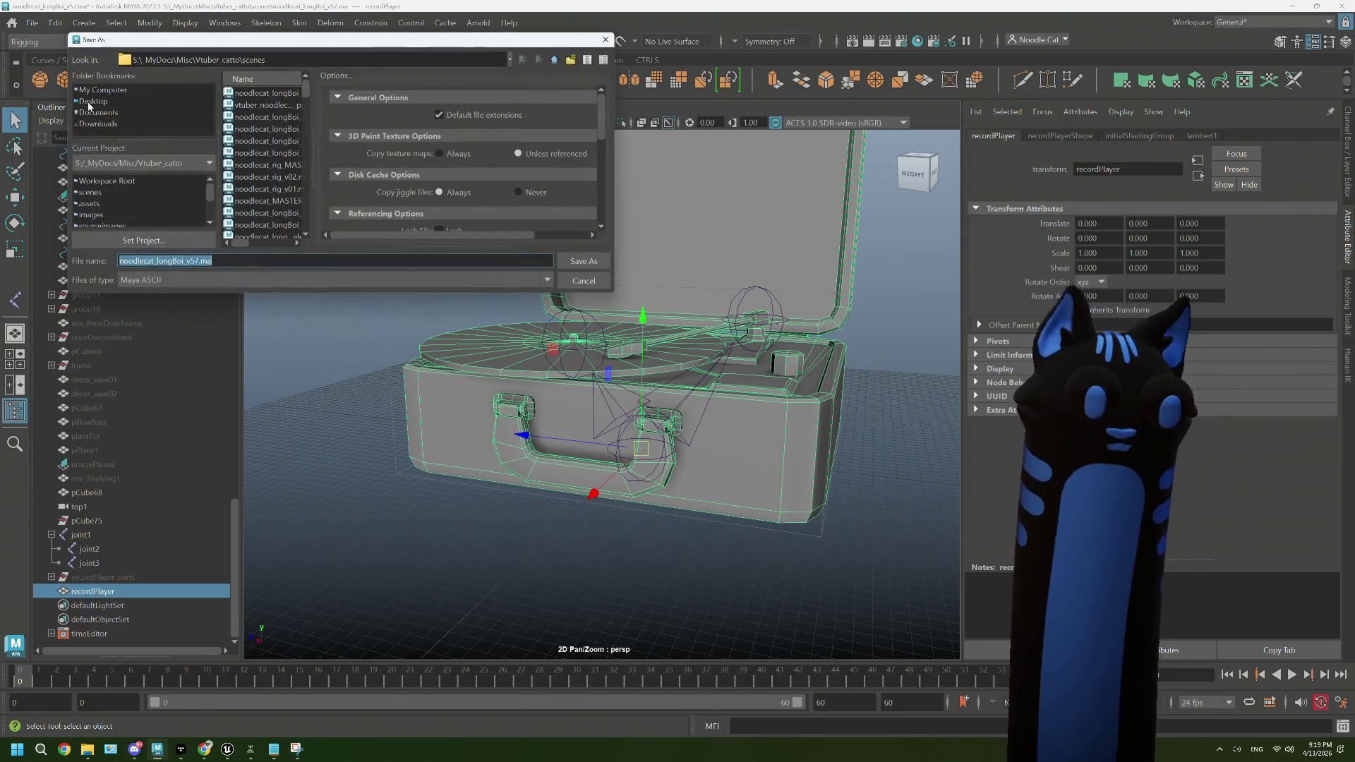
{"action": "type", "text": "8"}
{"action": "key", "text": "Return"}
{"action": "key", "text": "w"}
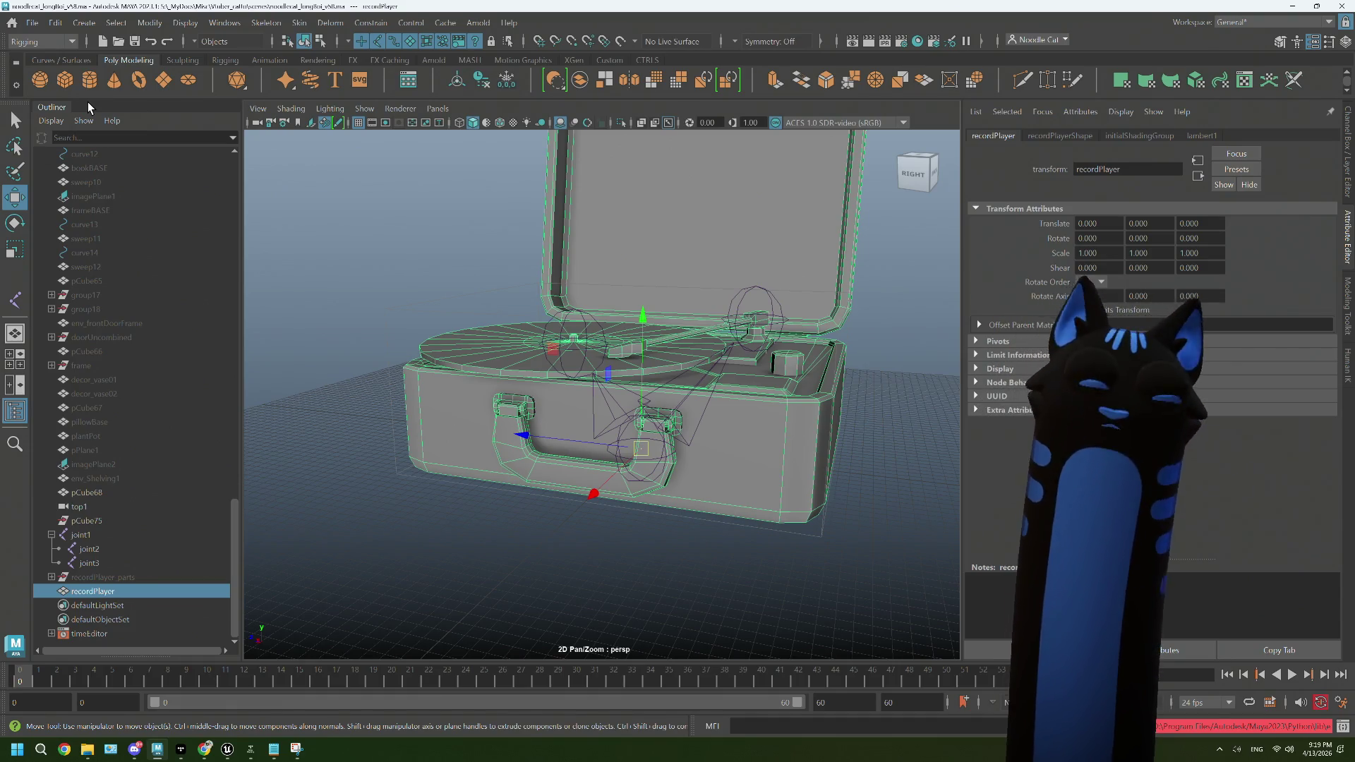
Step: Rename joint1, joint2 and joint3 to root, arm and record
{"action": "left_click_drag", "start_coordinate": [753, 508], "coordinate": [735, 520]}
{"action": "double_click", "coordinate": [91, 538]}
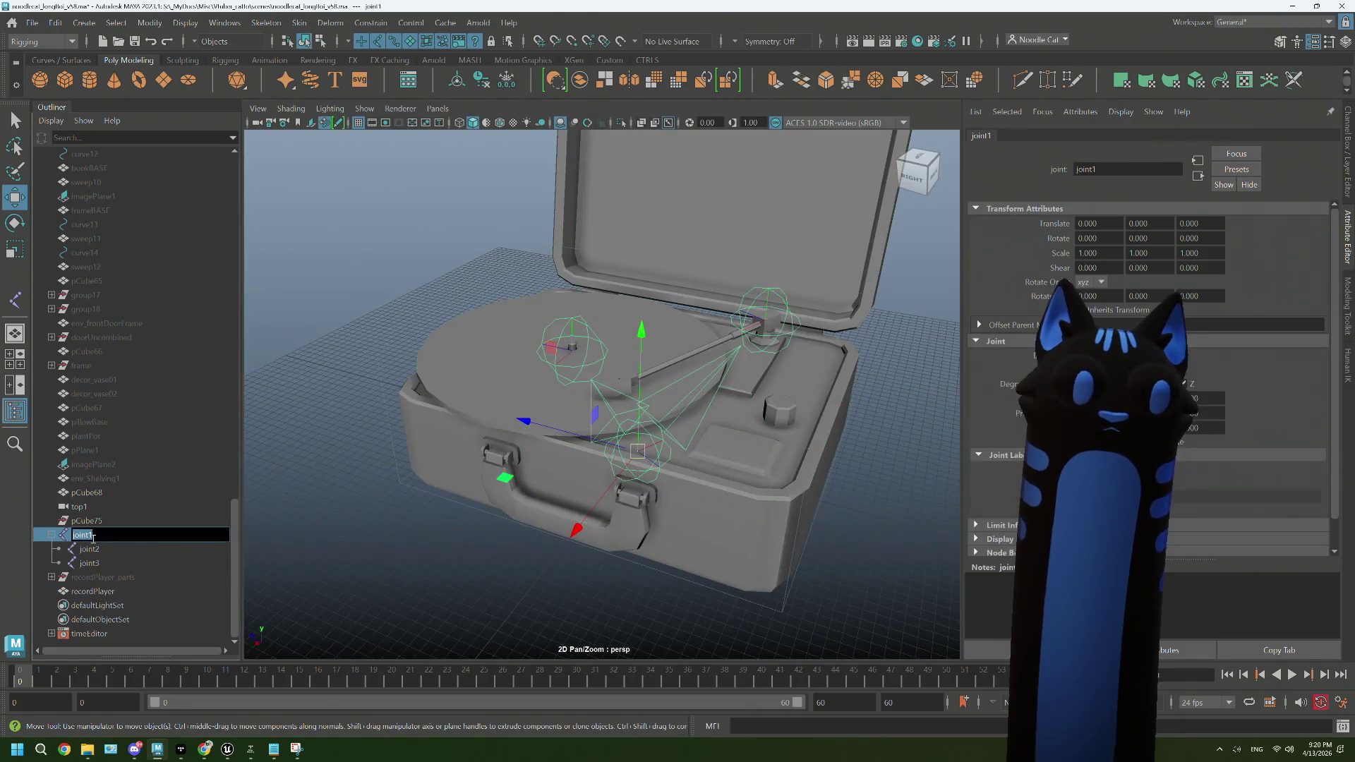
{"action": "type", "text": "root"}
{"action": "key", "text": "Return"}
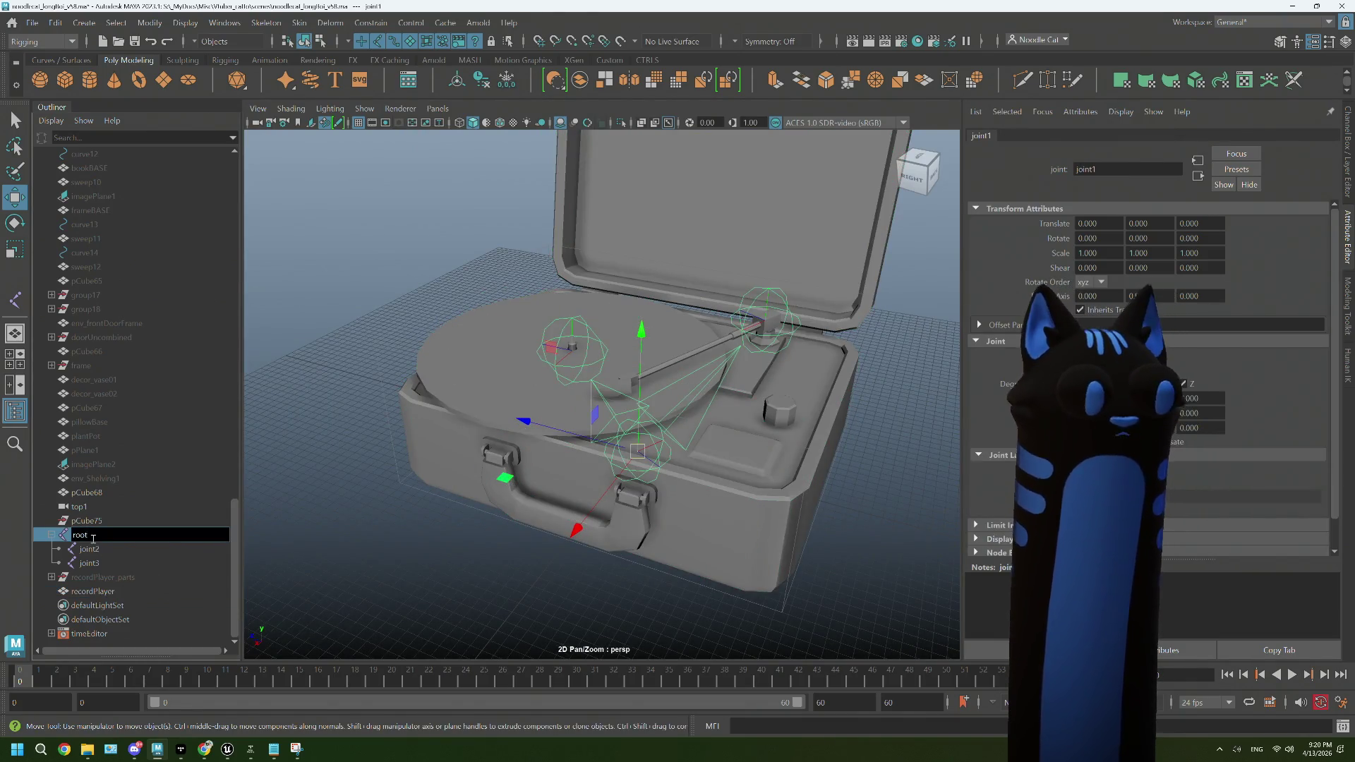
{"action": "double_click", "coordinate": [90, 550]}
{"action": "type", "text": "arm"}
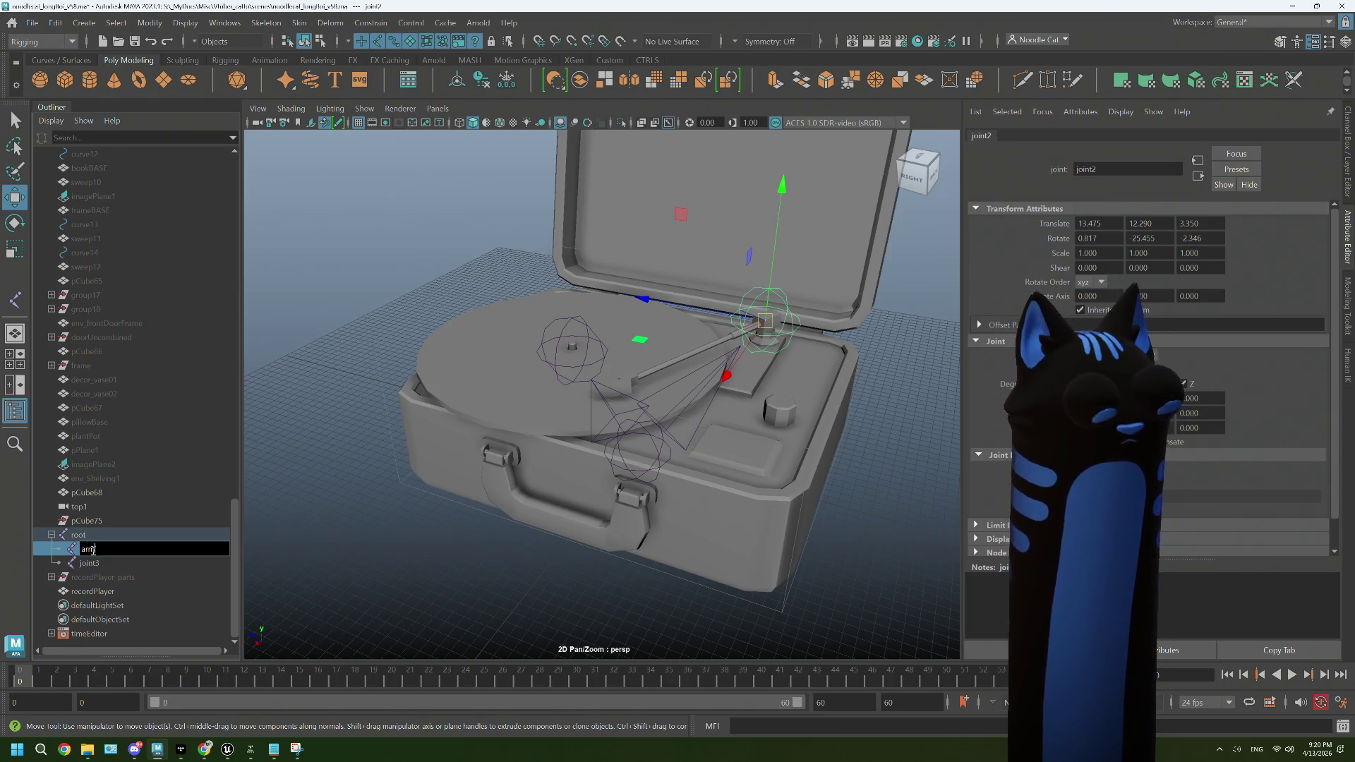
{"action": "key", "text": "Return"}
{"action": "double_click", "coordinate": [91, 563]}
{"action": "type", "text": "record"}
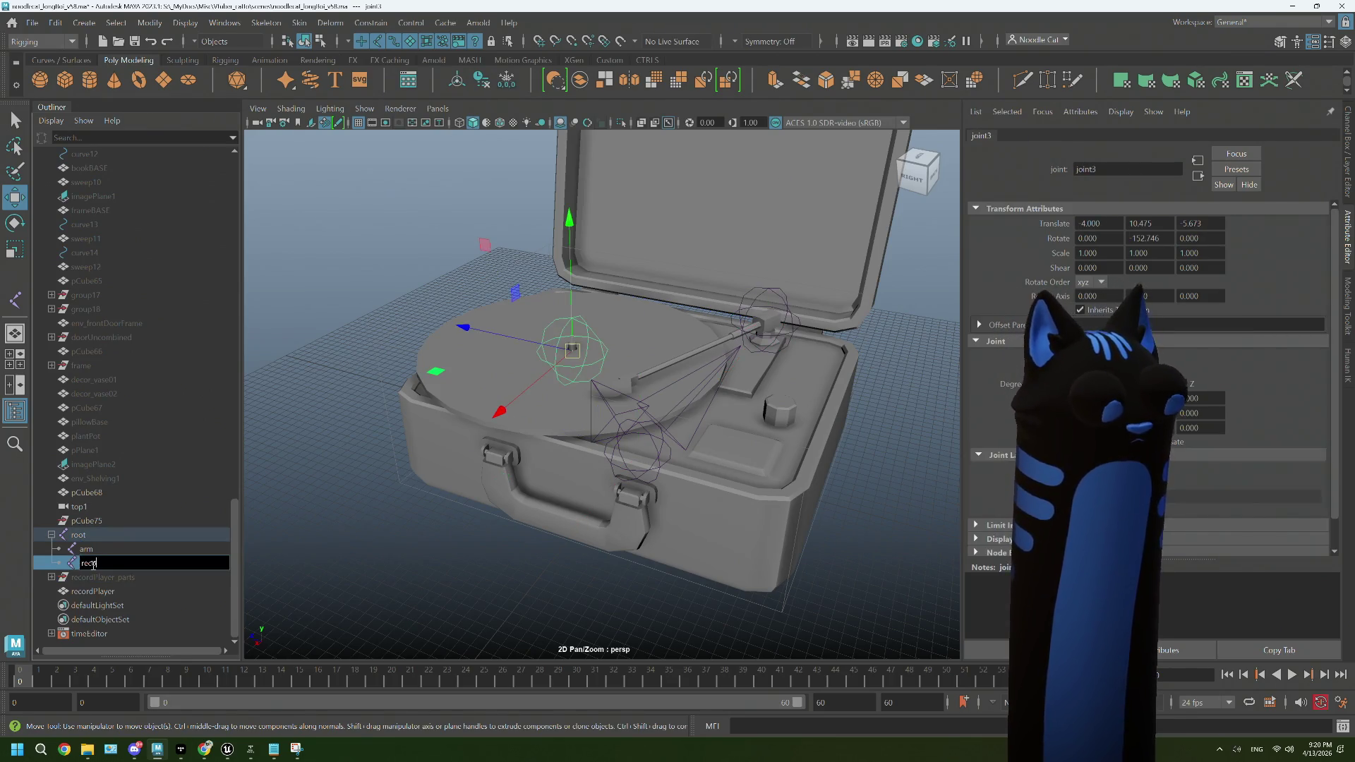
{"action": "key", "text": "Return"}
Step: Select the root joint together with the recordPlayer mesh
{"action": "left_click", "coordinate": [90, 536]}
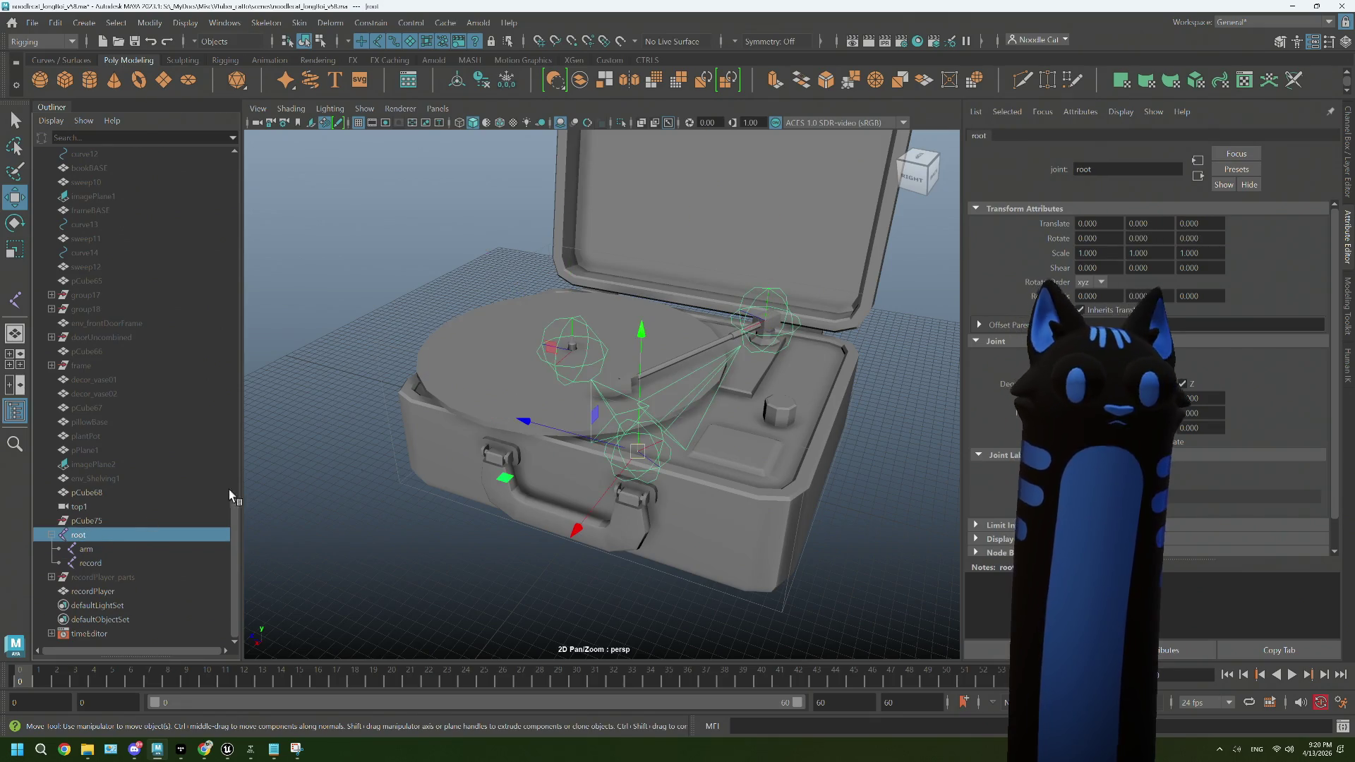
{"action": "left_click_drag", "start_coordinate": [536, 423], "coordinate": [611, 387]}
{"action": "left_click", "coordinate": [610, 387]}
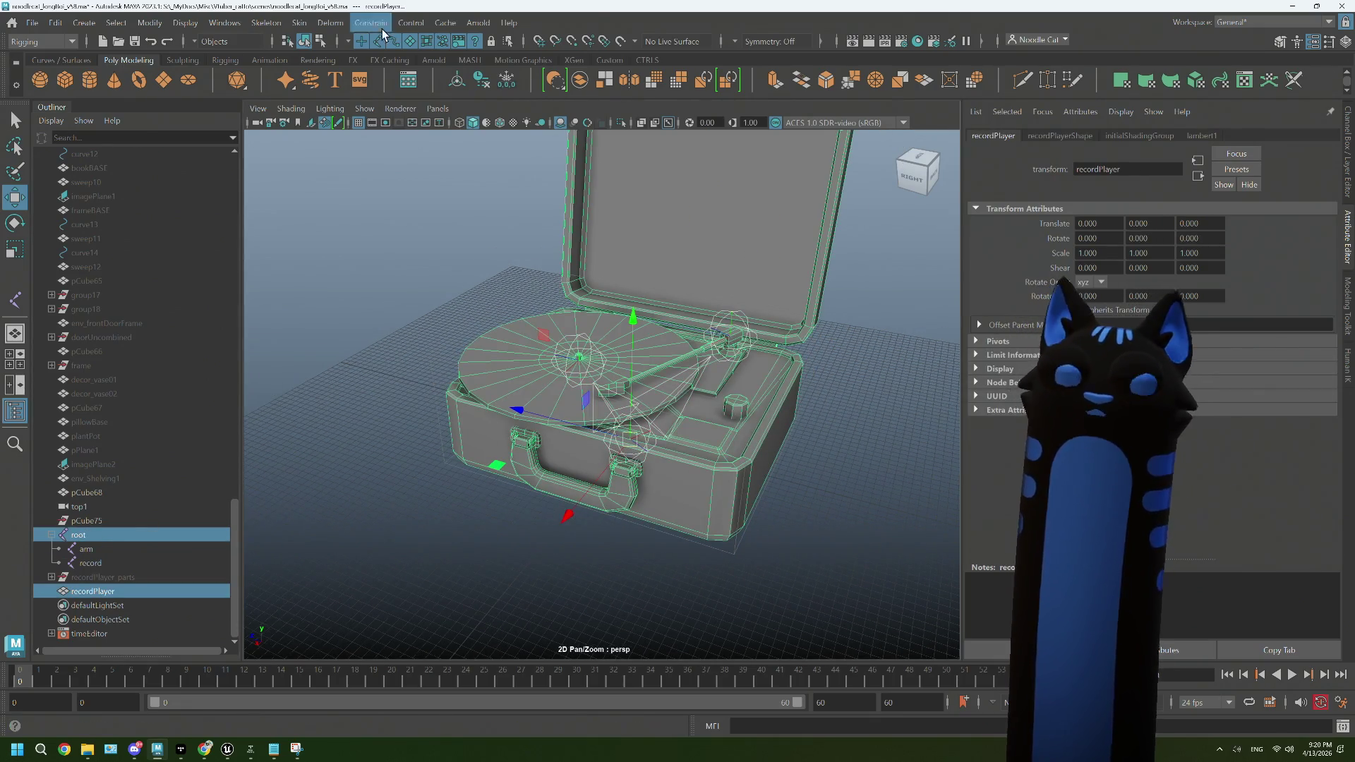
Step: Bind the recordPlayer mesh to the joint chain with Bind Skin options
{"action": "left_click", "coordinate": [330, 22]}
{"action": "mouse_move", "coordinate": [299, 22]}
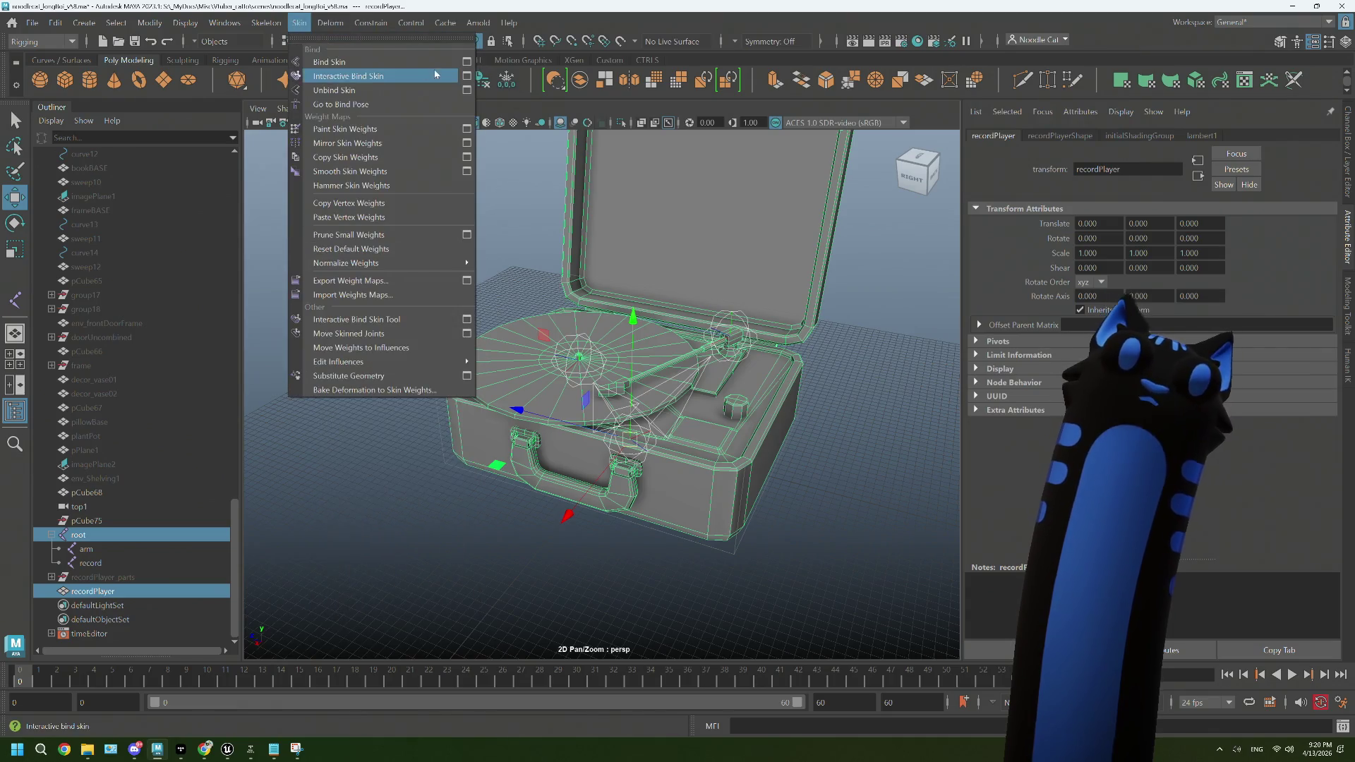
{"action": "left_click", "coordinate": [469, 62]}
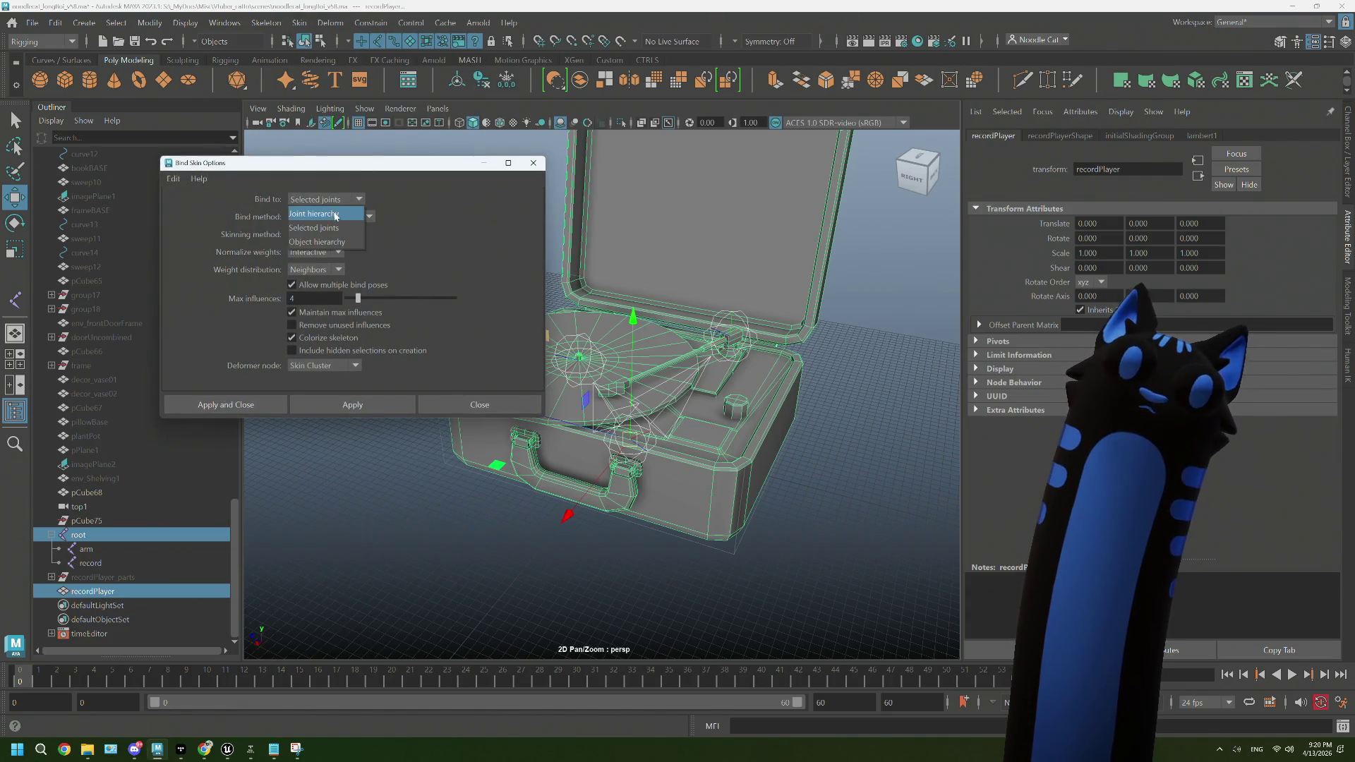
{"action": "left_click", "coordinate": [233, 405]}
{"action": "scroll", "scroll_direction": "up", "scroll_amount": 3}
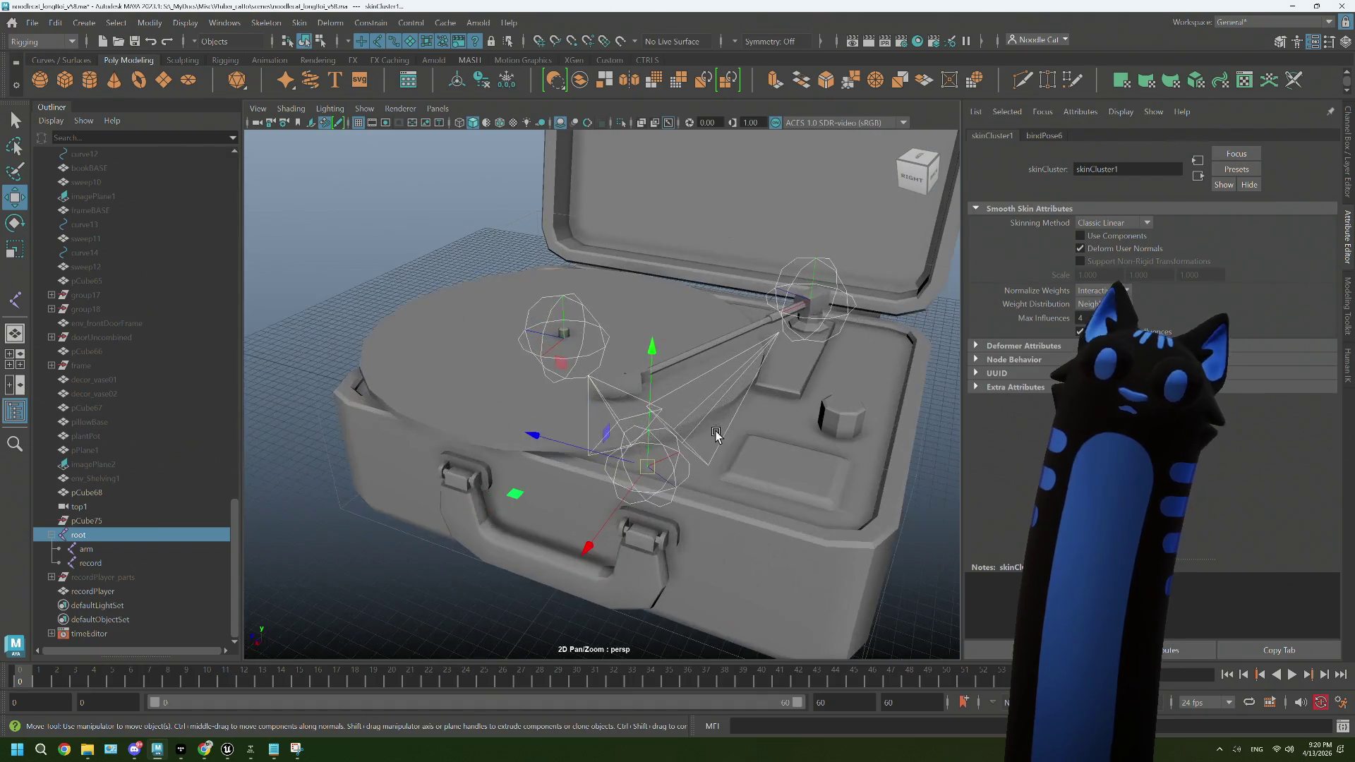
{"action": "scroll", "scroll_direction": "down", "scroll_amount": 3}
Step: Test the binding by rotating the arm joint
{"action": "left_click_drag", "start_coordinate": [591, 436], "coordinate": [699, 350]}
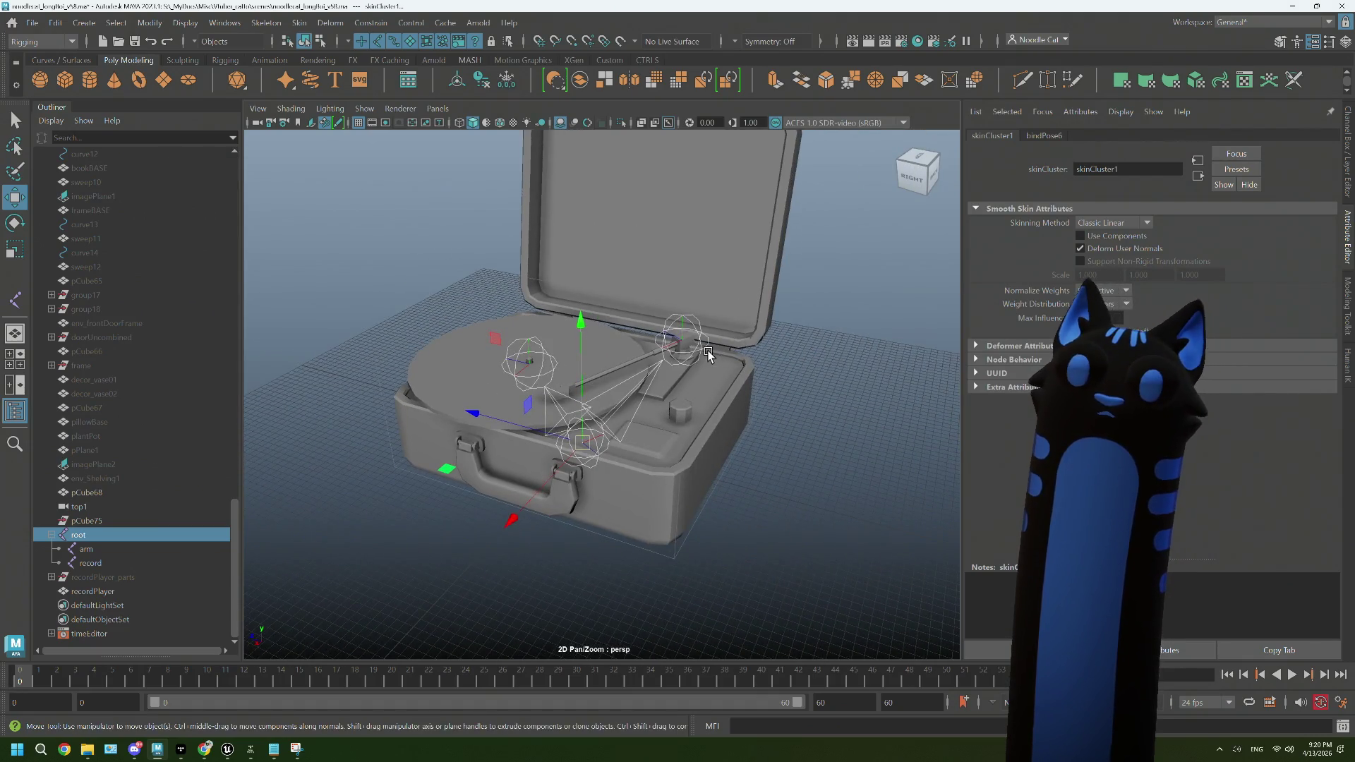
{"action": "left_click", "coordinate": [700, 350]}
{"action": "key", "text": "e"}
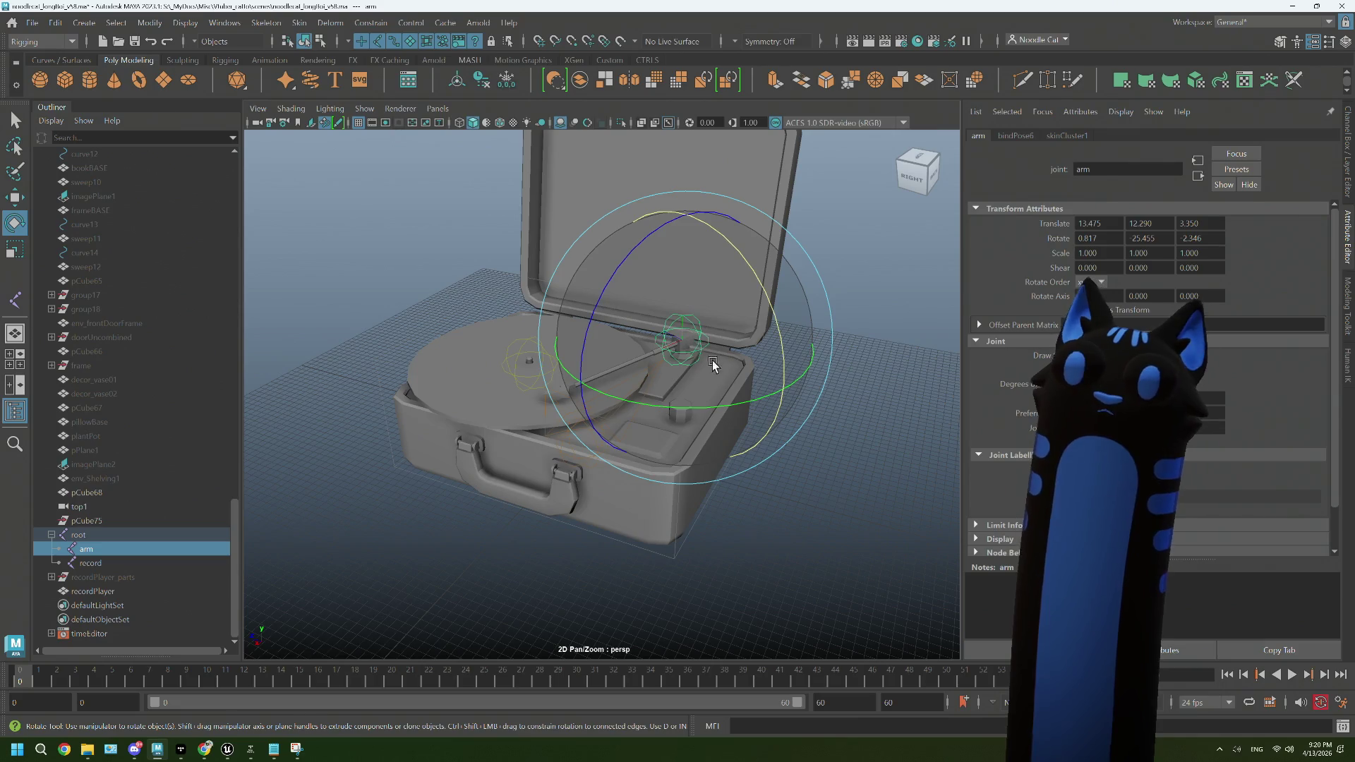
{"action": "left_click_drag", "start_coordinate": [750, 403], "coordinate": [840, 420]}
{"action": "scroll", "scroll_direction": "up", "scroll_amount": 3}
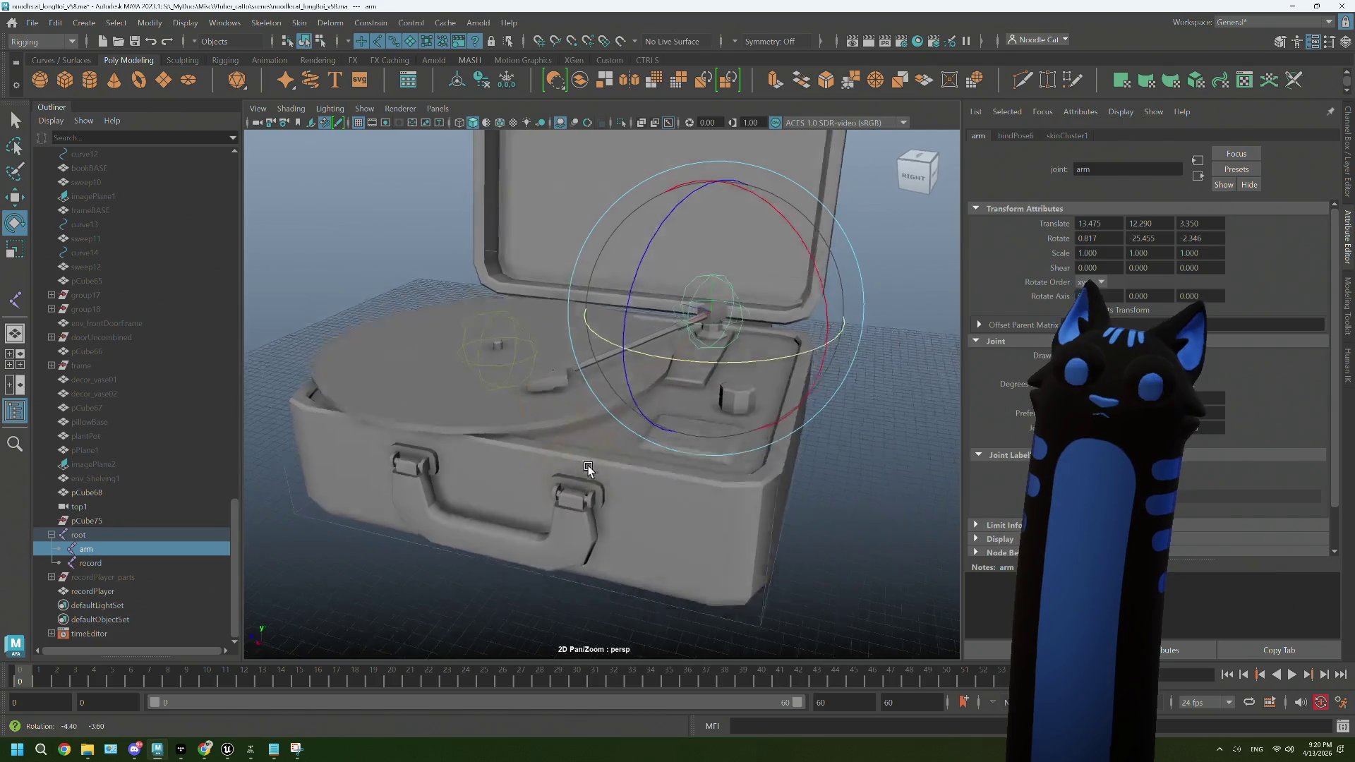
{"action": "left_click_drag", "start_coordinate": [589, 452], "coordinate": [564, 409]}
{"action": "left_click_drag", "start_coordinate": [551, 344], "coordinate": [614, 317]}
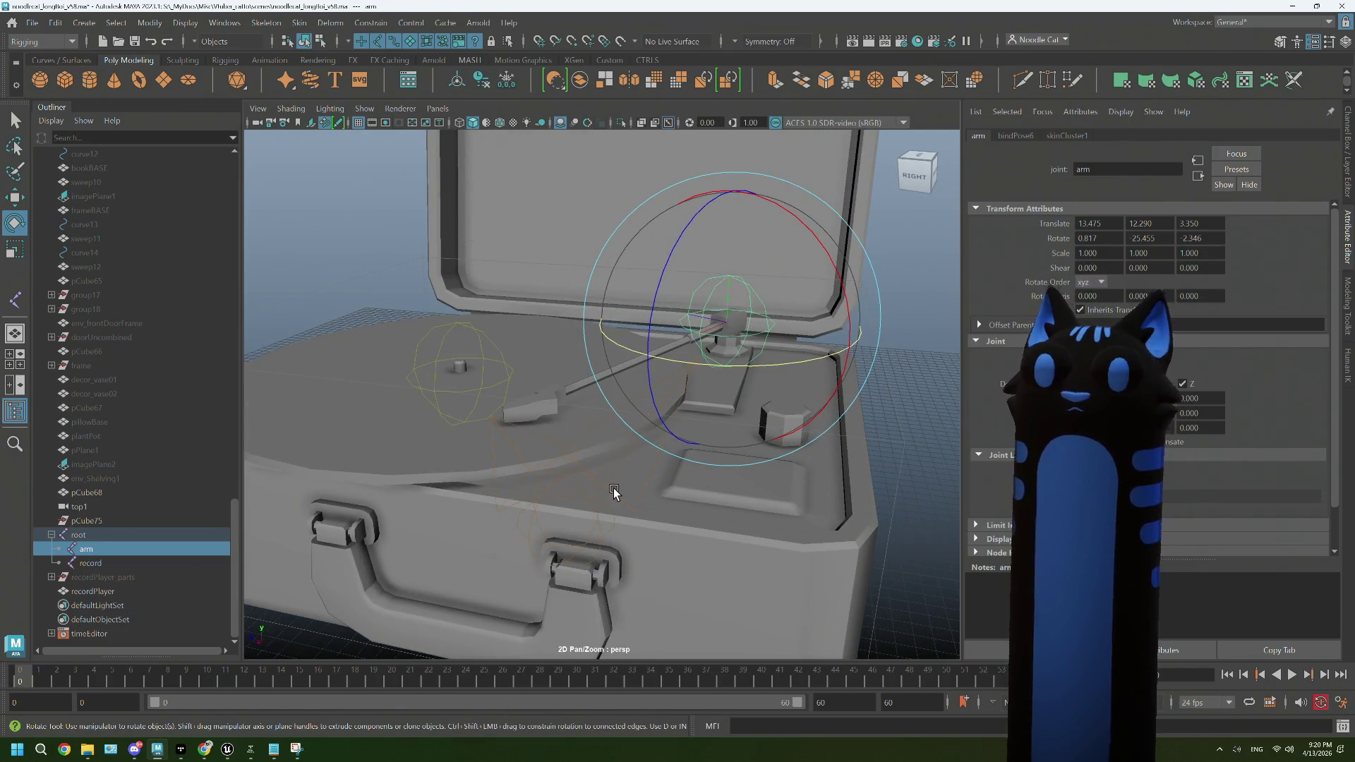
Step: Reselect the root joint and the recordPlayer mesh in object mode
{"action": "left_click", "coordinate": [782, 530]}
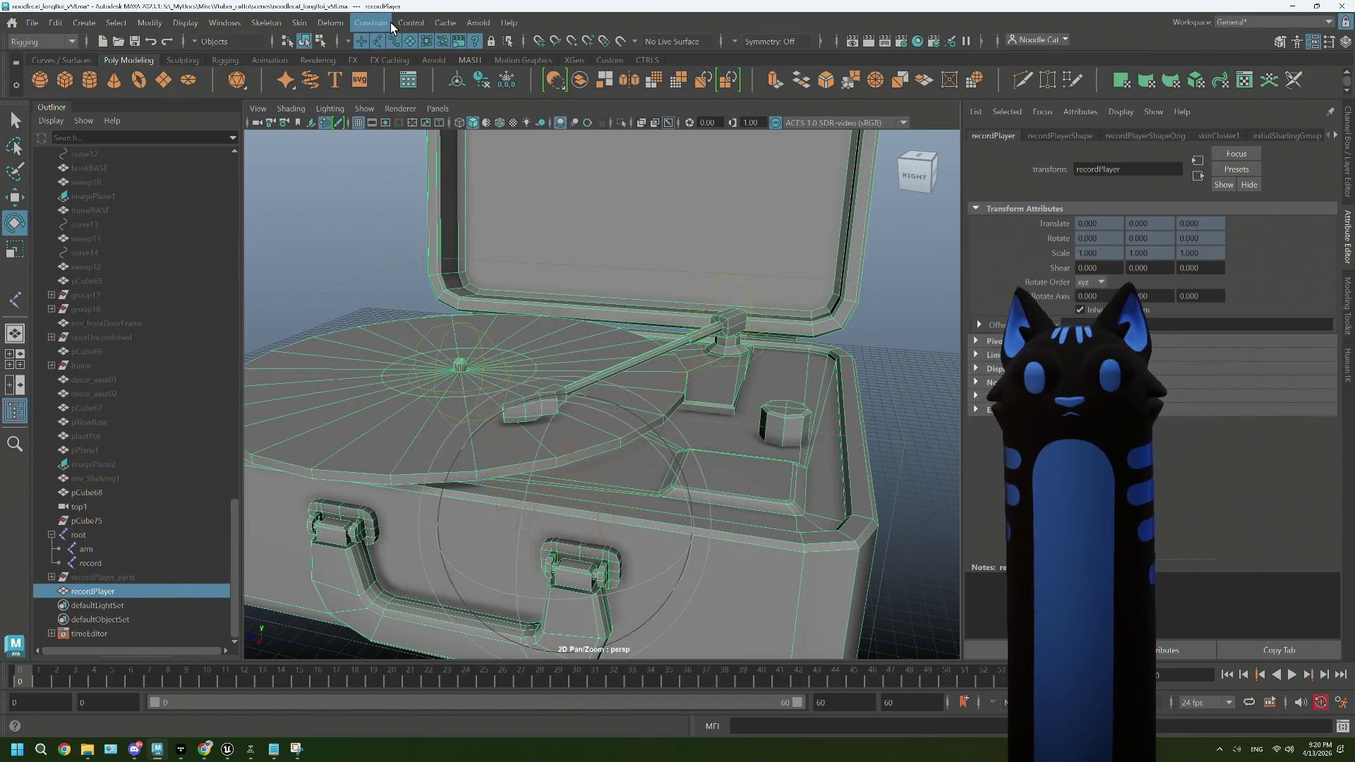
{"action": "left_click_drag", "start_coordinate": [569, 364], "coordinate": [538, 378]}
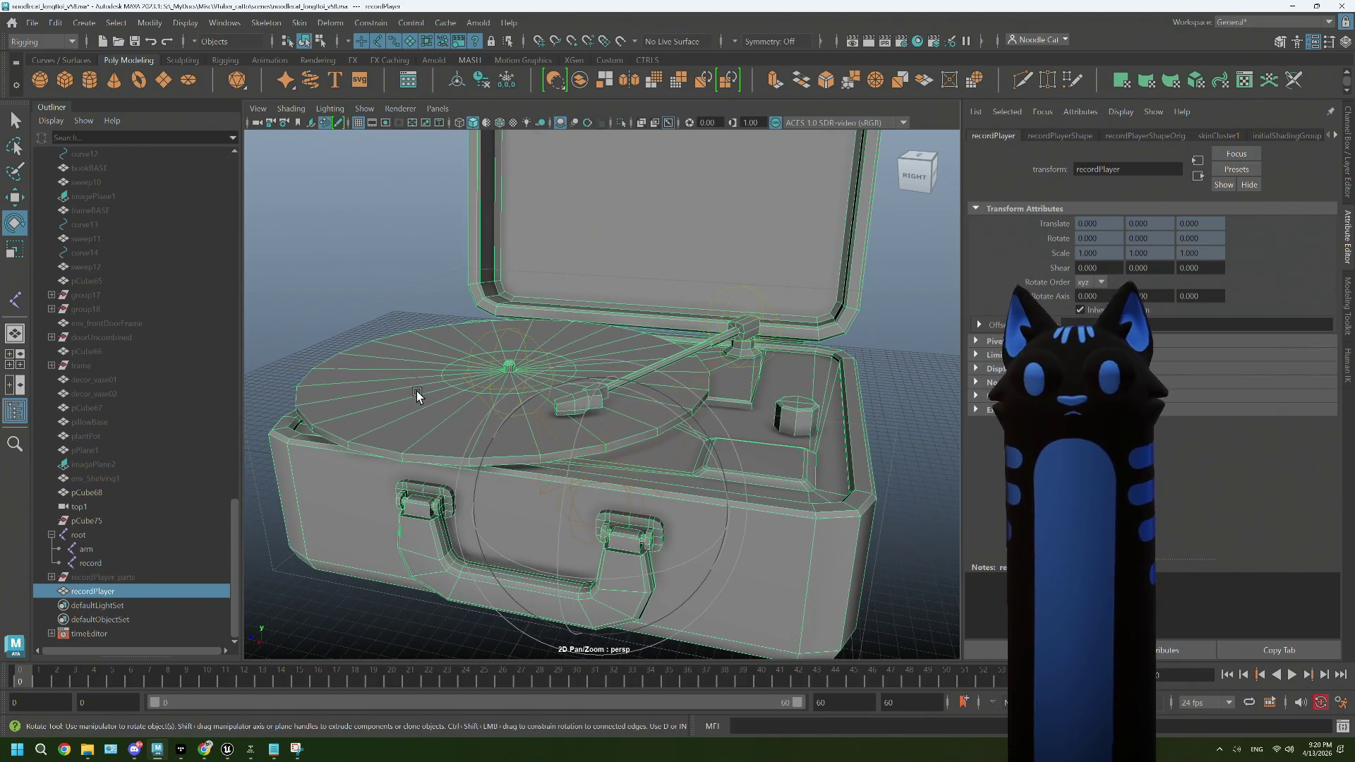
{"action": "scroll", "scroll_direction": "up", "scroll_amount": 3}
{"action": "right_click", "coordinate": [447, 395]}
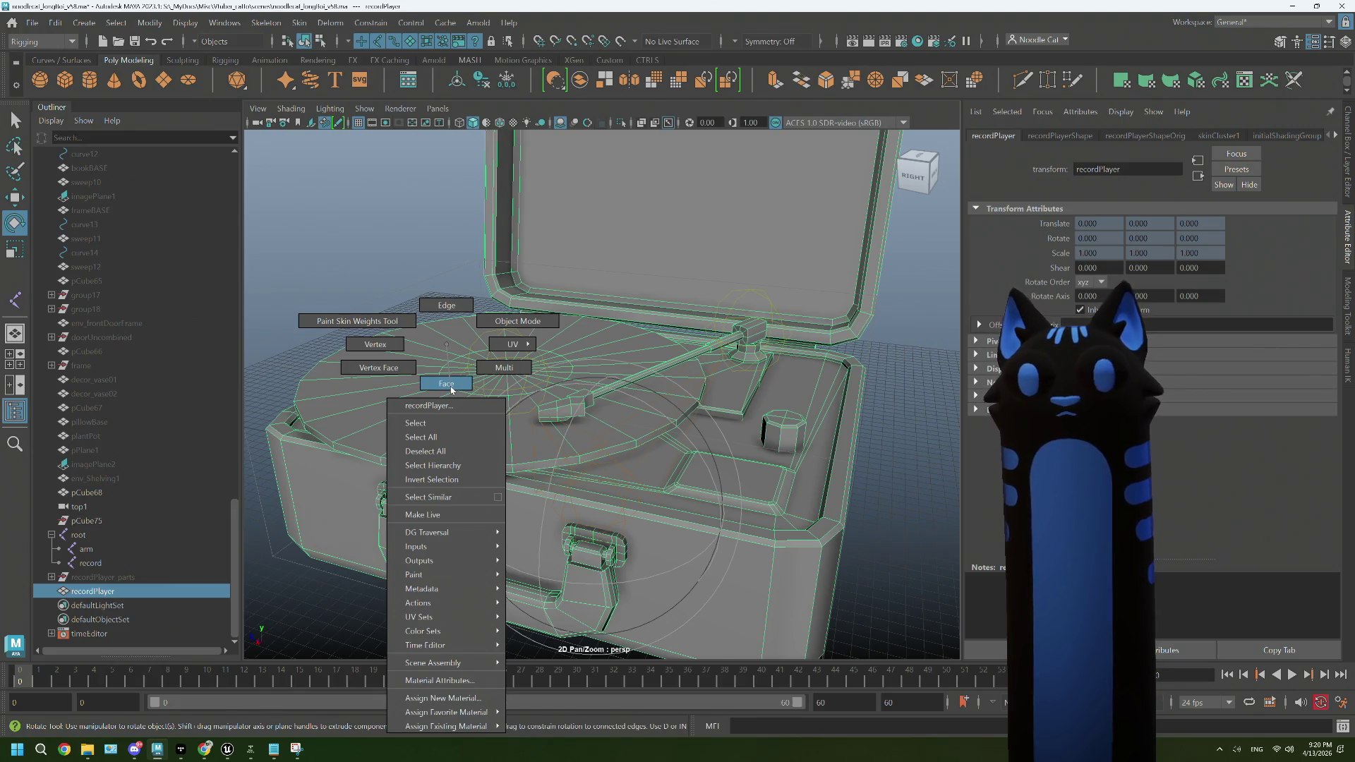
{"action": "left_click", "coordinate": [492, 328]}
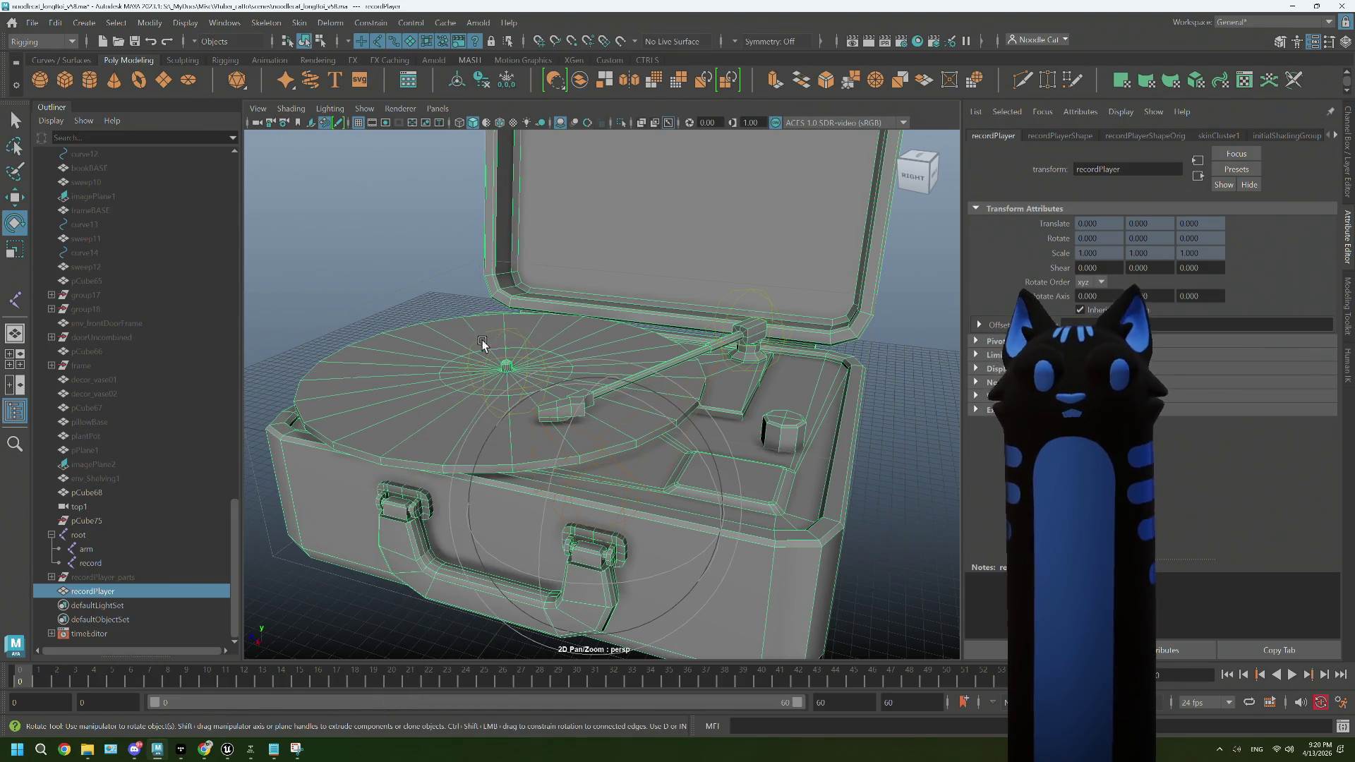
{"action": "left_click", "coordinate": [743, 407]}
{"action": "key", "text": "Up"}
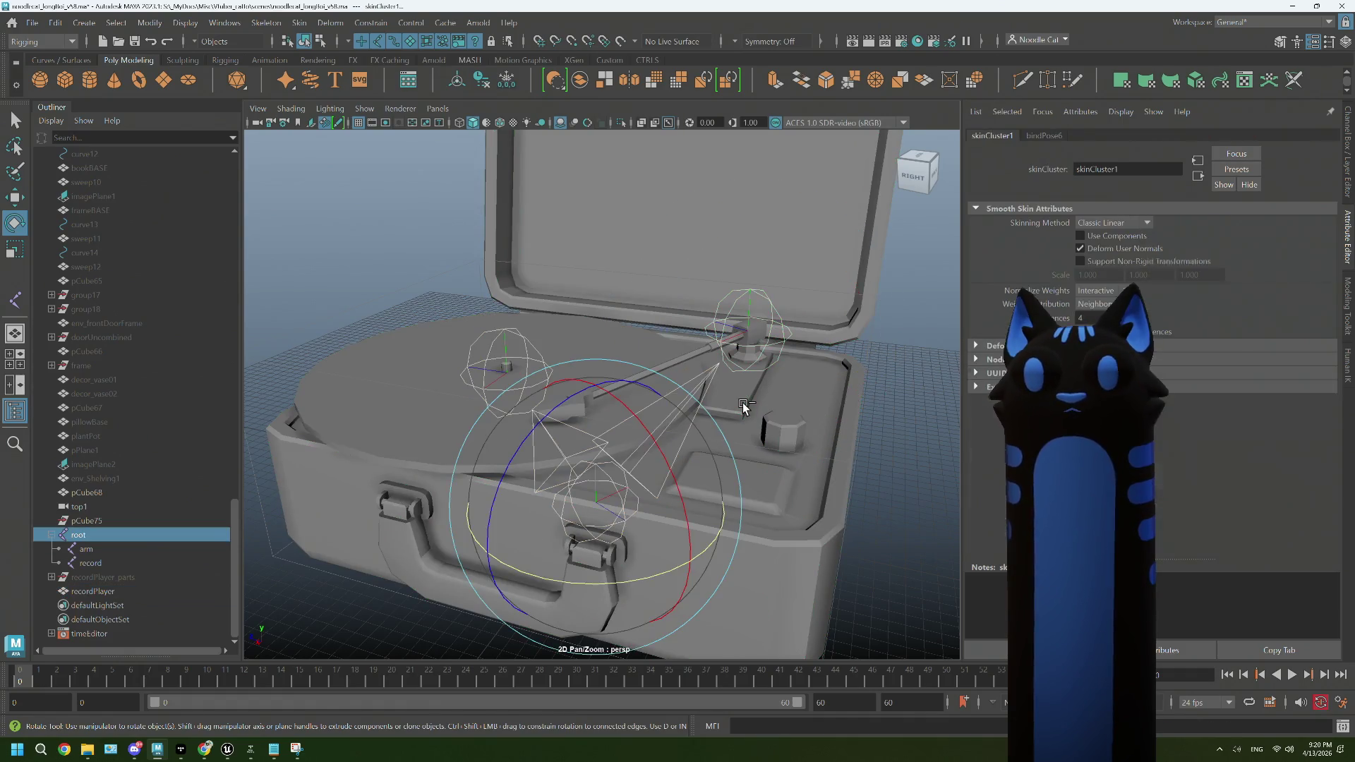
{"action": "left_click", "coordinate": [766, 405]}
{"action": "left_click", "coordinate": [884, 384]}
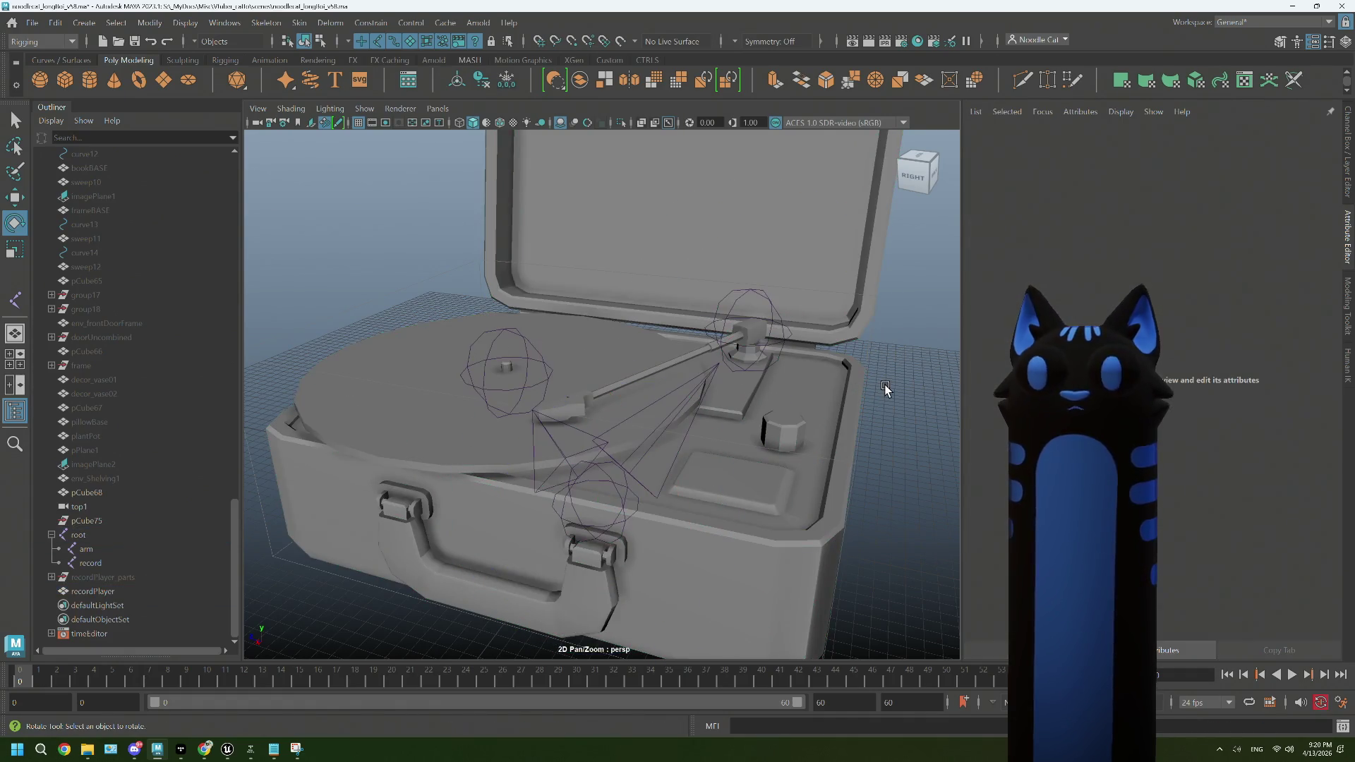
{"action": "left_click", "coordinate": [620, 498]}
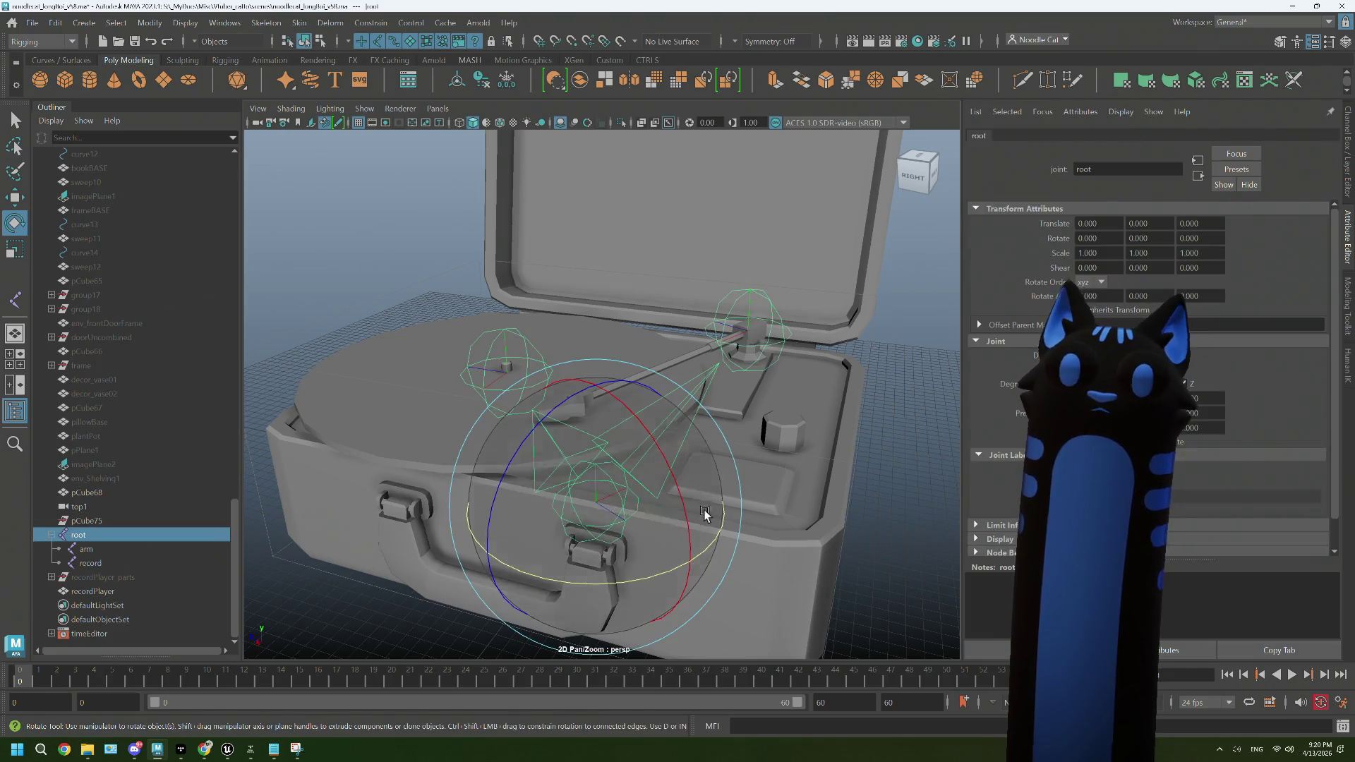
{"action": "left_click", "coordinate": [824, 499]}
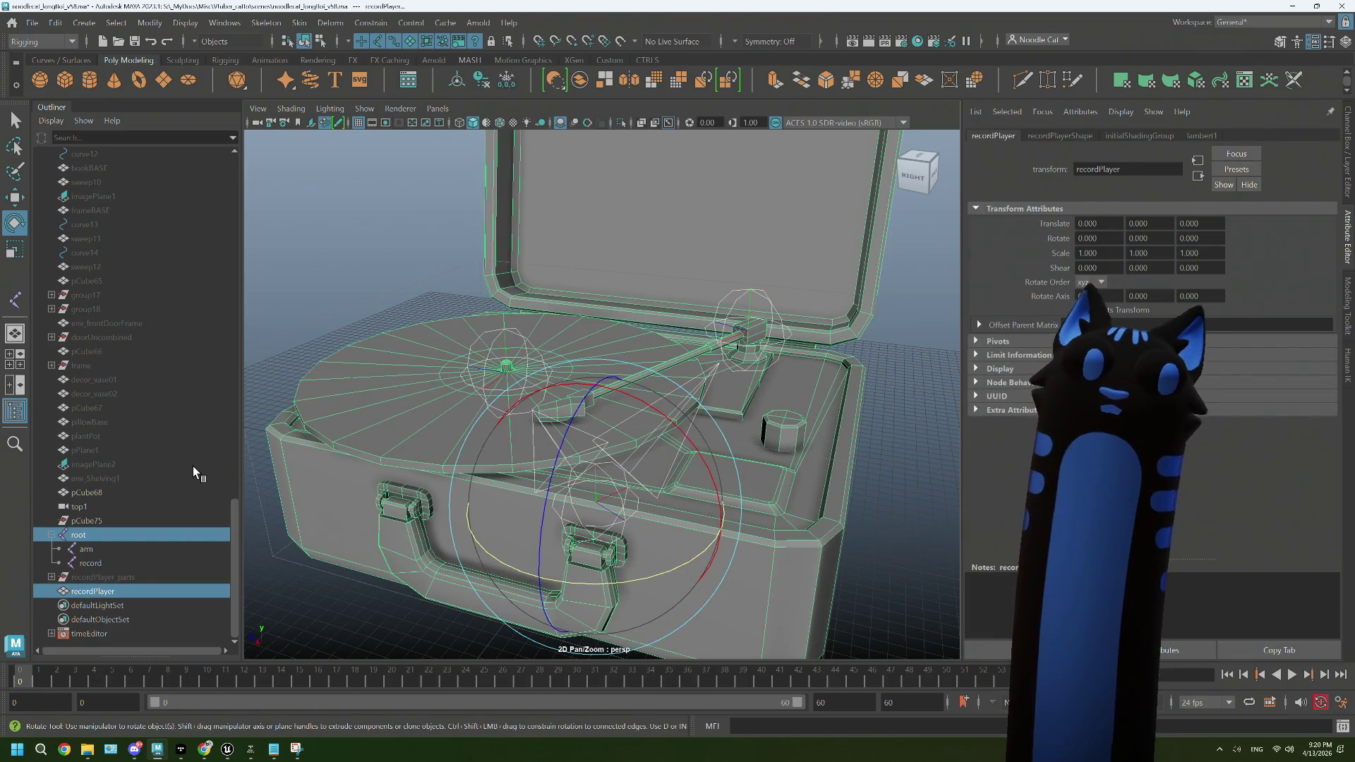
{"action": "left_click", "coordinate": [297, 23]}
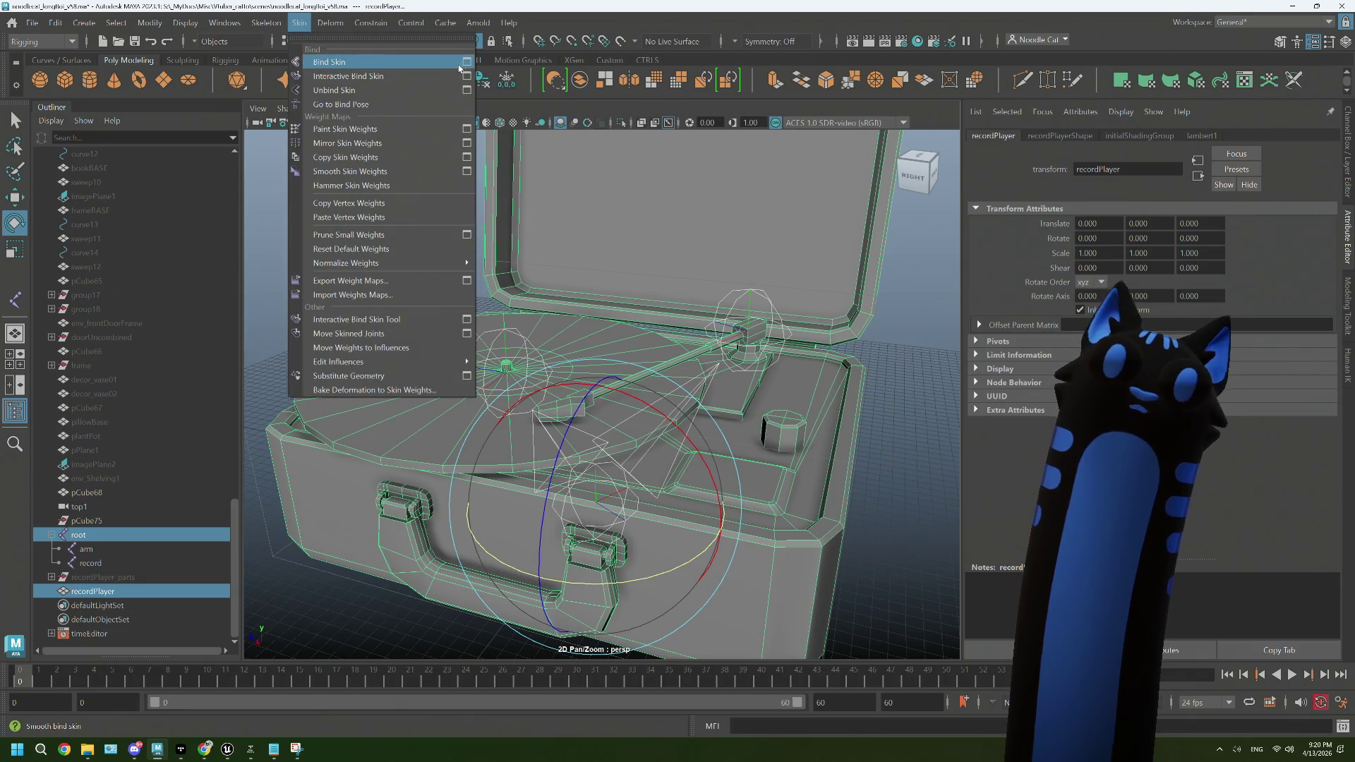
Step: Bind recordPlayer to the selected root joint only, then test-move root and undo
{"action": "left_click", "coordinate": [462, 58]}
{"action": "left_click", "coordinate": [325, 199]}
{"action": "left_click", "coordinate": [321, 212]}
{"action": "left_click", "coordinate": [246, 405]}
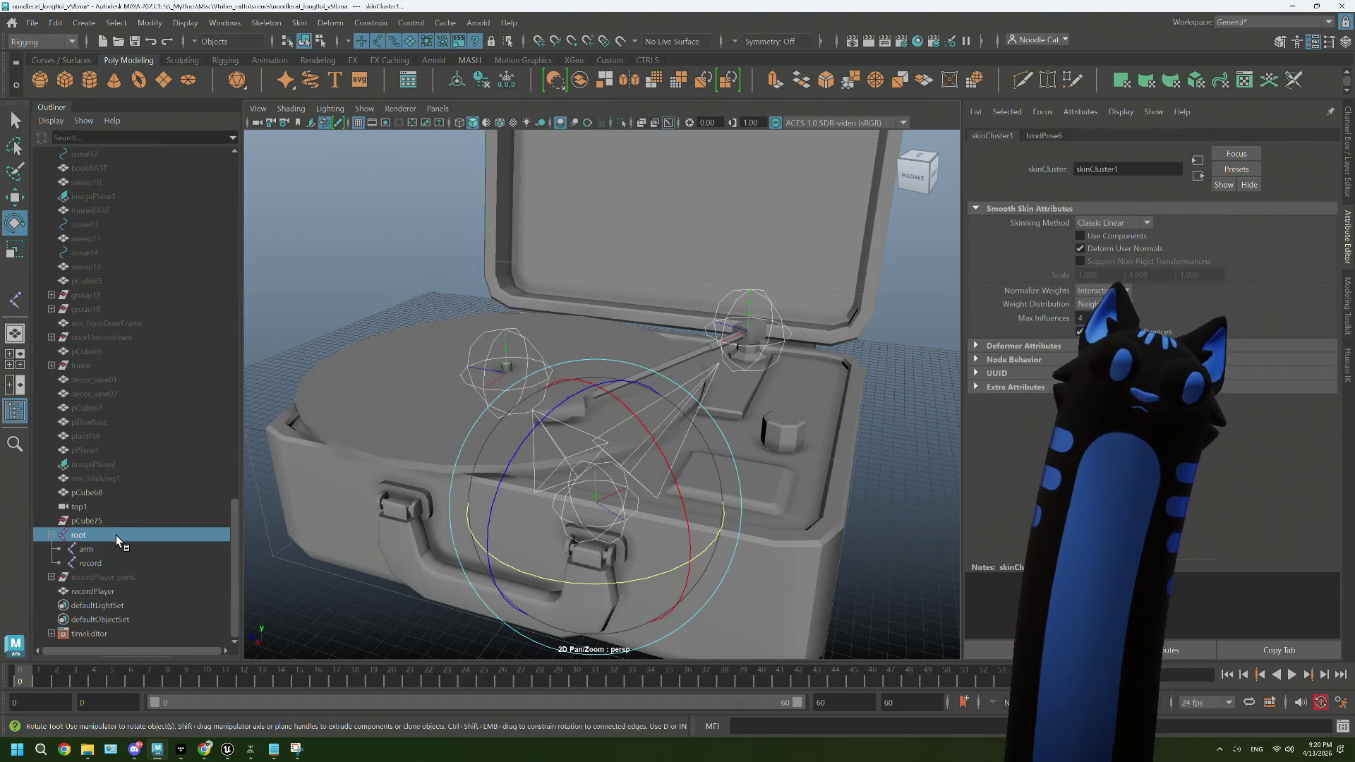
{"action": "left_click", "coordinate": [113, 537]}
{"action": "key", "text": "w"}
{"action": "left_click_drag", "start_coordinate": [596, 503], "coordinate": [596, 444]}
{"action": "key", "text": "ctrl+z"}
Step: Add the arm joint as an extra influence on the recordPlayer skin
{"action": "left_click", "coordinate": [106, 549]}
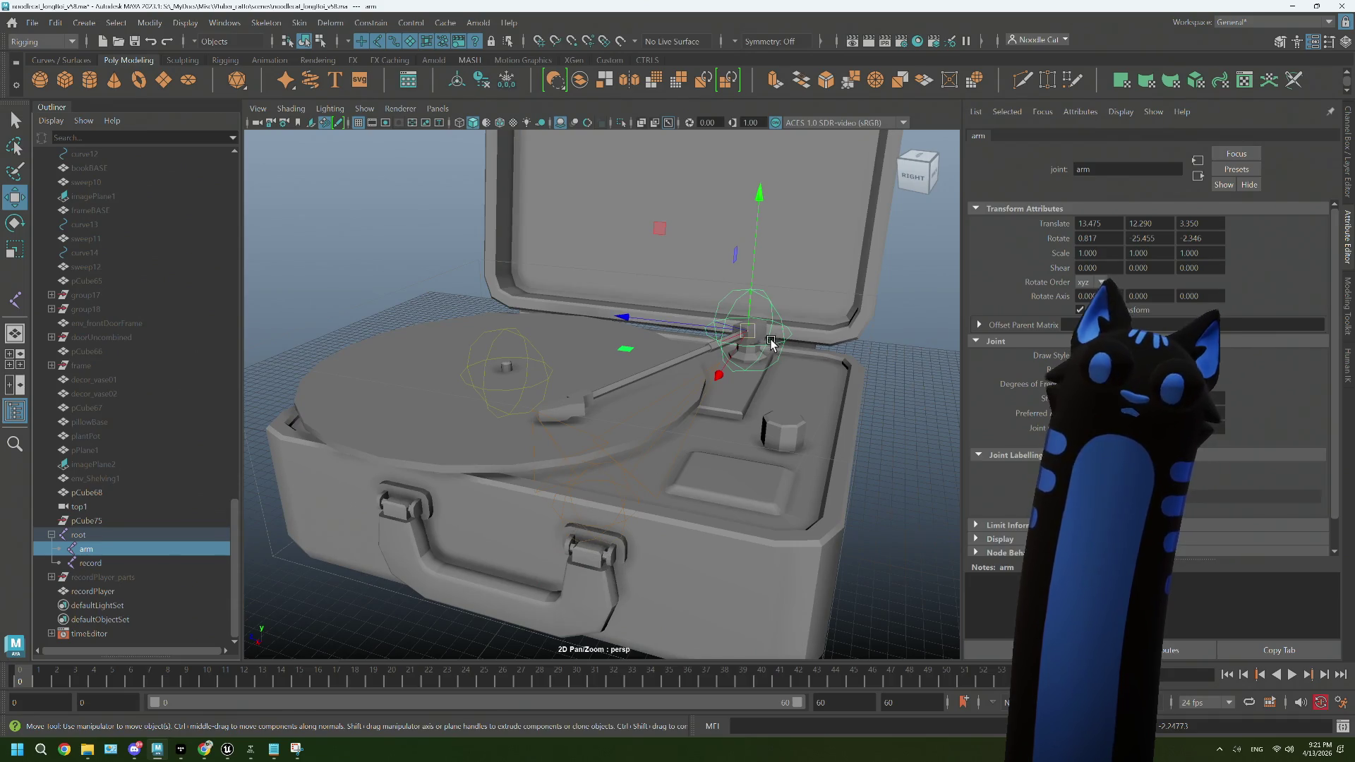
{"action": "scroll", "scroll_direction": "up", "scroll_amount": 3}
{"action": "left_click_drag", "start_coordinate": [718, 403], "coordinate": [755, 429]}
{"action": "scroll", "scroll_direction": "down", "scroll_amount": 3}
{"action": "left_click", "coordinate": [756, 428]}
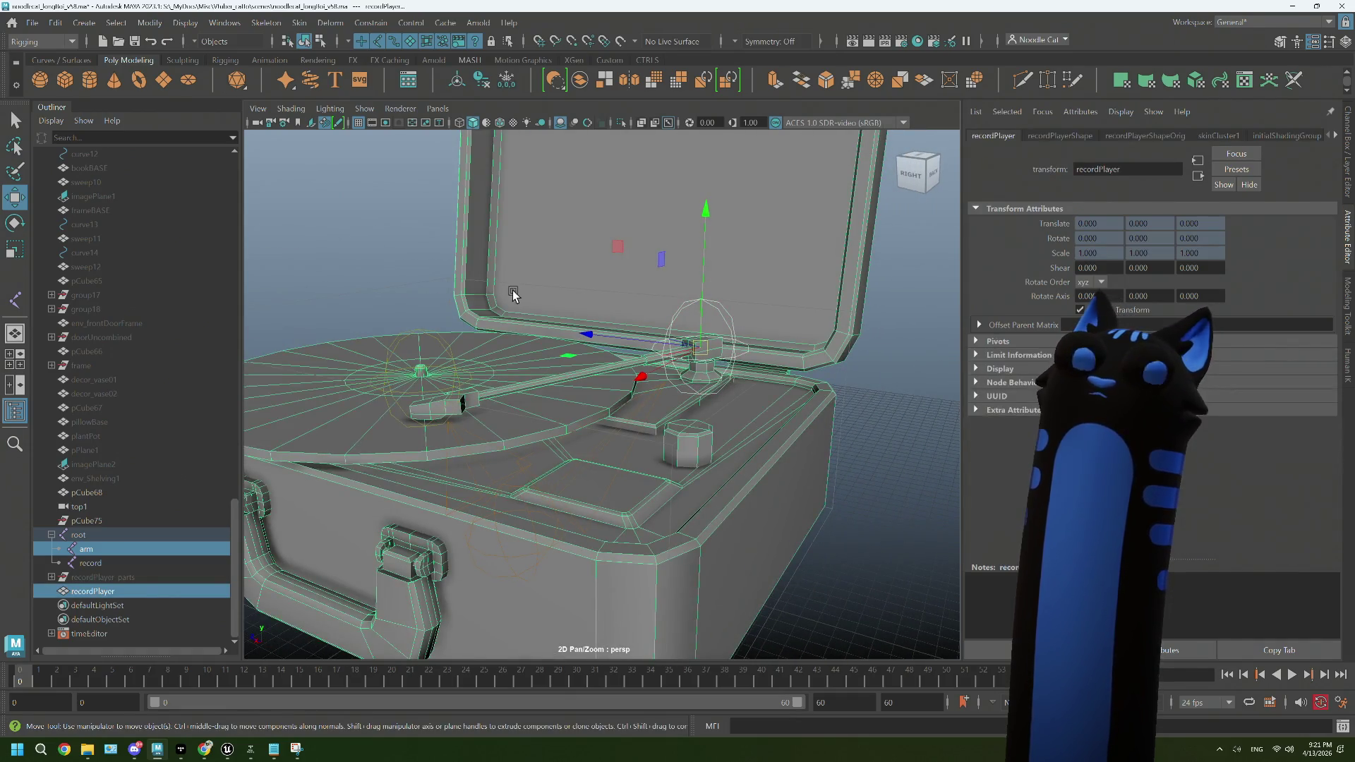
{"action": "left_click", "coordinate": [299, 22]}
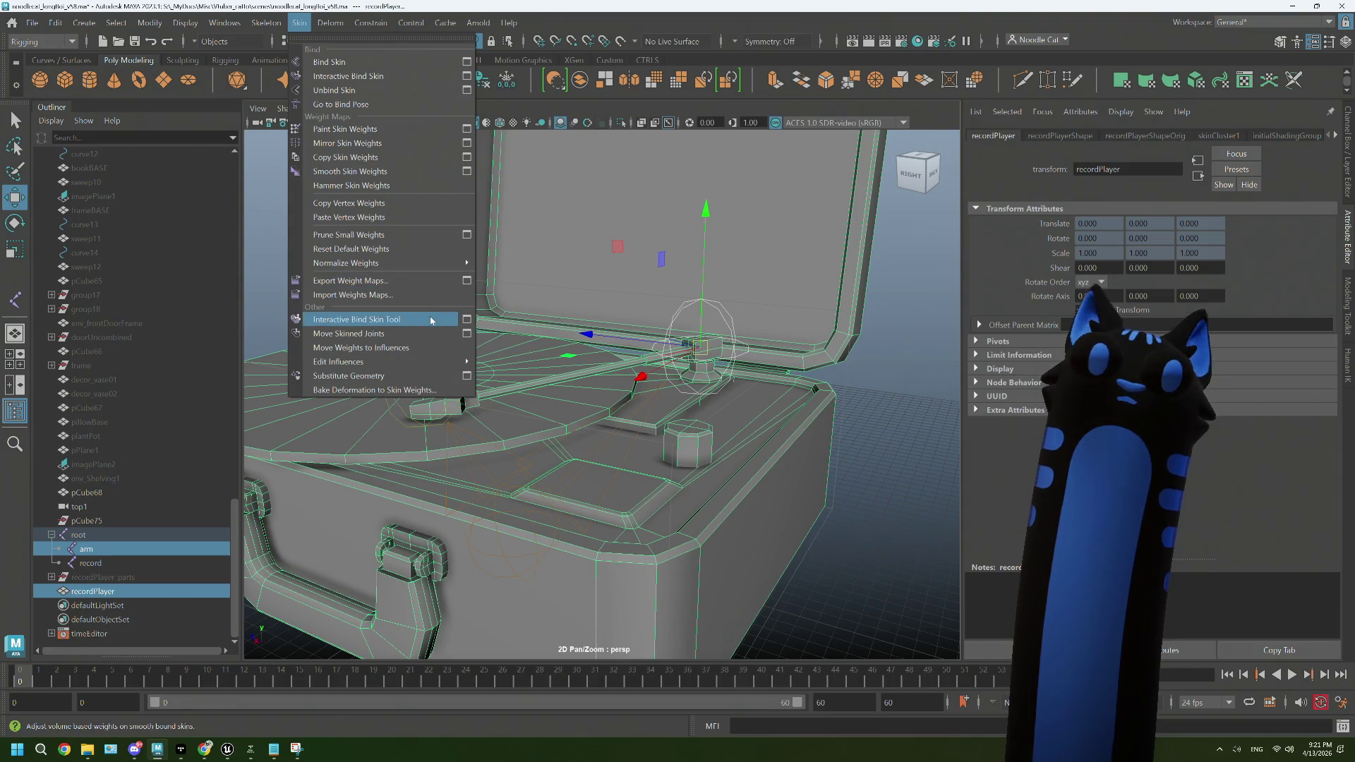
{"action": "mouse_move", "coordinate": [423, 361]}
{"action": "left_click", "coordinate": [614, 361]}
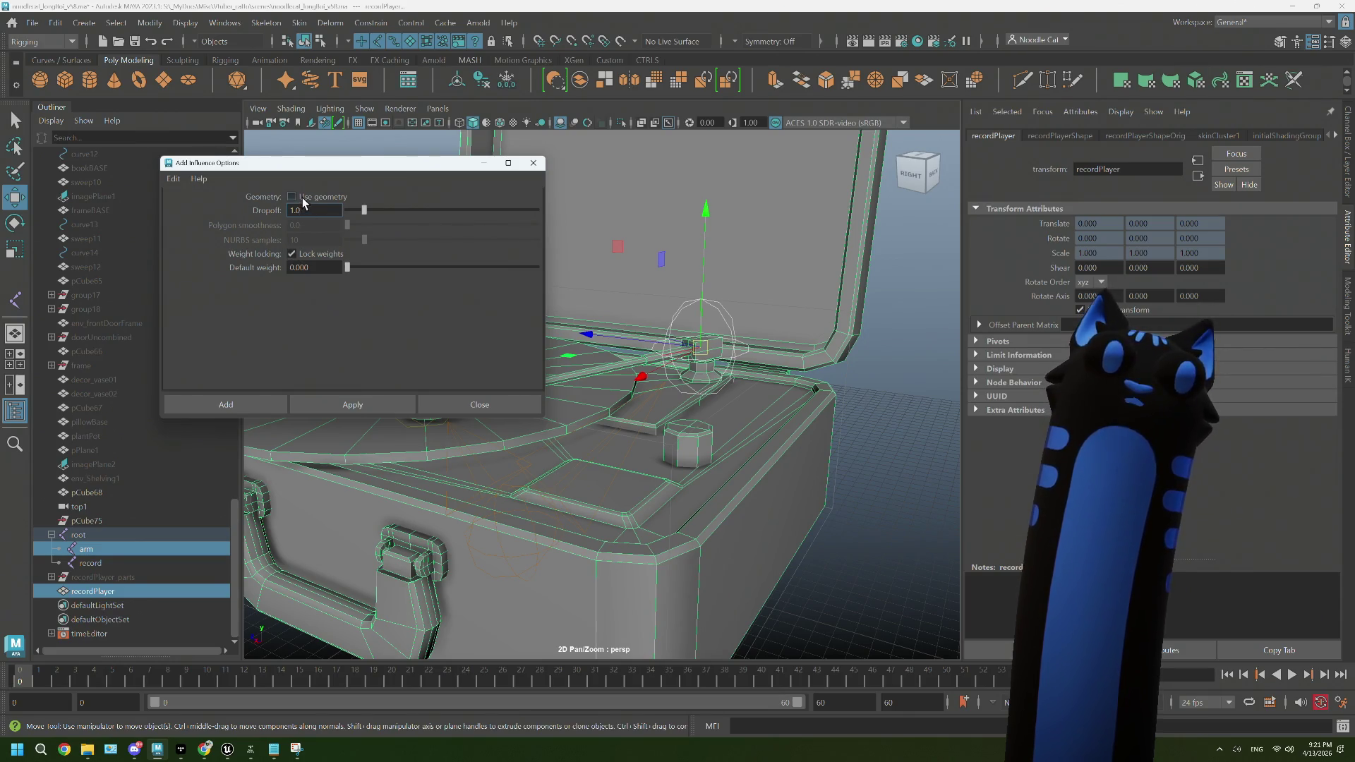
{"action": "left_click", "coordinate": [266, 403]}
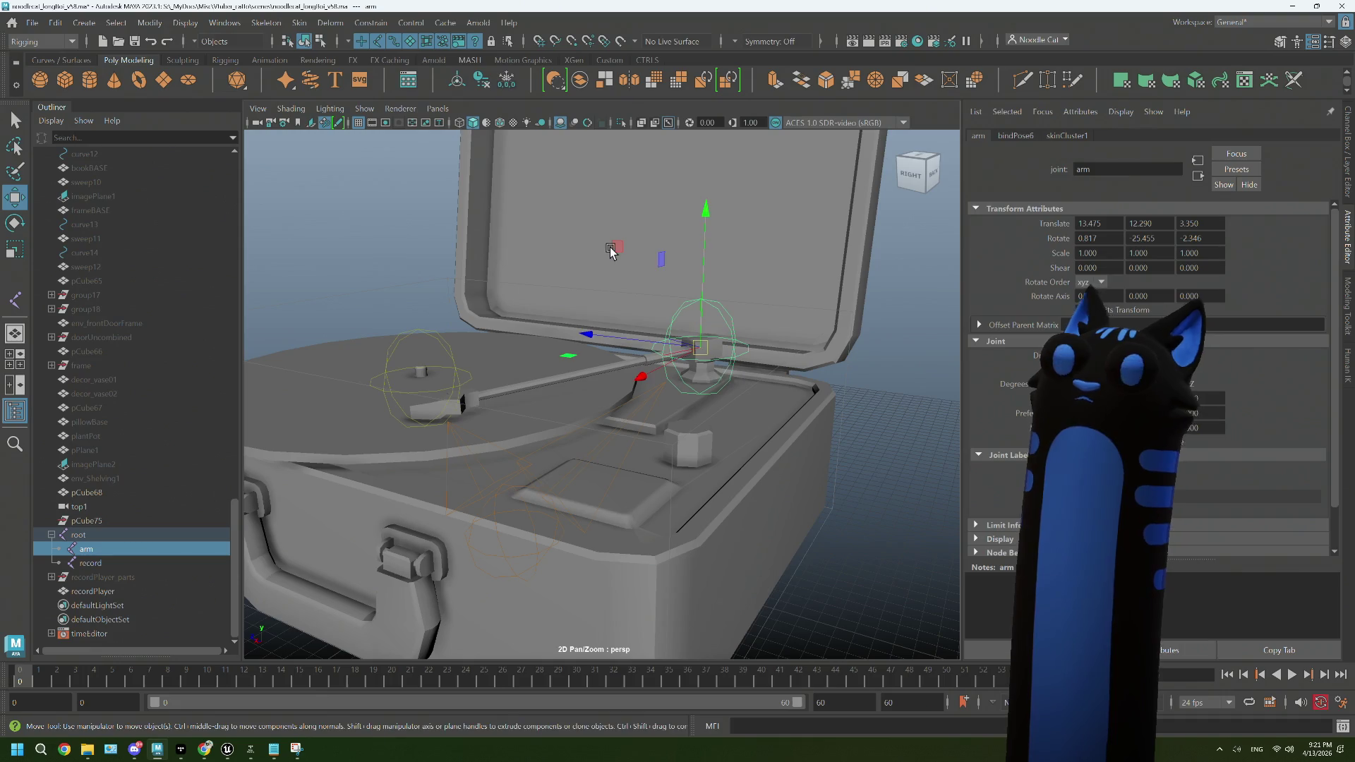
{"action": "left_click", "coordinate": [558, 238]}
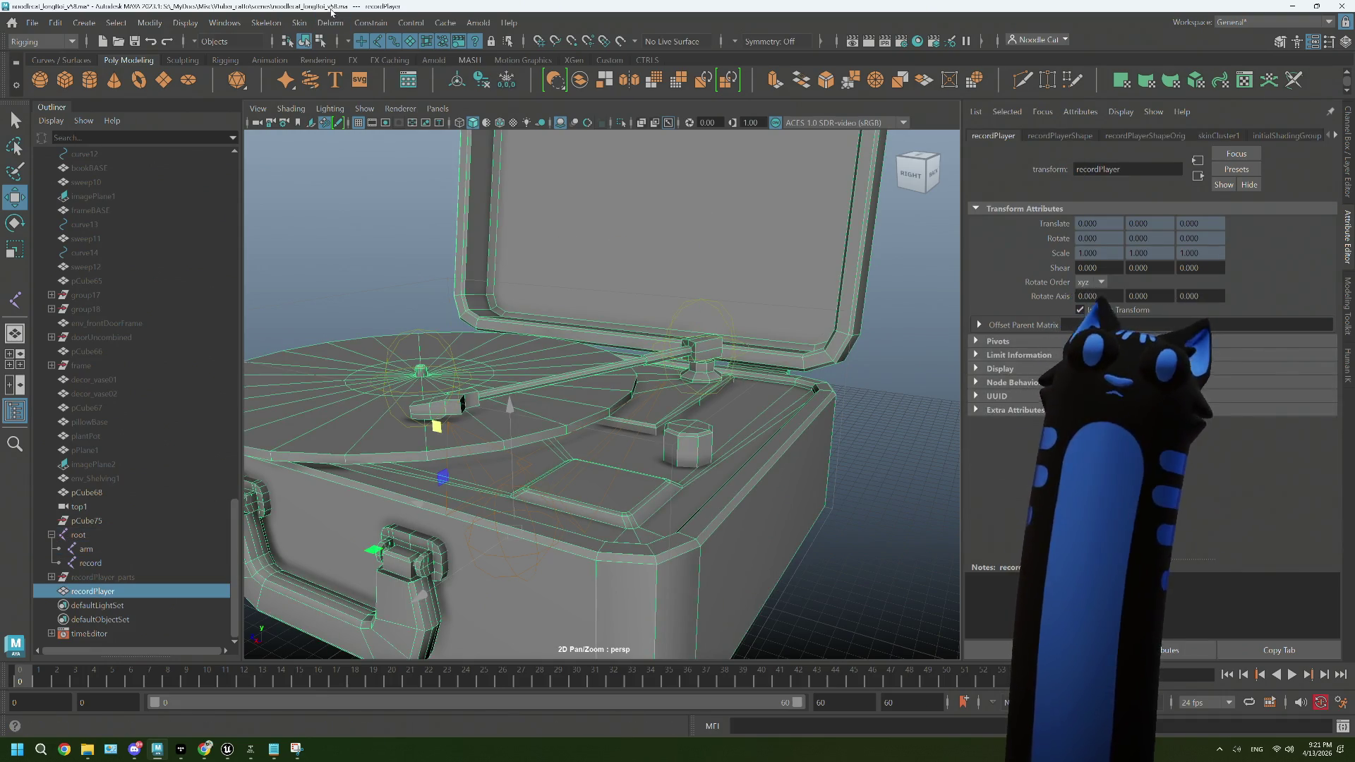
{"action": "left_click", "coordinate": [299, 21]}
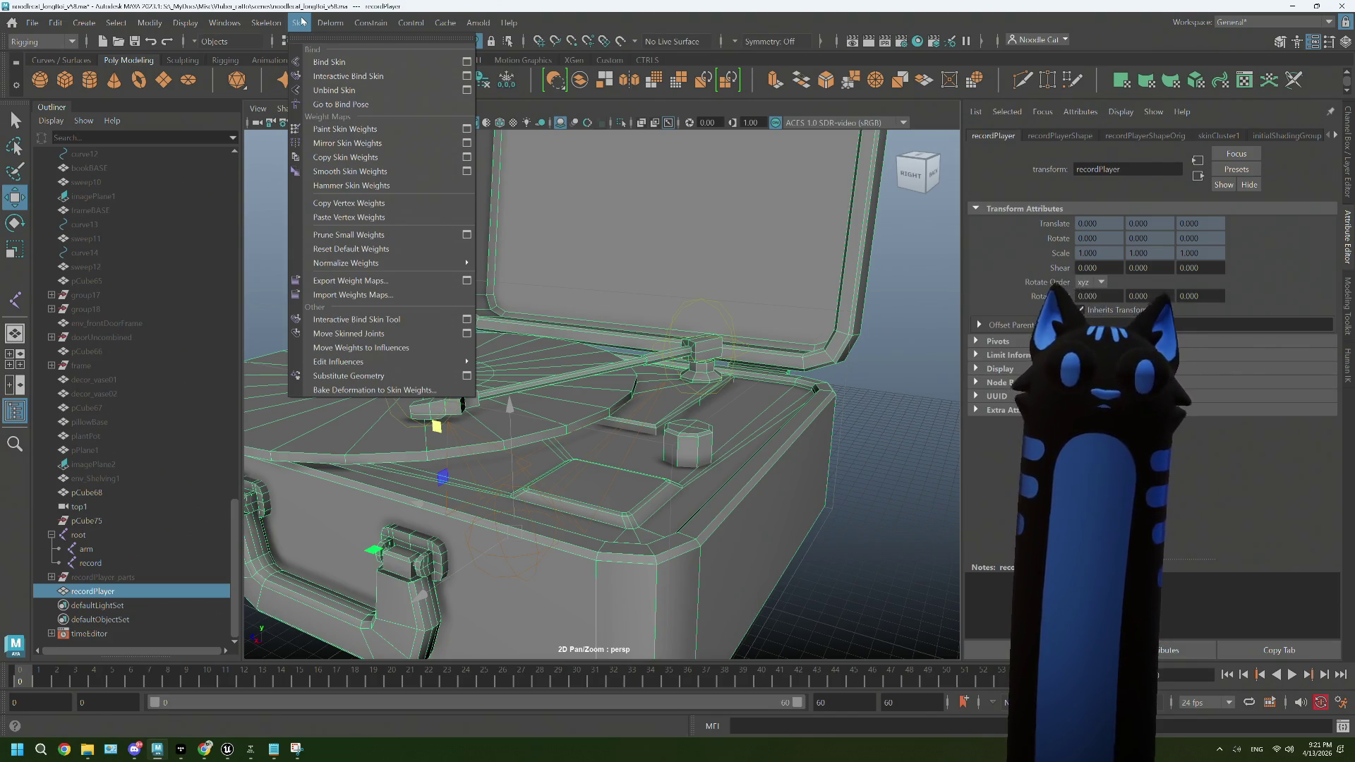
{"action": "left_click_drag", "start_coordinate": [635, 183], "coordinate": [551, 160]}
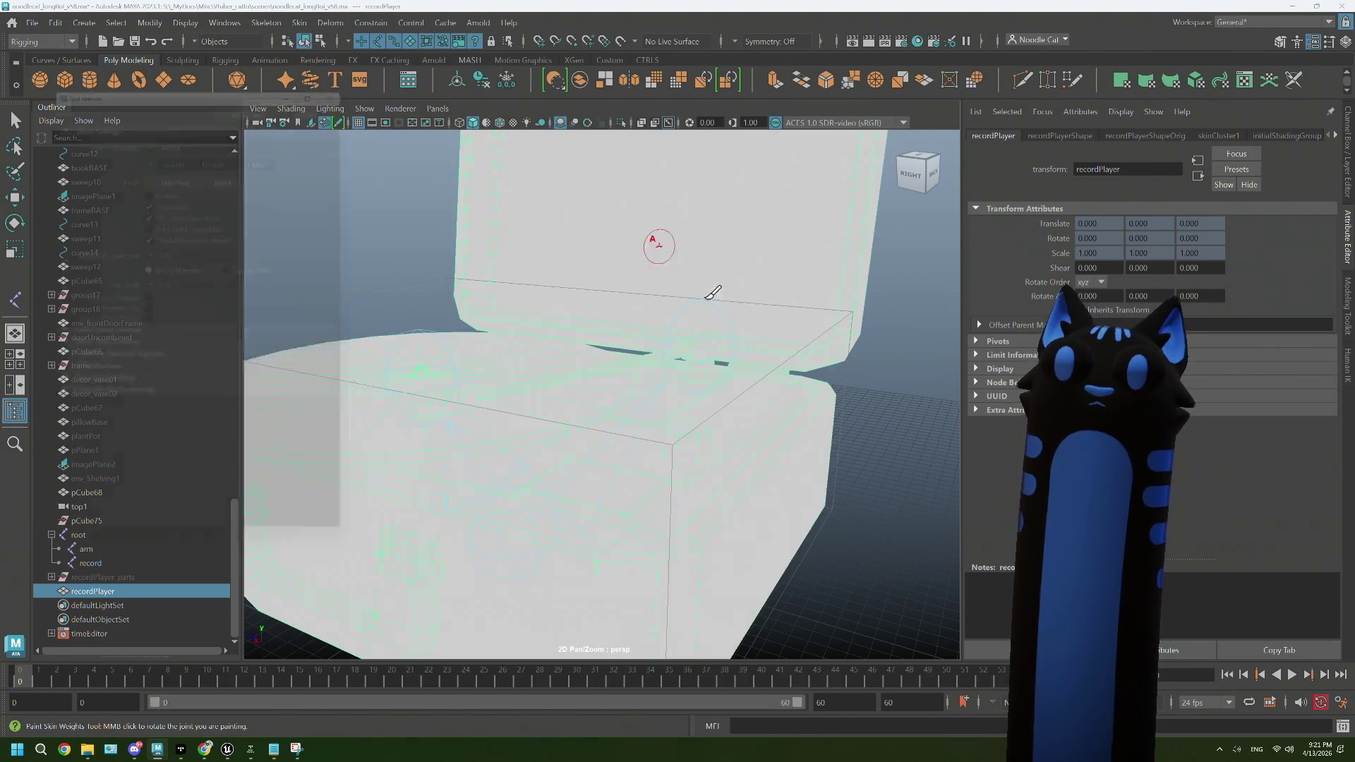
{"action": "left_click", "coordinate": [137, 173]}
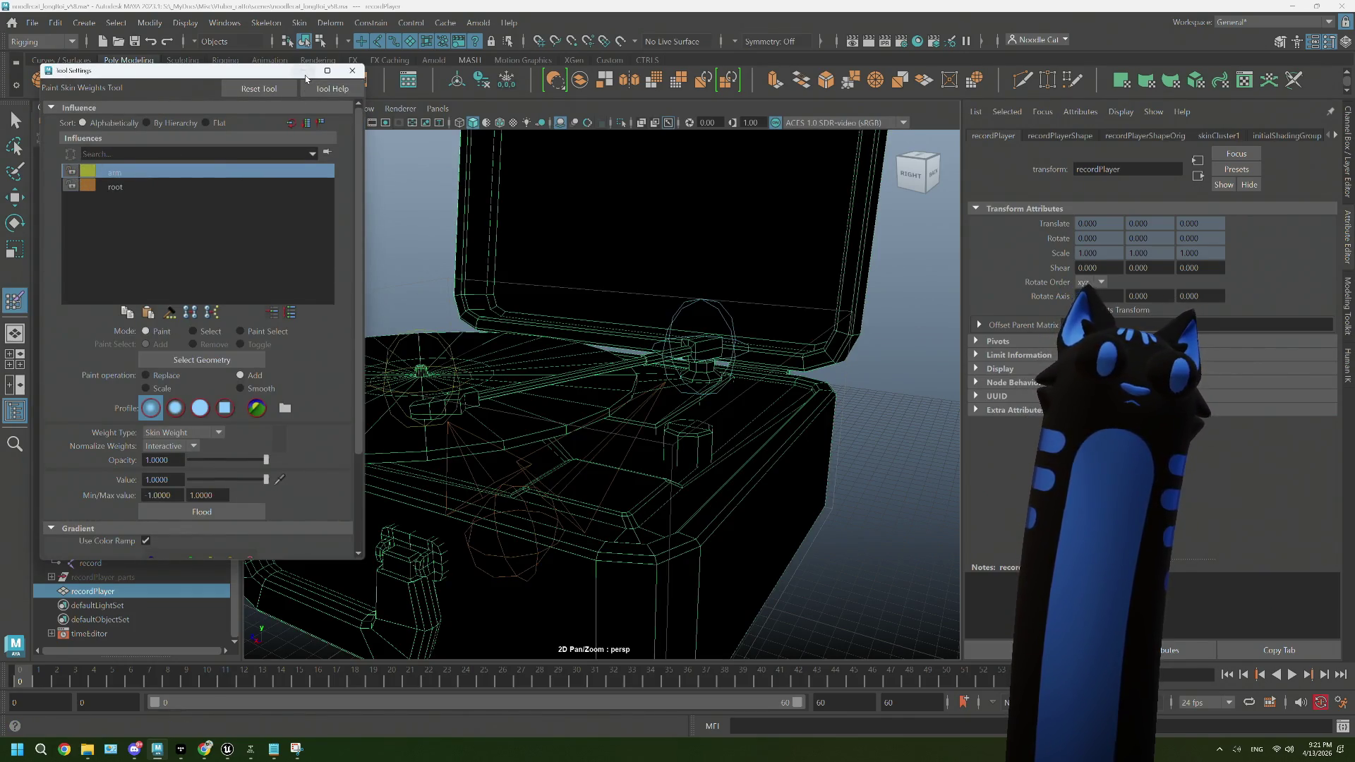
{"action": "left_click", "coordinate": [352, 71]}
{"action": "key", "text": "w"}
{"action": "left_click_drag", "start_coordinate": [564, 367], "coordinate": [660, 345]}
{"action": "left_click_drag", "start_coordinate": [660, 344], "coordinate": [589, 343]}
{"action": "scroll", "scroll_direction": "up", "scroll_amount": 3}
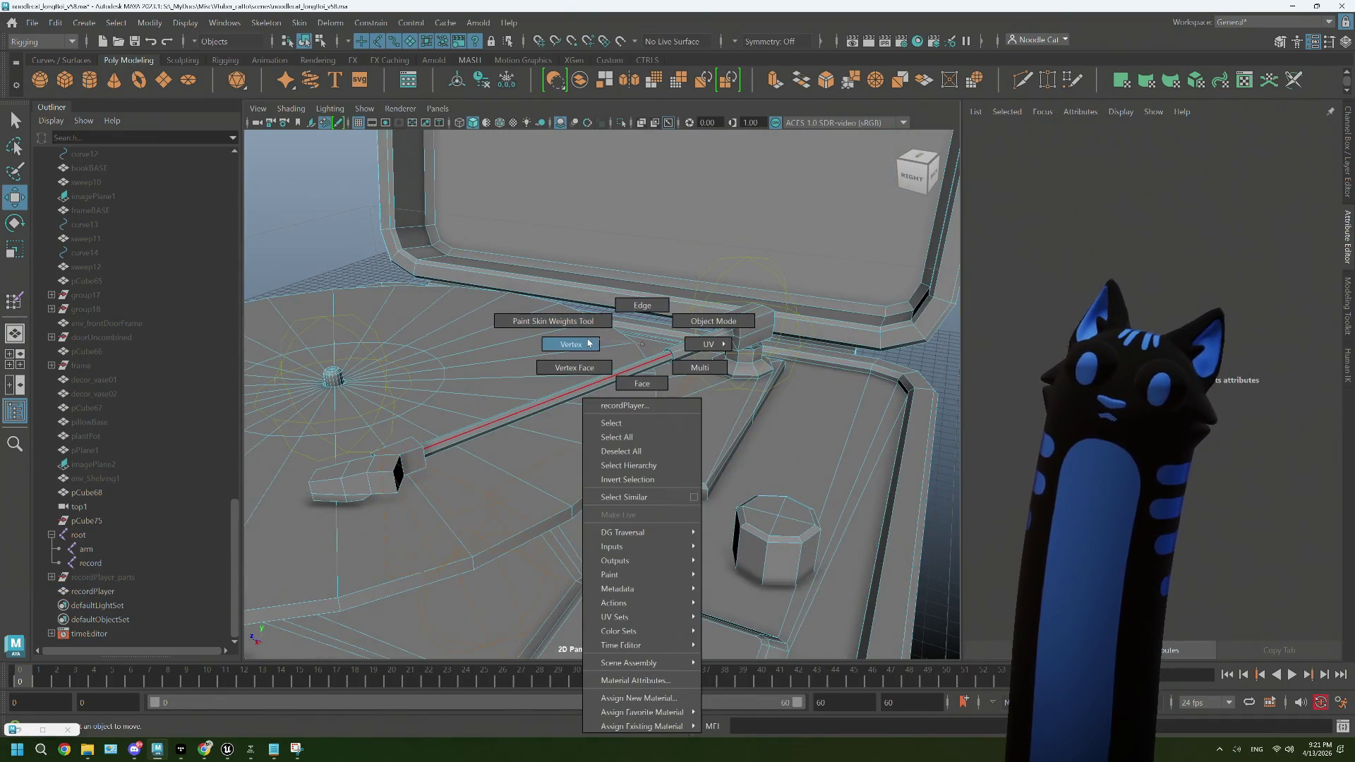
{"action": "left_click", "coordinate": [673, 356]}
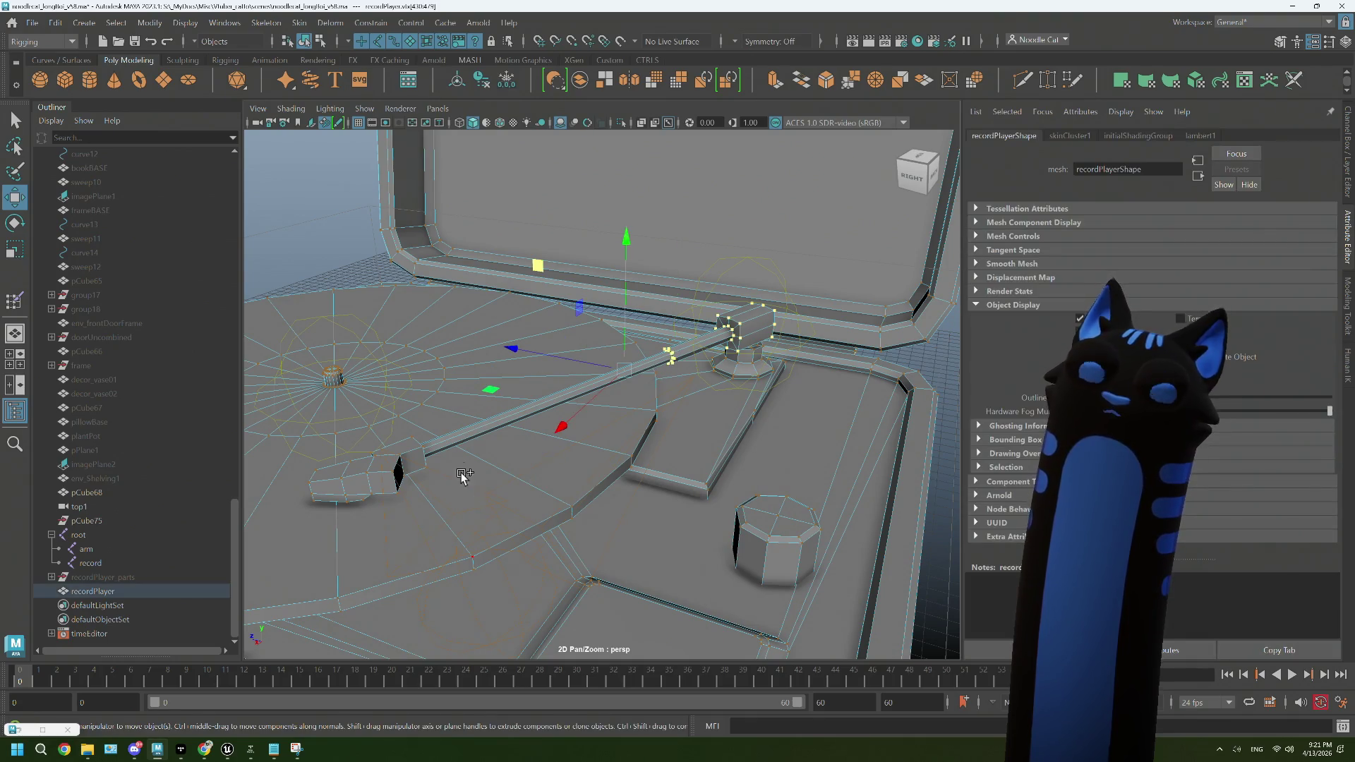
{"action": "left_click", "coordinate": [397, 475]}
{"action": "left_click_drag", "start_coordinate": [582, 472], "coordinate": [611, 463]}
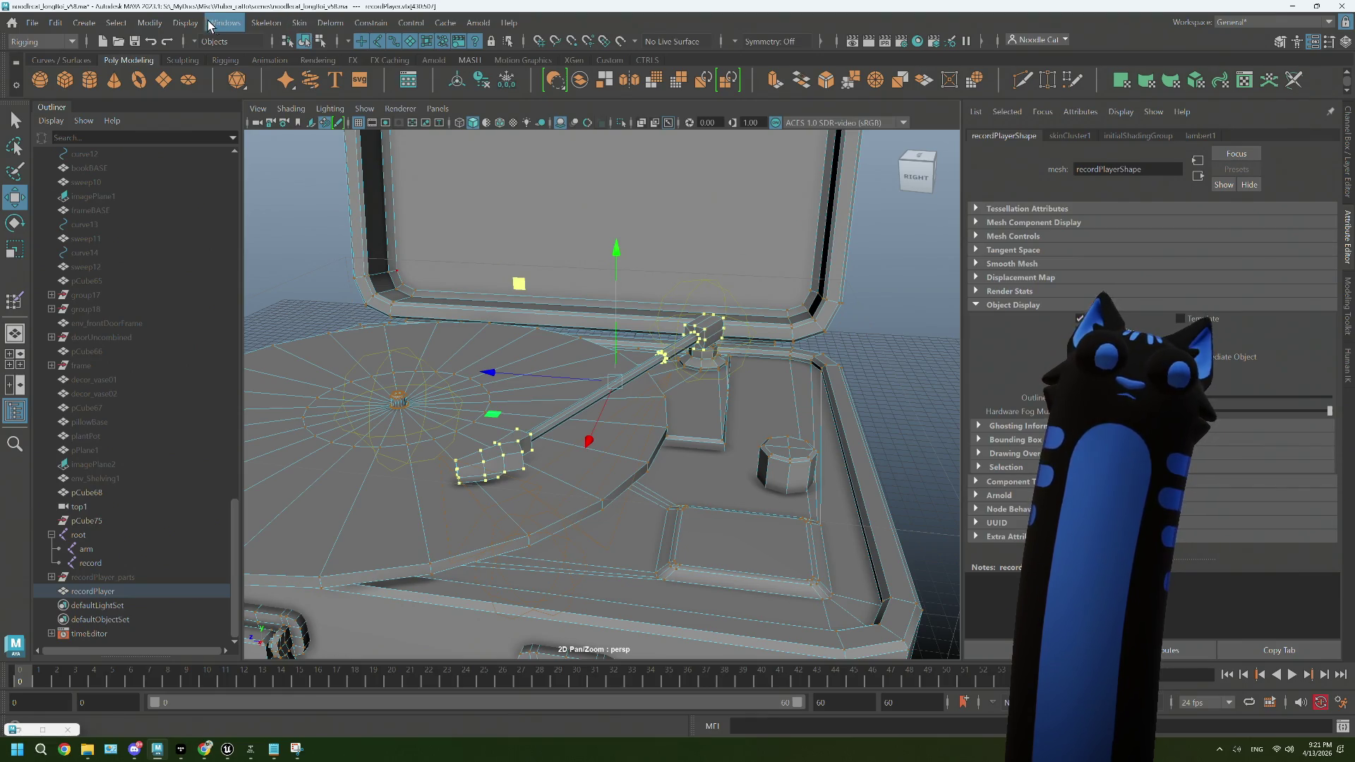
{"action": "left_click", "coordinate": [224, 27]}
{"action": "mouse_move", "coordinate": [330, 140]}
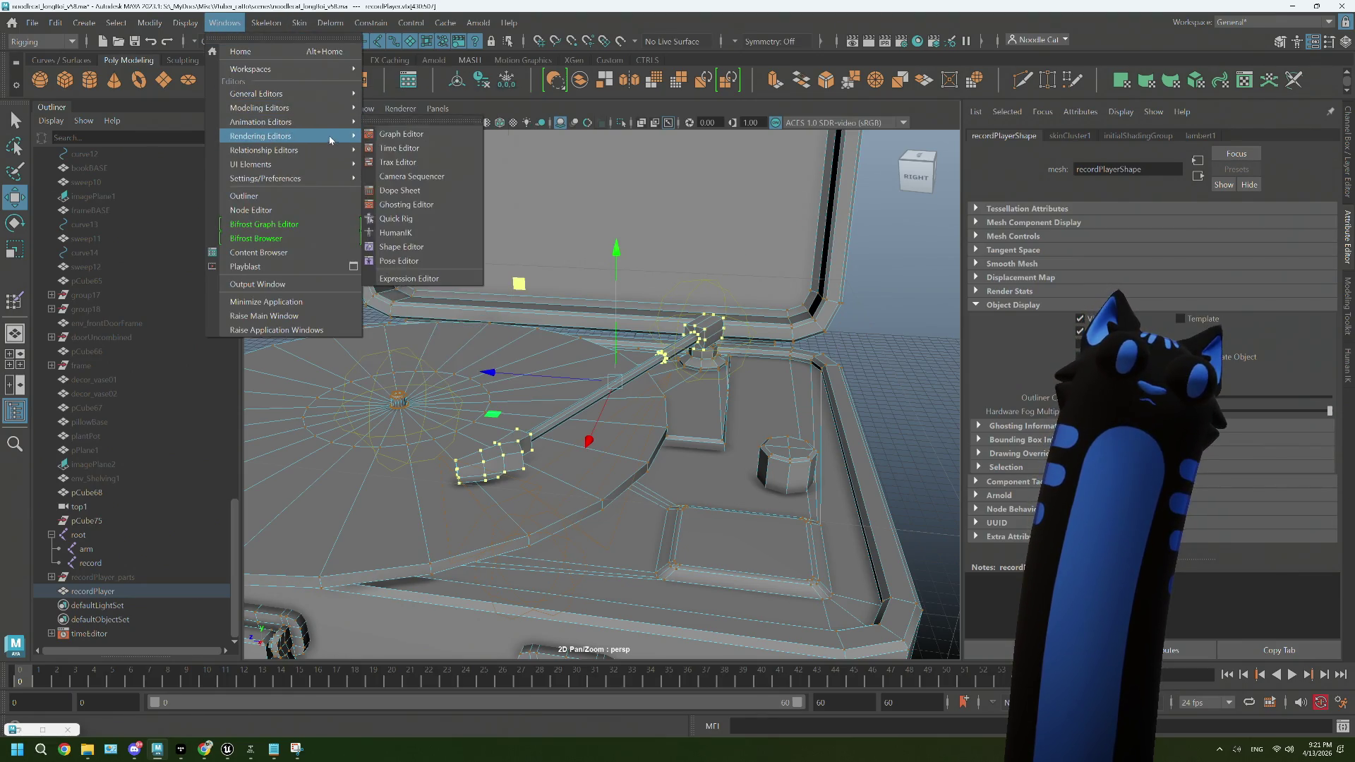
{"action": "mouse_move", "coordinate": [326, 99]}
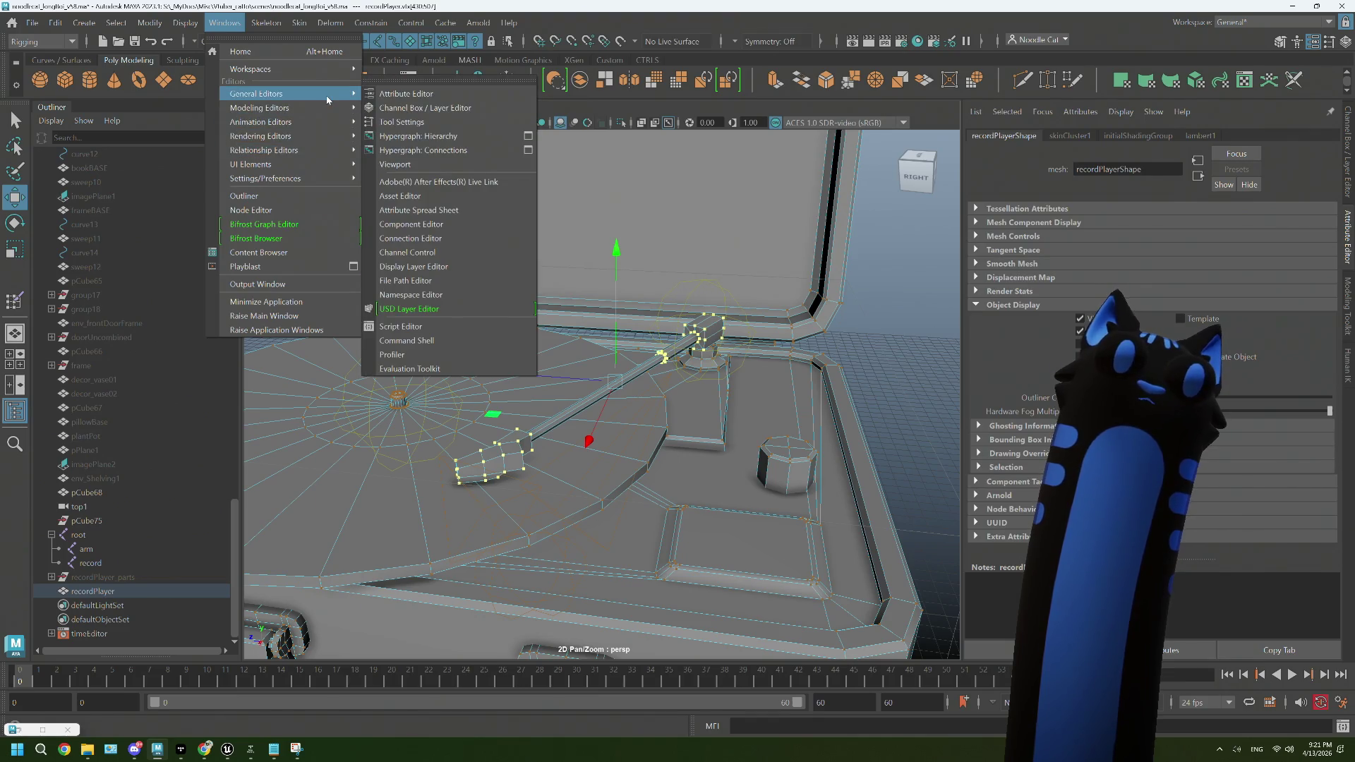
{"action": "left_click", "coordinate": [463, 226]}
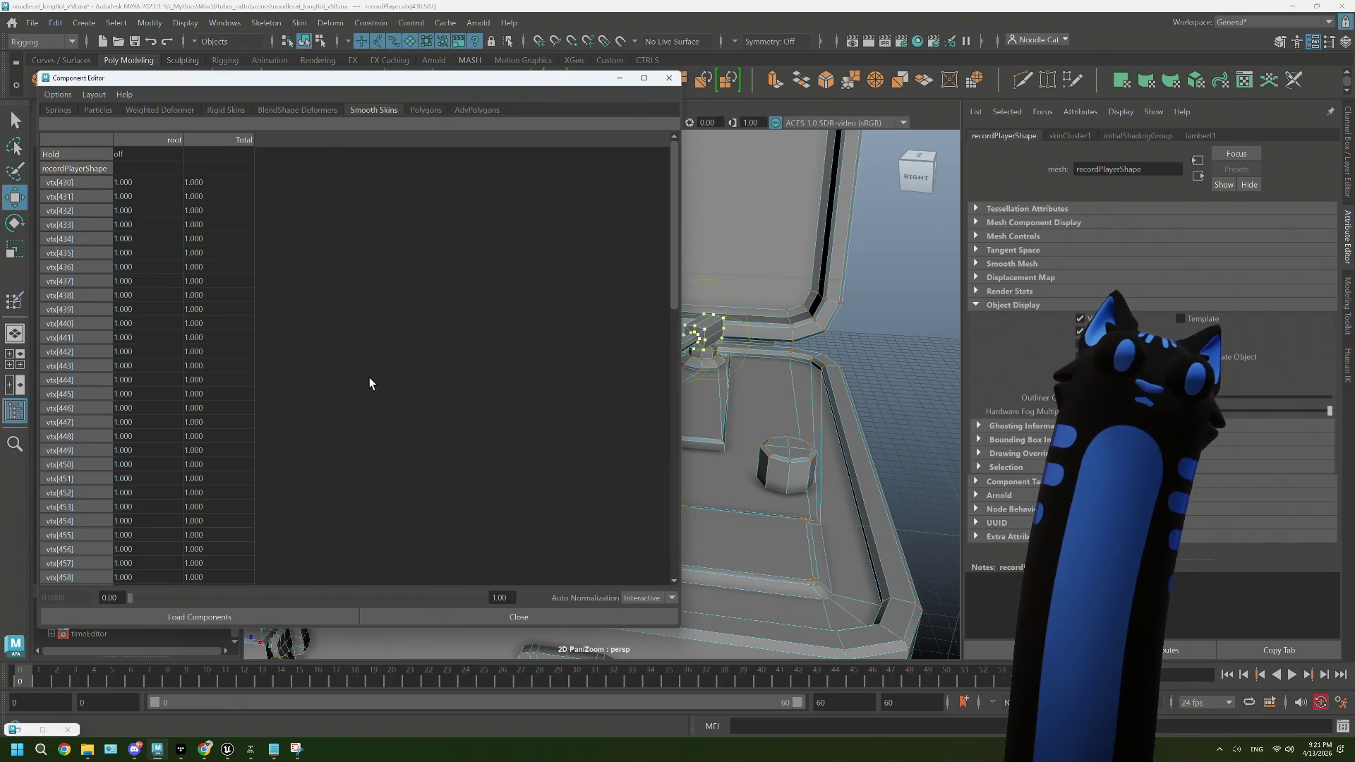
{"action": "left_click", "coordinate": [671, 83]}
{"action": "right_click", "coordinate": [656, 341]}
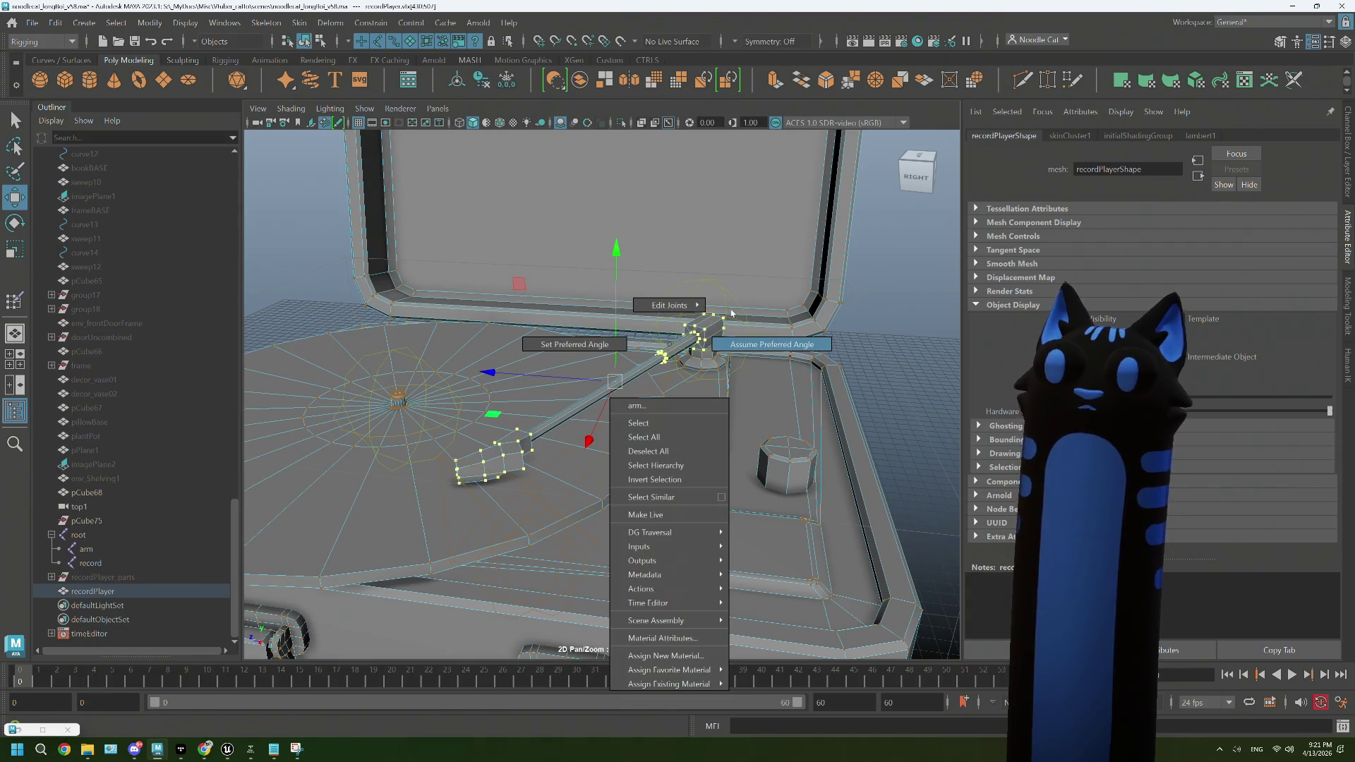
{"action": "left_click", "coordinate": [635, 423]}
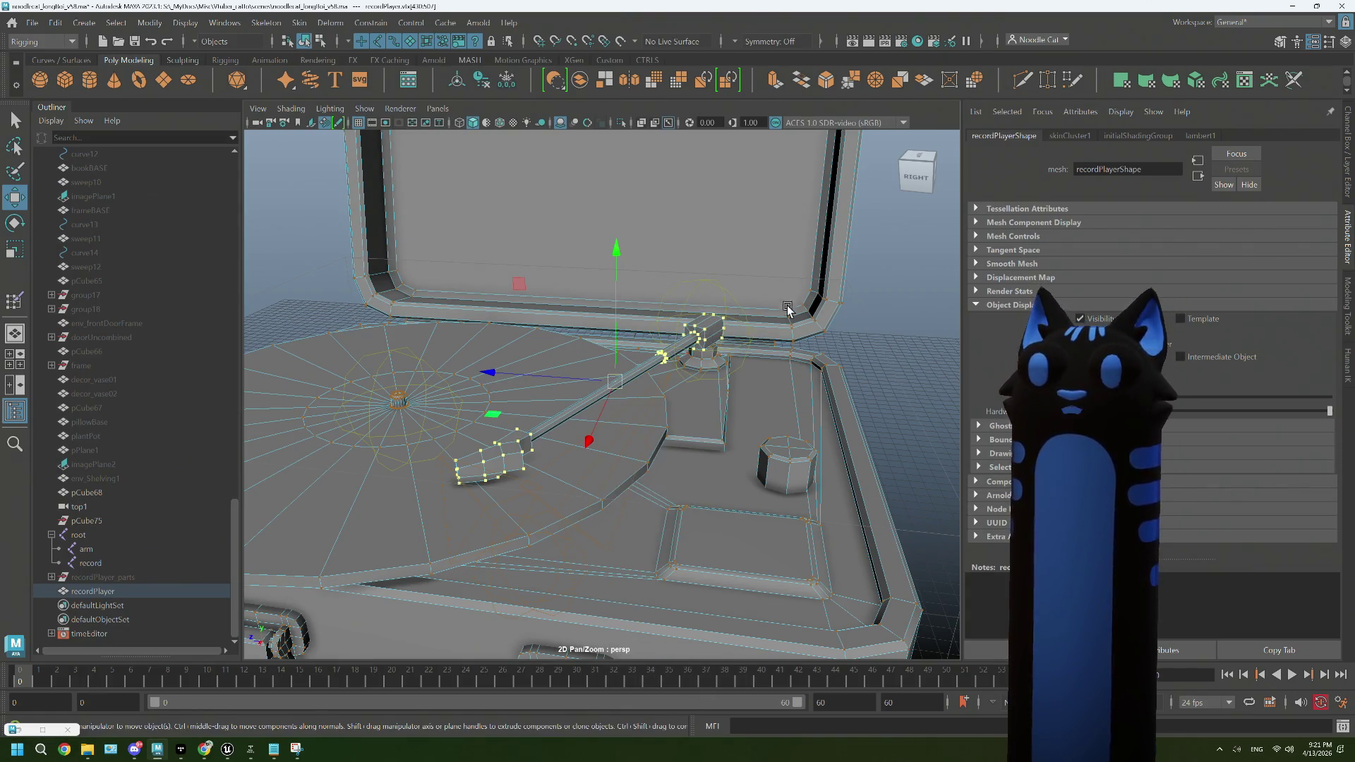
{"action": "right_click", "coordinate": [575, 363]}
{"action": "left_click", "coordinate": [603, 392]}
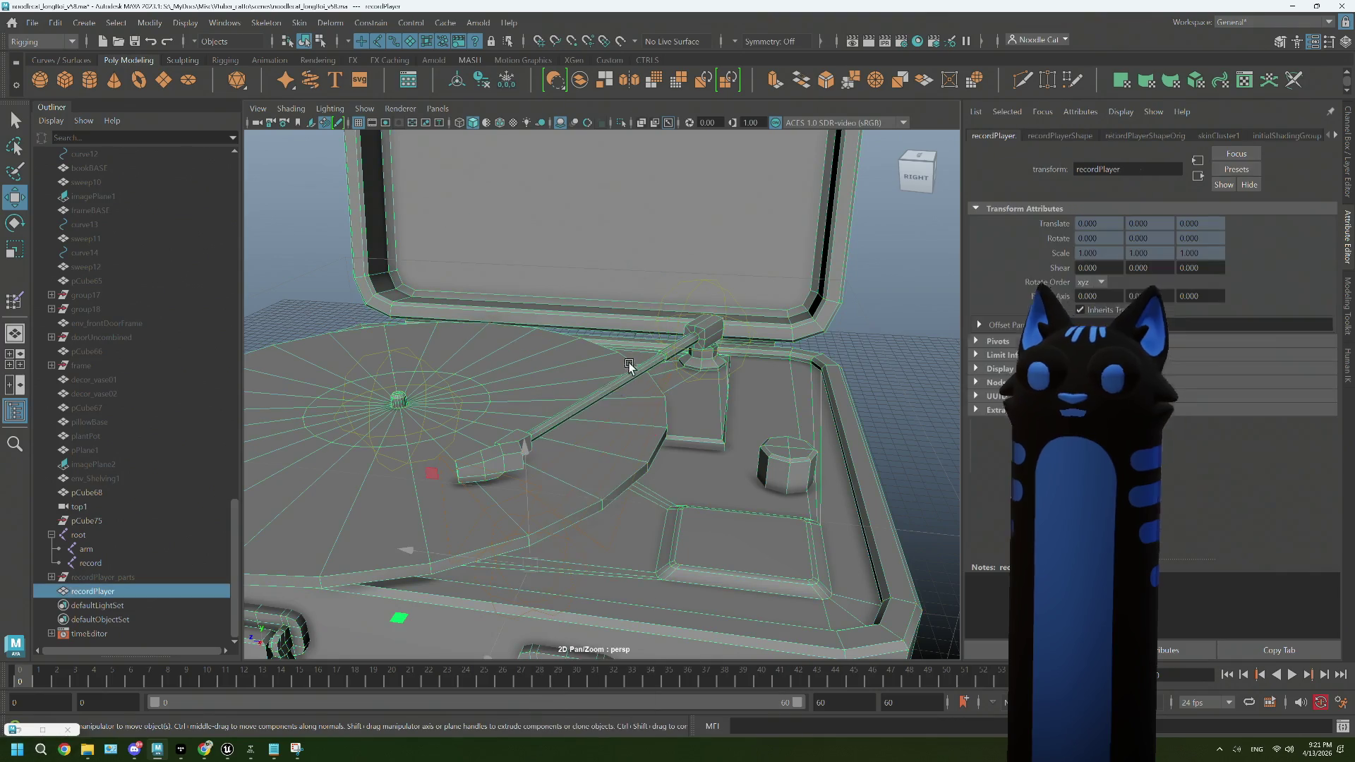
{"action": "left_click_drag", "start_coordinate": [603, 388], "coordinate": [599, 321]}
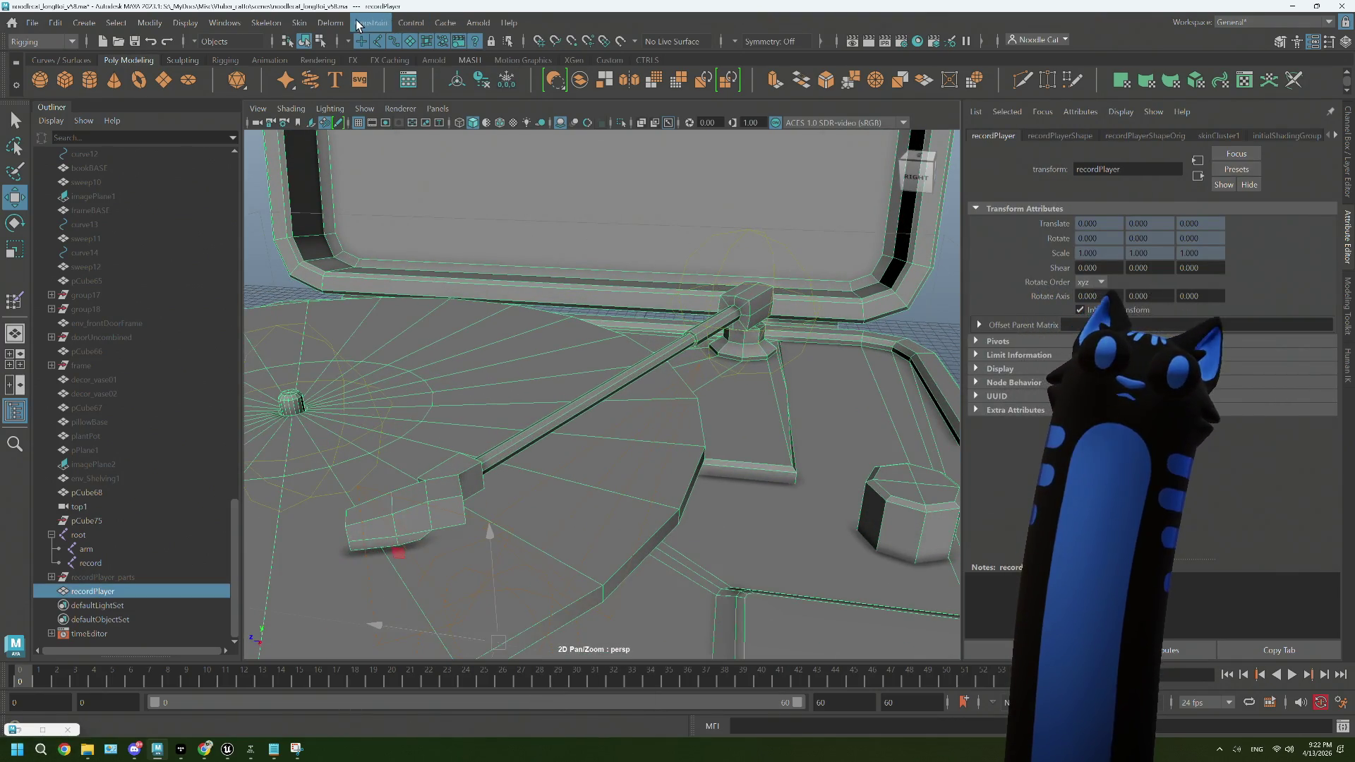
{"action": "left_click_drag", "start_coordinate": [600, 321], "coordinate": [621, 508]}
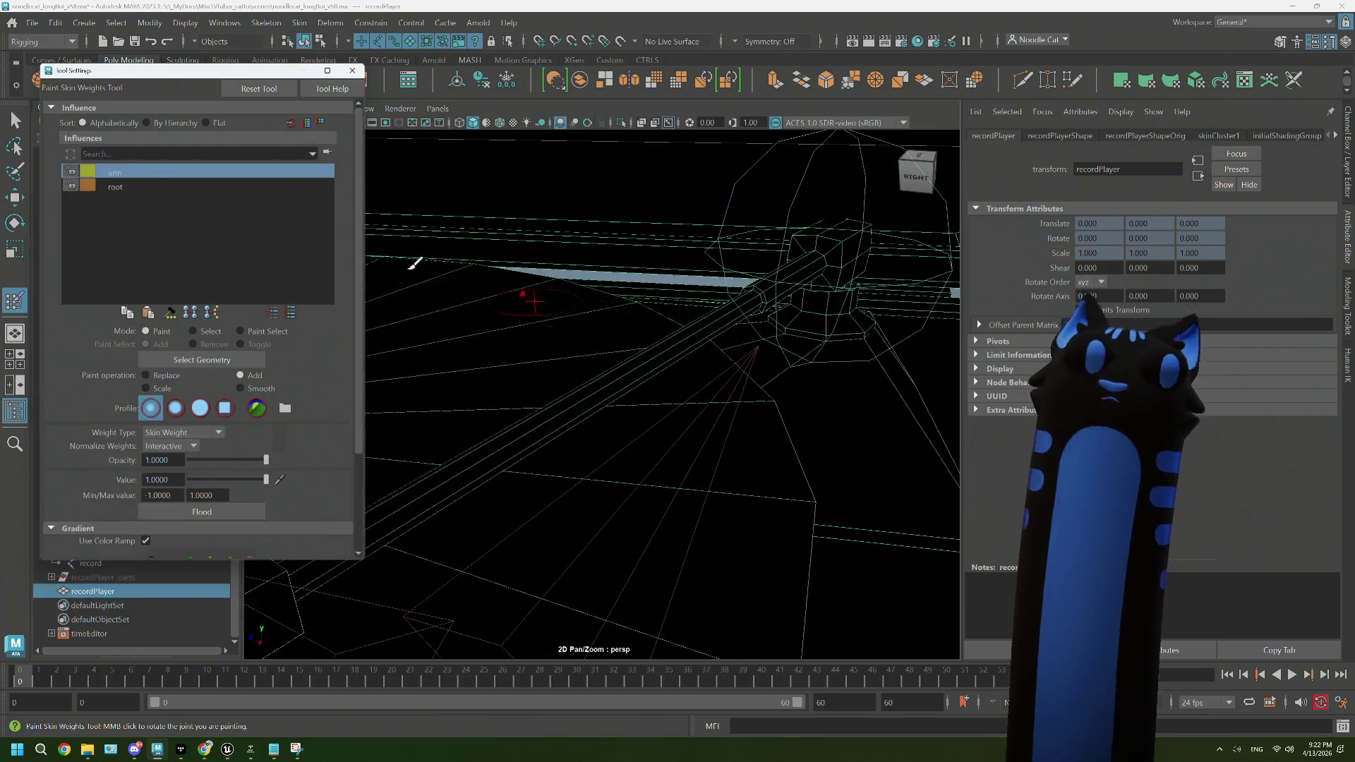
{"action": "left_click_drag", "start_coordinate": [687, 384], "coordinate": [693, 329]}
{"action": "left_click", "coordinate": [752, 256]}
{"action": "scroll", "scroll_direction": "down", "scroll_amount": 3}
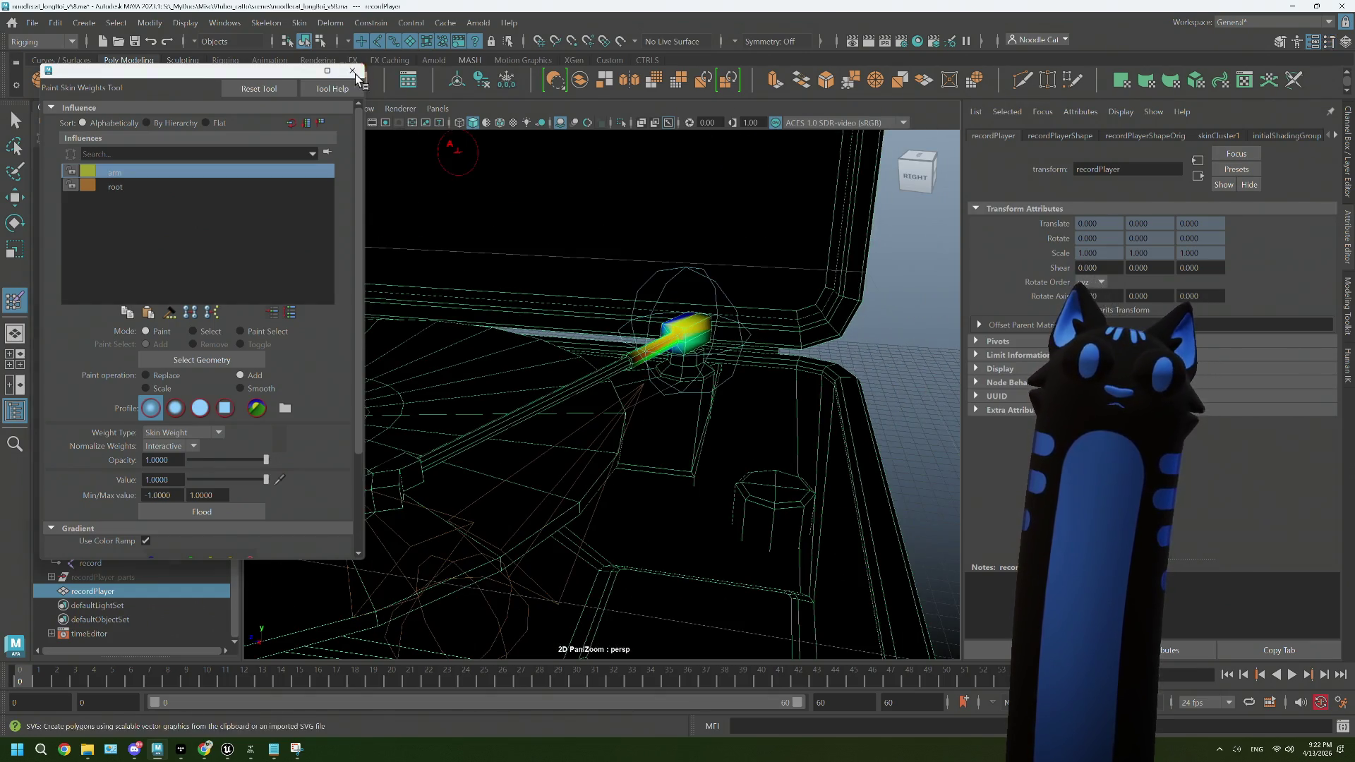
{"action": "left_click", "coordinate": [353, 71]}
{"action": "key", "text": "w"}
{"action": "right_click", "coordinate": [629, 366]}
{"action": "left_click", "coordinate": [628, 360]}
{"action": "scroll", "scroll_direction": "up", "scroll_amount": 3}
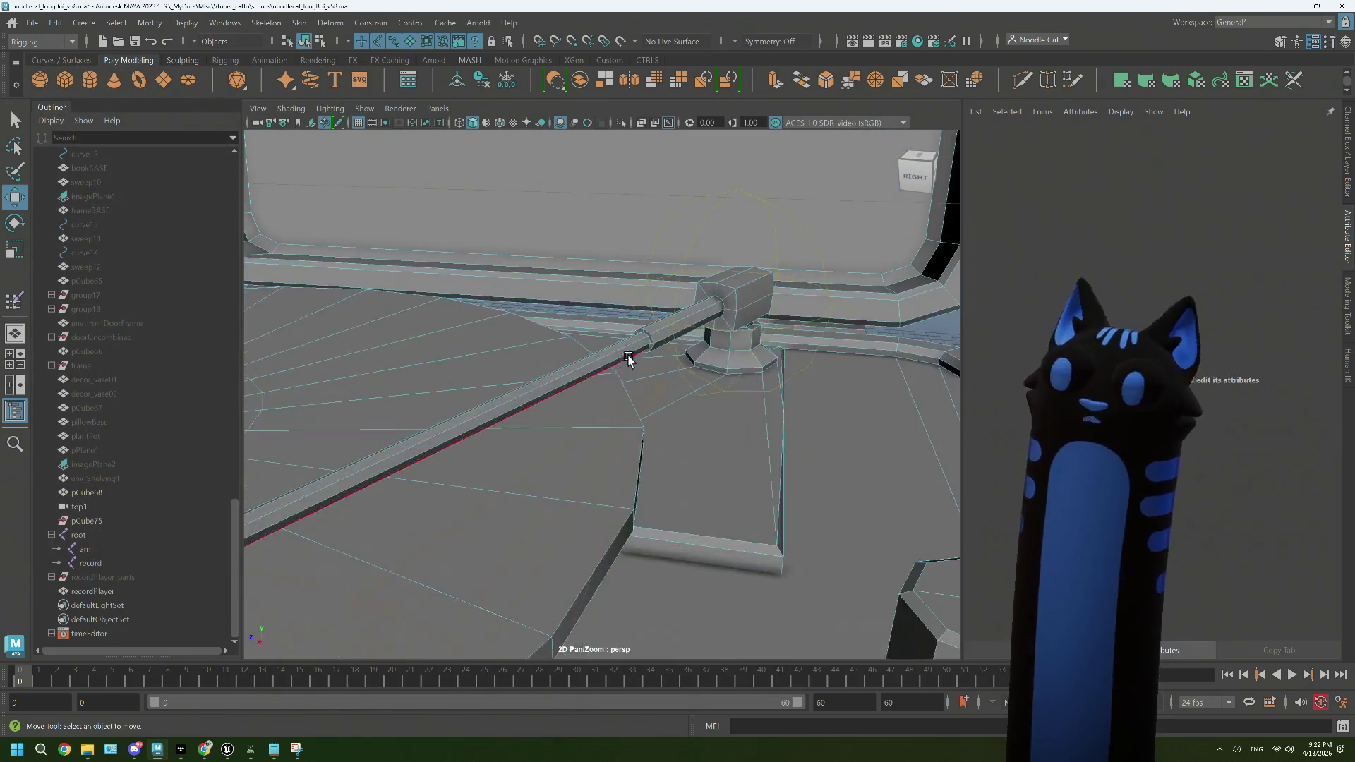
Step: Select the tone-arm vertices on the recordPlayer mesh
{"action": "right_click", "coordinate": [638, 341]}
{"action": "left_click", "coordinate": [625, 355]}
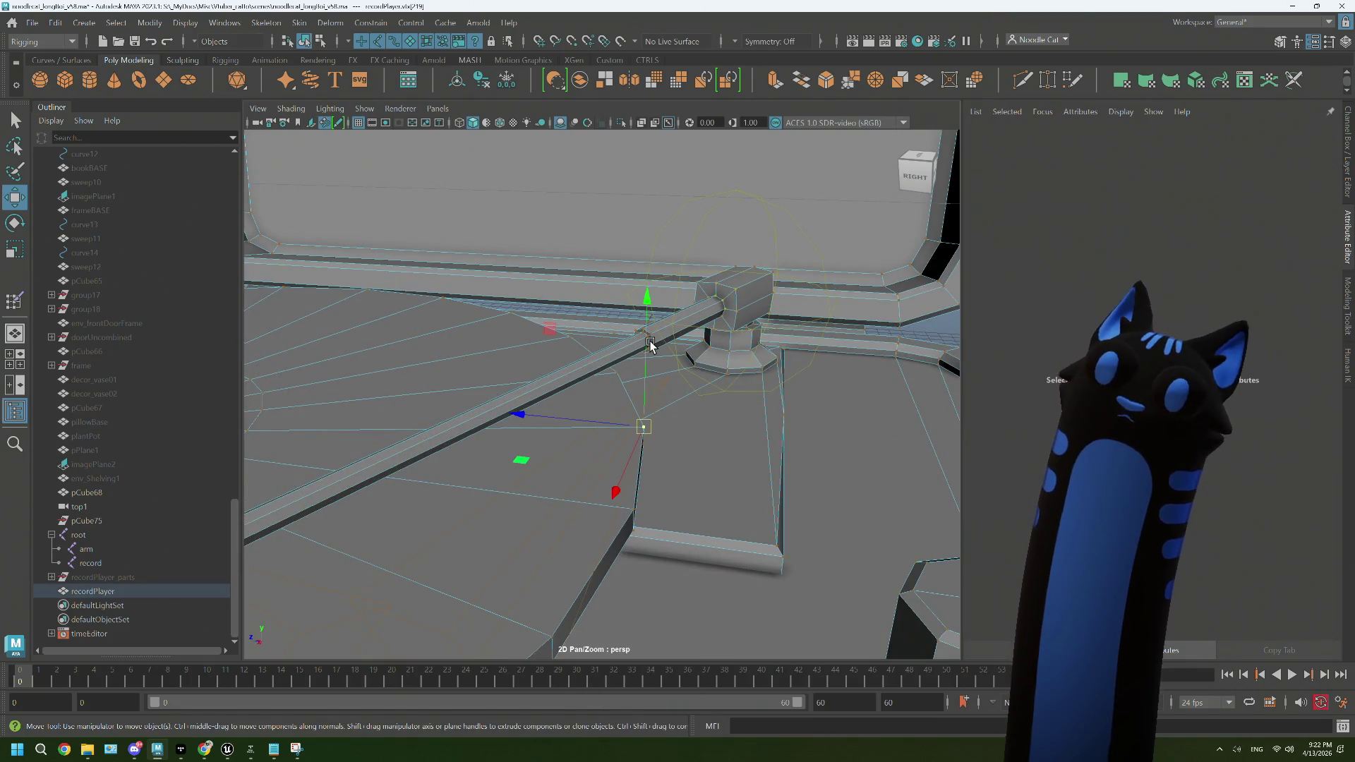
{"action": "left_click", "coordinate": [650, 344]}
{"action": "left_click_drag", "start_coordinate": [591, 385], "coordinate": [659, 470]}
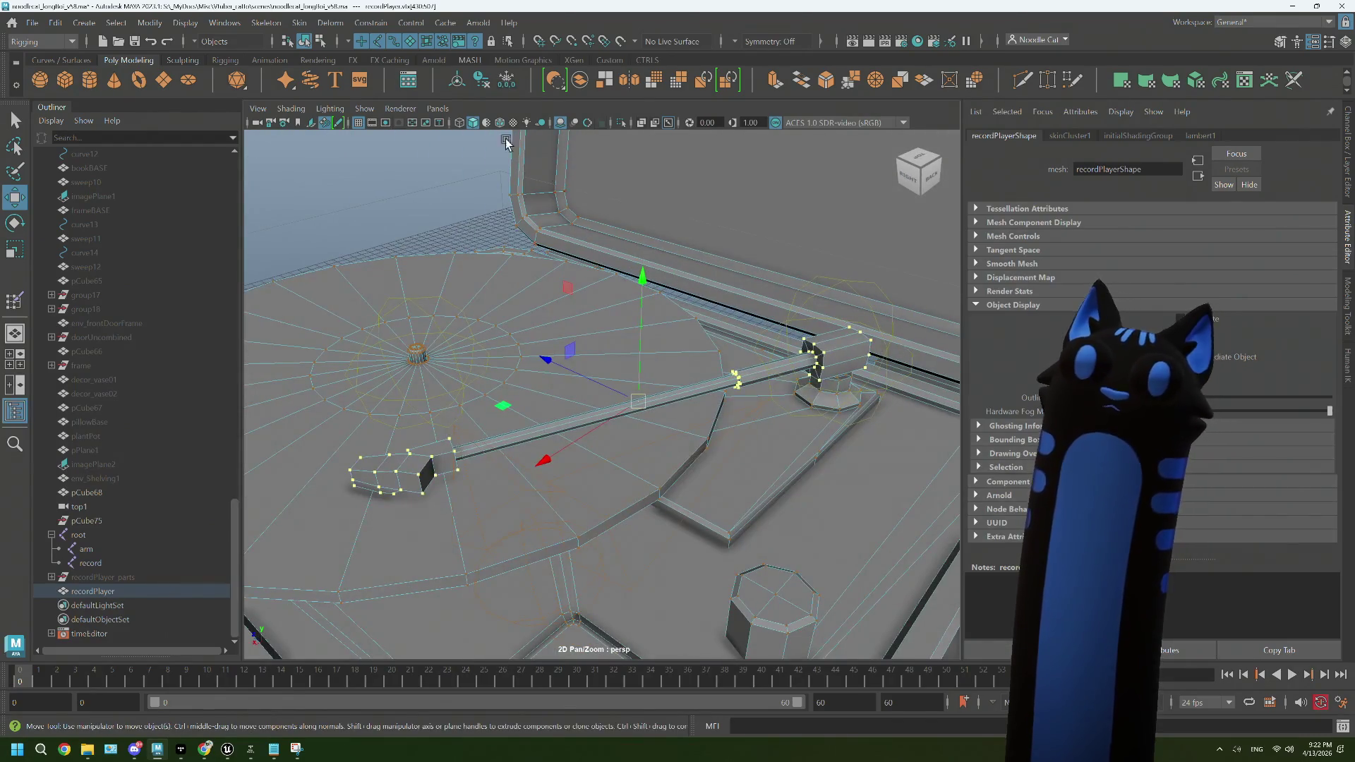
Step: Set those vertices' arm weights to 1 in the Component Editor
{"action": "left_click", "coordinate": [300, 23]}
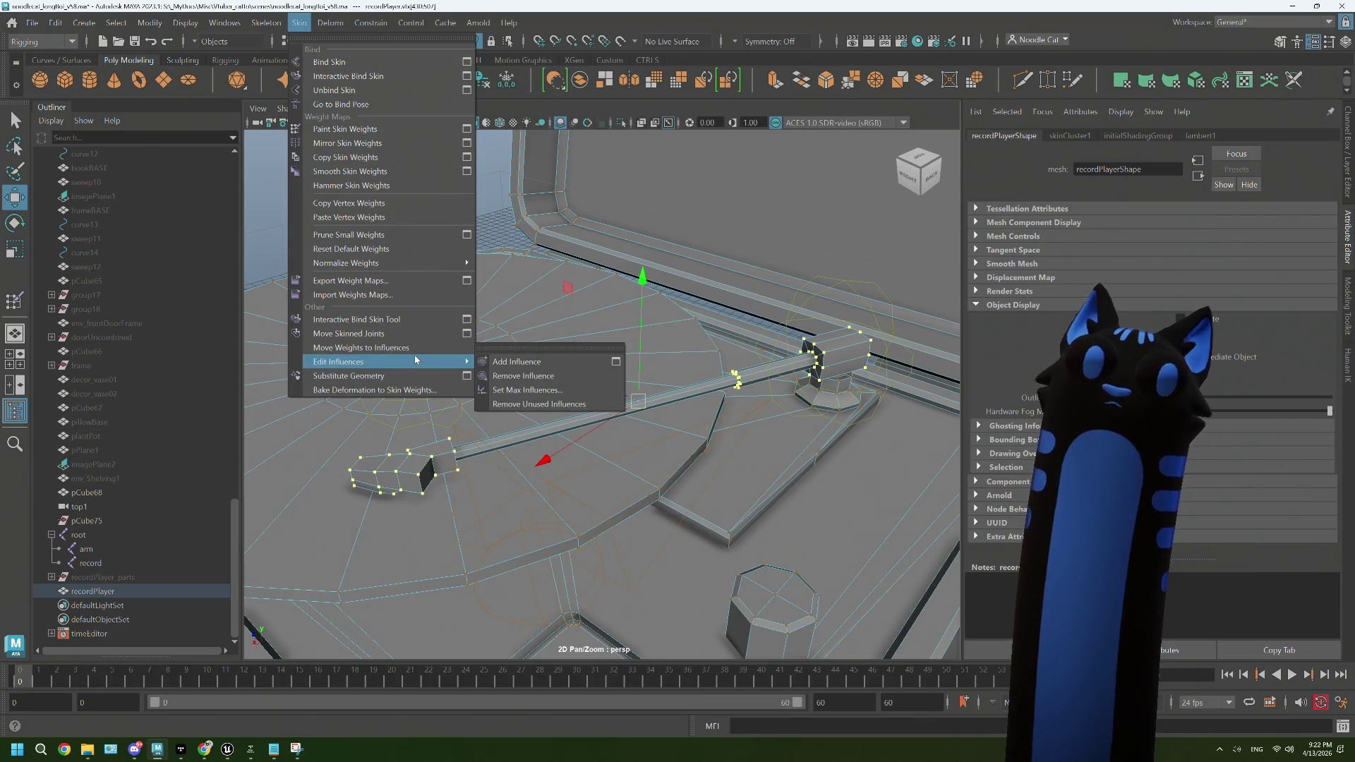
{"action": "left_click", "coordinate": [371, 23]}
{"action": "left_click", "coordinate": [371, 23]}
{"action": "left_click", "coordinate": [224, 22]}
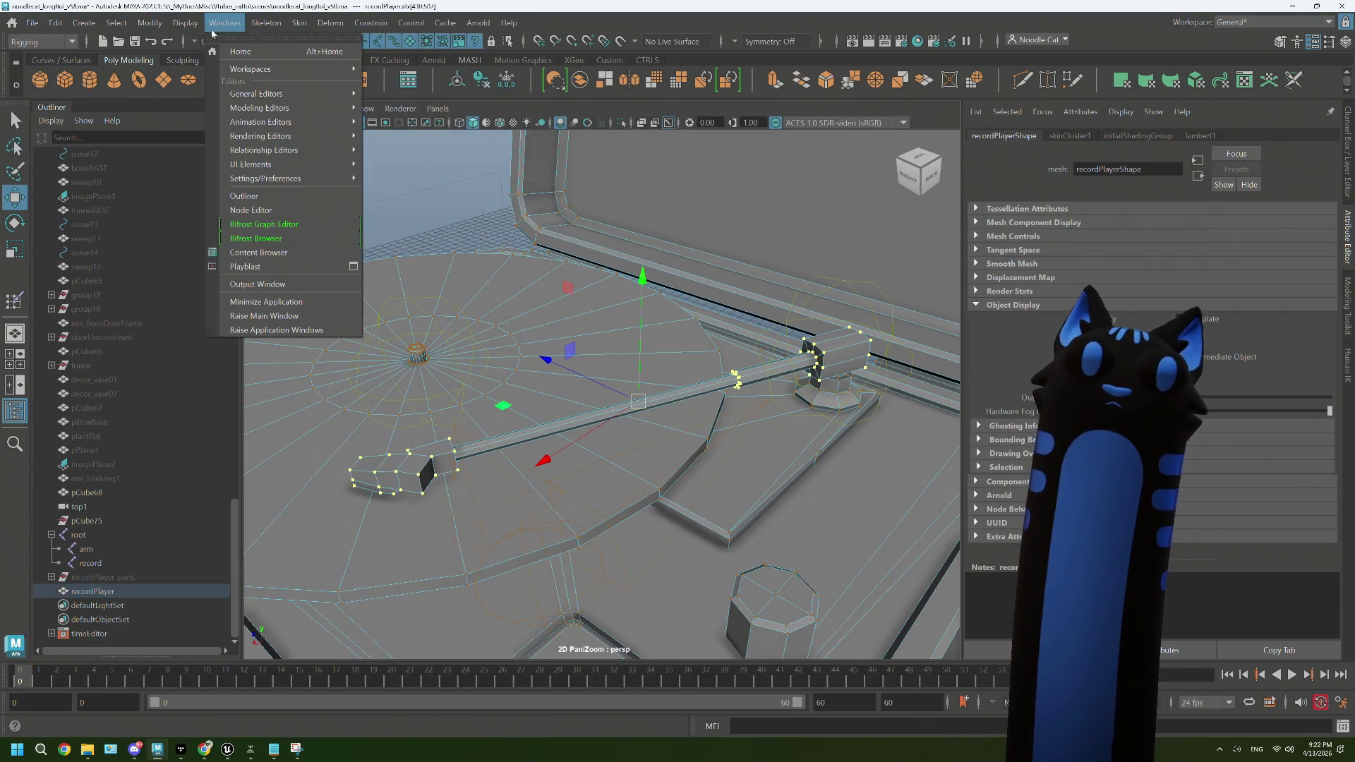
{"action": "mouse_move", "coordinate": [317, 111]}
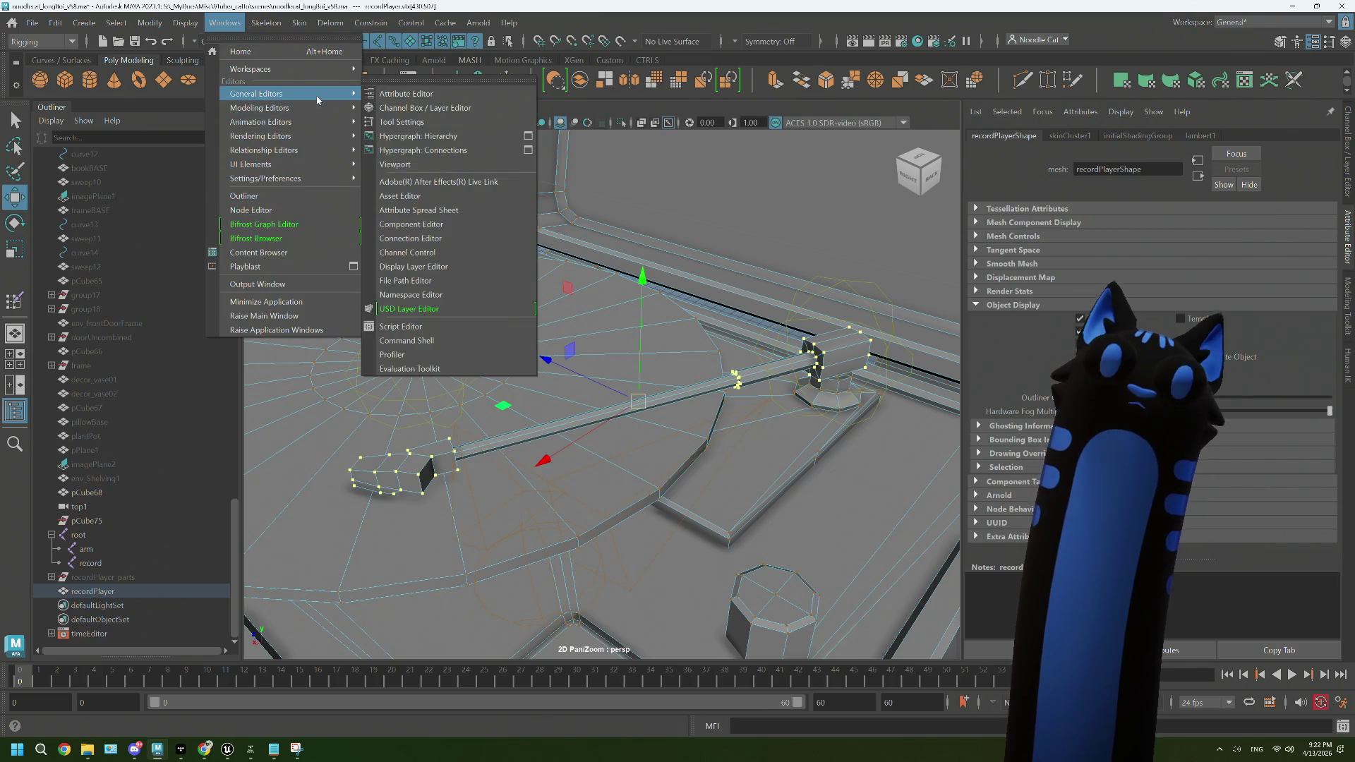
{"action": "left_click", "coordinate": [416, 221]}
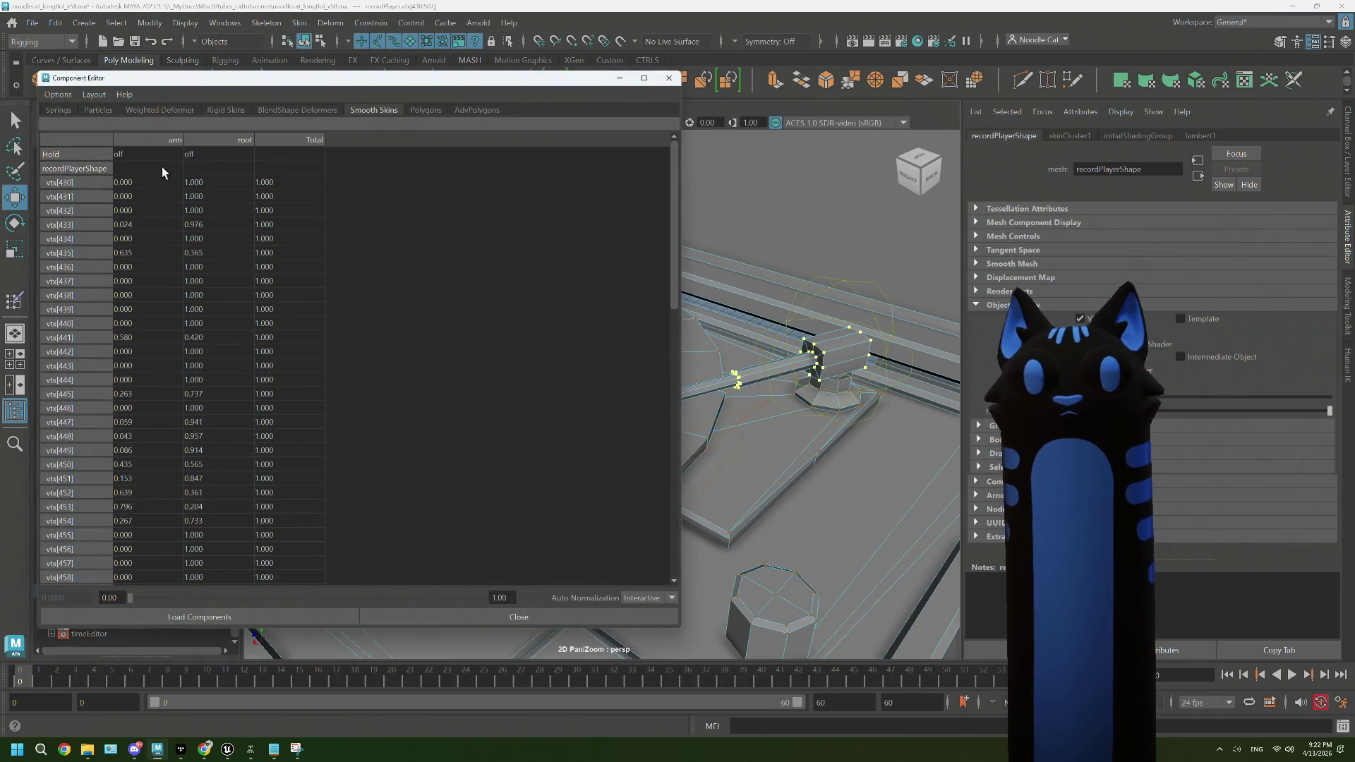
{"action": "scroll", "scroll_direction": "down", "scroll_amount": 3}
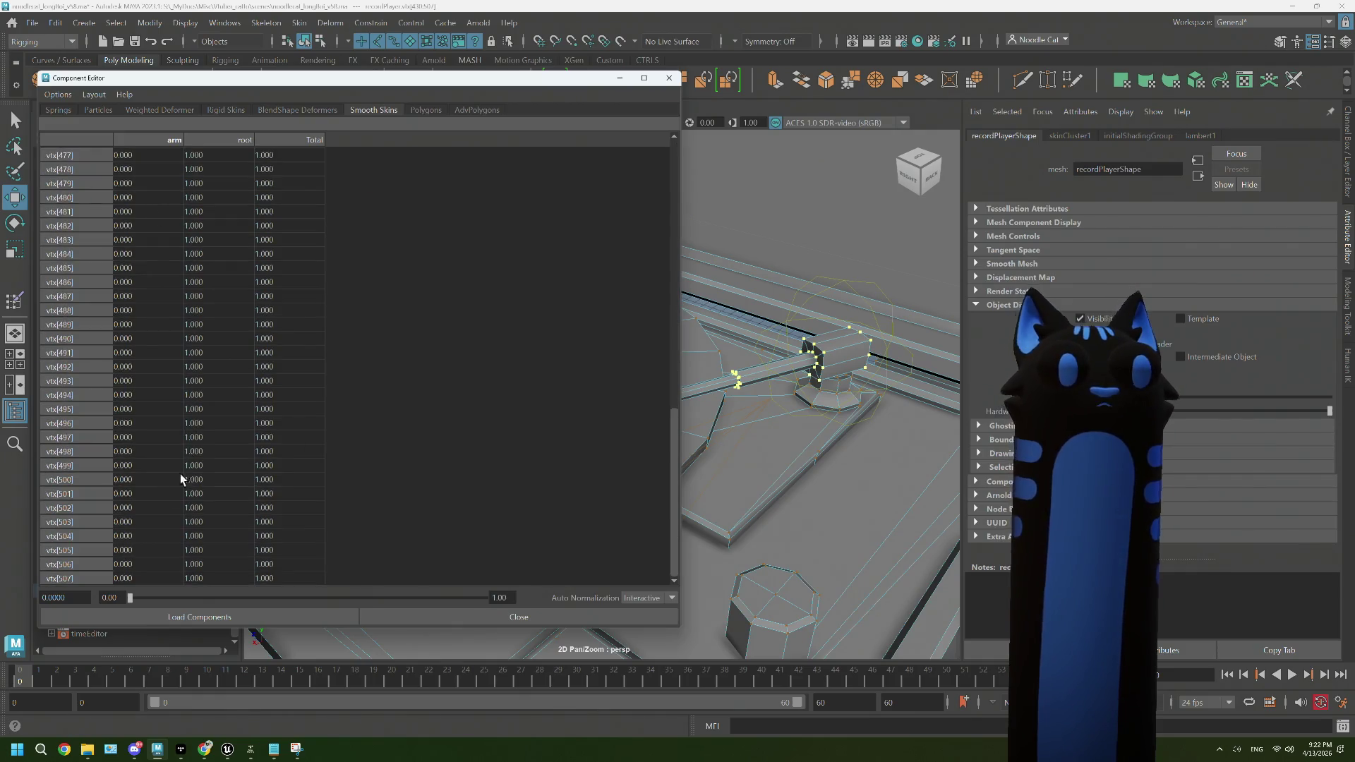
{"action": "left_click_drag", "start_coordinate": [148, 155], "coordinate": [141, 573]}
{"action": "type", "text": "1"}
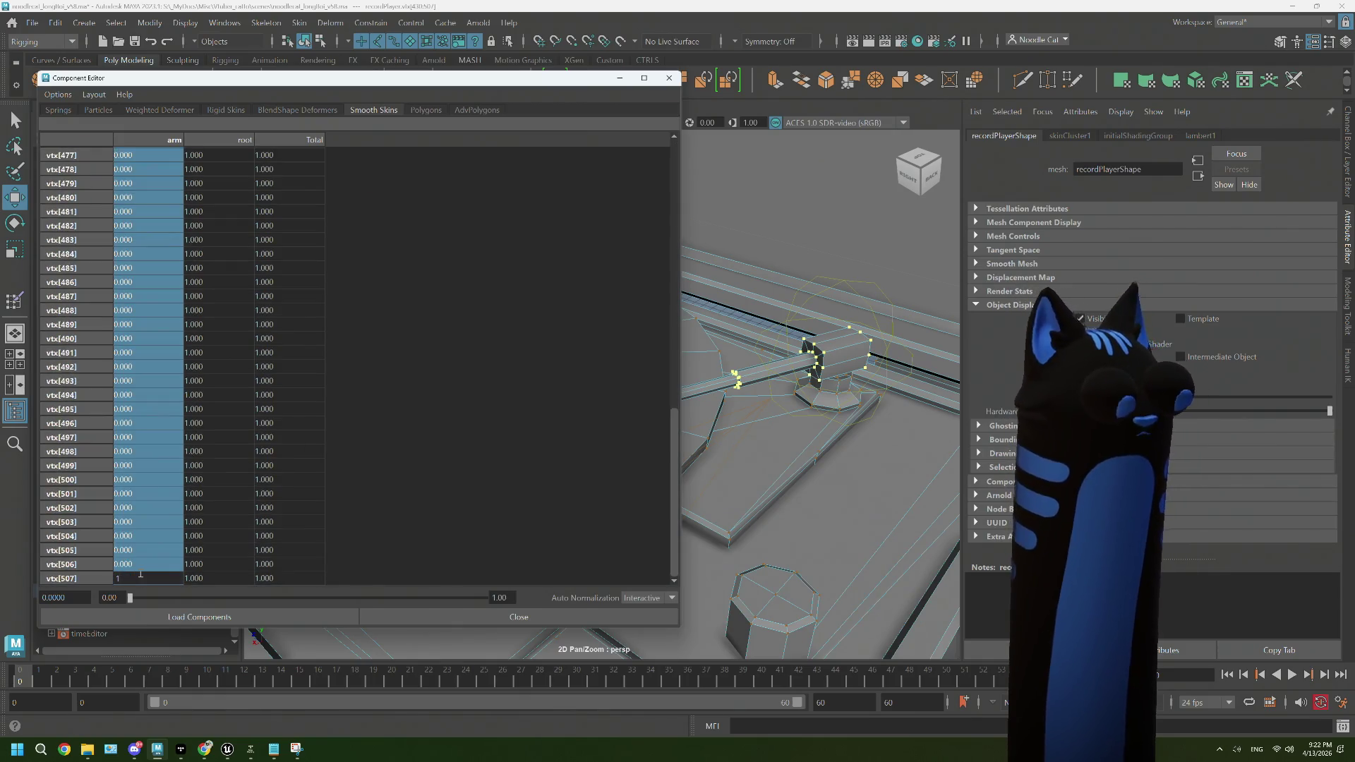
{"action": "key", "text": "Return"}
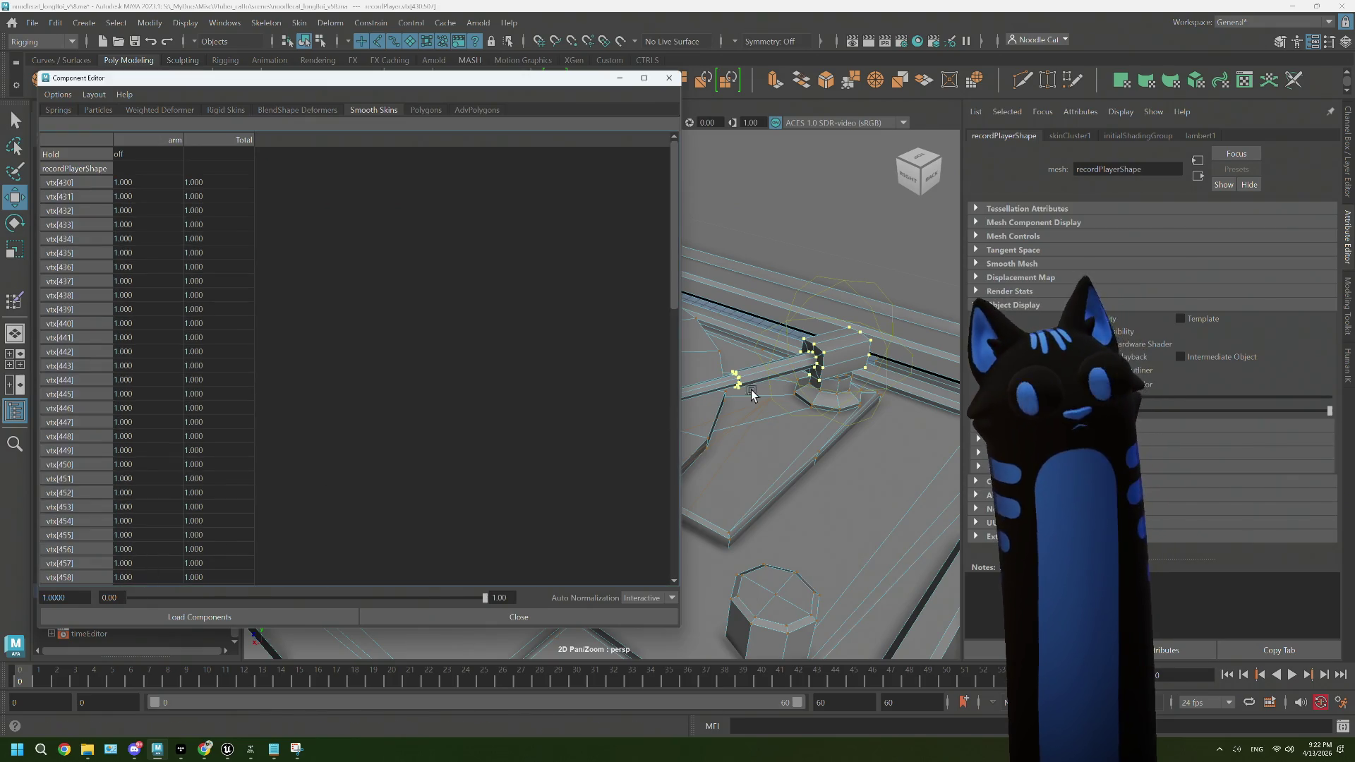
{"action": "left_click", "coordinate": [669, 78]}
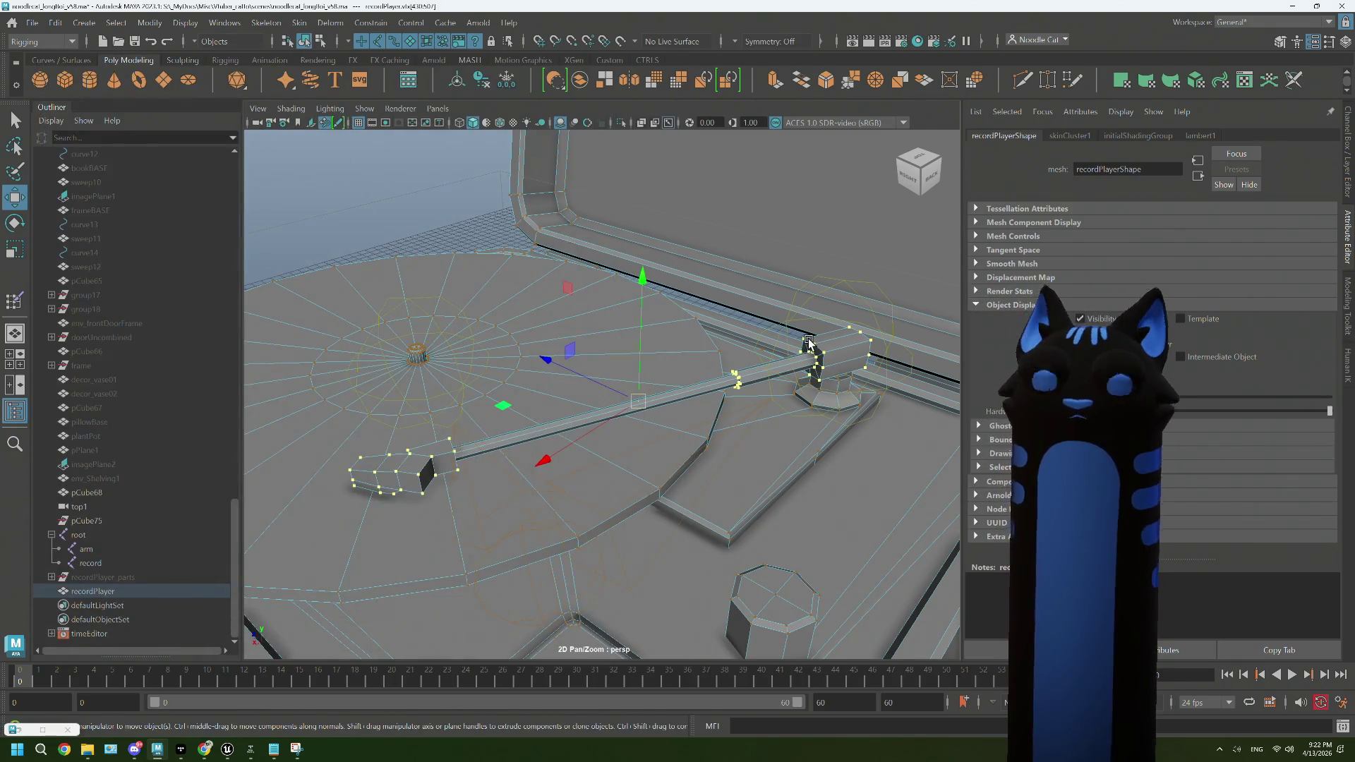
Step: Test-rotate the arm joint, then undo the rotation
{"action": "key", "text": "q"}
{"action": "right_click", "coordinate": [860, 286]}
{"action": "left_click", "coordinate": [862, 302]}
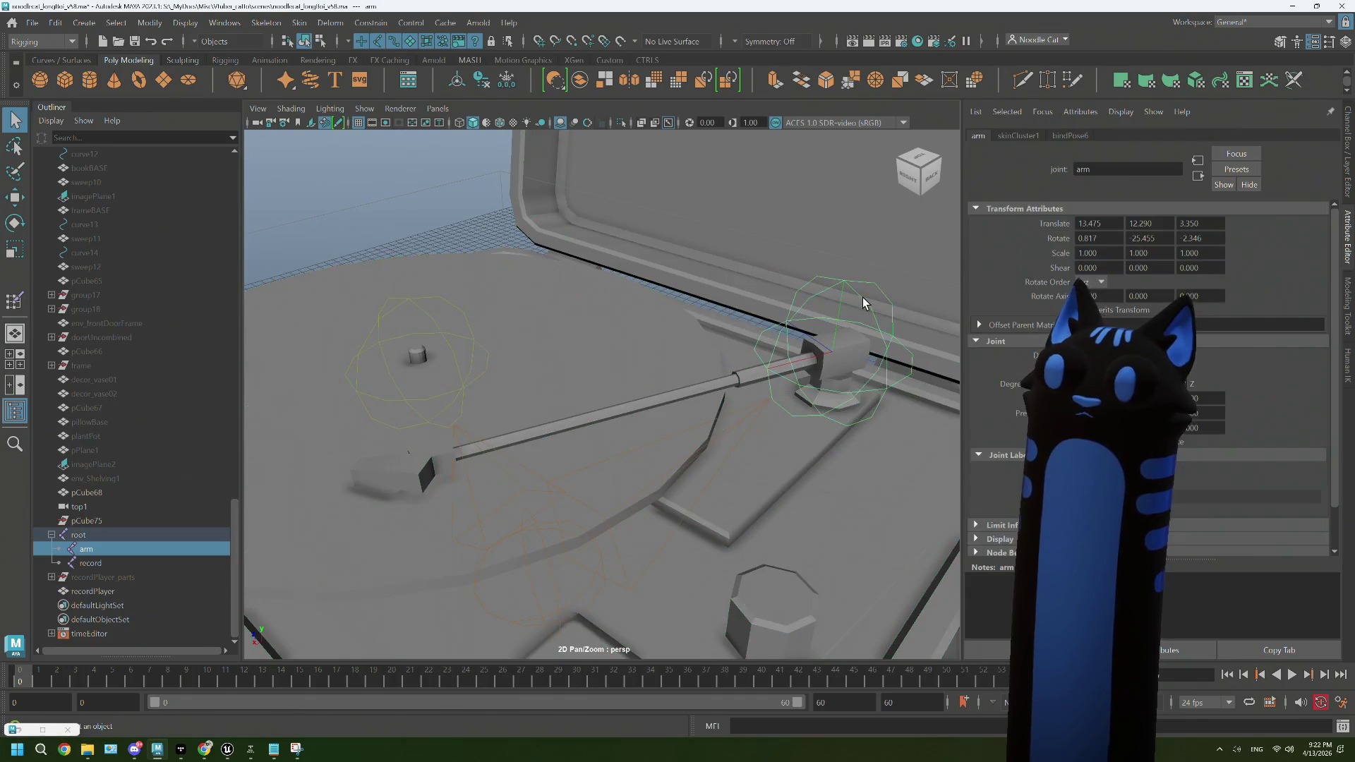
{"action": "key", "text": "e"}
{"action": "left_click_drag", "start_coordinate": [805, 415], "coordinate": [826, 407]}
{"action": "key", "text": "ctrl+z"}
Step: Select the record joint plus the recordPlayer mesh
{"action": "left_click_drag", "start_coordinate": [563, 423], "coordinate": [583, 398]}
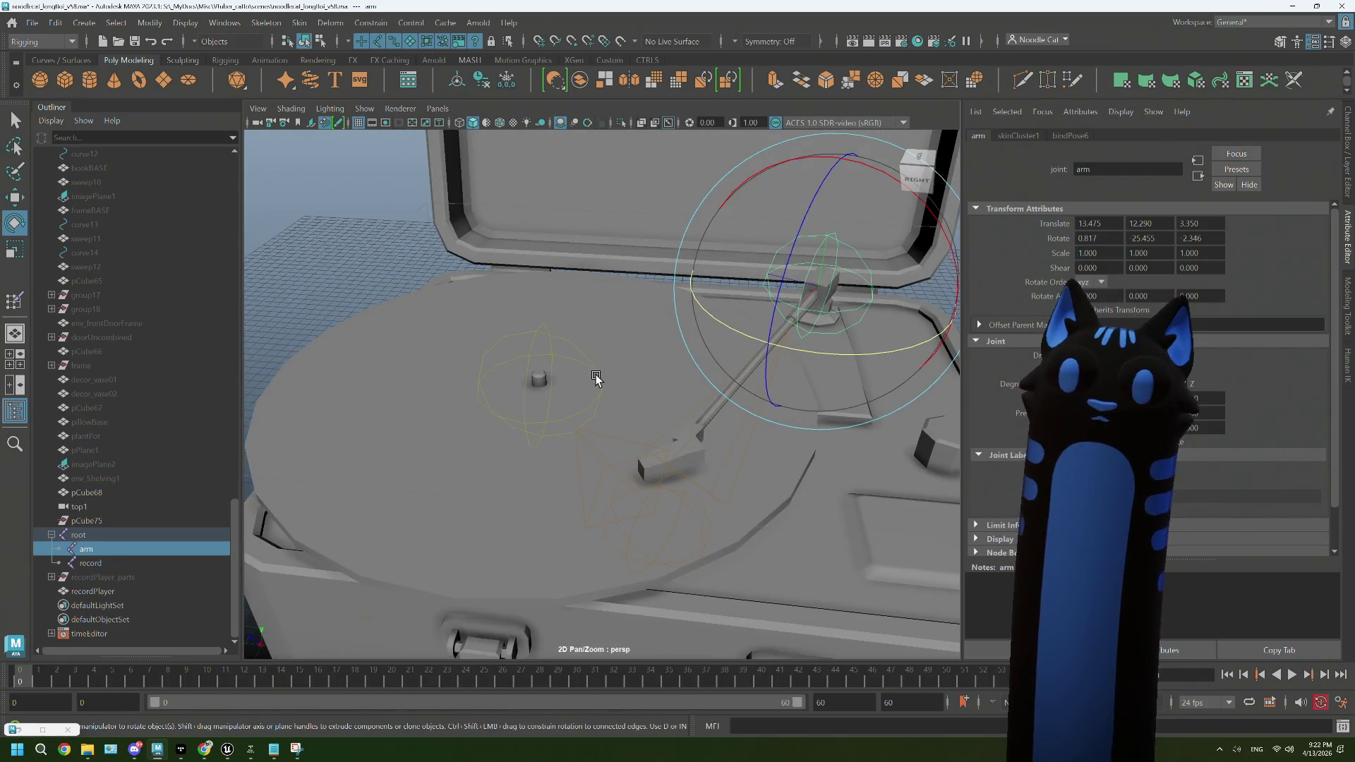
{"action": "left_click", "coordinate": [613, 419]}
{"action": "key", "text": "q"}
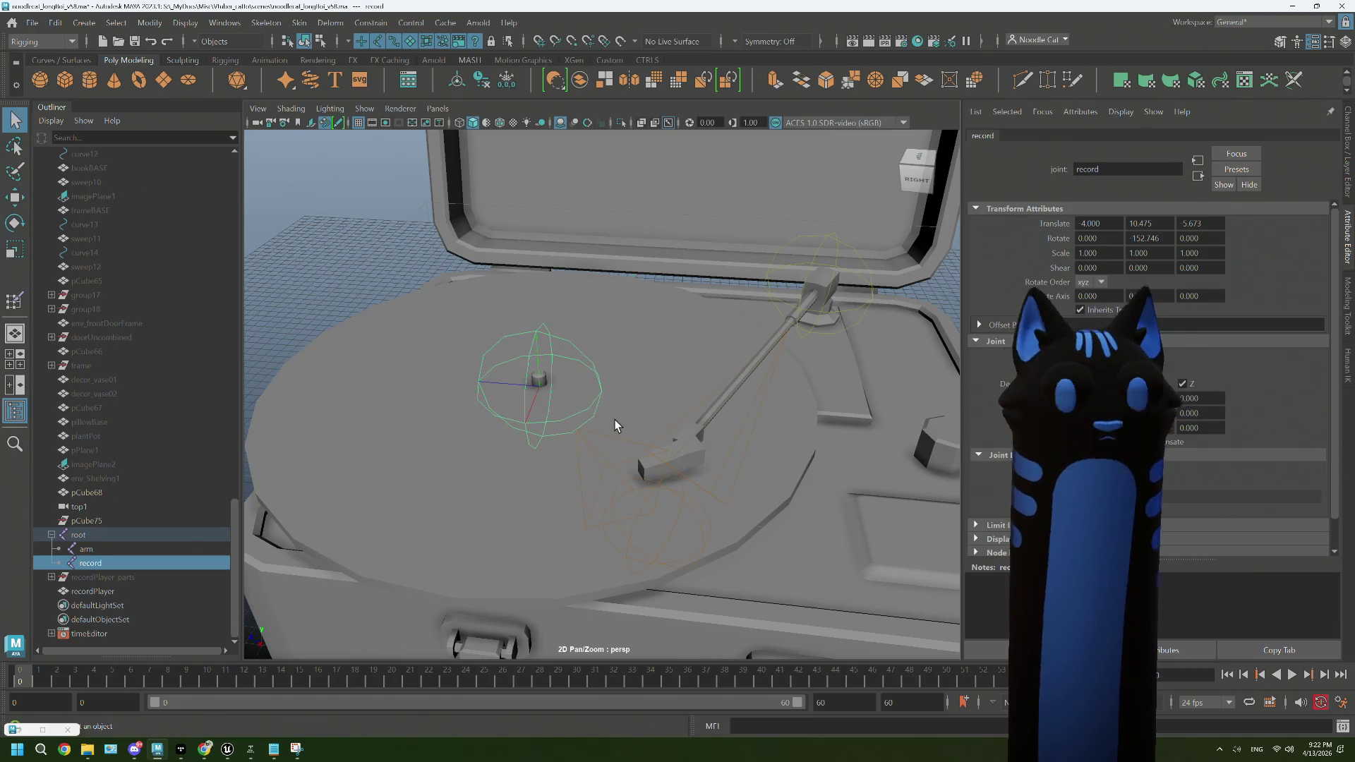
{"action": "left_click", "coordinate": [396, 438]}
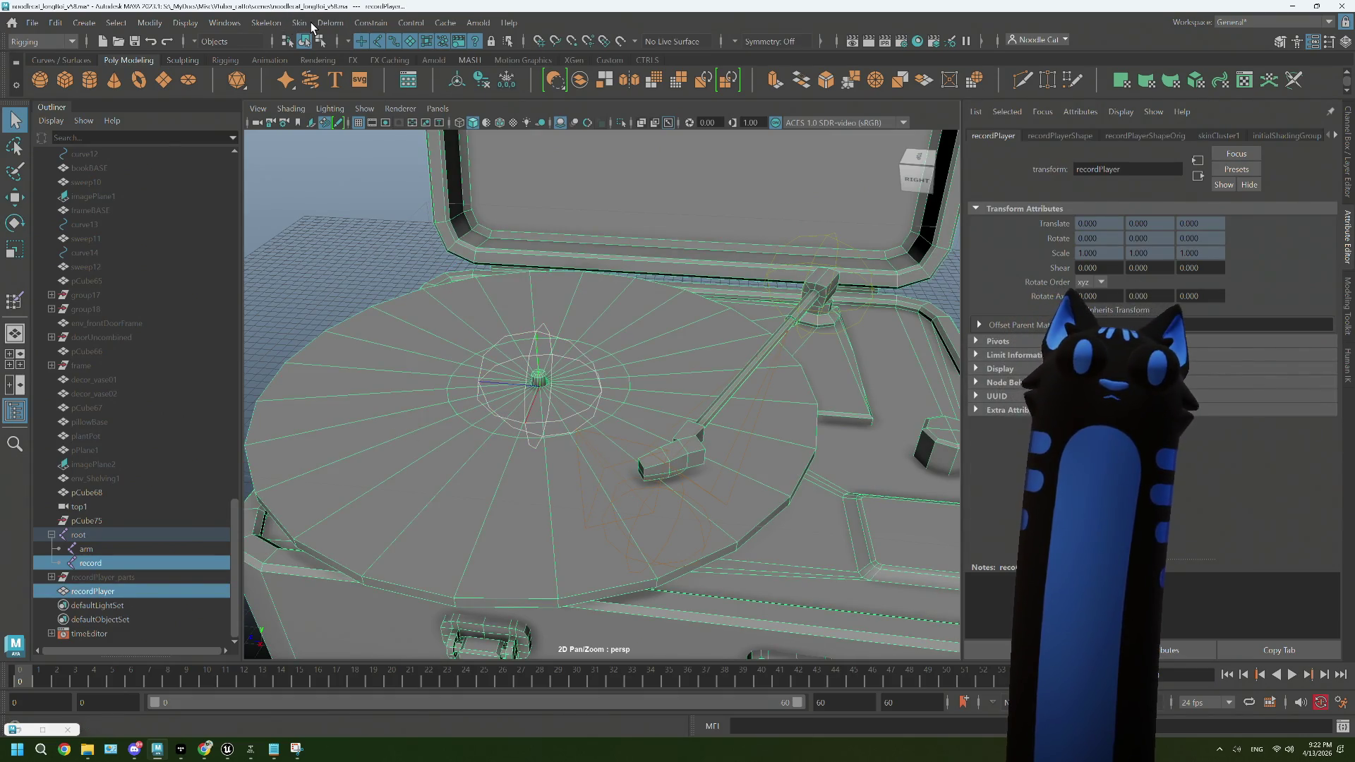
Step: Add the record joint as an influence and pick it in Paint Skin Weights
{"action": "left_click", "coordinate": [301, 23]}
{"action": "mouse_move", "coordinate": [423, 361]}
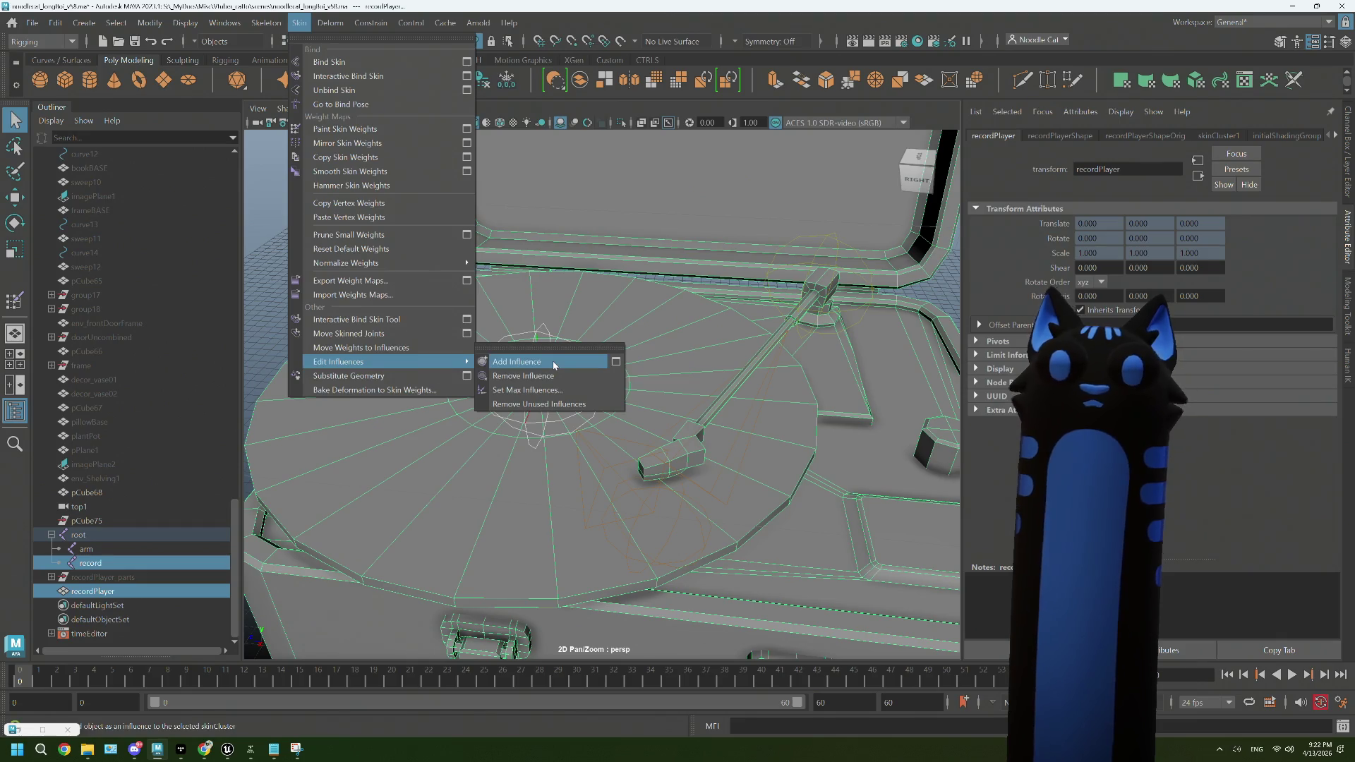
{"action": "left_click", "coordinate": [552, 361]}
{"action": "right_click", "coordinate": [463, 315]}
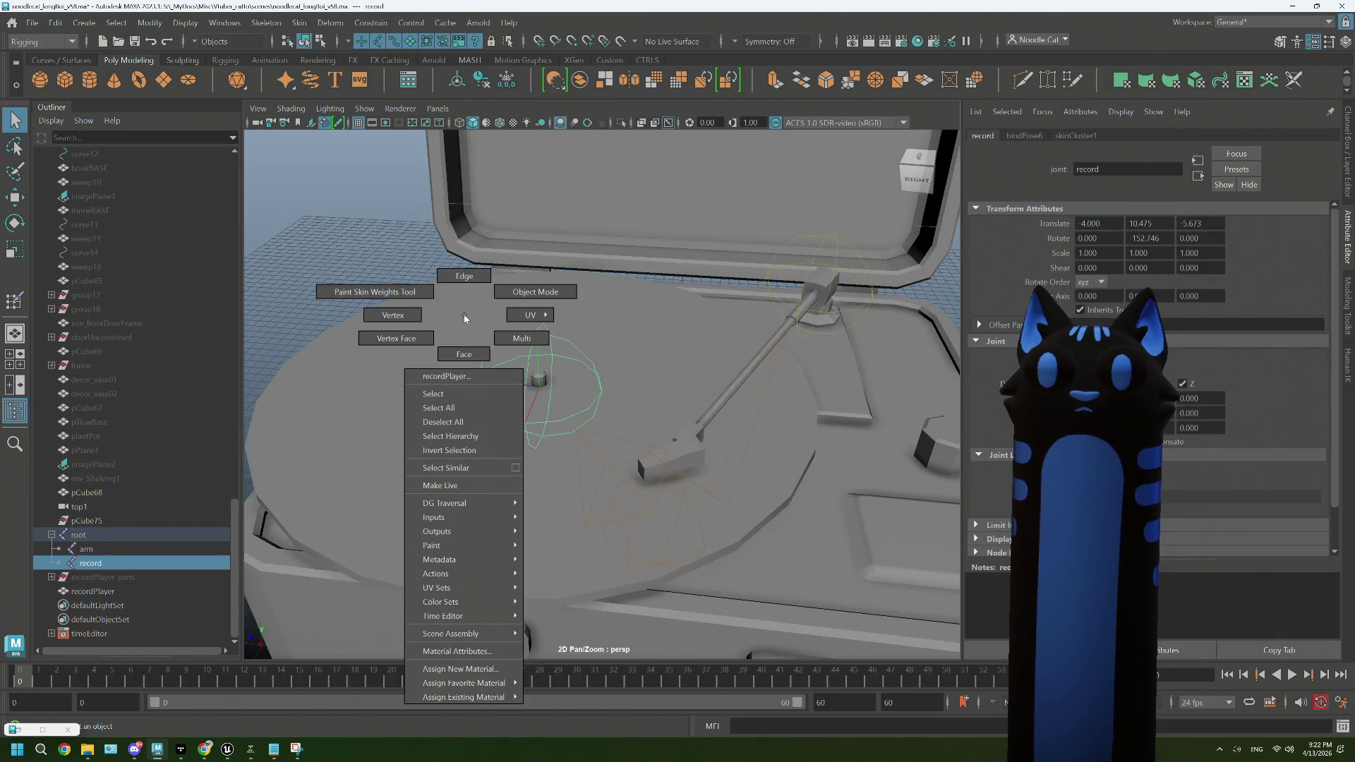
{"action": "left_click", "coordinate": [374, 291]}
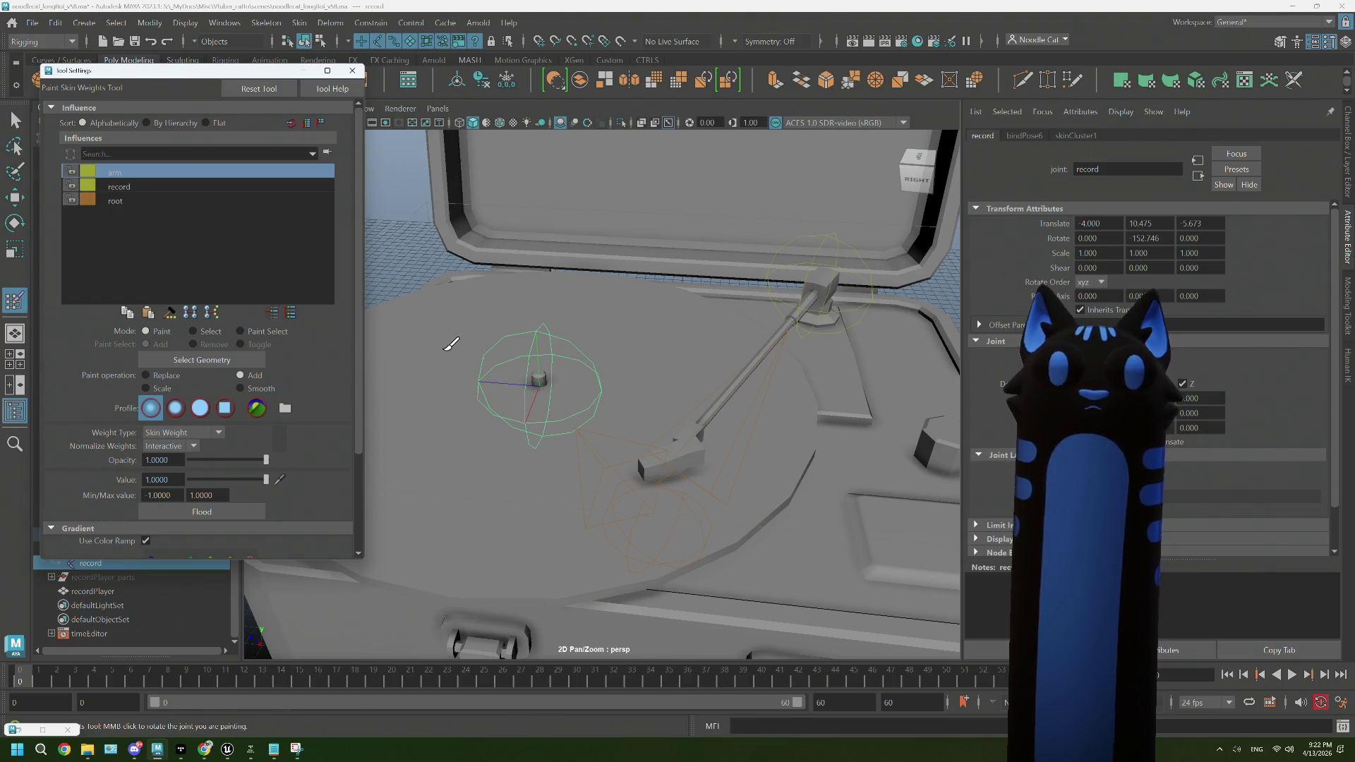
{"action": "left_click", "coordinate": [201, 200]}
{"action": "left_click", "coordinate": [177, 187]}
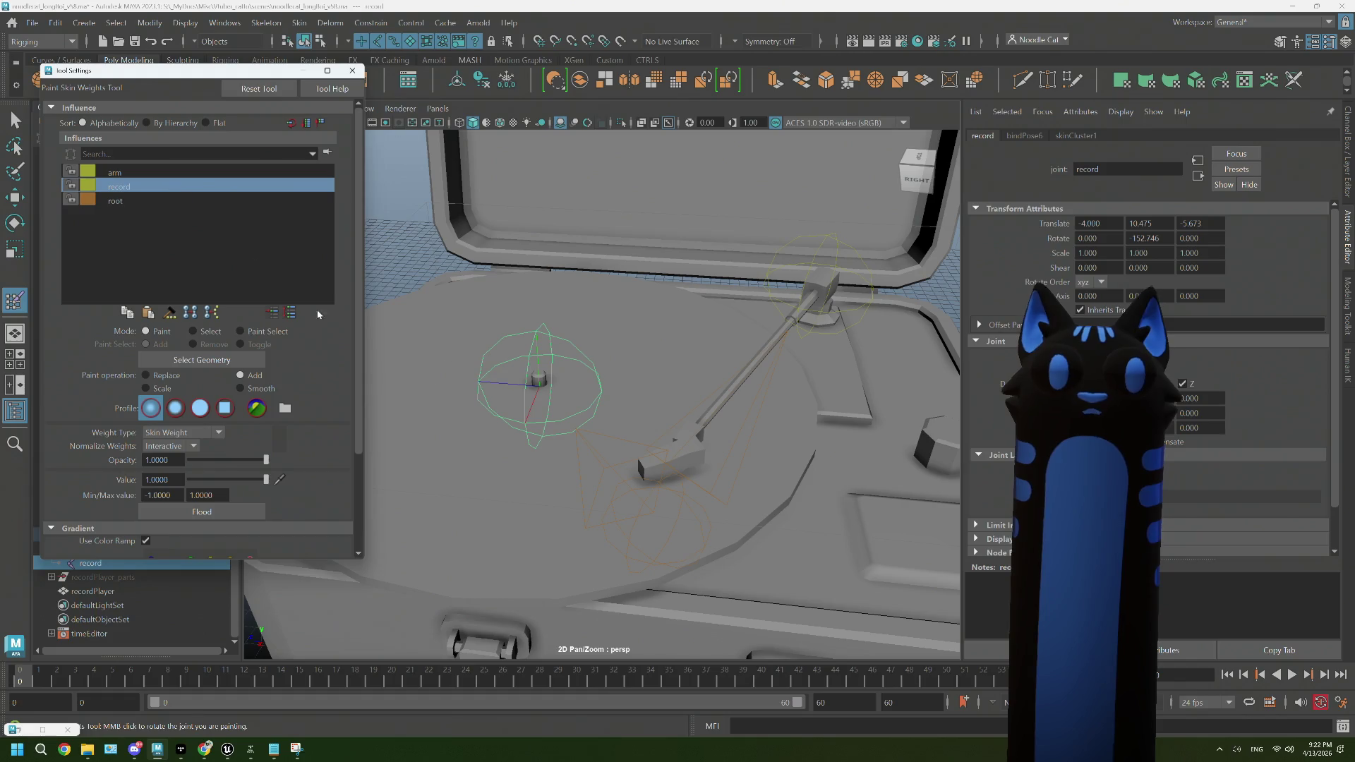
Step: Paint record weight onto part of the platter, then switch to vertex selection
{"action": "key", "text": "q"}
{"action": "left_click", "coordinate": [457, 357]}
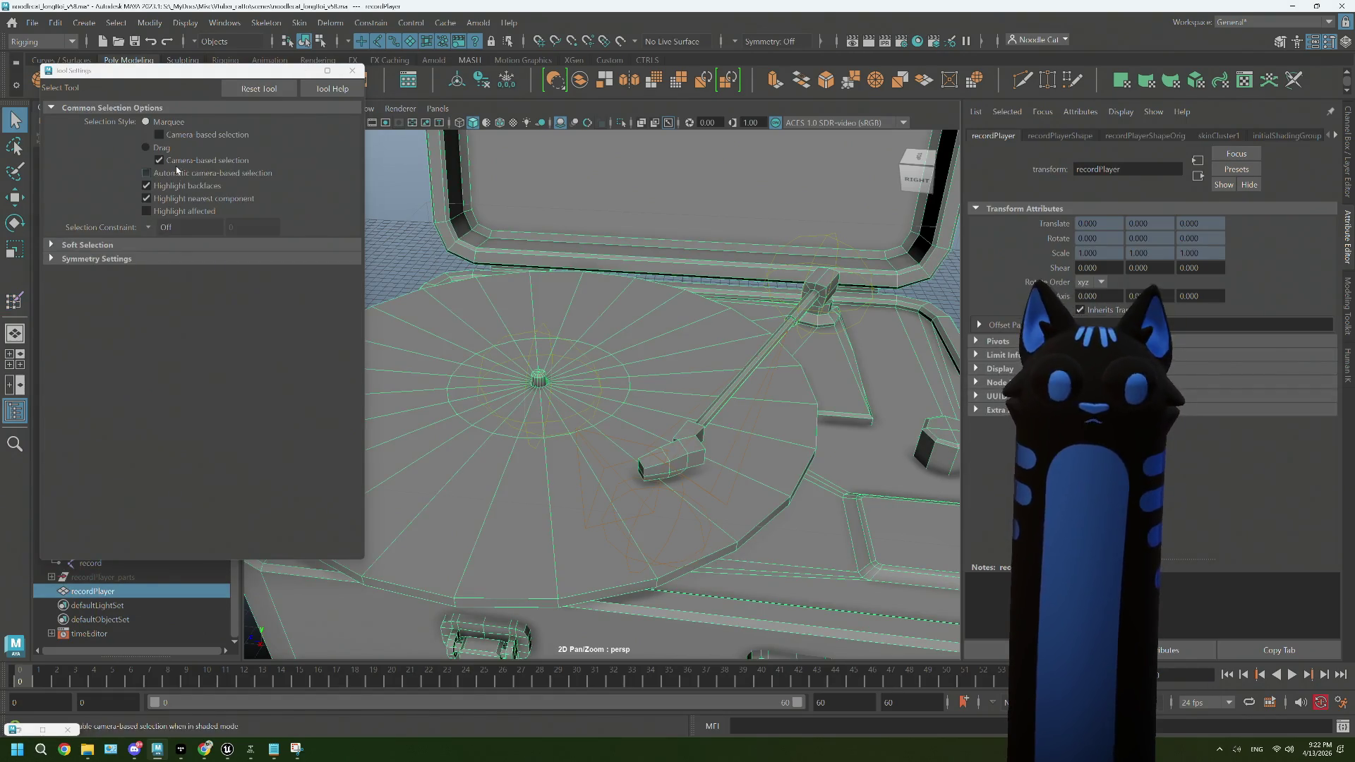
{"action": "left_click_drag", "start_coordinate": [380, 320], "coordinate": [336, 296]}
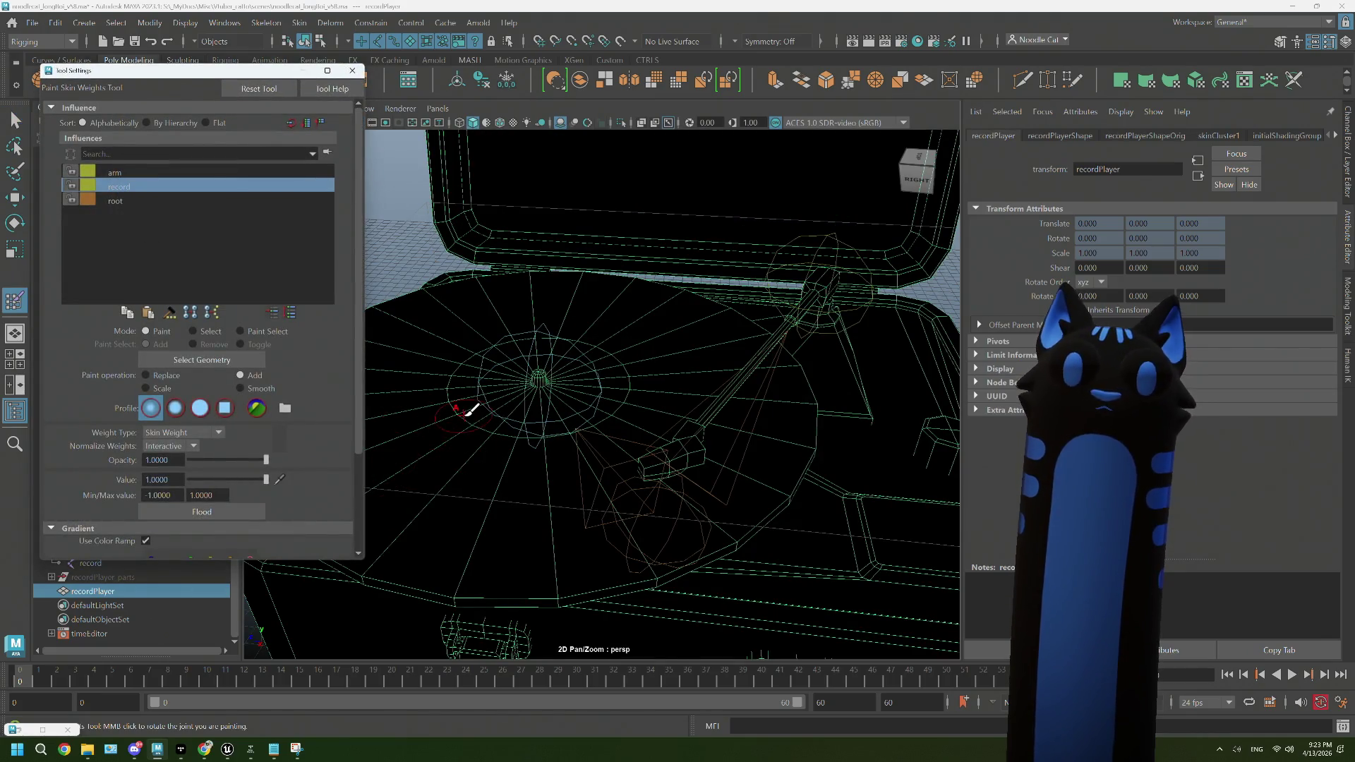
{"action": "left_click", "coordinate": [470, 409]}
{"action": "left_click", "coordinate": [352, 70]}
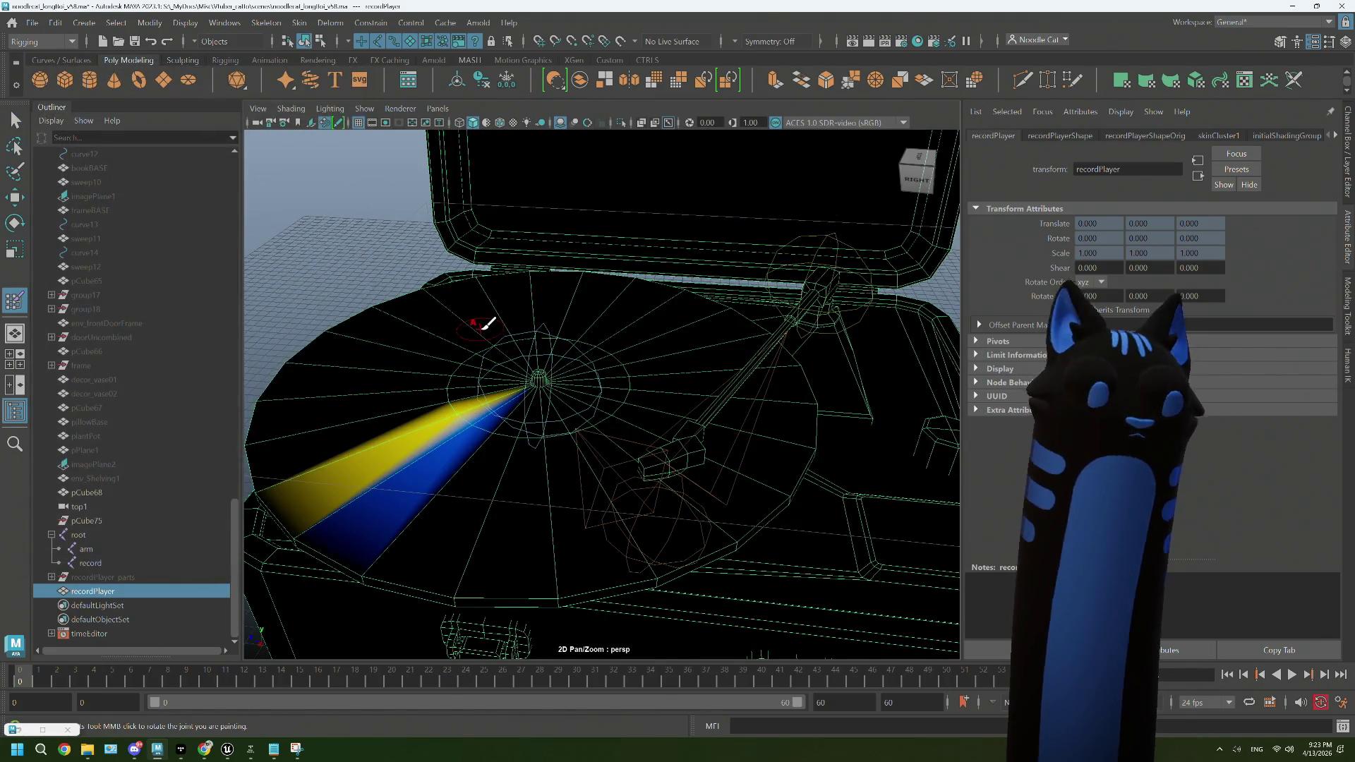
{"action": "key", "text": "q"}
{"action": "left_click_drag", "start_coordinate": [453, 343], "coordinate": [404, 346]}
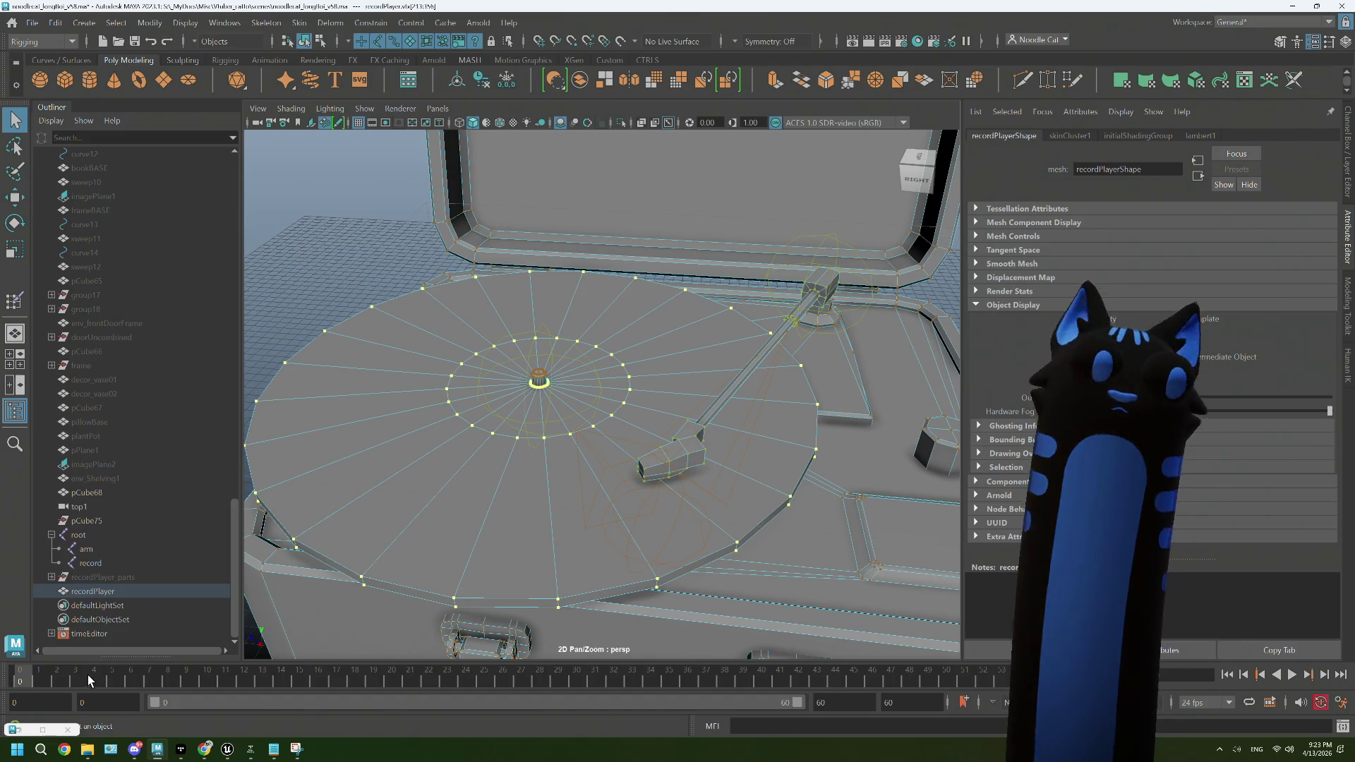
{"action": "left_click", "coordinate": [42, 730]}
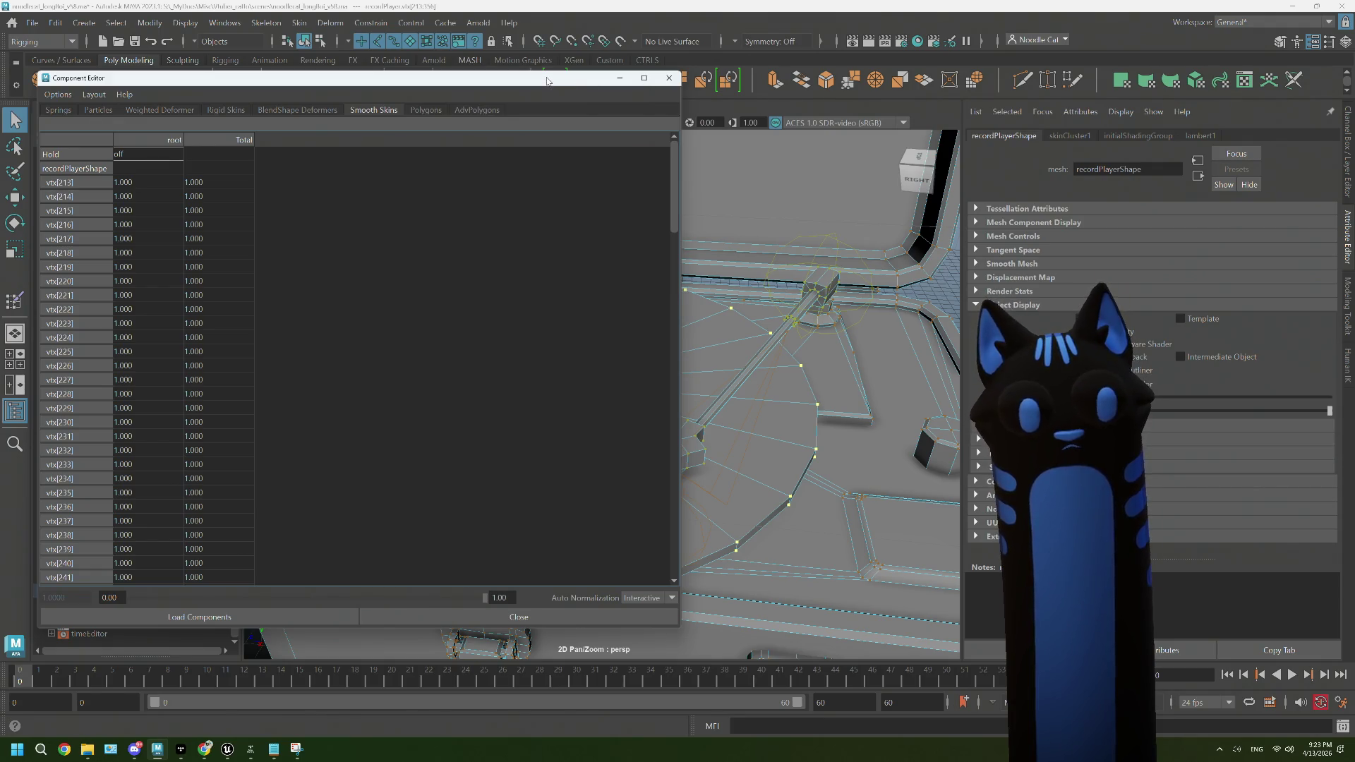
Step: Reopen the Component Editor for the selected platter vertices
{"action": "scroll", "scroll_direction": "down", "scroll_amount": 3}
{"action": "scroll", "scroll_direction": "down", "scroll_amount": 3}
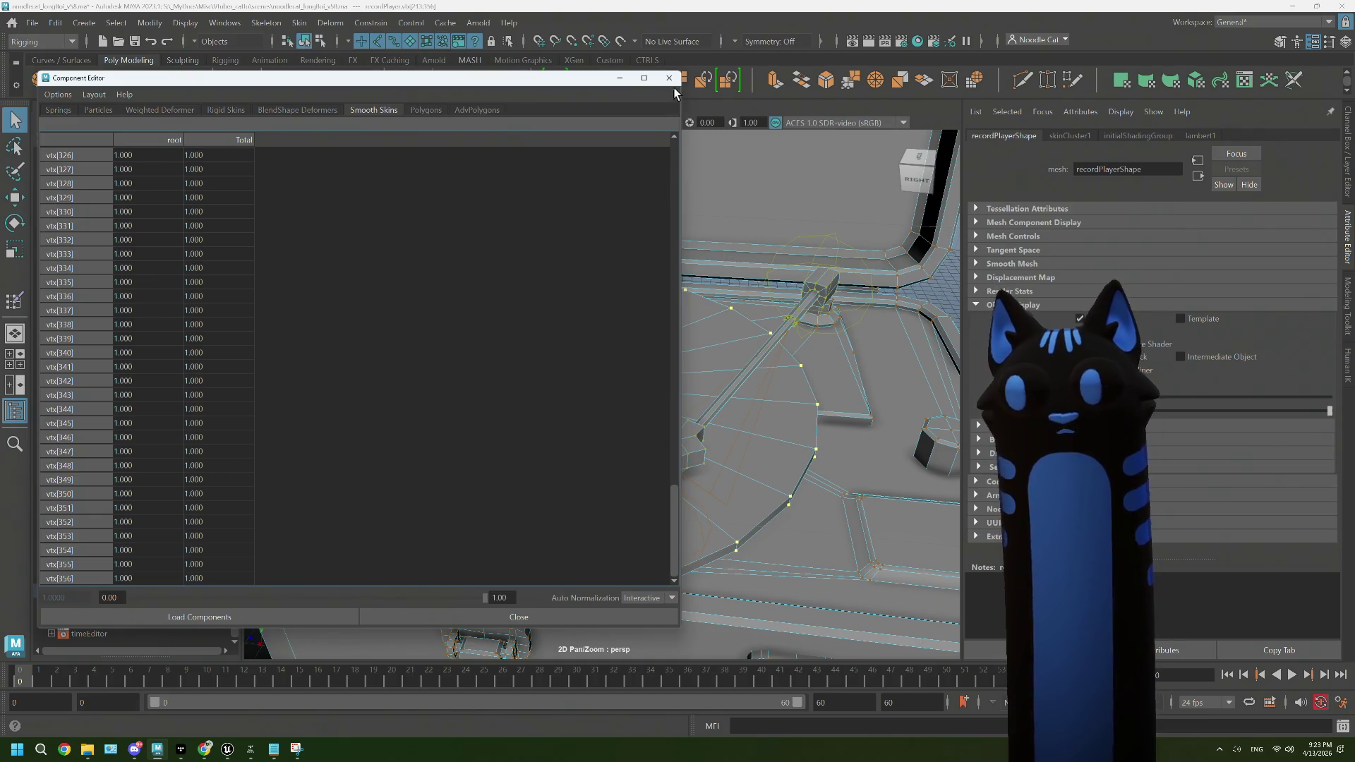
{"action": "left_click", "coordinate": [669, 78]}
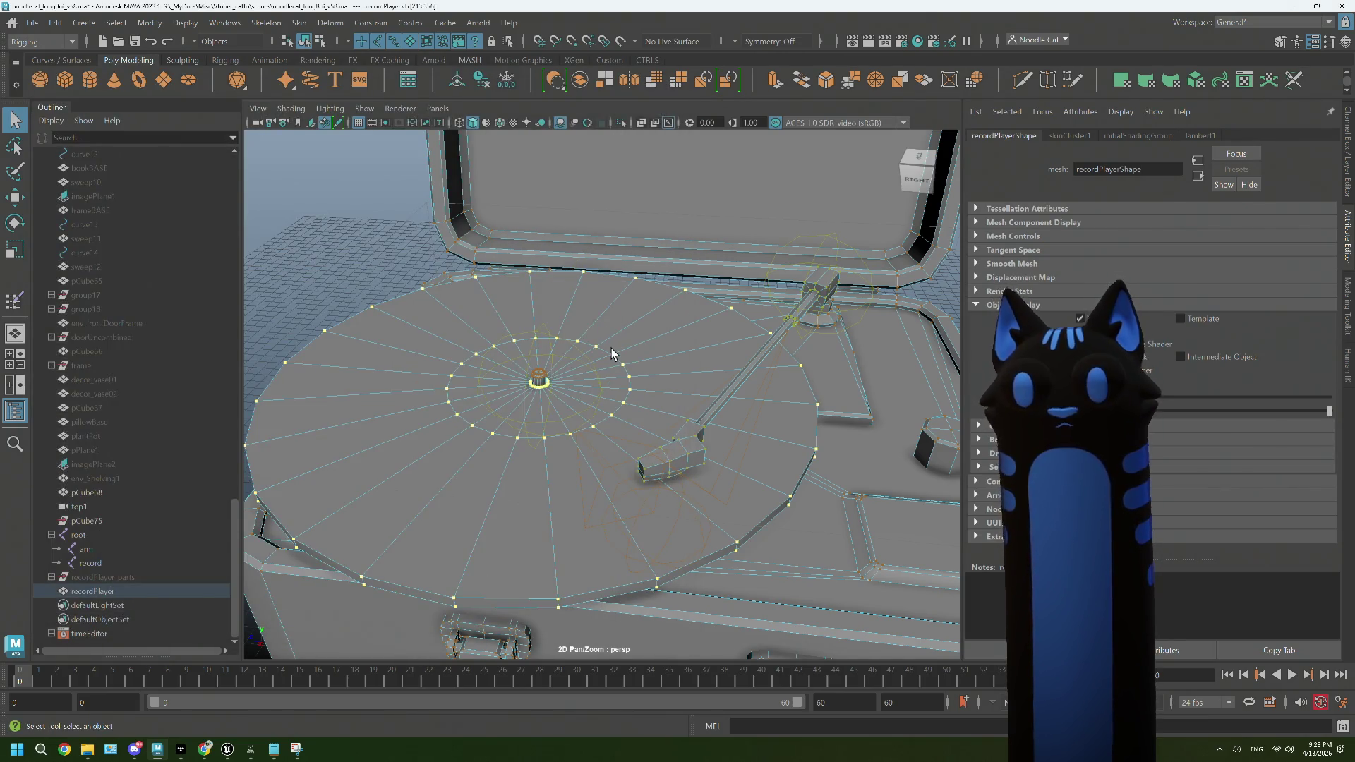
{"action": "left_click", "coordinate": [300, 22]}
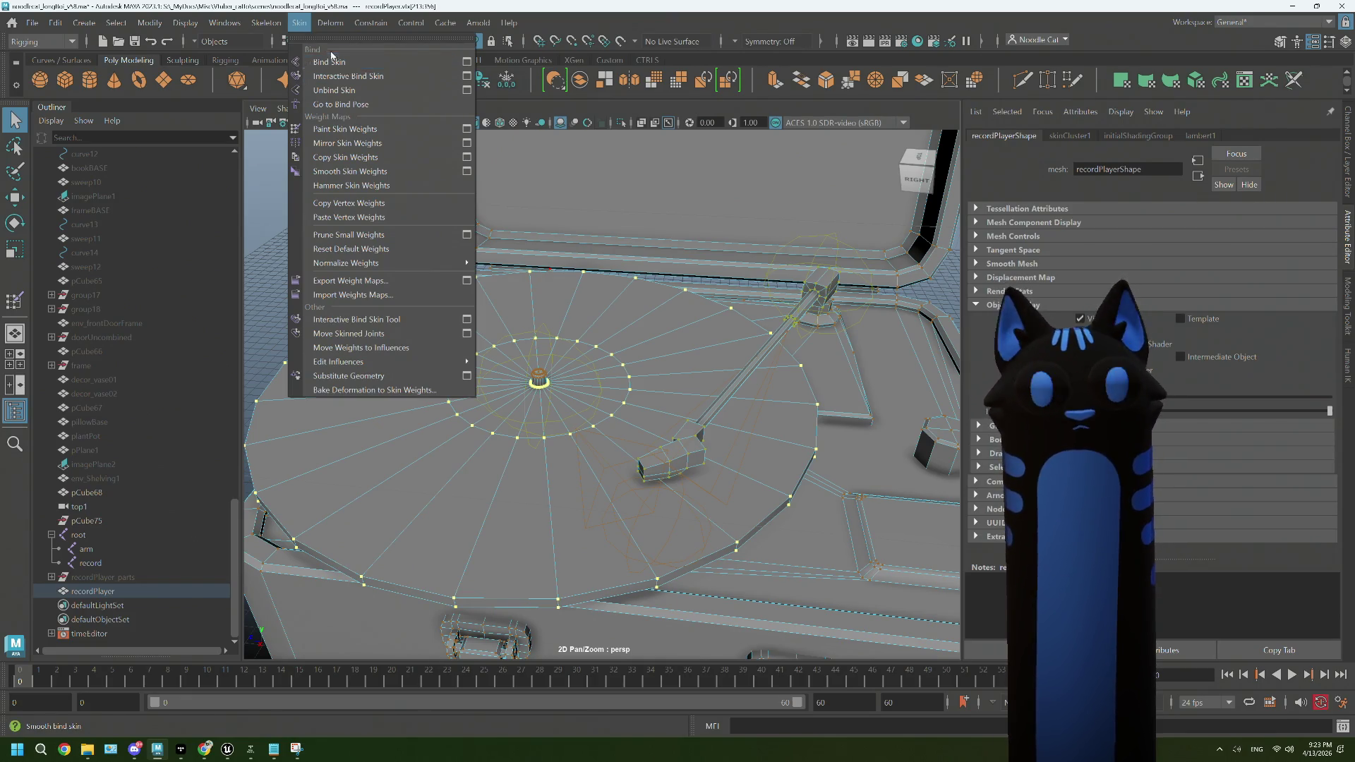
{"action": "mouse_move", "coordinate": [268, 23]}
{"action": "mouse_move", "coordinate": [225, 22]}
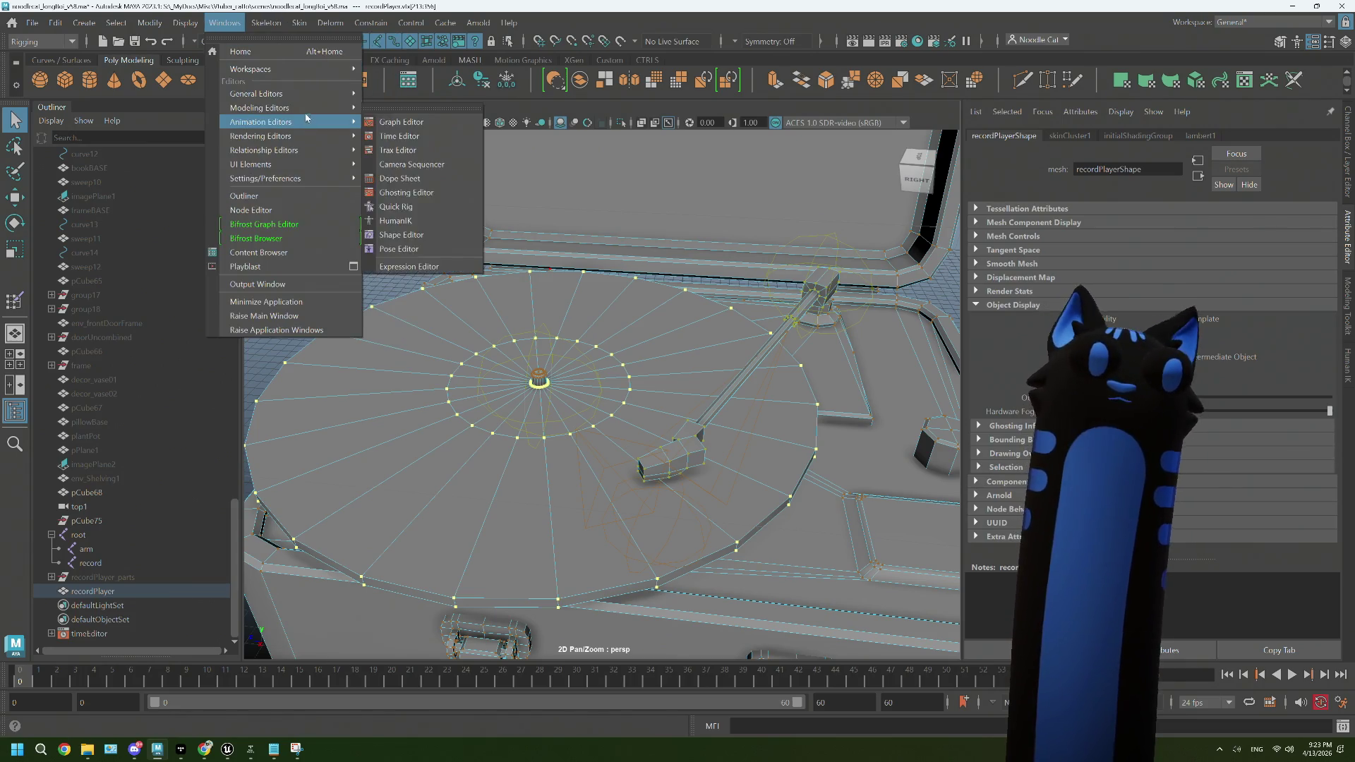
{"action": "mouse_move", "coordinate": [296, 94]}
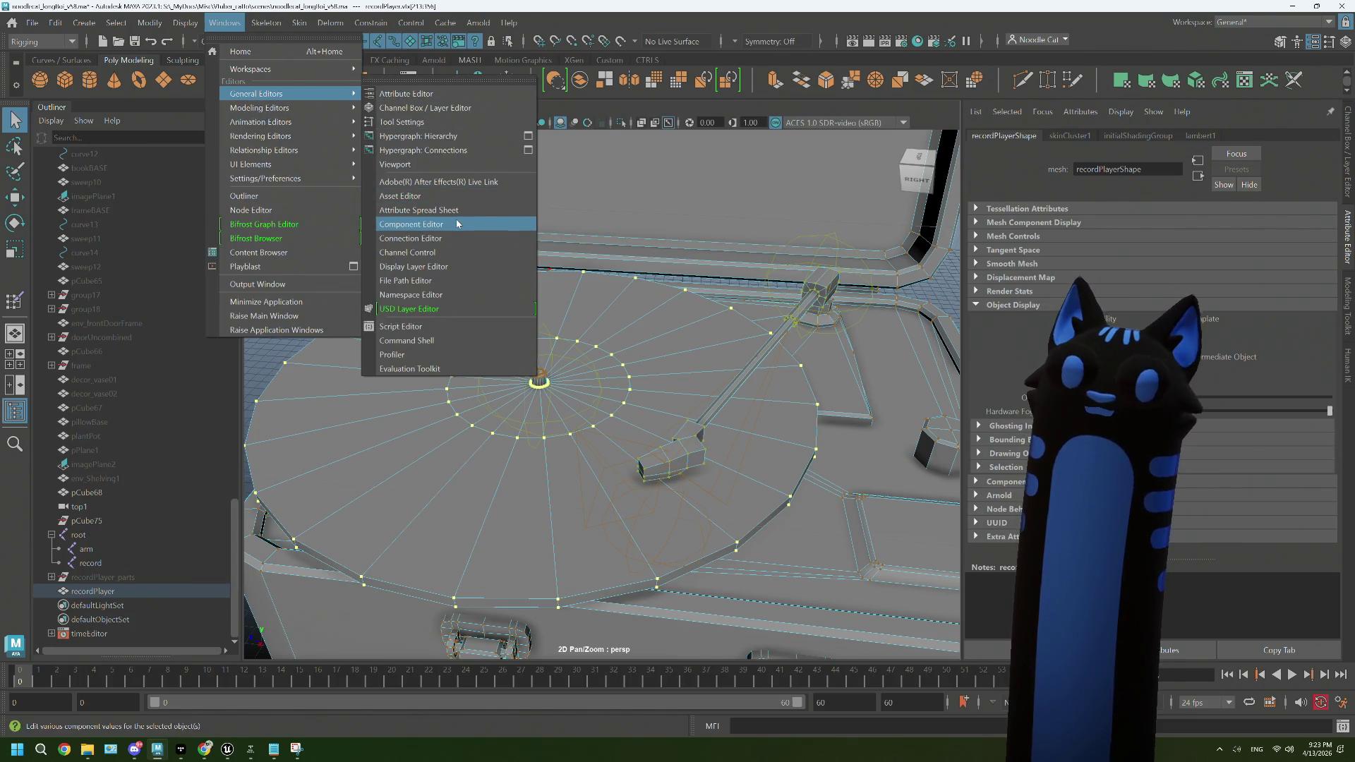
{"action": "left_click", "coordinate": [456, 225]}
{"action": "scroll", "scroll_direction": "down", "scroll_amount": 3}
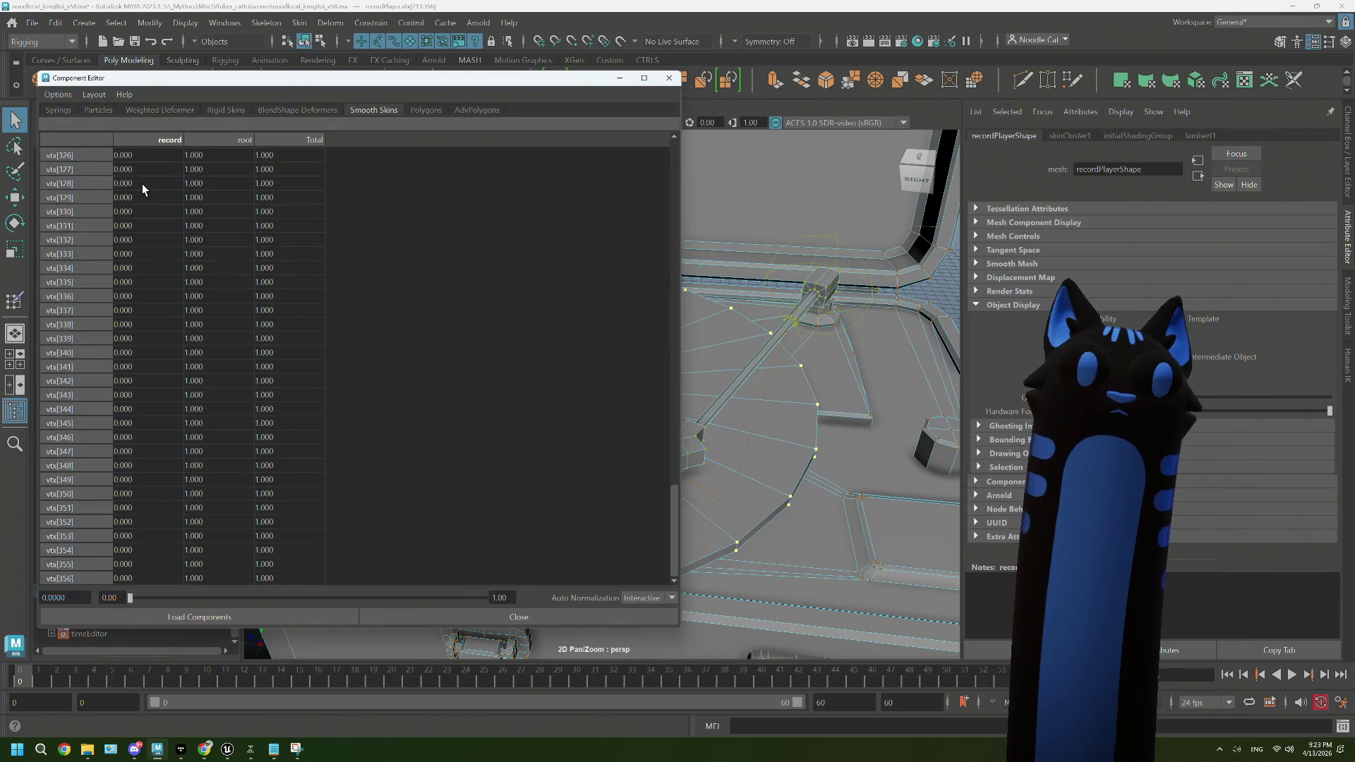
Step: Set the platter vertices' record weight to 1 and return to object mode
{"action": "left_click", "coordinate": [136, 582]}
{"action": "type", "text": "1"}
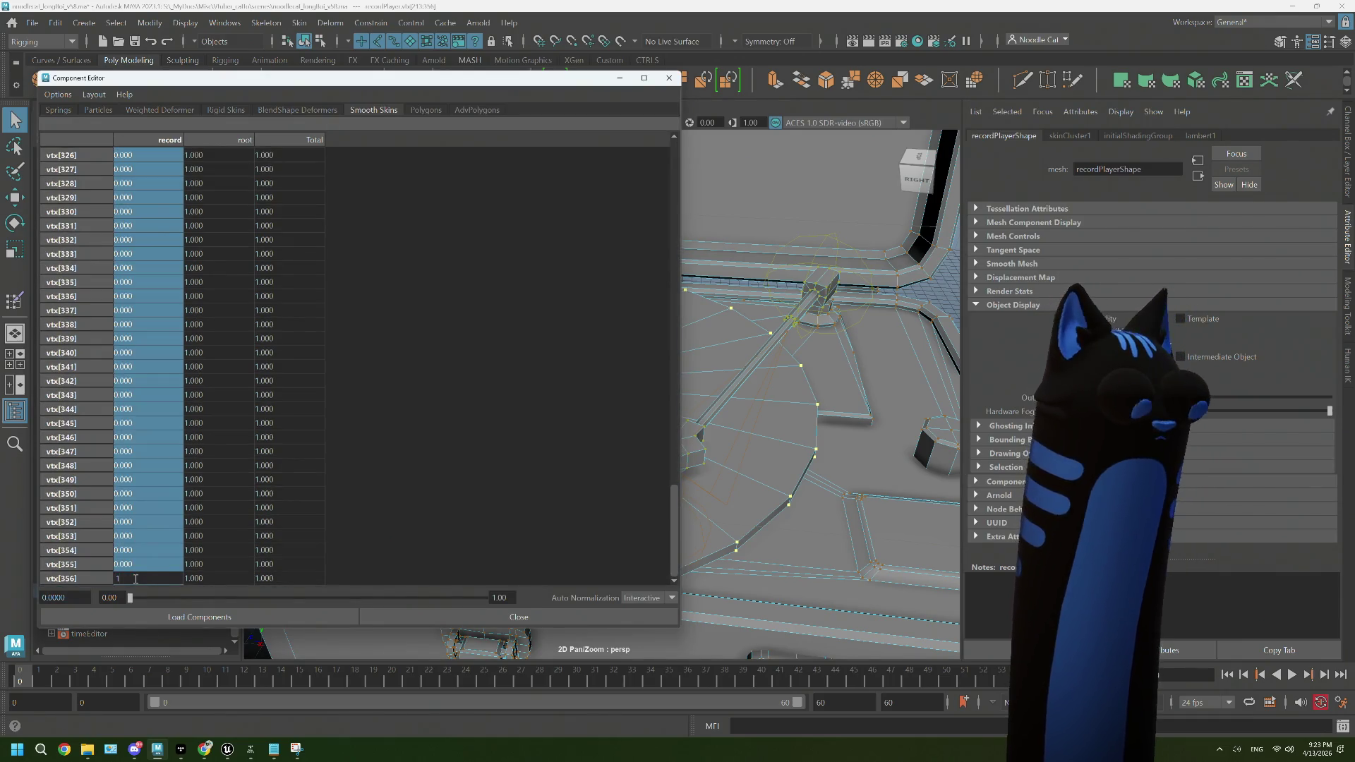
{"action": "key", "text": "Return"}
{"action": "left_click", "coordinate": [669, 78]}
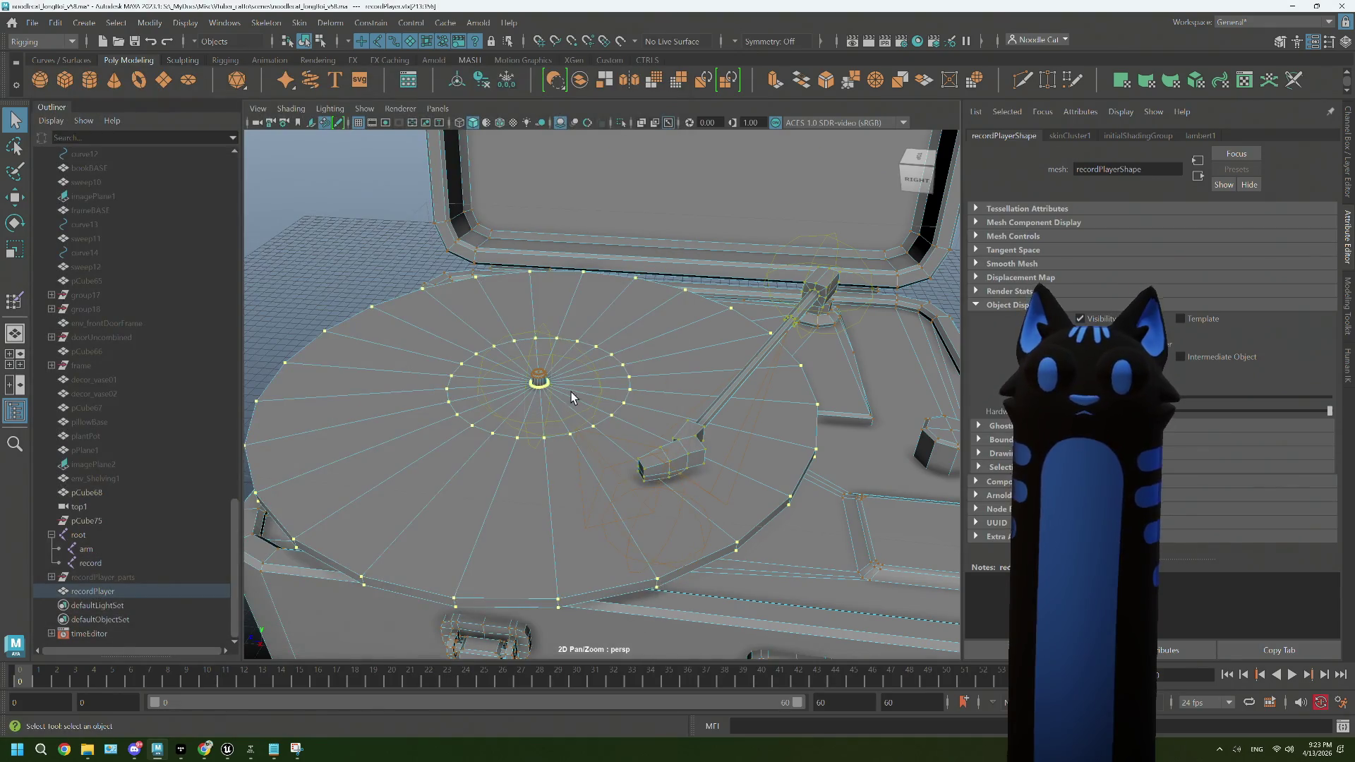
{"action": "left_click_drag", "start_coordinate": [599, 386], "coordinate": [598, 385]}
{"action": "left_click", "coordinate": [310, 214]}
{"action": "left_click_drag", "start_coordinate": [310, 214], "coordinate": [383, 189]}
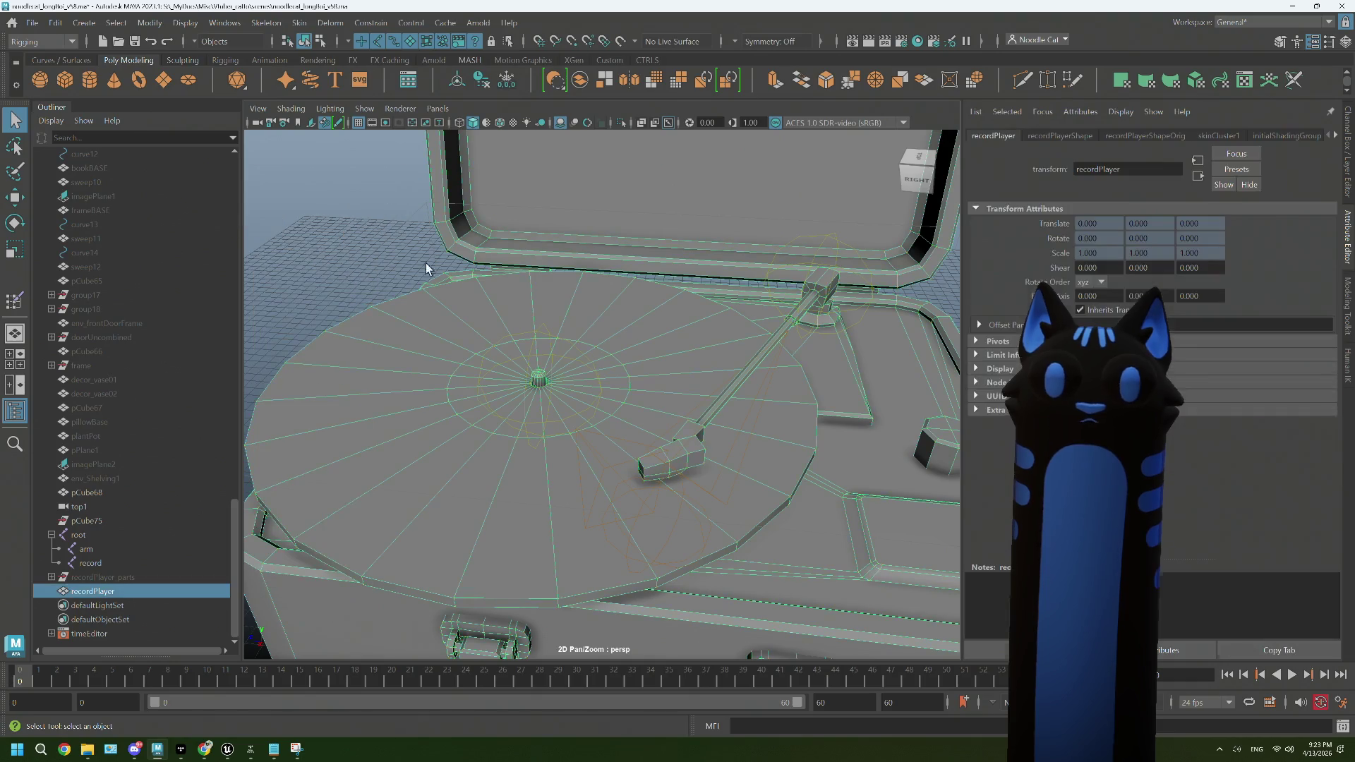
Step: Test the skinning by moving the record joint up and undoing, then rotating the arm joint
{"action": "left_click", "coordinate": [109, 561]}
{"action": "key", "text": "w"}
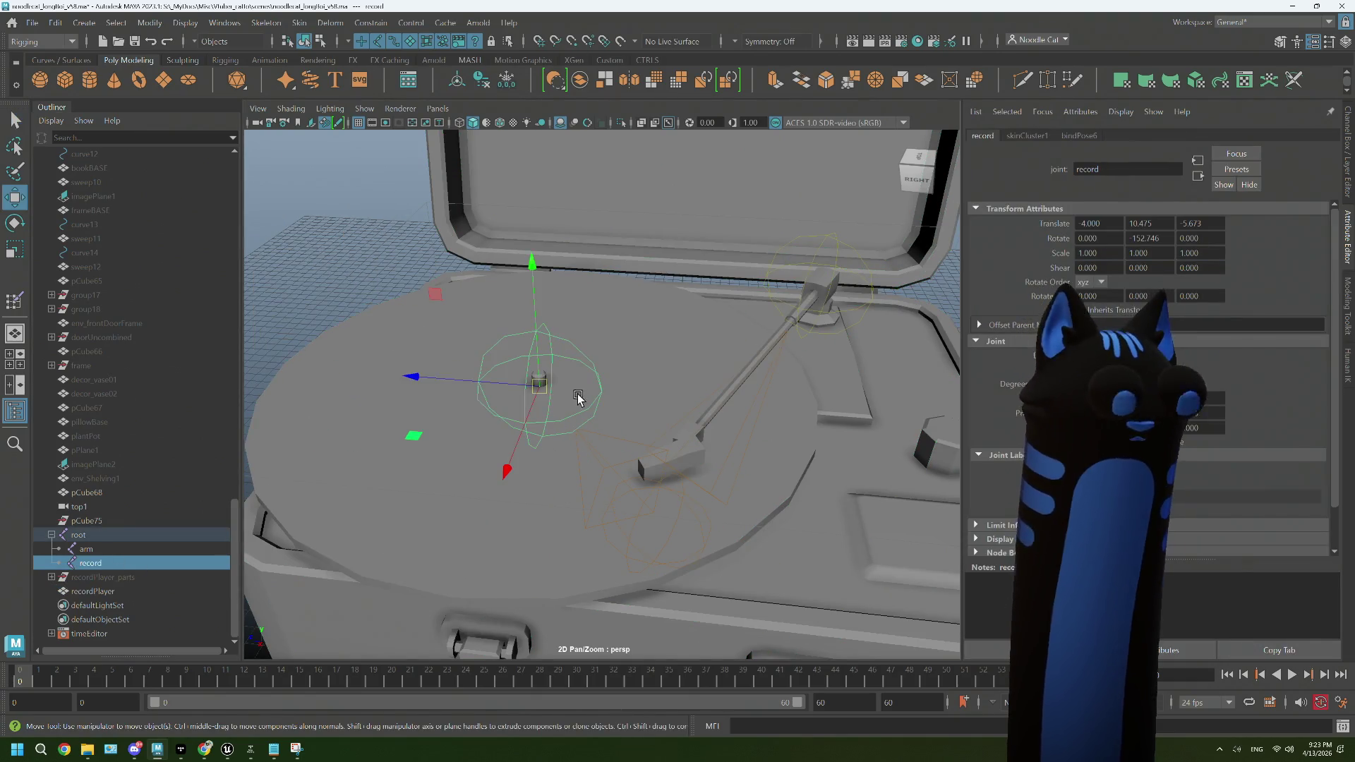
{"action": "left_click_drag", "start_coordinate": [530, 256], "coordinate": [777, 484]}
{"action": "scroll", "scroll_direction": "down", "scroll_amount": 3}
{"action": "key", "text": "ctrl+z"}
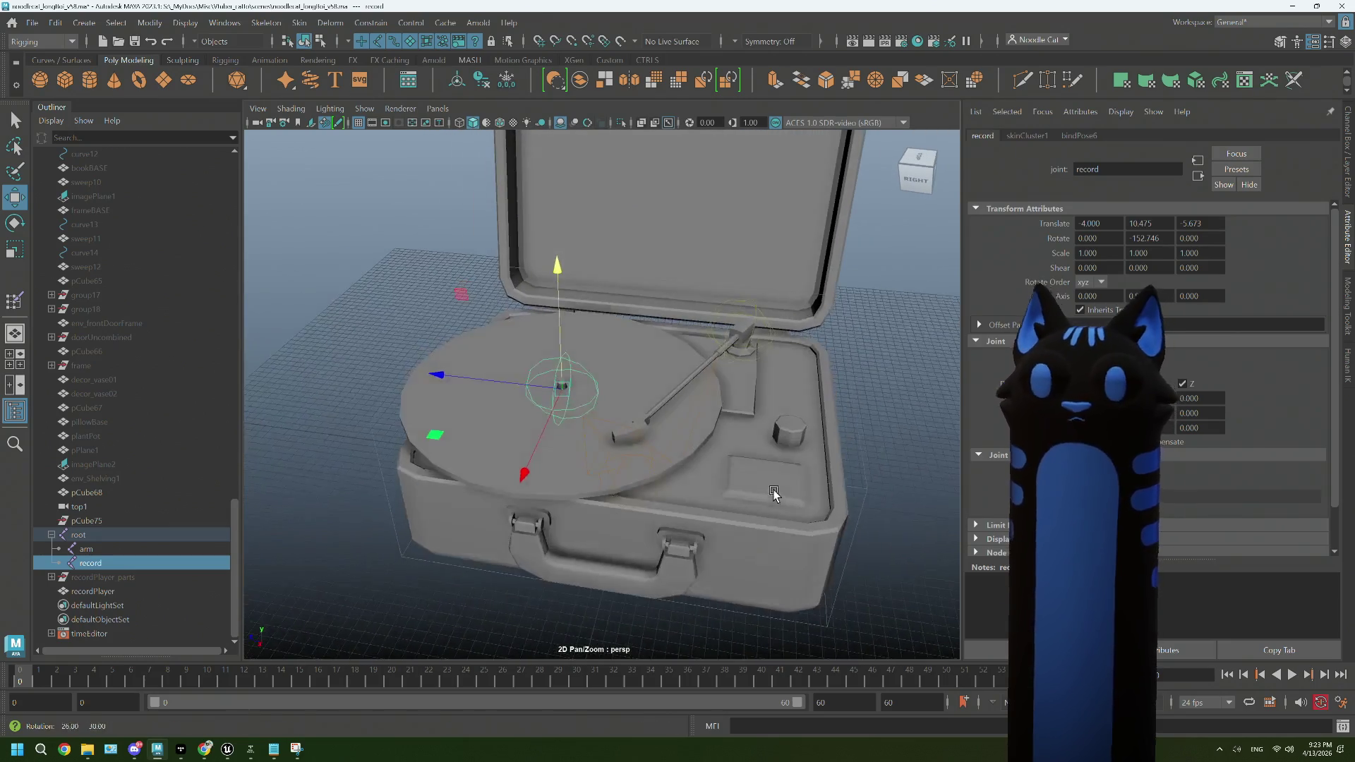
{"action": "left_click", "coordinate": [890, 375]}
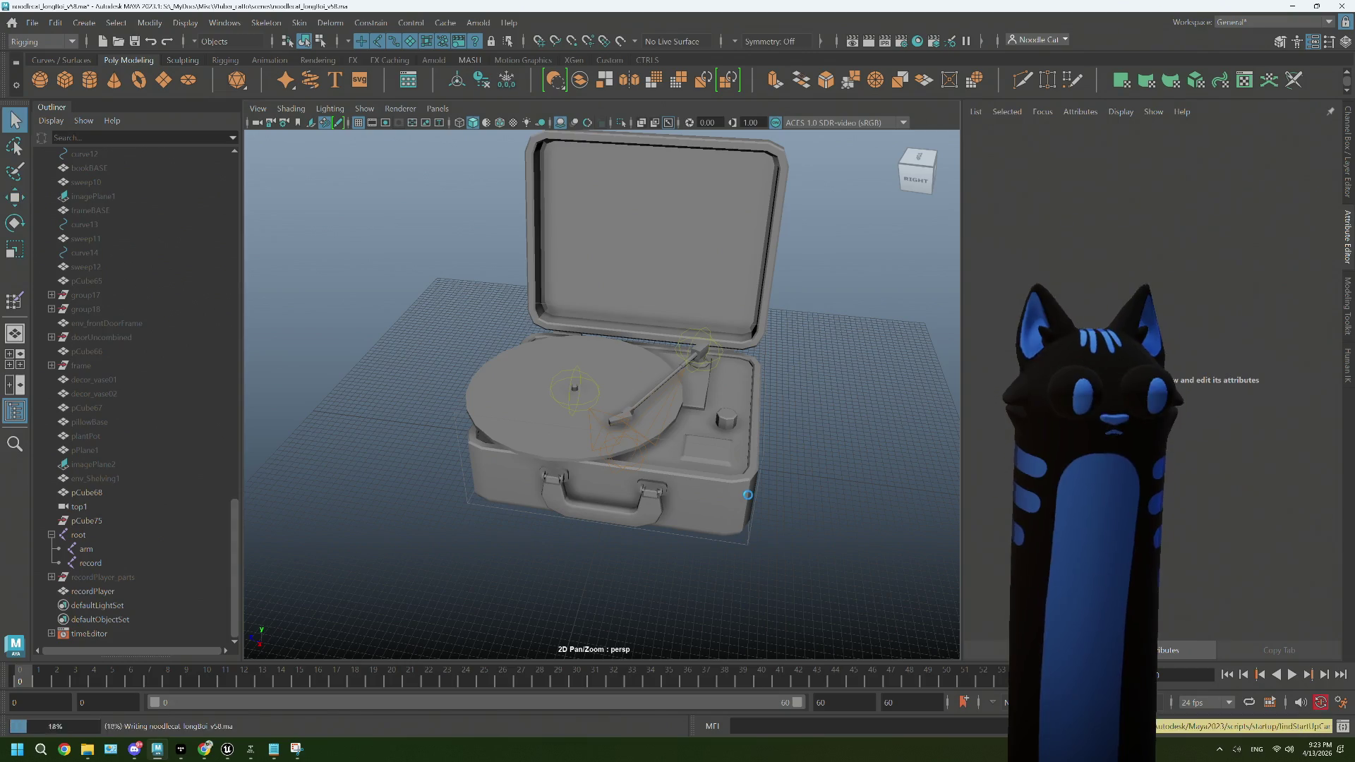
{"action": "left_click_drag", "start_coordinate": [802, 478], "coordinate": [814, 396]}
{"action": "scroll", "scroll_direction": "up", "scroll_amount": 3}
{"action": "left_click", "coordinate": [822, 372]}
{"action": "key", "text": "e"}
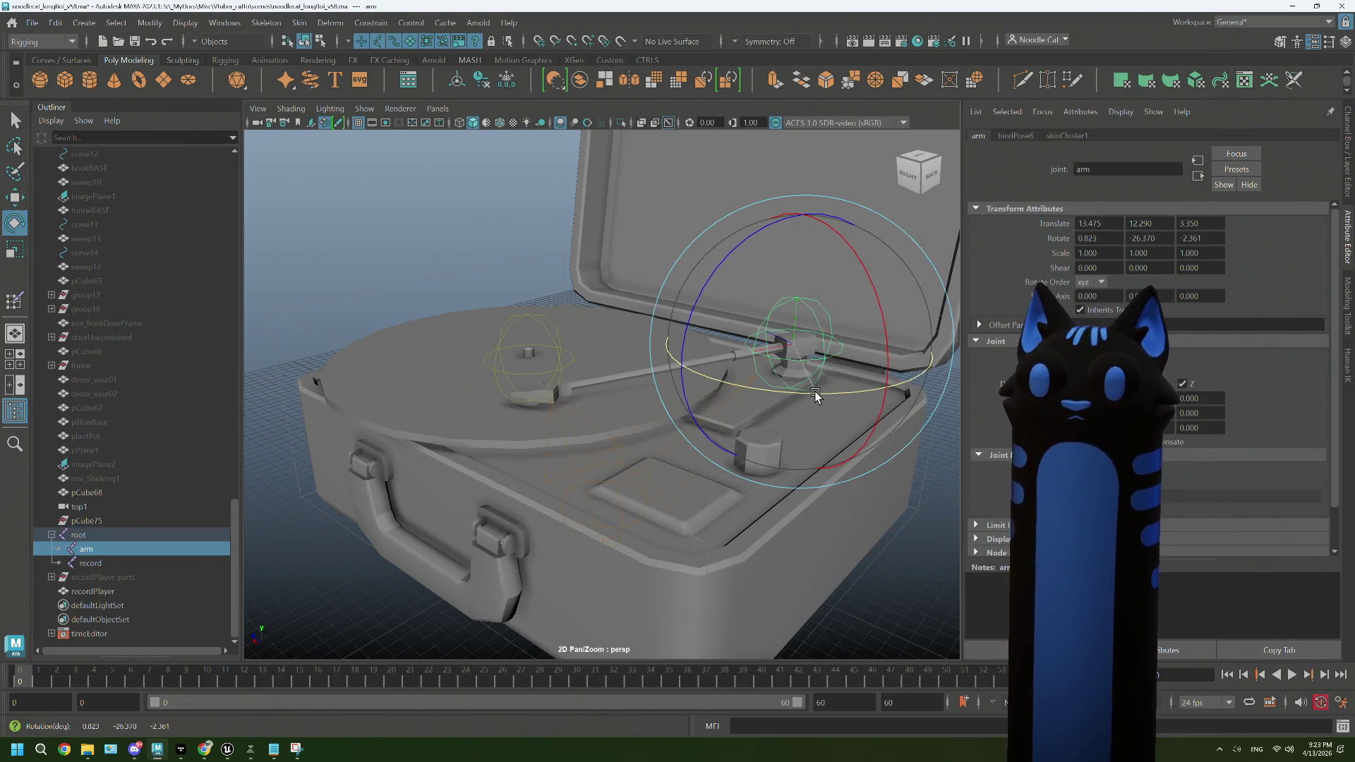
{"action": "left_click_drag", "start_coordinate": [672, 478], "coordinate": [539, 425]}
{"action": "left_click", "coordinate": [539, 425]}
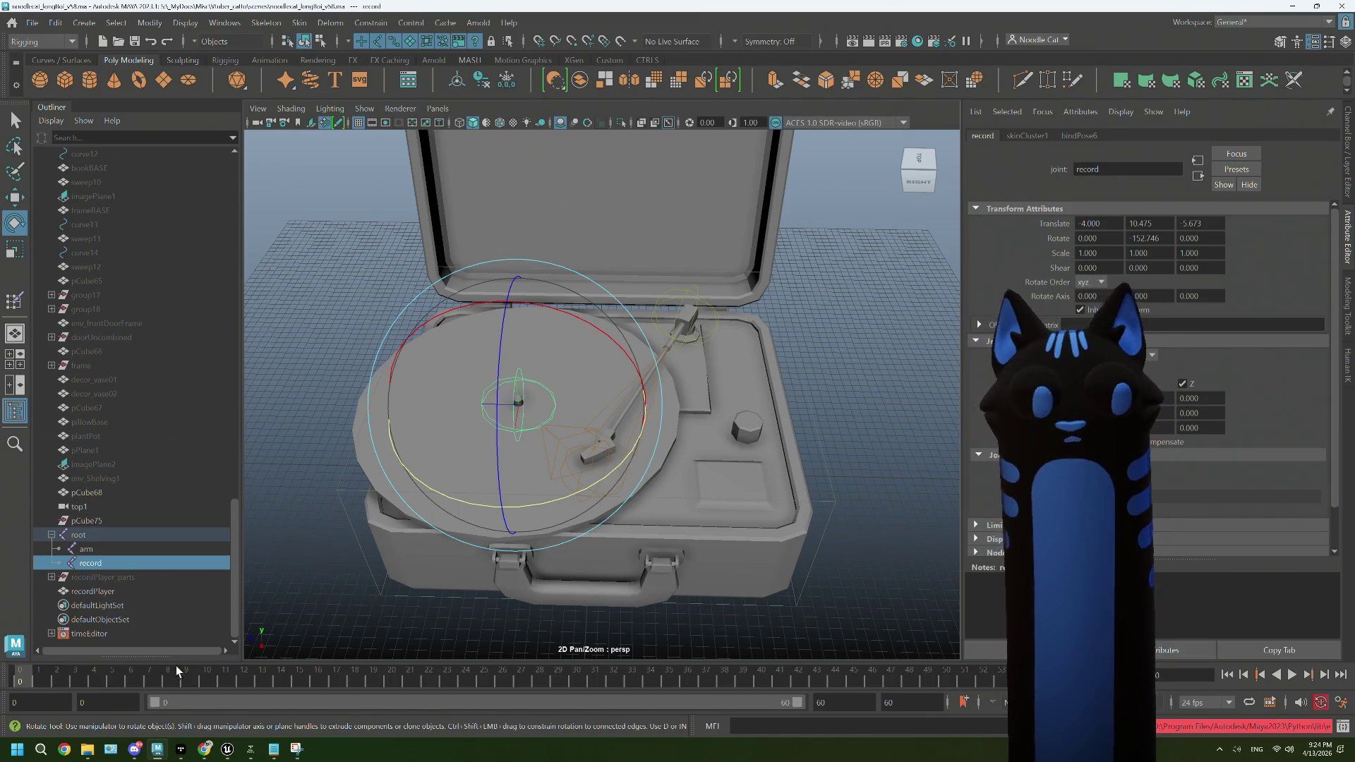
Step: Set the animation end time to 120 and stretch the range slider to match
{"action": "double_click", "coordinate": [908, 705]}
{"action": "type", "text": "120"}
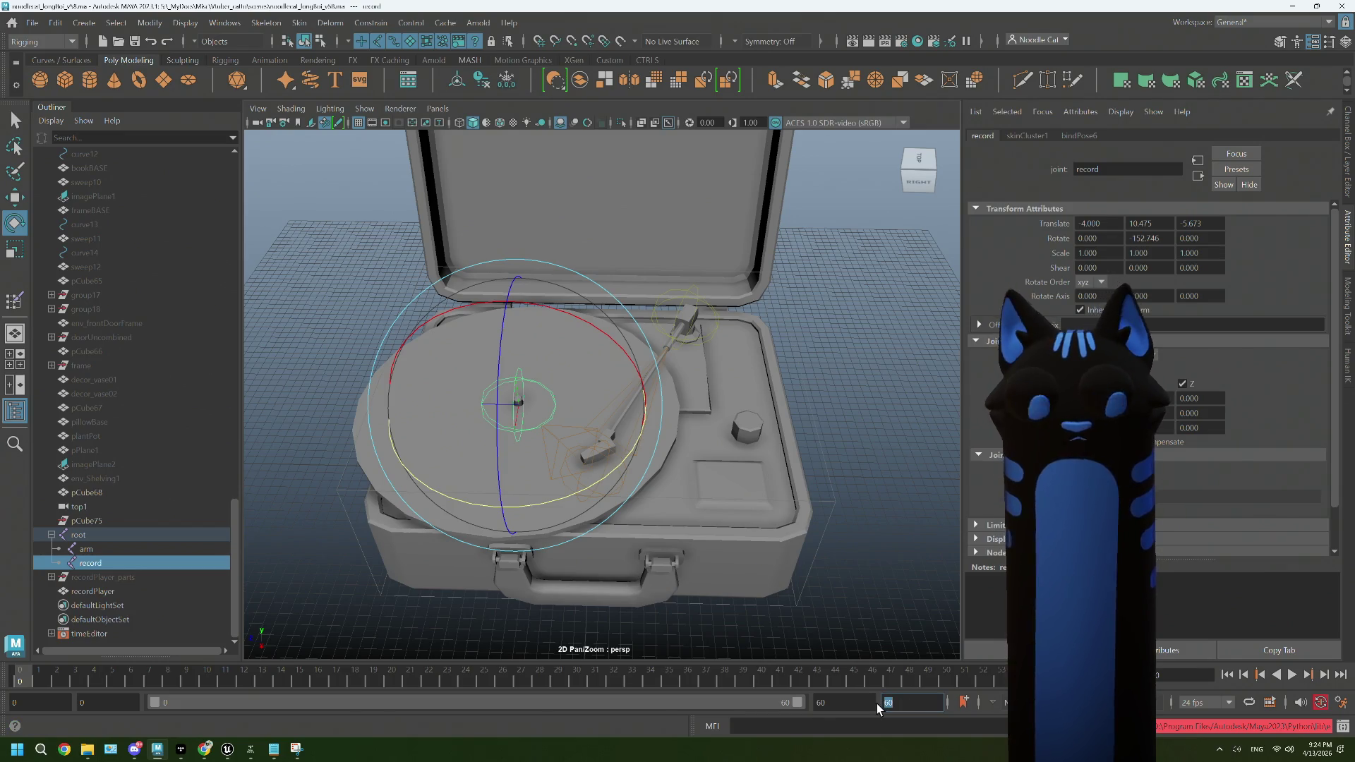
{"action": "key", "text": "Return"}
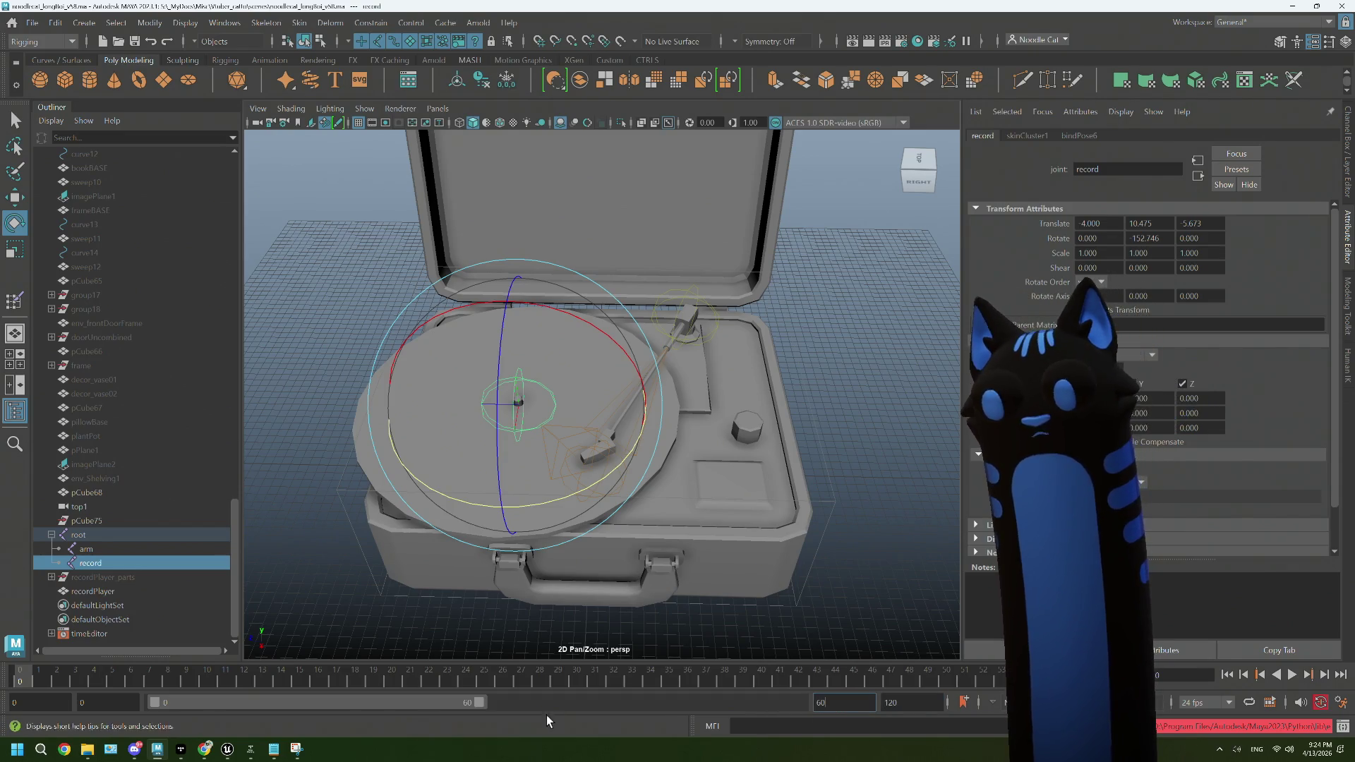
{"action": "left_click_drag", "start_coordinate": [476, 704], "coordinate": [824, 702]}
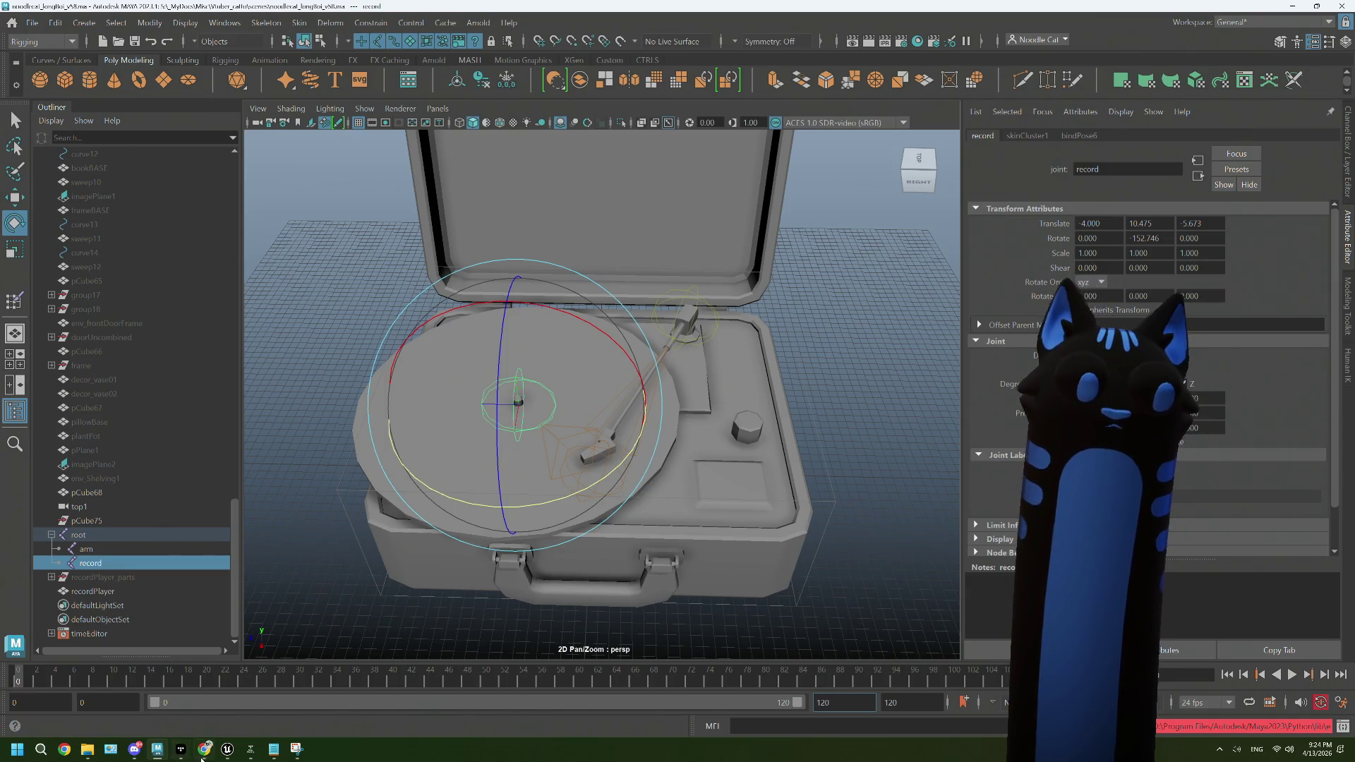
{"action": "mouse_move", "coordinate": [204, 752]}
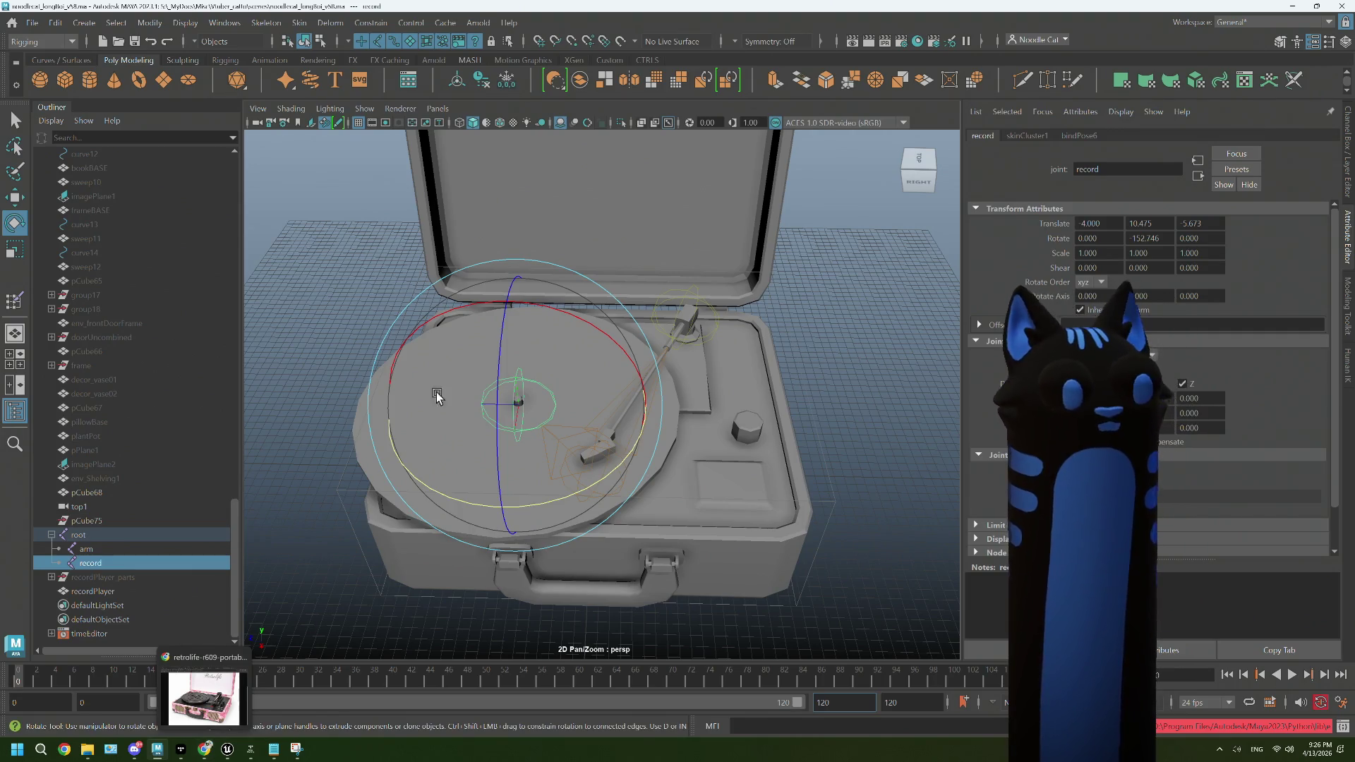
{"action": "left_click", "coordinate": [849, 389]}
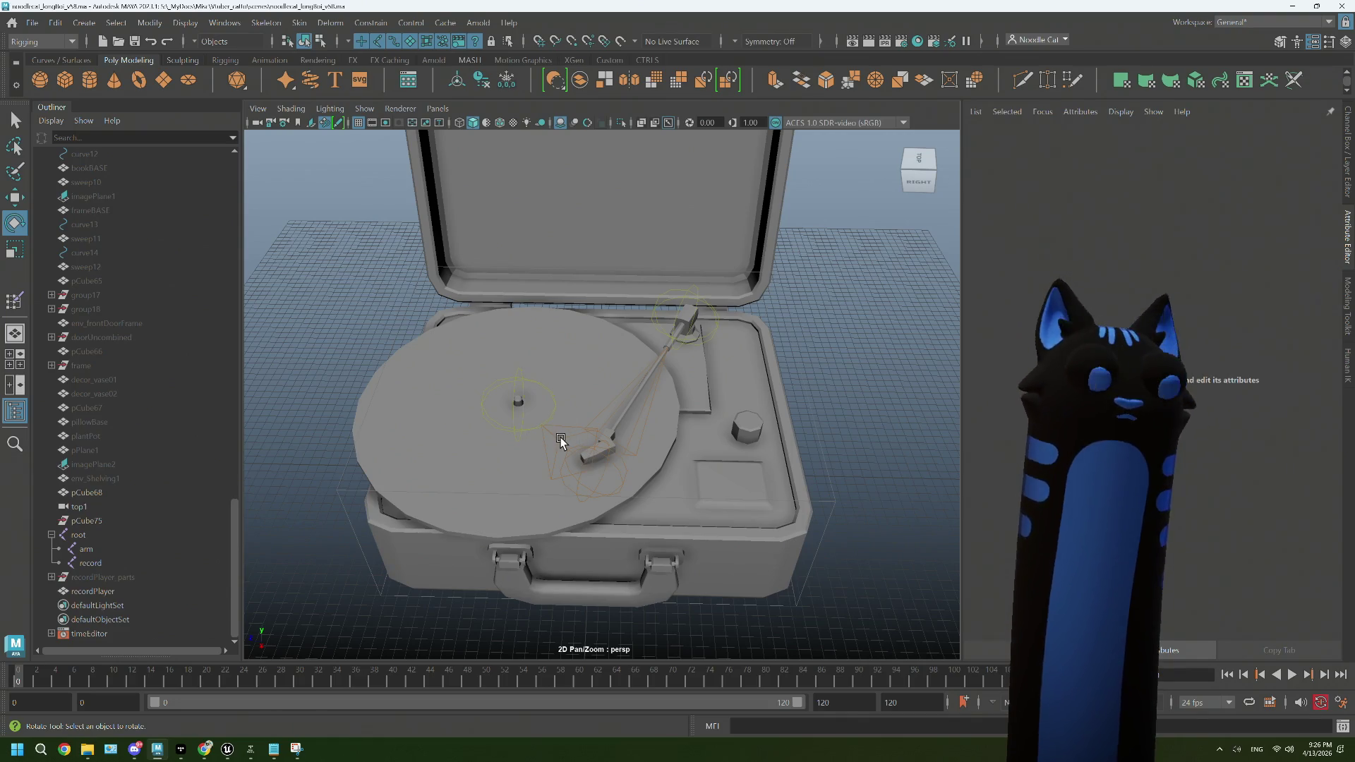
{"action": "left_click", "coordinate": [522, 431]}
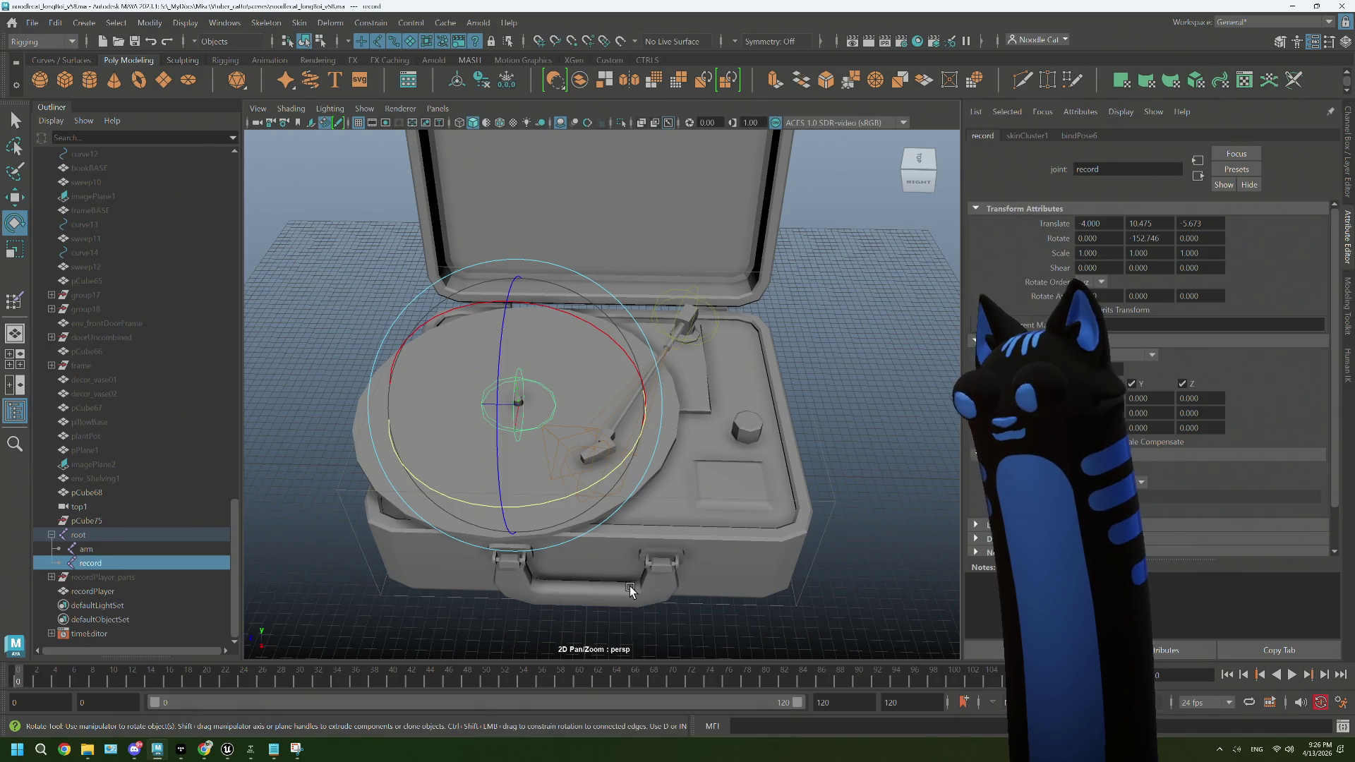
{"action": "scroll", "scroll_direction": "up", "scroll_amount": 3}
{"action": "left_click_drag", "start_coordinate": [711, 507], "coordinate": [698, 514]}
{"action": "left_click_drag", "start_coordinate": [699, 514], "coordinate": [704, 482]}
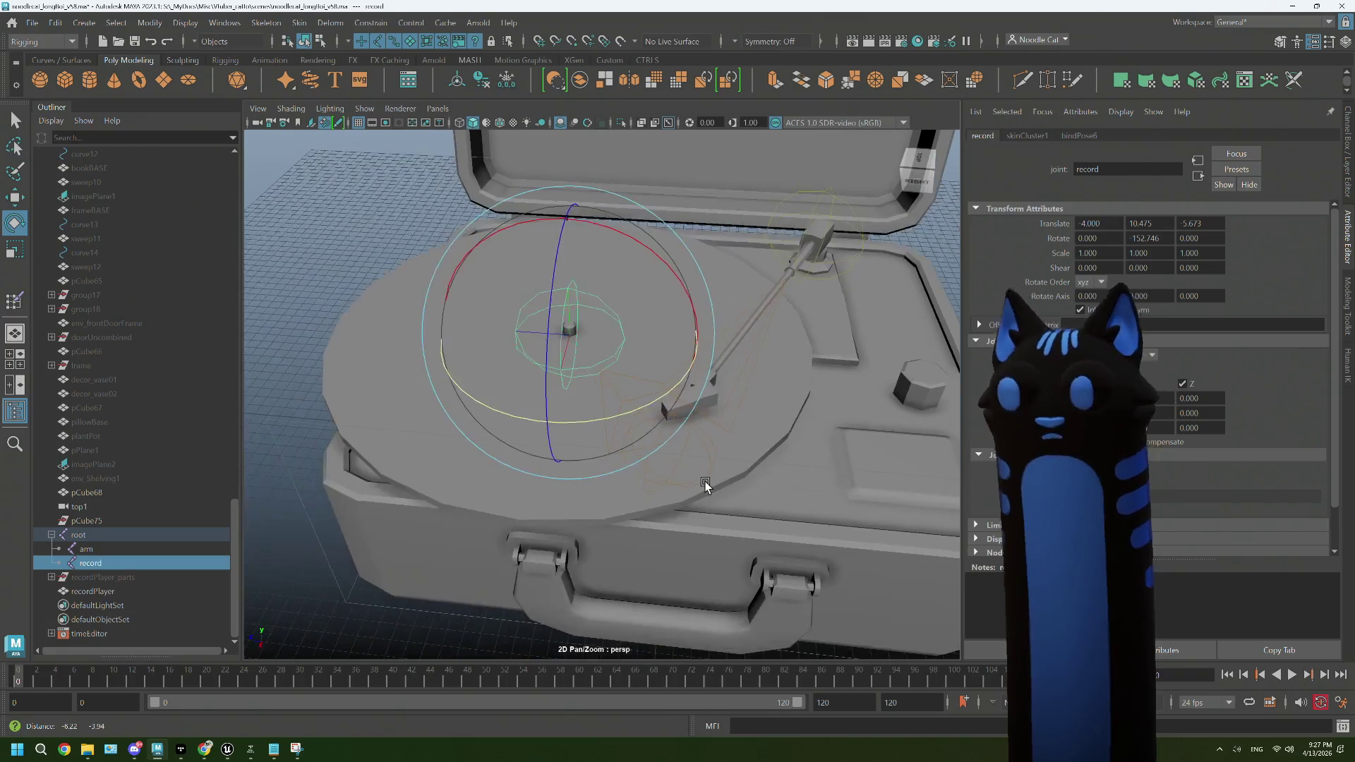
{"action": "left_click_drag", "start_coordinate": [705, 481], "coordinate": [672, 505]}
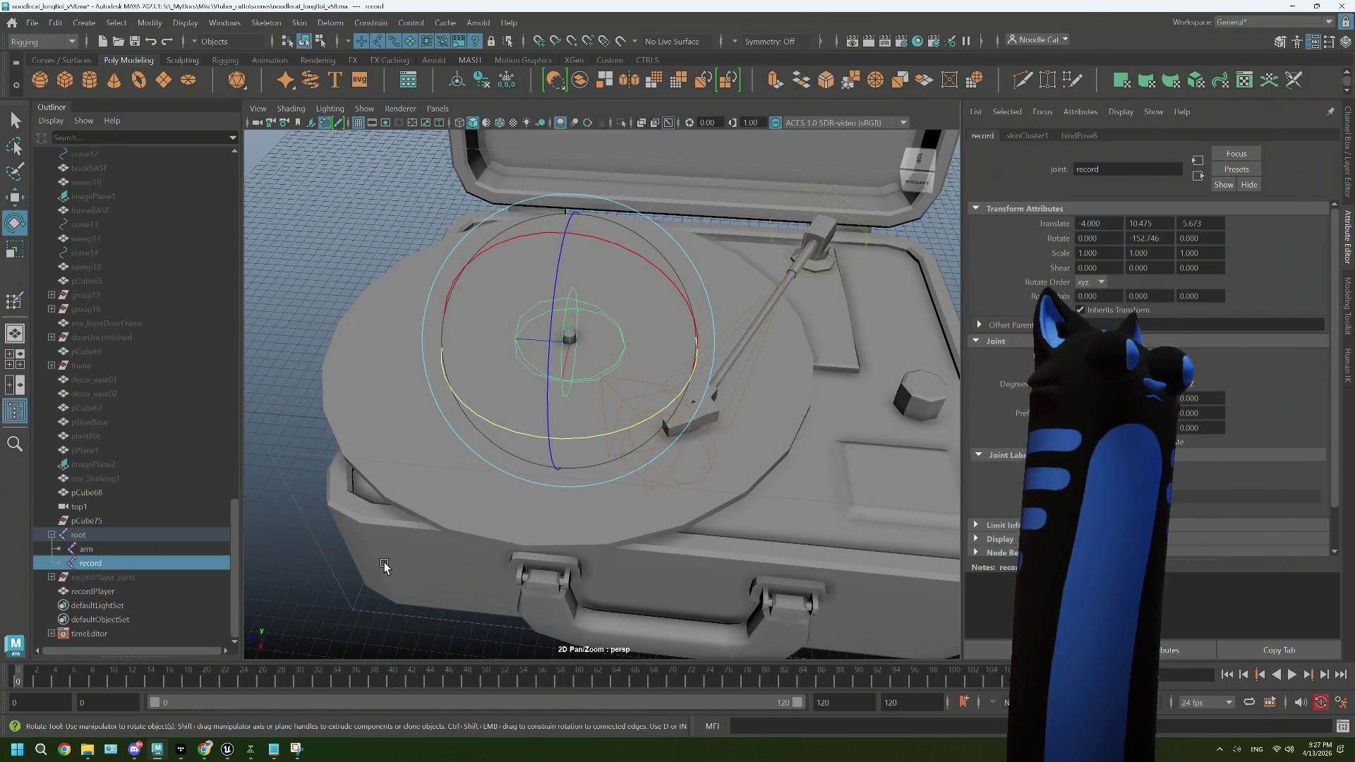
{"action": "scroll", "scroll_direction": "down", "scroll_amount": 3}
{"action": "left_click_drag", "start_coordinate": [388, 563], "coordinate": [617, 530]}
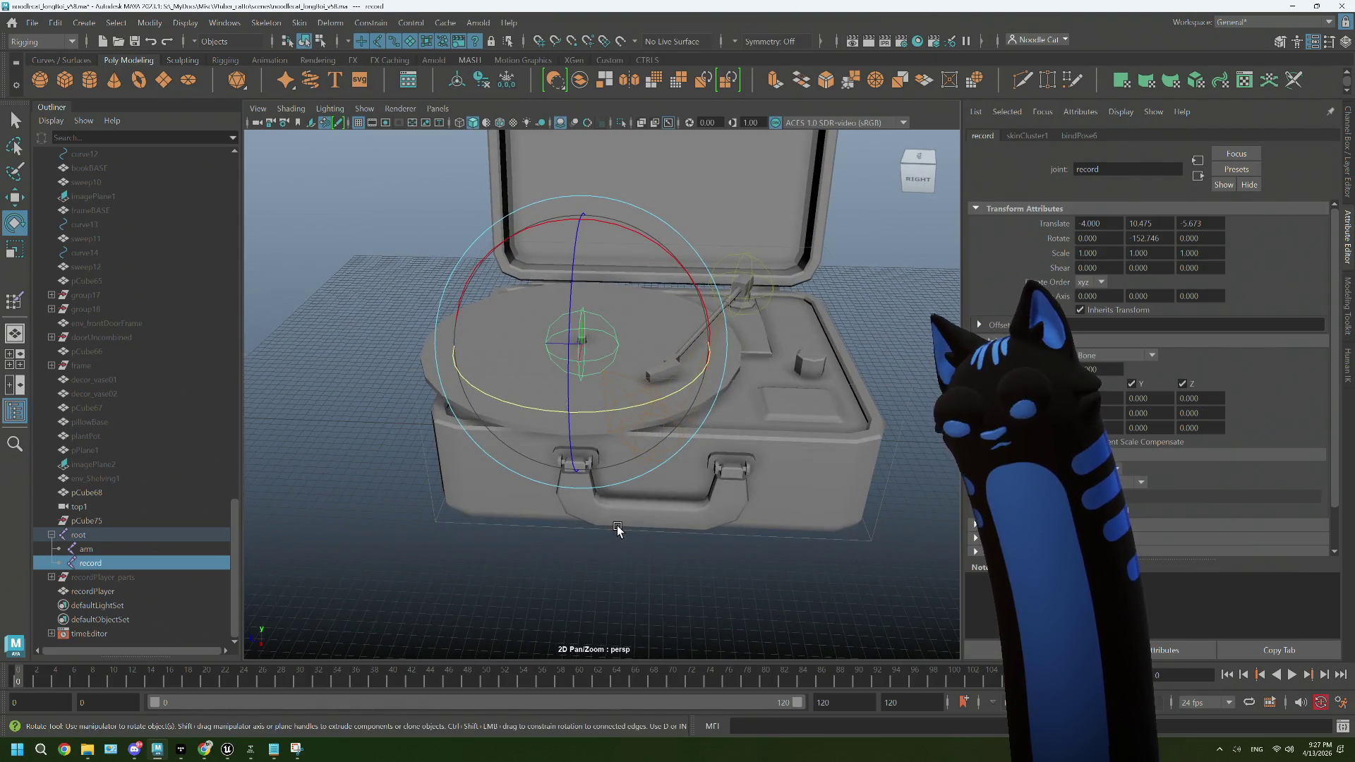
{"action": "scroll", "scroll_direction": "up", "scroll_amount": 3}
{"action": "left_click_drag", "start_coordinate": [621, 507], "coordinate": [619, 499]}
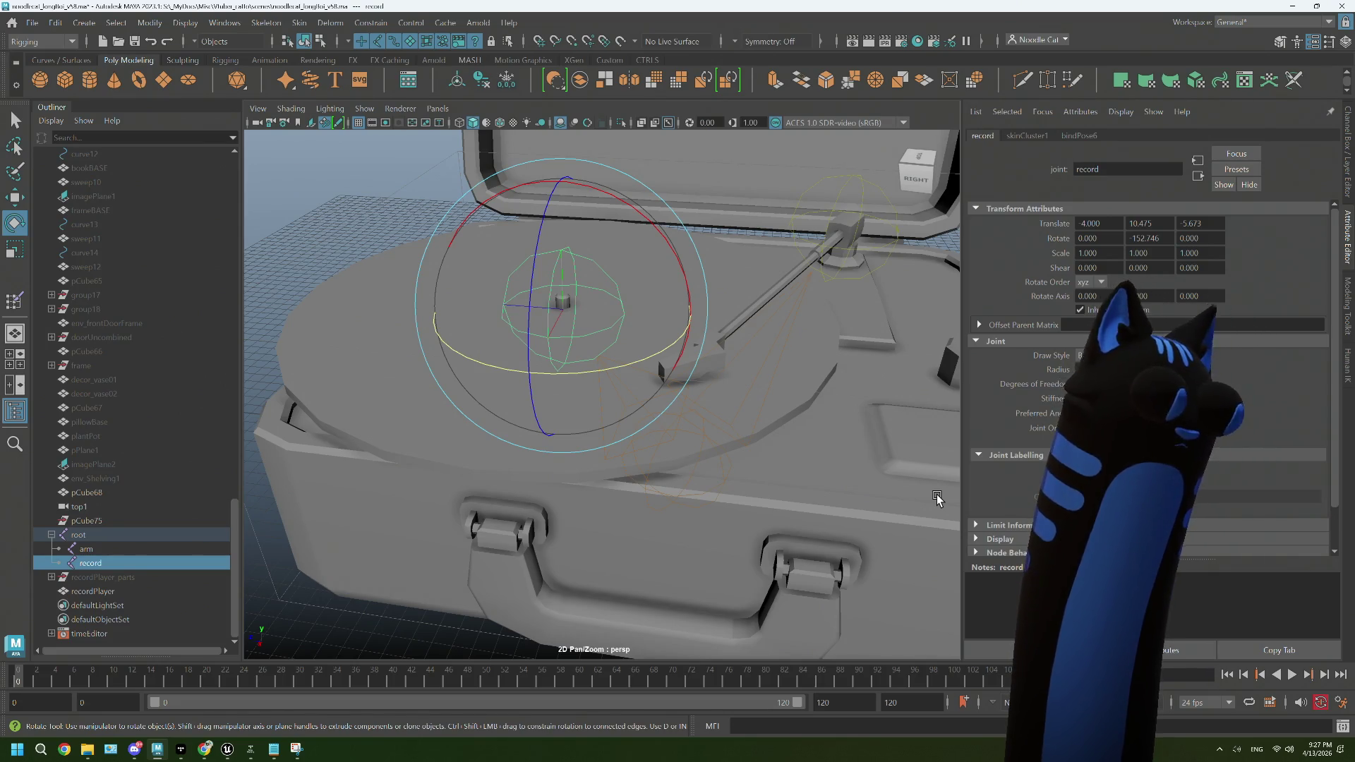
{"action": "left_click_drag", "start_coordinate": [781, 471], "coordinate": [788, 468]}
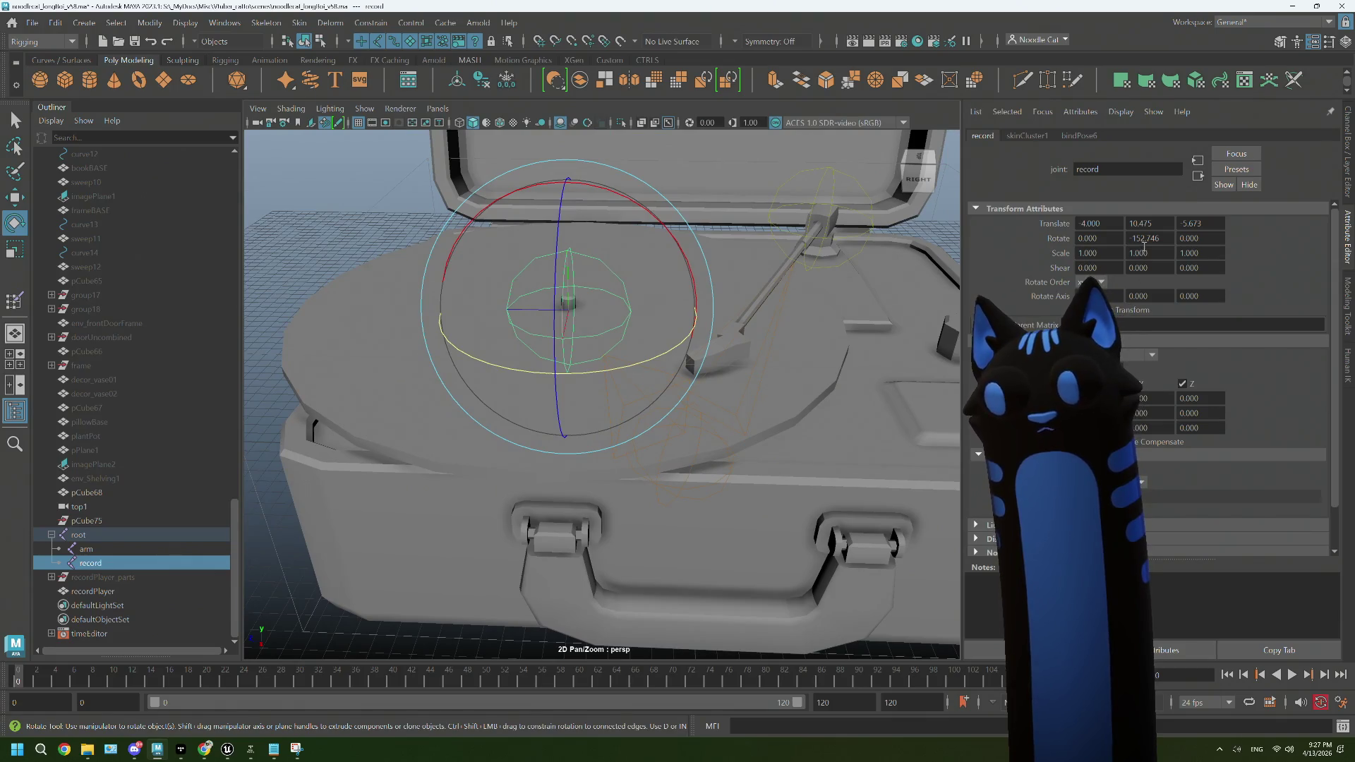
{"action": "left_click_drag", "start_coordinate": [523, 544], "coordinate": [674, 520]}
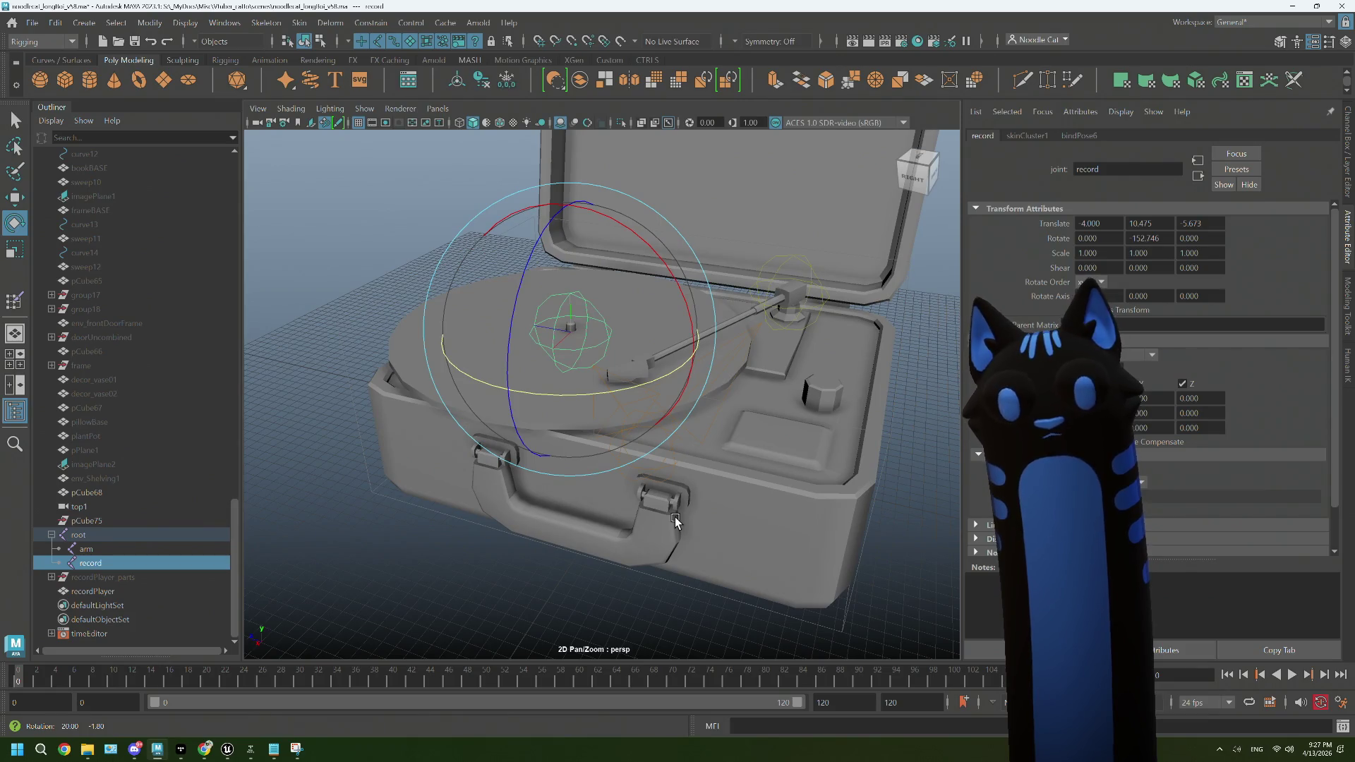
{"action": "scroll", "scroll_direction": "up", "scroll_amount": 3}
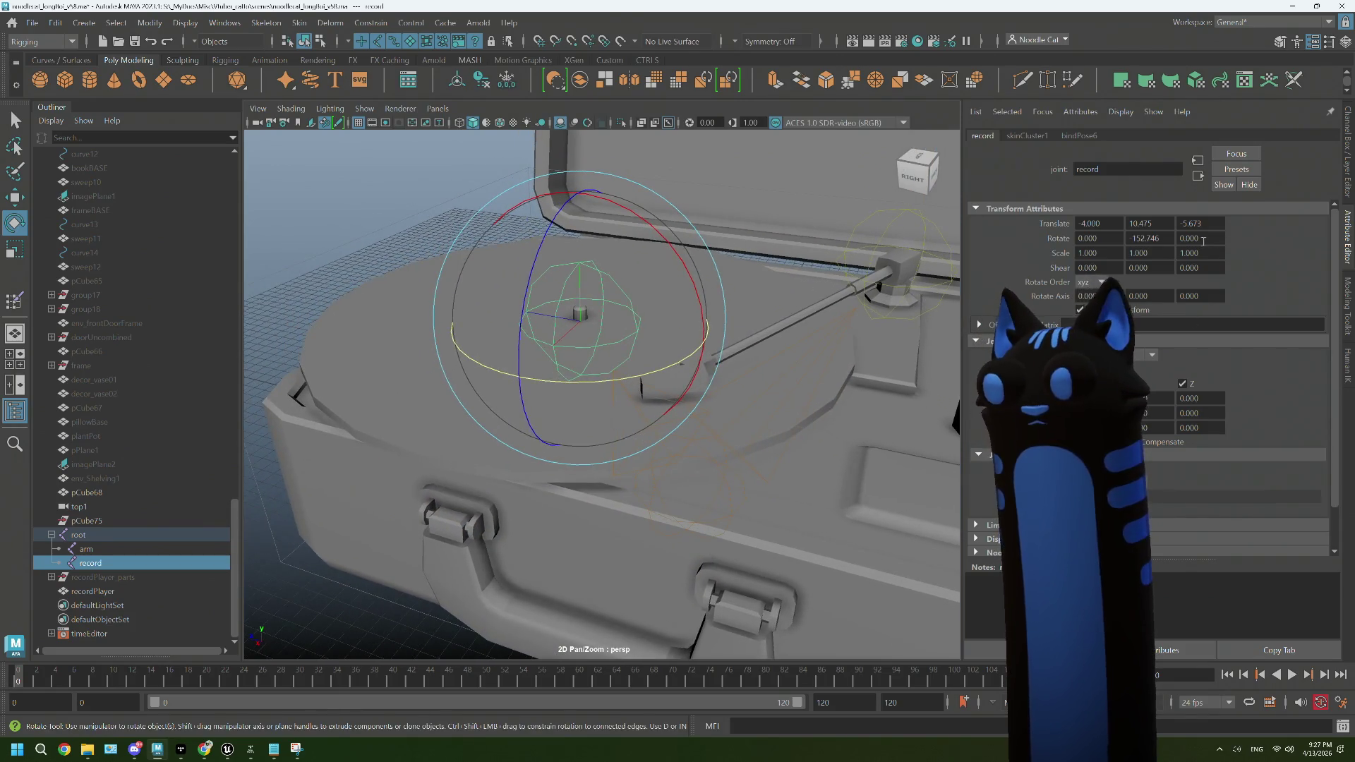
Step: Set the record joint's Rotate Y to 0 in the Attribute Editor
{"action": "left_click", "coordinate": [1144, 238]}
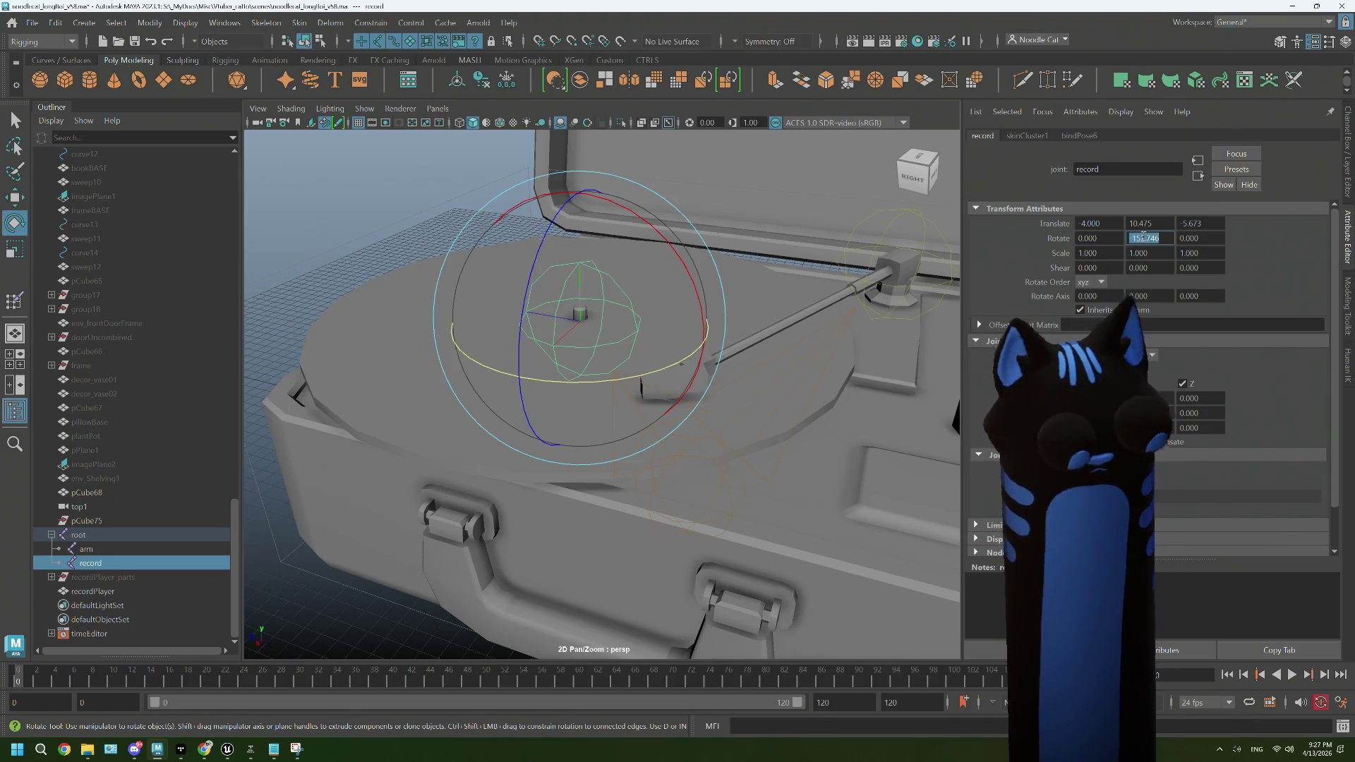
{"action": "type", "text": "0"}
{"action": "key", "text": "Tab"}
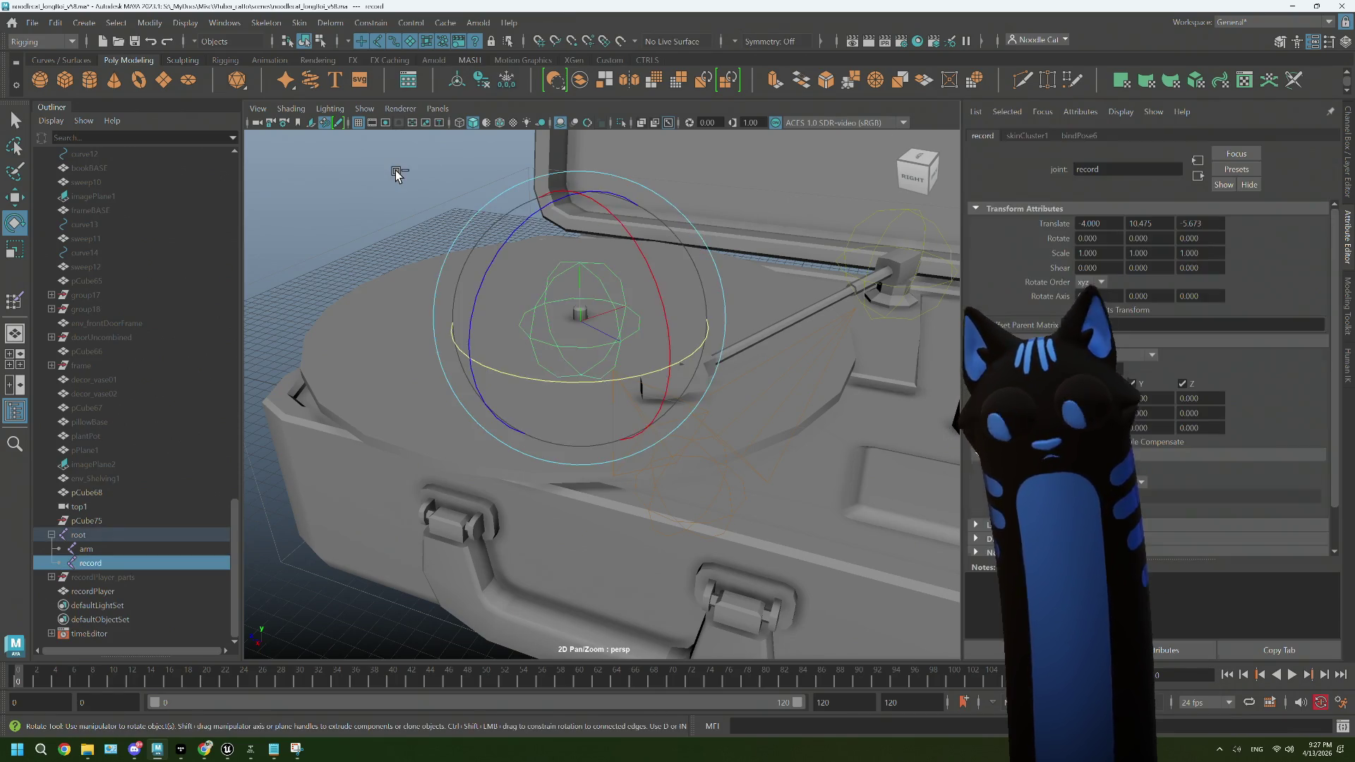
{"action": "key", "text": "ctrl+z"}
{"action": "key", "text": "BackSpace"}
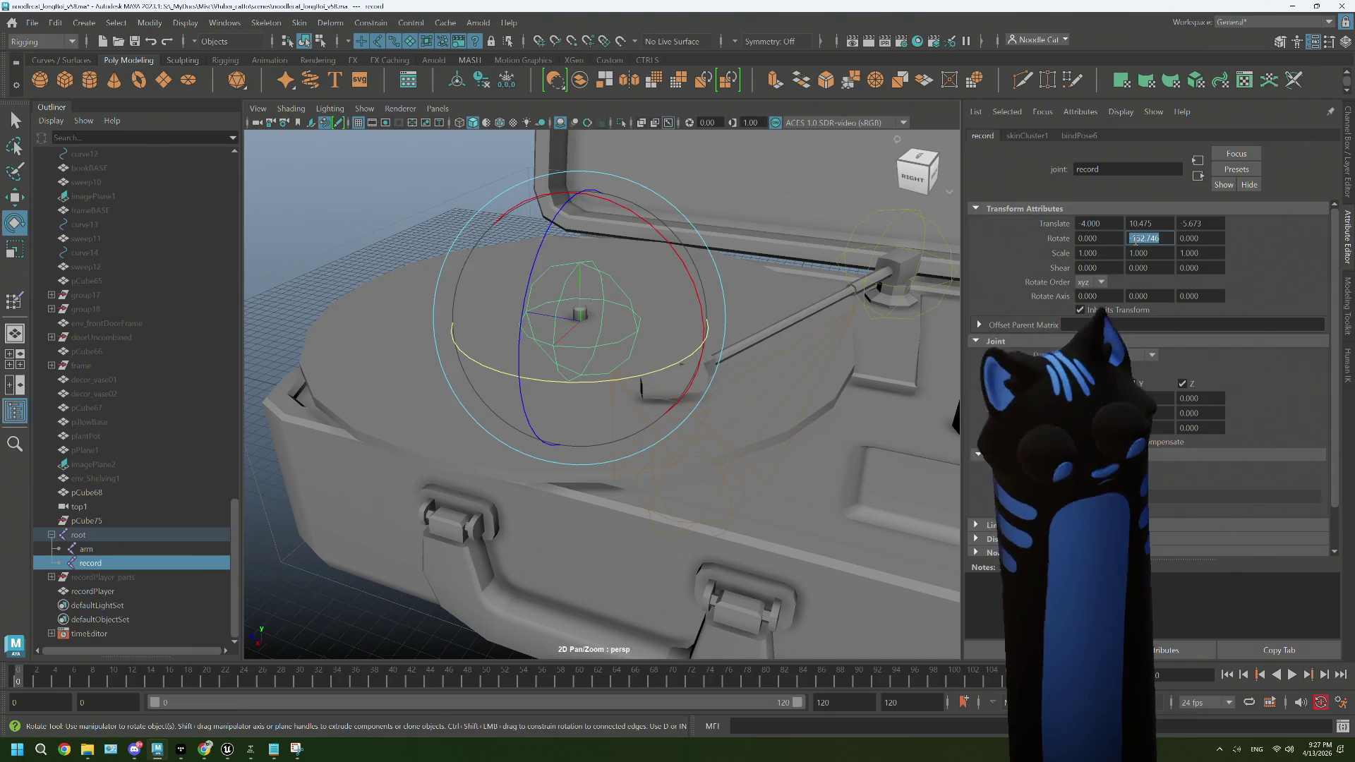
{"action": "type", "text": "0"}
{"action": "key", "text": "Tab"}
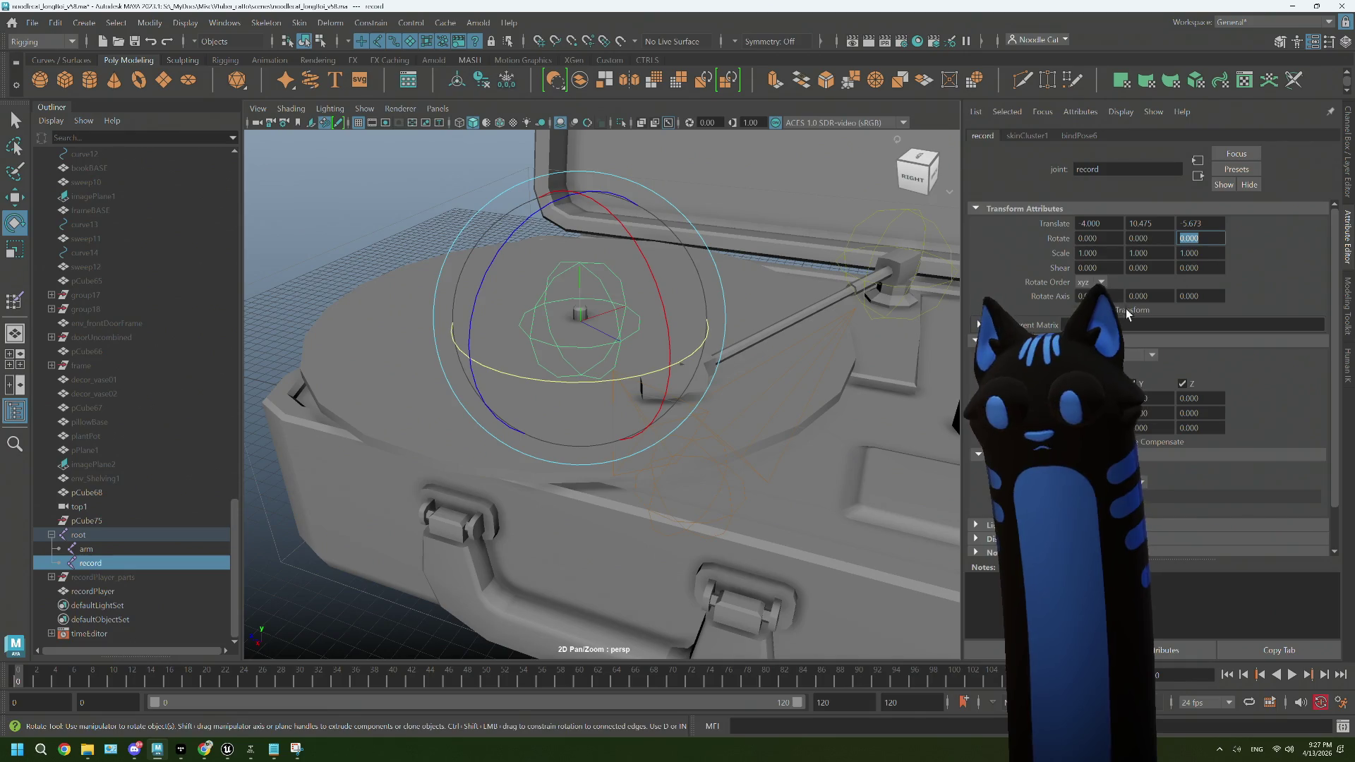
Step: Set the record joint's Joint Orient Y to 36, then deselect it
{"action": "left_click", "coordinate": [1150, 399]}
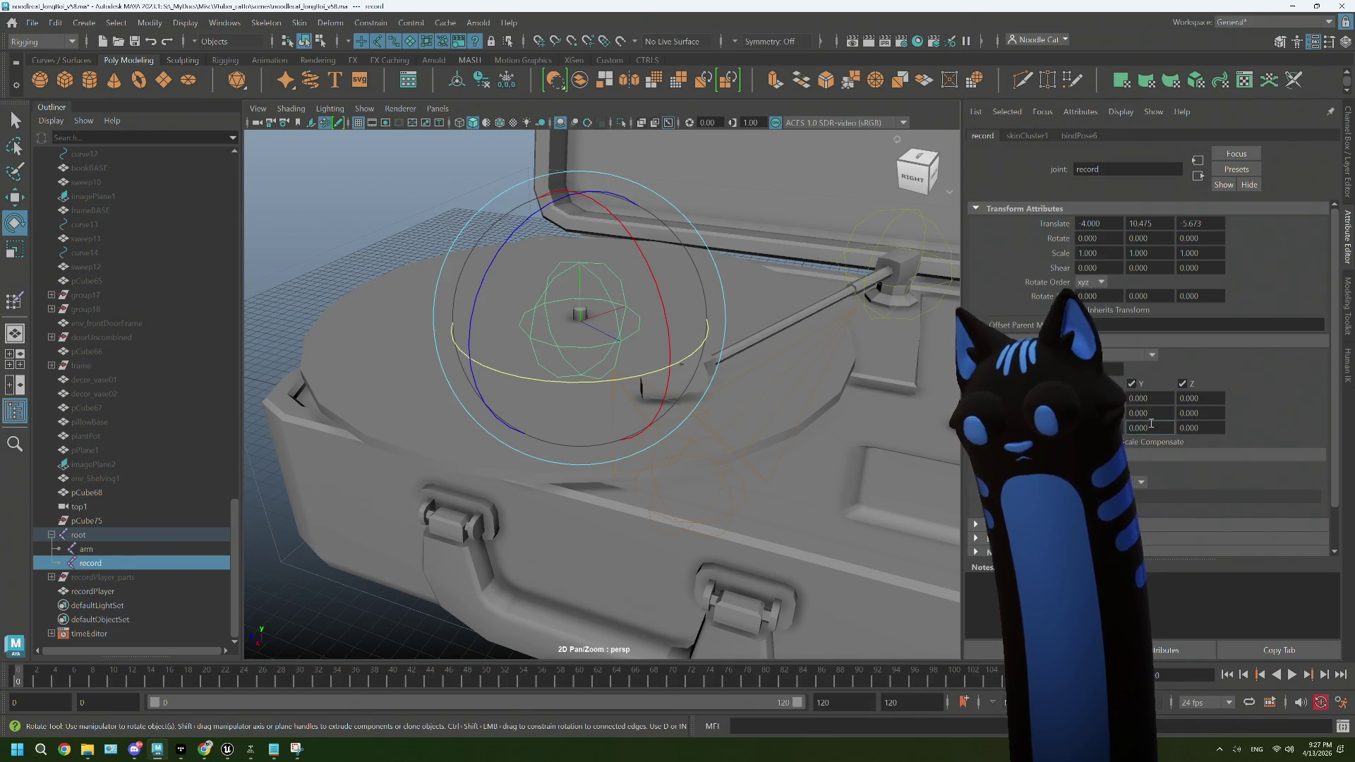
{"action": "type", "text": "36"}
{"action": "key", "text": "Tab"}
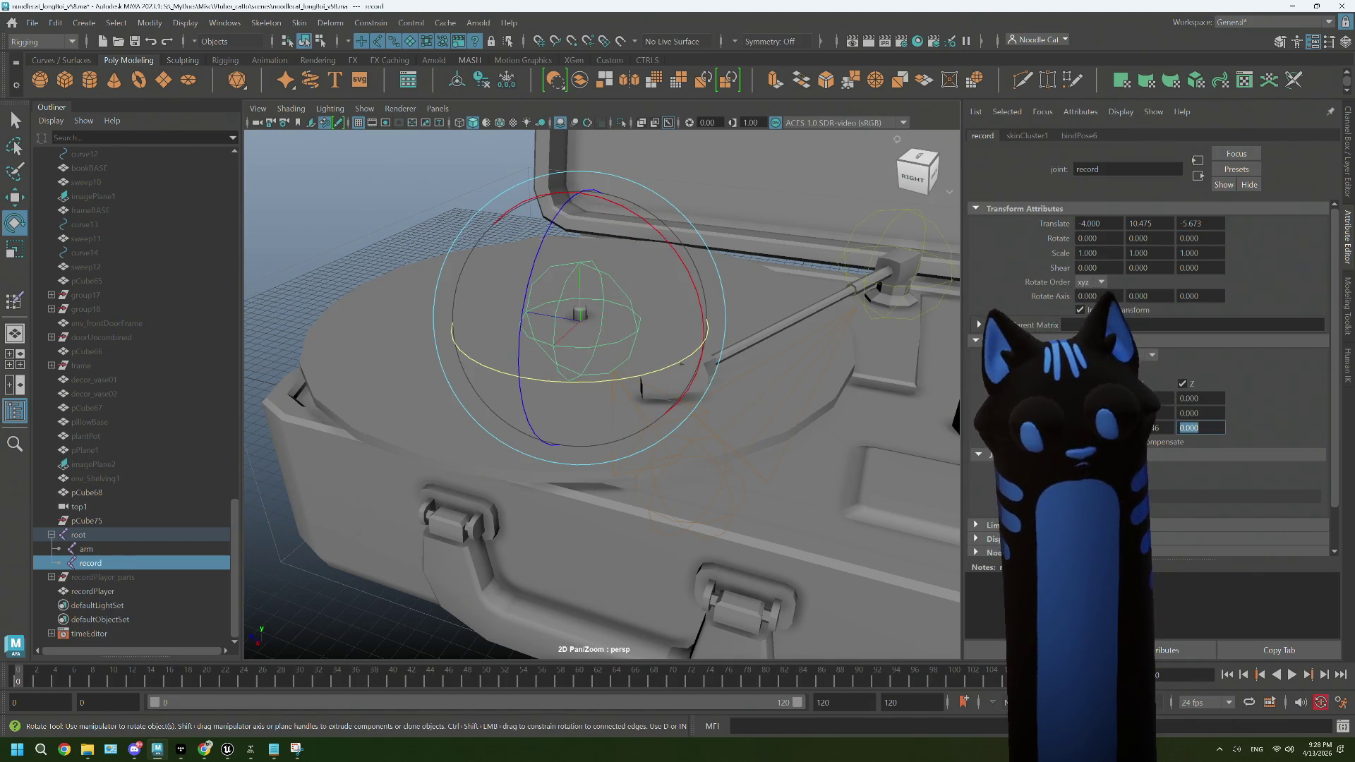
{"action": "left_click", "coordinate": [414, 203]}
{"action": "left_click_drag", "start_coordinate": [414, 203], "coordinate": [726, 327]}
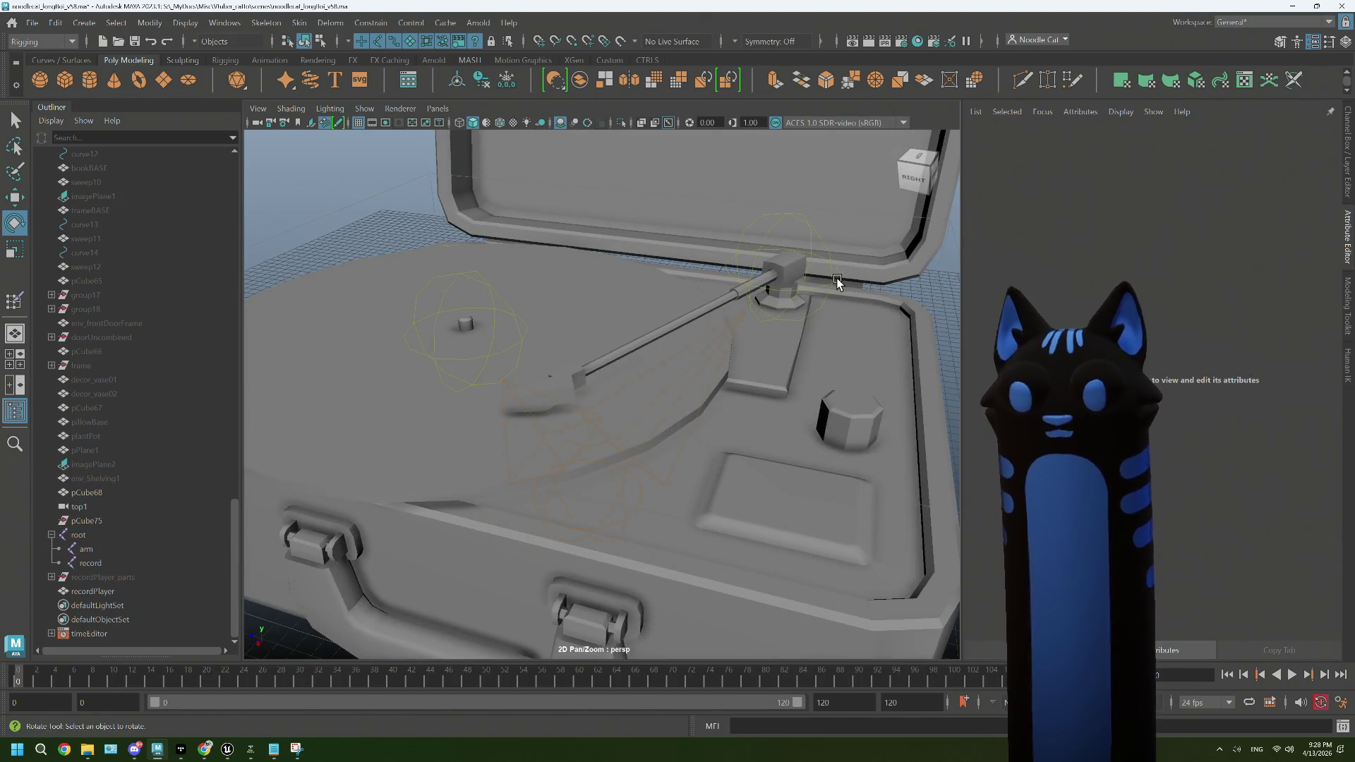
{"action": "left_click", "coordinate": [834, 283]}
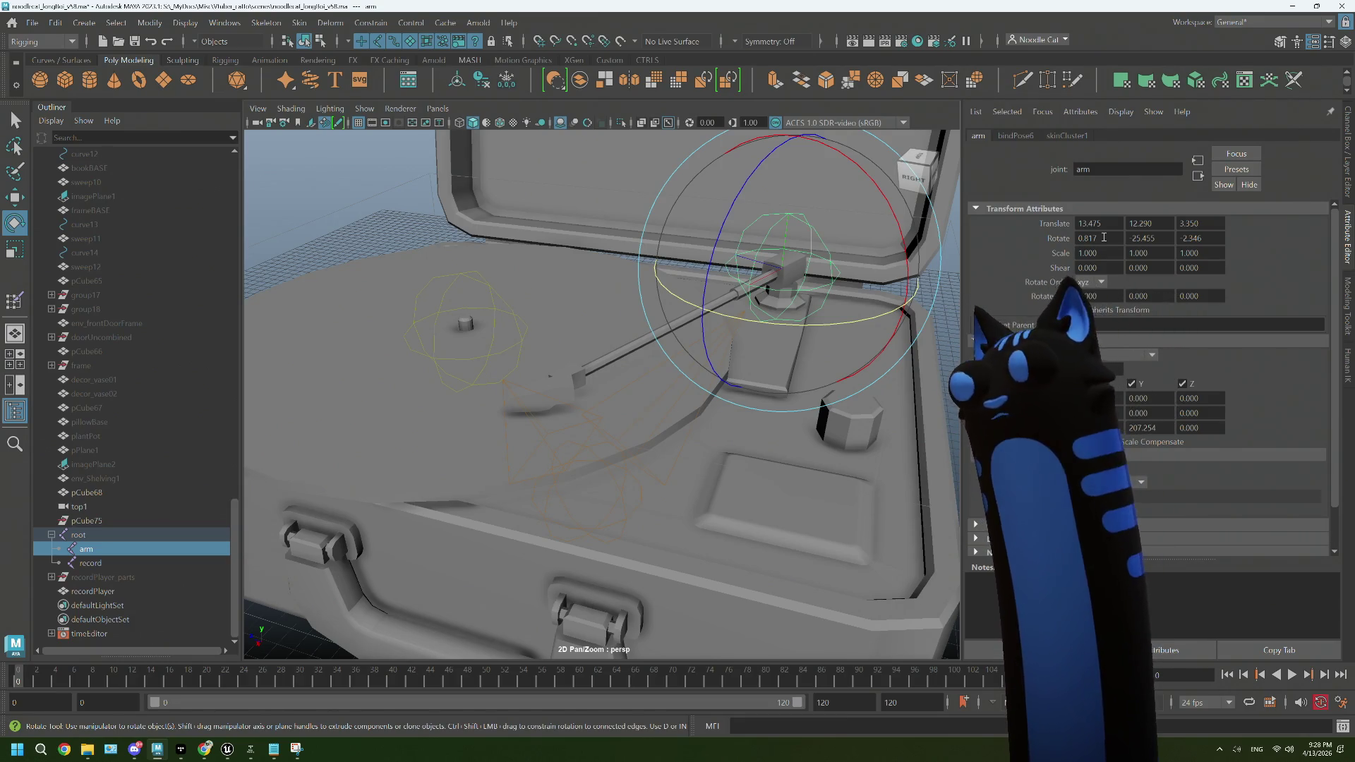
{"action": "left_click", "coordinate": [1104, 237]}
{"action": "type", "text": "0.000"}
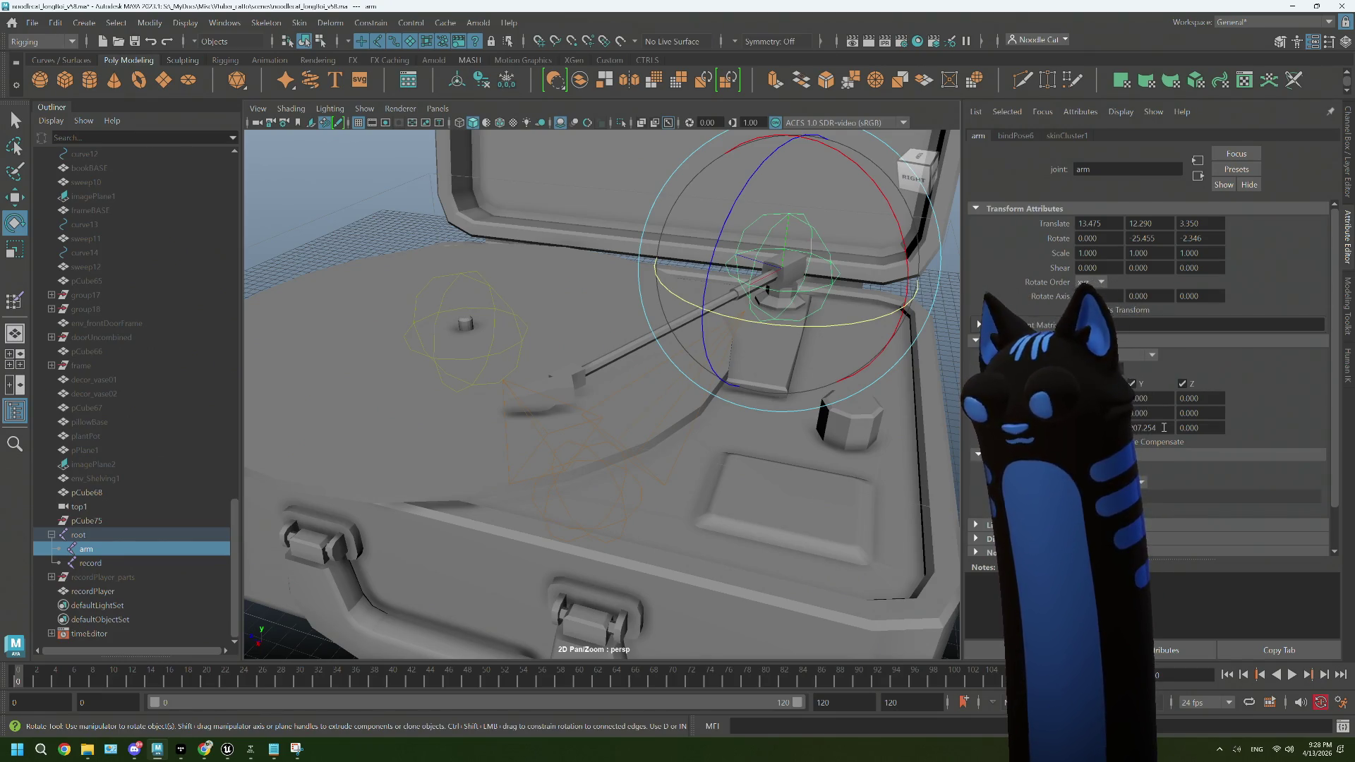
{"action": "left_click_drag", "start_coordinate": [945, 369], "coordinate": [946, 367]}
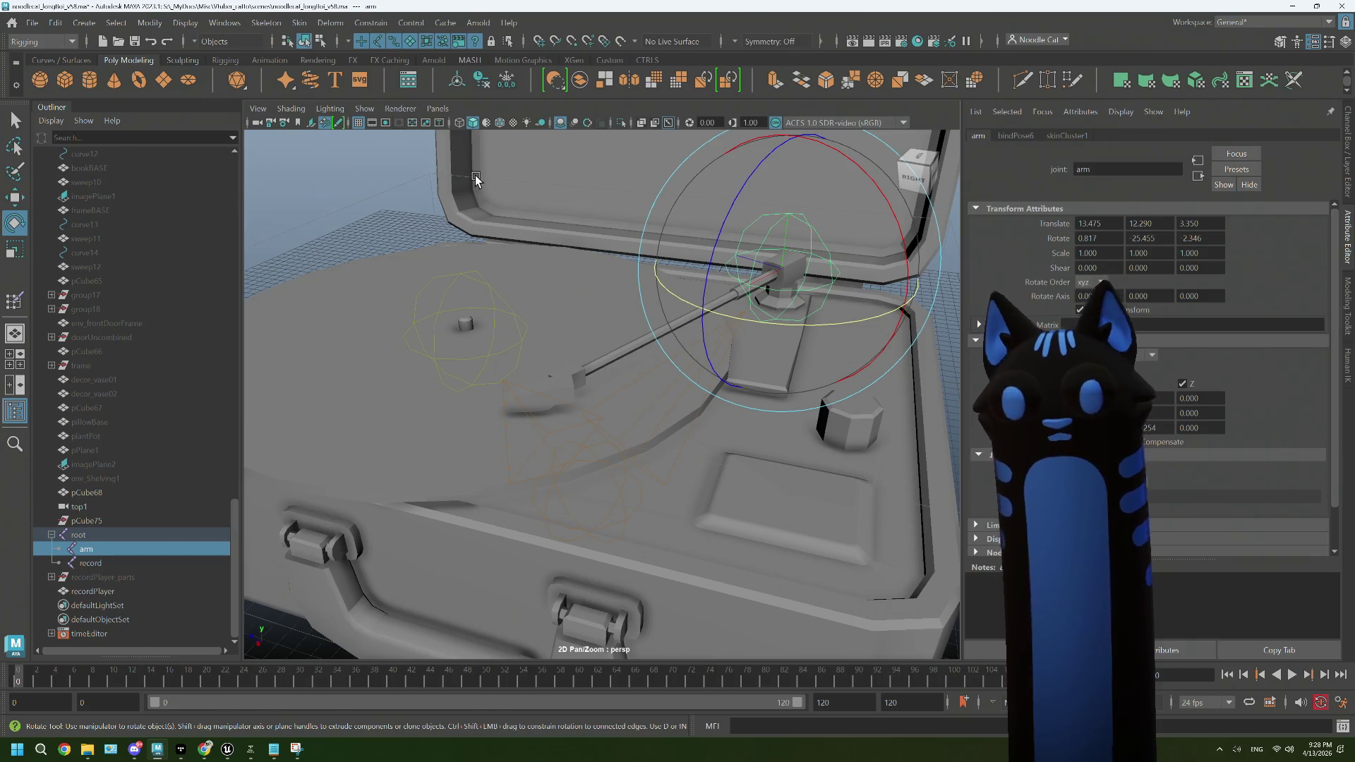
{"action": "left_click", "coordinate": [576, 290]}
Step: Select the arm joint alone and attempt Skin > Edit Influences > Remove Influence
{"action": "left_click", "coordinate": [302, 24]}
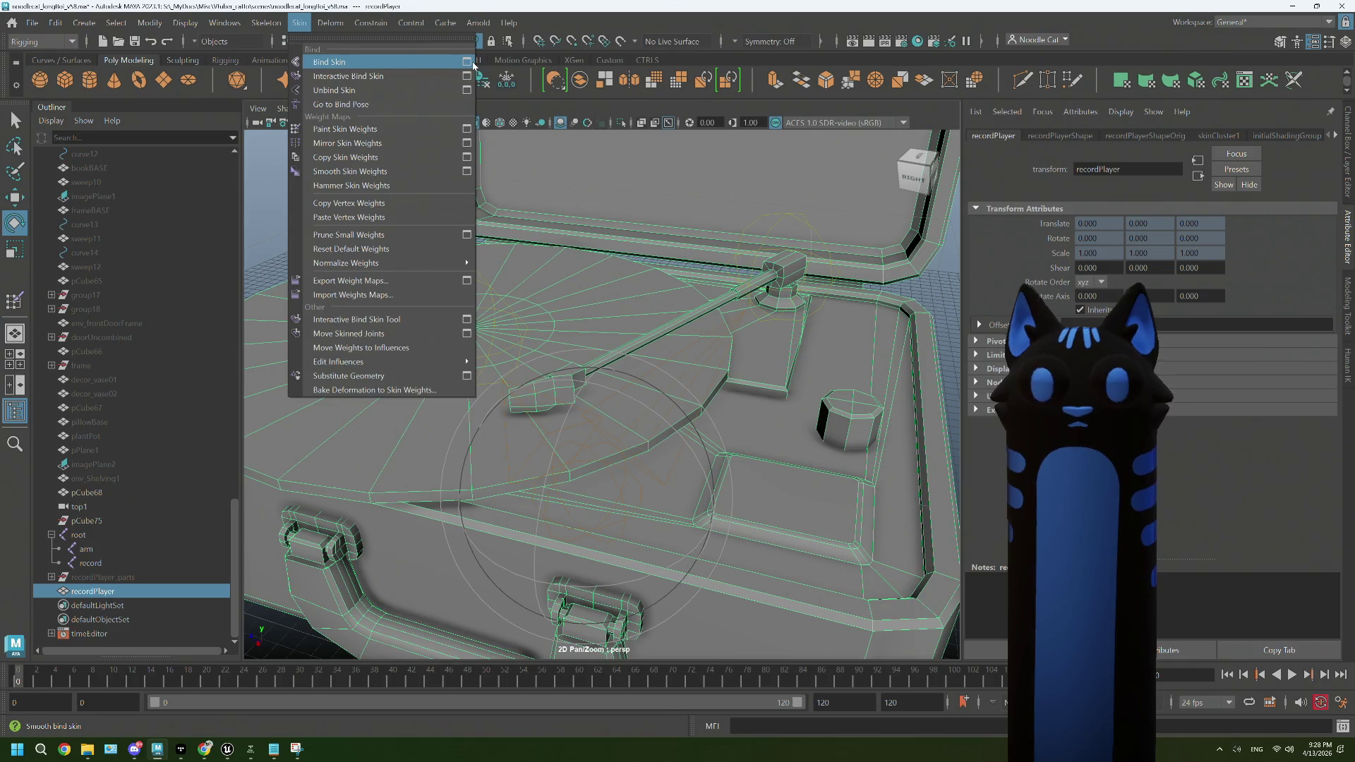
{"action": "left_click", "coordinate": [833, 288]}
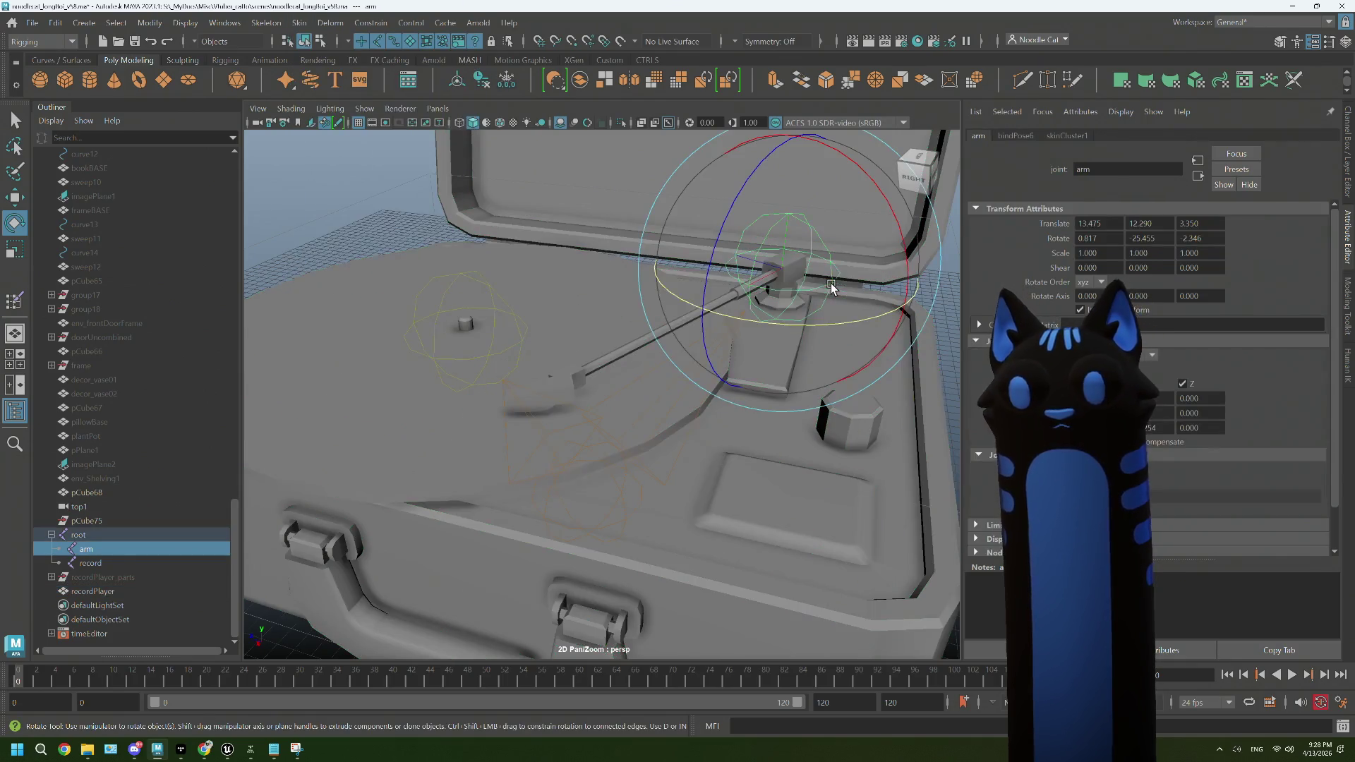
{"action": "left_click", "coordinate": [284, 26]}
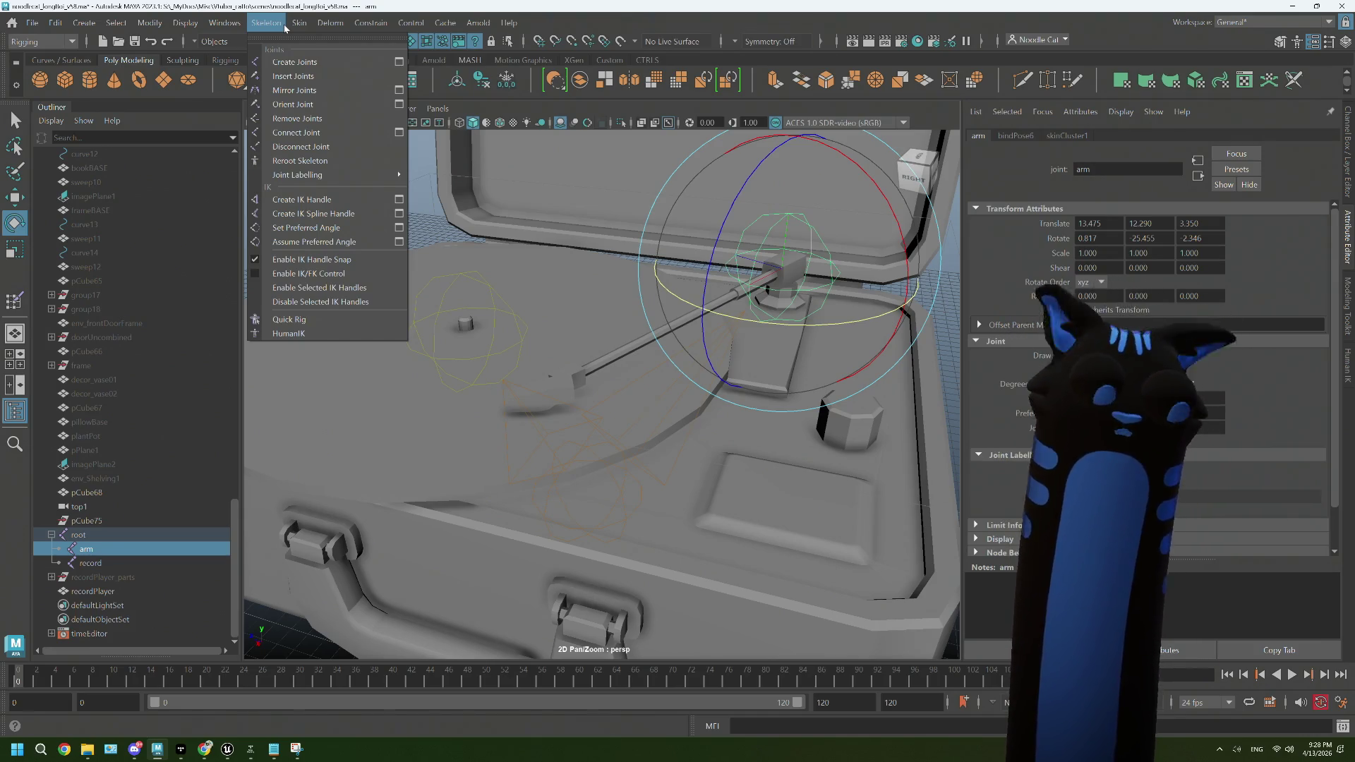
{"action": "mouse_move", "coordinate": [227, 26]}
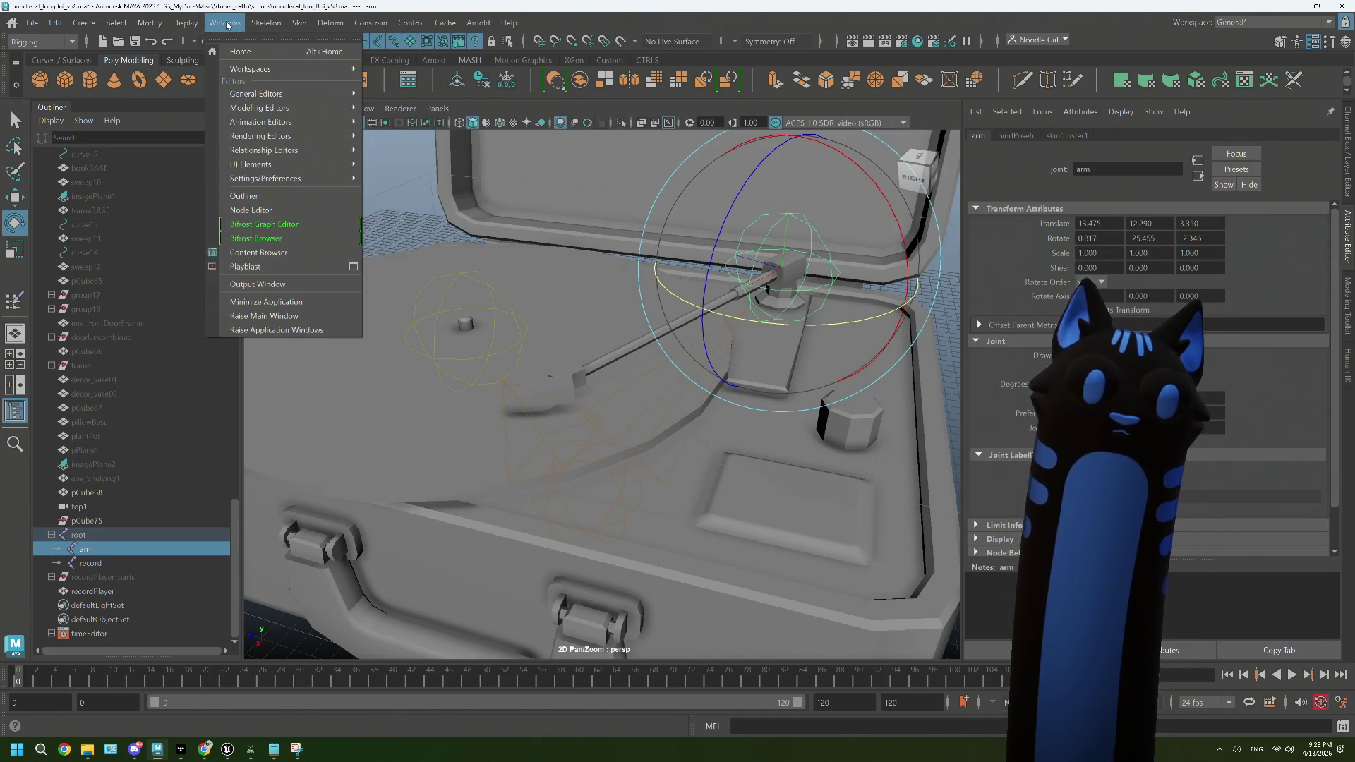
{"action": "mouse_move", "coordinate": [297, 25]}
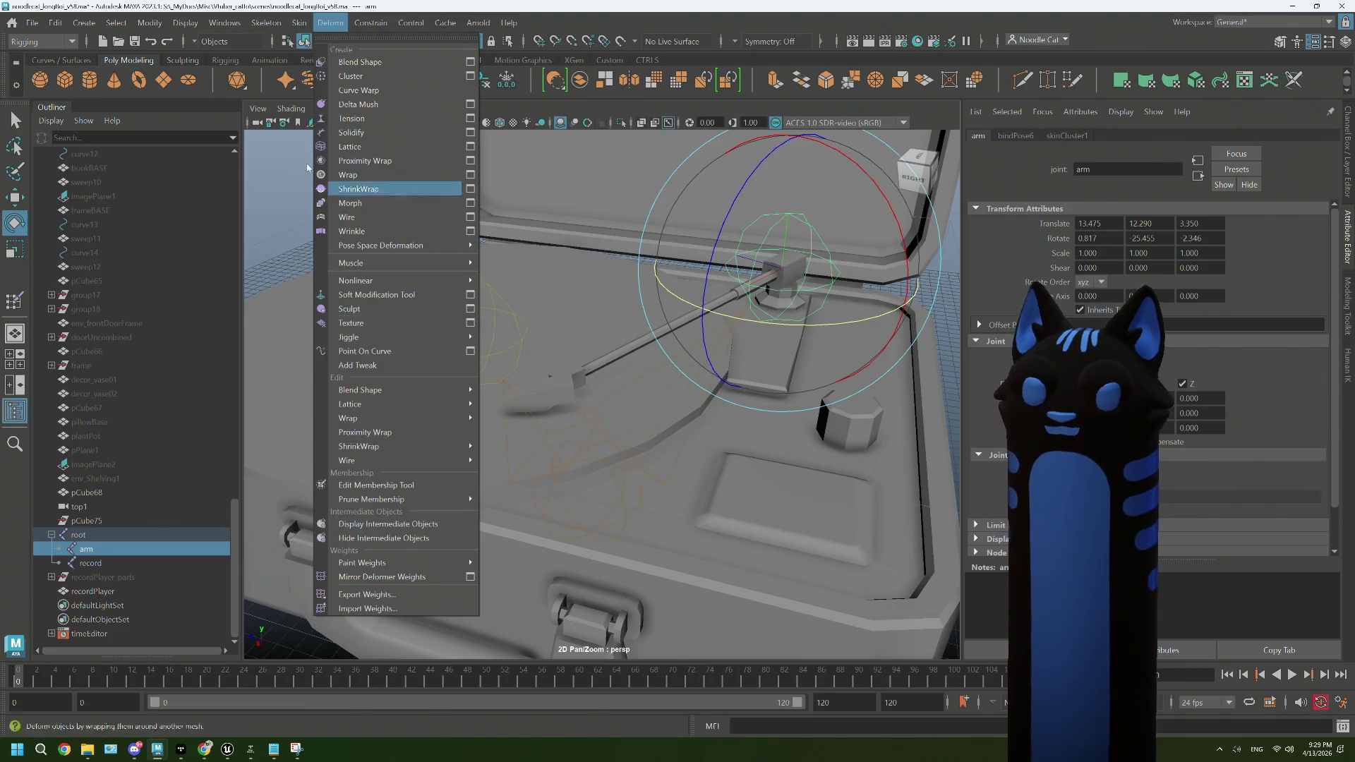
{"action": "mouse_move", "coordinate": [424, 361]}
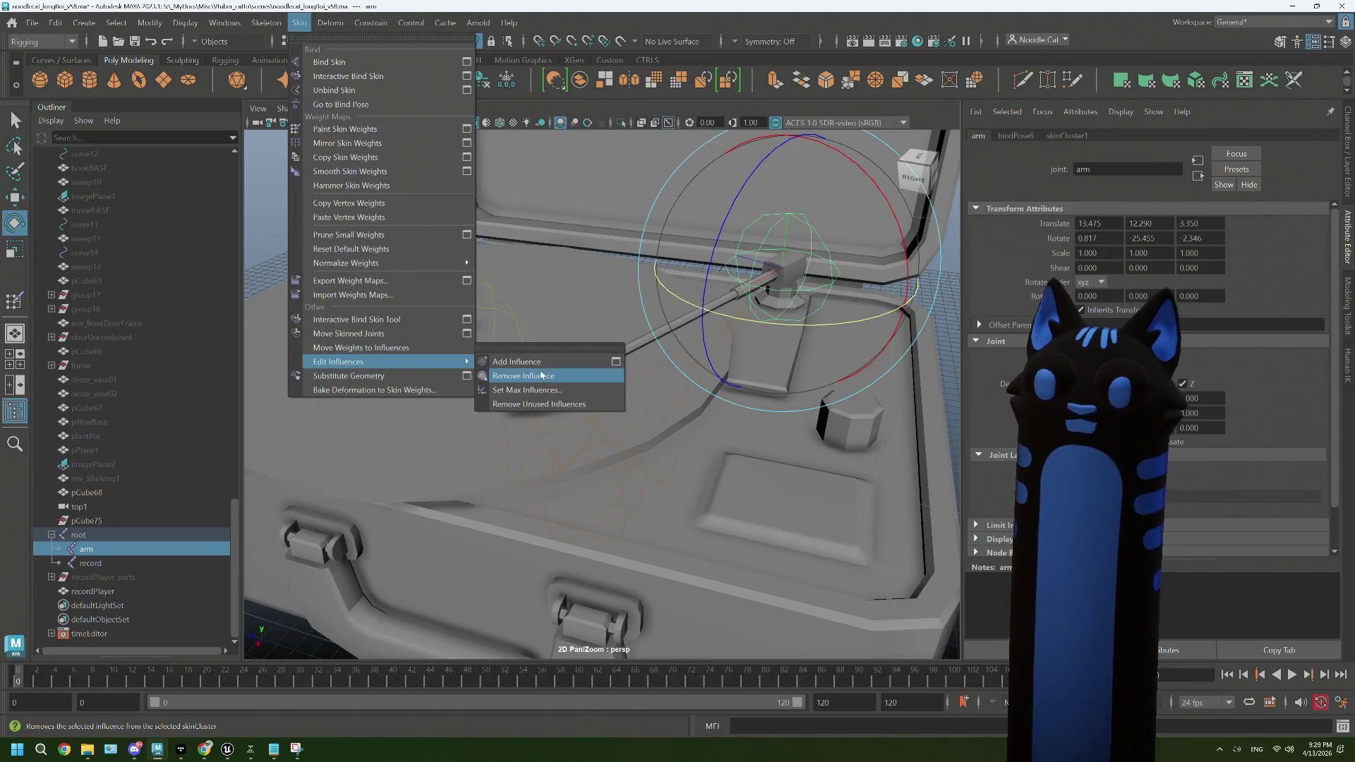
{"action": "left_click", "coordinate": [540, 376]}
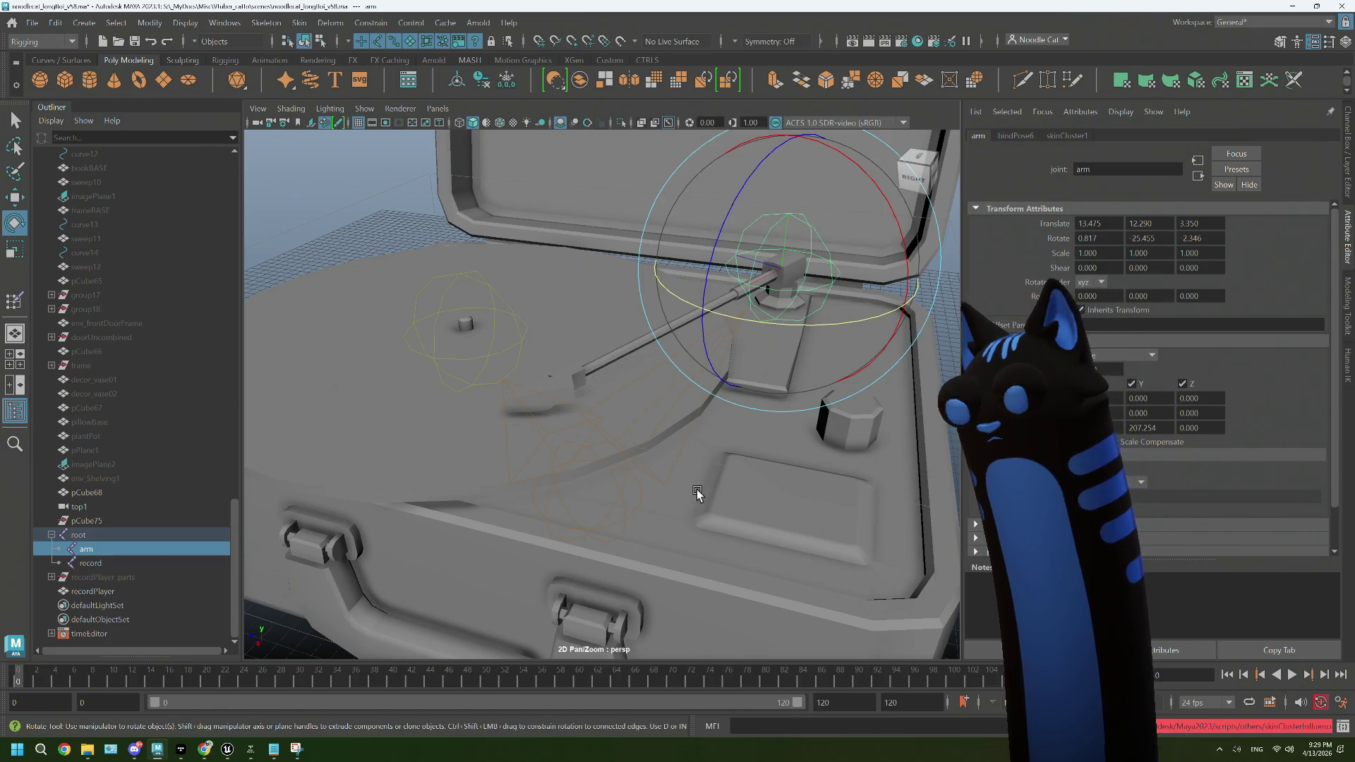
Step: Add the recordPlayer mesh to the selection and remove the arm joint's influence
{"action": "left_click", "coordinate": [711, 503]}
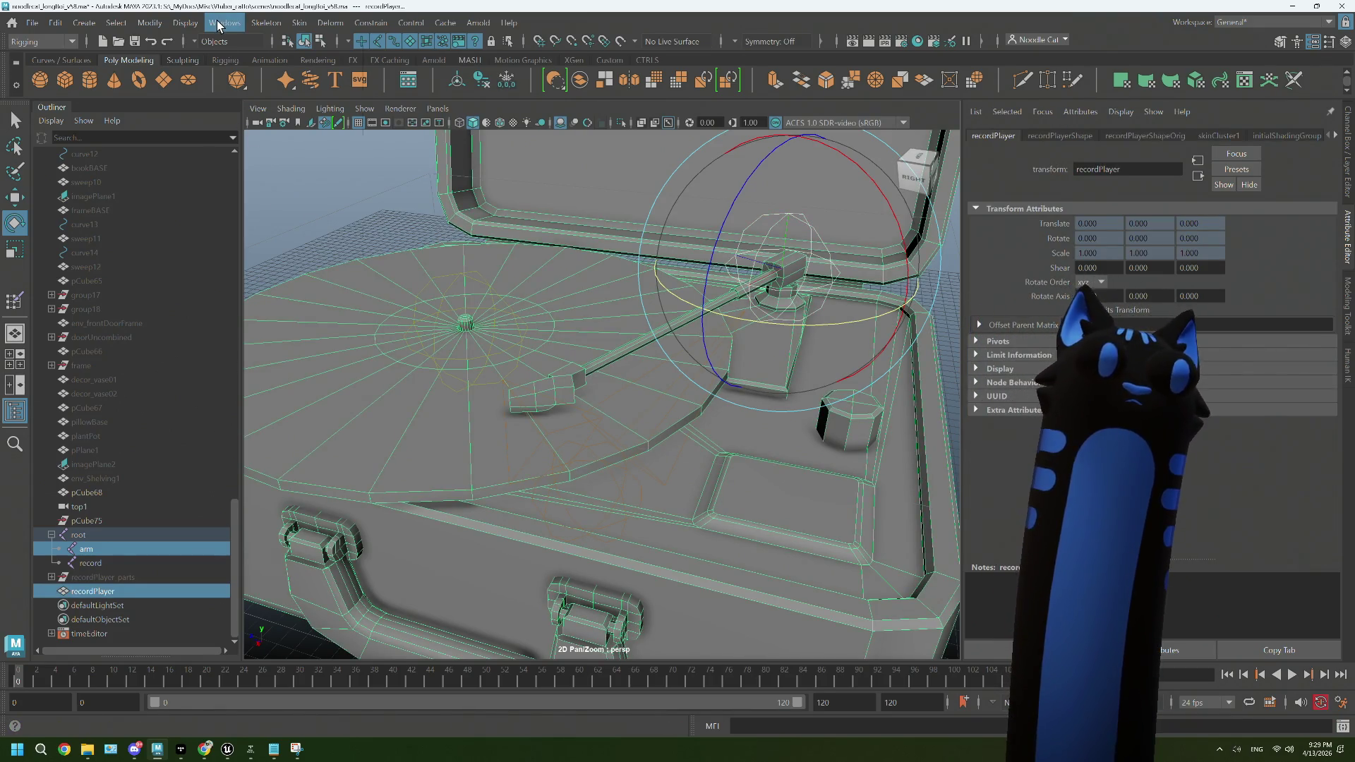
{"action": "left_click", "coordinate": [283, 23]}
{"action": "mouse_move", "coordinate": [299, 23]}
{"action": "mouse_move", "coordinate": [452, 361]}
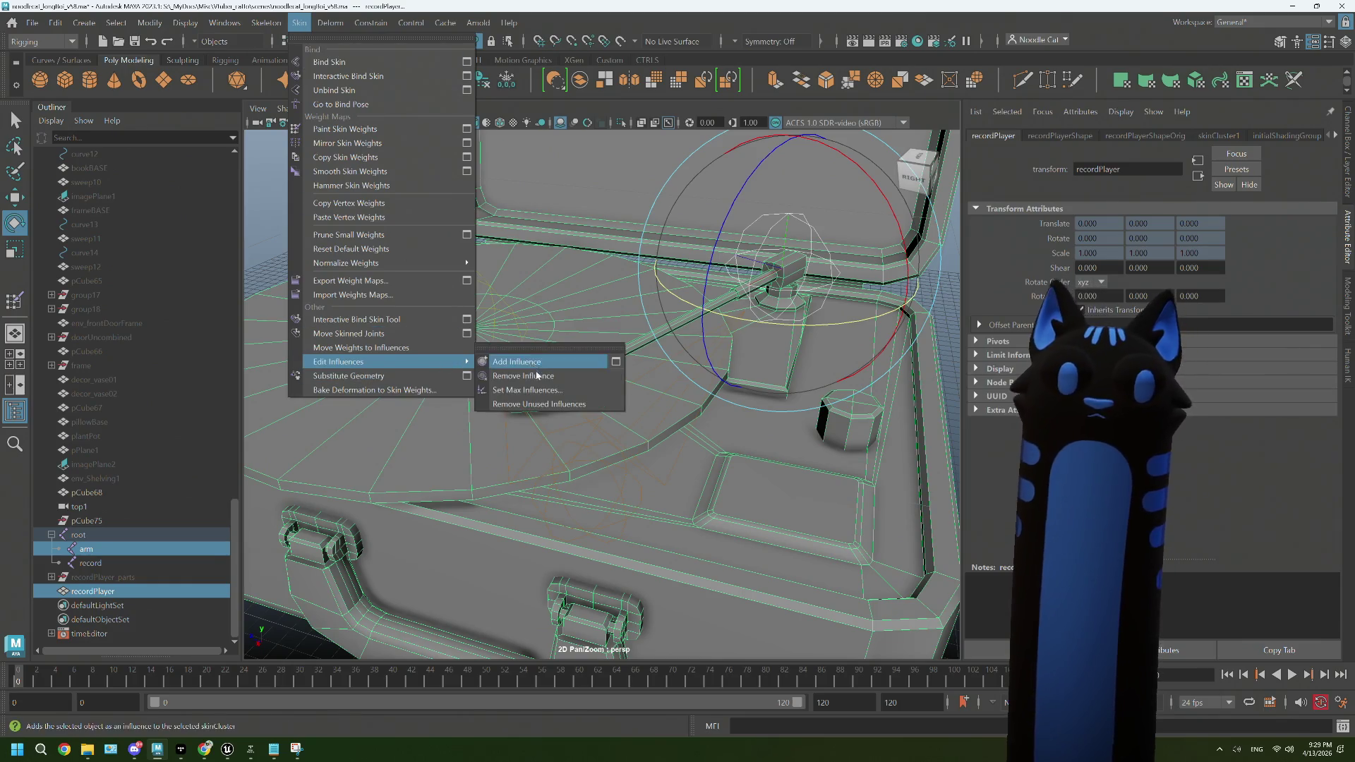
{"action": "left_click", "coordinate": [538, 381]}
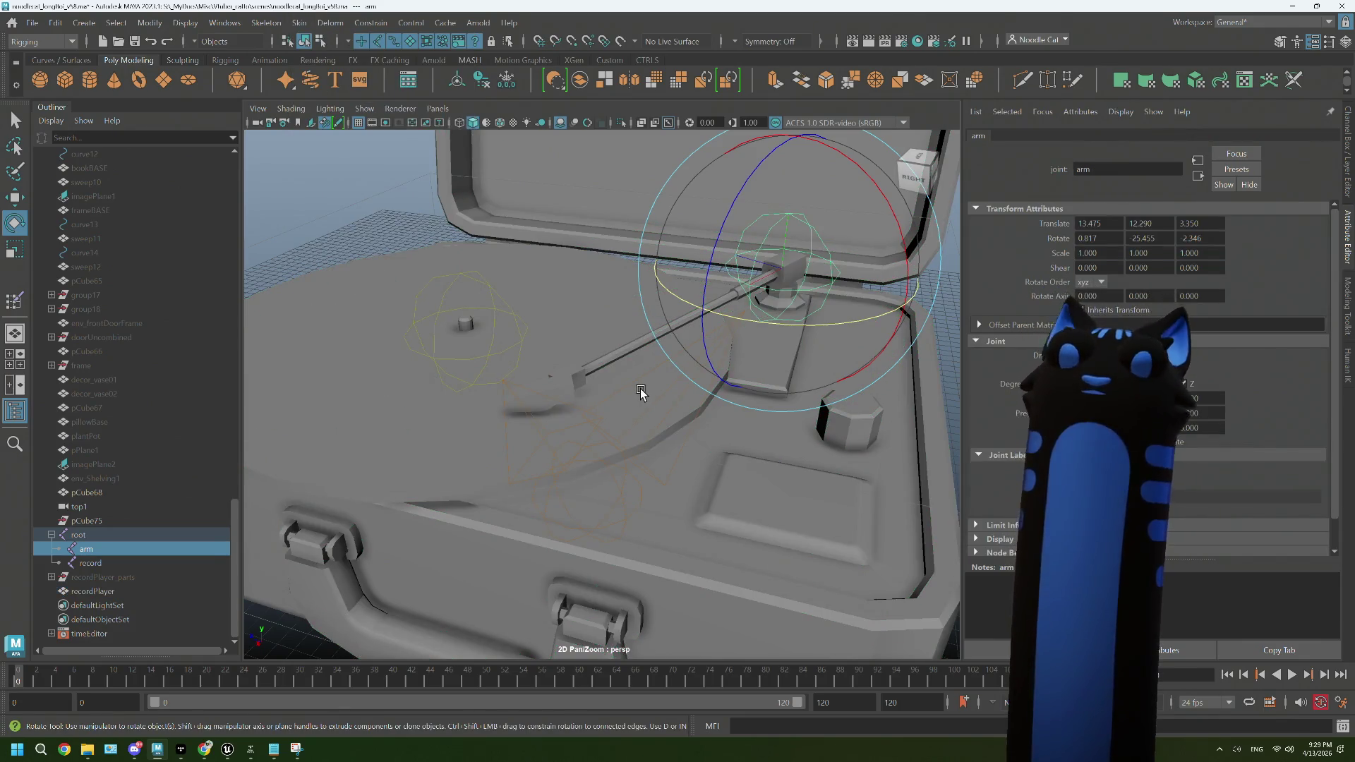
Step: Duplicate the arm joint and parent the new arm1 joint under arm
{"action": "double_click", "coordinate": [1108, 243]}
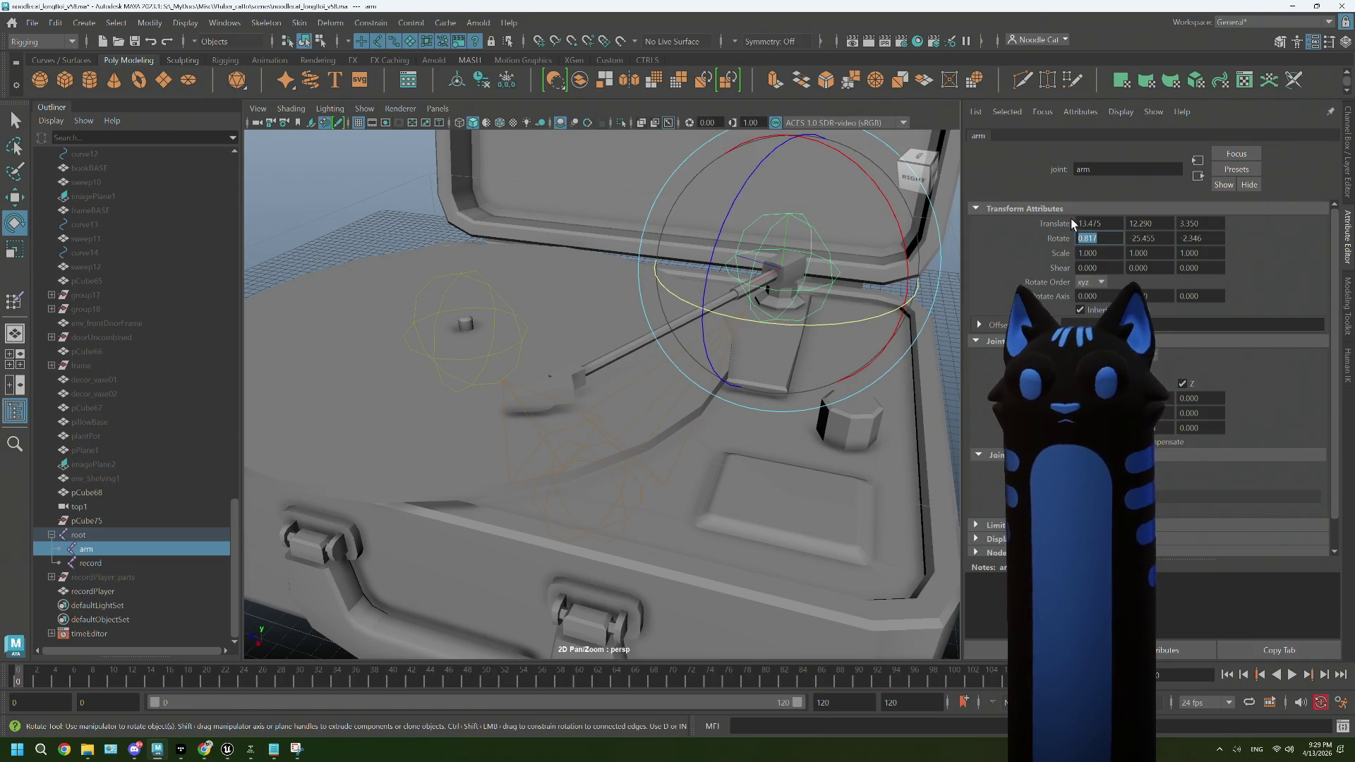
{"action": "scroll", "scroll_direction": "up", "scroll_amount": 3}
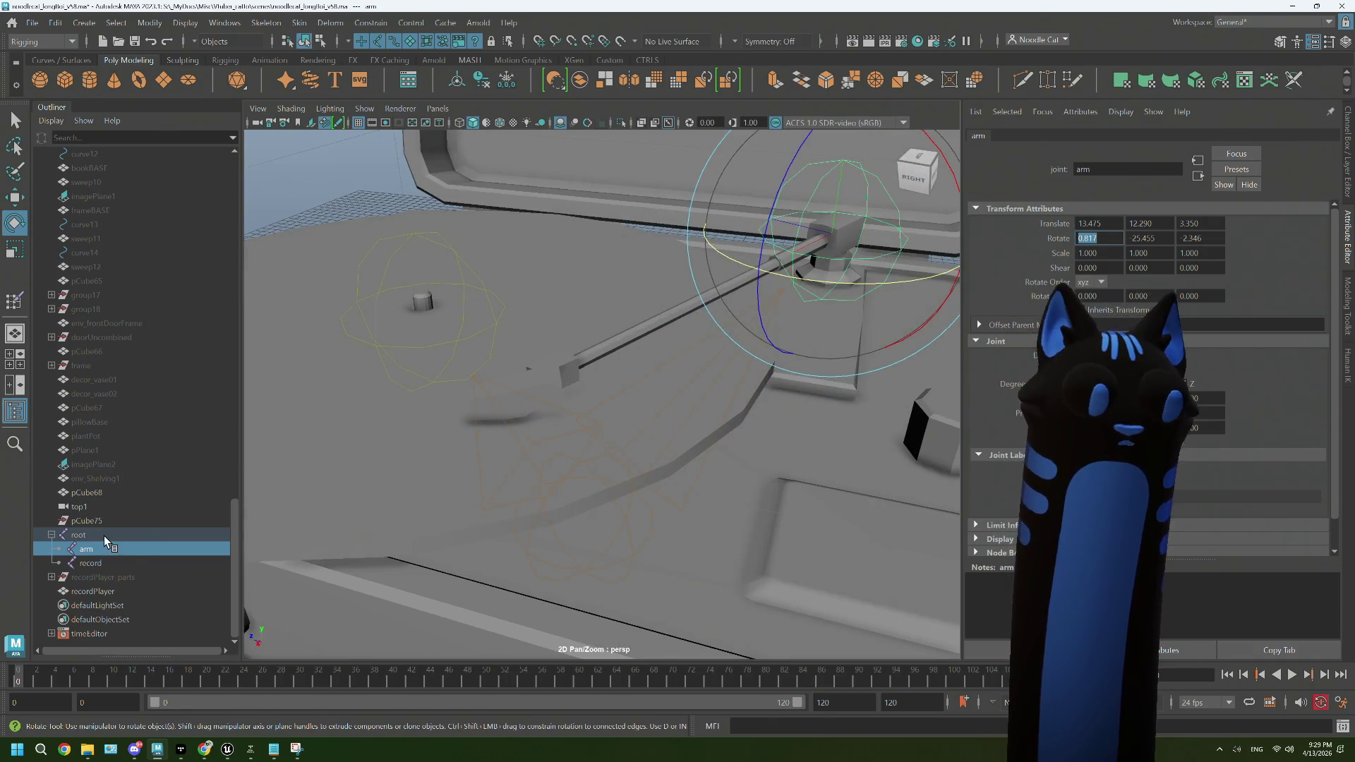
{"action": "left_click", "coordinate": [86, 553]}
{"action": "key", "text": "ctrl+d"}
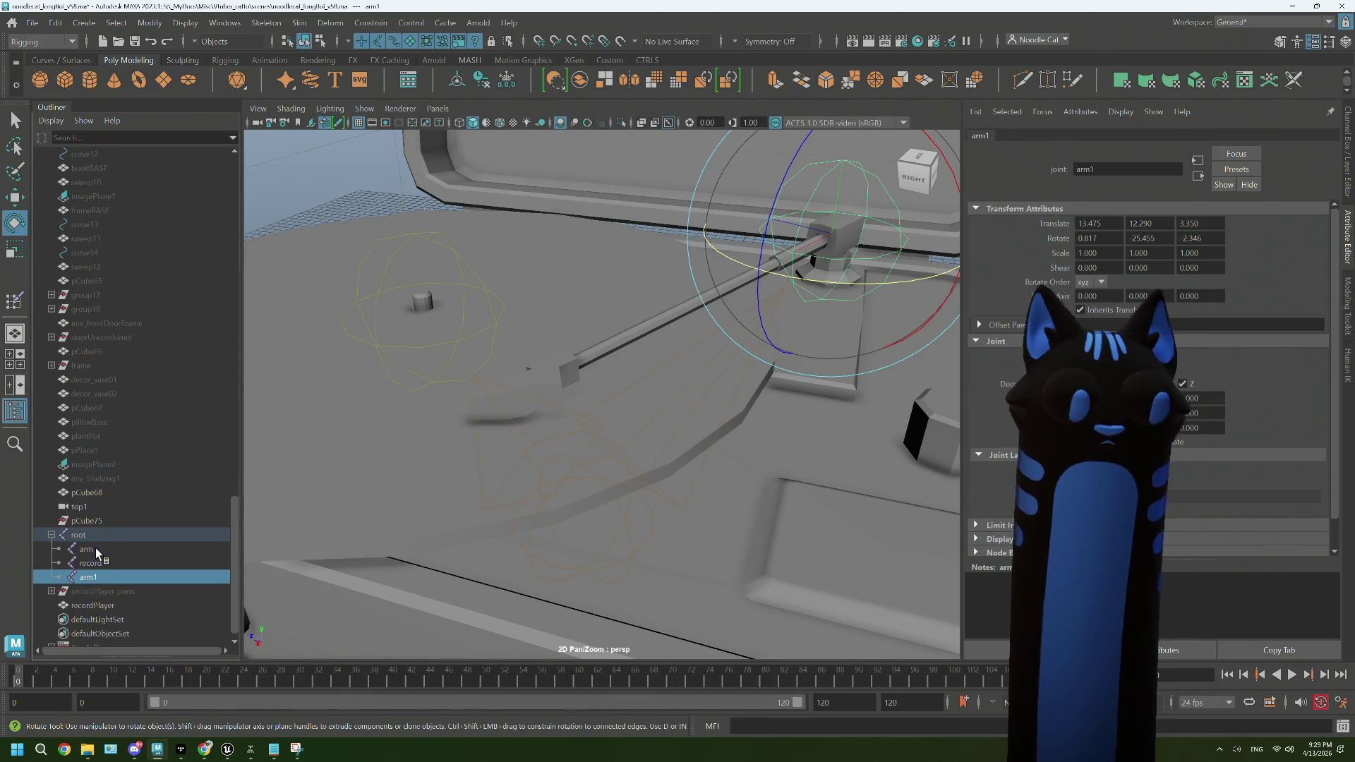
{"action": "left_click_drag", "start_coordinate": [457, 459], "coordinate": [487, 431]}
{"action": "left_click", "coordinate": [91, 549]}
{"action": "left_click", "coordinate": [91, 571]}
{"action": "left_click_drag", "start_coordinate": [92, 572], "coordinate": [142, 543]}
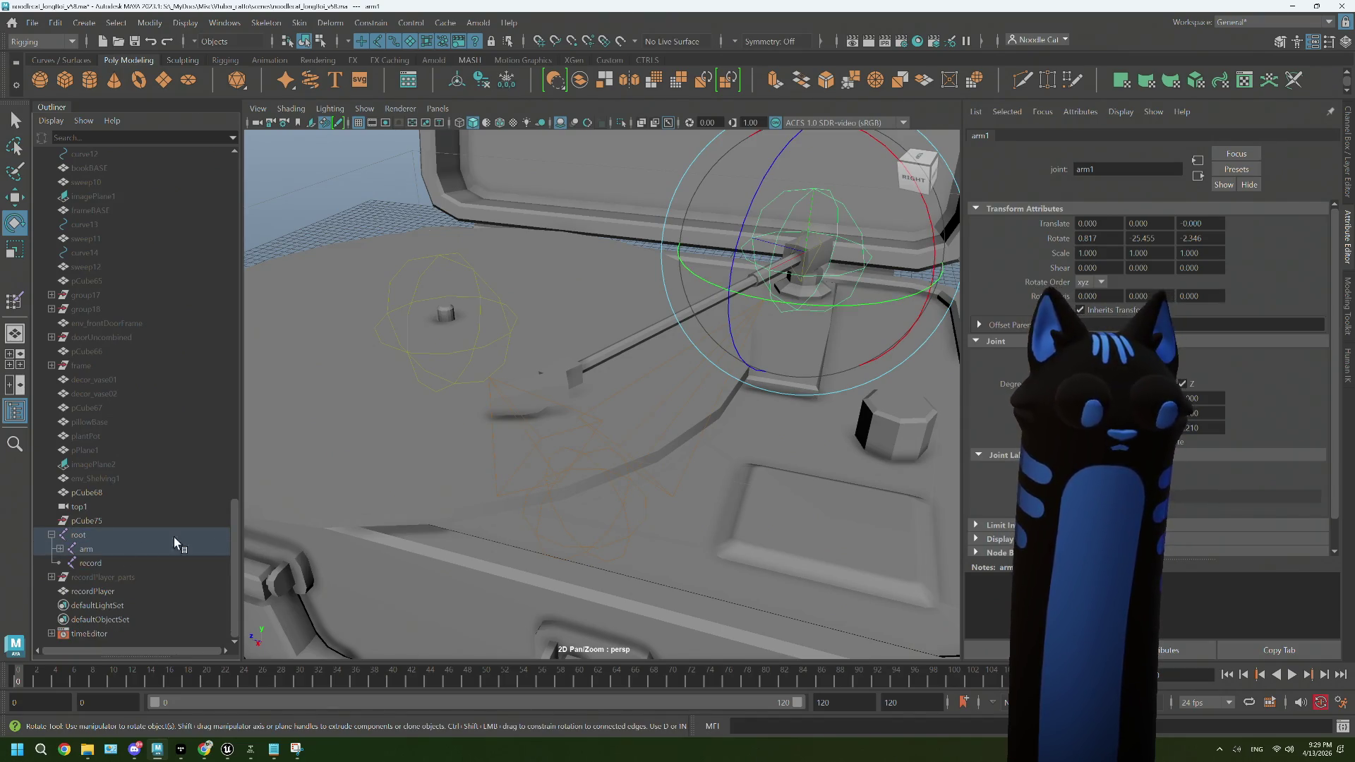
{"action": "left_click", "coordinate": [60, 549]}
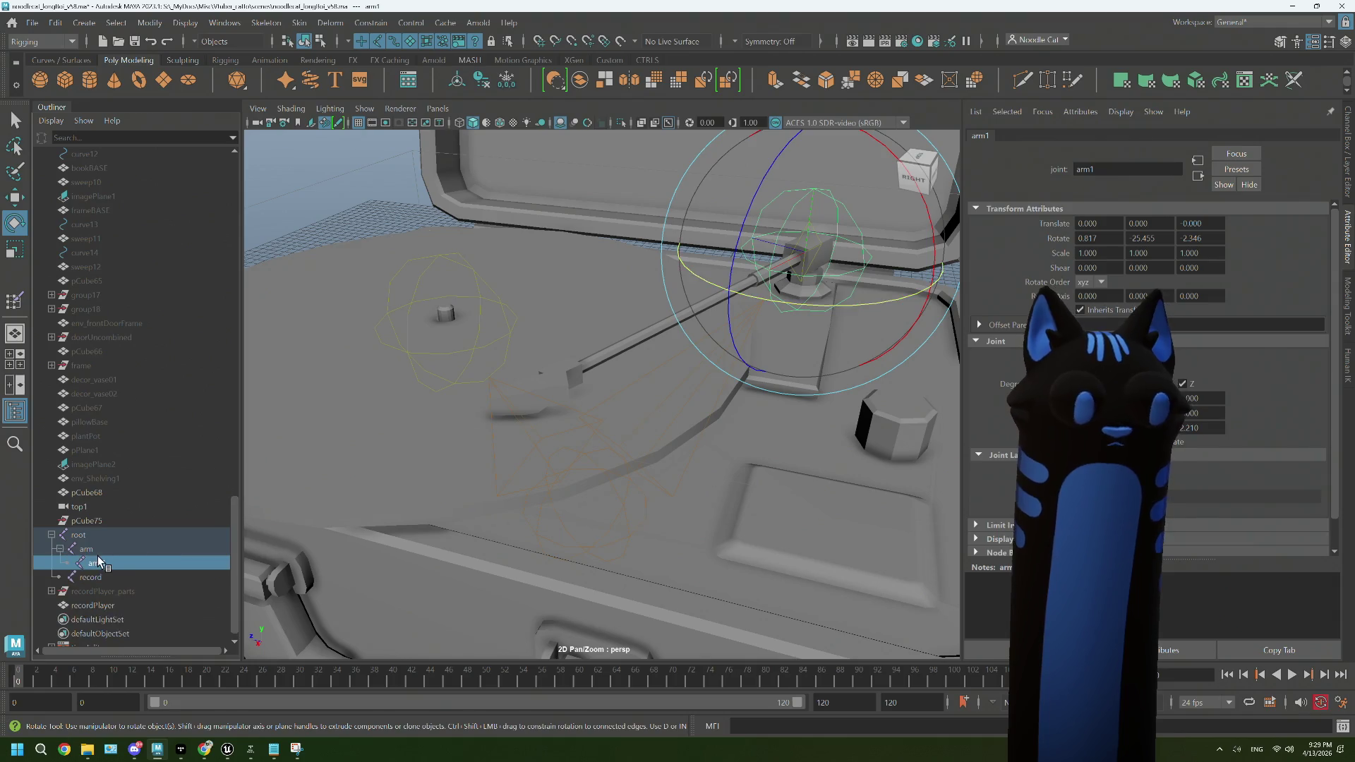
Step: Set the Move Tool axis orientation to World, then delete the arm joint with arm1
{"action": "key", "text": "w"}
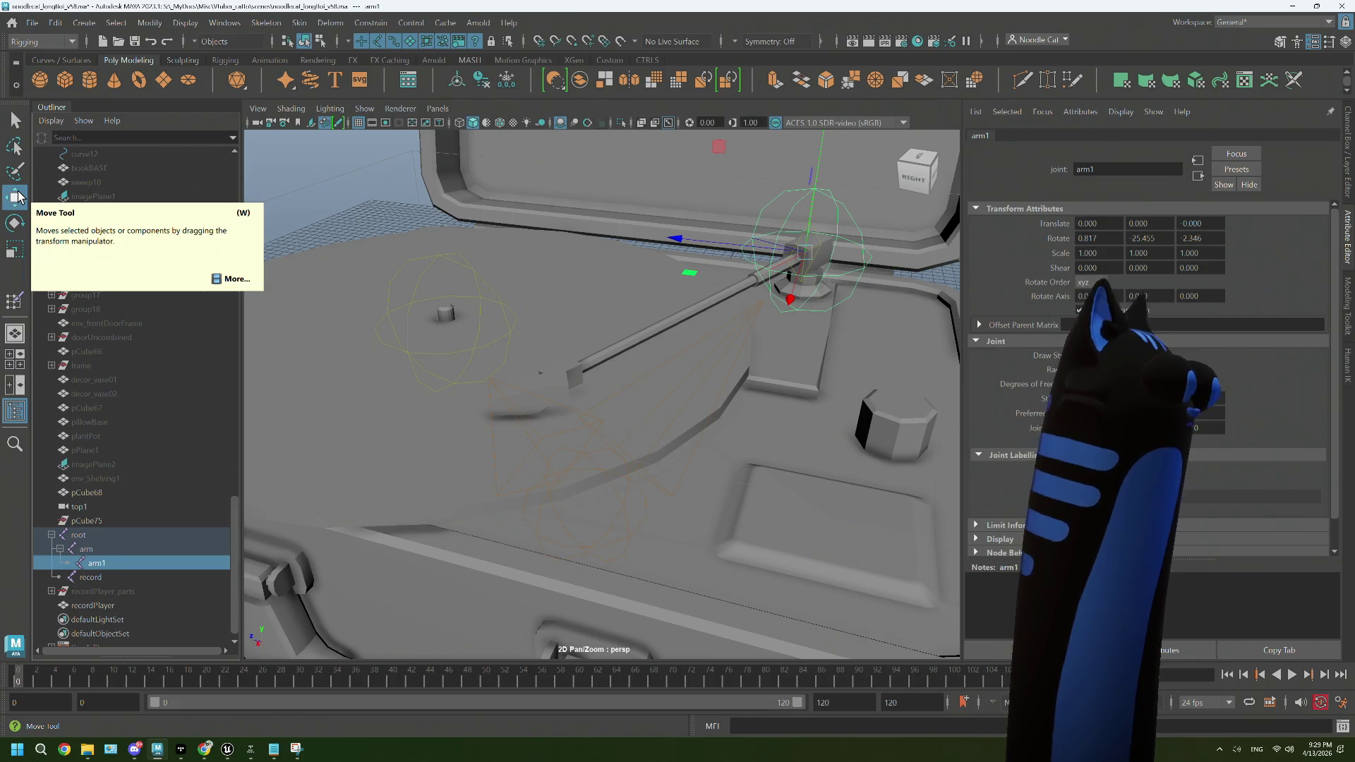
{"action": "double_click", "coordinate": [15, 197]}
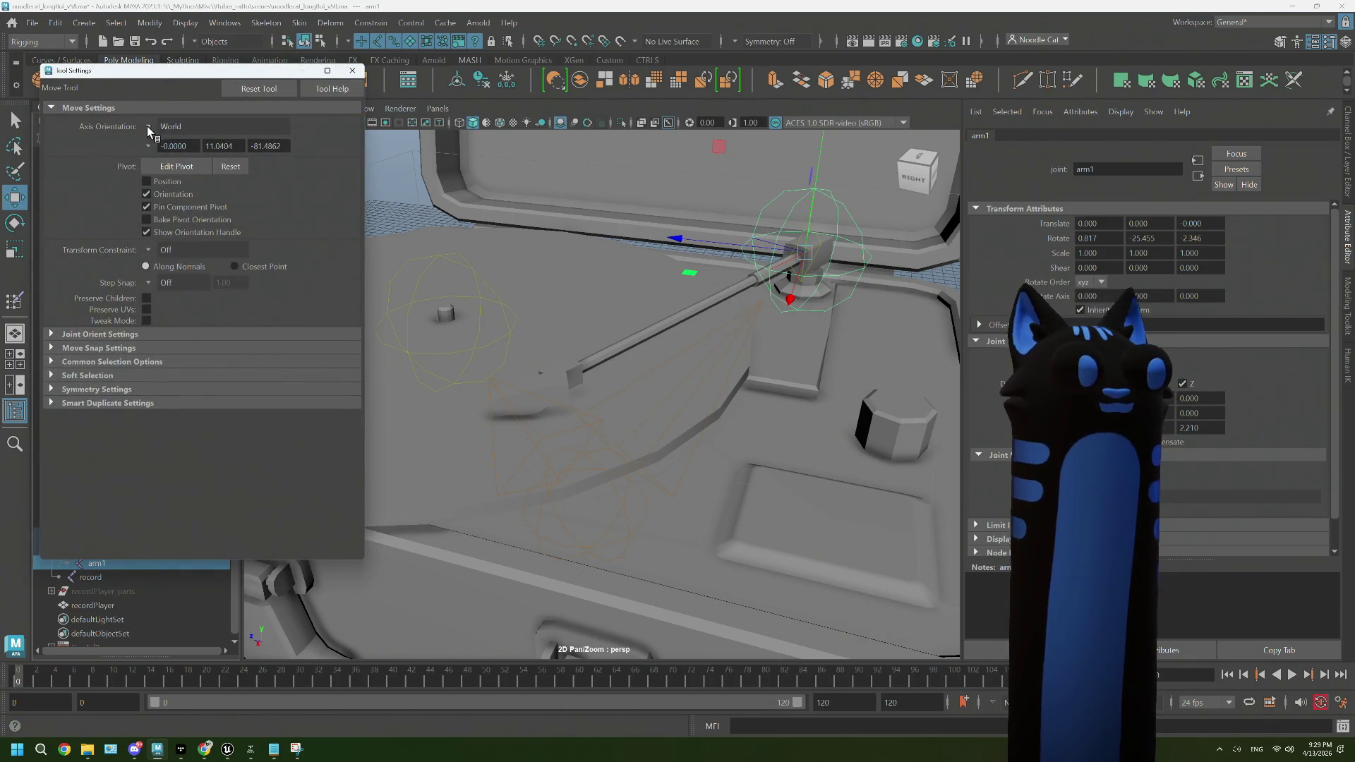
{"action": "left_click", "coordinate": [184, 127]}
{"action": "left_click", "coordinate": [169, 146]}
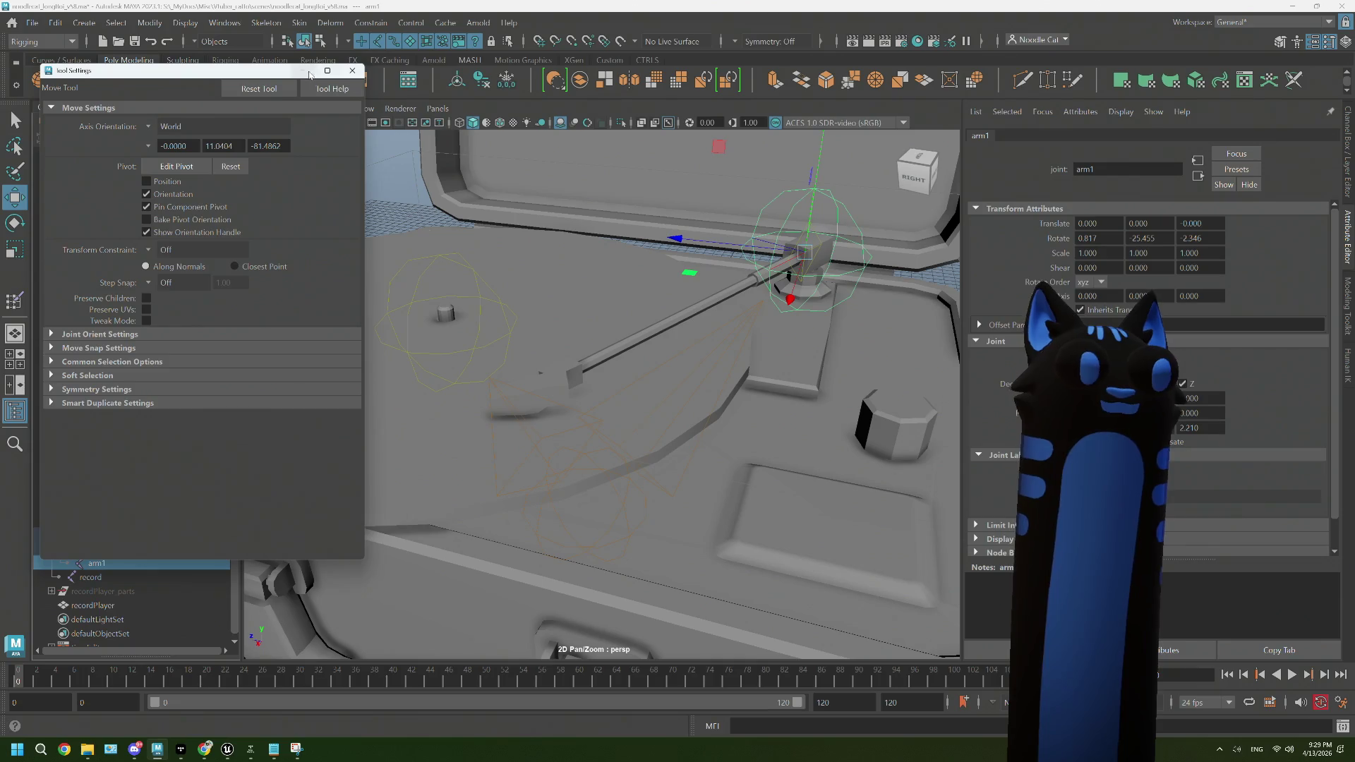
{"action": "left_click", "coordinate": [164, 134]}
{"action": "left_click", "coordinate": [197, 134]}
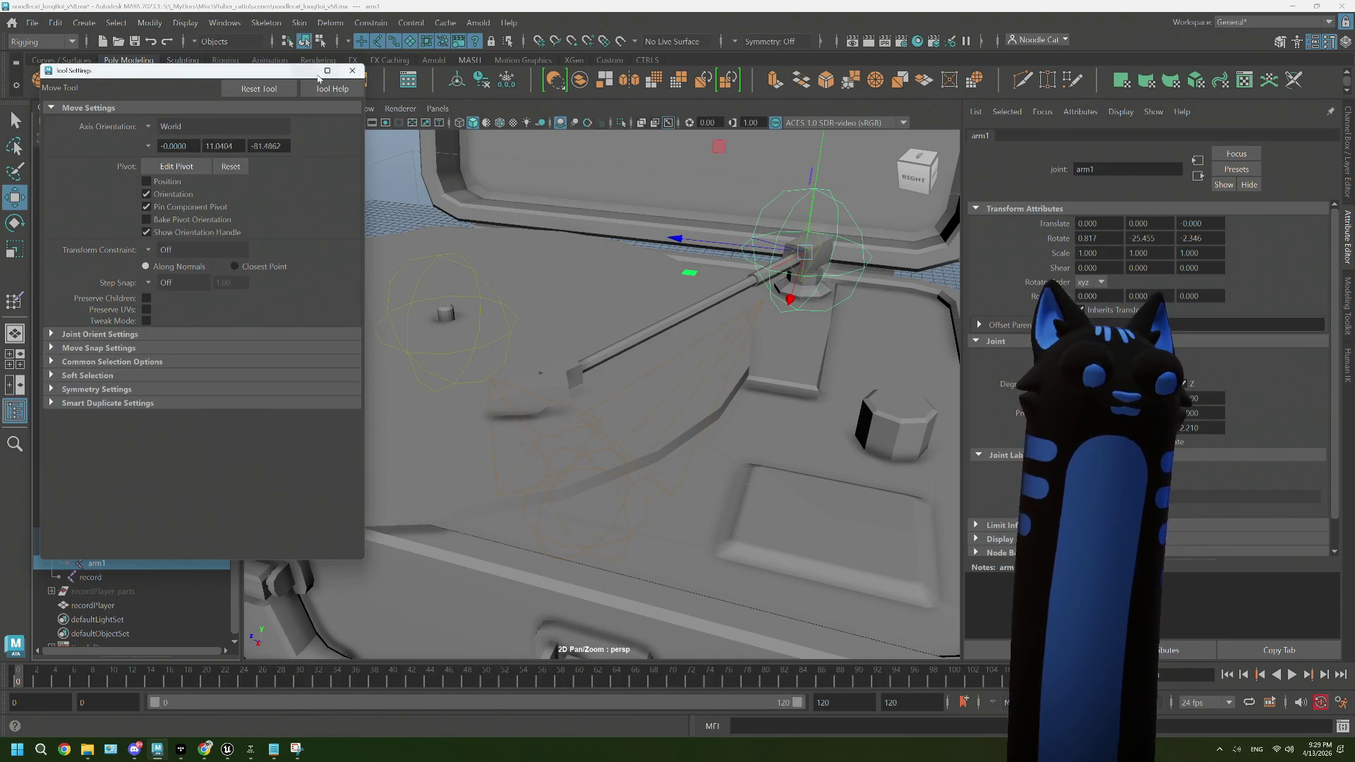
{"action": "left_click", "coordinate": [307, 72]}
{"action": "left_click", "coordinate": [108, 549]}
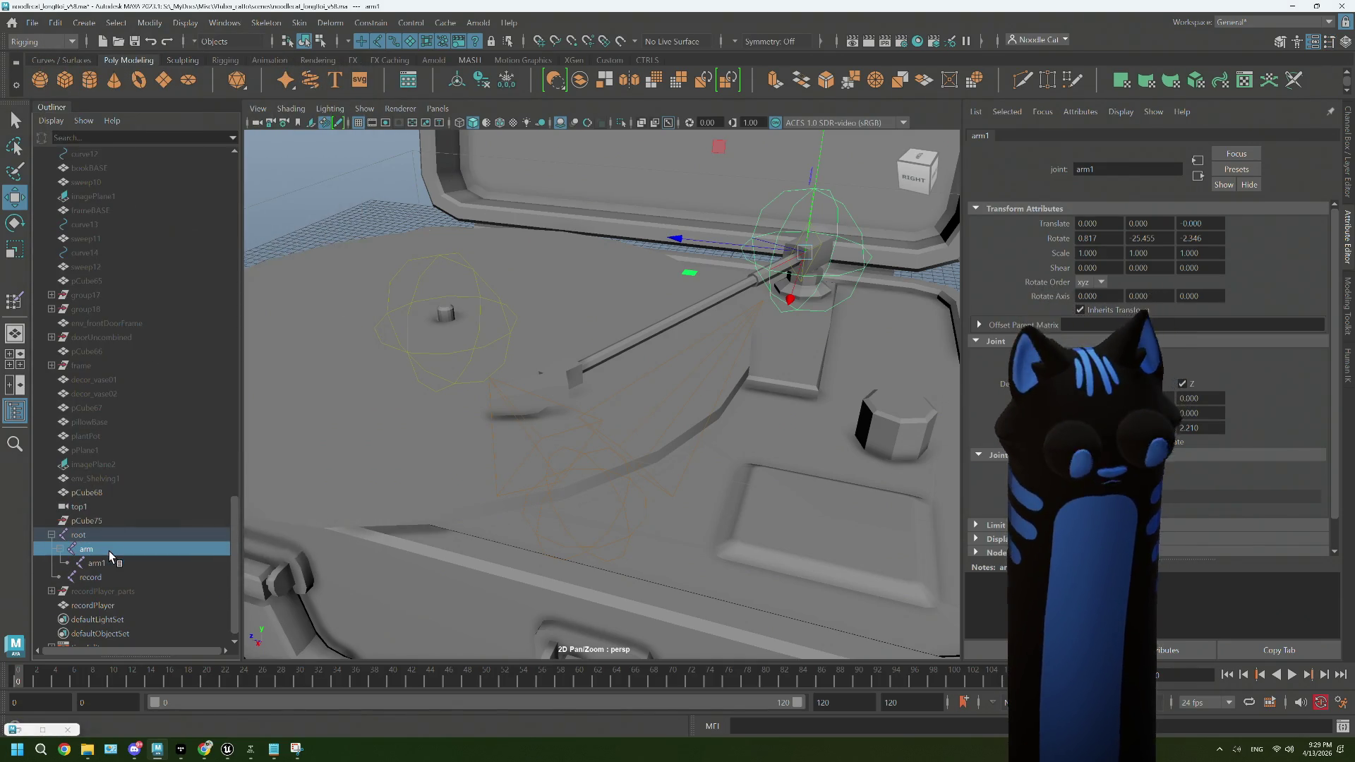
{"action": "key", "text": "Delete"}
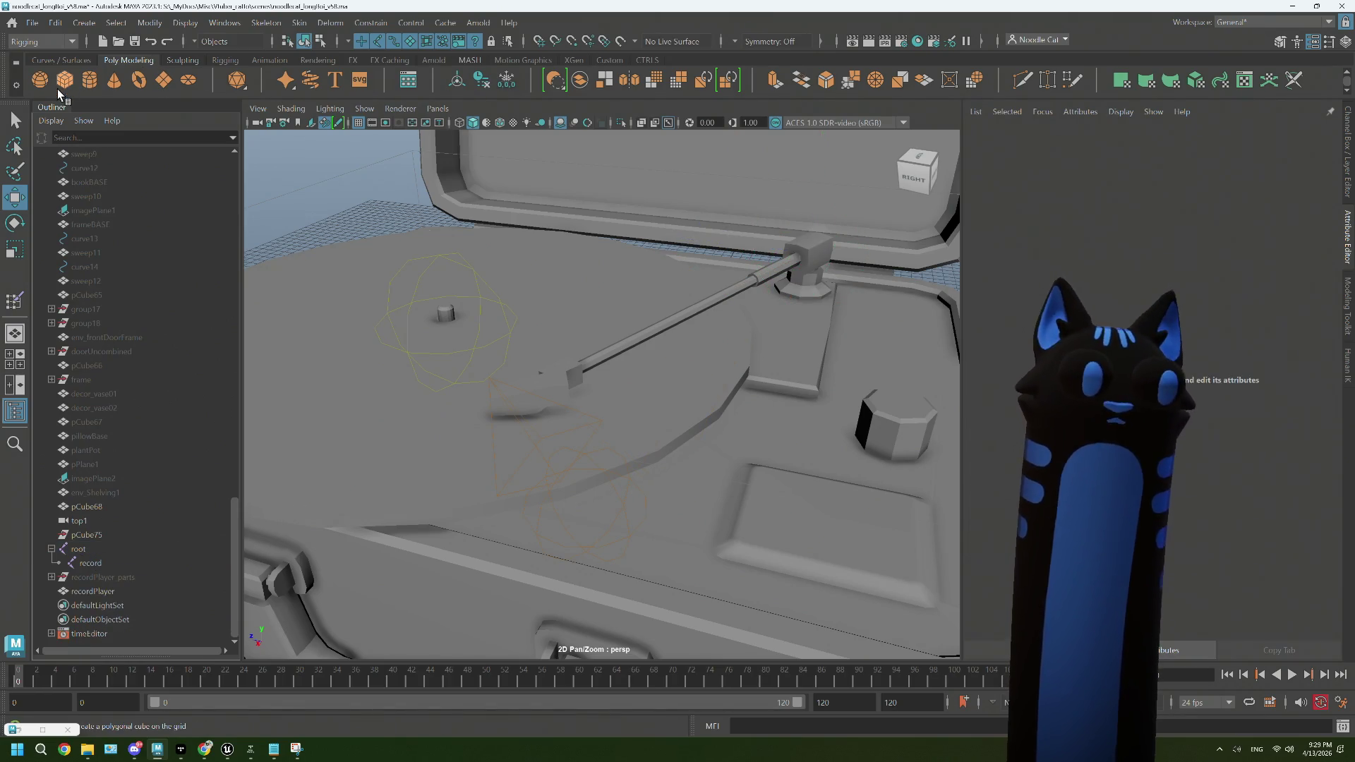
Step: From the Rigging shelf, place trial joints under root at the arm pivot, deleting misplaced ones
{"action": "left_click", "coordinate": [231, 61]}
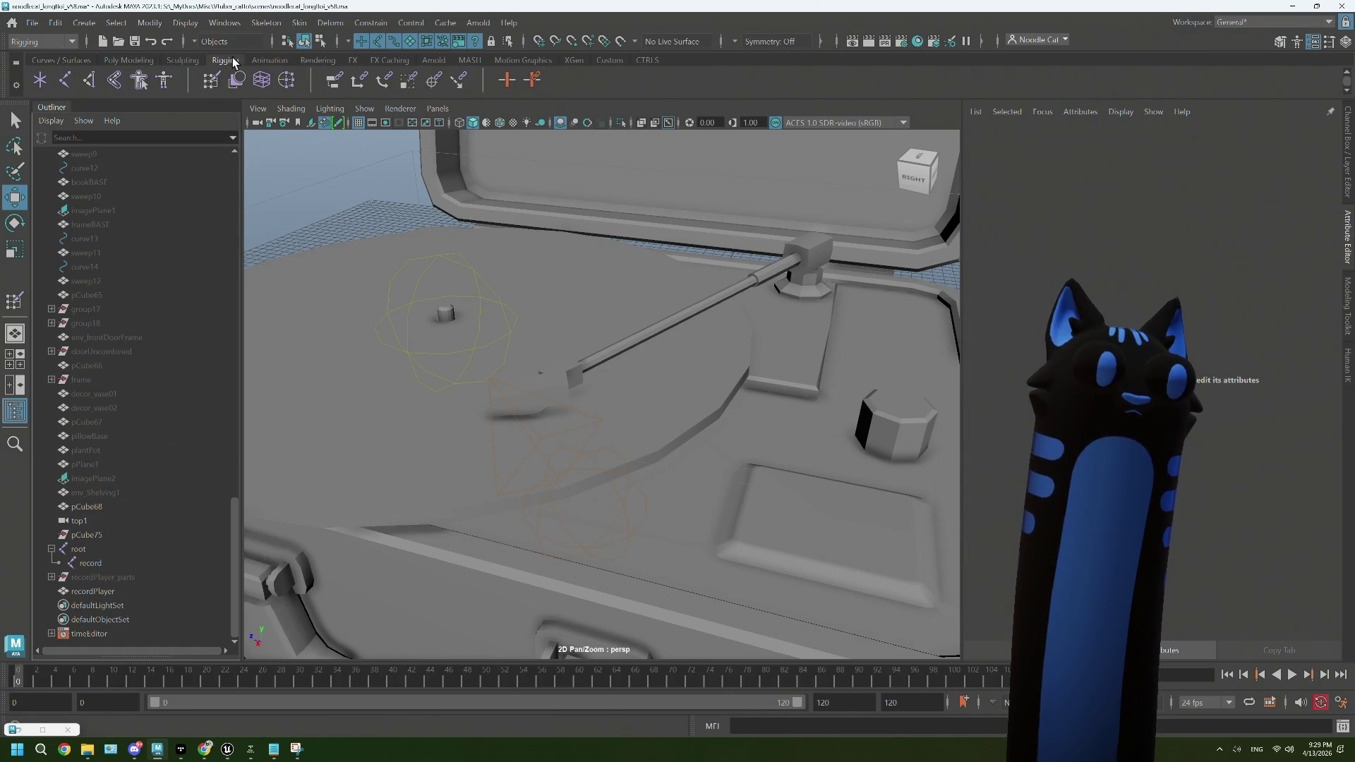
{"action": "left_click", "coordinate": [63, 81]}
{"action": "left_click", "coordinate": [807, 252]}
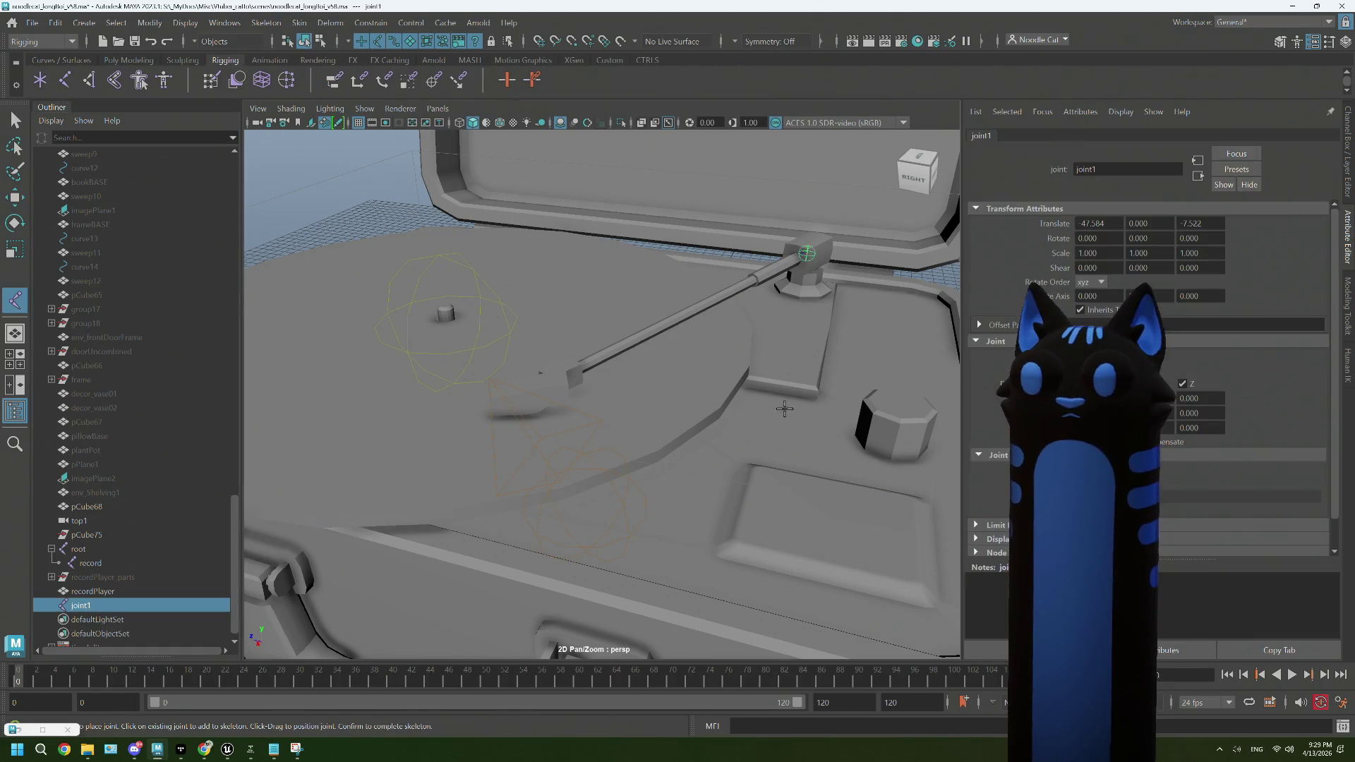
{"action": "key", "text": "Delete"}
{"action": "left_click", "coordinate": [96, 554]}
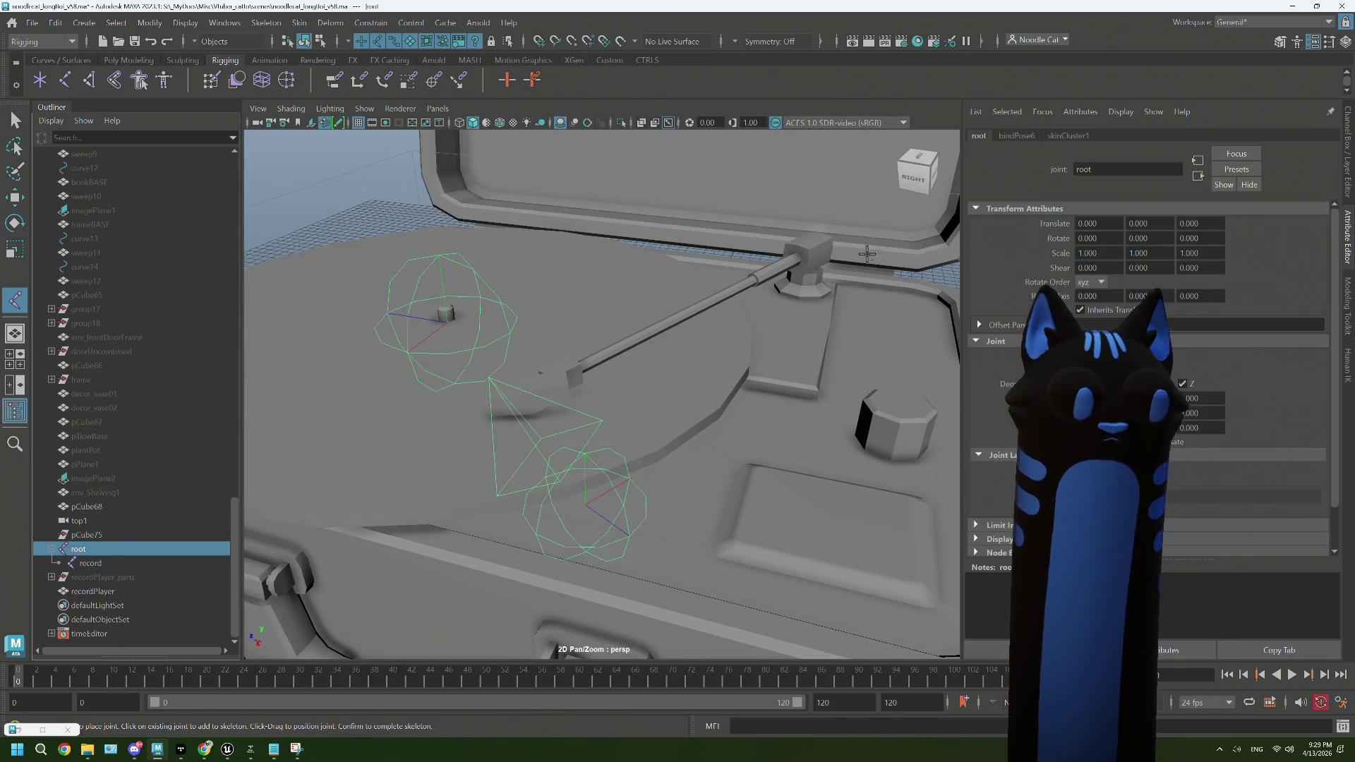
{"action": "left_click", "coordinate": [813, 256]}
{"action": "left_click_drag", "start_coordinate": [812, 343], "coordinate": [706, 354]}
{"action": "key", "text": "Delete"}
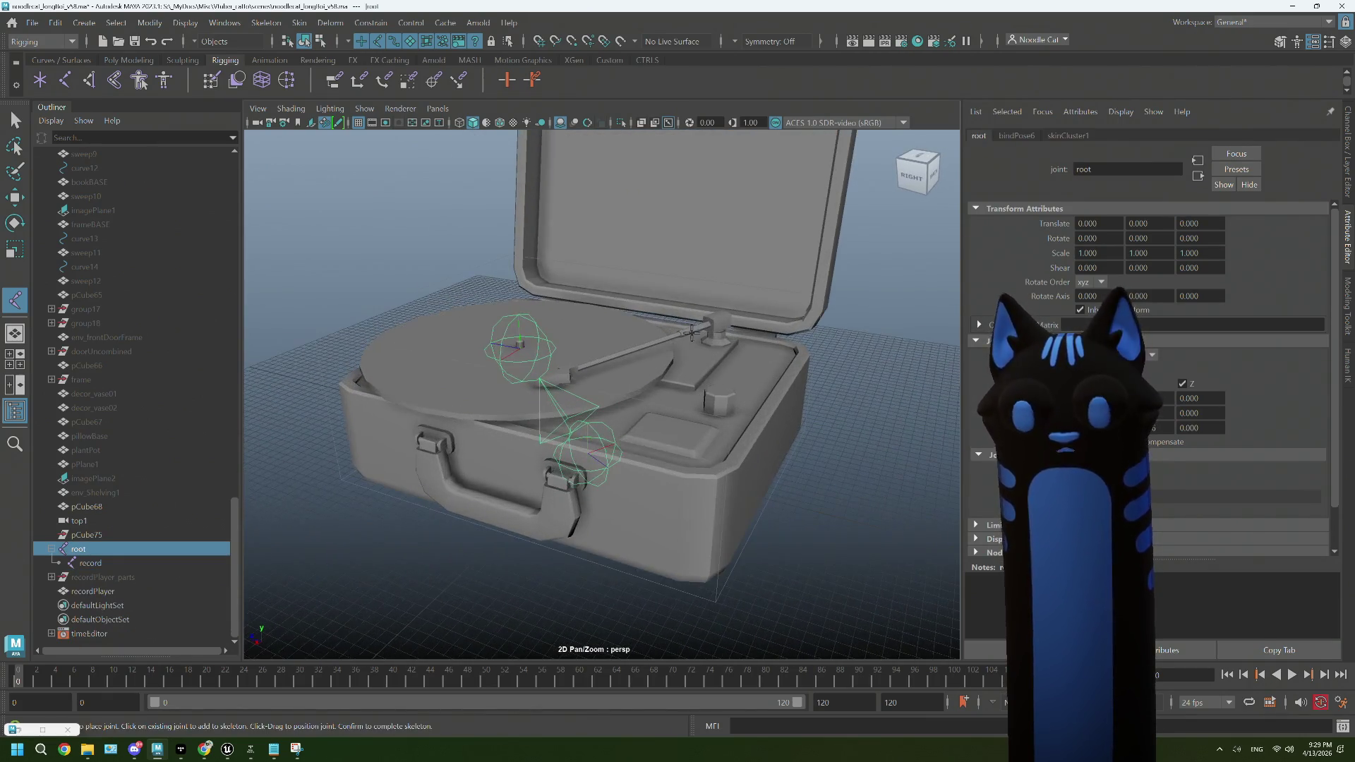
Step: Place another test joint, orbit around the case to check it, then undo it
{"action": "left_click", "coordinate": [644, 211]}
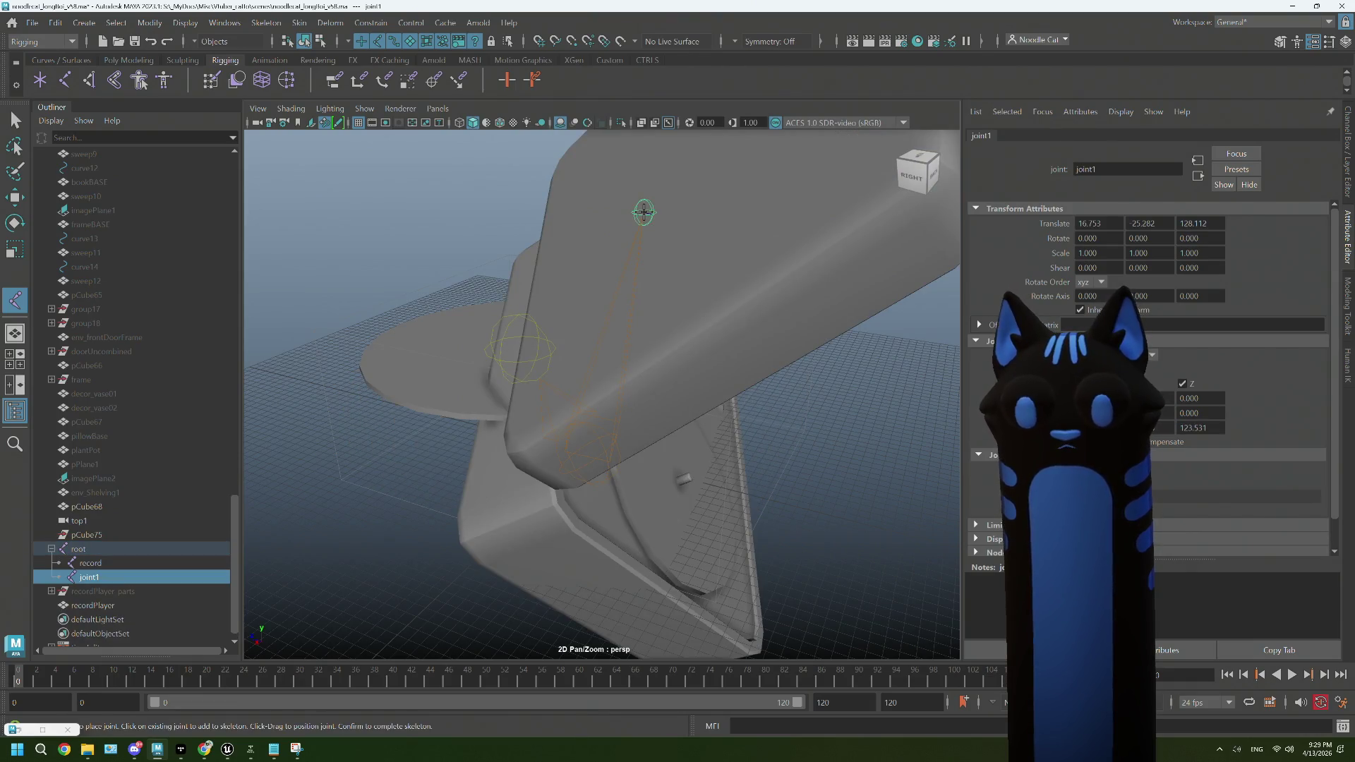
{"action": "left_click_drag", "start_coordinate": [730, 335], "coordinate": [652, 328]}
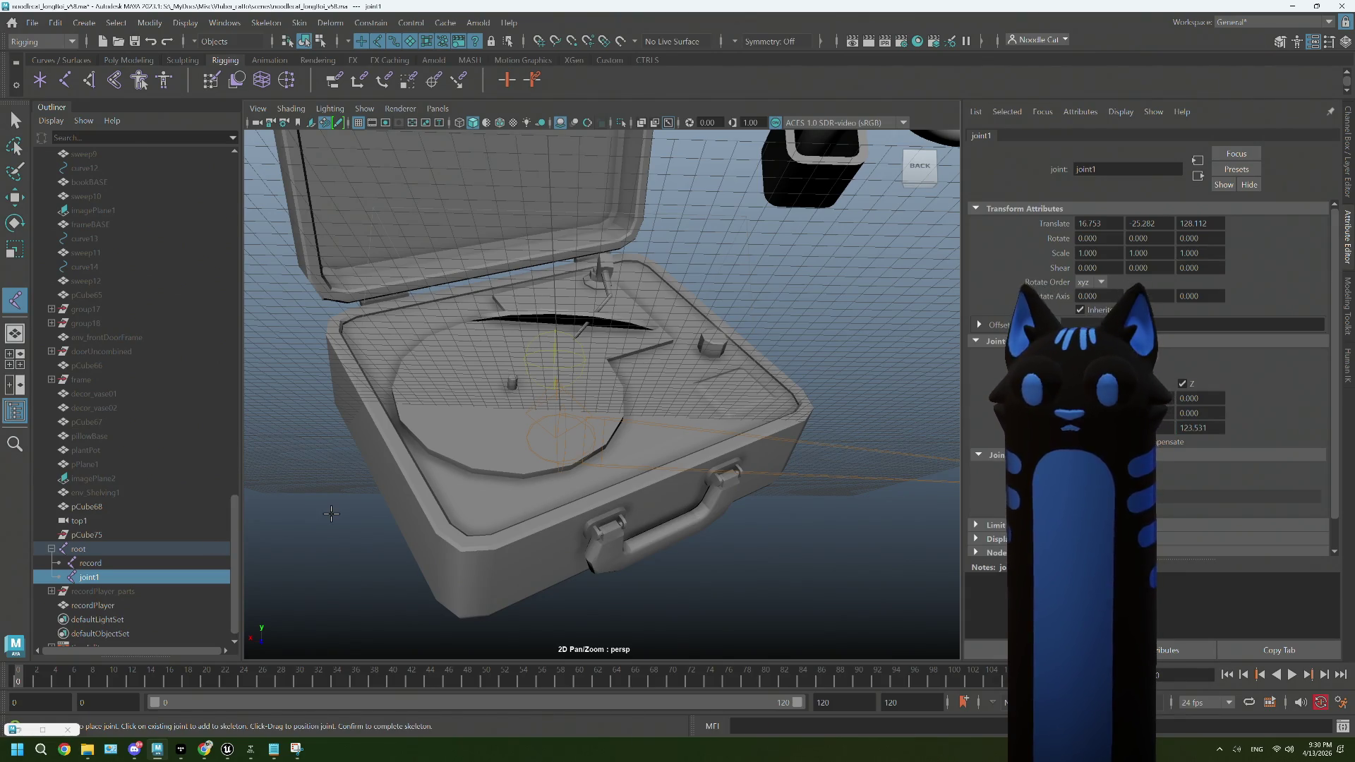
{"action": "left_click", "coordinate": [79, 549]}
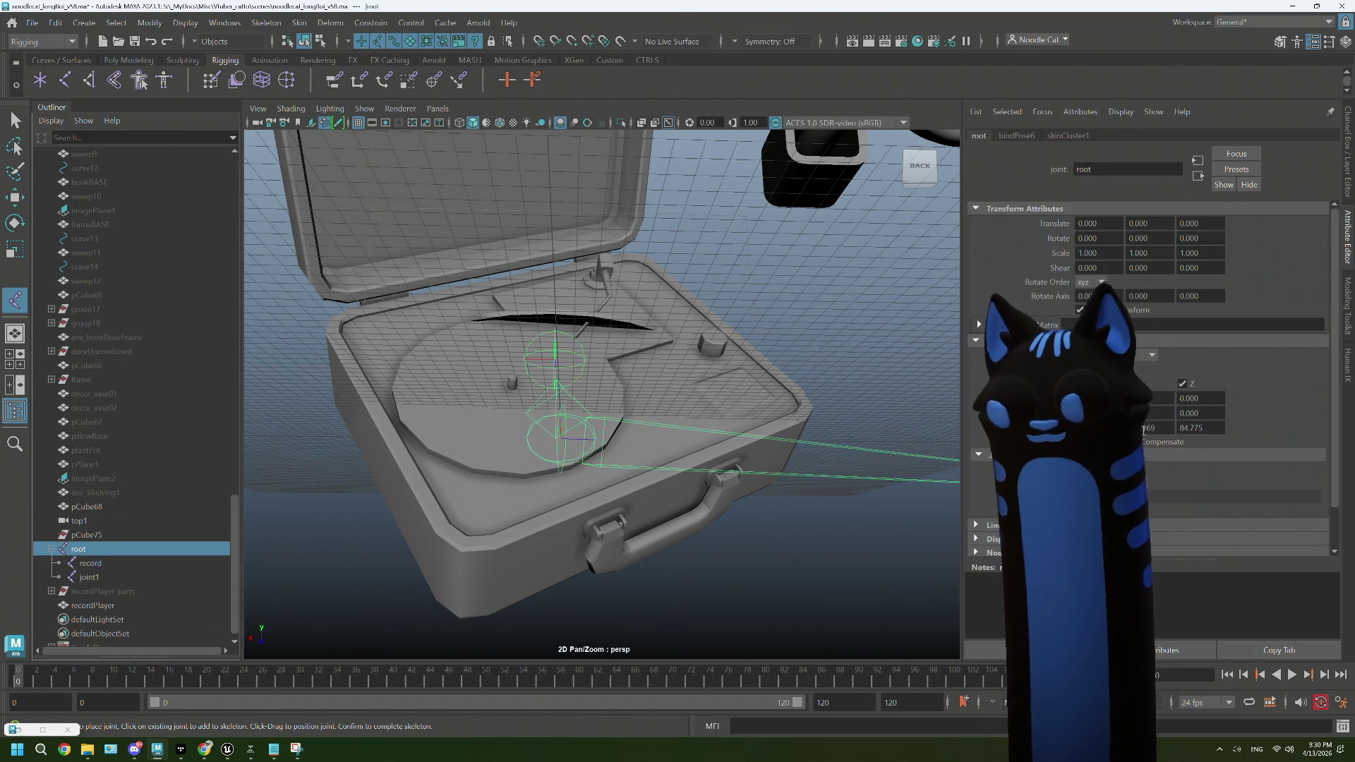
{"action": "left_click_drag", "start_coordinate": [600, 388], "coordinate": [522, 282]}
{"action": "left_click_drag", "start_coordinate": [830, 402], "coordinate": [777, 460]}
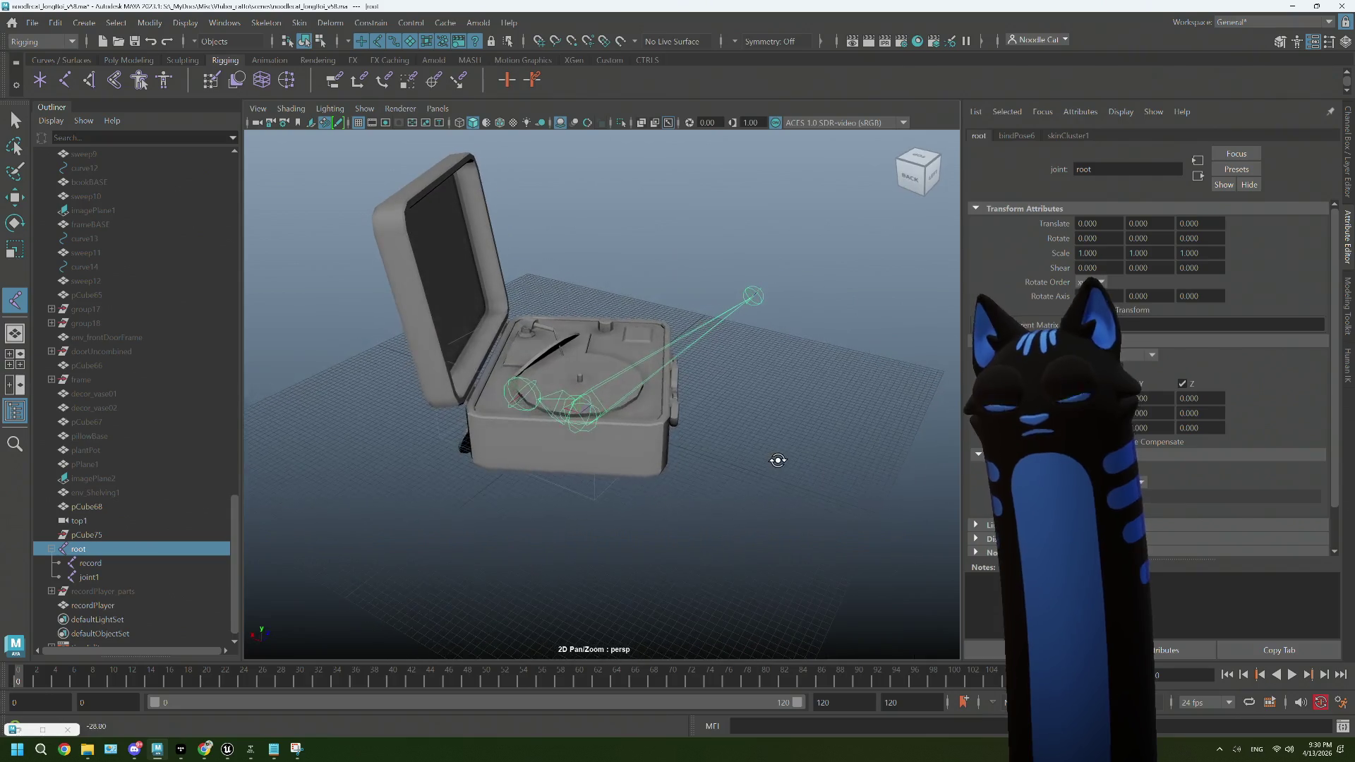
{"action": "key", "text": "ctrl+z"}
{"action": "key", "text": "ctrl+z"}
{"action": "key", "text": "ctrl+z"}
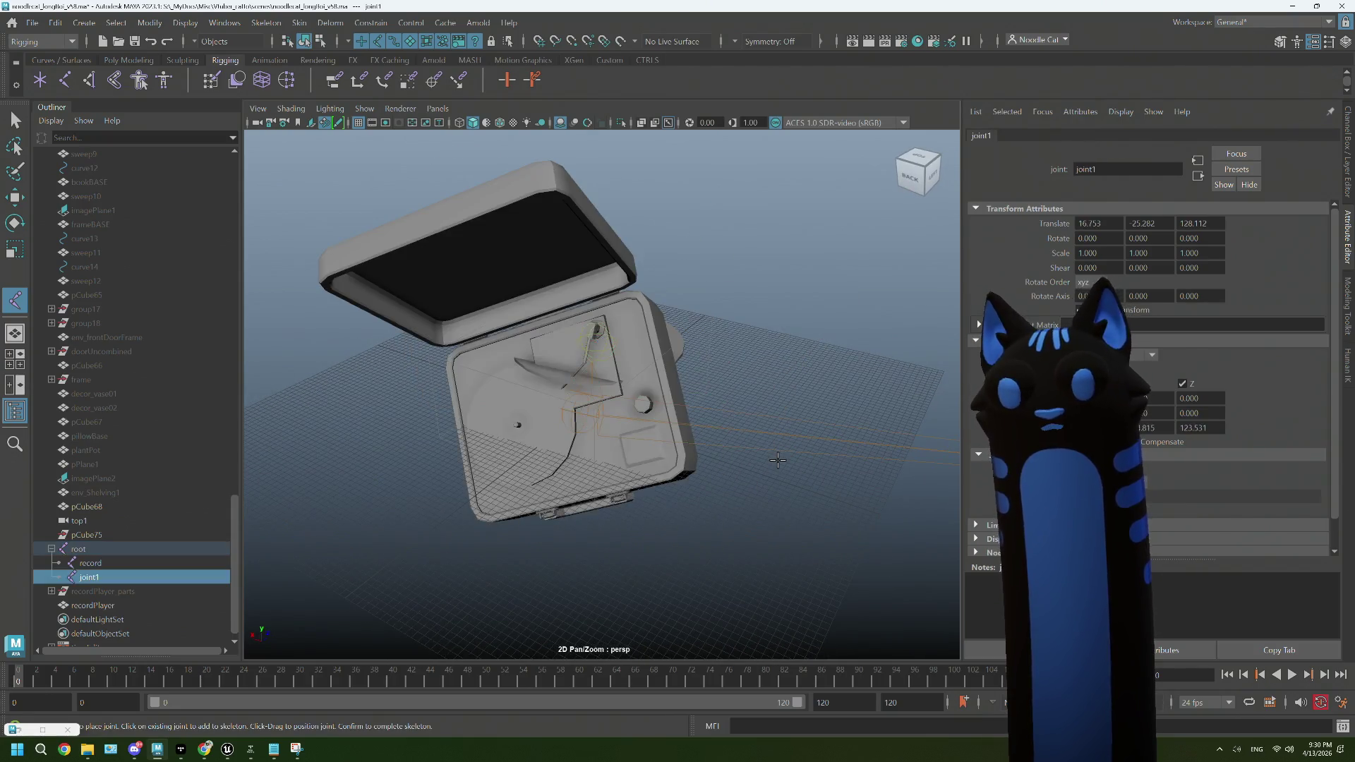
{"action": "key", "text": "ctrl+z"}
{"action": "key", "text": "ctrl+z"}
{"action": "key", "text": "ctrl+z"}
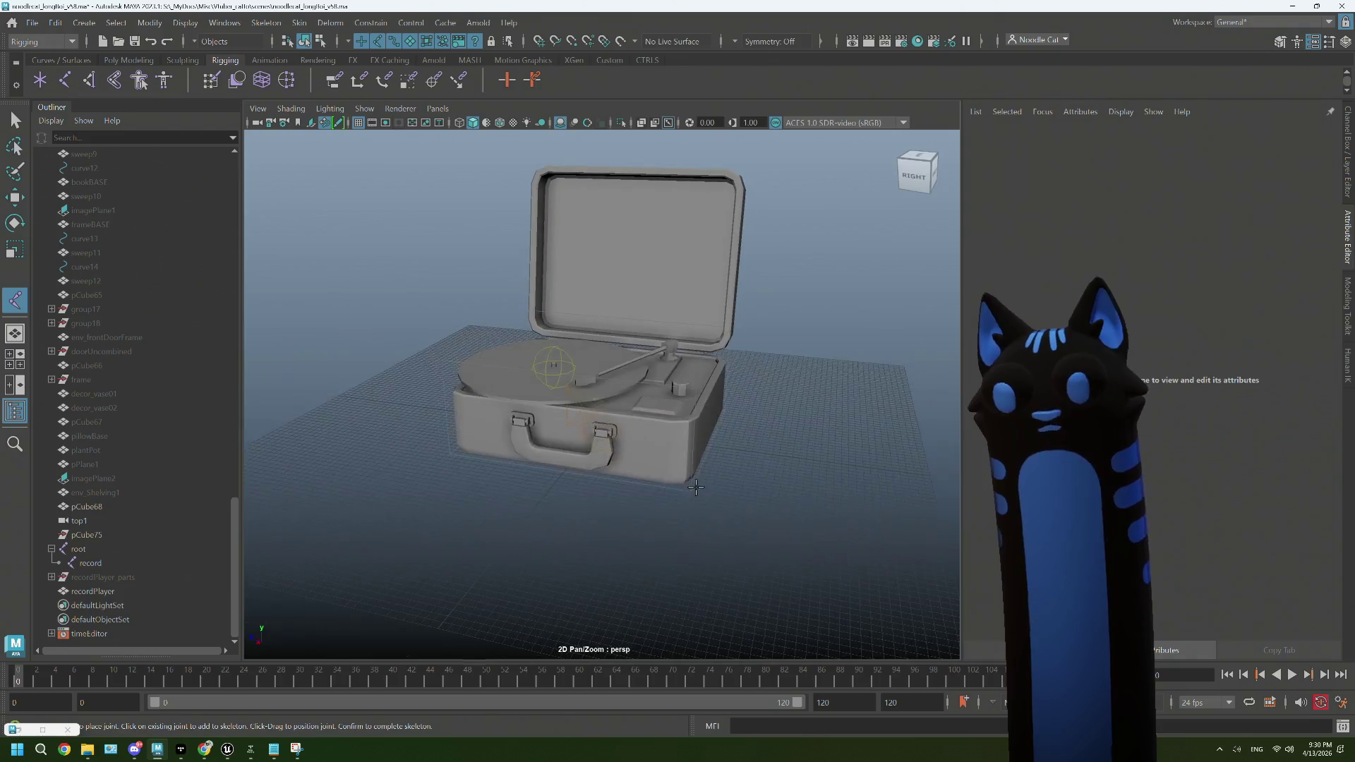
Step: Undo the new arm1 joint creation and select the record player mesh
{"action": "left_click", "coordinate": [713, 458]}
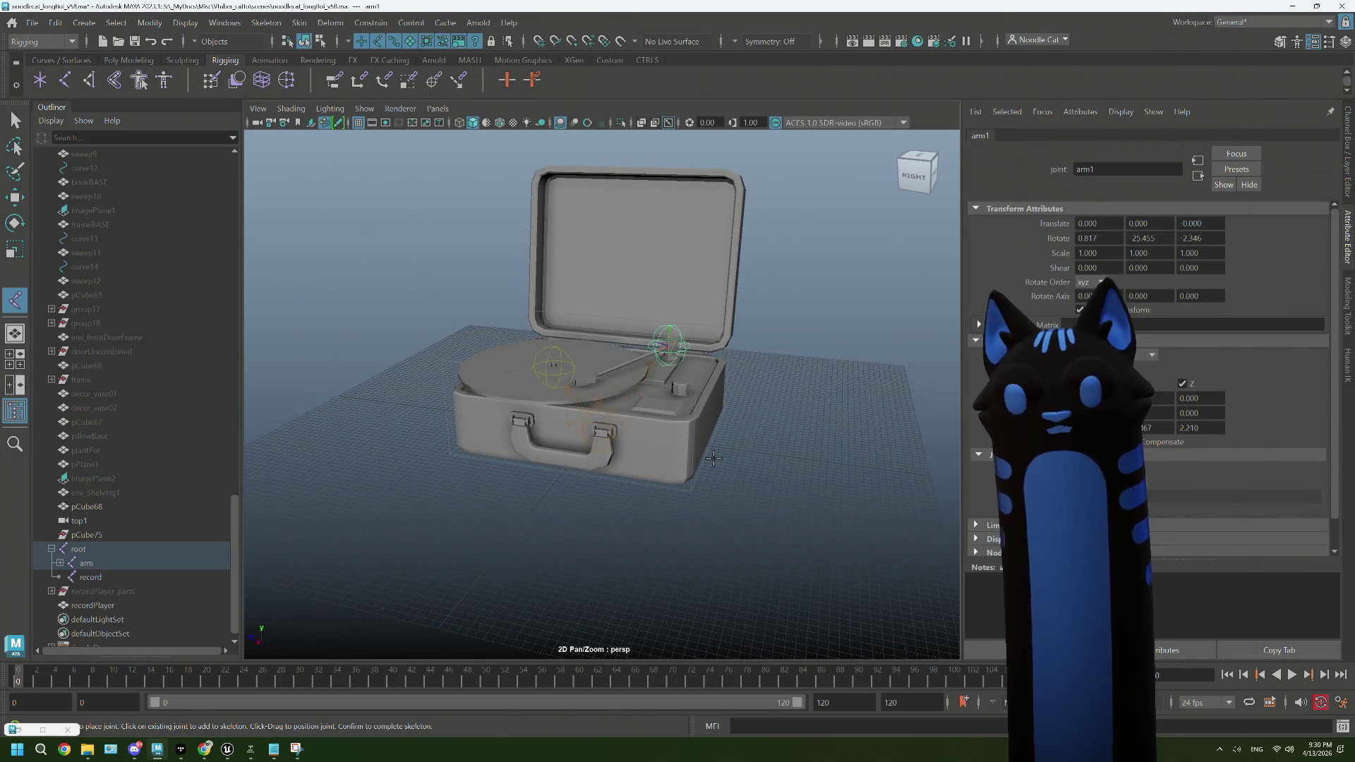
{"action": "key", "text": "Return"}
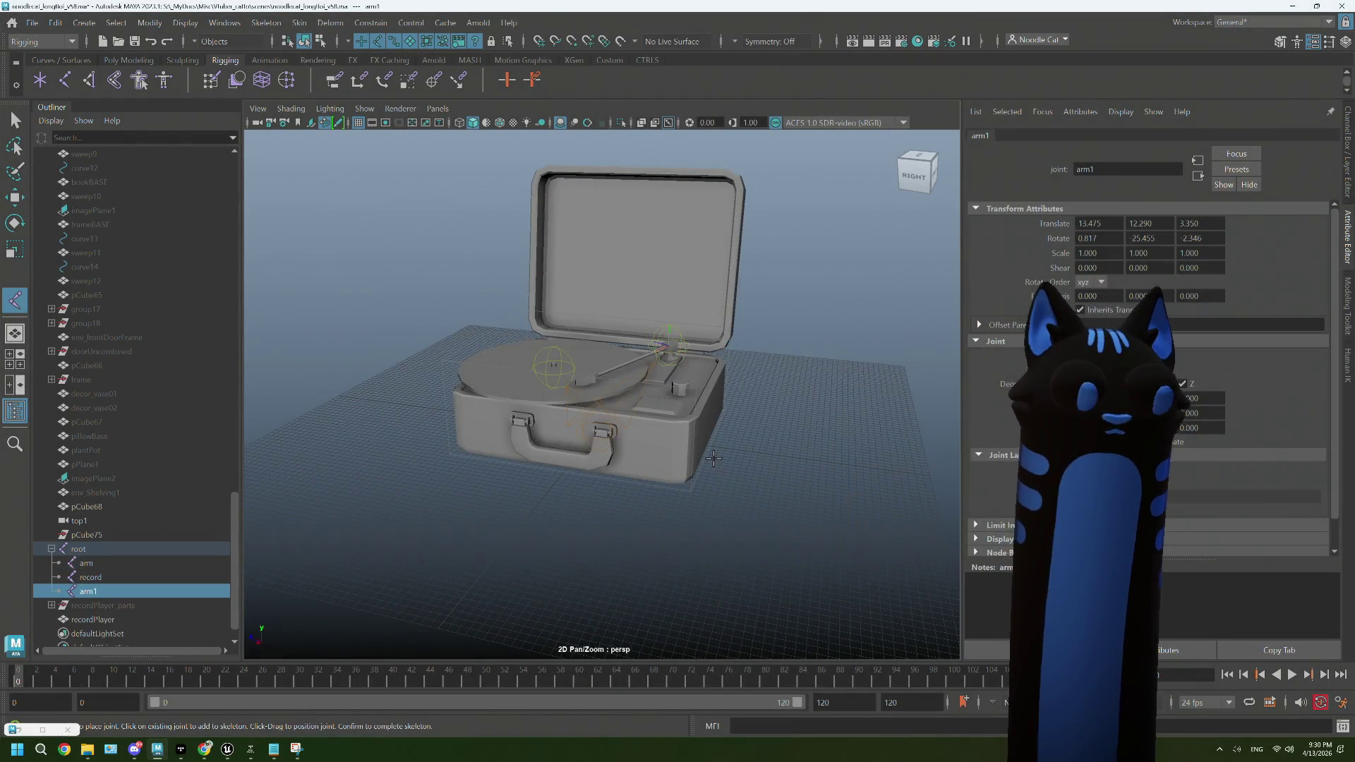
{"action": "key", "text": "ctrl+z"}
{"action": "key", "text": "ctrl+z"}
{"action": "key", "text": "ctrl+z"}
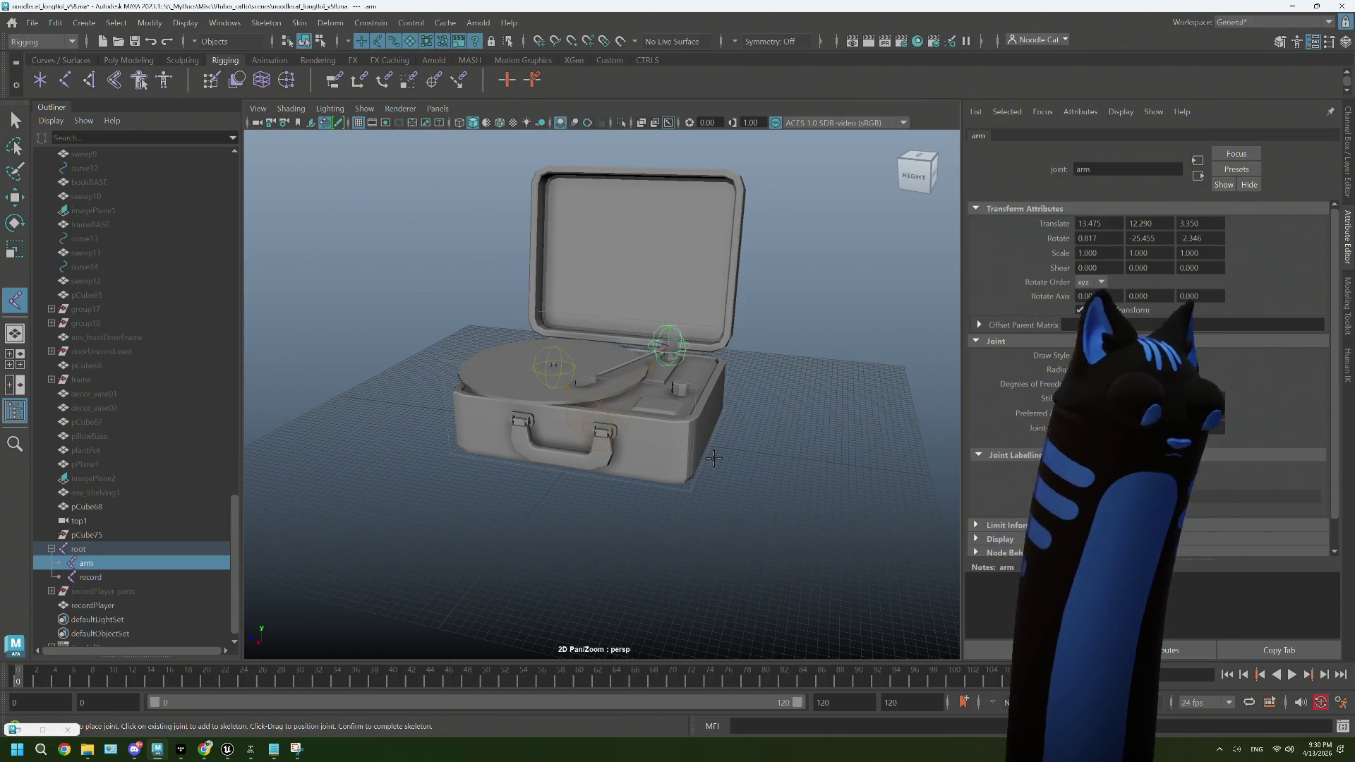
{"action": "left_click", "coordinate": [706, 421]}
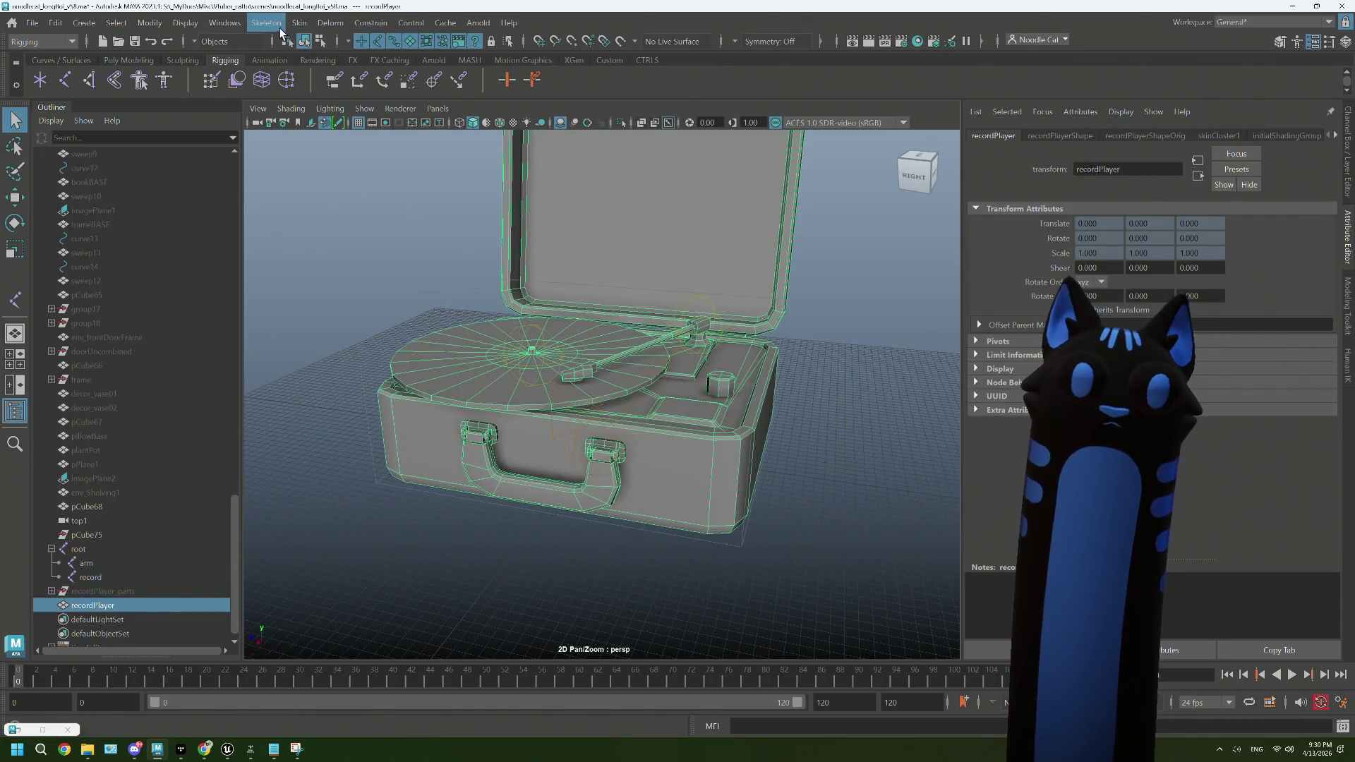
{"action": "left_click", "coordinate": [300, 23]}
Step: Select the arm joint and zero out its Rotate values
{"action": "scroll", "scroll_direction": "up", "scroll_amount": 3}
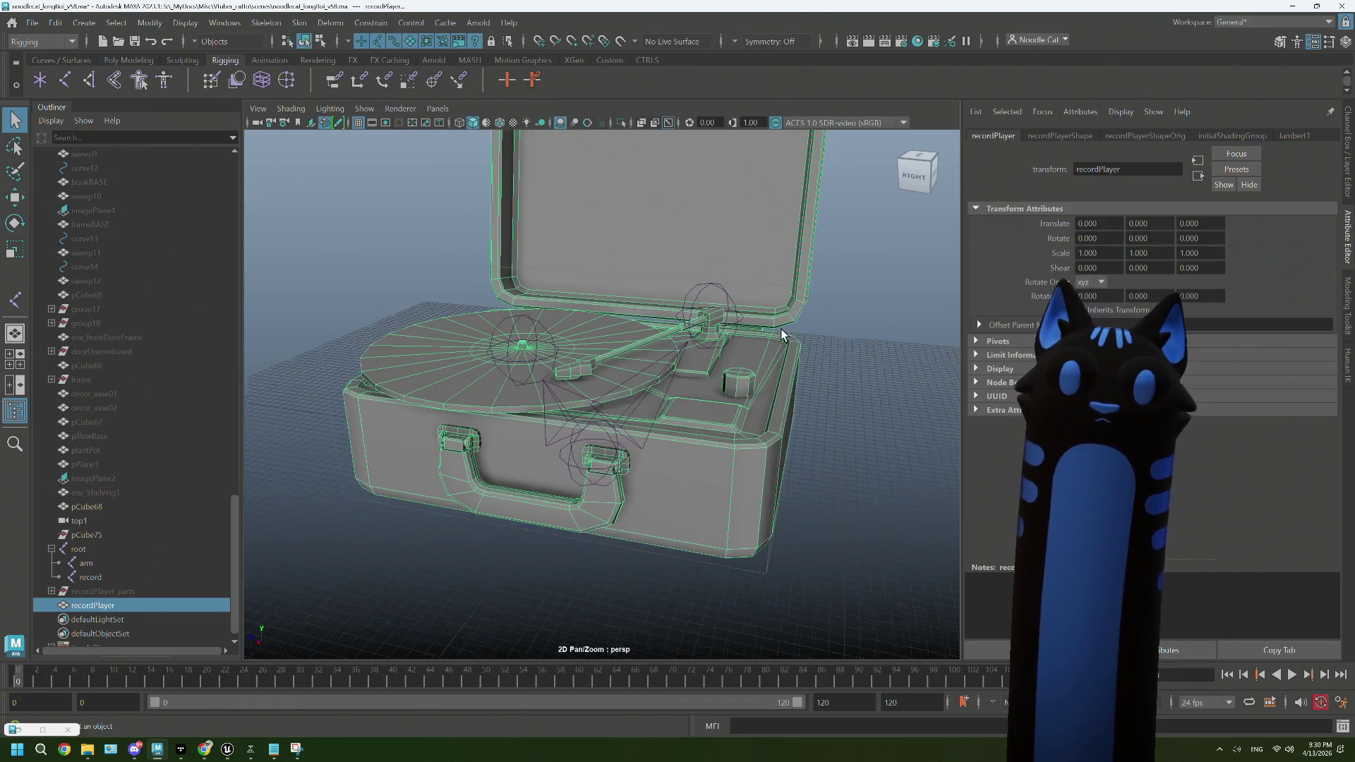
{"action": "left_click", "coordinate": [736, 326]}
{"action": "scroll", "scroll_direction": "up", "scroll_amount": 3}
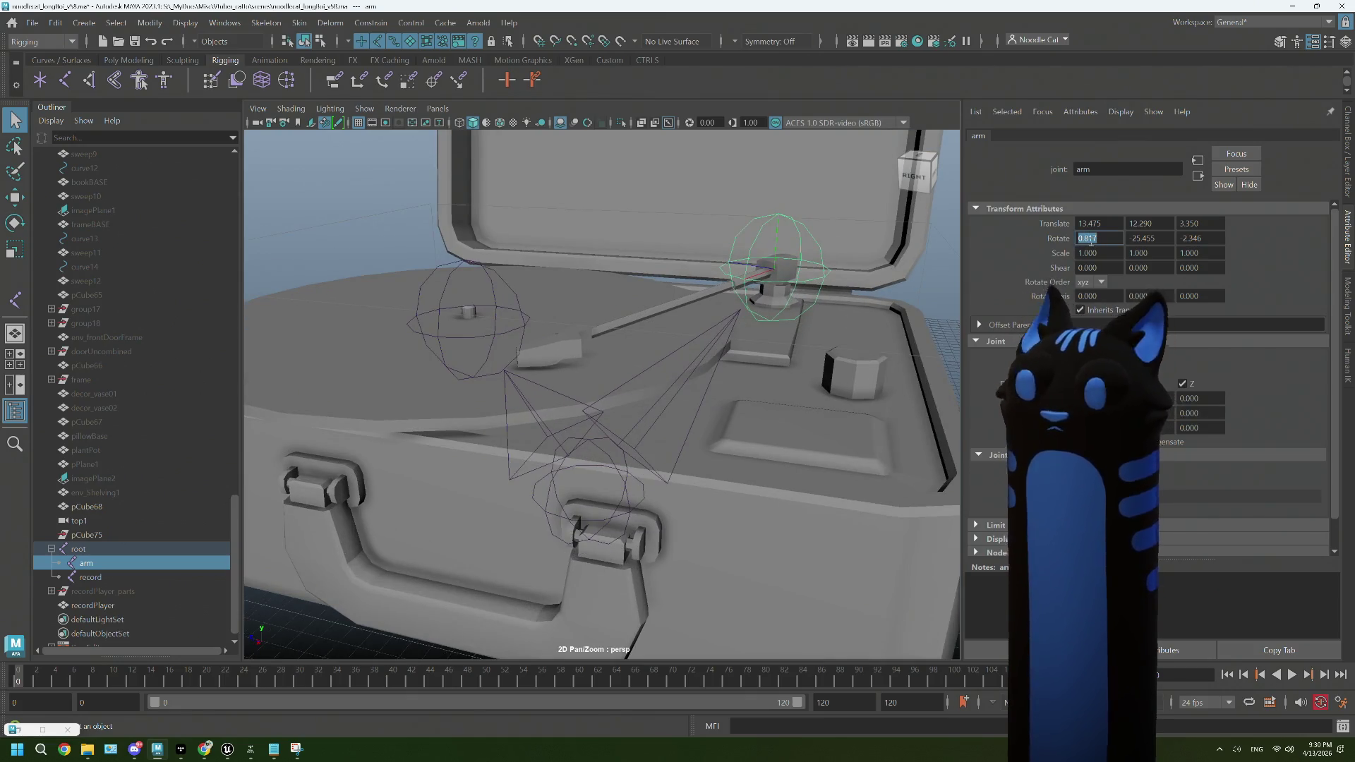
{"action": "key", "text": "Tab"}
{"action": "type", "text": "0"}
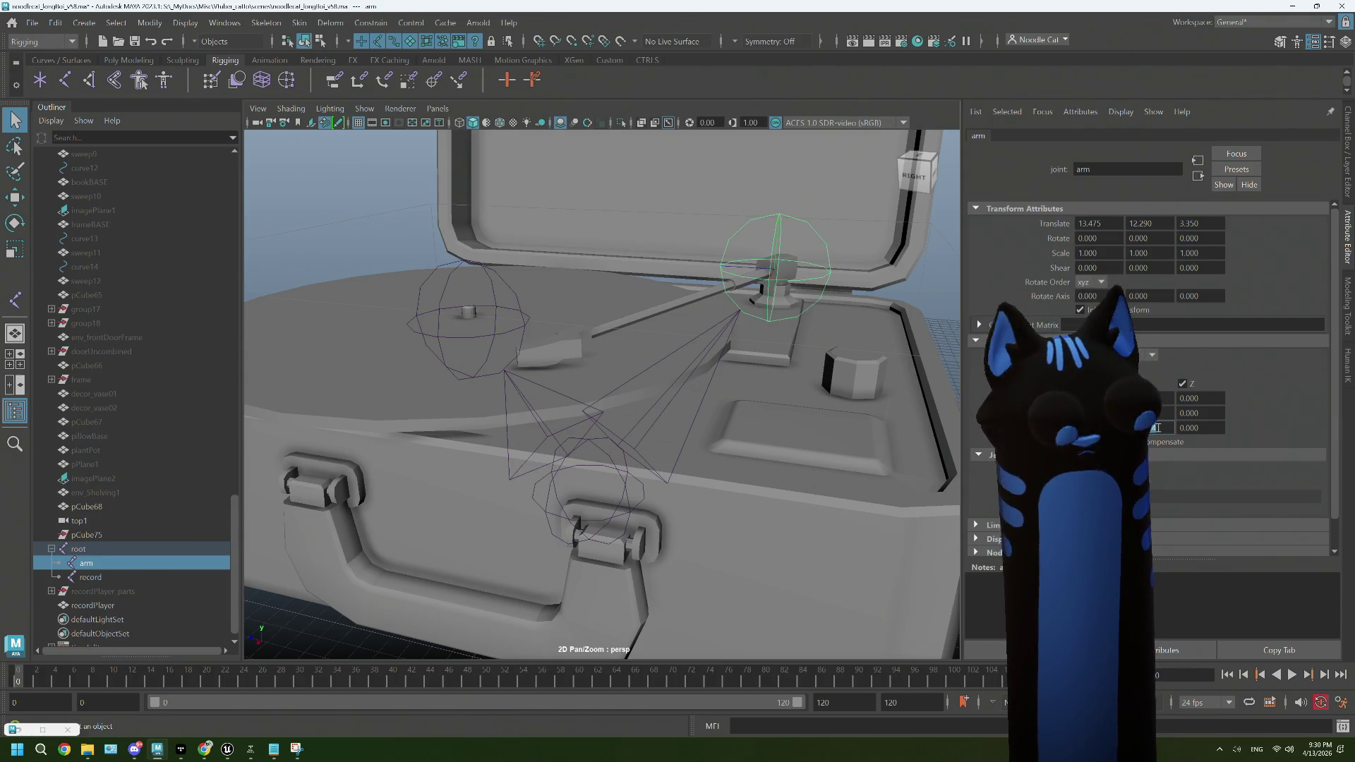
{"action": "type", "text": "0"}
{"action": "key", "text": "Tab"}
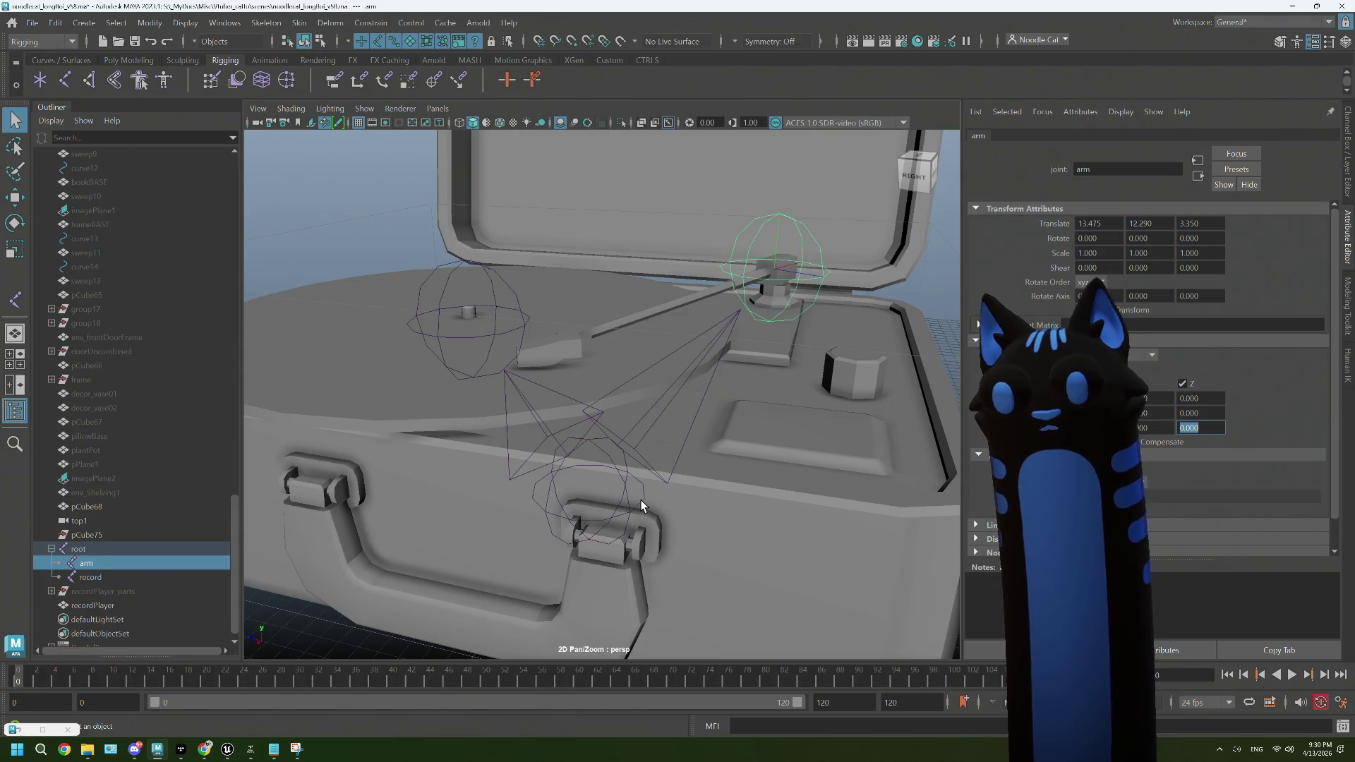
Step: Select the root joint and set its Joint Orient Z to 0
{"action": "left_click", "coordinate": [641, 506]}
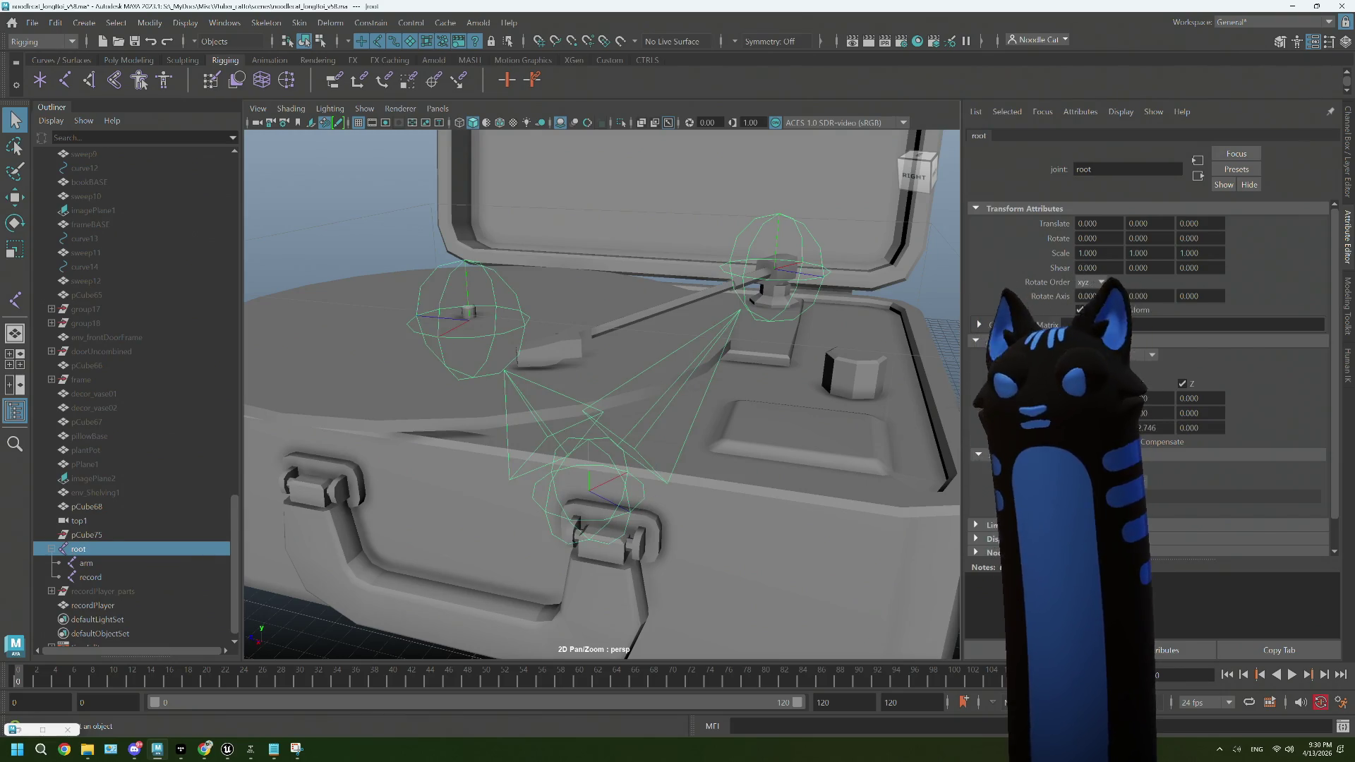
{"action": "left_click_drag", "start_coordinate": [641, 494], "coordinate": [755, 482]}
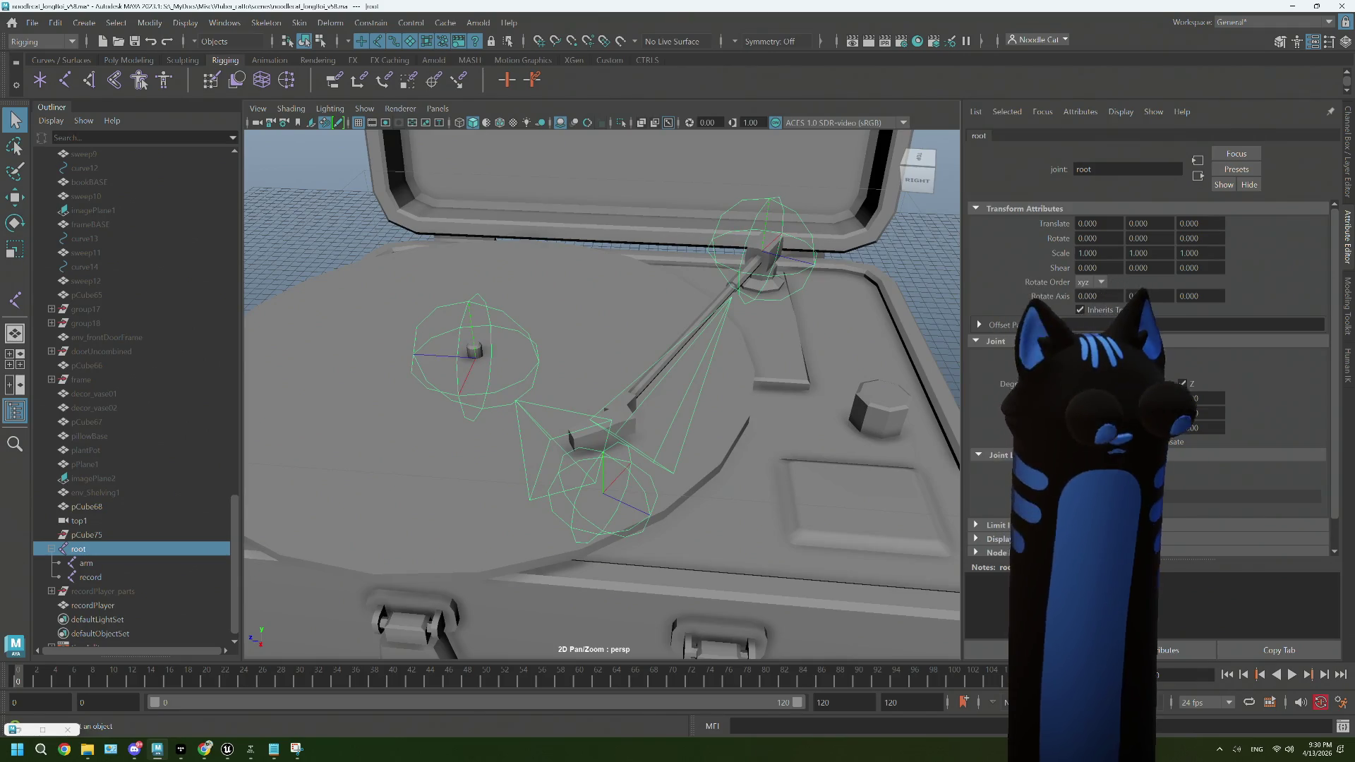
{"action": "key", "text": "Tab"}
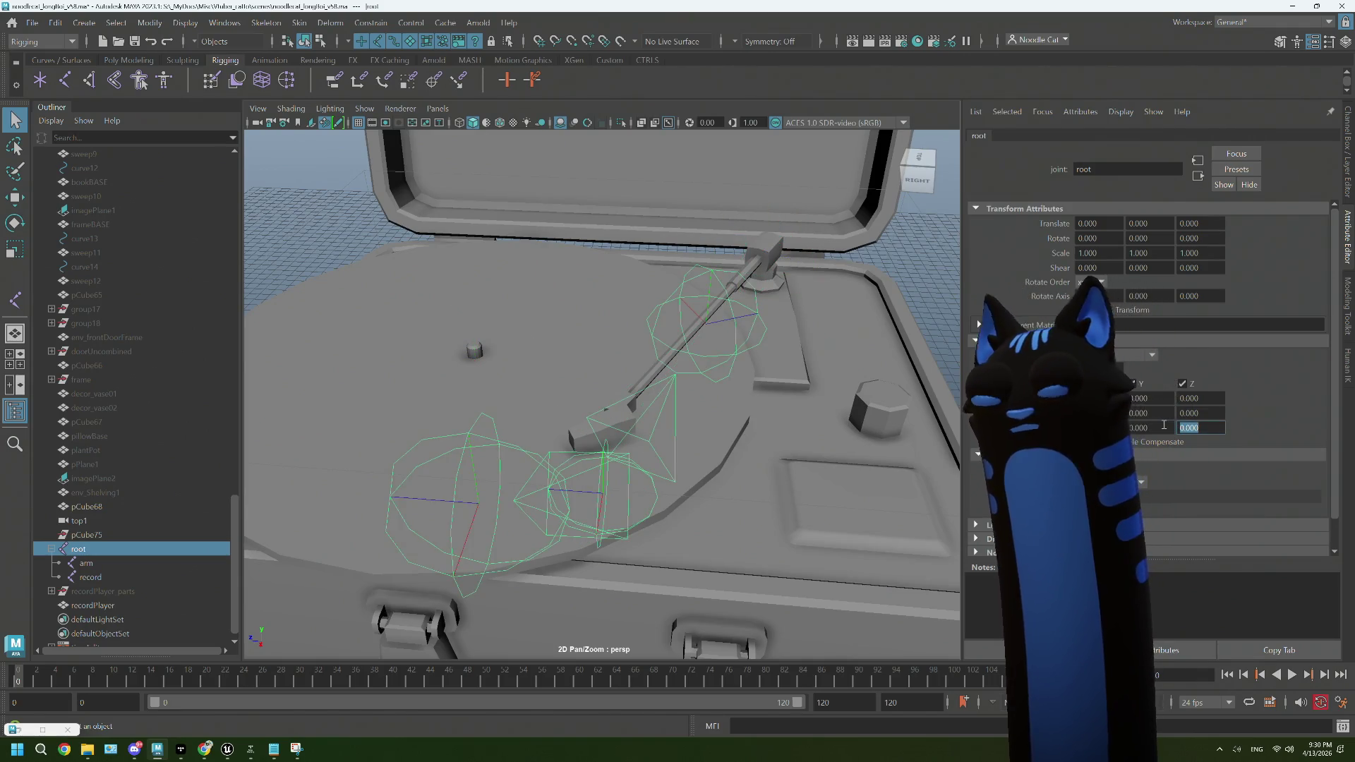
{"action": "scroll", "scroll_direction": "down", "scroll_amount": 3}
{"action": "left_click_drag", "start_coordinate": [875, 349], "coordinate": [798, 384]}
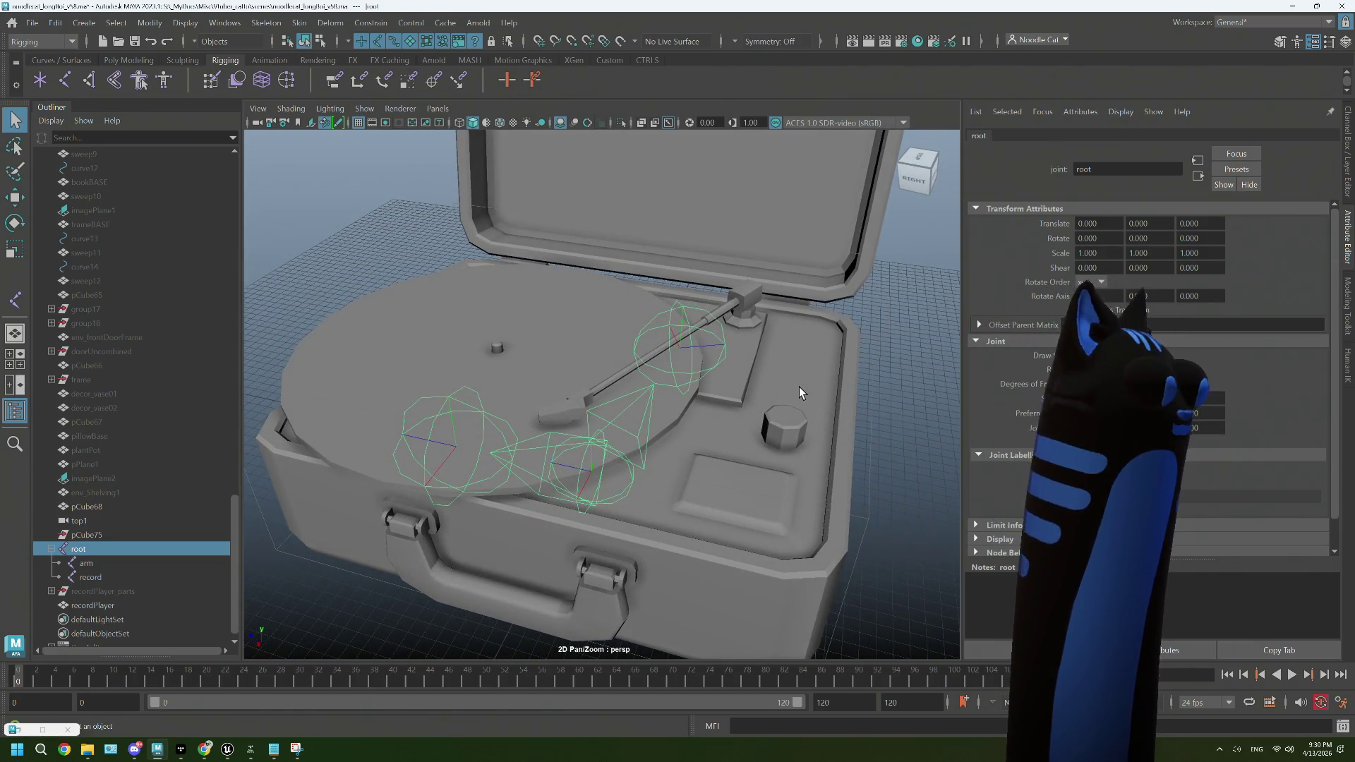
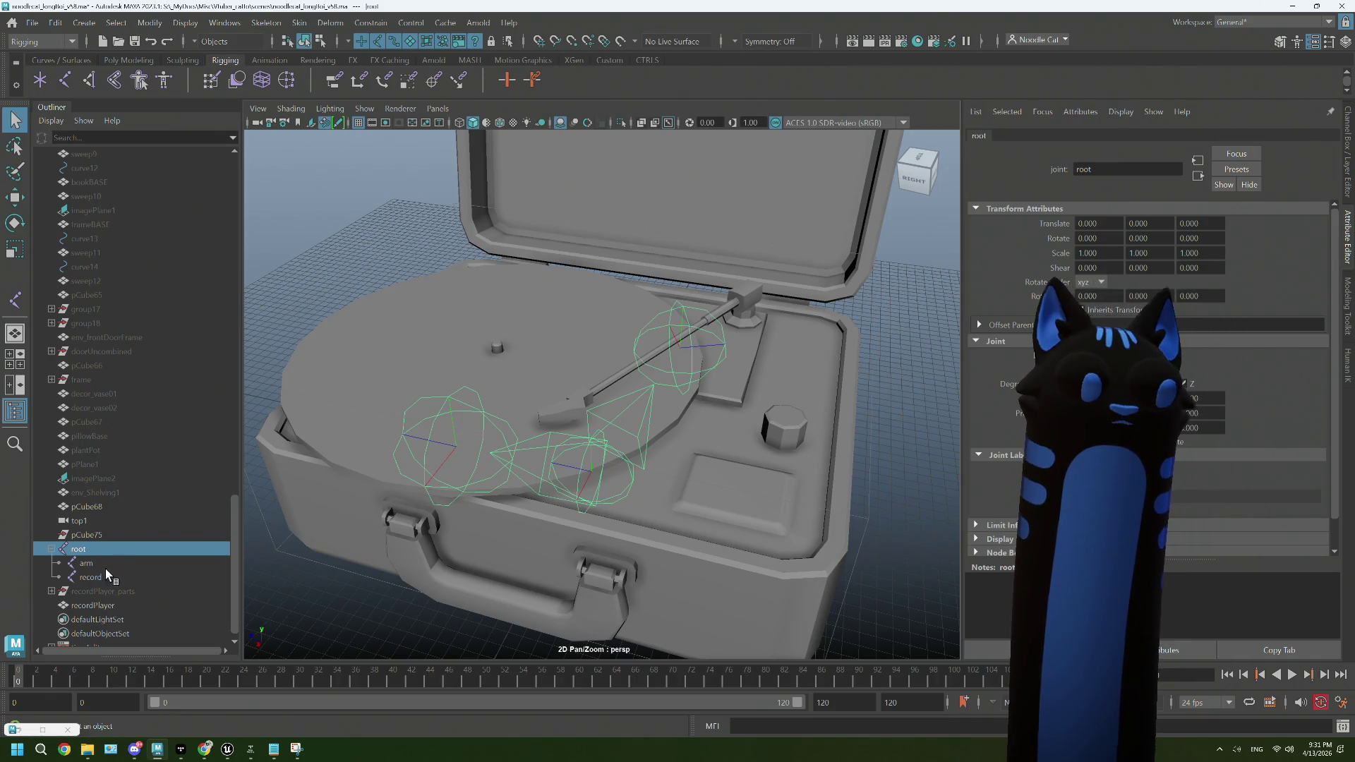
Step: Select the arm joint and drag it along X and Z toward the tonearm pivot
{"action": "left_click", "coordinate": [107, 565]}
{"action": "left_click_drag", "start_coordinate": [790, 381], "coordinate": [713, 386]}
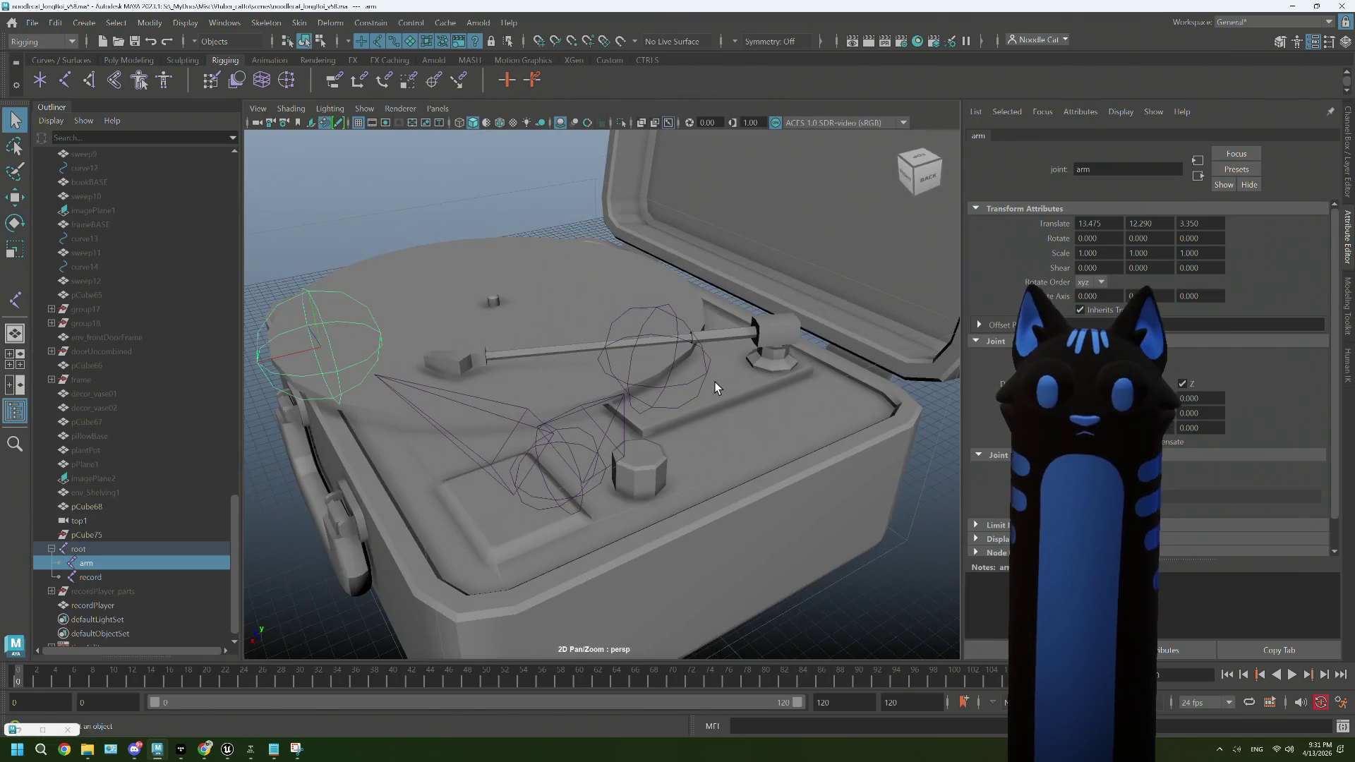
{"action": "key", "text": "s"}
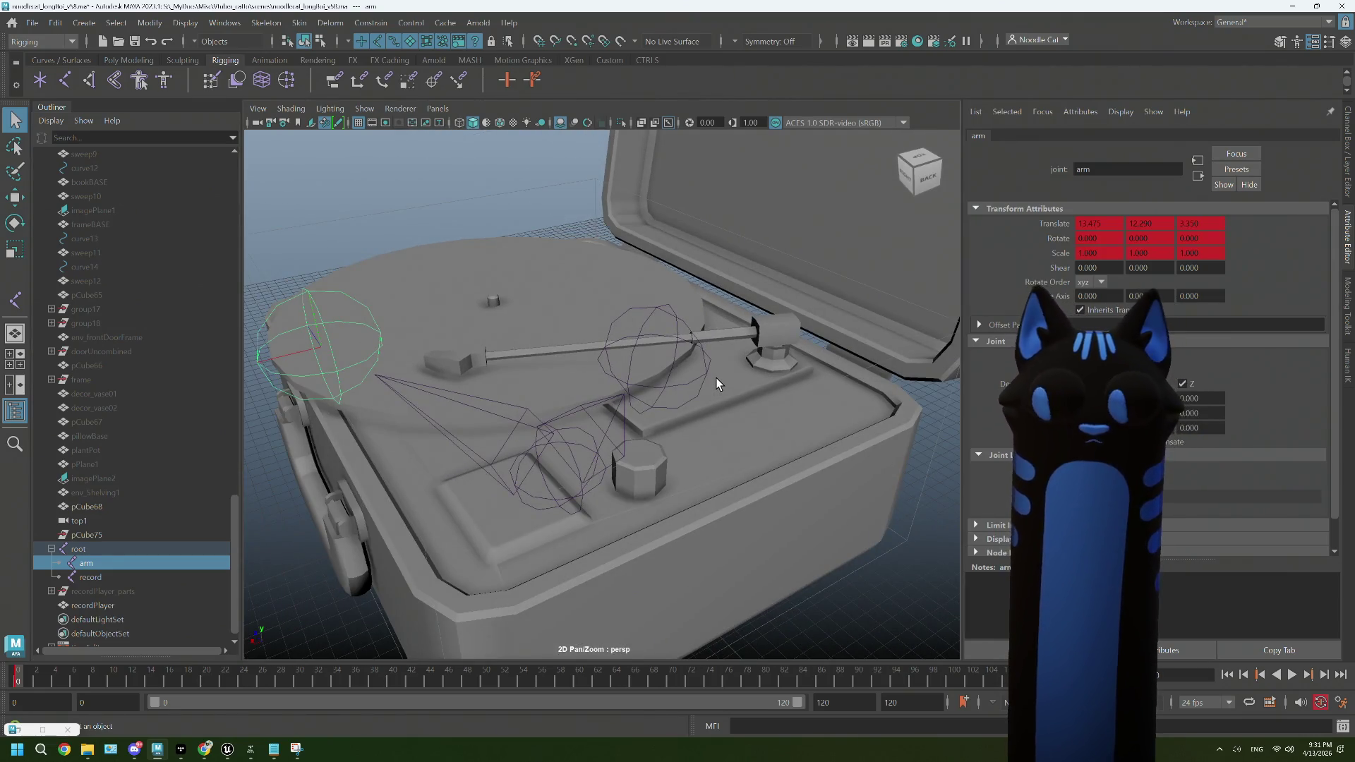
{"action": "key", "text": "ctrl+z"}
{"action": "key", "text": "w"}
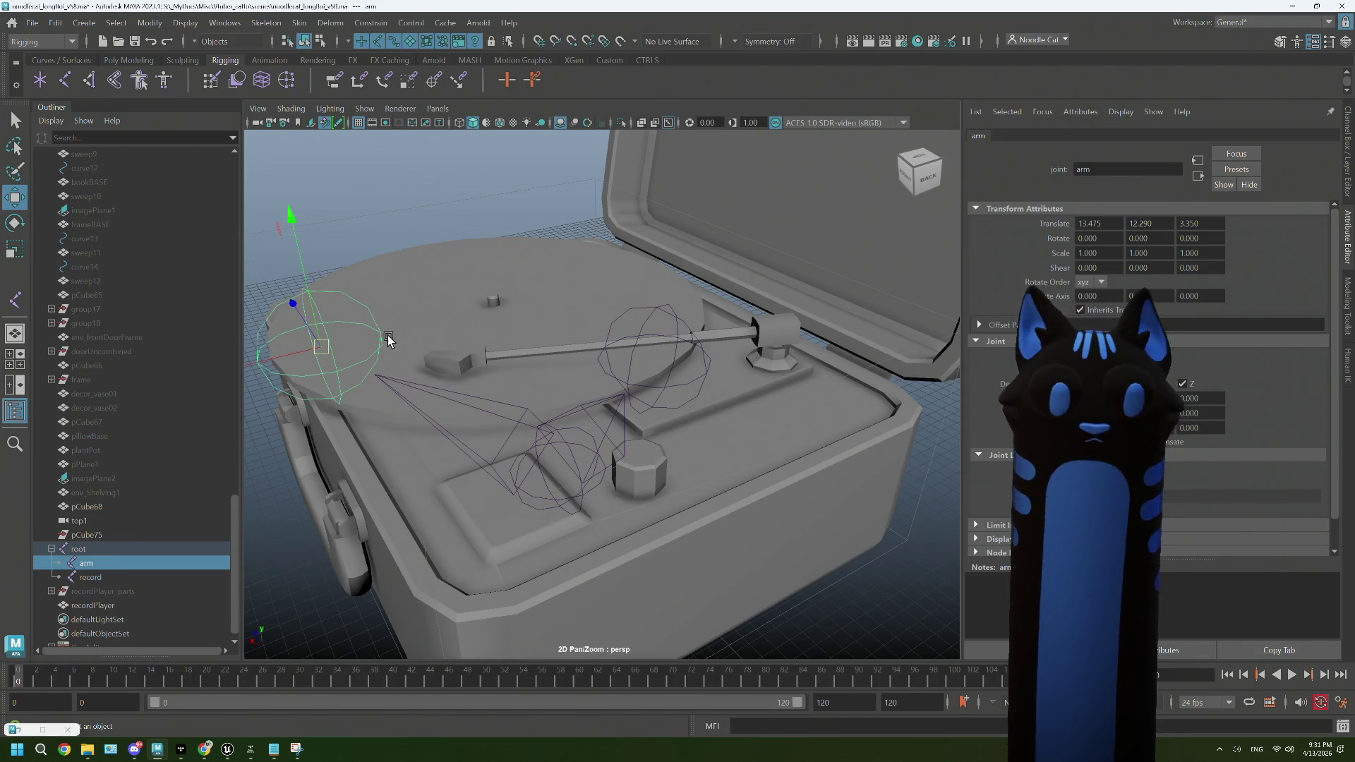
{"action": "scroll", "scroll_direction": "down", "scroll_amount": 3}
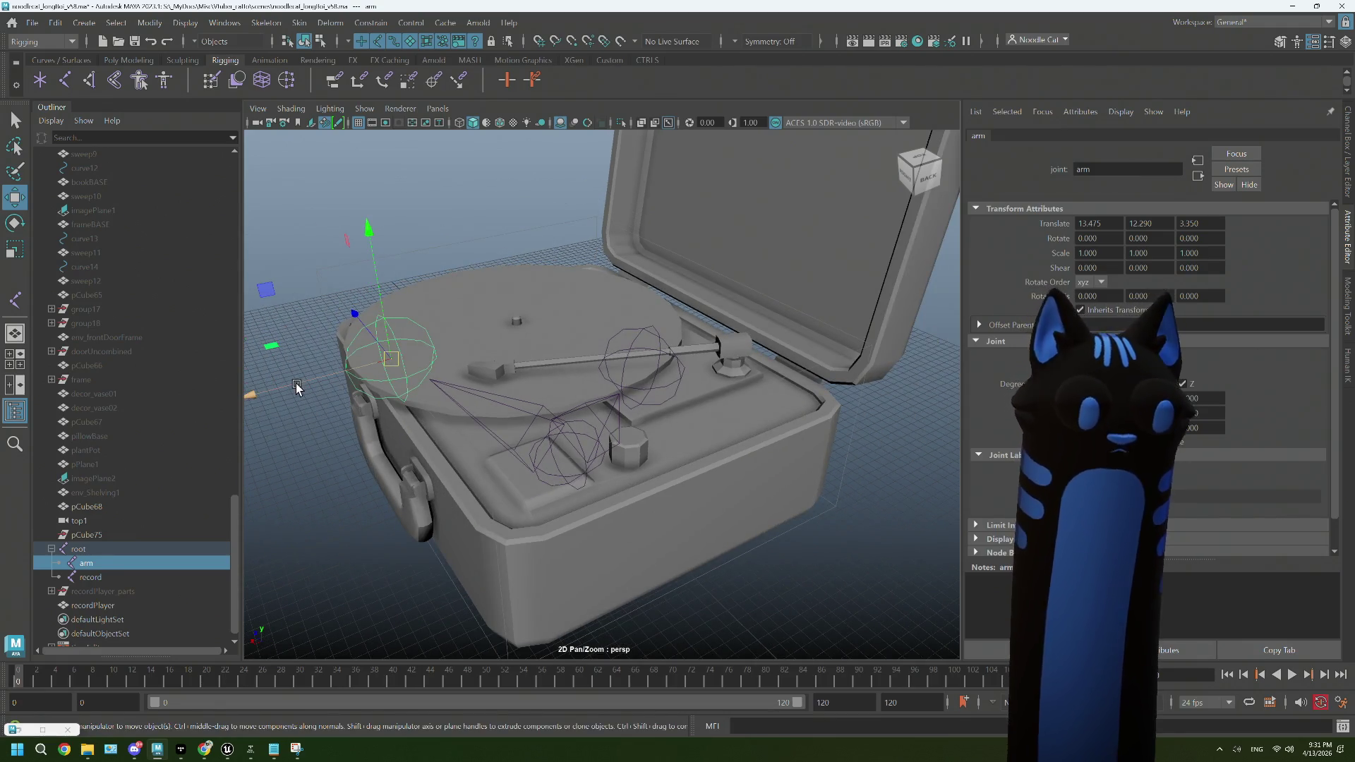
{"action": "left_click_drag", "start_coordinate": [296, 386], "coordinate": [728, 345]}
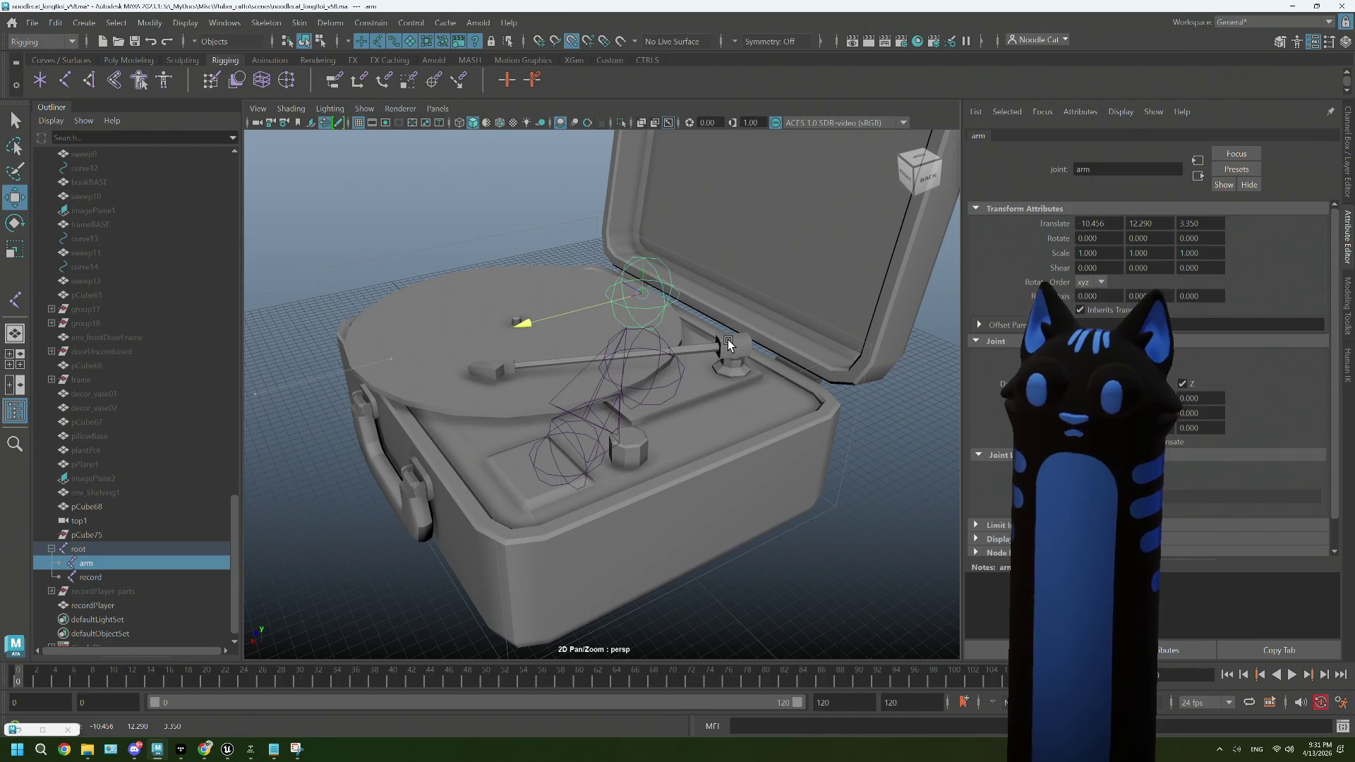
{"action": "left_click_drag", "start_coordinate": [579, 259], "coordinate": [683, 378]}
{"action": "key", "text": "f"}
Step: Turn on wireframe-on-shaded and fine-tune the arm joint's position over the pivot post
{"action": "left_click", "coordinate": [502, 123]}
{"action": "left_click_drag", "start_coordinate": [635, 439], "coordinate": [596, 426]}
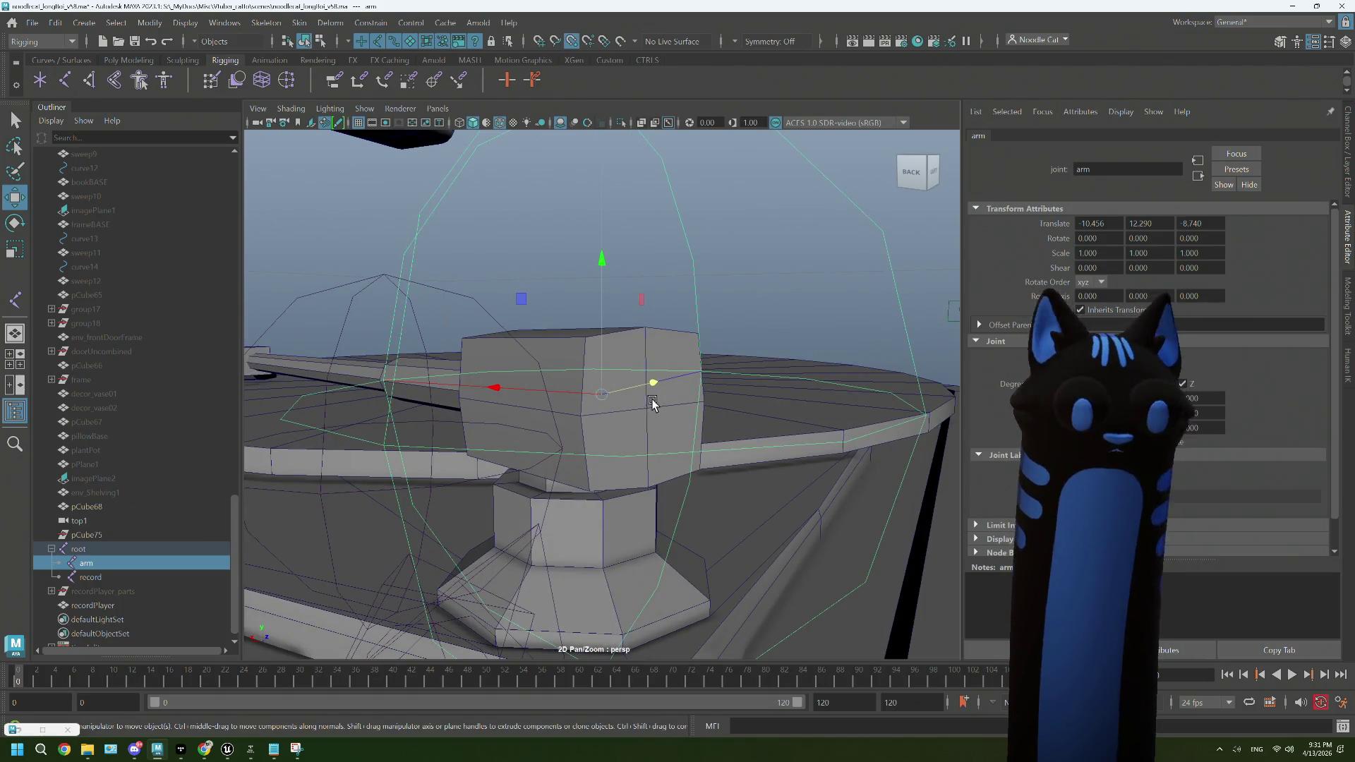
{"action": "left_click_drag", "start_coordinate": [655, 383], "coordinate": [611, 392]}
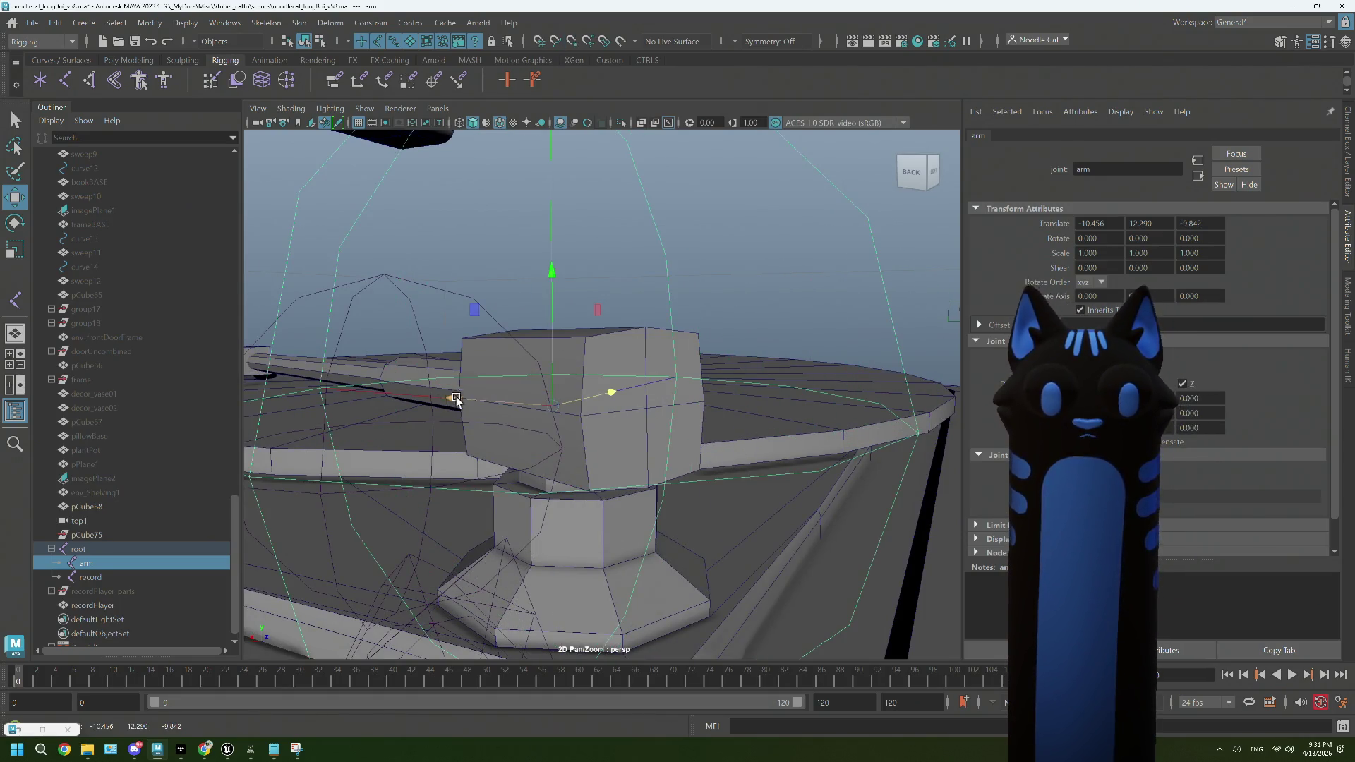
{"action": "left_click_drag", "start_coordinate": [455, 399], "coordinate": [645, 411]}
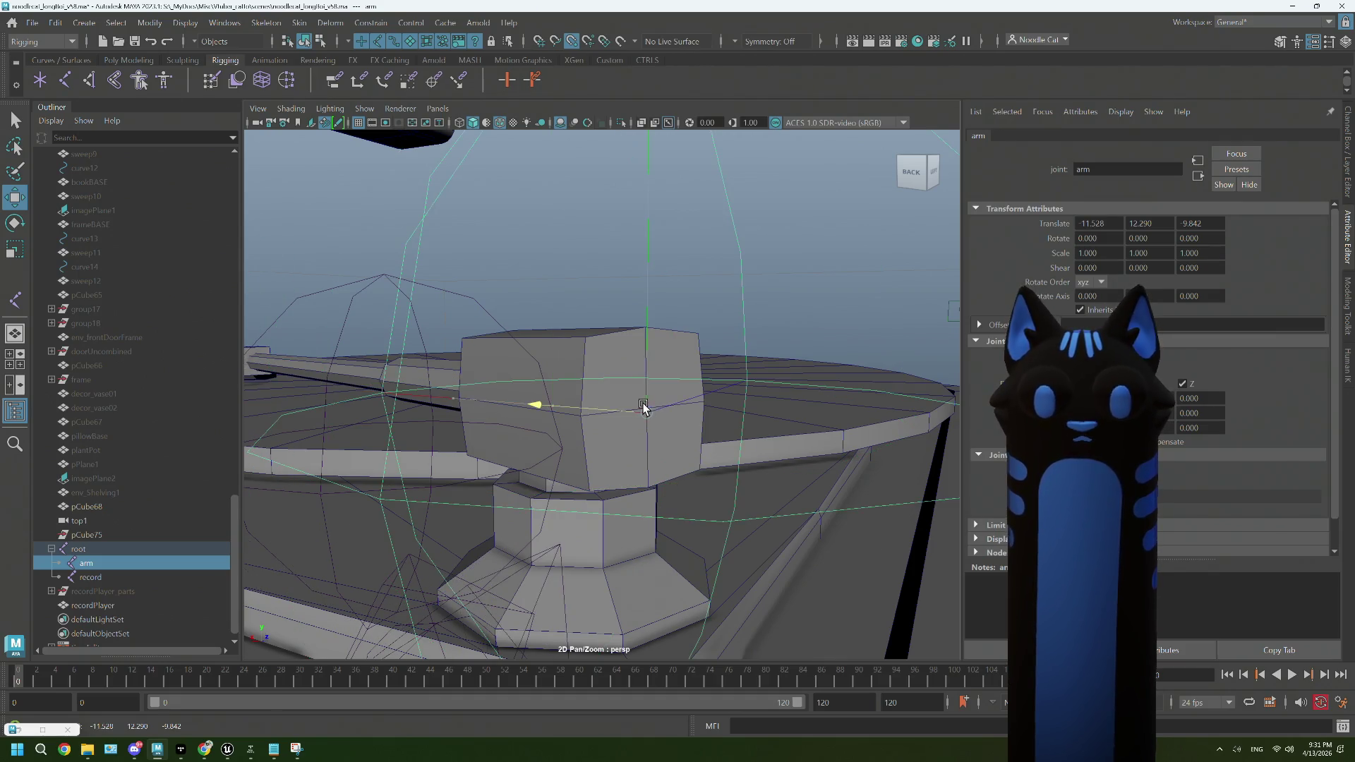
{"action": "left_click_drag", "start_coordinate": [598, 455], "coordinate": [594, 455]}
{"action": "scroll", "scroll_direction": "up", "scroll_amount": 3}
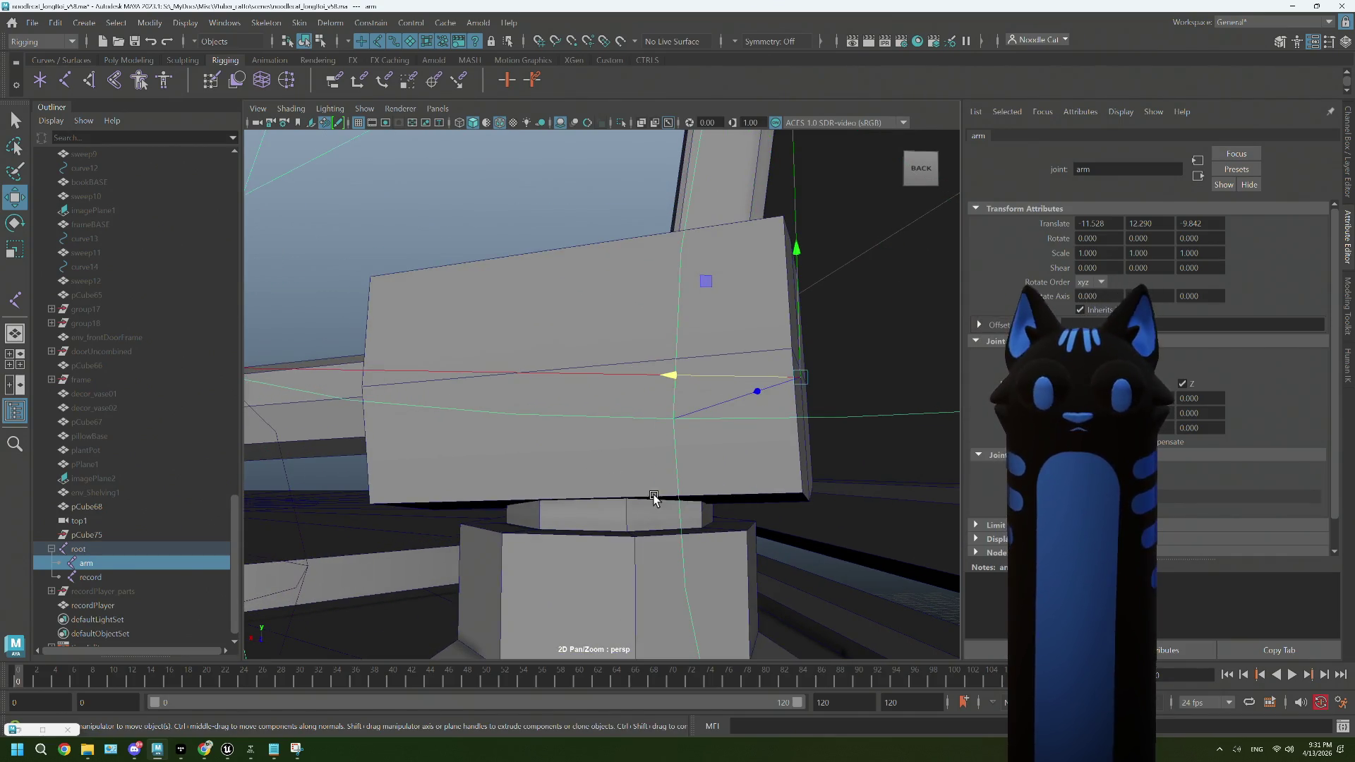
{"action": "key", "text": "ctrl+z"}
{"action": "key", "text": "ctrl+z"}
{"action": "key", "text": "ctrl+z"}
{"action": "key", "text": "ctrl+z"}
{"action": "key", "text": "ctrl+z"}
{"action": "key", "text": "ctrl+z"}
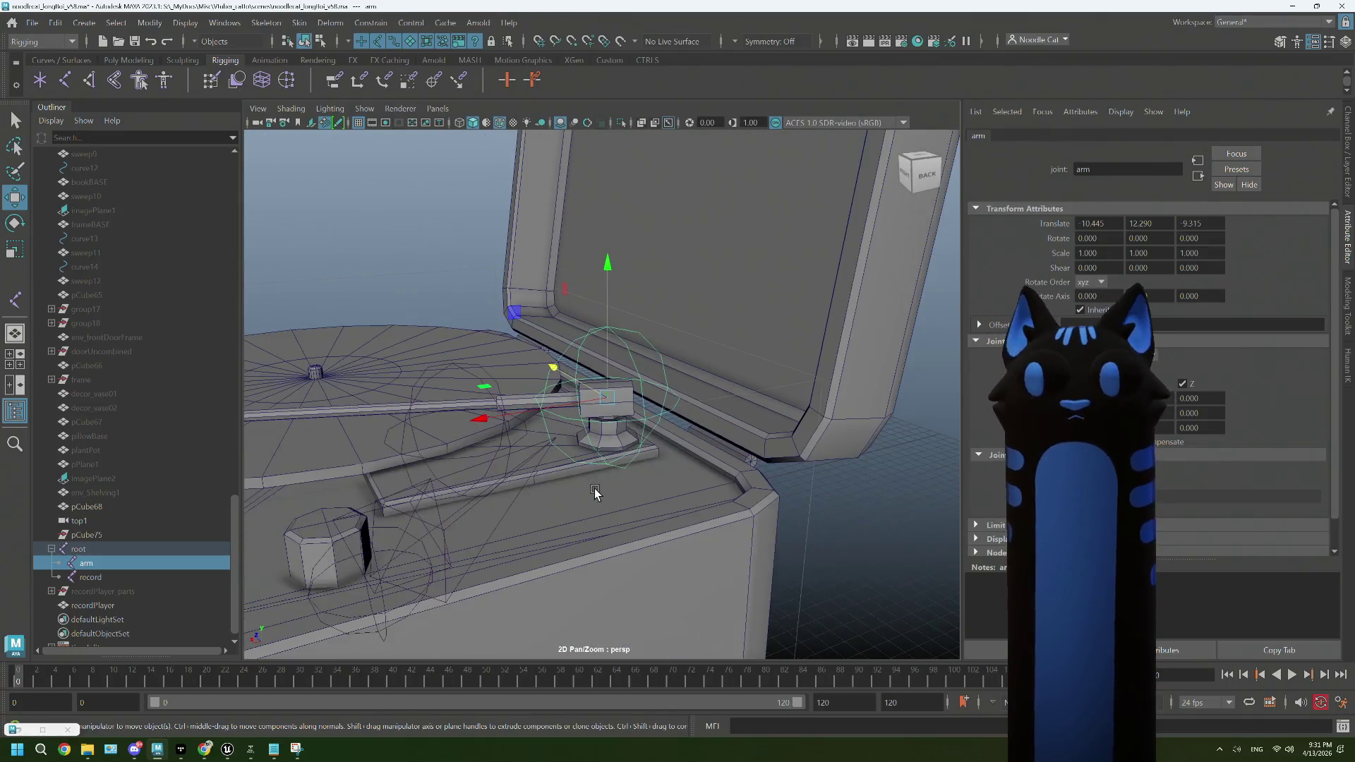
{"action": "key", "text": "ctrl+z"}
{"action": "key", "text": "ctrl+z"}
{"action": "key", "text": "ctrl+z"}
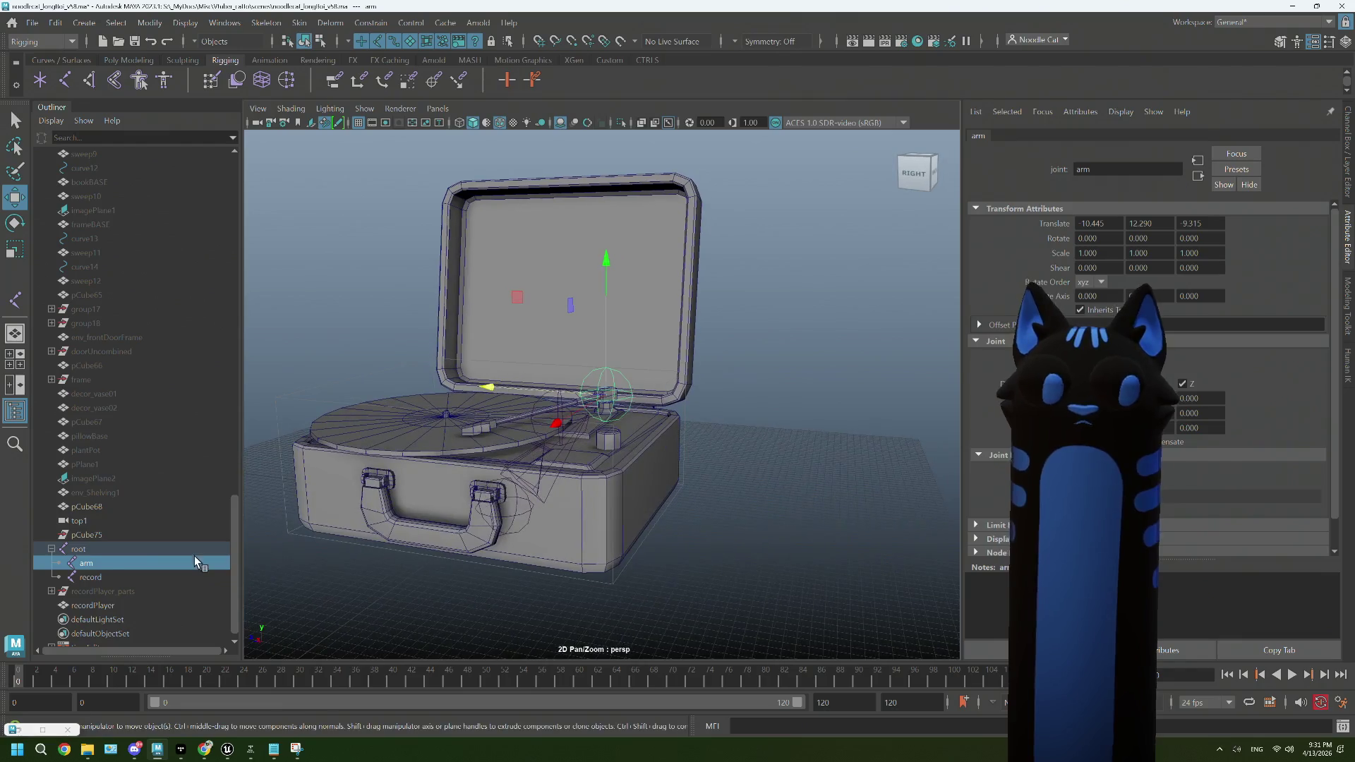
Step: Reselect the arm joint, now at 10.445, 12.290, 9.315, and view the tonearm pivot from above
{"action": "left_click", "coordinate": [122, 549]}
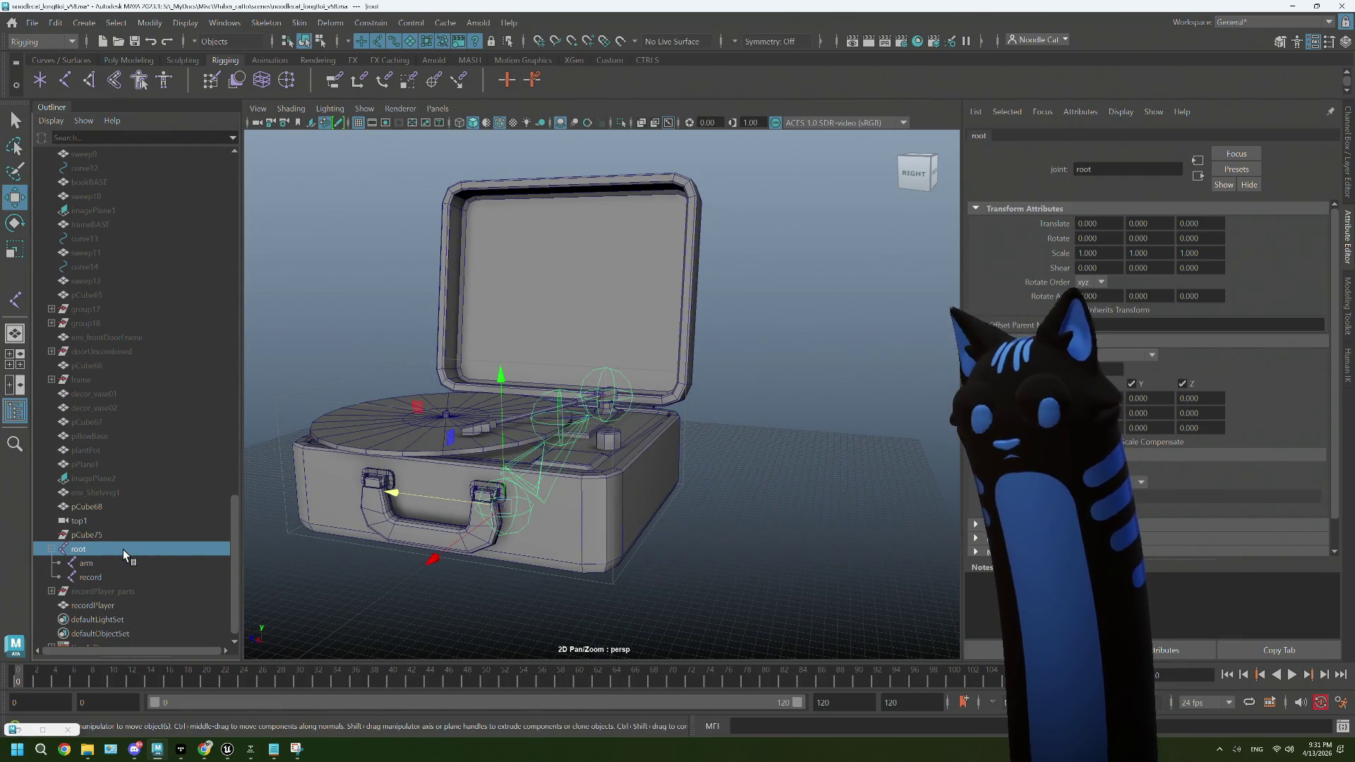
{"action": "left_click", "coordinate": [114, 561]}
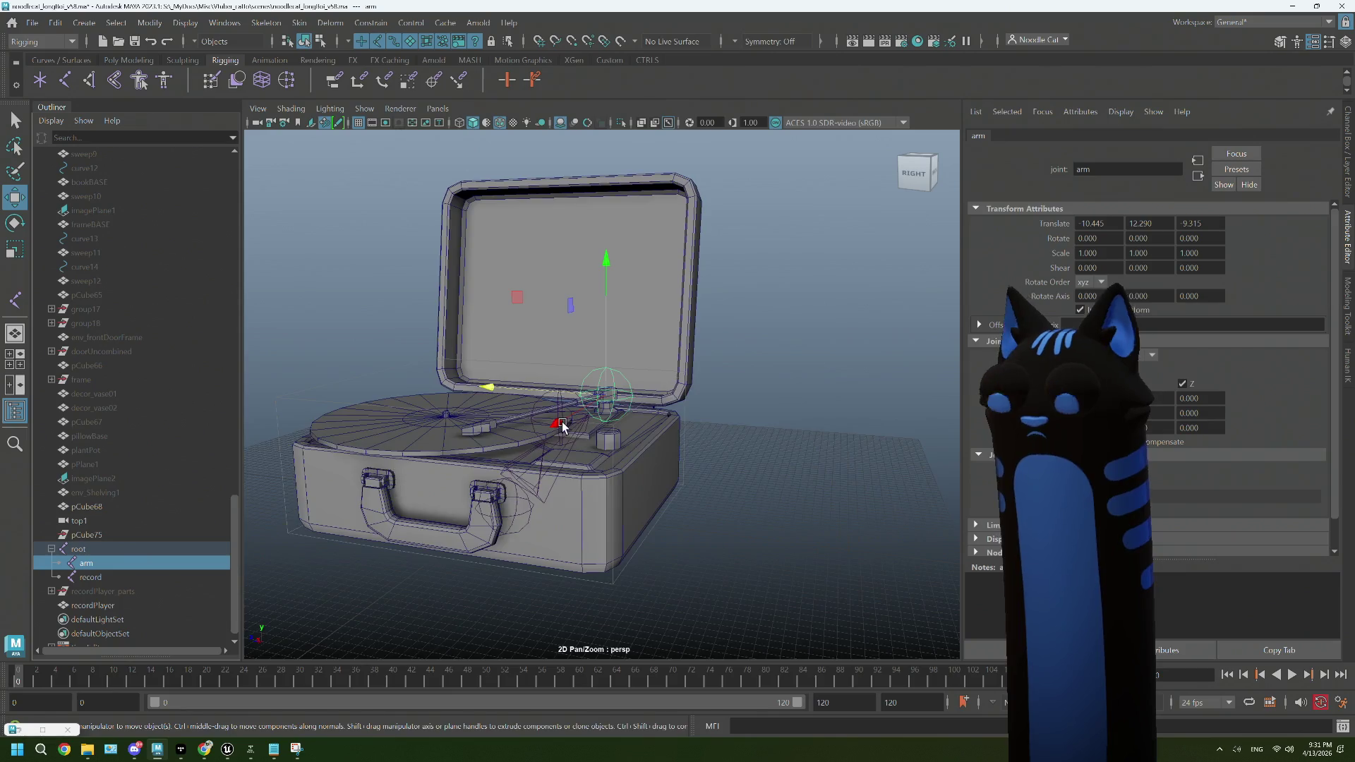
{"action": "key", "text": "f"}
{"action": "left_click_drag", "start_coordinate": [570, 423], "coordinate": [593, 442]}
{"action": "scroll", "scroll_direction": "up", "scroll_amount": 3}
{"action": "left_click_drag", "start_coordinate": [593, 442], "coordinate": [683, 368]}
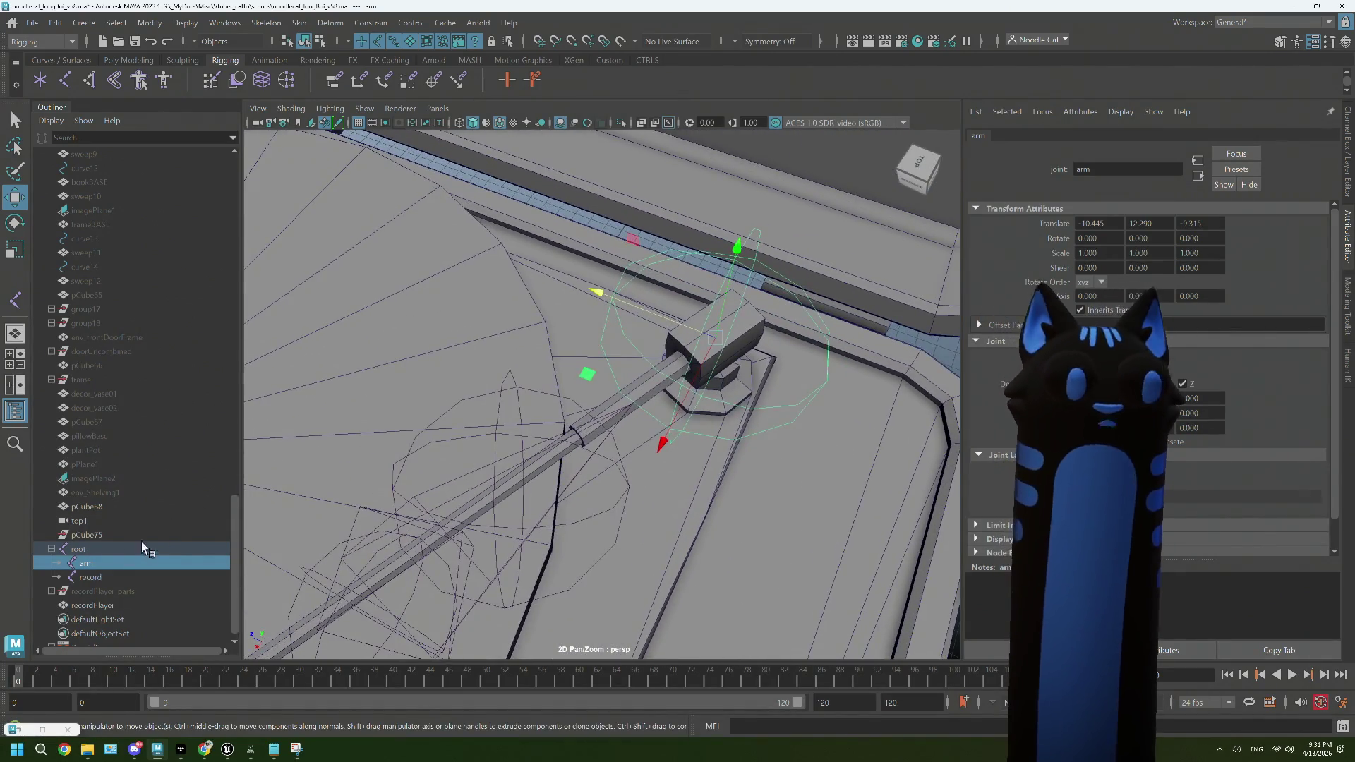
Step: Create joint1 with the Joint tool as a child of the arm joint
{"action": "left_click", "coordinate": [64, 79]}
{"action": "scroll", "scroll_direction": "down", "scroll_amount": 3}
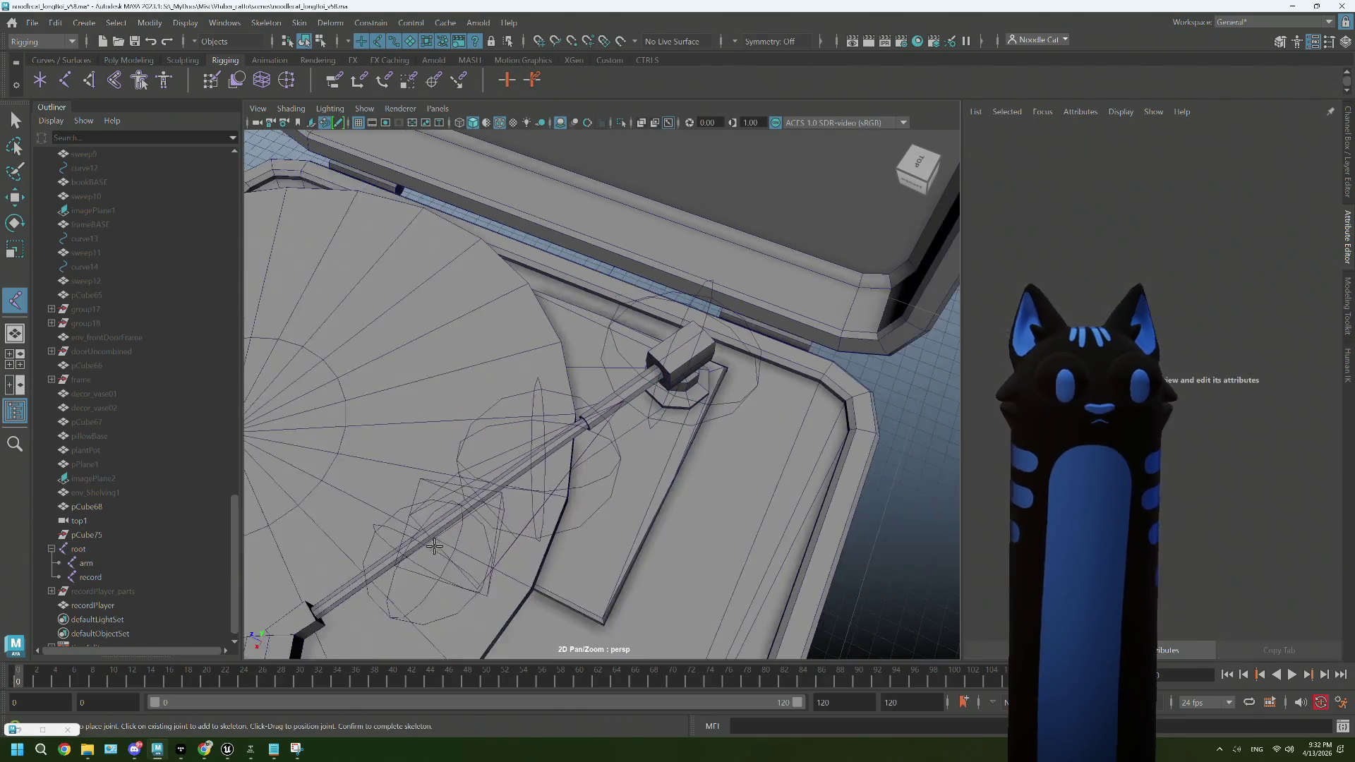
{"action": "left_click", "coordinate": [386, 501]}
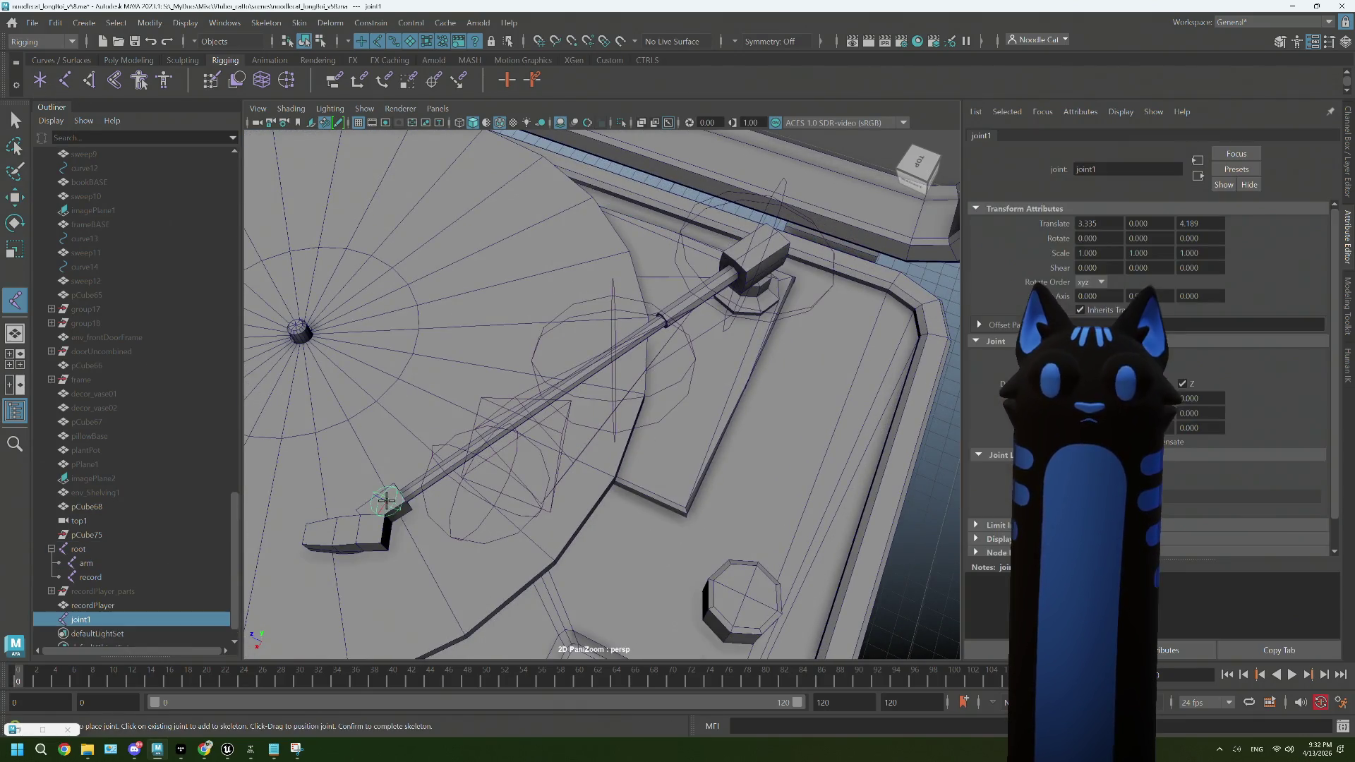
{"action": "key", "text": "ctrl+z"}
{"action": "left_click", "coordinate": [399, 496]}
{"action": "key", "text": "w"}
Step: Raise joint1 to tonearm height and move it toward the tonearm head
{"action": "left_click_drag", "start_coordinate": [415, 539], "coordinate": [436, 495]}
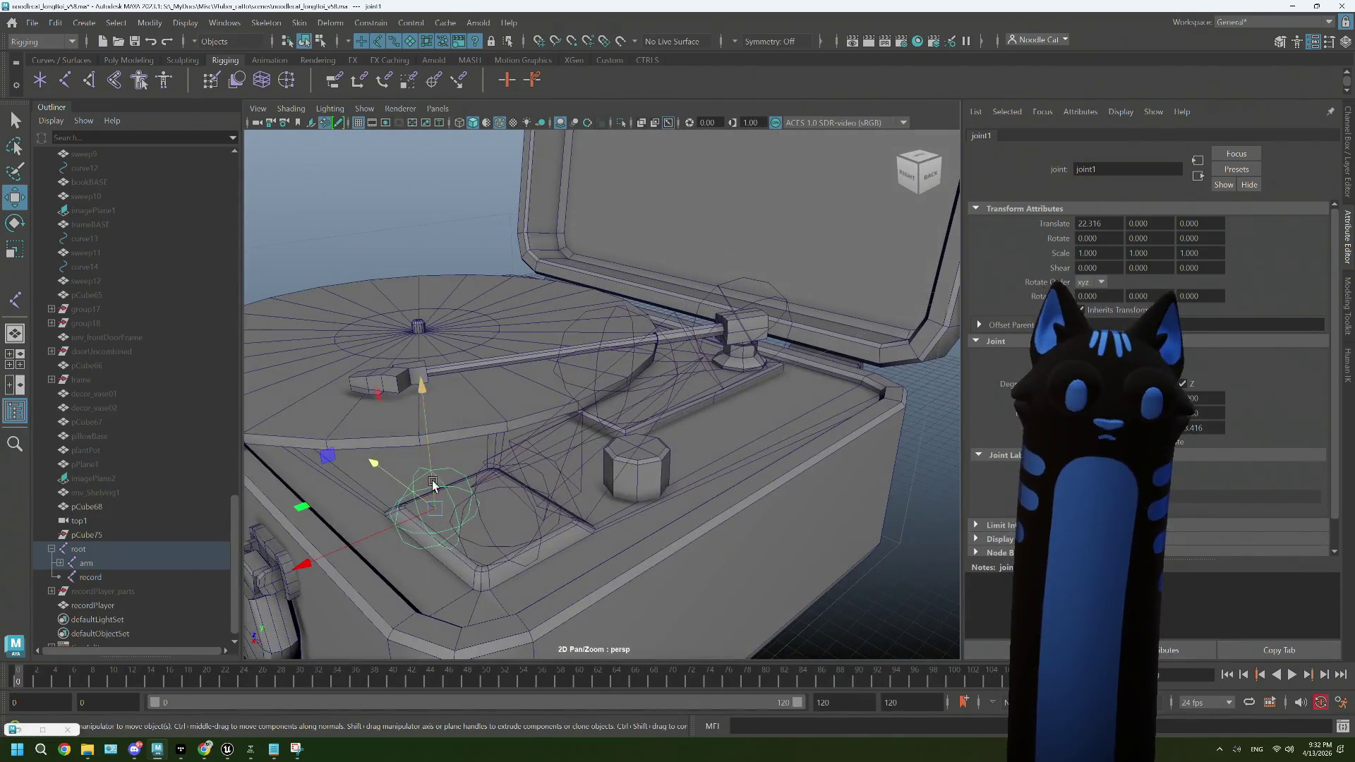
{"action": "left_click_drag", "start_coordinate": [424, 418], "coordinate": [410, 273]}
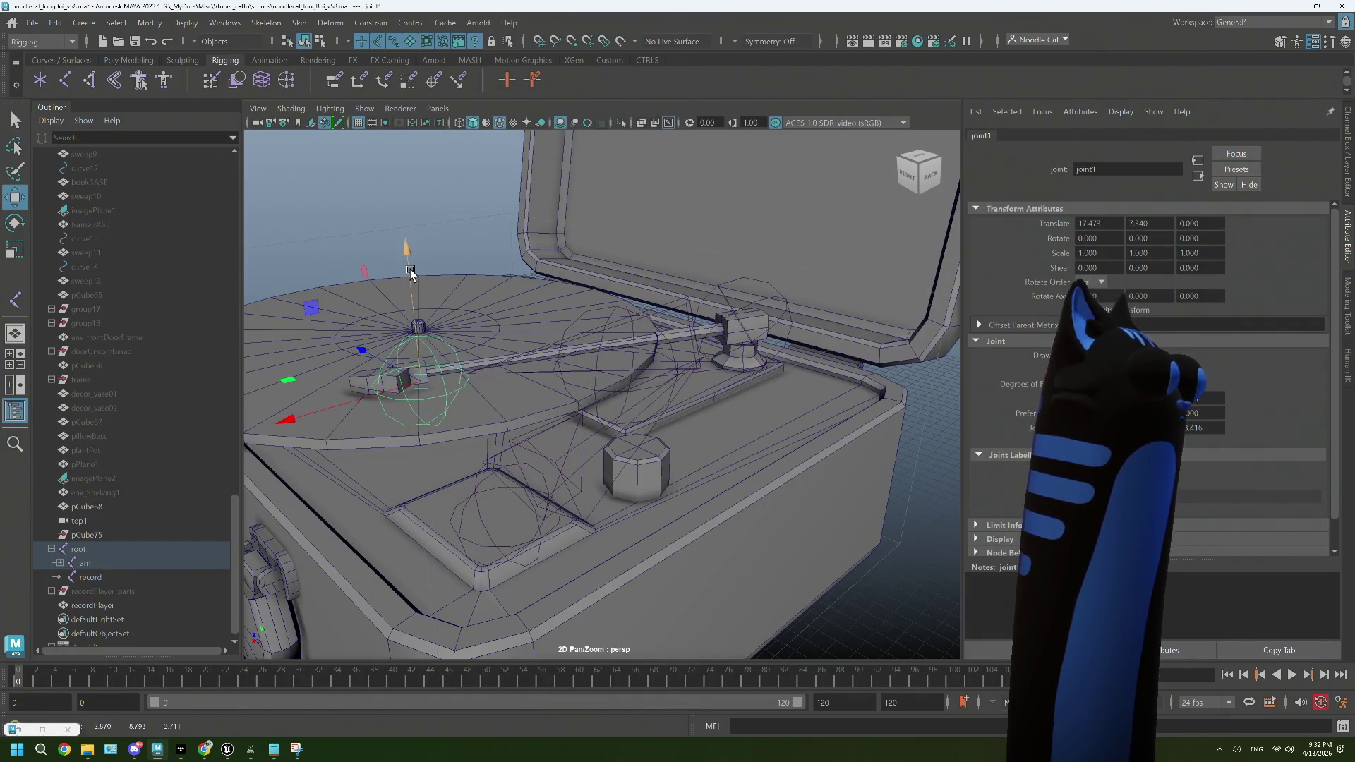
{"action": "scroll", "scroll_direction": "up", "scroll_amount": 3}
{"action": "left_click_drag", "start_coordinate": [410, 273], "coordinate": [580, 375]}
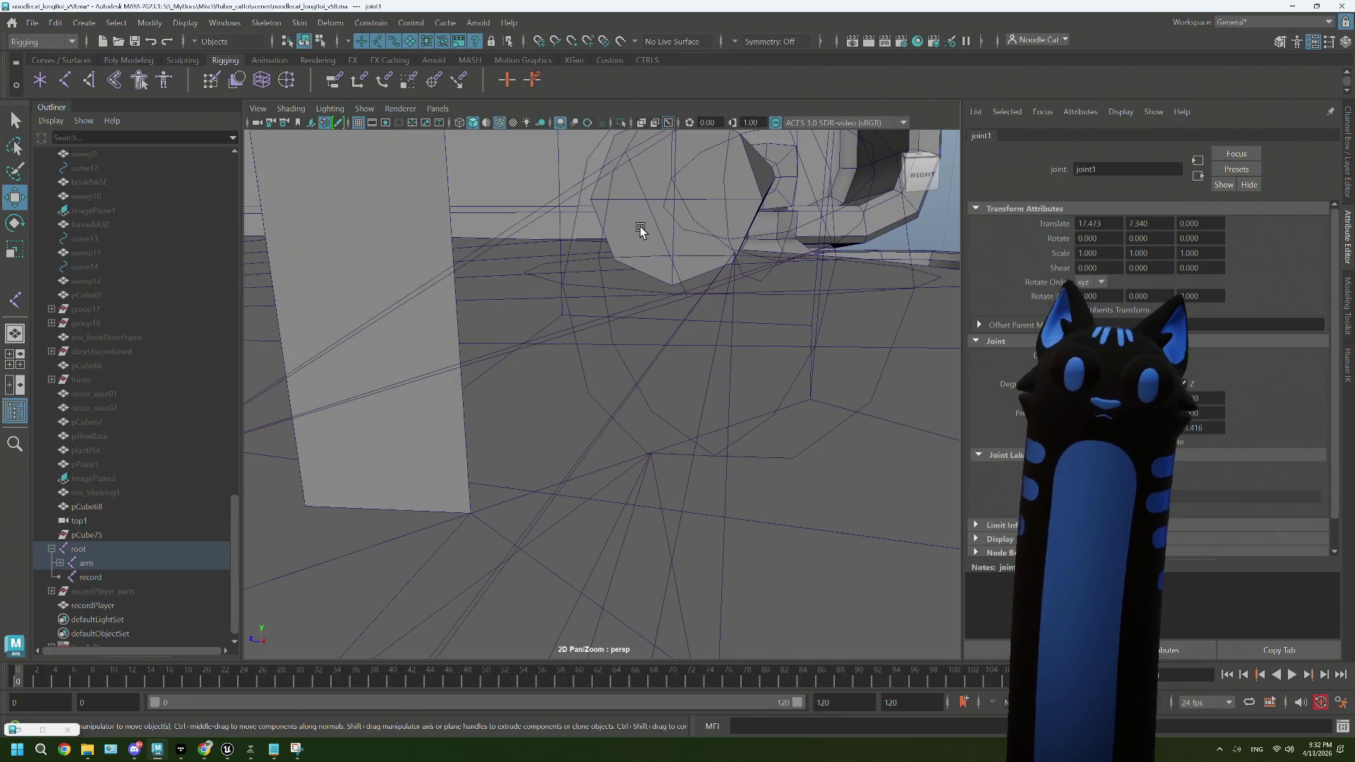
{"action": "left_click_drag", "start_coordinate": [638, 225], "coordinate": [513, 353]}
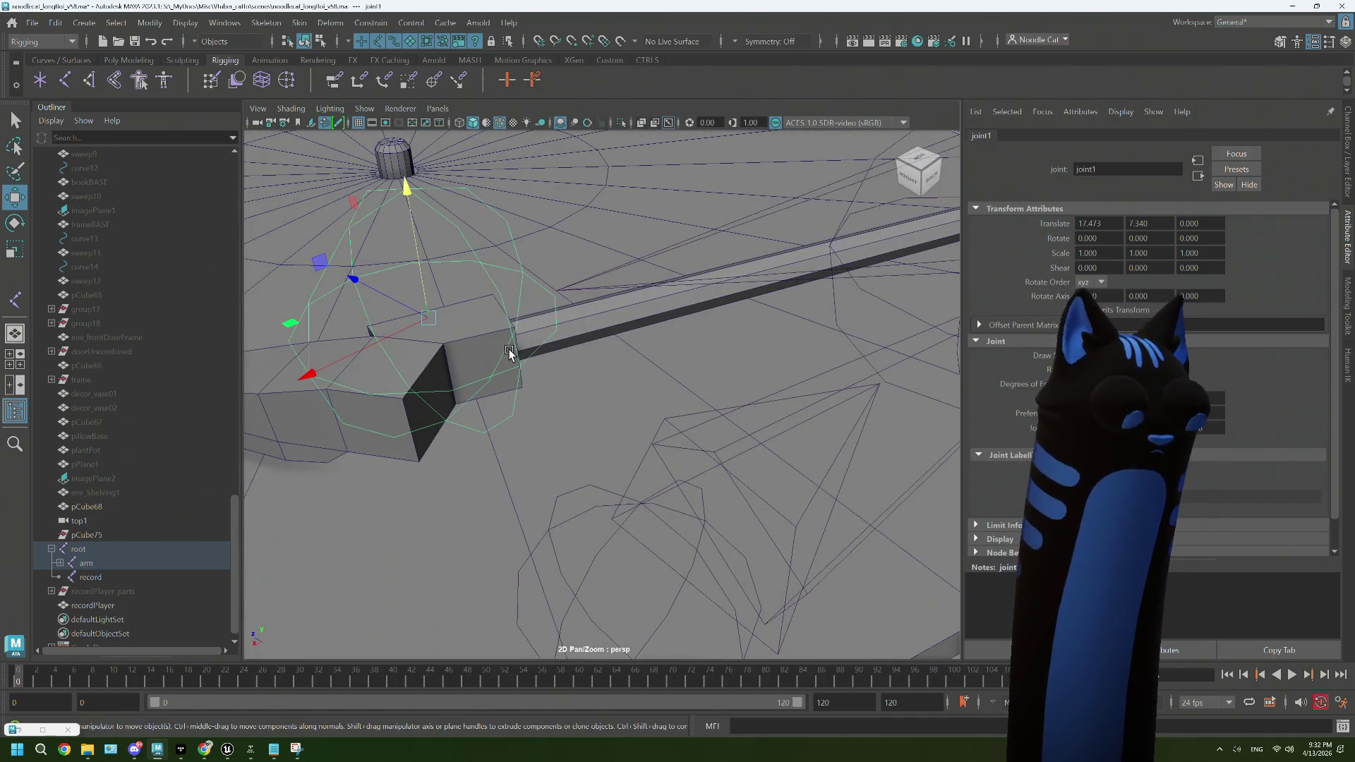
{"action": "left_click_drag", "start_coordinate": [479, 341], "coordinate": [525, 372]}
{"action": "left_click_drag", "start_coordinate": [525, 372], "coordinate": [595, 328]}
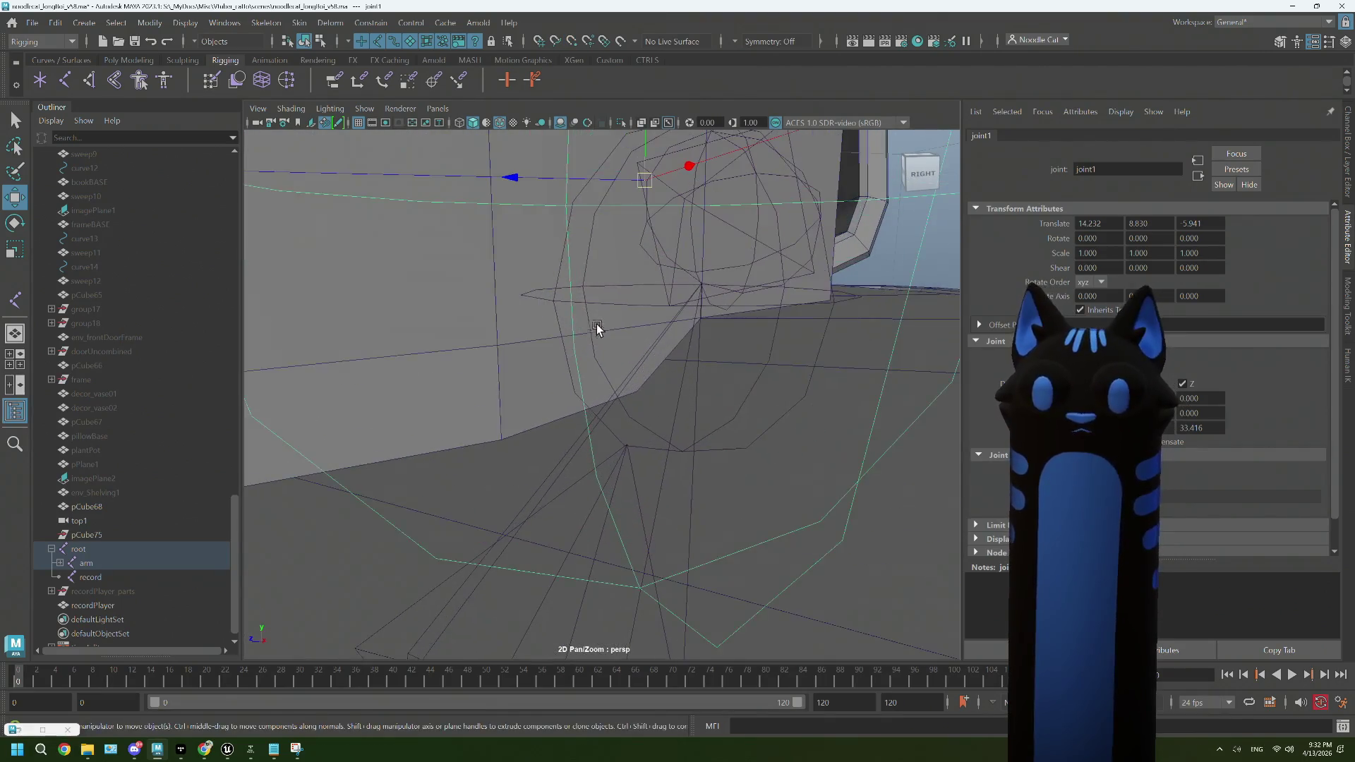
Step: Vertex-snap joint1 onto the tonearm head at 14.381, 8.704, 5.260
{"action": "key", "text": "f"}
{"action": "scroll", "scroll_direction": "up", "scroll_amount": 3}
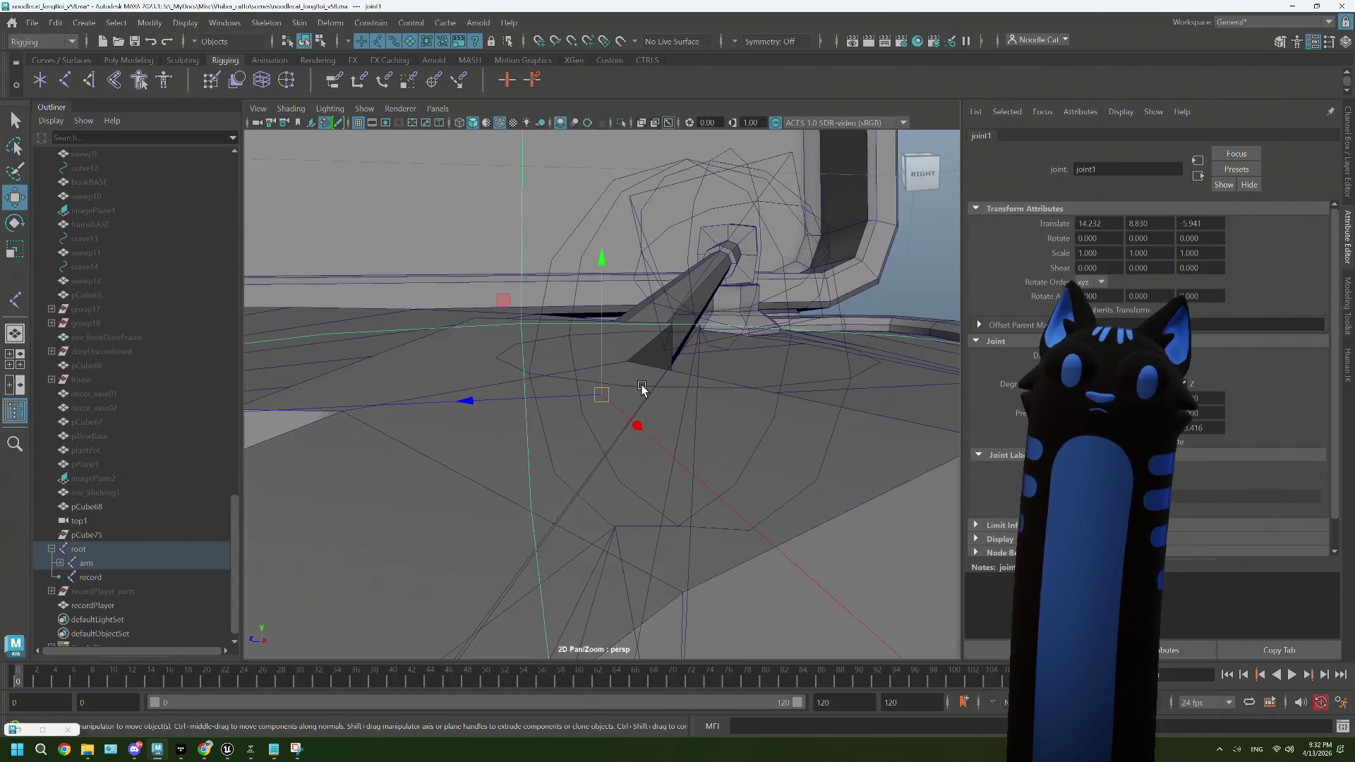
{"action": "scroll", "scroll_direction": "up", "scroll_amount": 3}
{"action": "scroll", "scroll_direction": "down", "scroll_amount": 3}
{"action": "scroll", "scroll_direction": "up", "scroll_amount": 3}
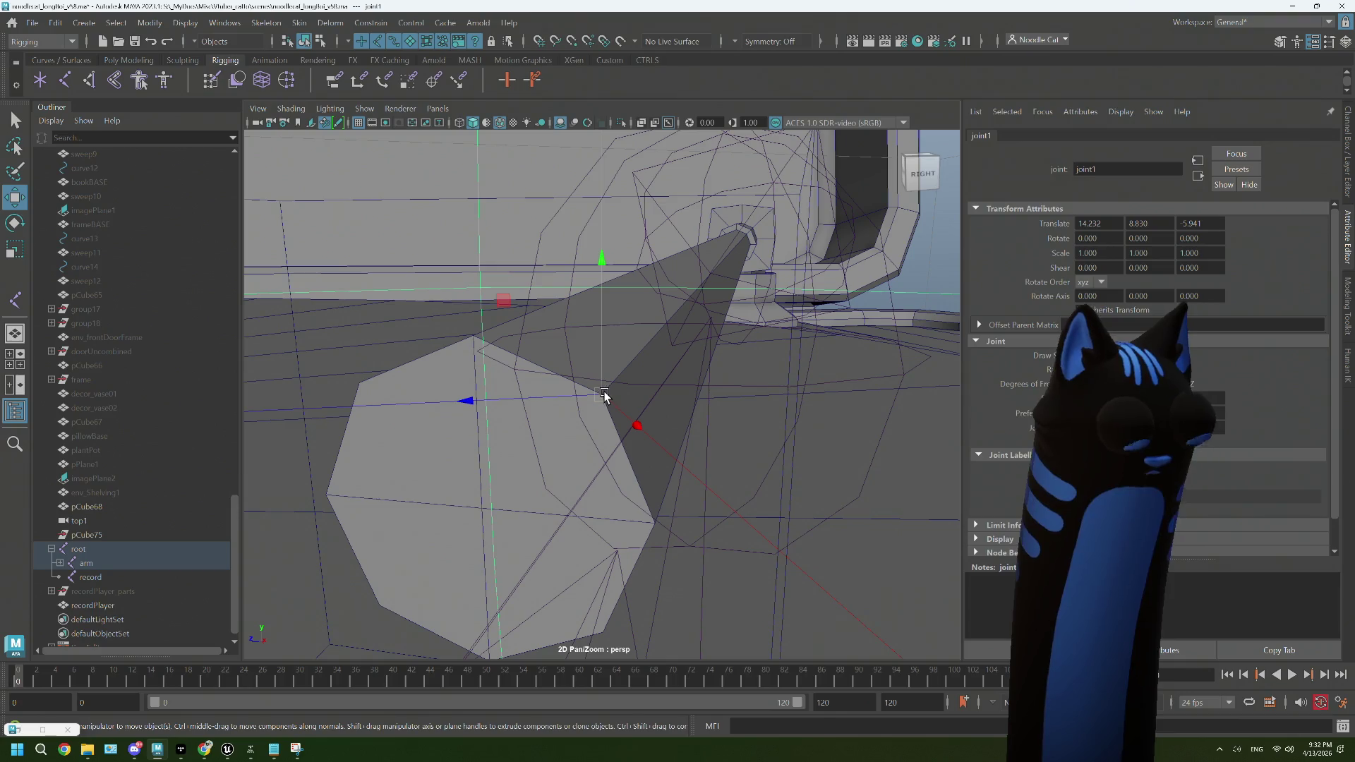
{"action": "key", "text": "v"}
{"action": "left_click_drag", "start_coordinate": [604, 397], "coordinate": [488, 496]}
{"action": "scroll", "scroll_direction": "down", "scroll_amount": 3}
{"action": "left_click_drag", "start_coordinate": [584, 432], "coordinate": [578, 373]}
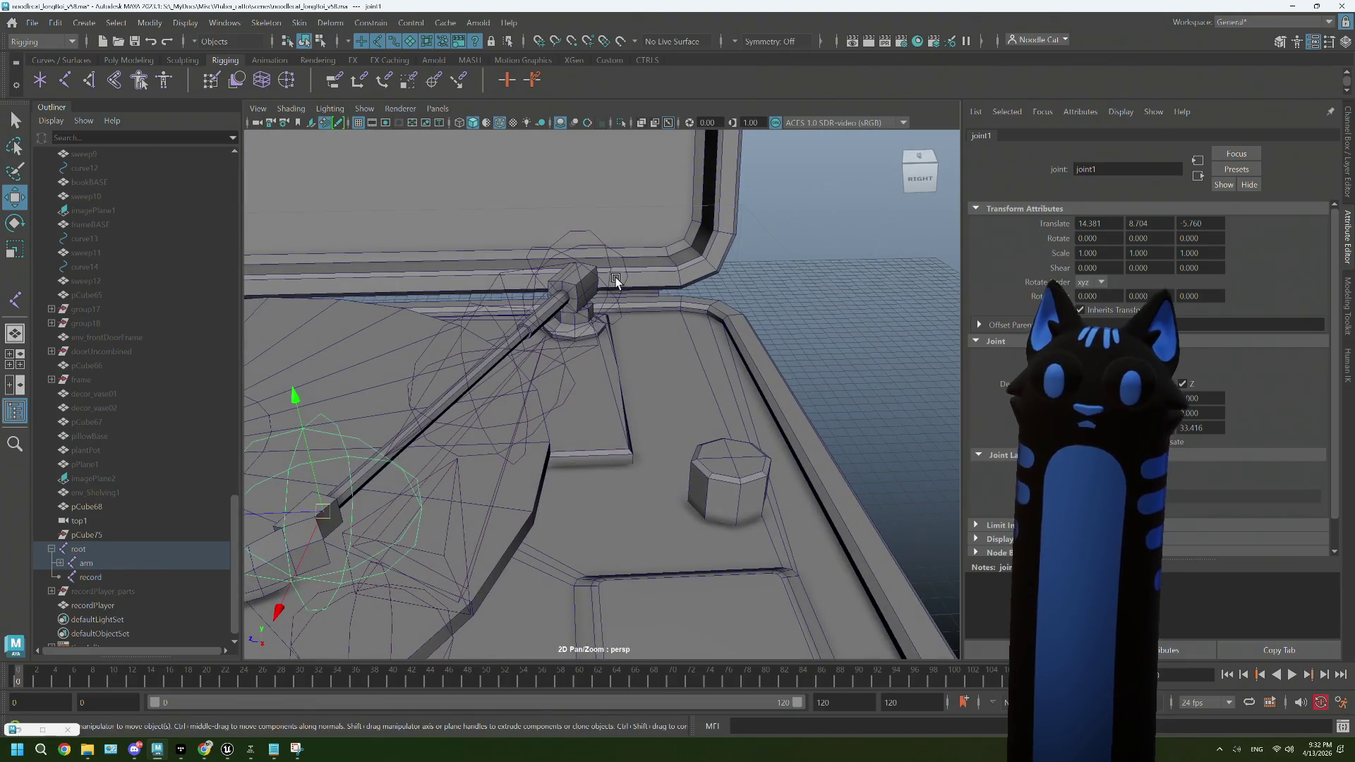
Step: Select the arm joint and switch to the Rotate tool
{"action": "left_click", "coordinate": [623, 282]}
{"action": "left_click_drag", "start_coordinate": [621, 286], "coordinate": [462, 350]}
{"action": "key", "text": "r"}
{"action": "key", "text": "e"}
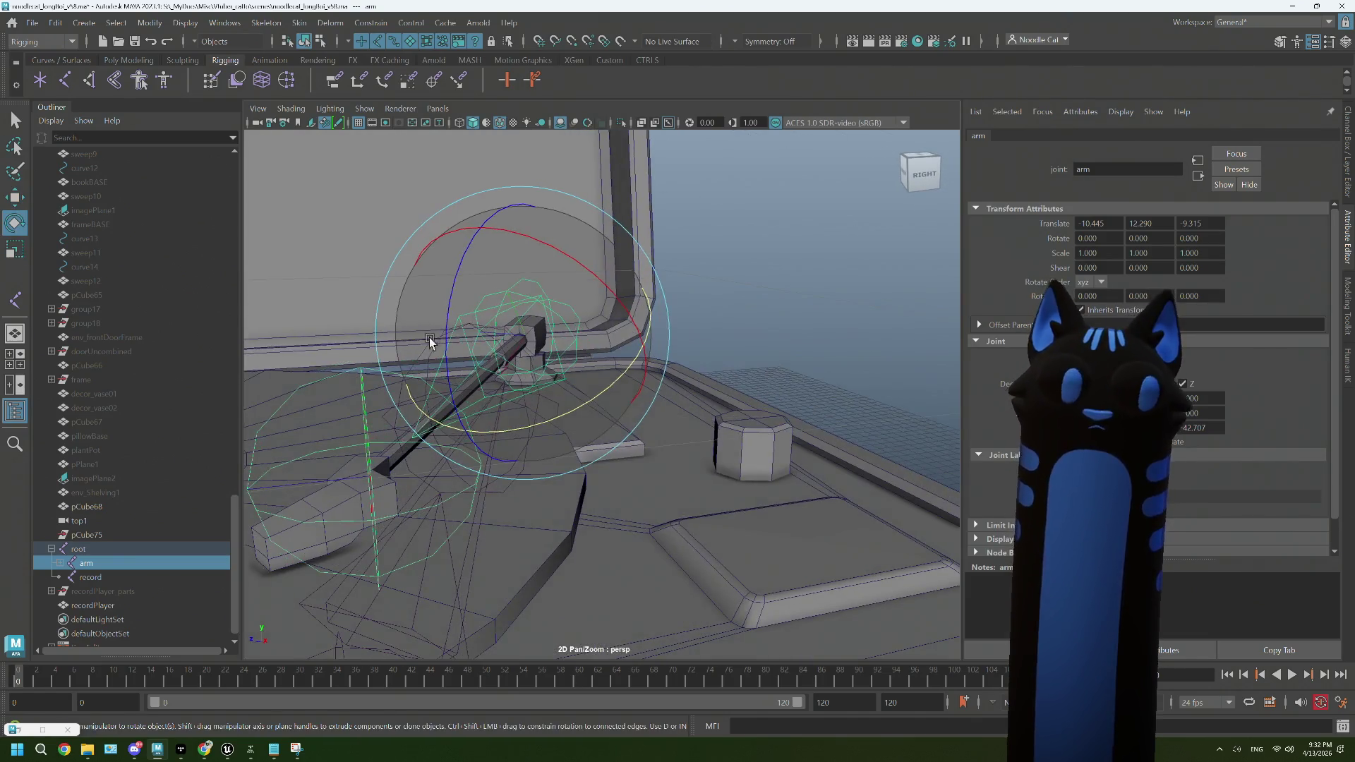
Step: Check the rotate tool settings, then test-rotate the tonearm and undo it
{"action": "double_click", "coordinate": [14, 224]}
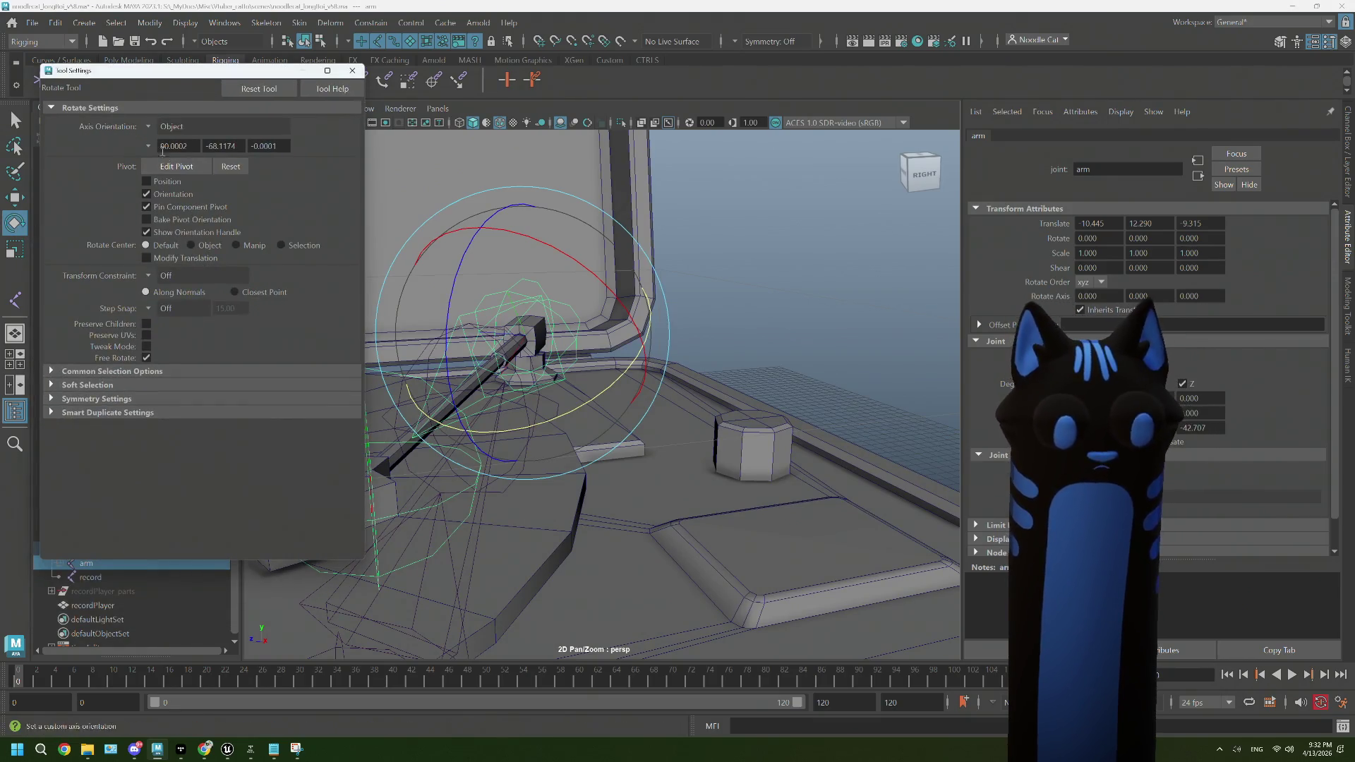
{"action": "left_click", "coordinate": [352, 71]}
{"action": "left_click_drag", "start_coordinate": [452, 332], "coordinate": [666, 429]}
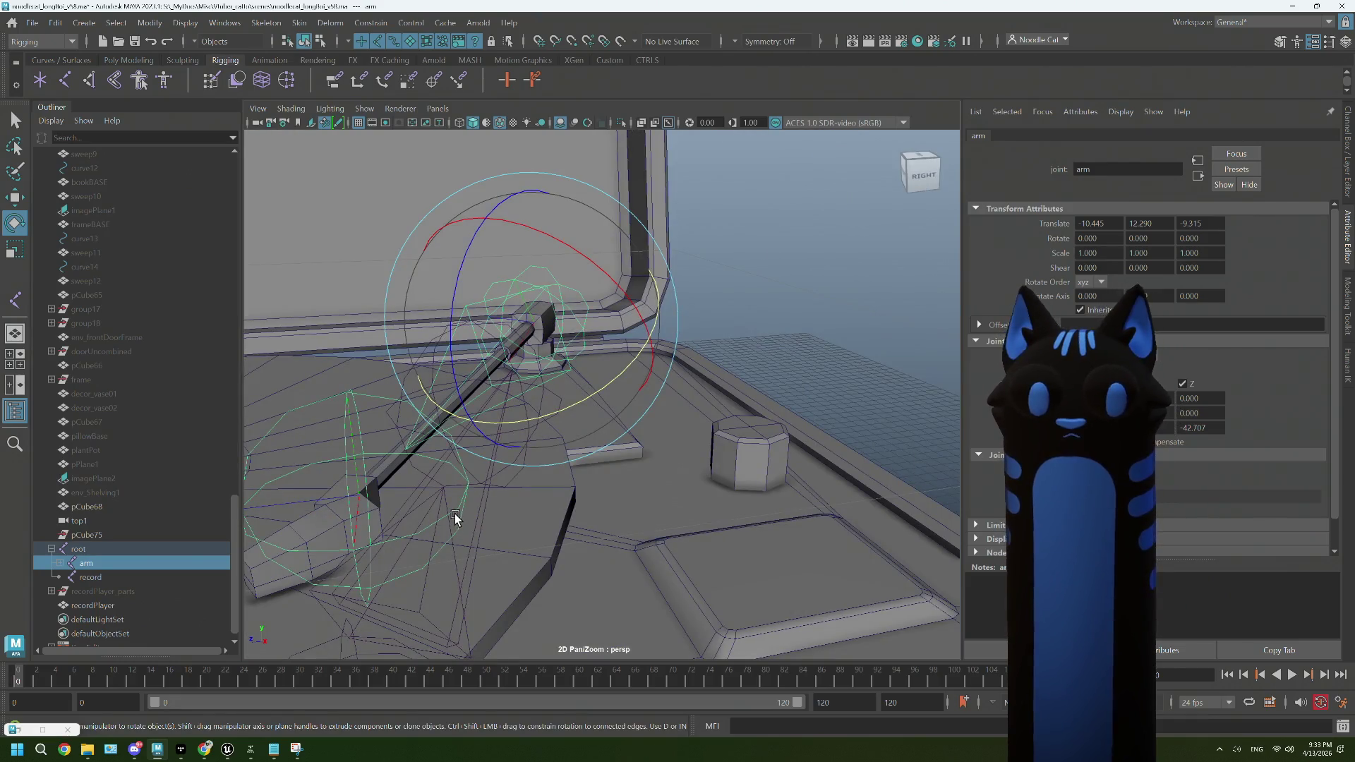
{"action": "left_click_drag", "start_coordinate": [472, 487], "coordinate": [571, 474]}
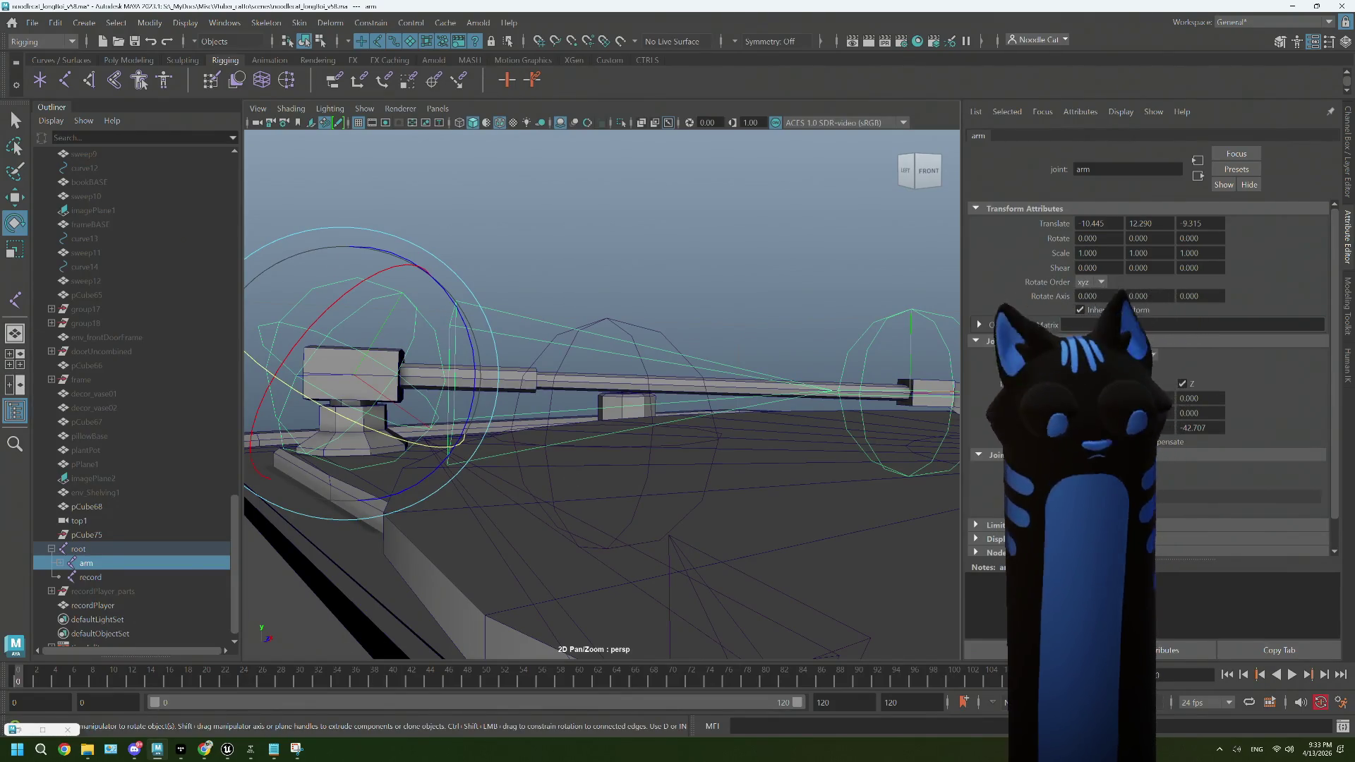
{"action": "left_click_drag", "start_coordinate": [332, 406], "coordinate": [366, 339]}
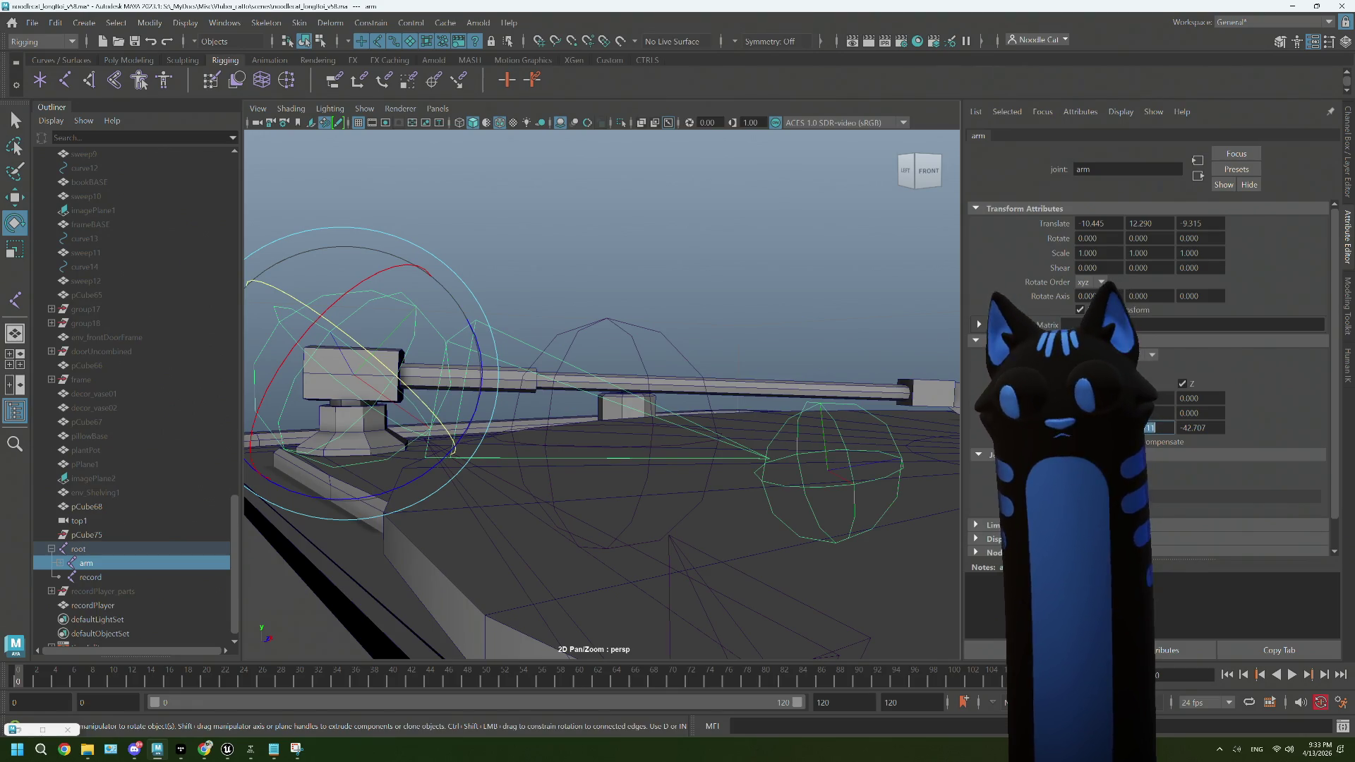
{"action": "key", "text": "ctrl+z"}
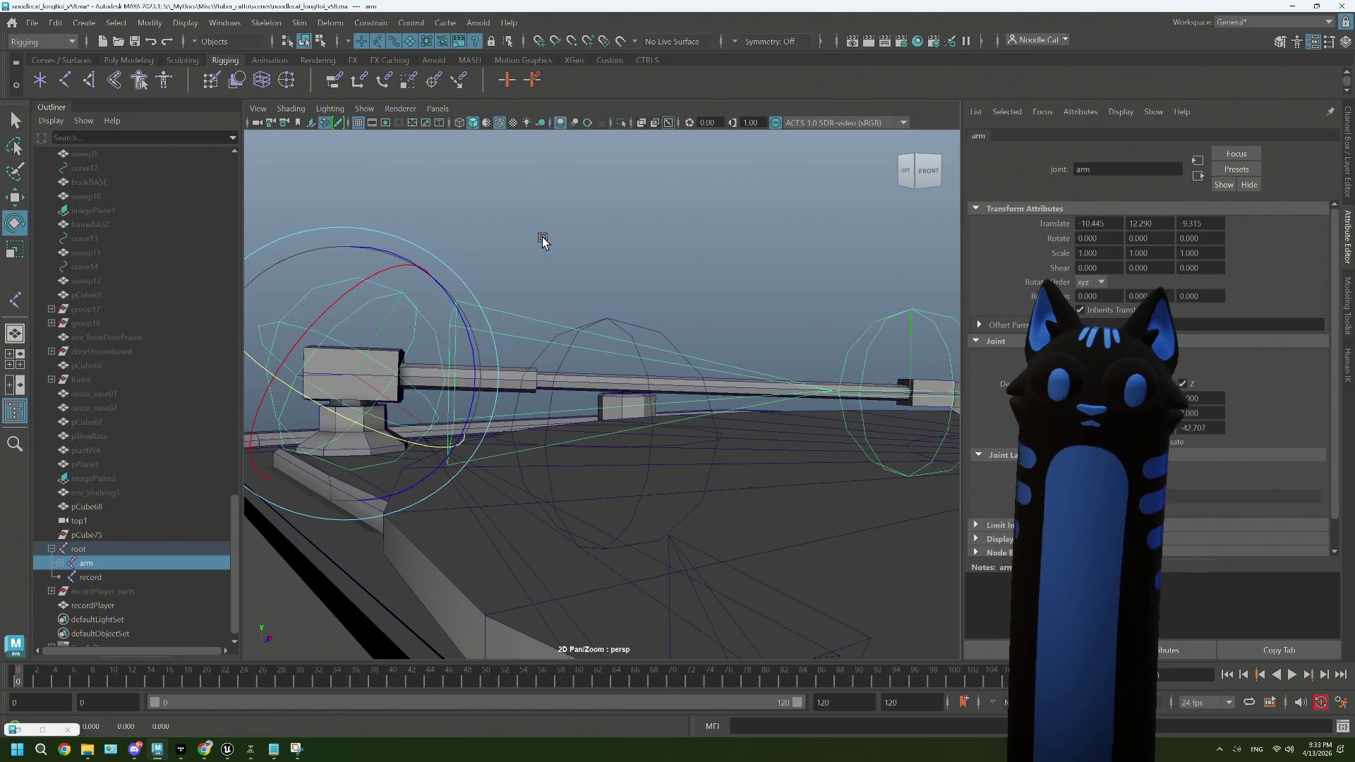
Step: Apply Skeleton > Orient Joint to the arm joint
{"action": "left_click", "coordinate": [901, 381]}
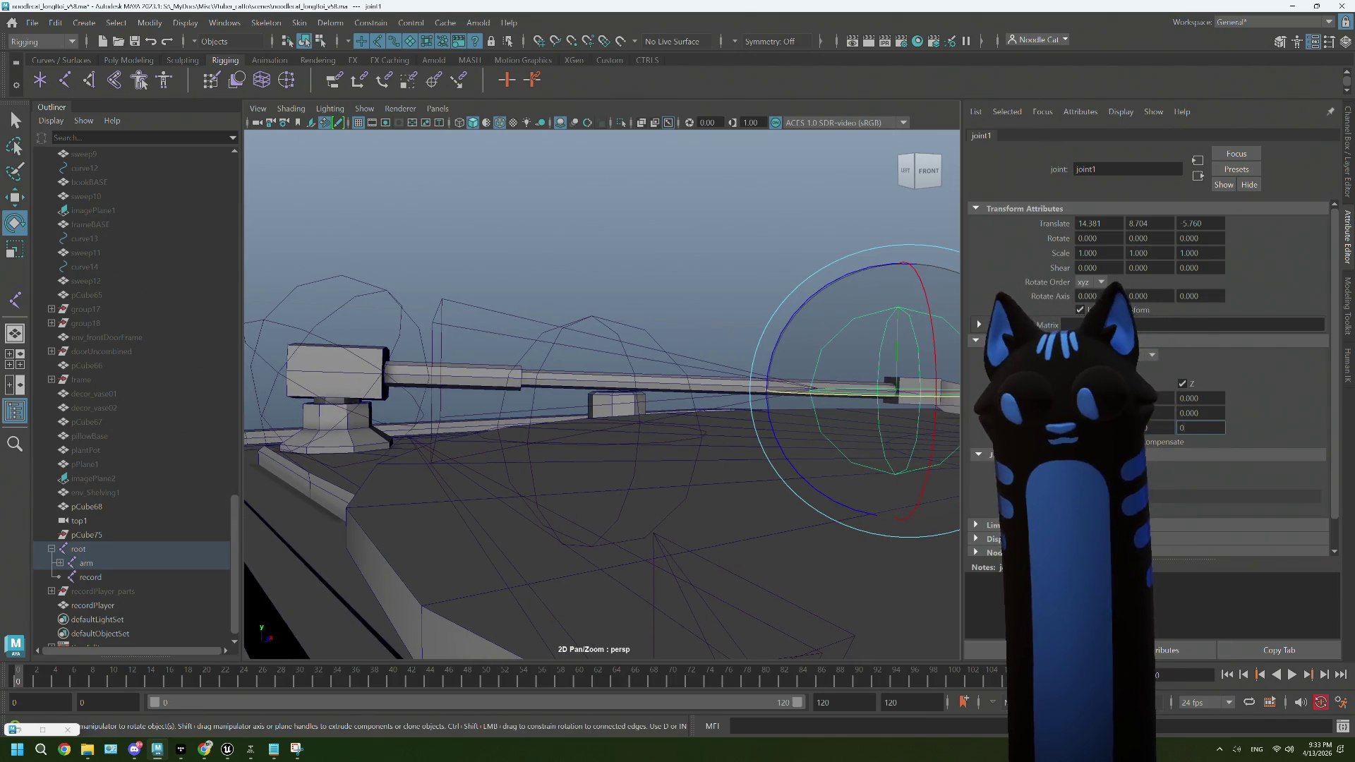
{"action": "left_click", "coordinate": [389, 317]}
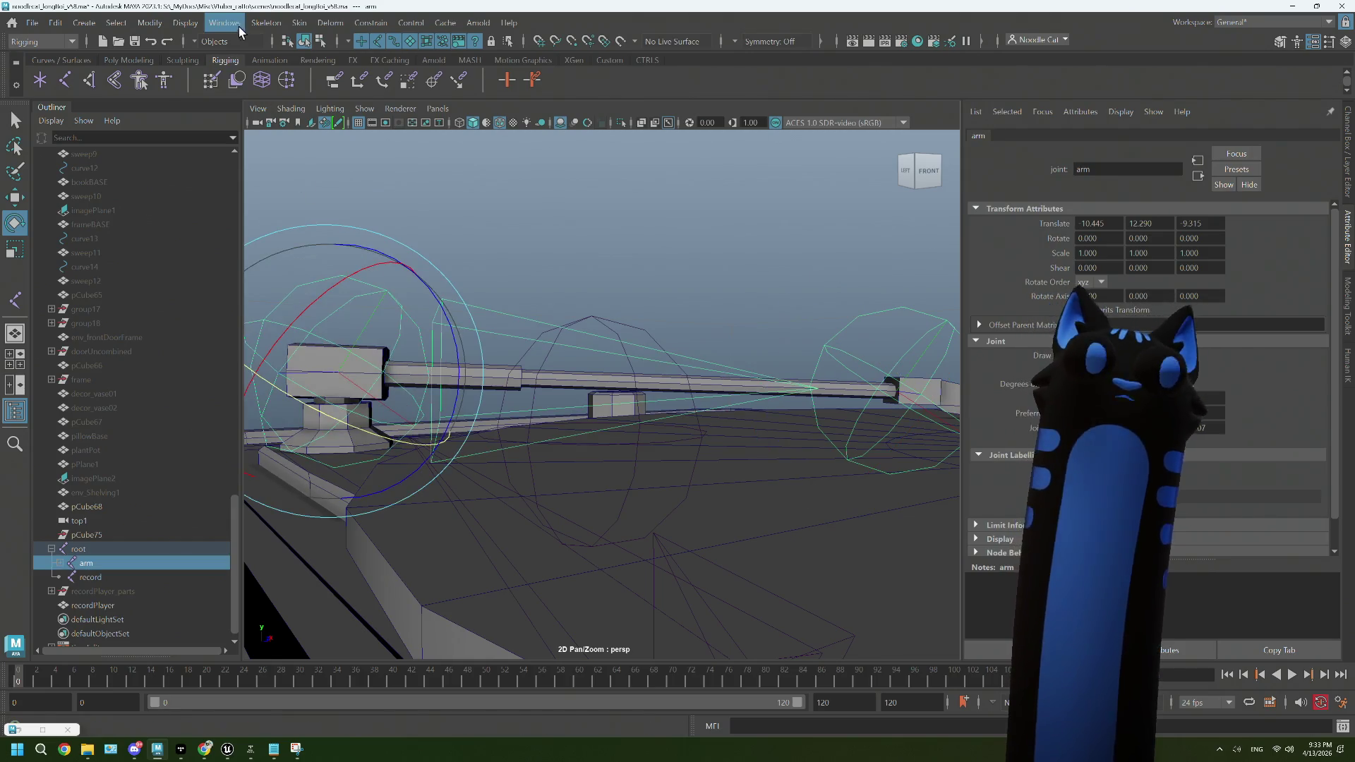
{"action": "left_click", "coordinate": [270, 26]}
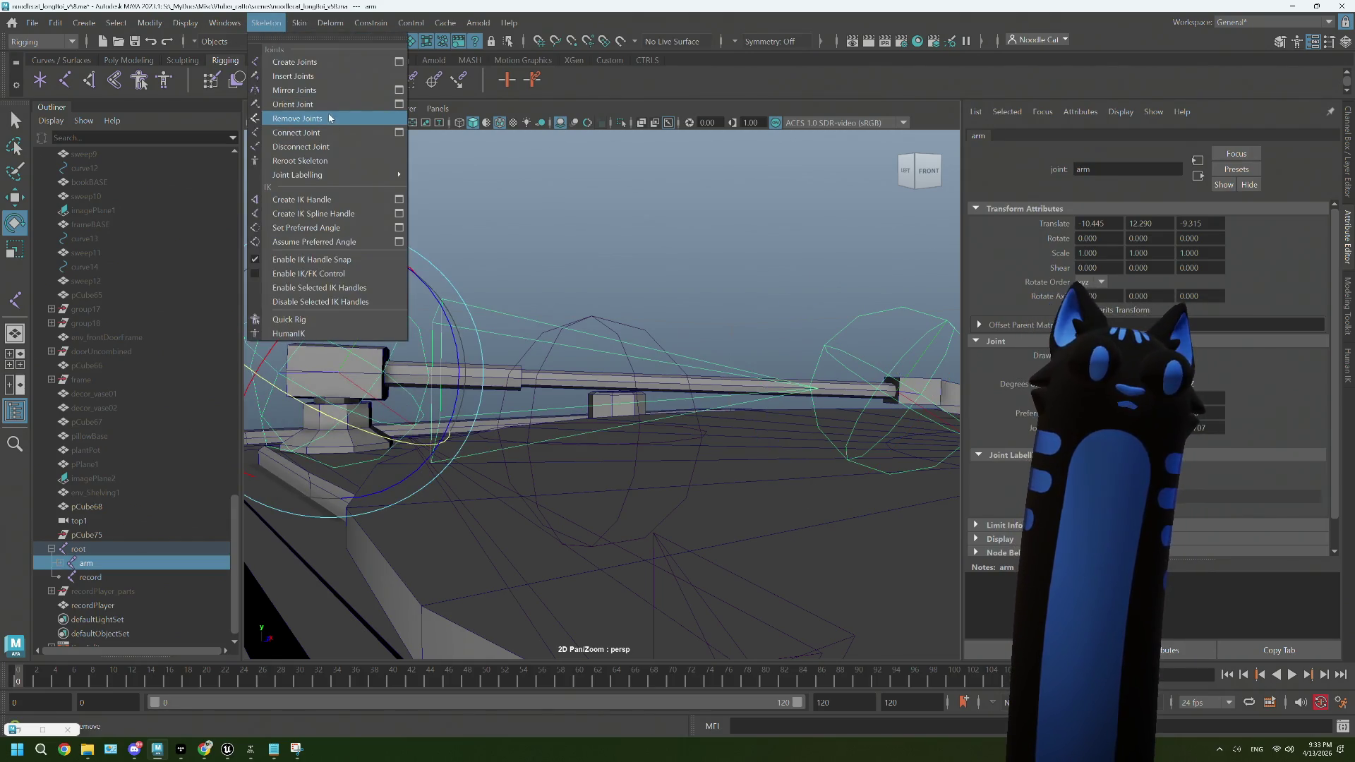
{"action": "left_click", "coordinate": [388, 107]}
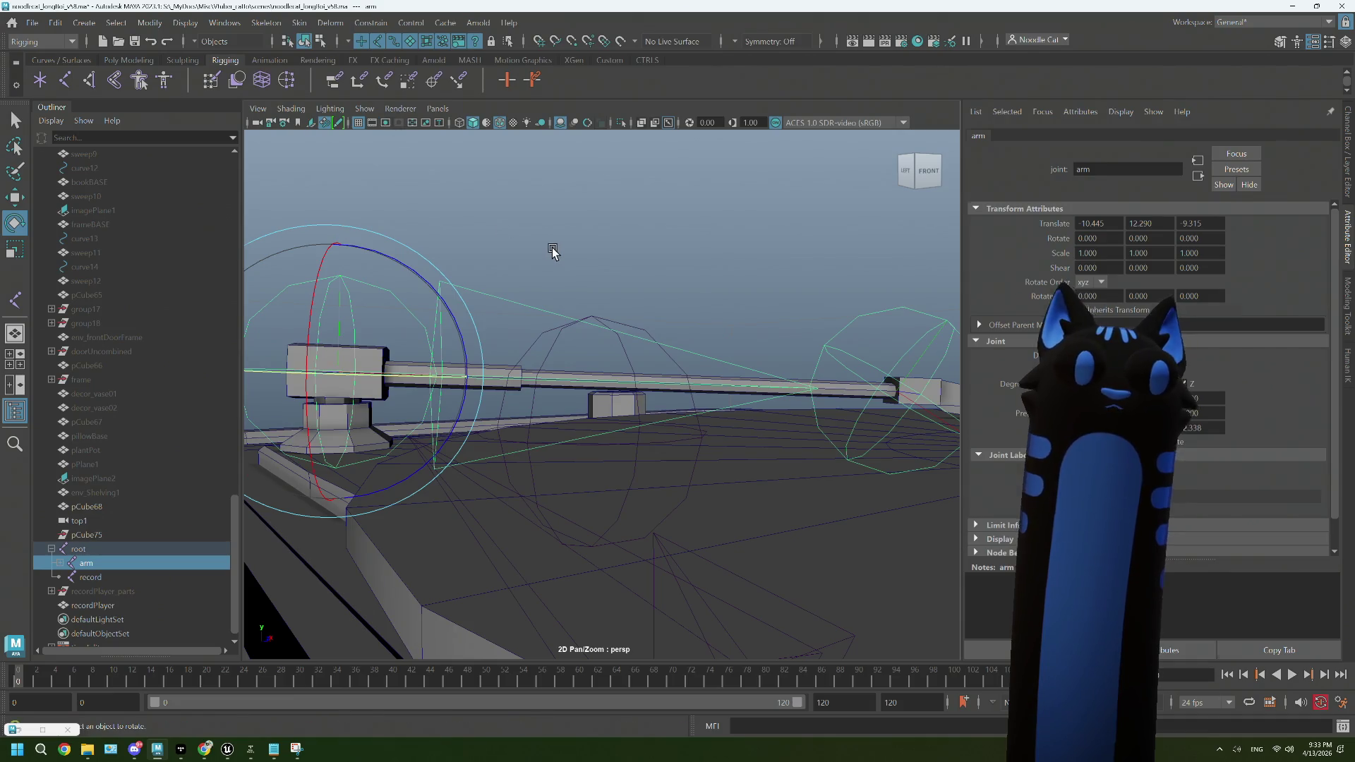
Step: Inspect the reoriented arm and joint1, then select the record joint
{"action": "left_click", "coordinate": [551, 246]}
{"action": "left_click_drag", "start_coordinate": [647, 290], "coordinate": [514, 438]}
{"action": "left_click", "coordinate": [490, 415]}
{"action": "scroll", "scroll_direction": "up", "scroll_amount": 3}
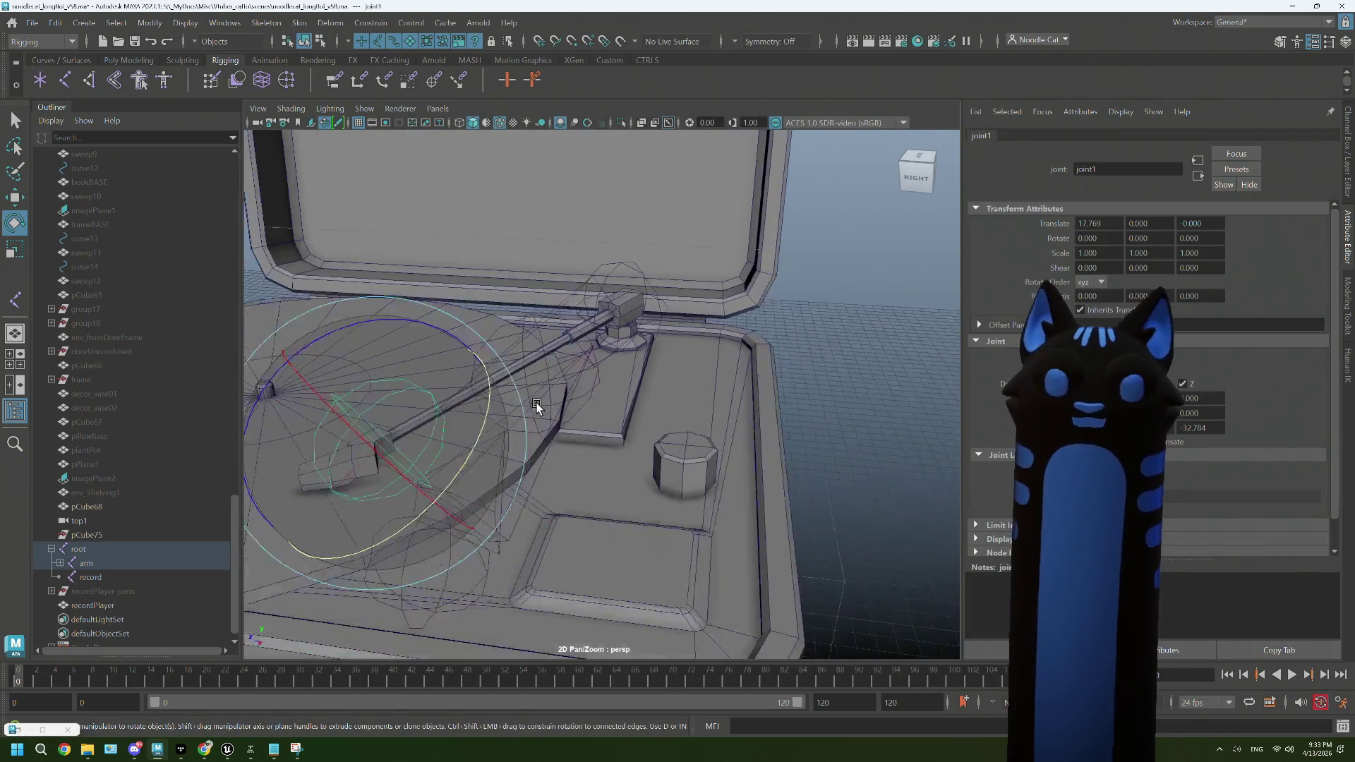
{"action": "left_click", "coordinate": [536, 402]}
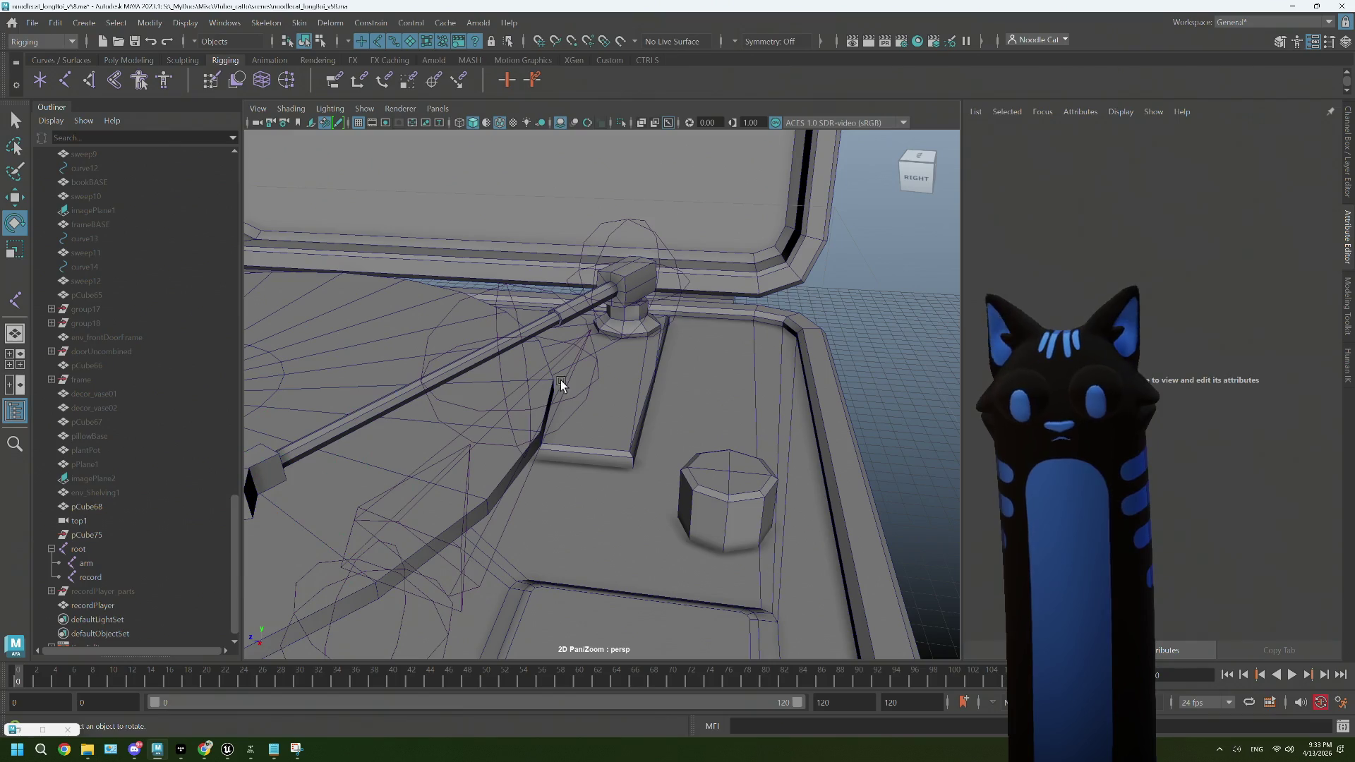
{"action": "left_click", "coordinate": [623, 328]}
{"action": "left_click_drag", "start_coordinate": [623, 328], "coordinate": [615, 323]}
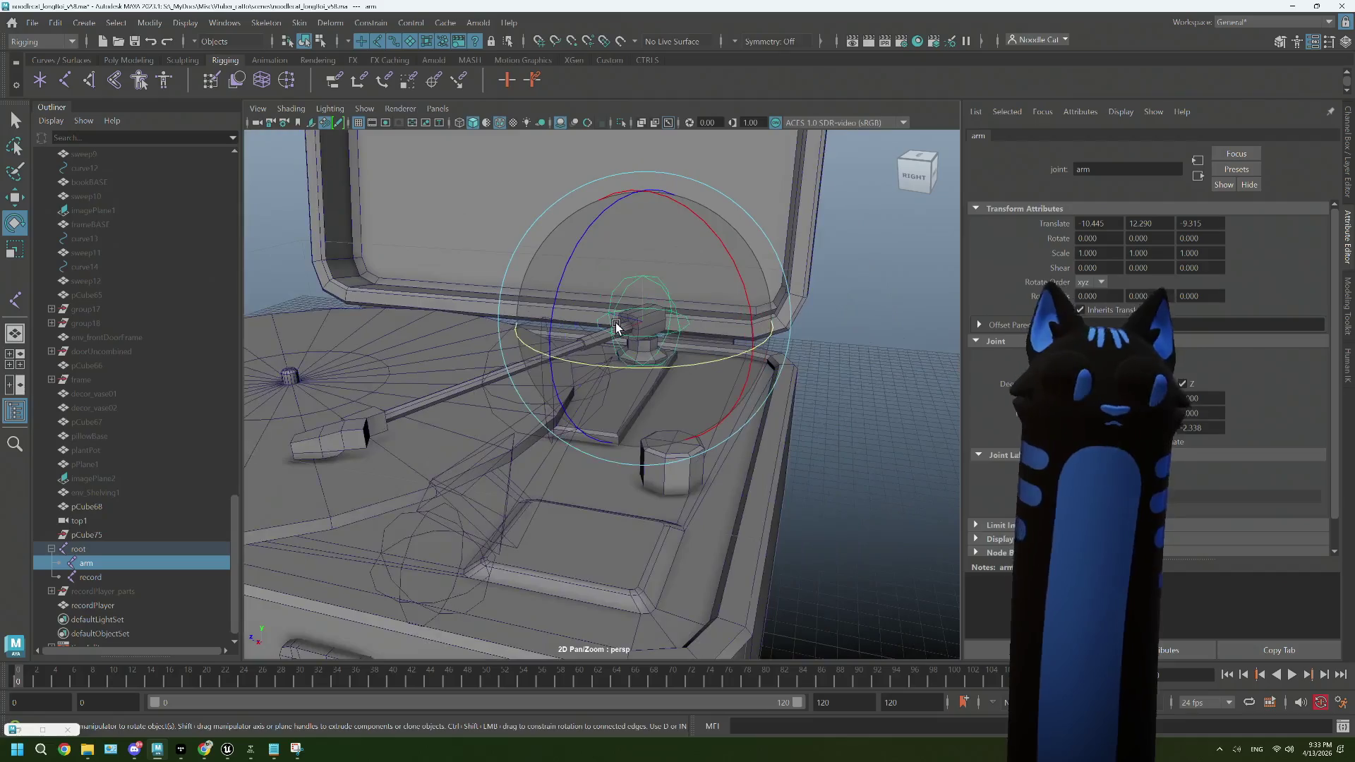
{"action": "left_click_drag", "start_coordinate": [615, 323], "coordinate": [676, 328]}
{"action": "scroll", "scroll_direction": "down", "scroll_amount": 3}
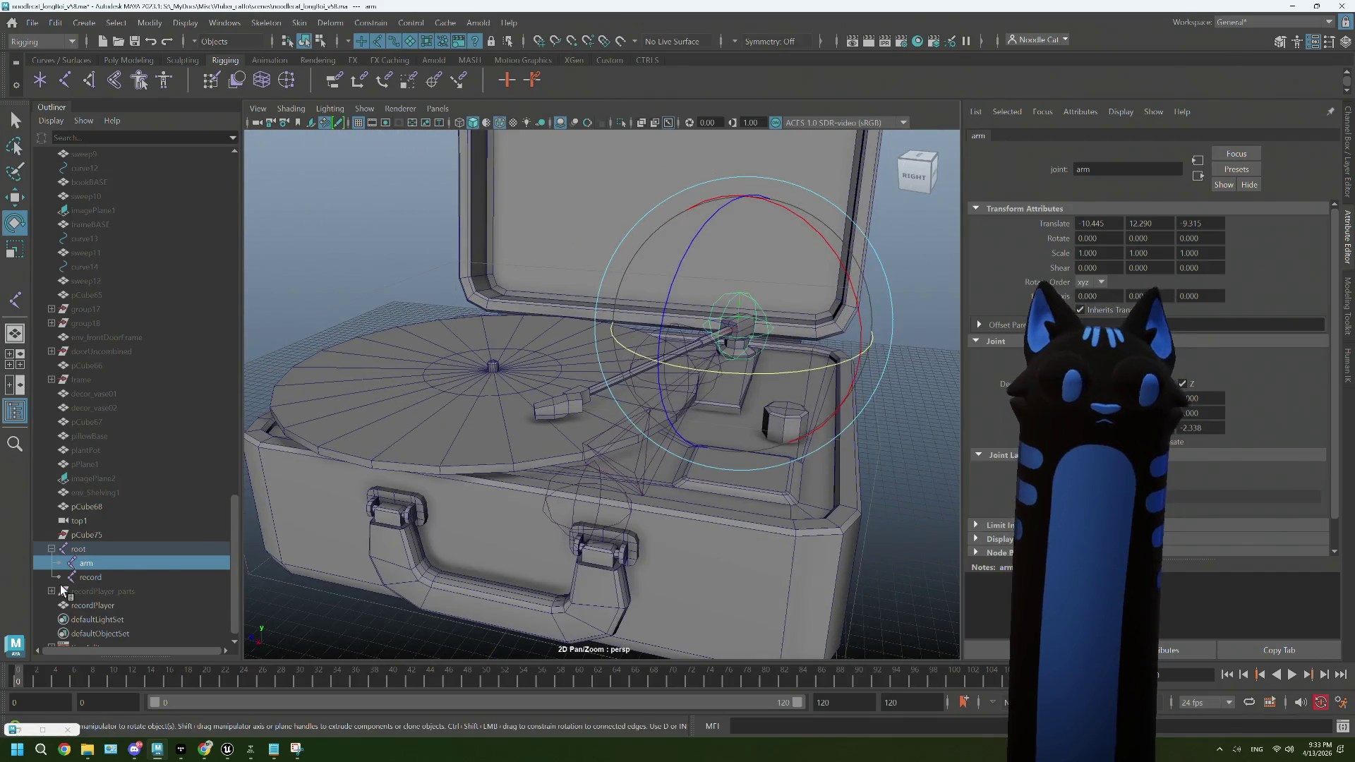
{"action": "left_click", "coordinate": [90, 577]}
{"action": "left_click_drag", "start_coordinate": [508, 434], "coordinate": [540, 430]}
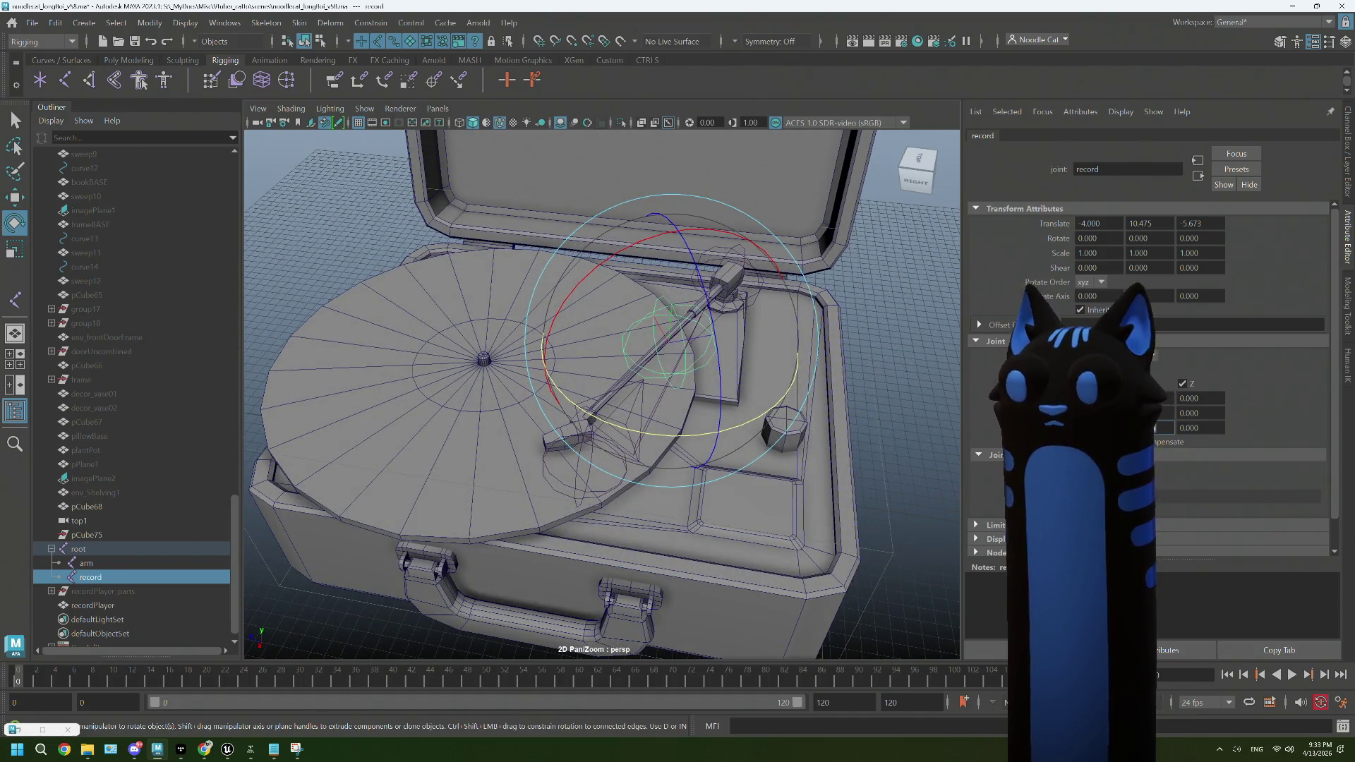
Step: Move the record joint along X and Z onto the platter's spindle centre
{"action": "key", "text": "Tab"}
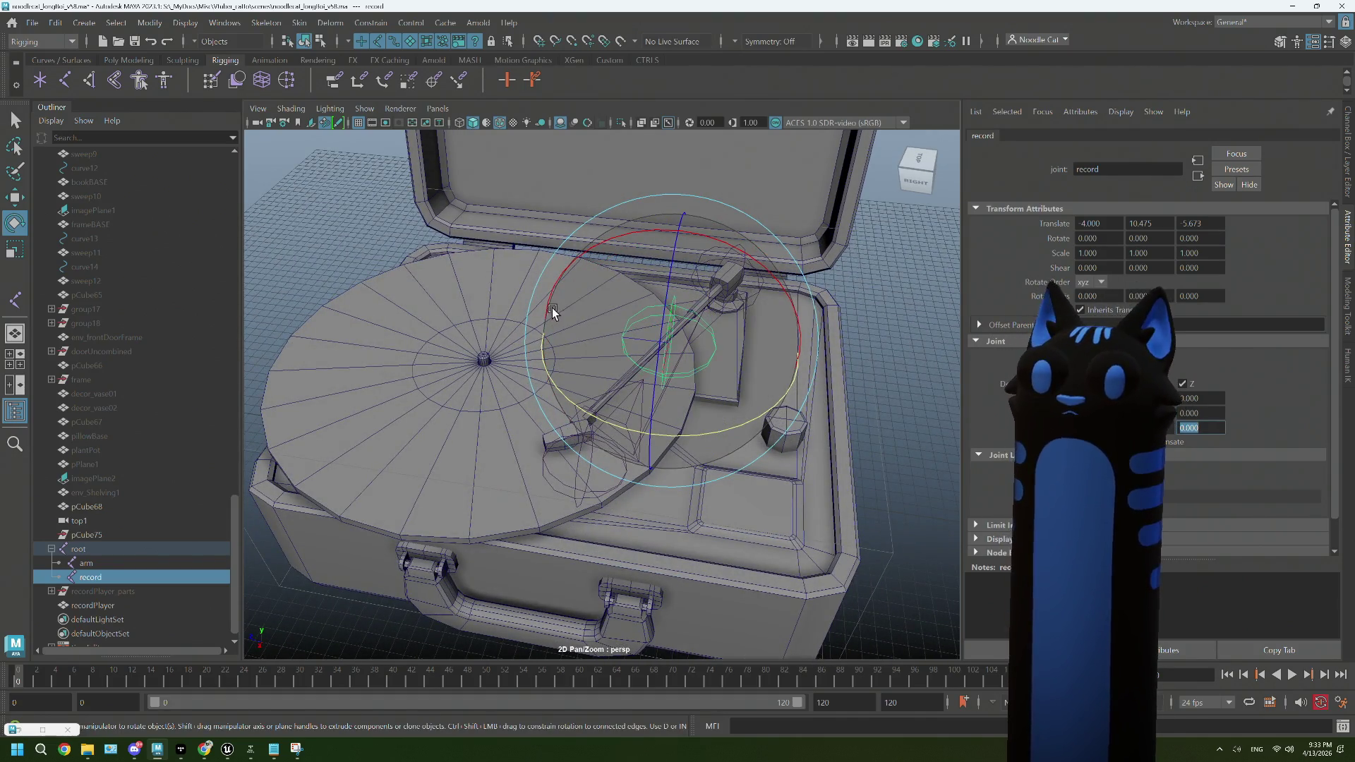
{"action": "key", "text": "w"}
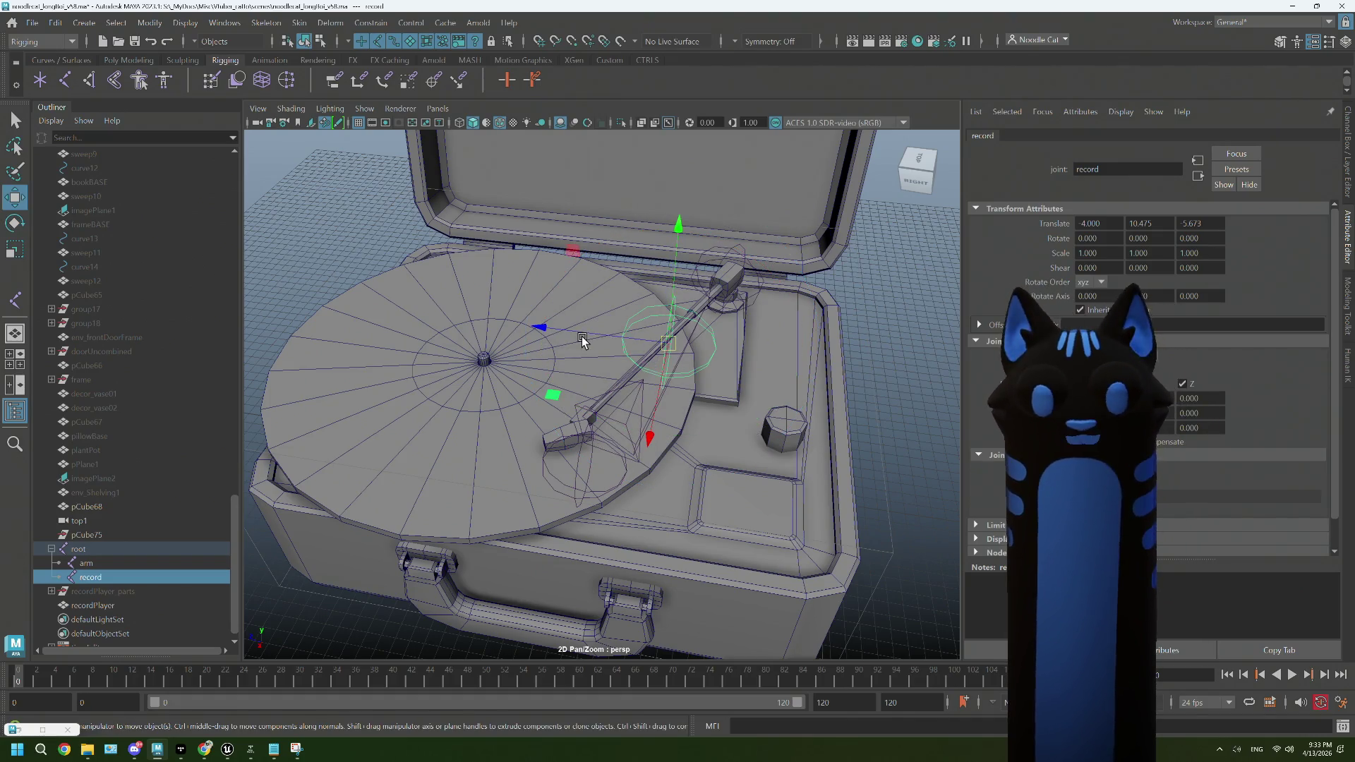
{"action": "left_click_drag", "start_coordinate": [586, 337], "coordinate": [478, 357]}
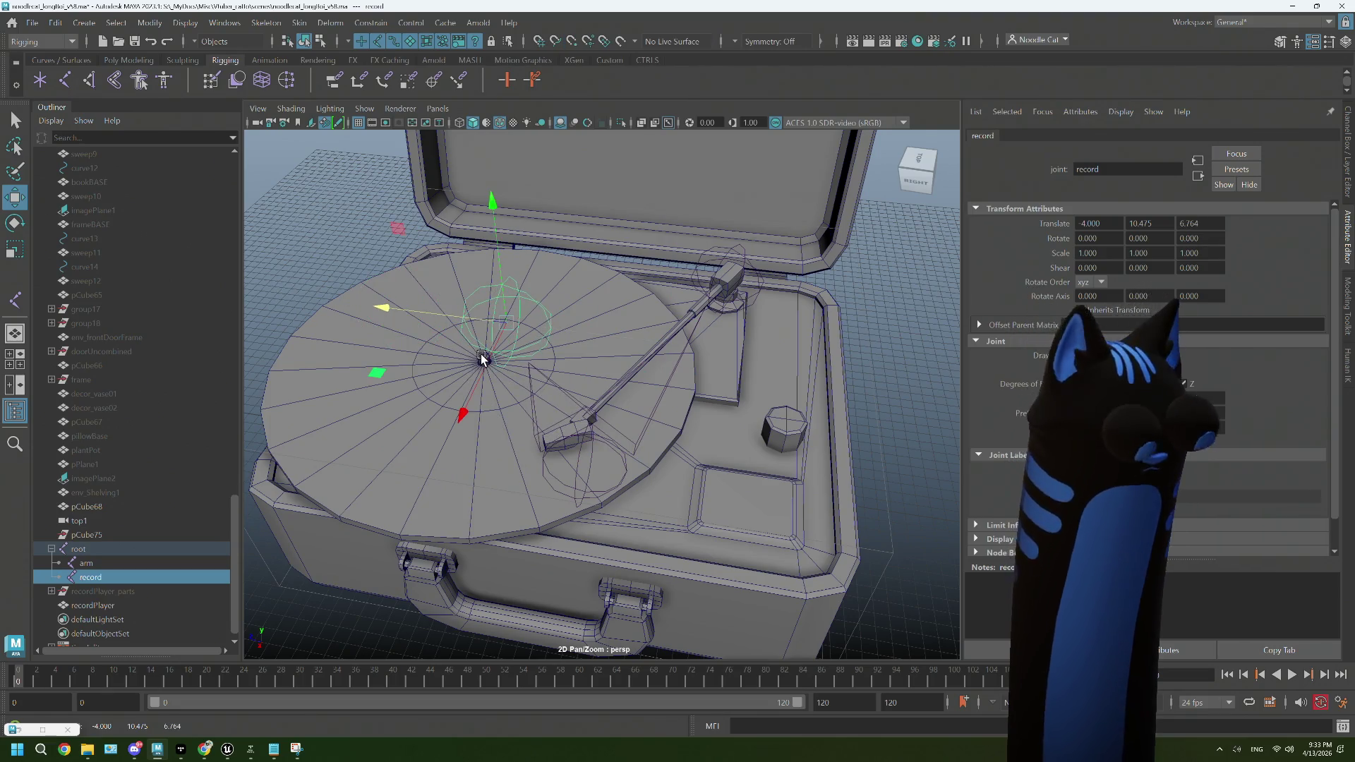
{"action": "scroll", "scroll_direction": "up", "scroll_amount": 3}
{"action": "key", "text": "f"}
{"action": "scroll", "scroll_direction": "up", "scroll_amount": 3}
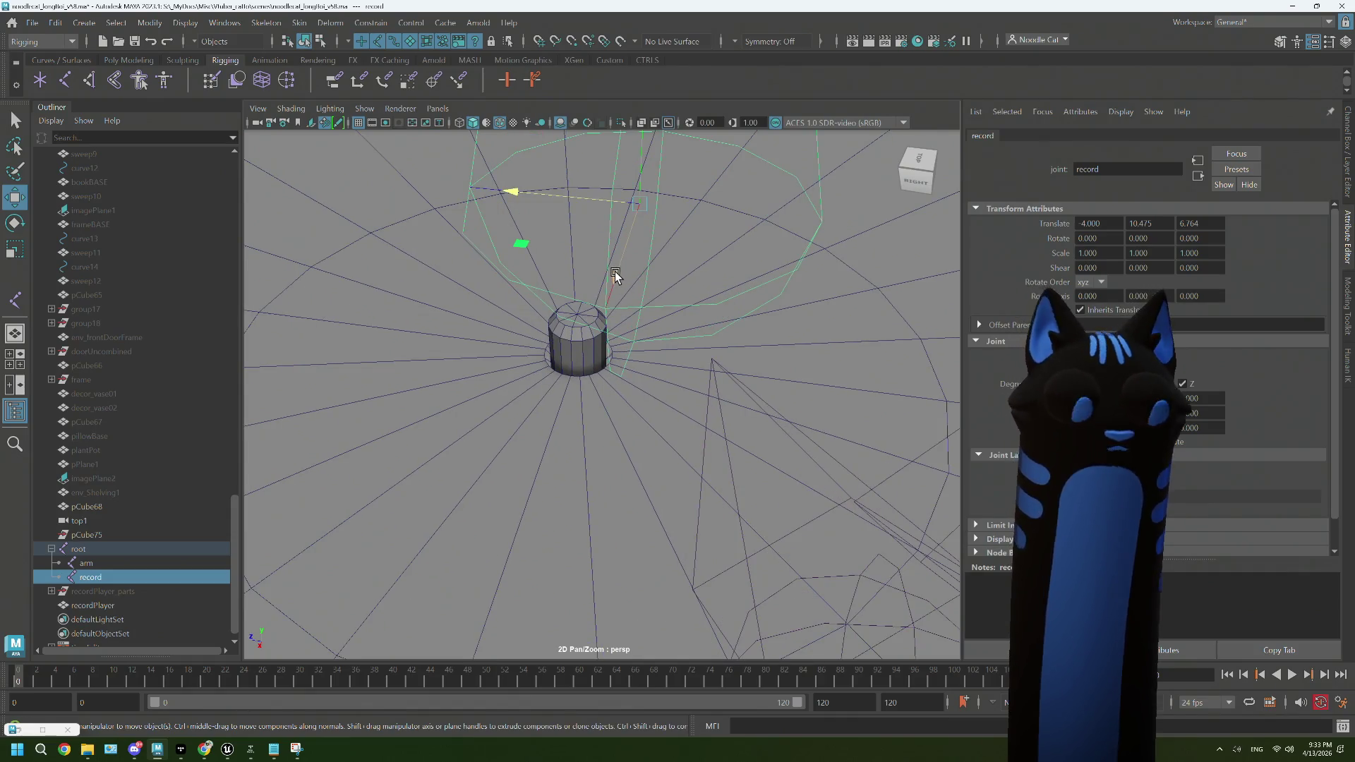
{"action": "key", "text": "f"}
{"action": "left_click_drag", "start_coordinate": [615, 270], "coordinate": [573, 312]}
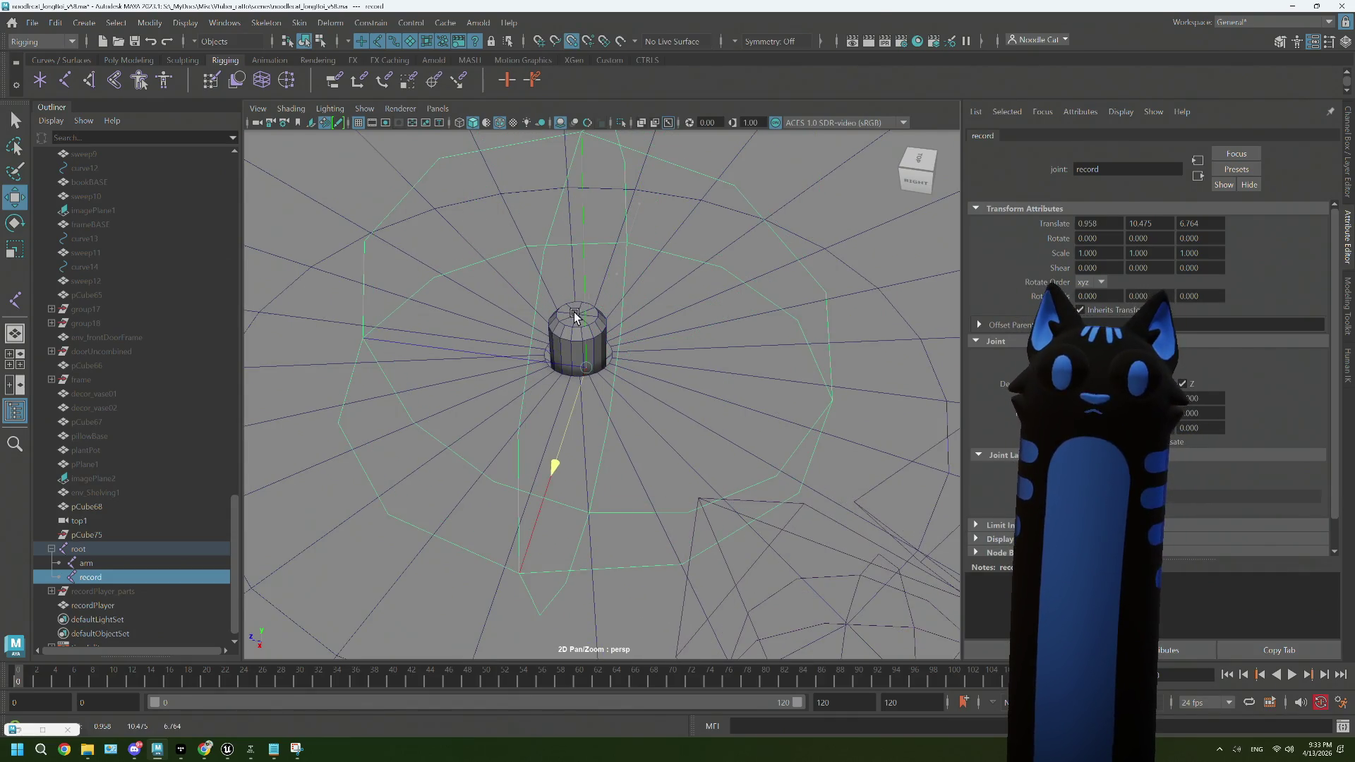
{"action": "left_click_drag", "start_coordinate": [467, 352], "coordinate": [459, 354]}
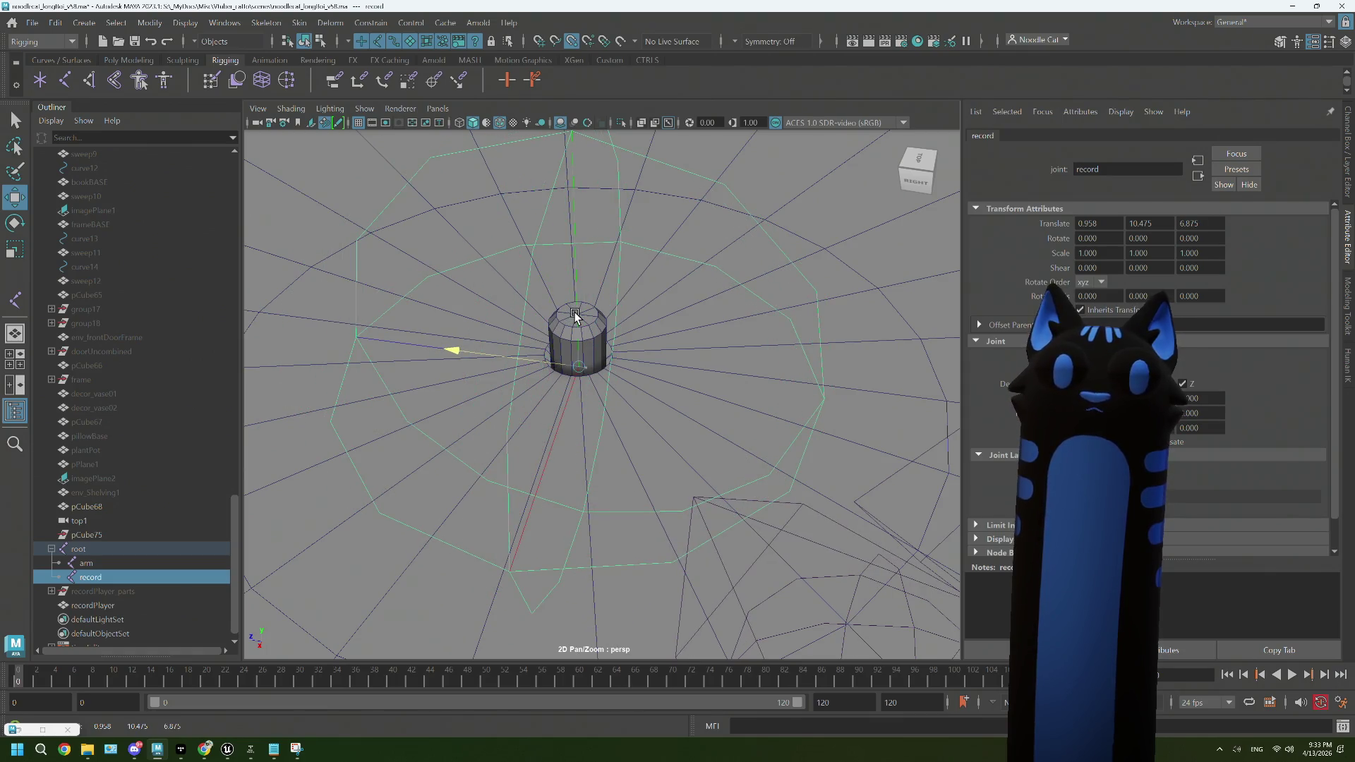
{"action": "left_click_drag", "start_coordinate": [574, 316], "coordinate": [617, 350]}
Step: Select the open edges around the spindle base on the record player mesh
{"action": "scroll", "scroll_direction": "up", "scroll_amount": 3}
{"action": "scroll", "scroll_direction": "down", "scroll_amount": 3}
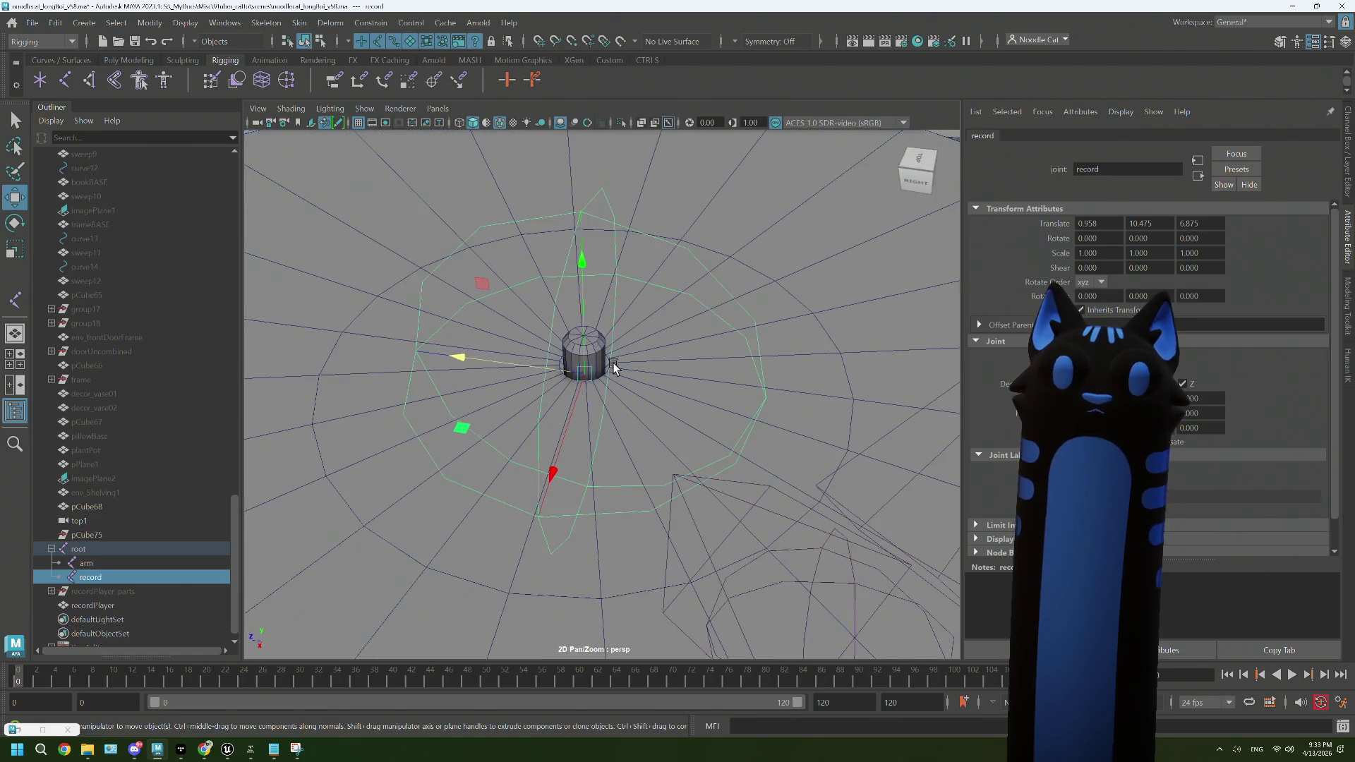
{"action": "scroll", "scroll_direction": "up", "scroll_amount": 3}
{"action": "scroll", "scroll_direction": "up", "scroll_amount": 3}
{"action": "scroll", "scroll_direction": "up", "scroll_amount": 3}
{"action": "scroll", "scroll_direction": "down", "scroll_amount": 3}
{"action": "left_click", "coordinate": [677, 276]}
{"action": "left_click_drag", "start_coordinate": [679, 275], "coordinate": [680, 277]}
{"action": "left_click", "coordinate": [644, 281]}
{"action": "left_click", "coordinate": [617, 298]}
Step: Bridge the selected spindle edges with 0 divisions, then return to object mode
{"action": "left_click_drag", "start_coordinate": [617, 296], "coordinate": [635, 329]}
{"action": "scroll", "scroll_direction": "up", "scroll_amount": 3}
{"action": "scroll", "scroll_direction": "up", "scroll_amount": 3}
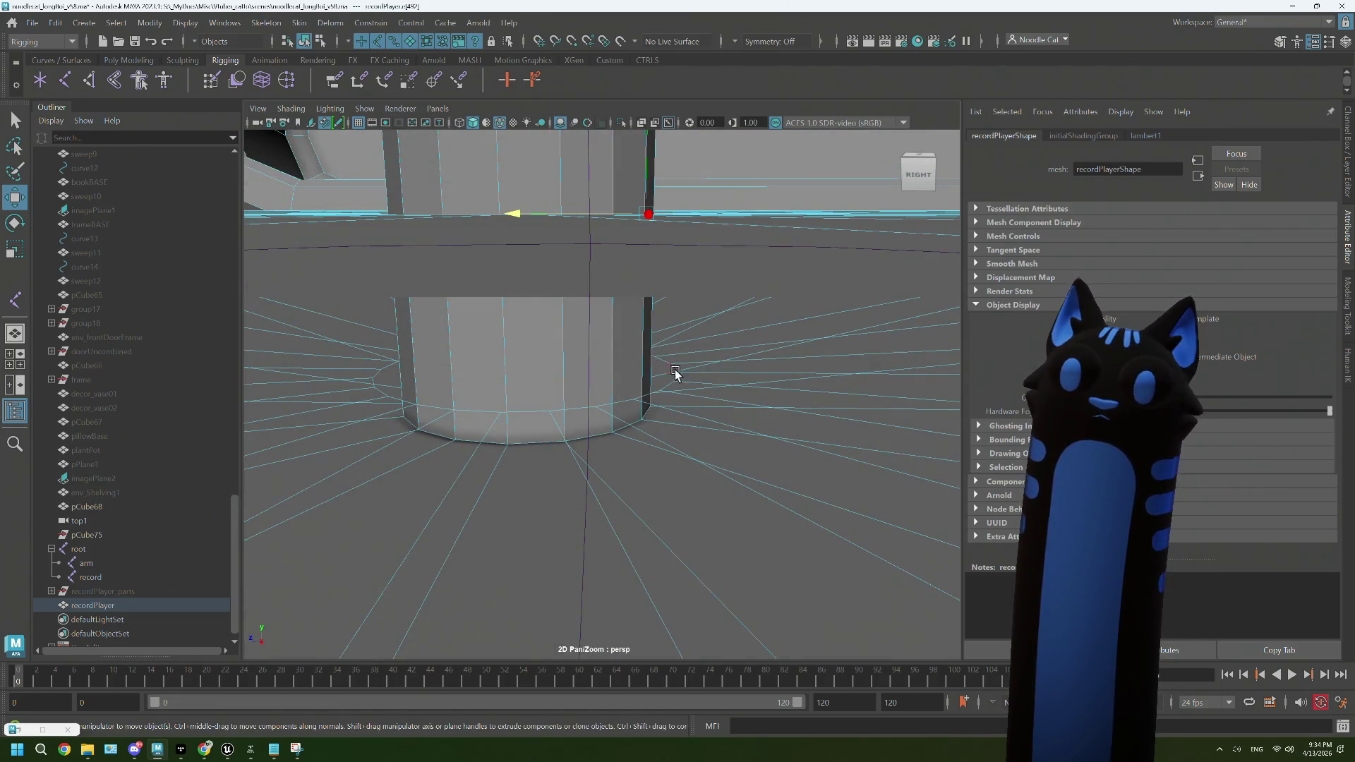
{"action": "scroll", "scroll_direction": "up", "scroll_amount": 3}
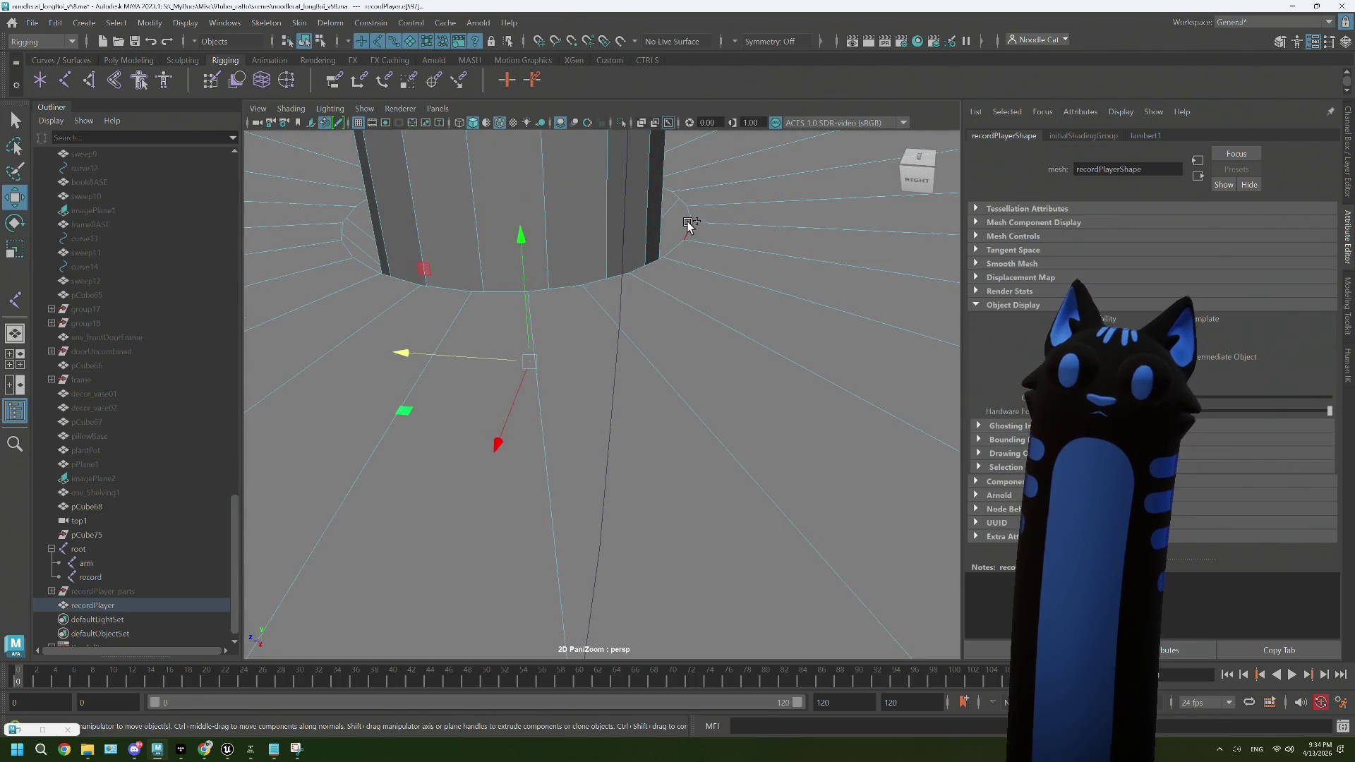
{"action": "left_click_drag", "start_coordinate": [692, 221], "coordinate": [671, 285]}
{"action": "scroll", "scroll_direction": "up", "scroll_amount": 3}
{"action": "left_click", "coordinate": [128, 60]}
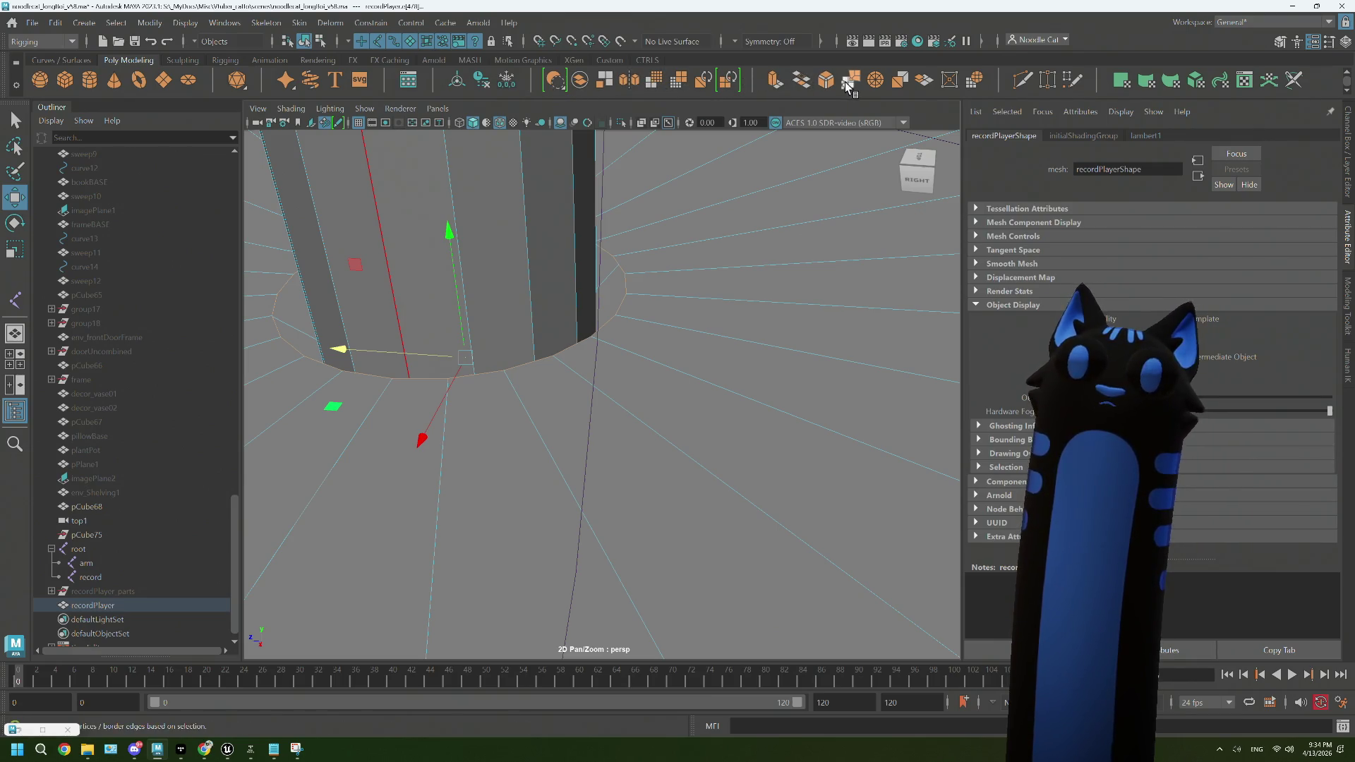
{"action": "left_click", "coordinate": [802, 80]}
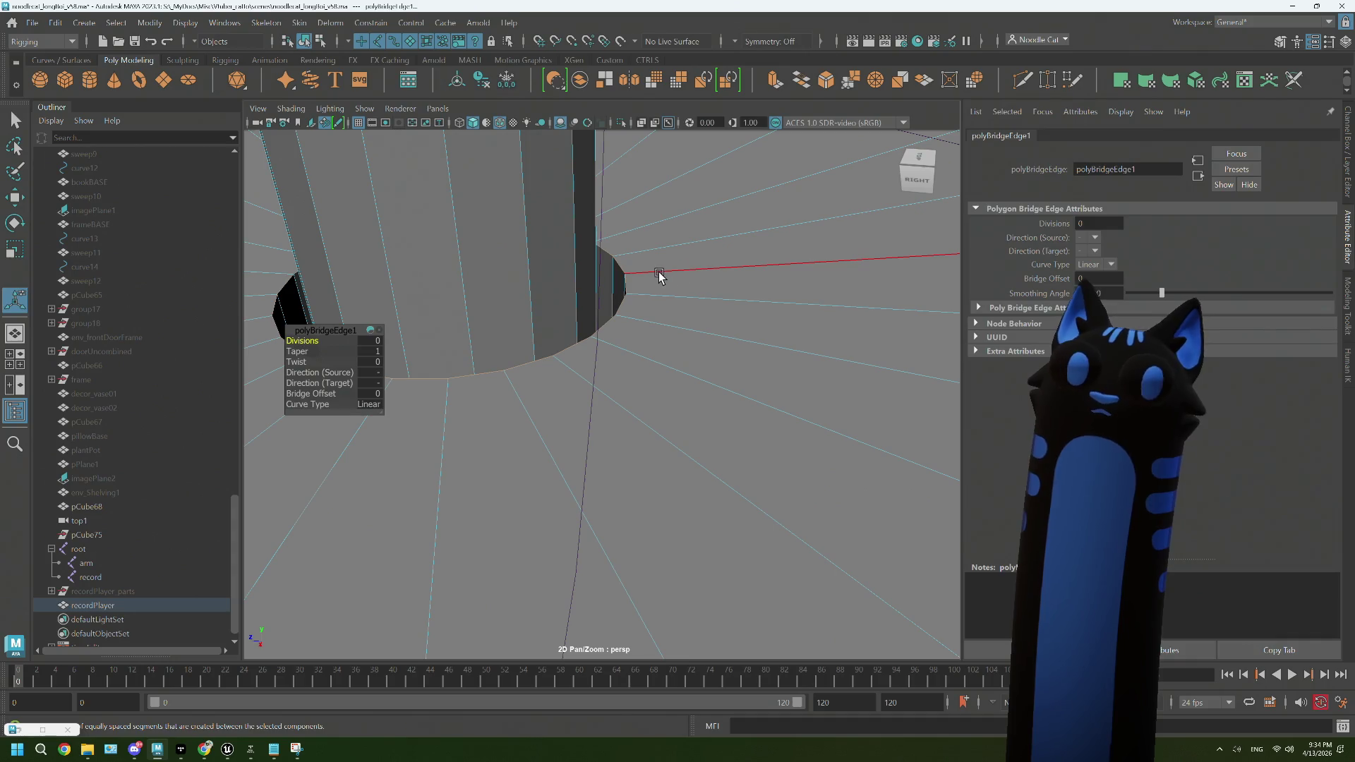
{"action": "scroll", "scroll_direction": "down", "scroll_amount": 3}
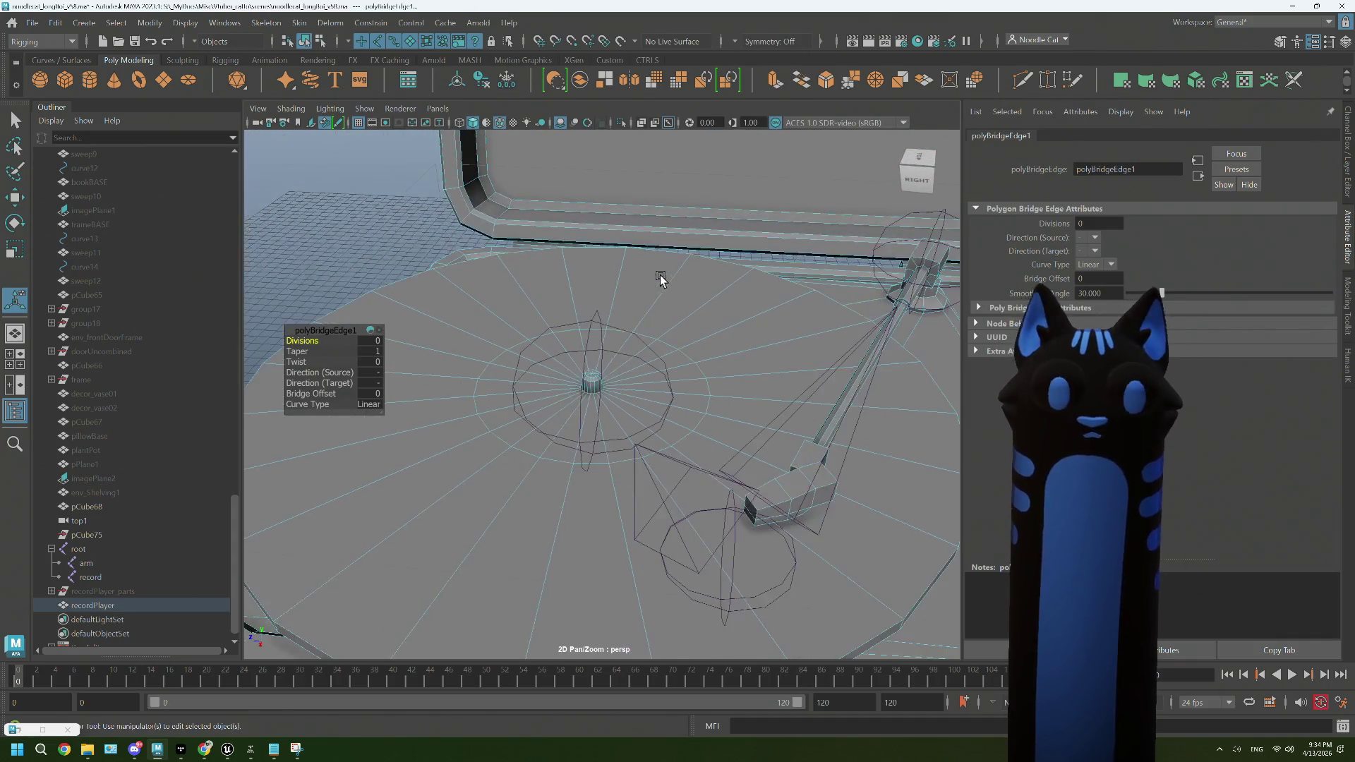
{"action": "left_click_drag", "start_coordinate": [387, 197], "coordinate": [449, 181]}
{"action": "left_click", "coordinate": [449, 181]}
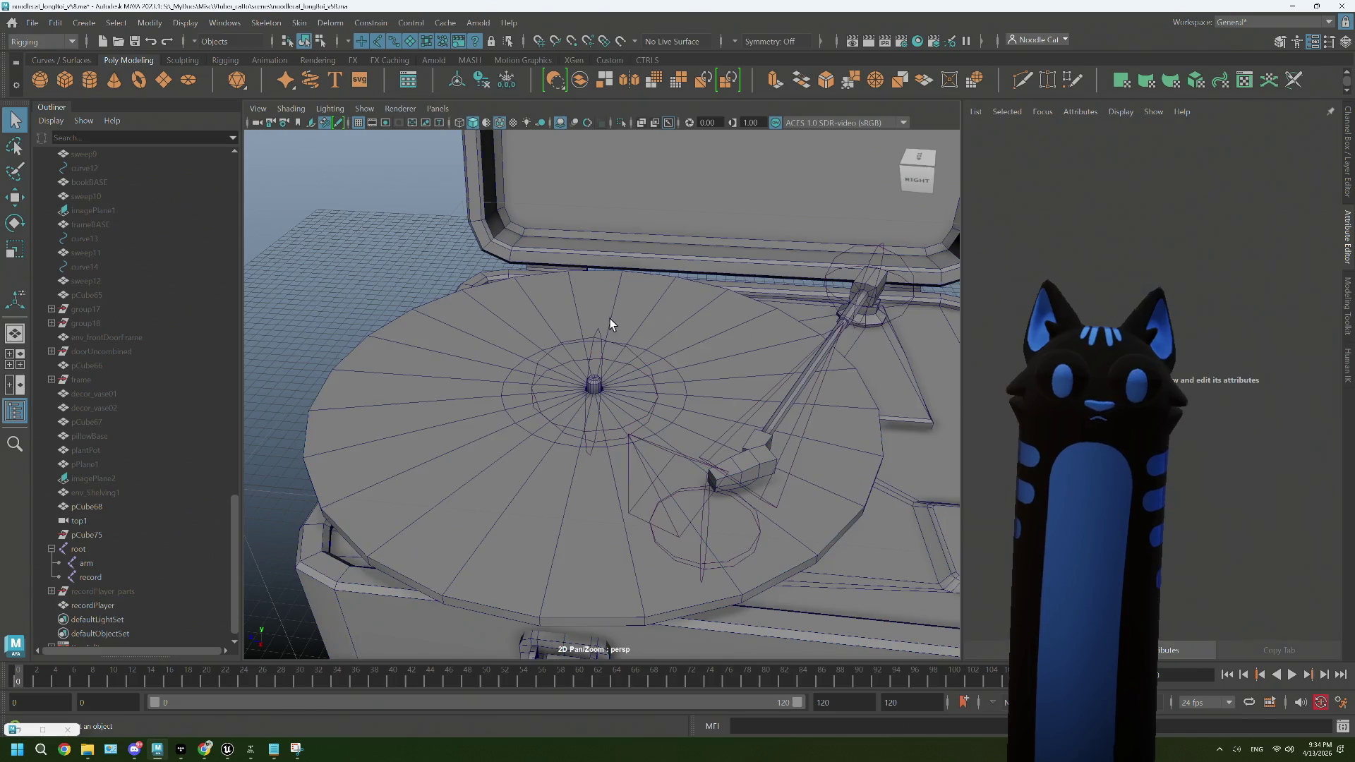
Step: Delete the recordPlayer mesh's history via Edit > Delete by Type > History
{"action": "left_click_drag", "start_coordinate": [614, 324], "coordinate": [566, 311]}
{"action": "left_click", "coordinate": [589, 296]}
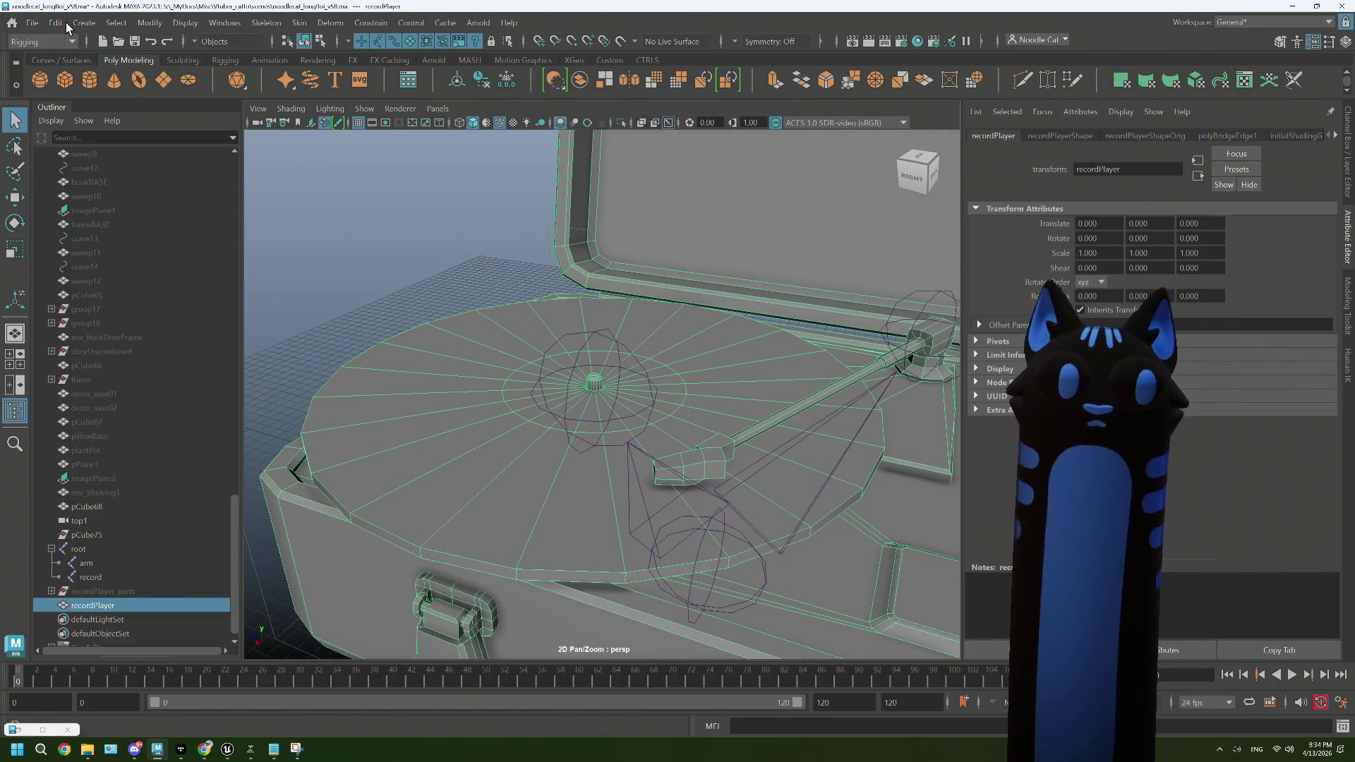
{"action": "left_click", "coordinate": [56, 24]}
{"action": "mouse_move", "coordinate": [173, 201]}
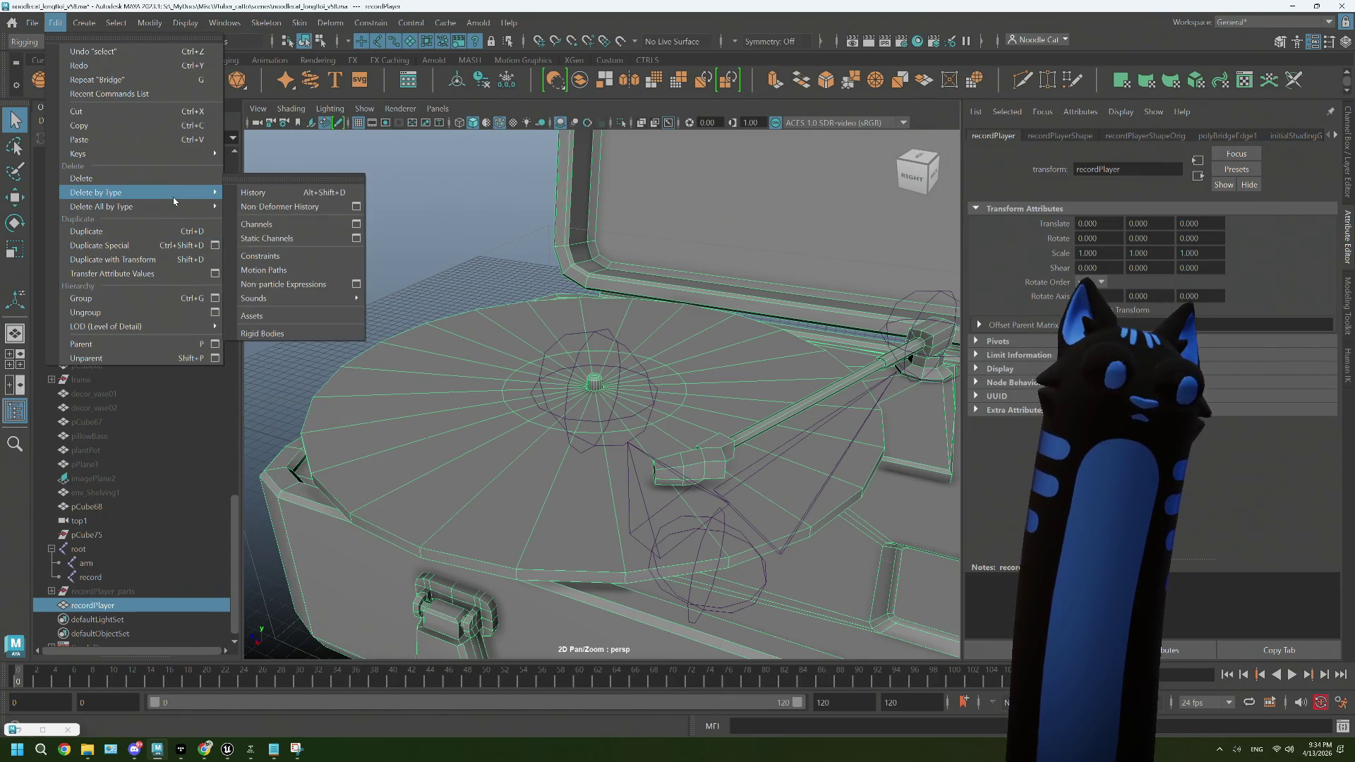
{"action": "left_click", "coordinate": [261, 192]}
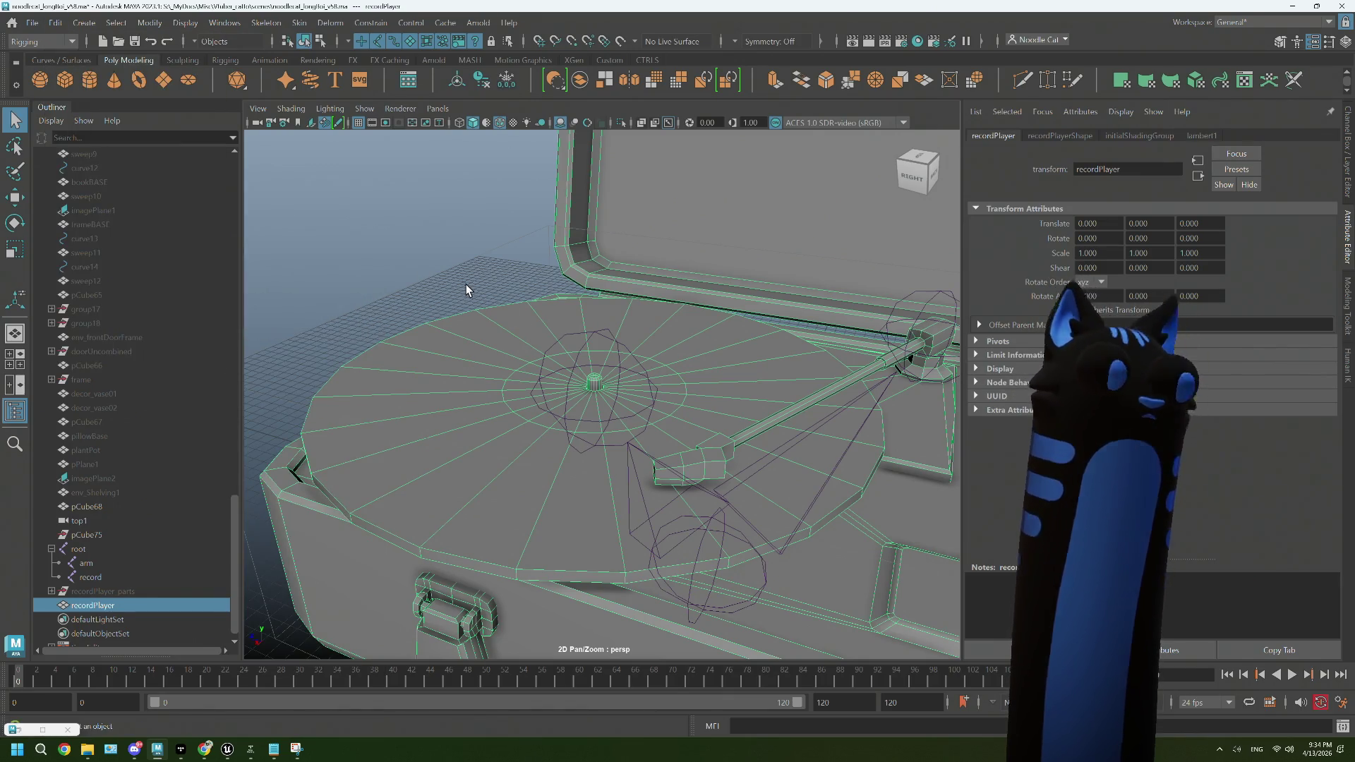
Step: Check the record joint sits at the spindle, translate 0.958, 10.475, 6.875
{"action": "left_click", "coordinate": [460, 276]}
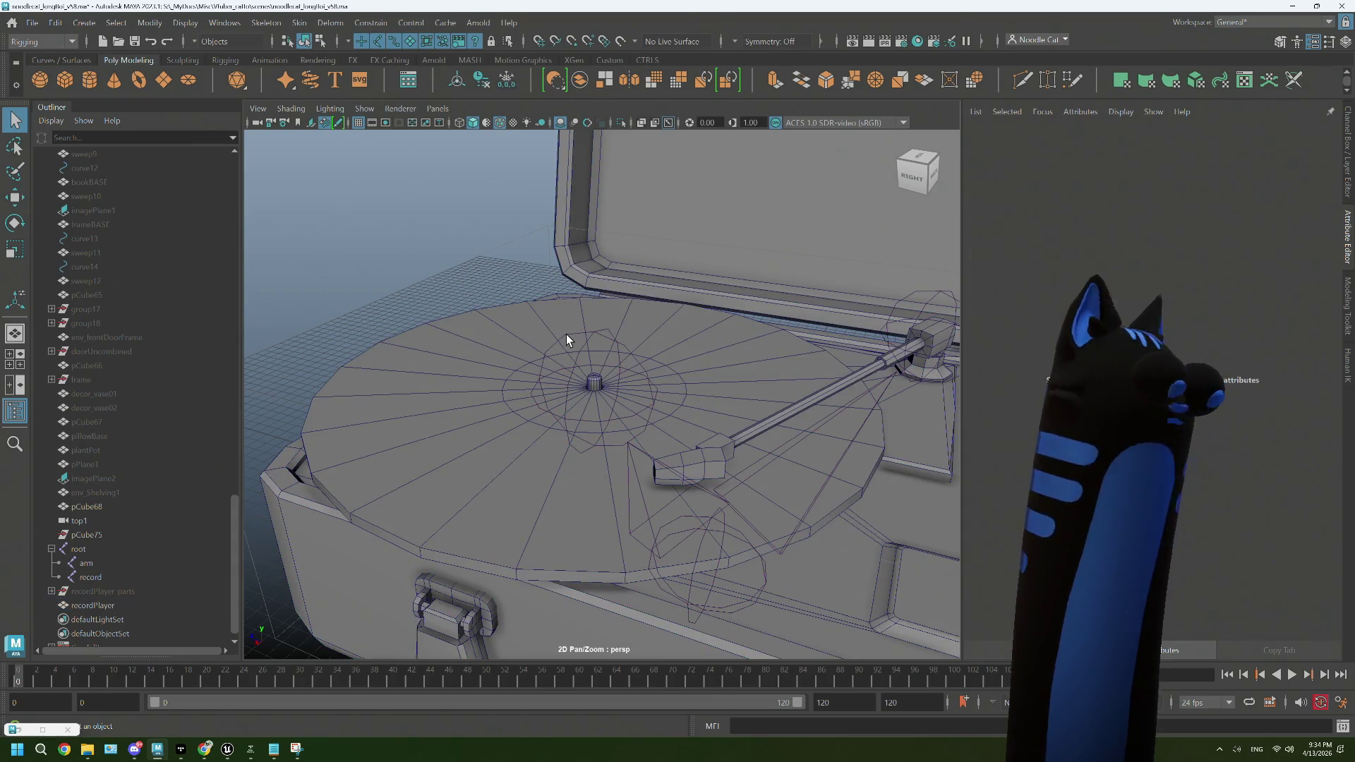
{"action": "scroll", "scroll_direction": "up", "scroll_amount": 3}
{"action": "left_click", "coordinate": [583, 276]}
{"action": "scroll", "scroll_direction": "up", "scroll_amount": 3}
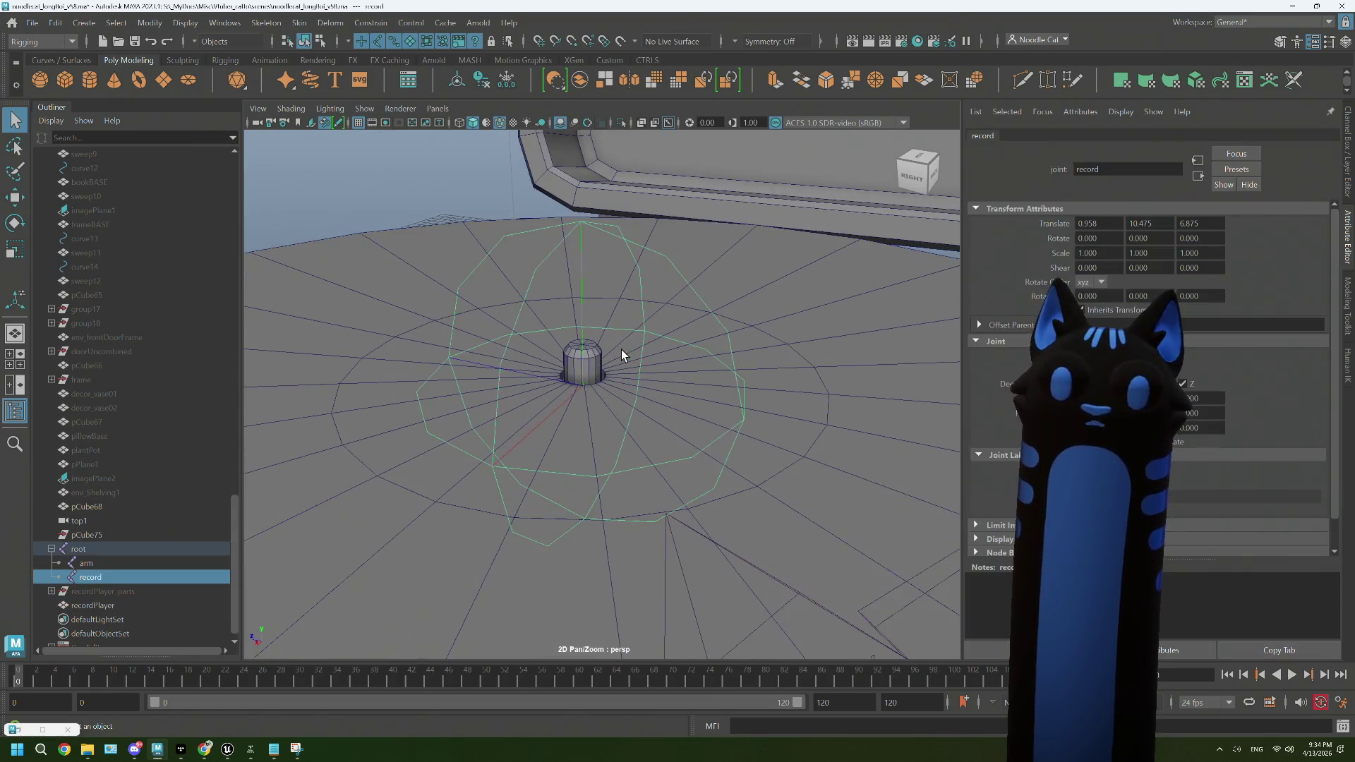
{"action": "left_click_drag", "start_coordinate": [621, 349], "coordinate": [628, 357]}
{"action": "scroll", "scroll_direction": "down", "scroll_amount": 3}
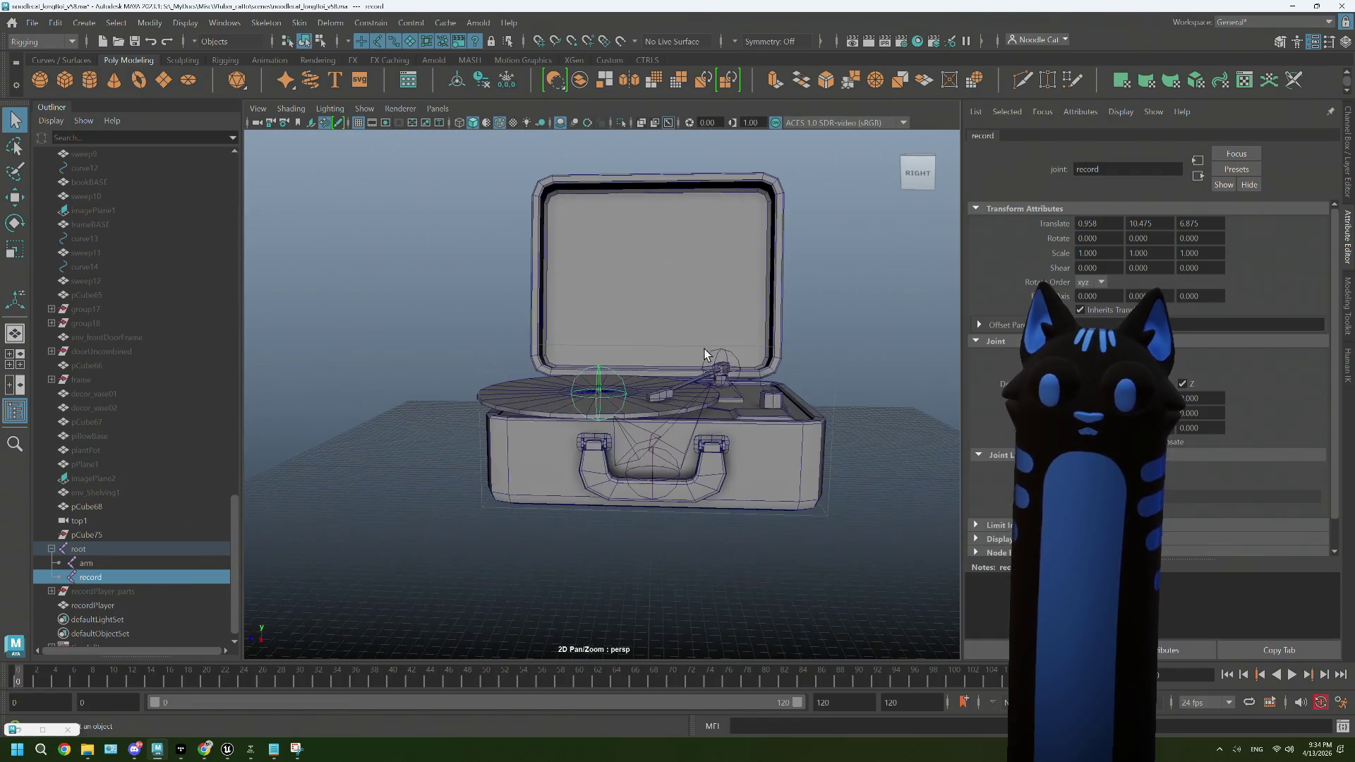
{"action": "left_click", "coordinate": [807, 332]}
{"action": "left_click_drag", "start_coordinate": [807, 332], "coordinate": [609, 414]}
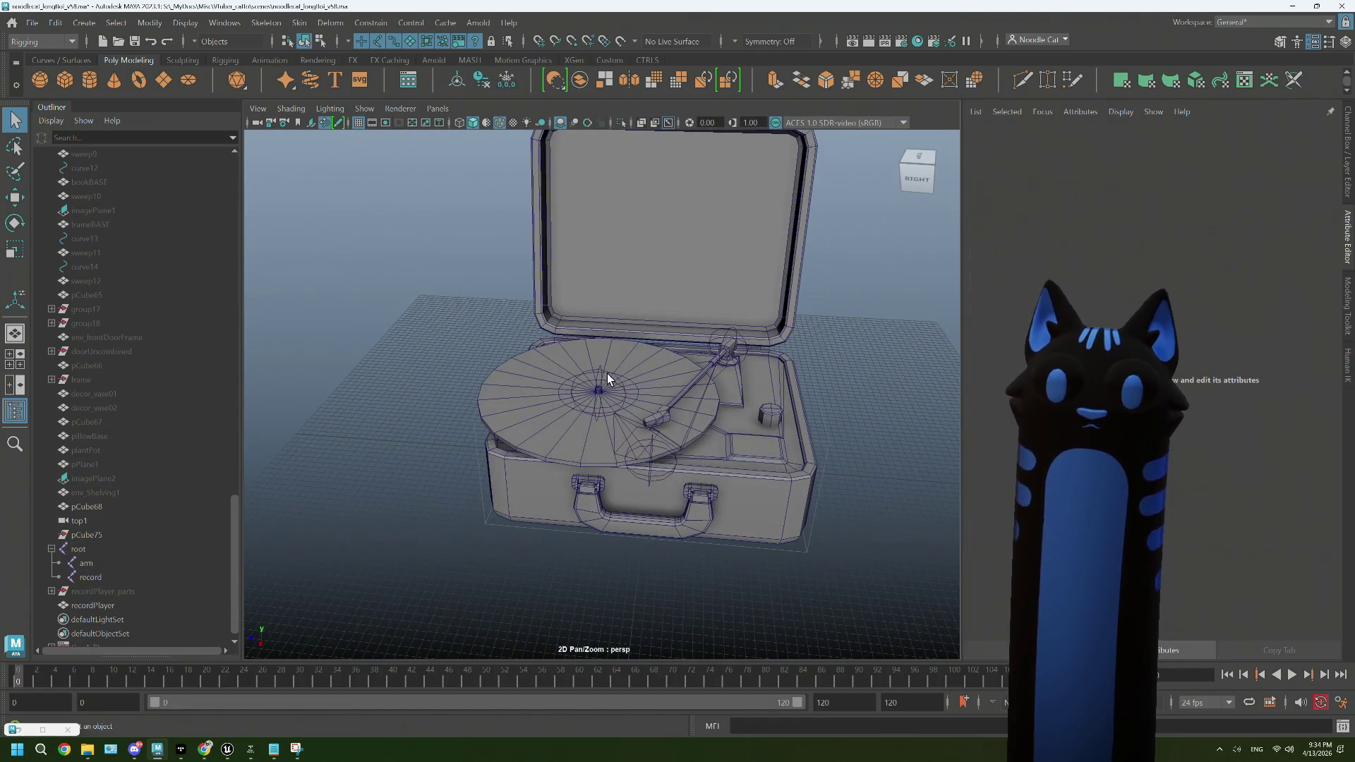
{"action": "left_click", "coordinate": [599, 377]}
{"action": "scroll", "scroll_direction": "up", "scroll_amount": 3}
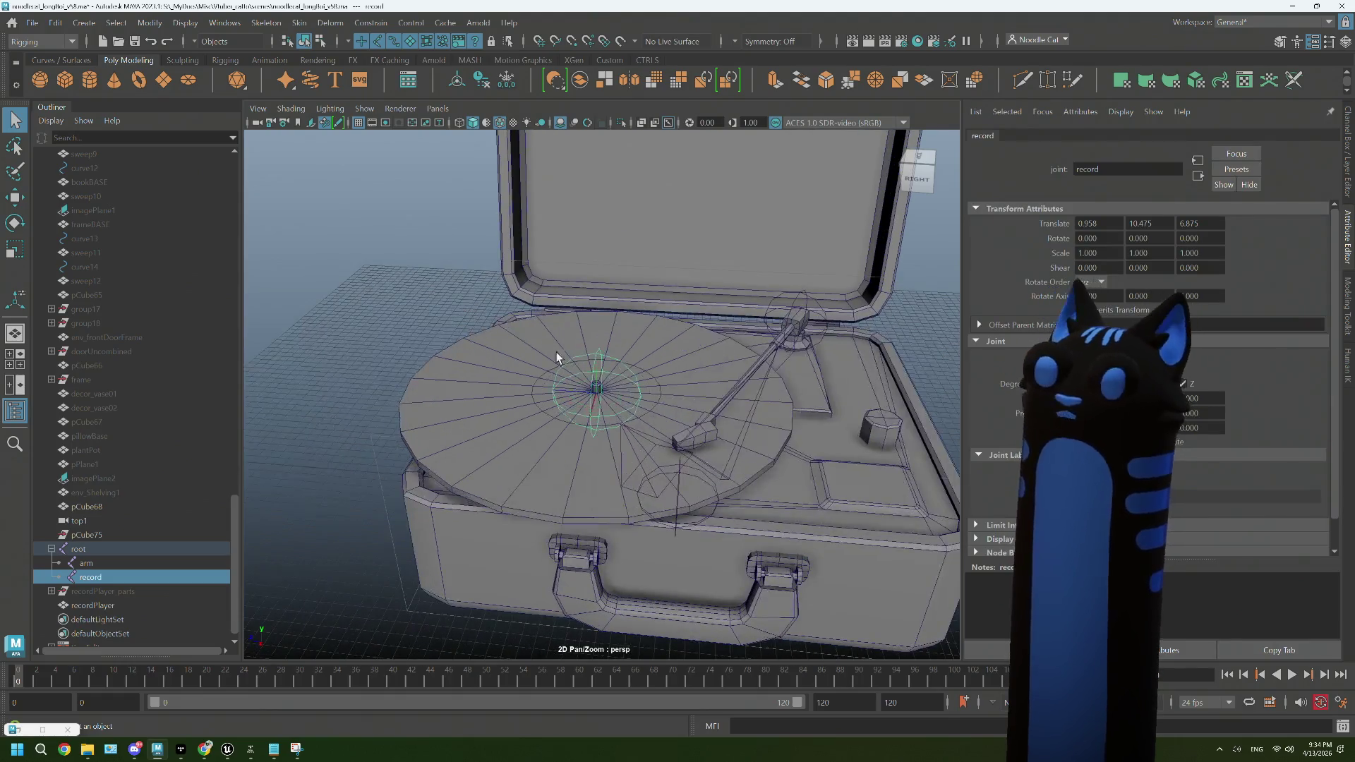
{"action": "left_click", "coordinate": [434, 288]}
{"action": "left_click_drag", "start_coordinate": [709, 409], "coordinate": [531, 319]}
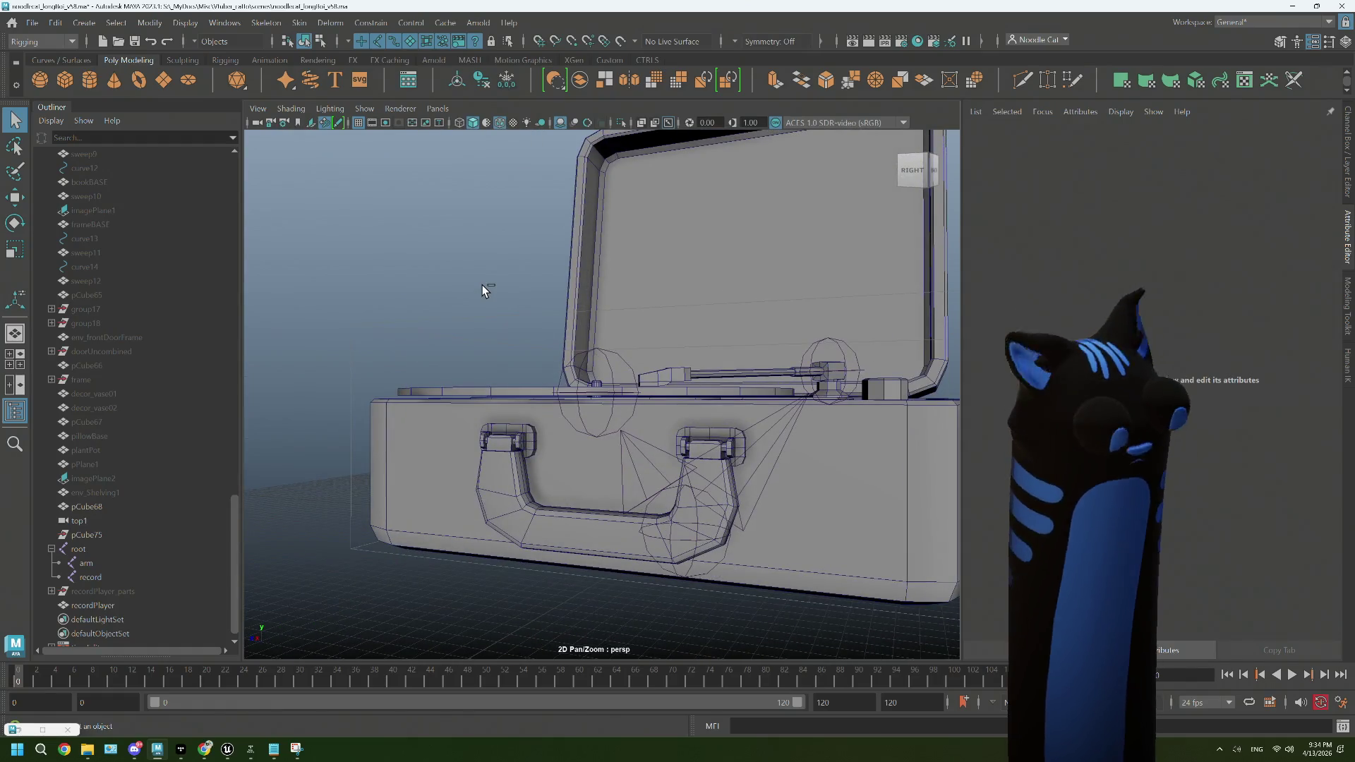
Step: Save the scene with Ctrl+S and select the record player mesh
{"action": "key", "text": "ctrl+s"}
{"action": "left_click_drag", "start_coordinate": [578, 363], "coordinate": [675, 469]}
{"action": "scroll", "scroll_direction": "down", "scroll_amount": 3}
{"action": "left_click", "coordinate": [683, 487]}
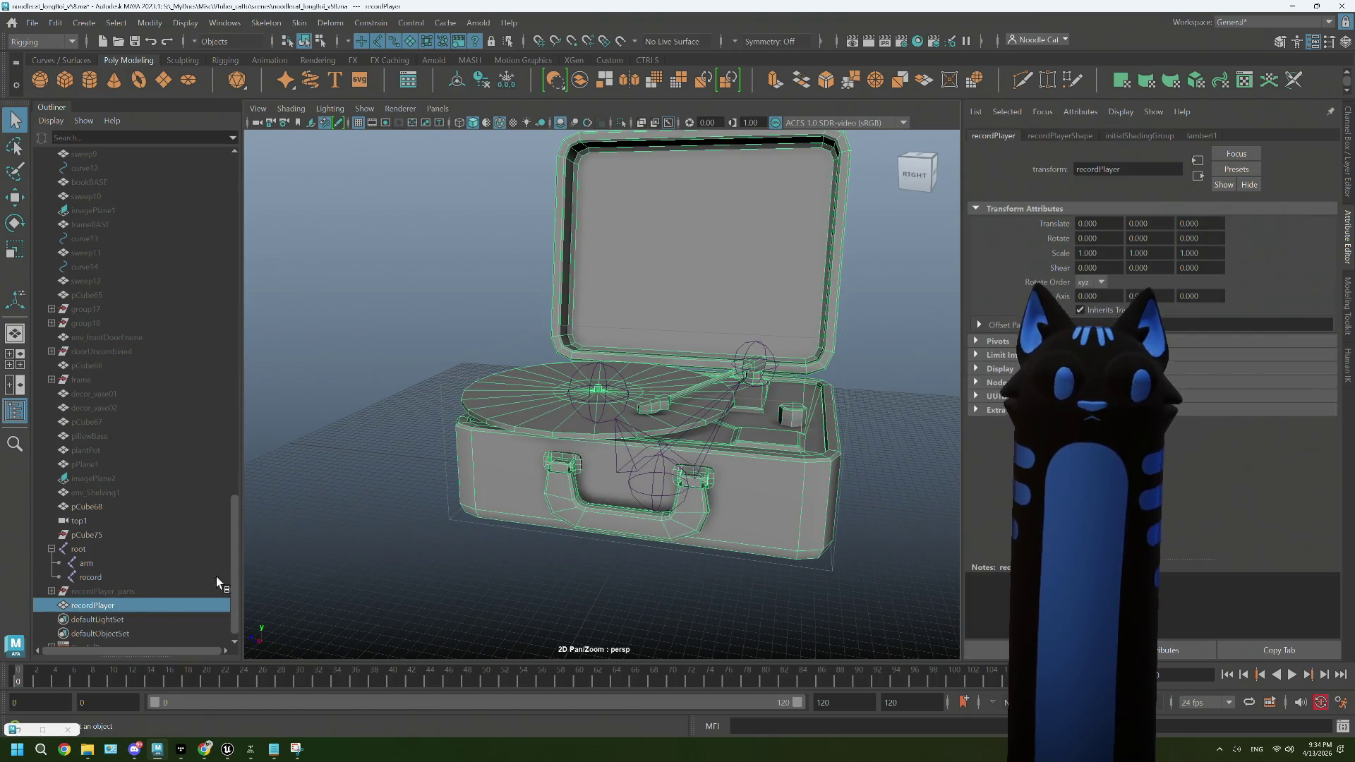
Step: Bind recordPlayer to the root joint with Bind Skin, Selected joints and Closest distance
{"action": "left_click", "coordinate": [88, 548]}
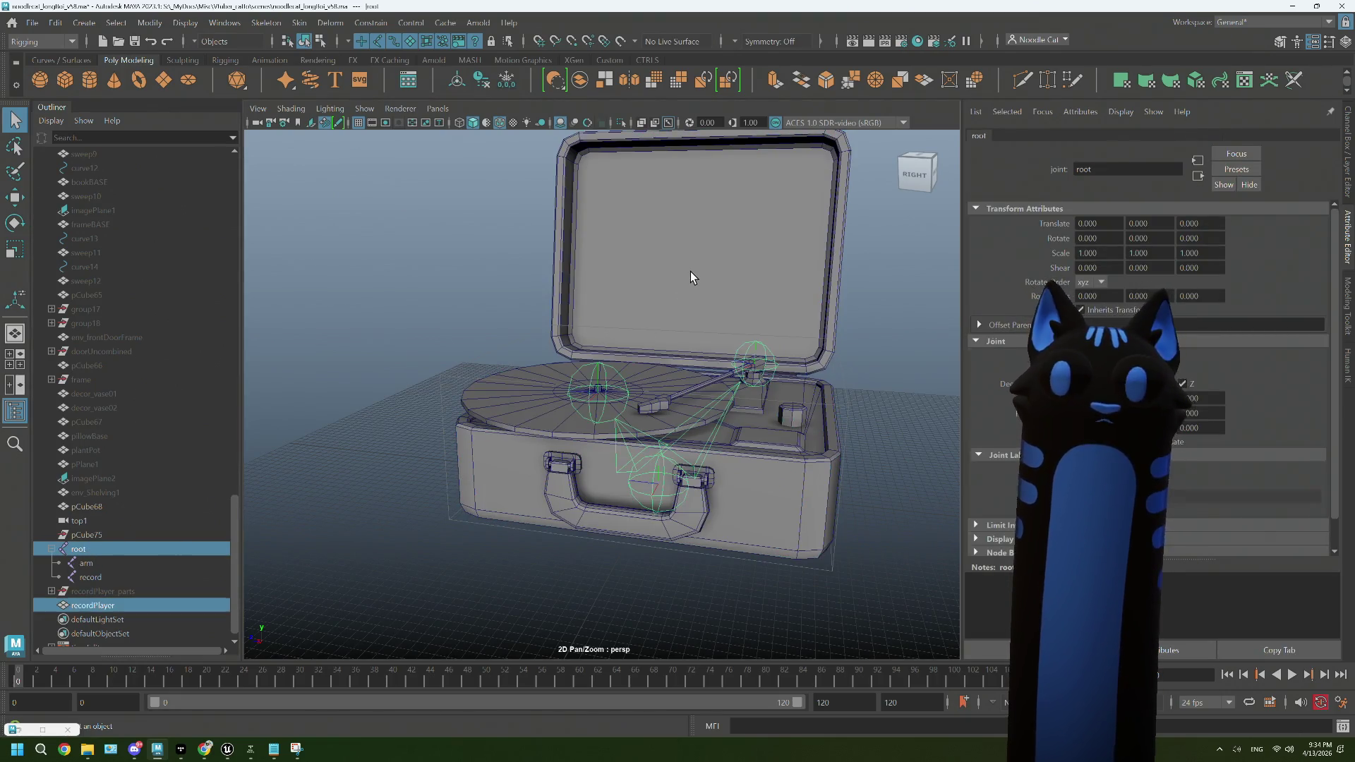
{"action": "left_click", "coordinate": [330, 22]}
{"action": "mouse_move", "coordinate": [299, 22]}
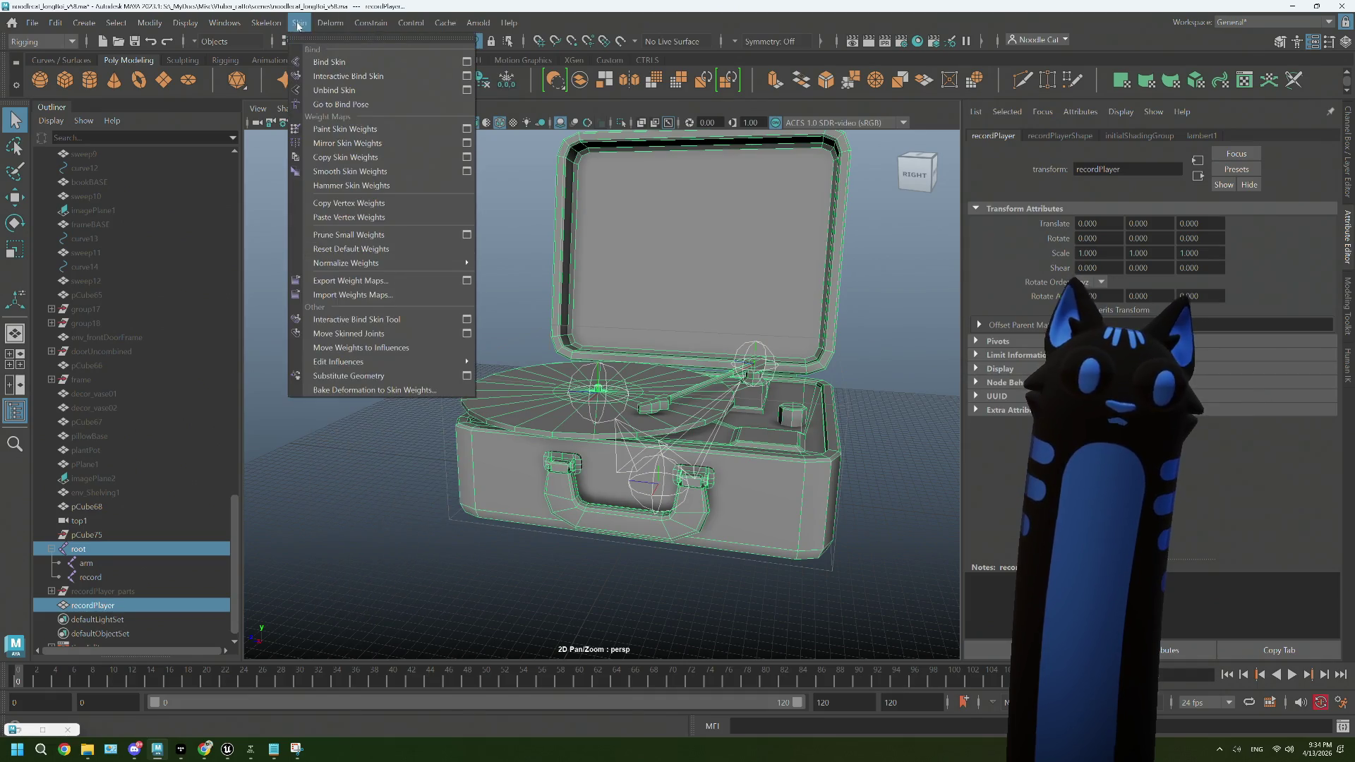
{"action": "left_click", "coordinate": [466, 62]}
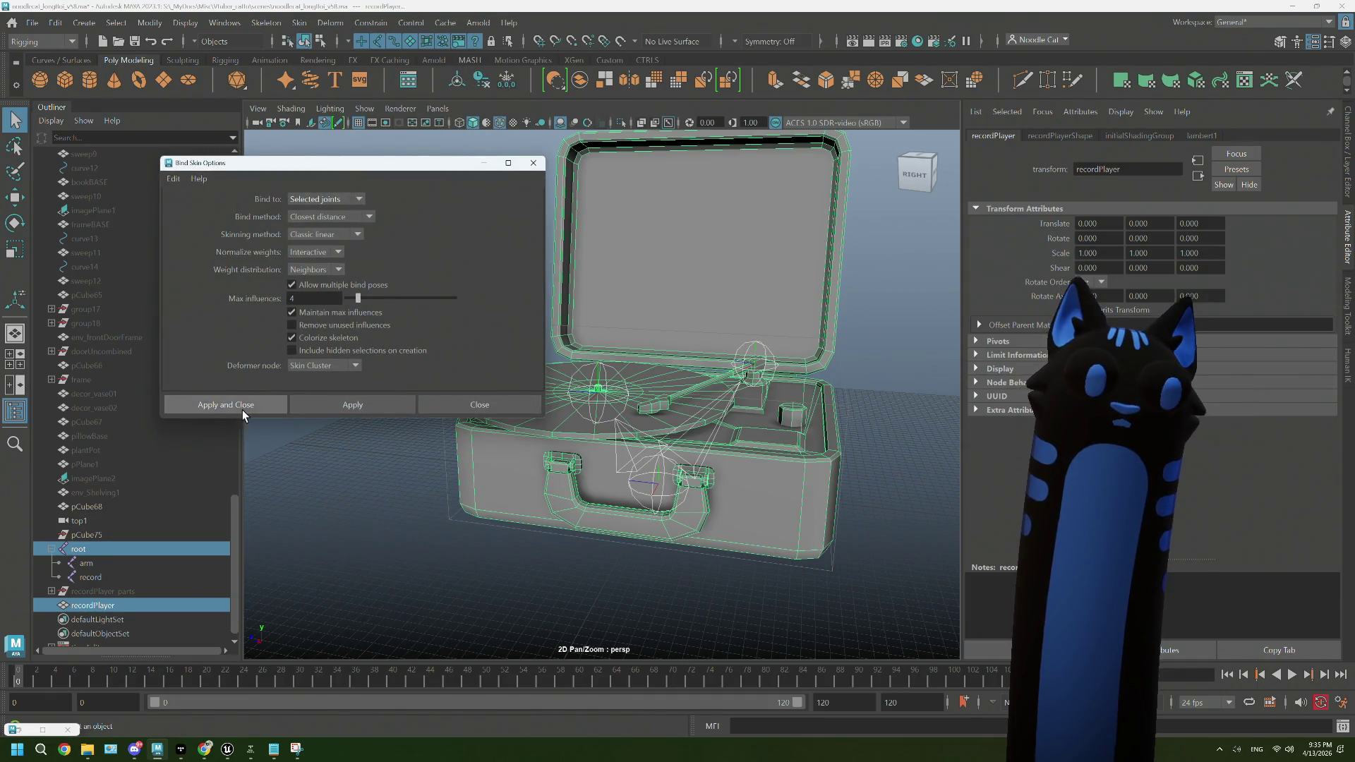
{"action": "left_click", "coordinate": [243, 412]}
Step: Select the arm joint together with the record player mesh
{"action": "left_click_drag", "start_coordinate": [508, 454], "coordinate": [662, 410]}
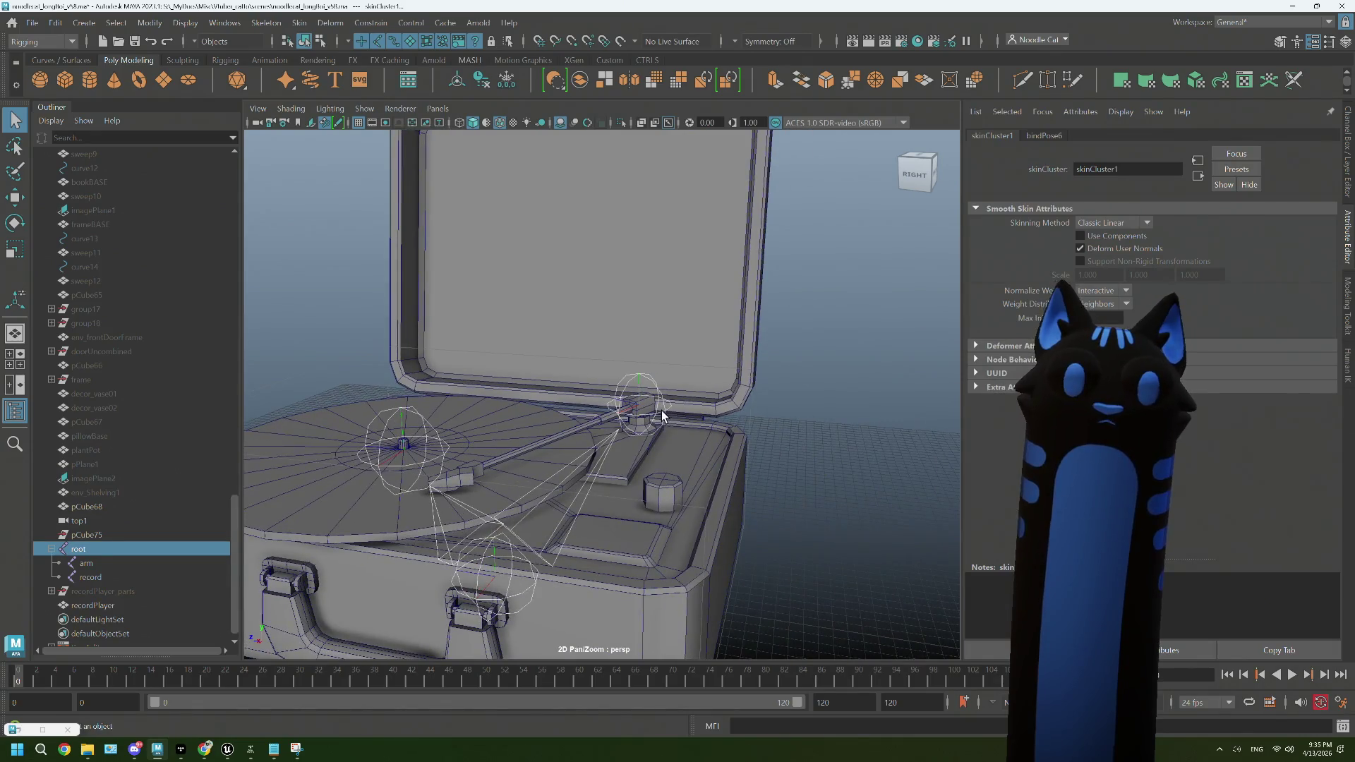
{"action": "left_click", "coordinate": [662, 409]}
{"action": "left_click", "coordinate": [679, 360]}
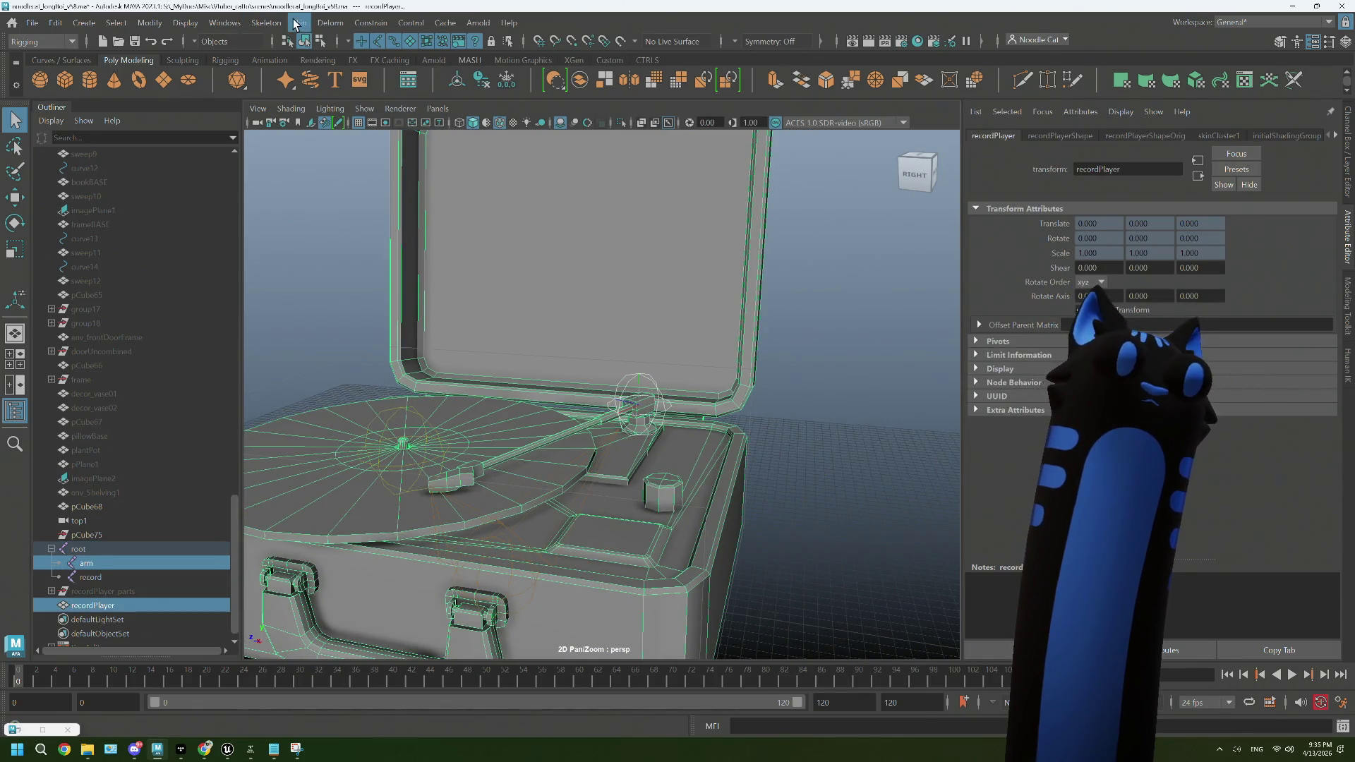
{"action": "left_click", "coordinate": [295, 23]}
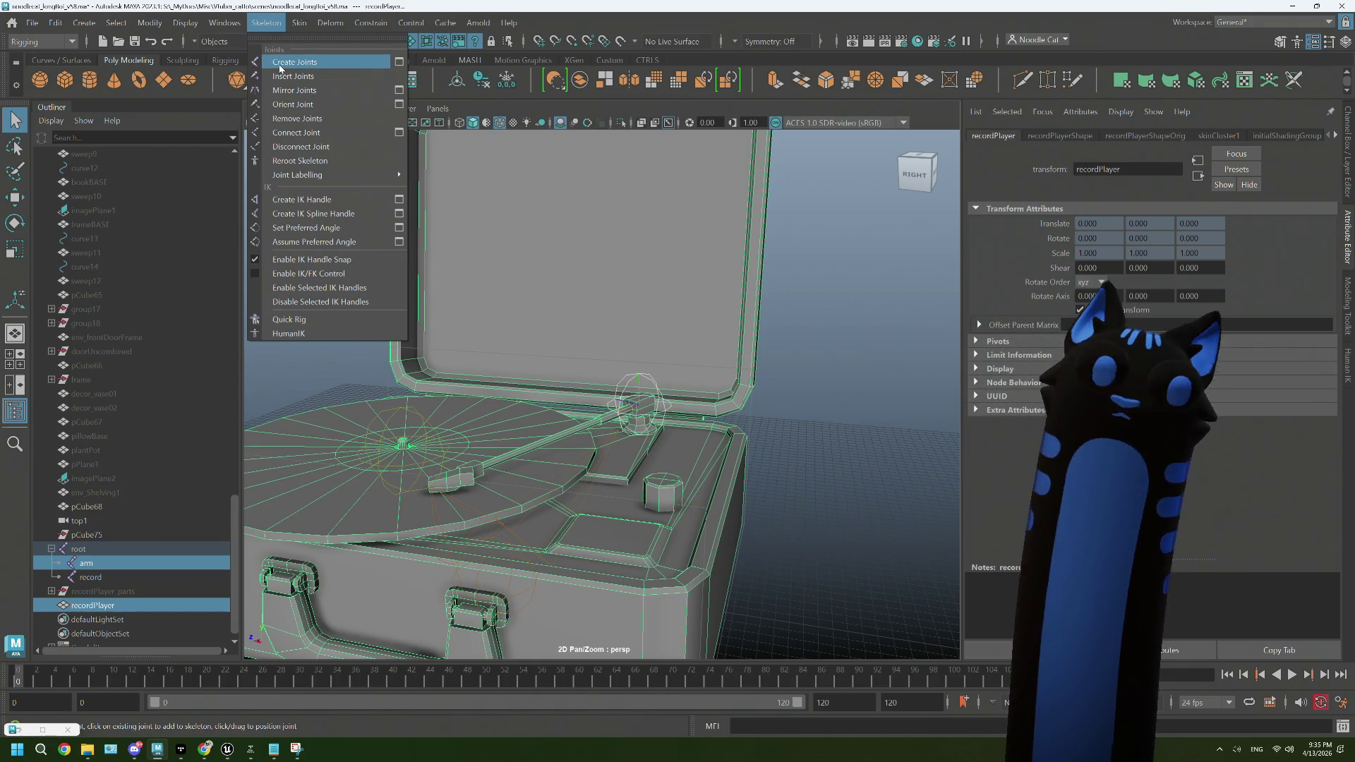
Step: Add the arm joint as a skin influence on the recordPlayer mesh
{"action": "mouse_move", "coordinate": [295, 27]}
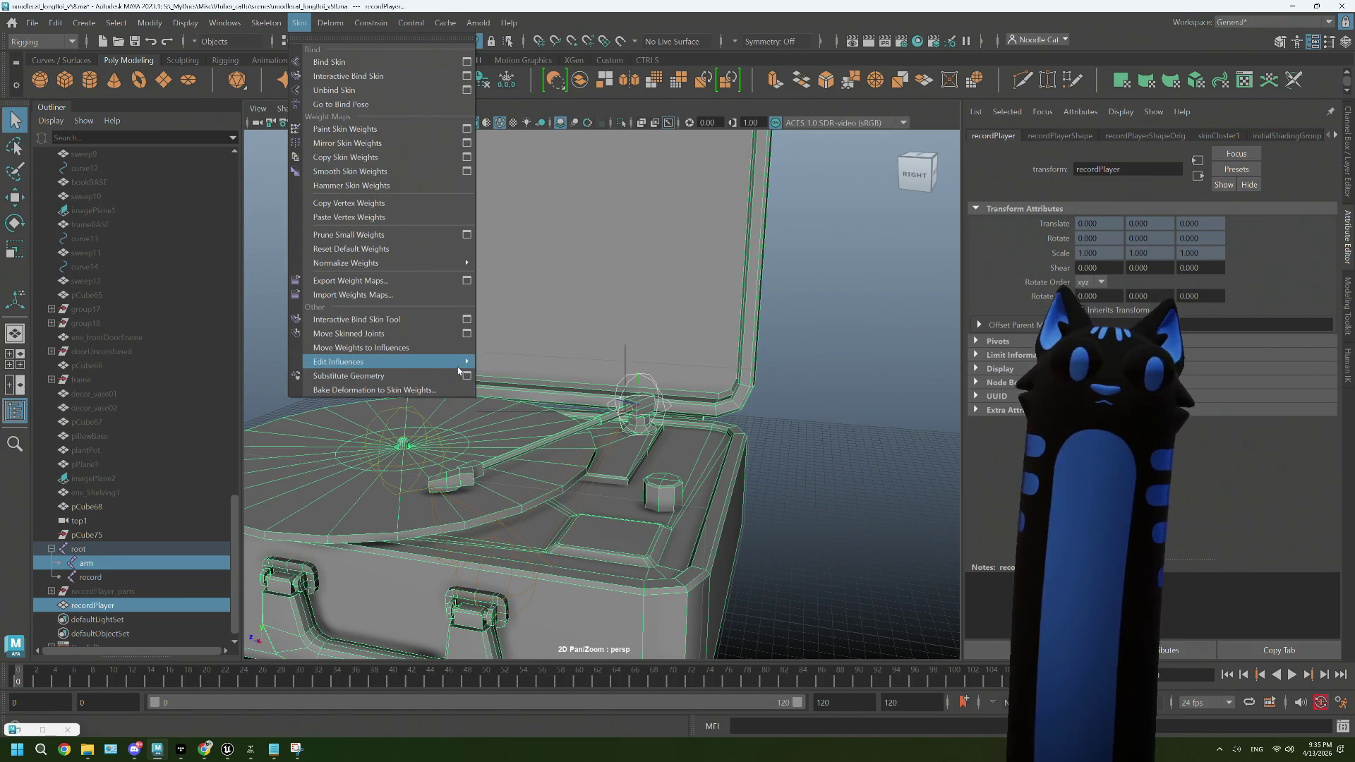
{"action": "mouse_move", "coordinate": [423, 361]}
{"action": "left_click", "coordinate": [601, 365]}
{"action": "scroll", "scroll_direction": "down", "scroll_amount": 3}
{"action": "scroll", "scroll_direction": "up", "scroll_amount": 3}
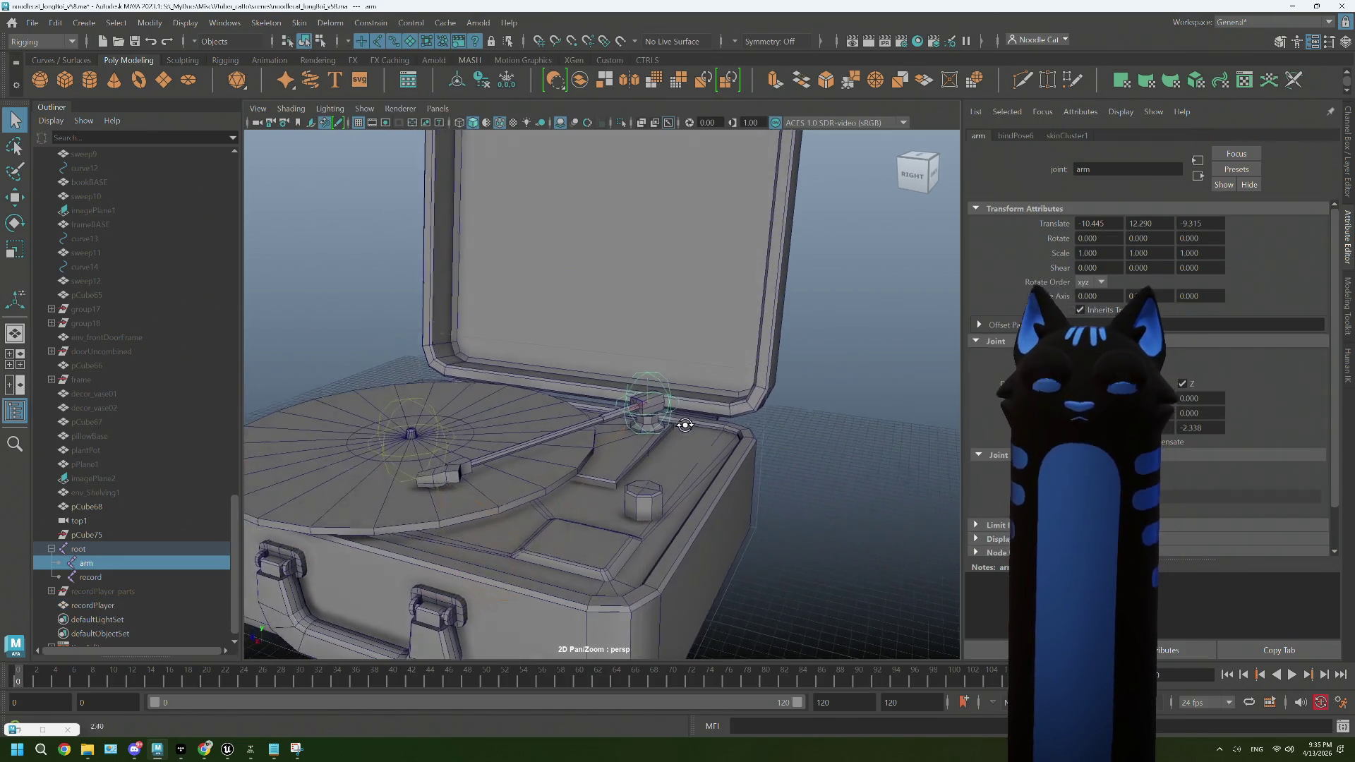
Step: Paint the arm joint's skin weight along the tonearm bar in Paint Skin Weights
{"action": "left_click", "coordinate": [602, 434]}
{"action": "left_click_drag", "start_coordinate": [600, 432], "coordinate": [518, 322]}
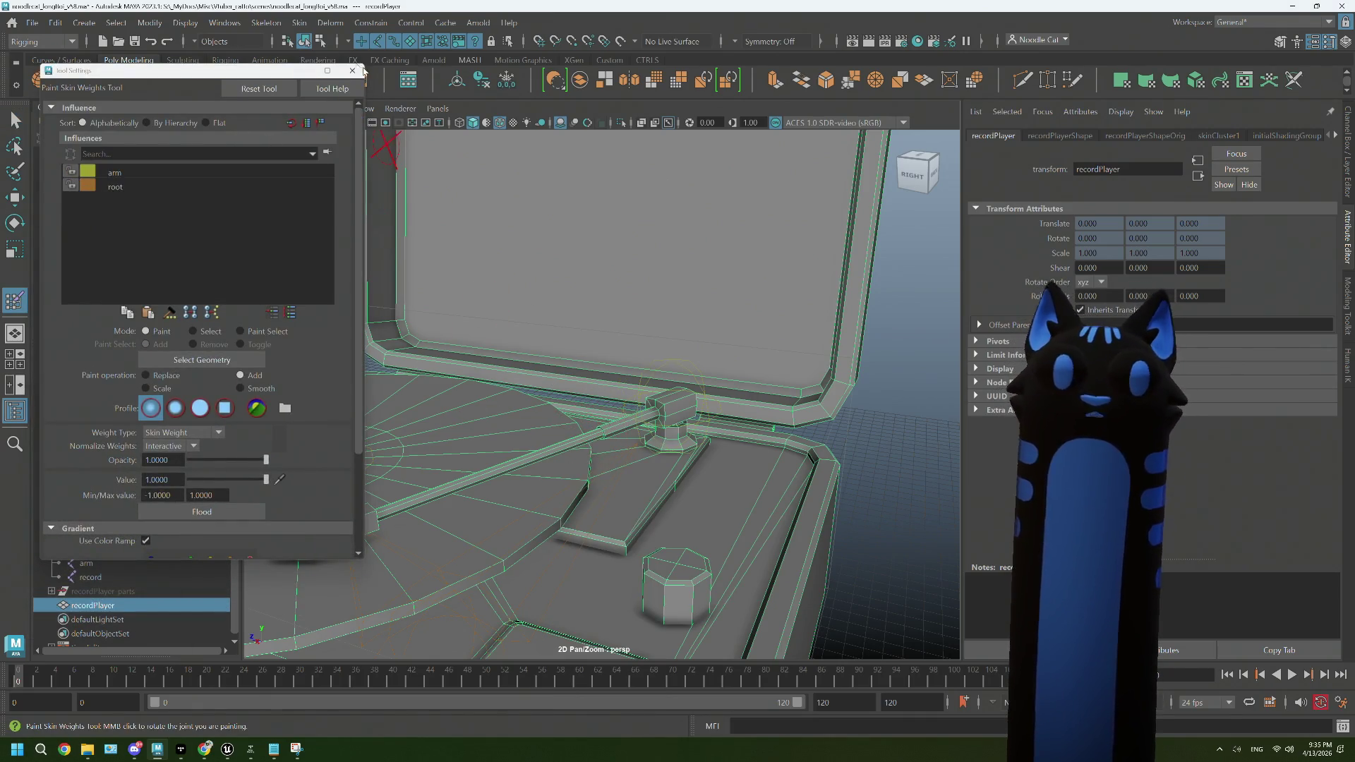
{"action": "left_click", "coordinate": [133, 185]}
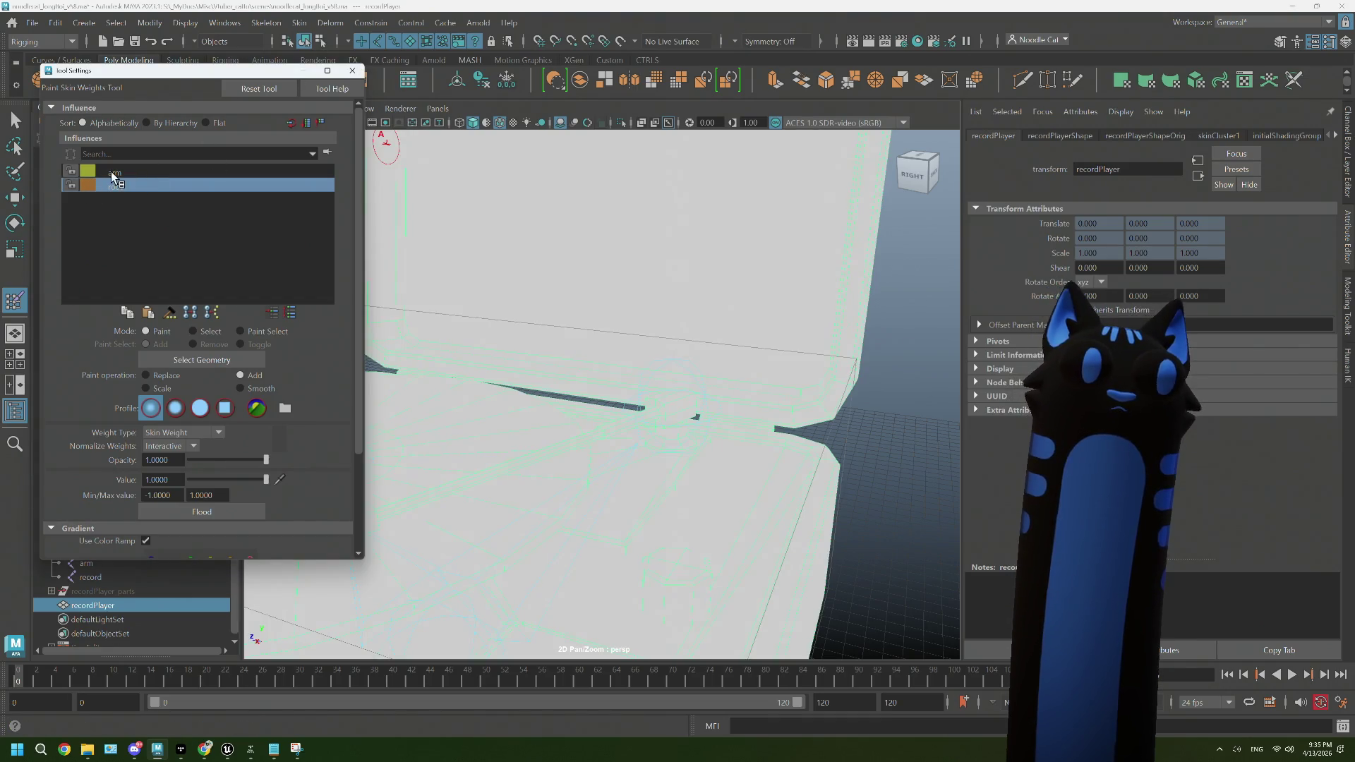
{"action": "left_click", "coordinate": [113, 174]}
{"action": "left_click_drag", "start_coordinate": [614, 426], "coordinate": [621, 437]}
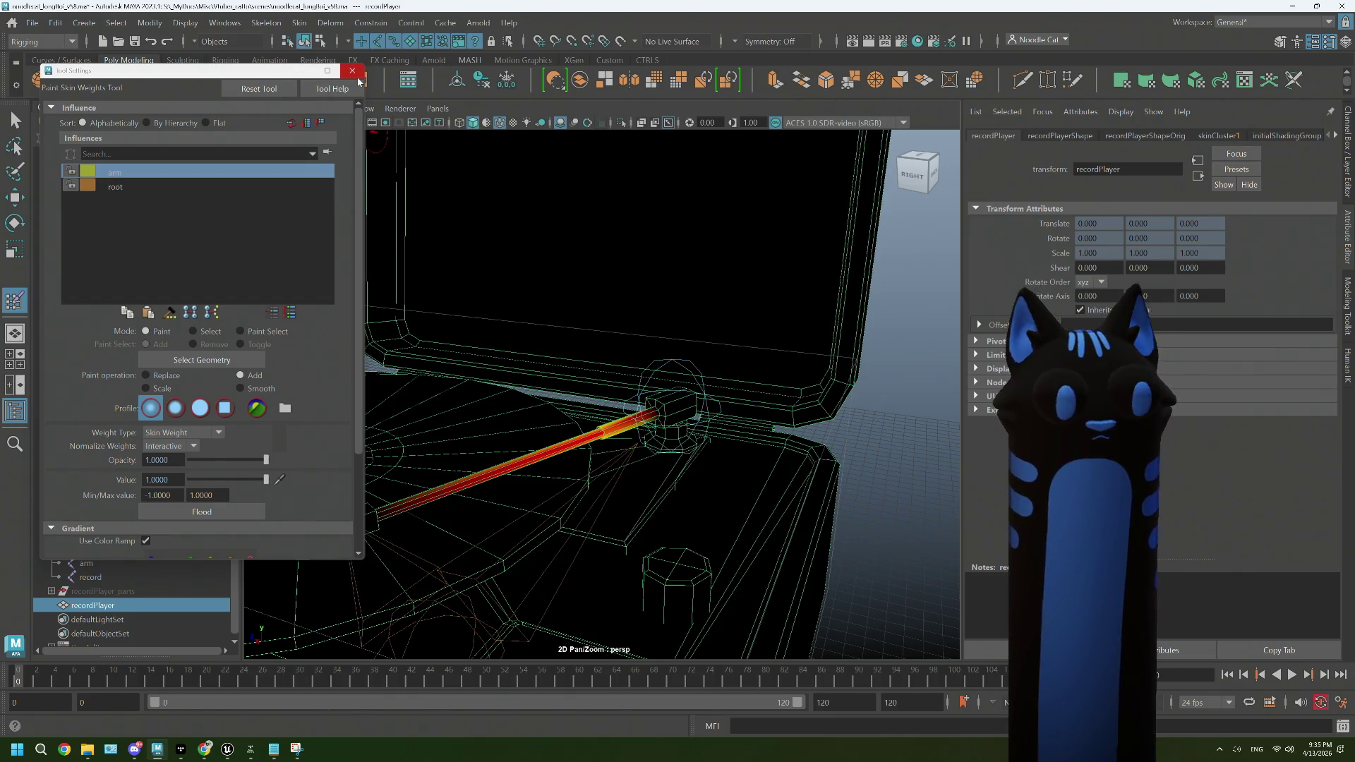
{"action": "left_click", "coordinate": [352, 70]}
{"action": "left_click_drag", "start_coordinate": [517, 438], "coordinate": [646, 411]}
Step: Add the record joint as a skin influence on the recordPlayer mesh
{"action": "key", "text": "w"}
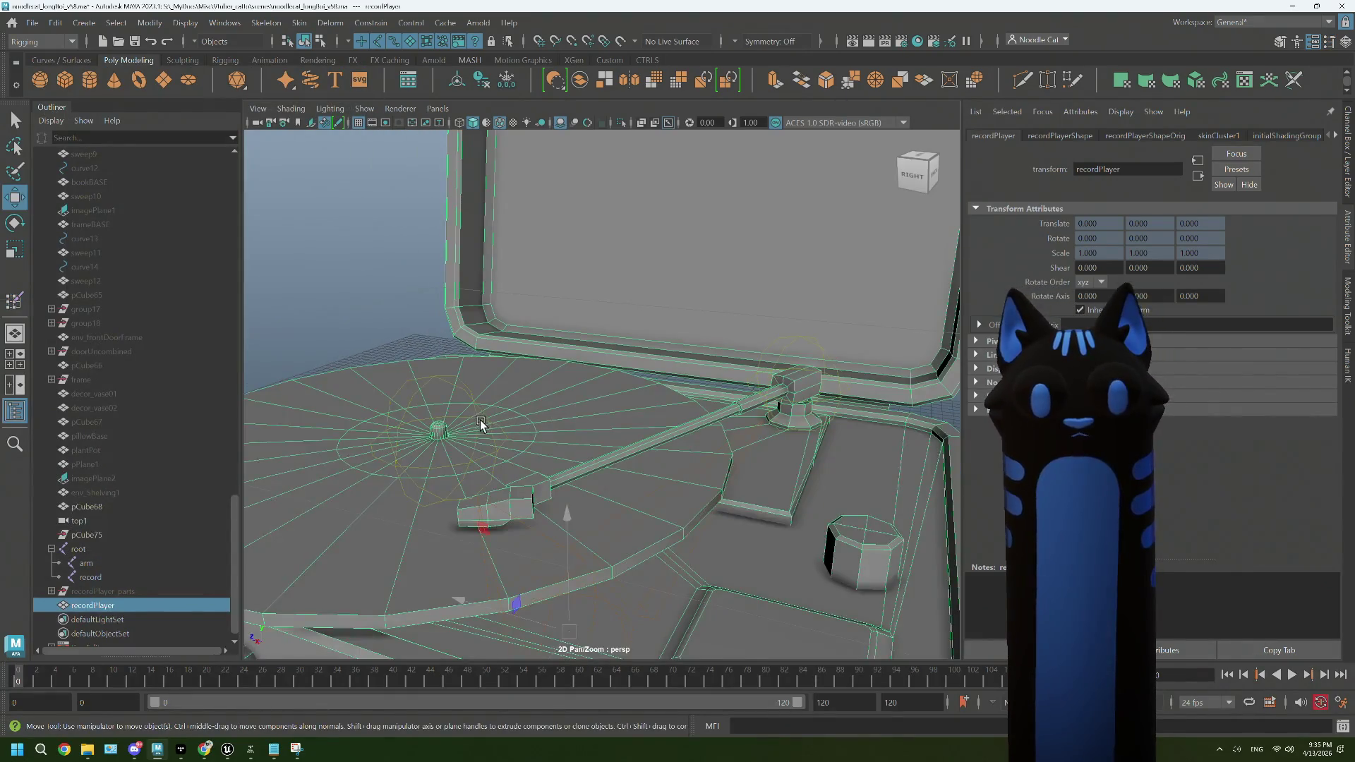
{"action": "left_click", "coordinate": [489, 426]}
{"action": "left_click", "coordinate": [545, 422]}
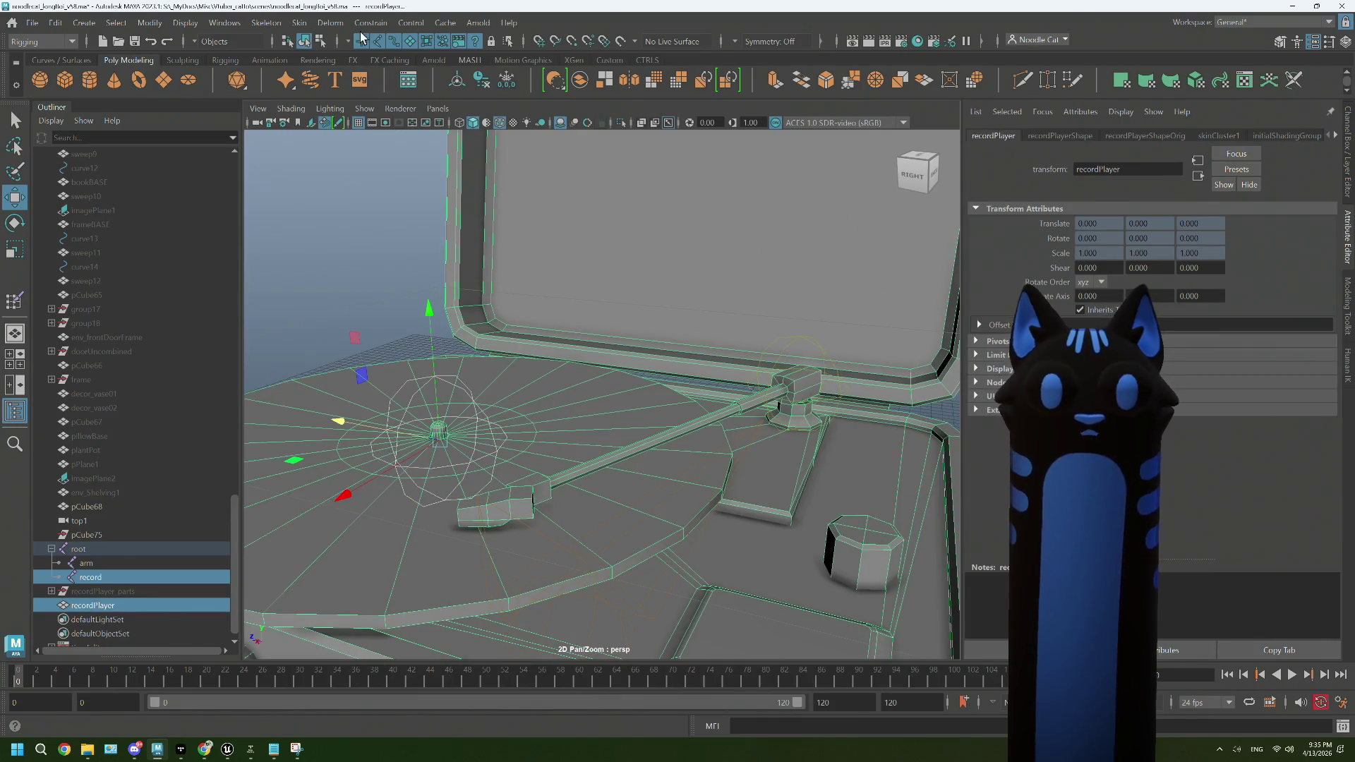
{"action": "left_click", "coordinate": [307, 29]}
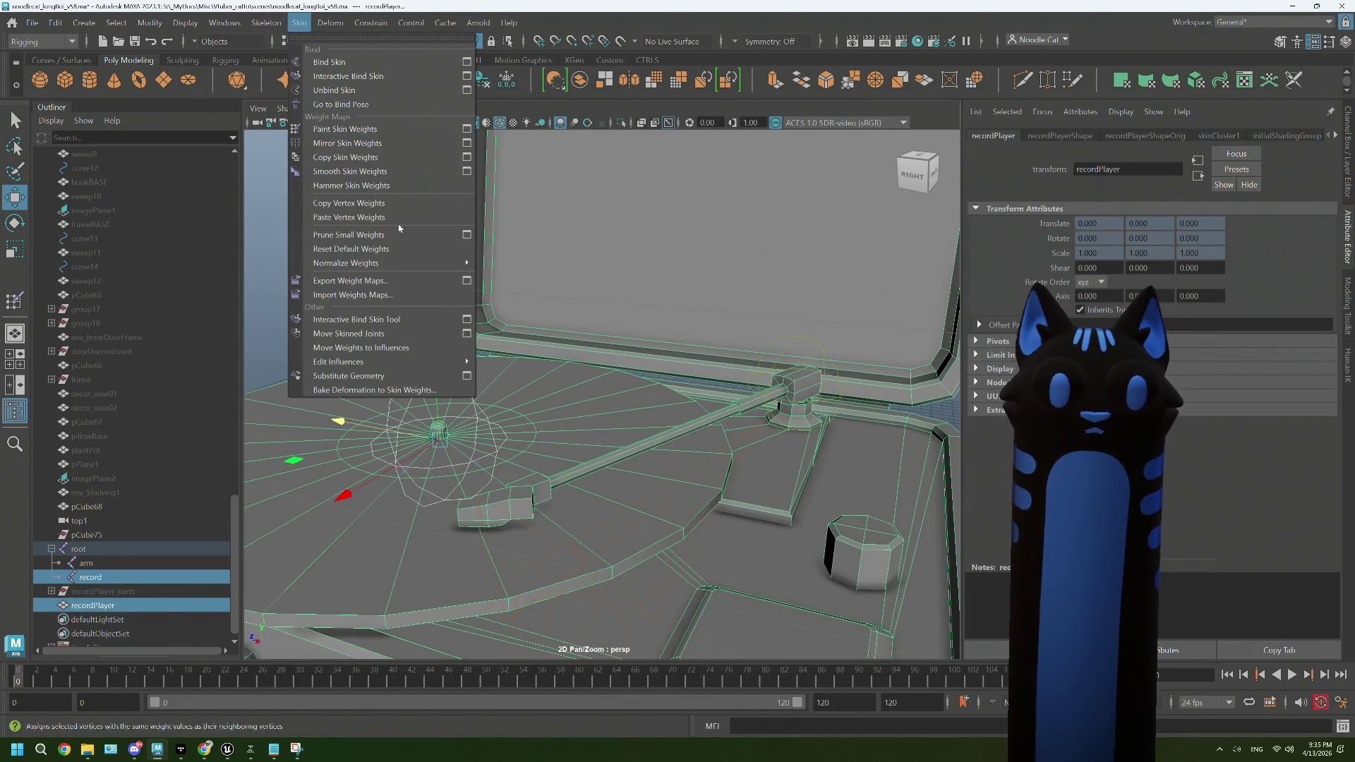
{"action": "mouse_move", "coordinate": [438, 362]}
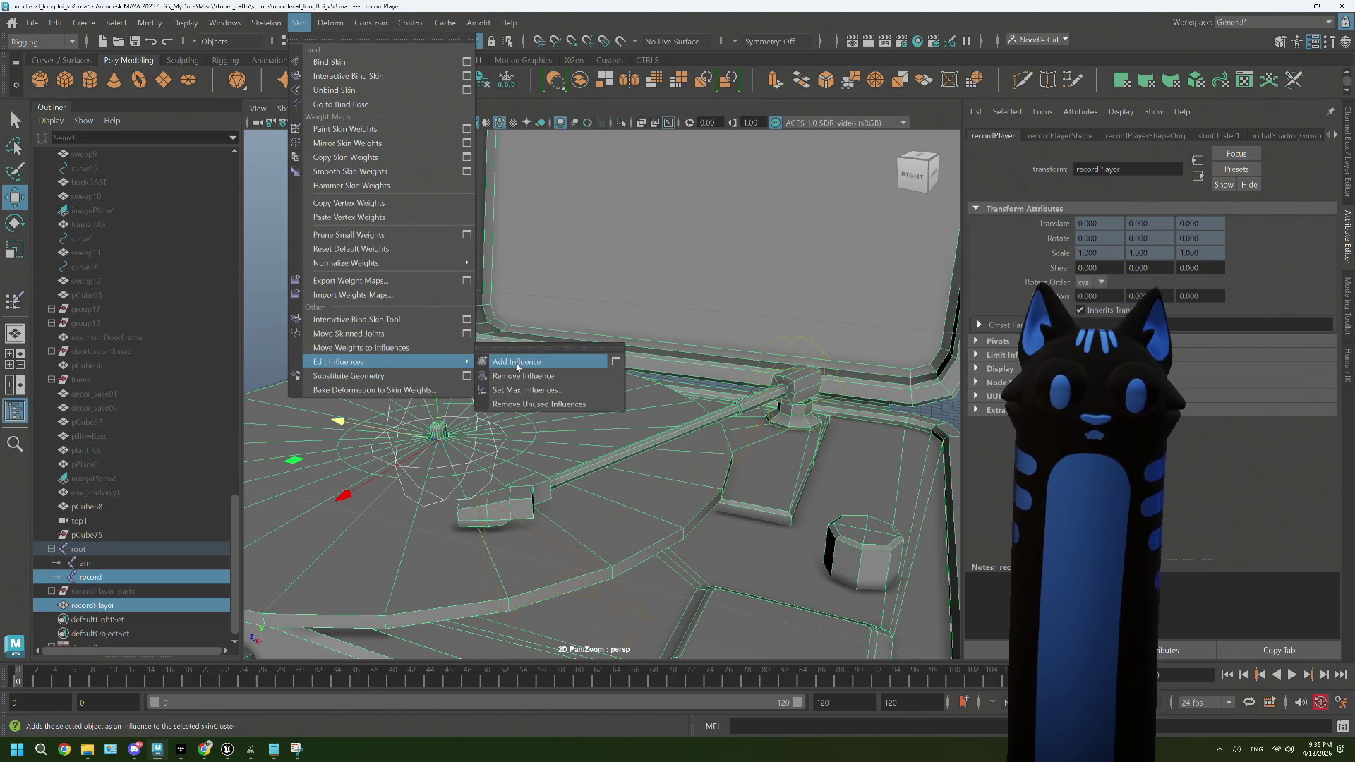
{"action": "left_click", "coordinate": [515, 361]}
Step: Paint the record joint's skin weight onto the record disc
{"action": "left_click", "coordinate": [537, 423]}
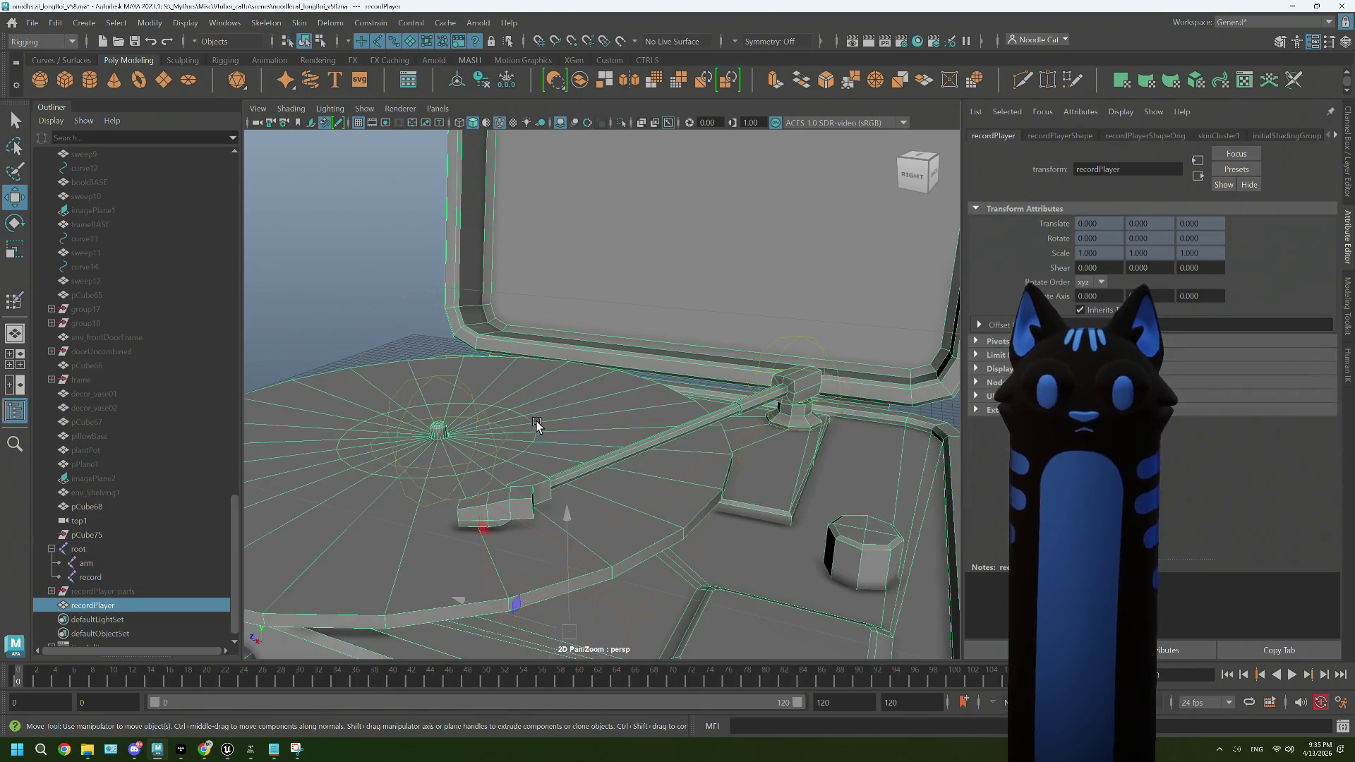
{"action": "right_click", "coordinate": [534, 345]}
{"action": "left_click", "coordinate": [454, 319]}
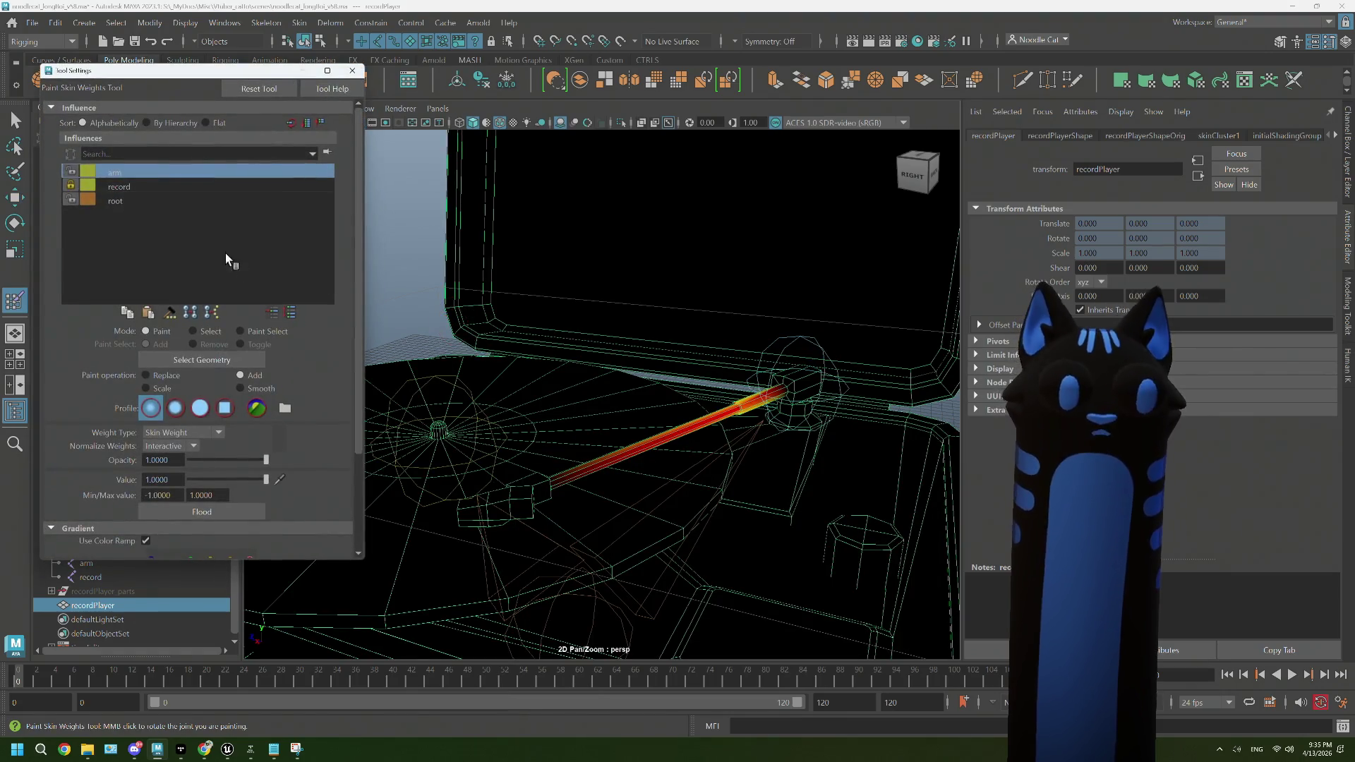
{"action": "left_click", "coordinate": [113, 187]}
{"action": "left_click_drag", "start_coordinate": [527, 402], "coordinate": [536, 415]}
{"action": "key", "text": "w"}
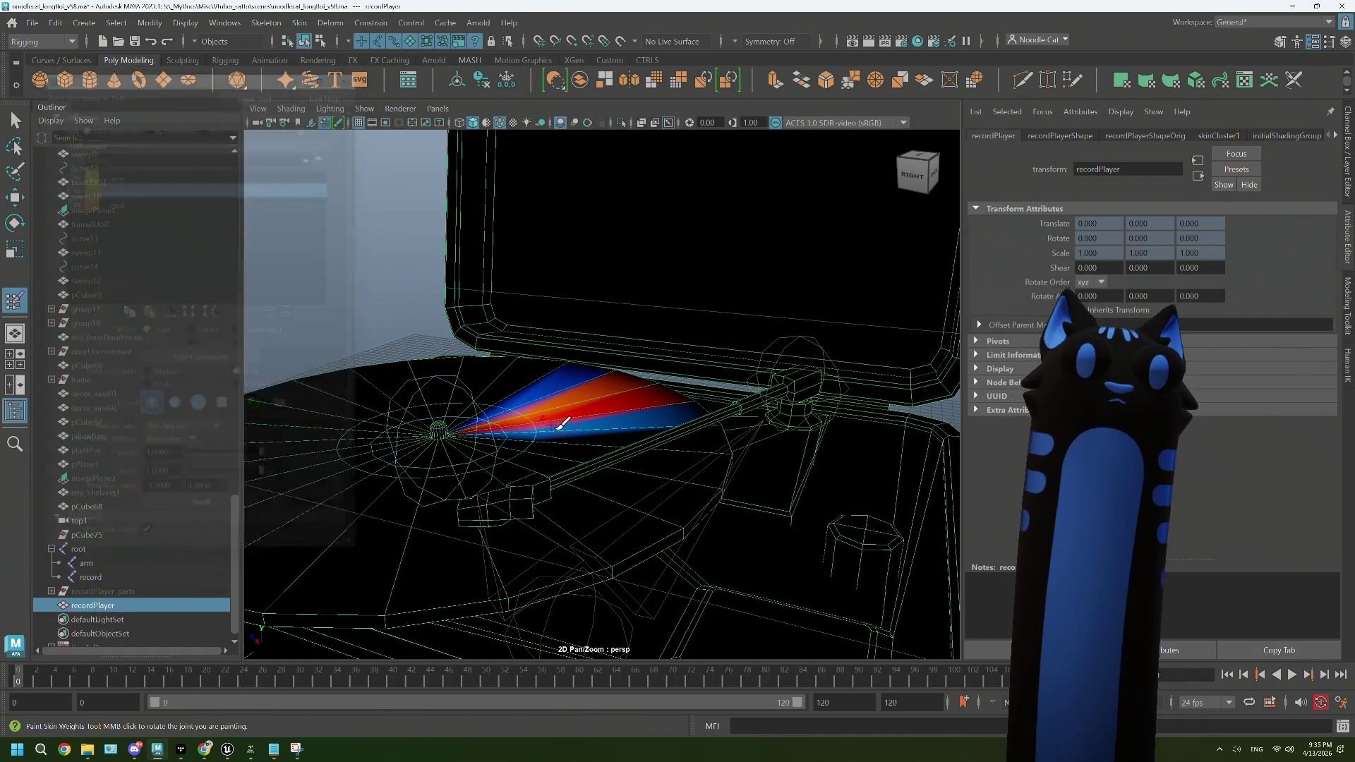
{"action": "left_click_drag", "start_coordinate": [537, 344], "coordinate": [538, 393]}
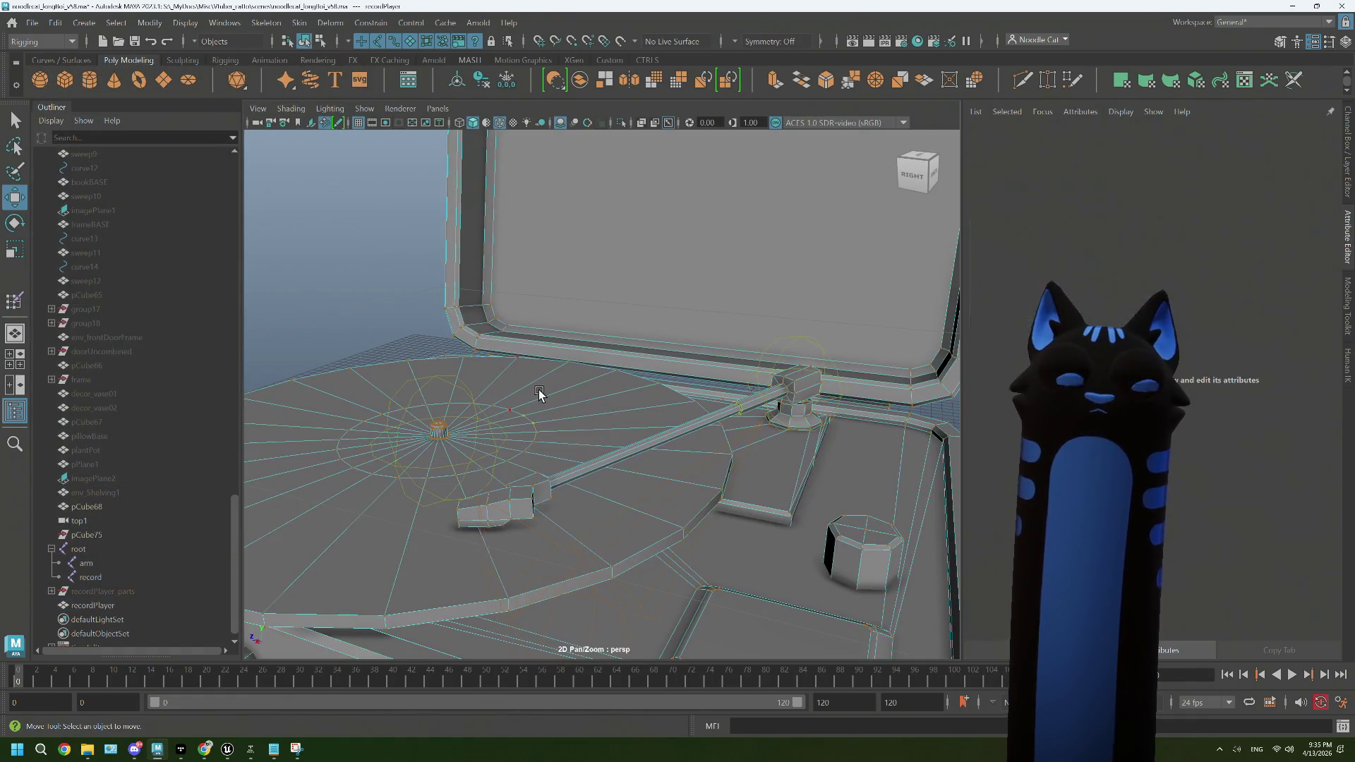
Step: Set the record disc vertices to weight 1 on the record joint in the Component Editor
{"action": "left_click", "coordinate": [527, 434]}
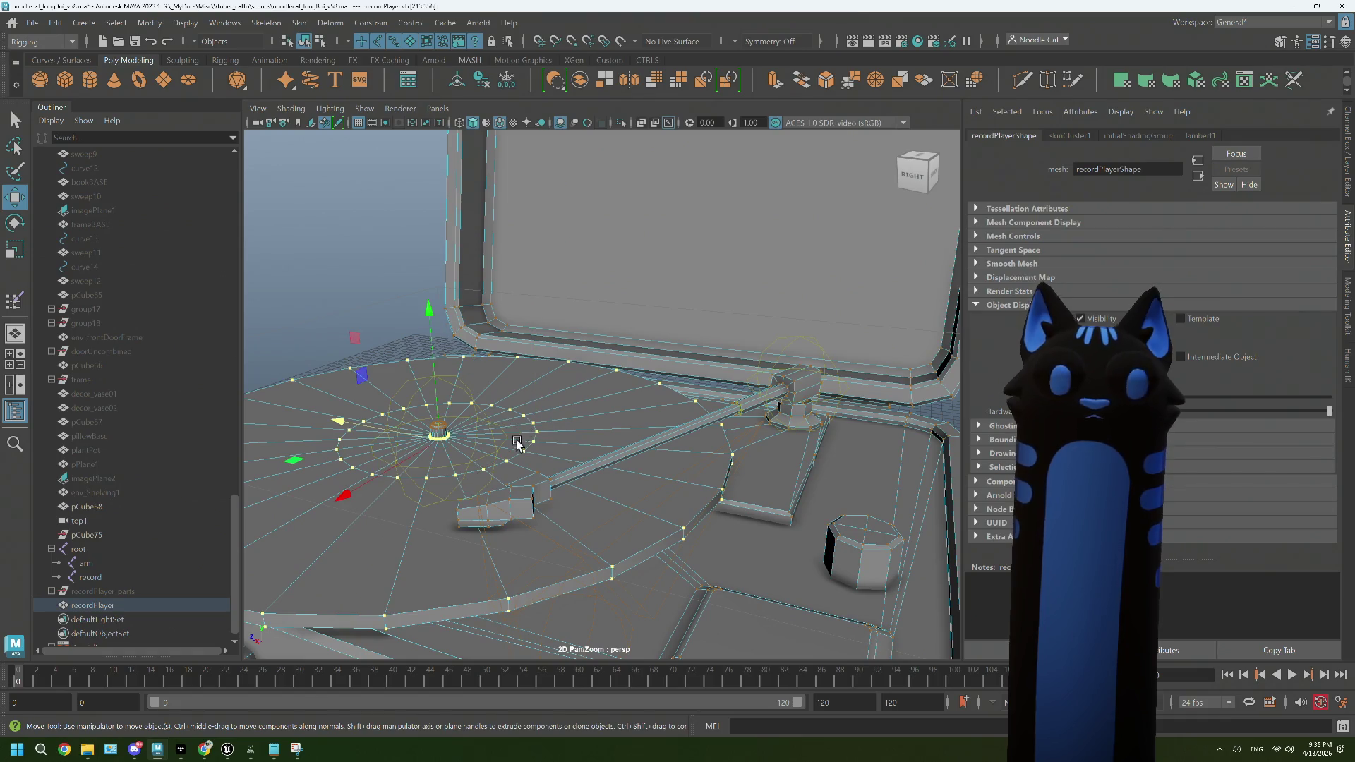
{"action": "key", "text": "f"}
{"action": "left_click", "coordinate": [271, 32]}
{"action": "mouse_move", "coordinate": [225, 23]}
{"action": "mouse_move", "coordinate": [291, 108]}
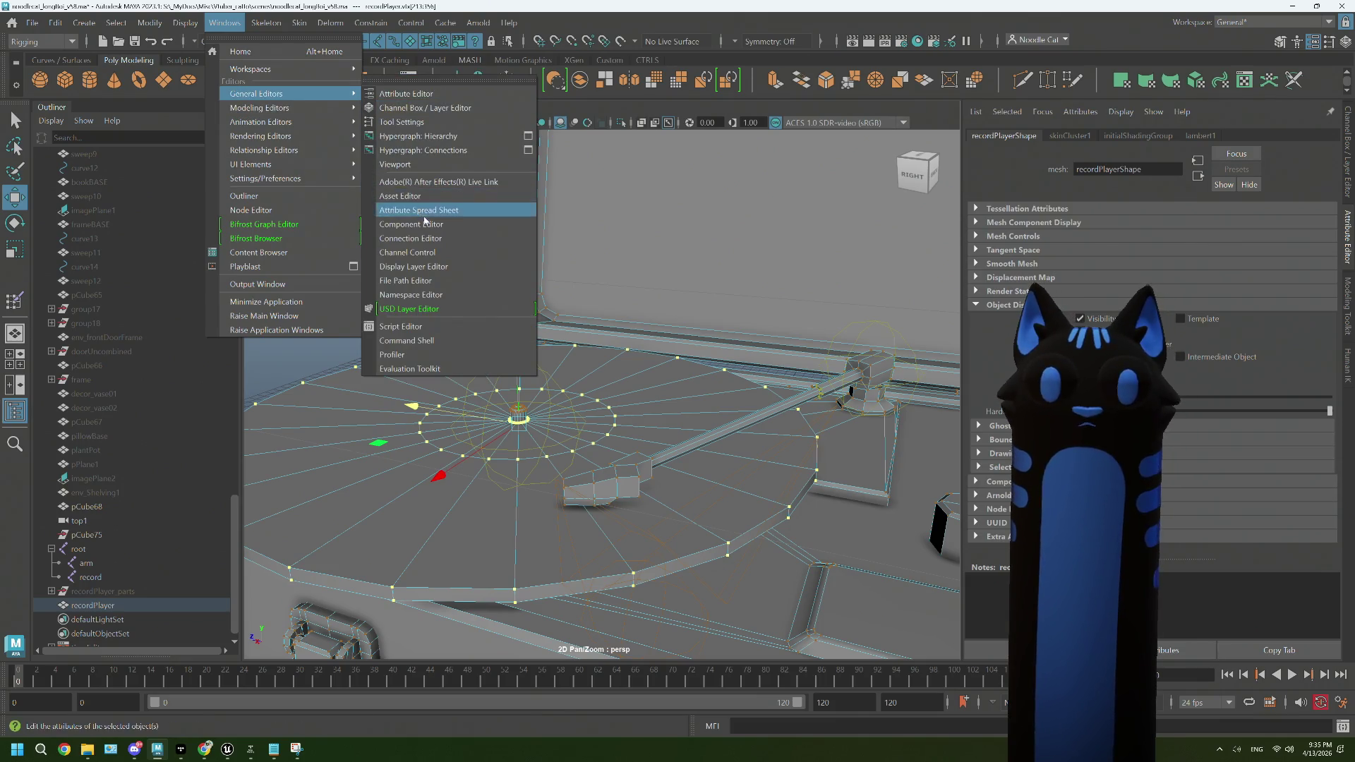
{"action": "left_click", "coordinate": [423, 208]}
{"action": "left_click", "coordinate": [153, 185]}
{"action": "scroll", "scroll_direction": "down", "scroll_amount": 3}
{"action": "left_click", "coordinate": [148, 577]}
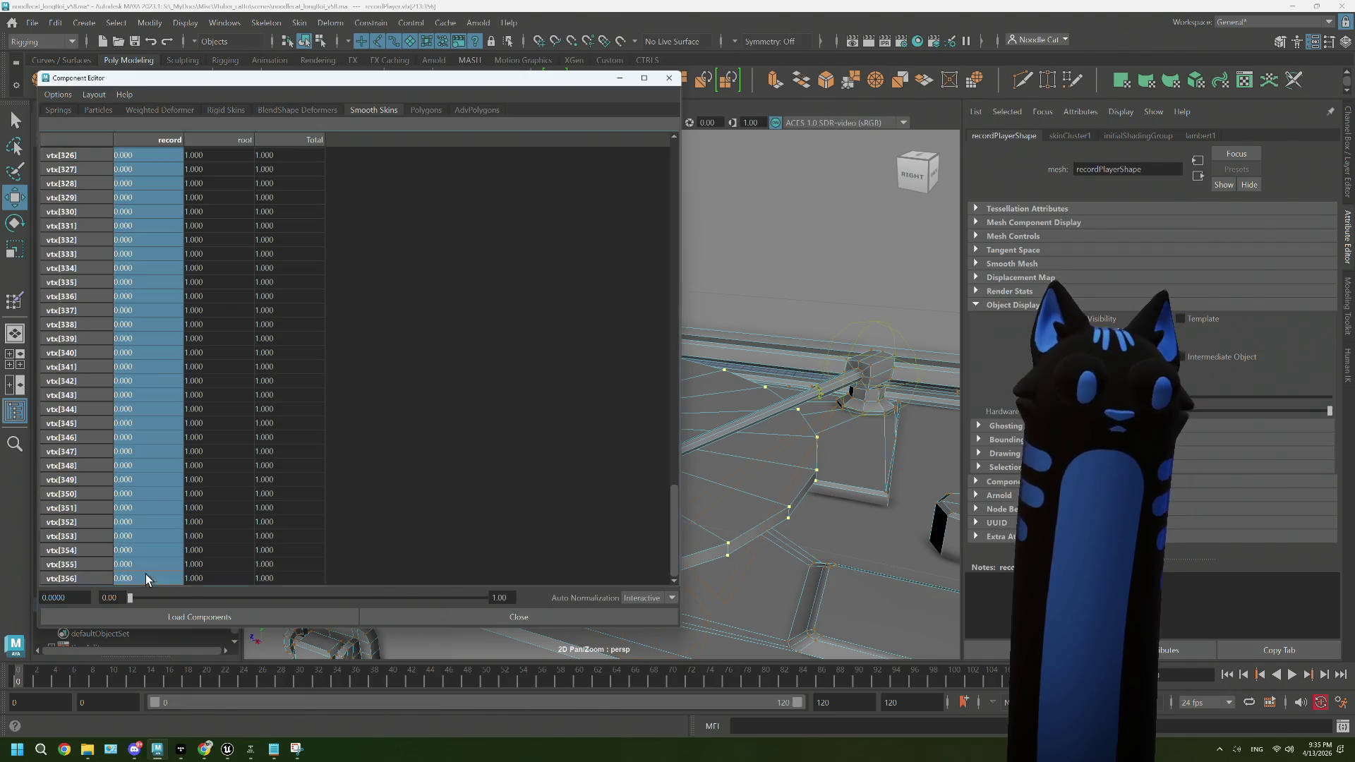
{"action": "type", "text": "1"}
{"action": "key", "text": "Return"}
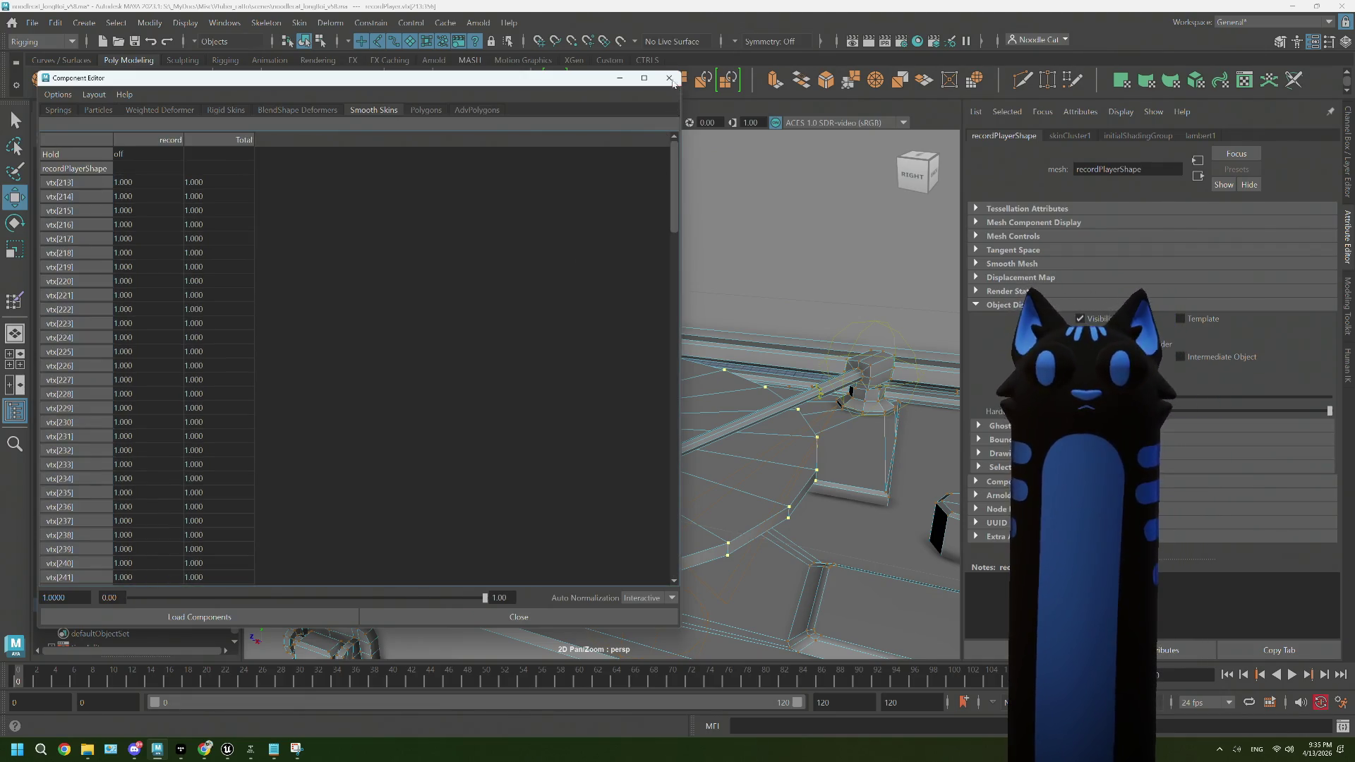
{"action": "left_click", "coordinate": [669, 78]}
Step: Select the record joint and lift it to confirm the disc moves with it
{"action": "right_click", "coordinate": [531, 421]}
{"action": "left_click", "coordinate": [518, 419]}
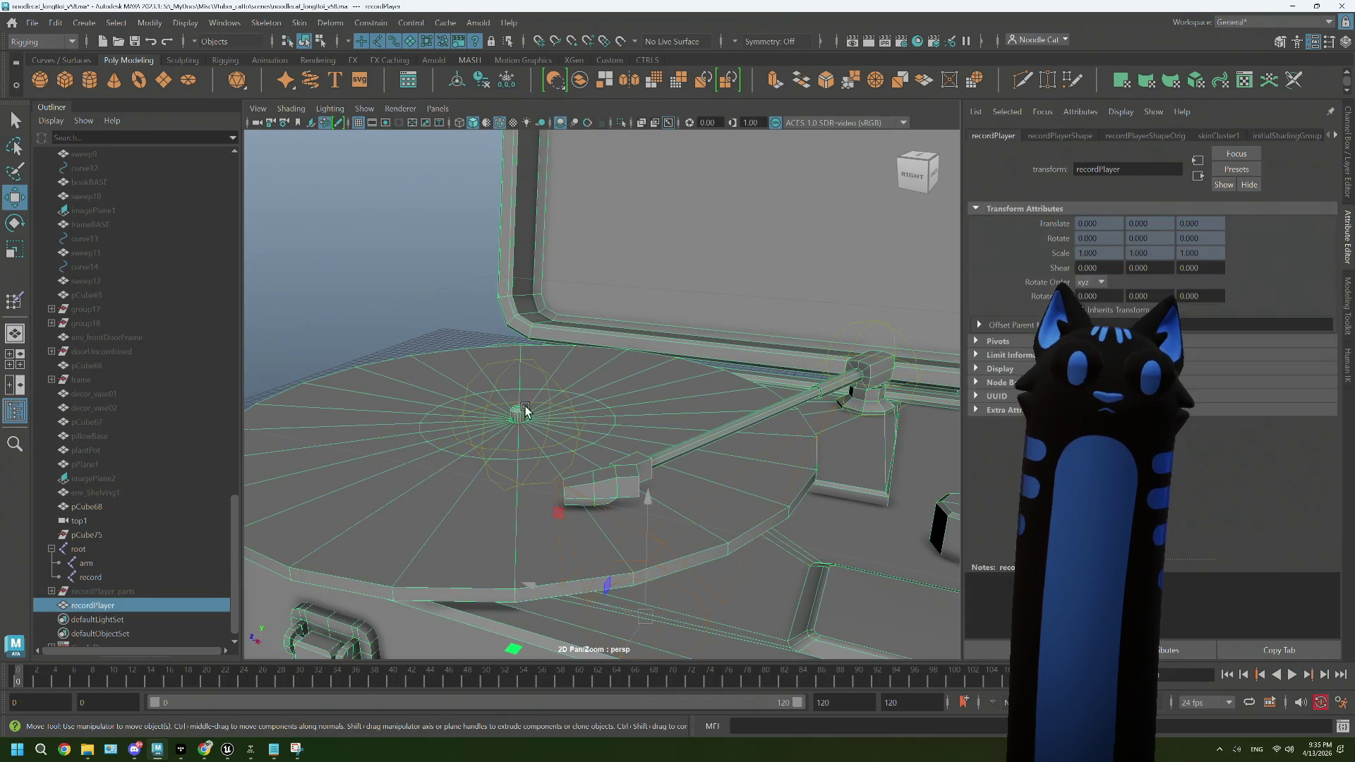
{"action": "scroll", "scroll_direction": "down", "scroll_amount": 3}
{"action": "left_click_drag", "start_coordinate": [520, 406], "coordinate": [502, 483]}
{"action": "scroll", "scroll_direction": "up", "scroll_amount": 3}
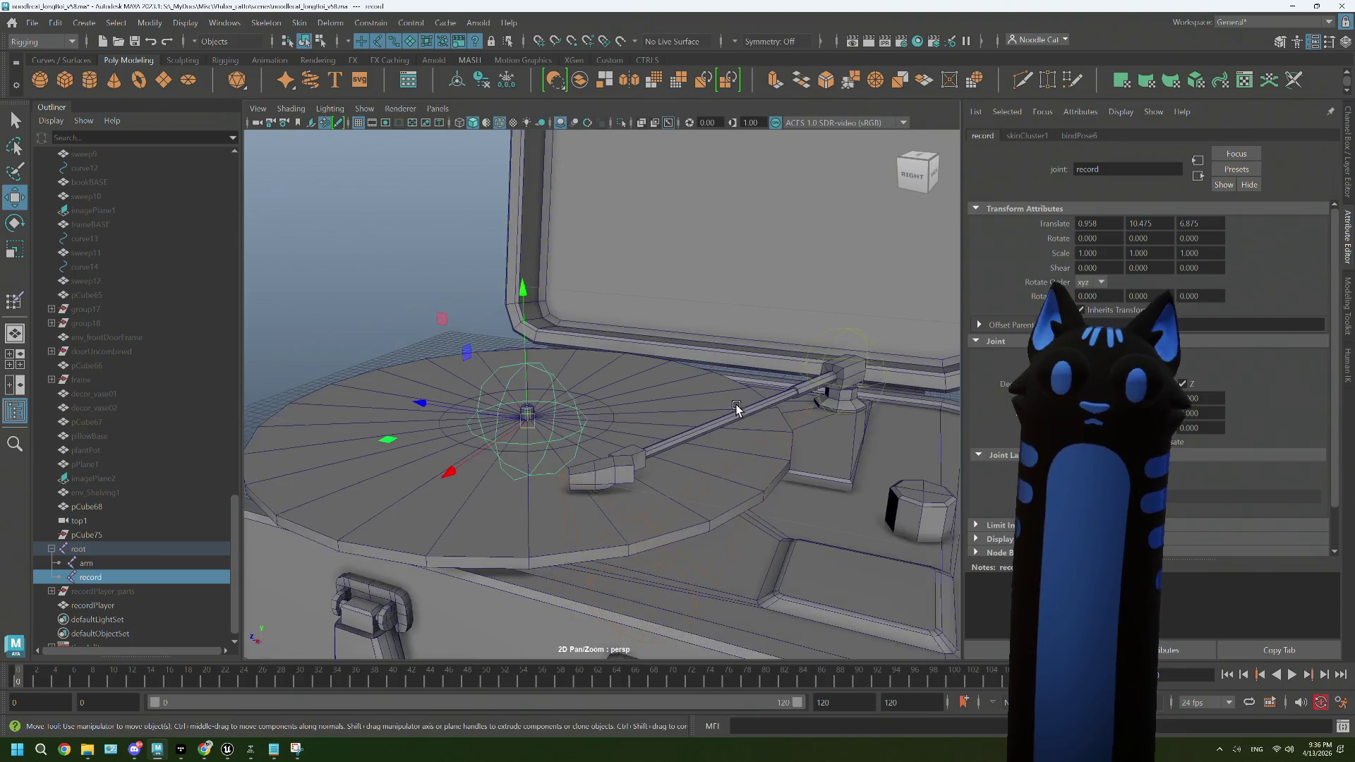
Step: Select the tonearm's vertices, from the hub end to the arm's head
{"action": "left_click_drag", "start_coordinate": [523, 388], "coordinate": [559, 409]}
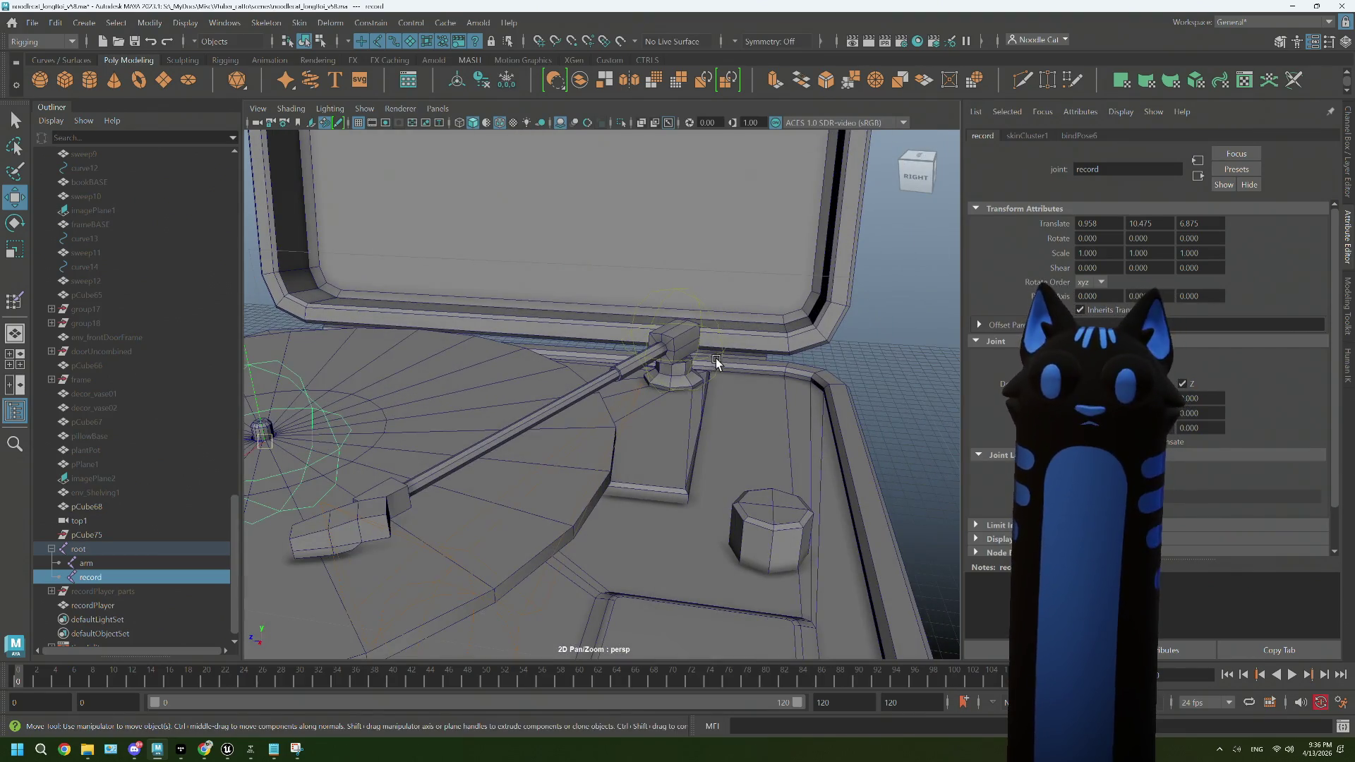
{"action": "left_click", "coordinate": [714, 356]}
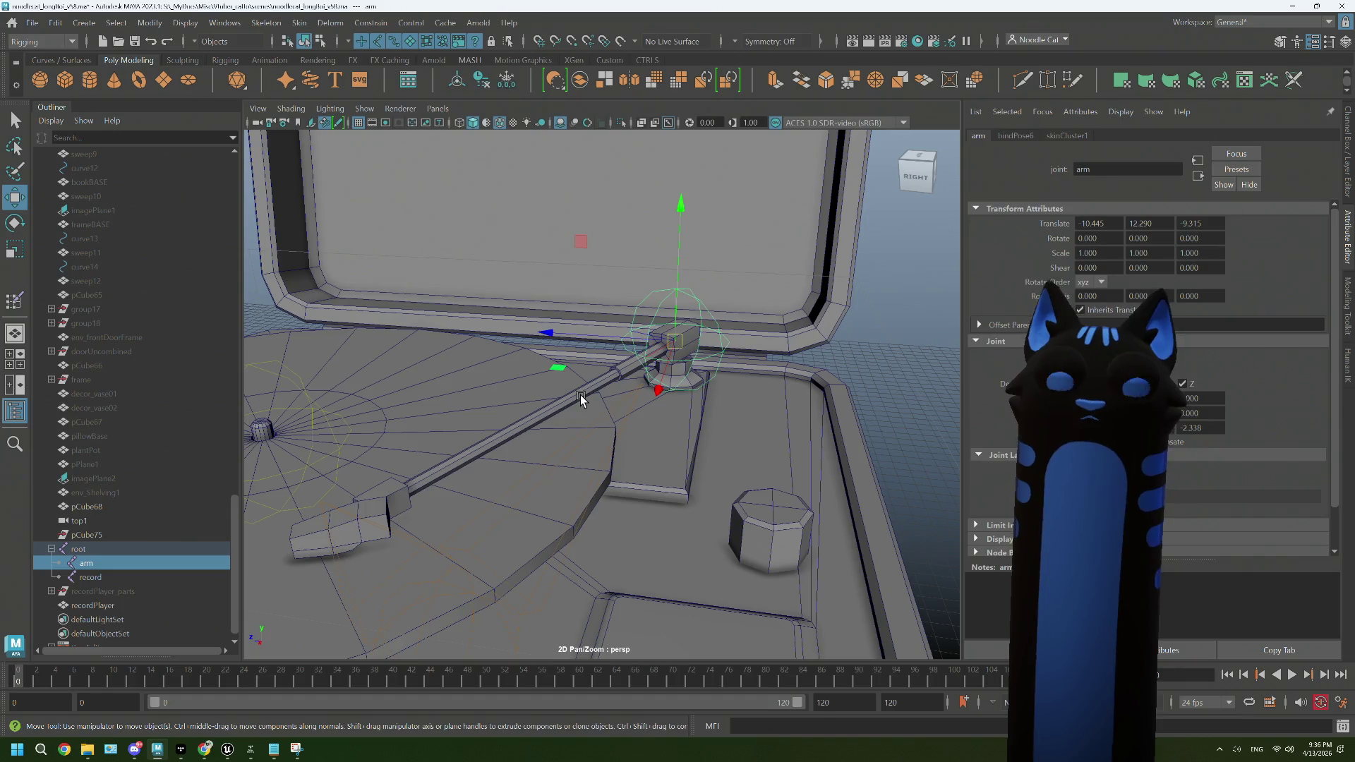
{"action": "left_click", "coordinate": [580, 400]}
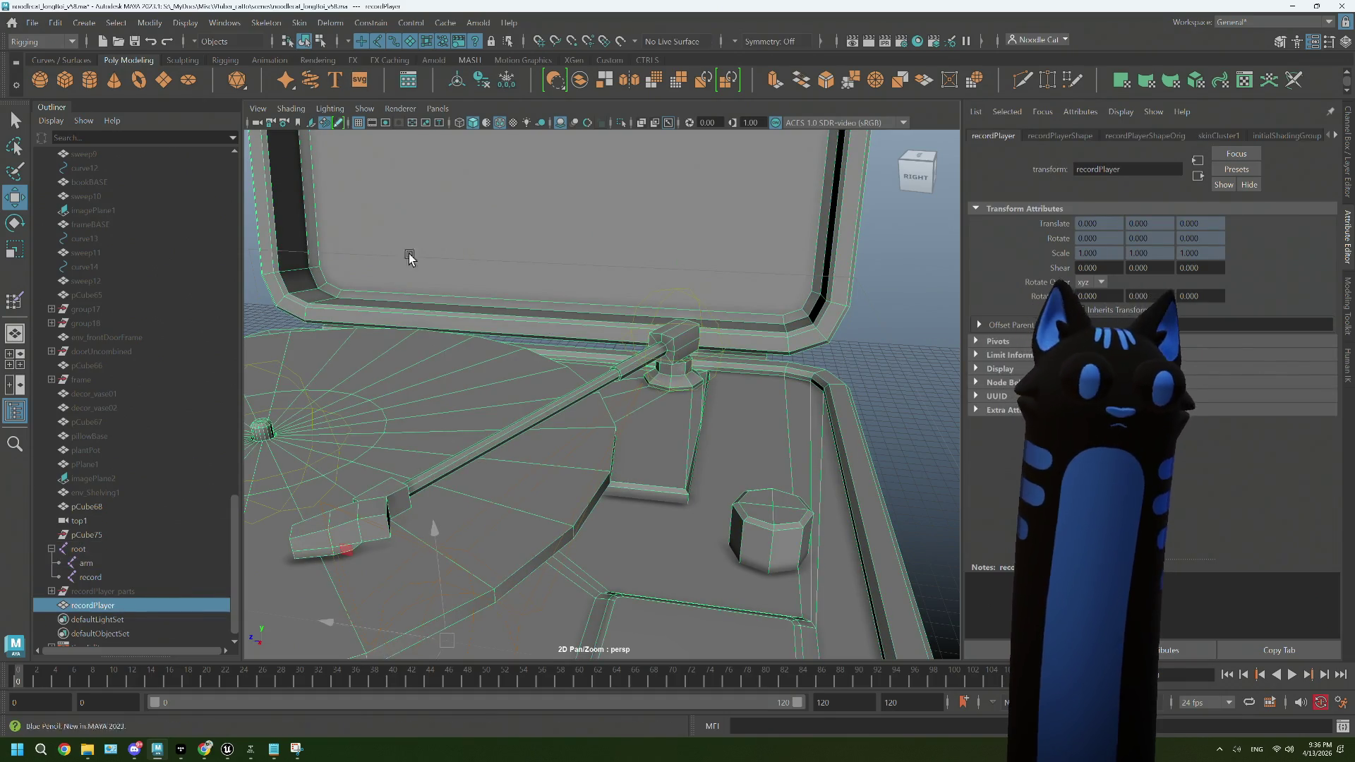
{"action": "left_click_drag", "start_coordinate": [591, 346], "coordinate": [537, 353]}
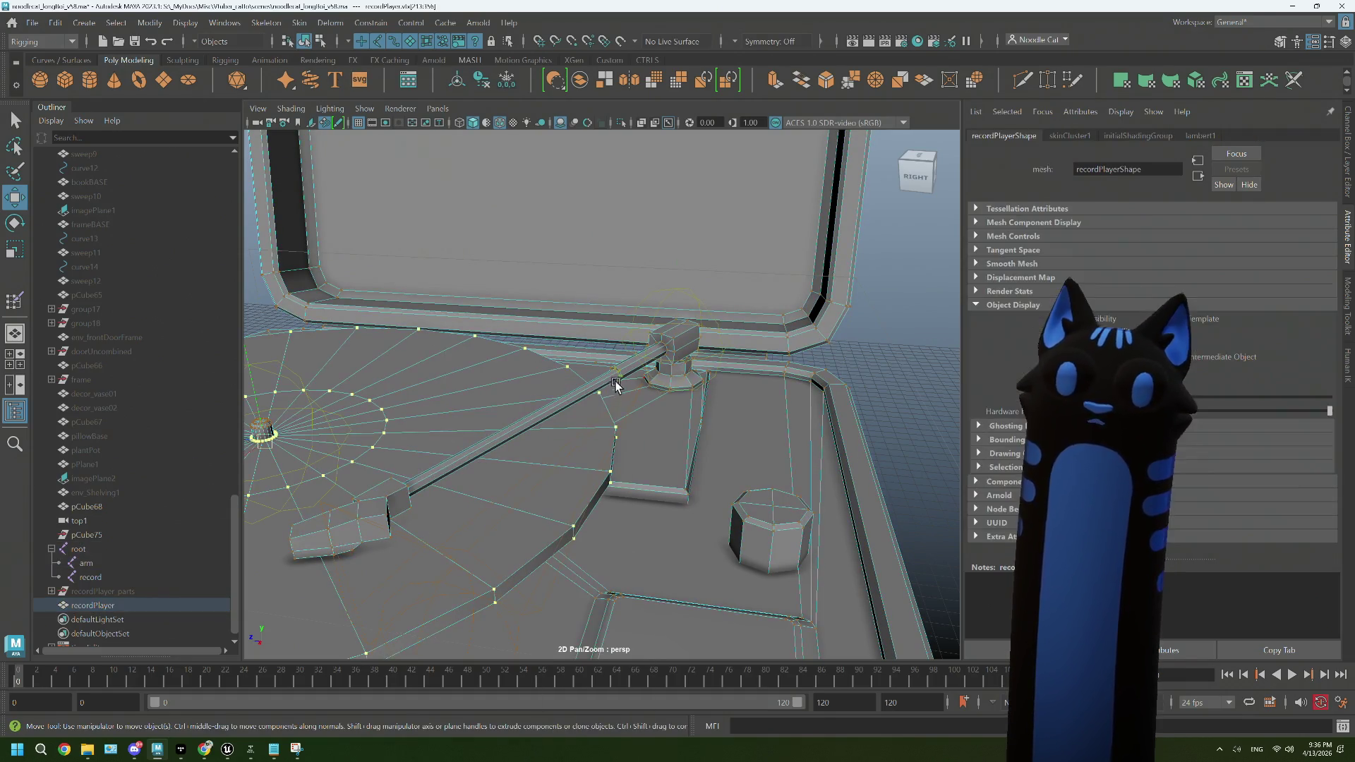
{"action": "left_click_drag", "start_coordinate": [618, 377], "coordinate": [451, 507]}
{"action": "left_click", "coordinate": [394, 505]}
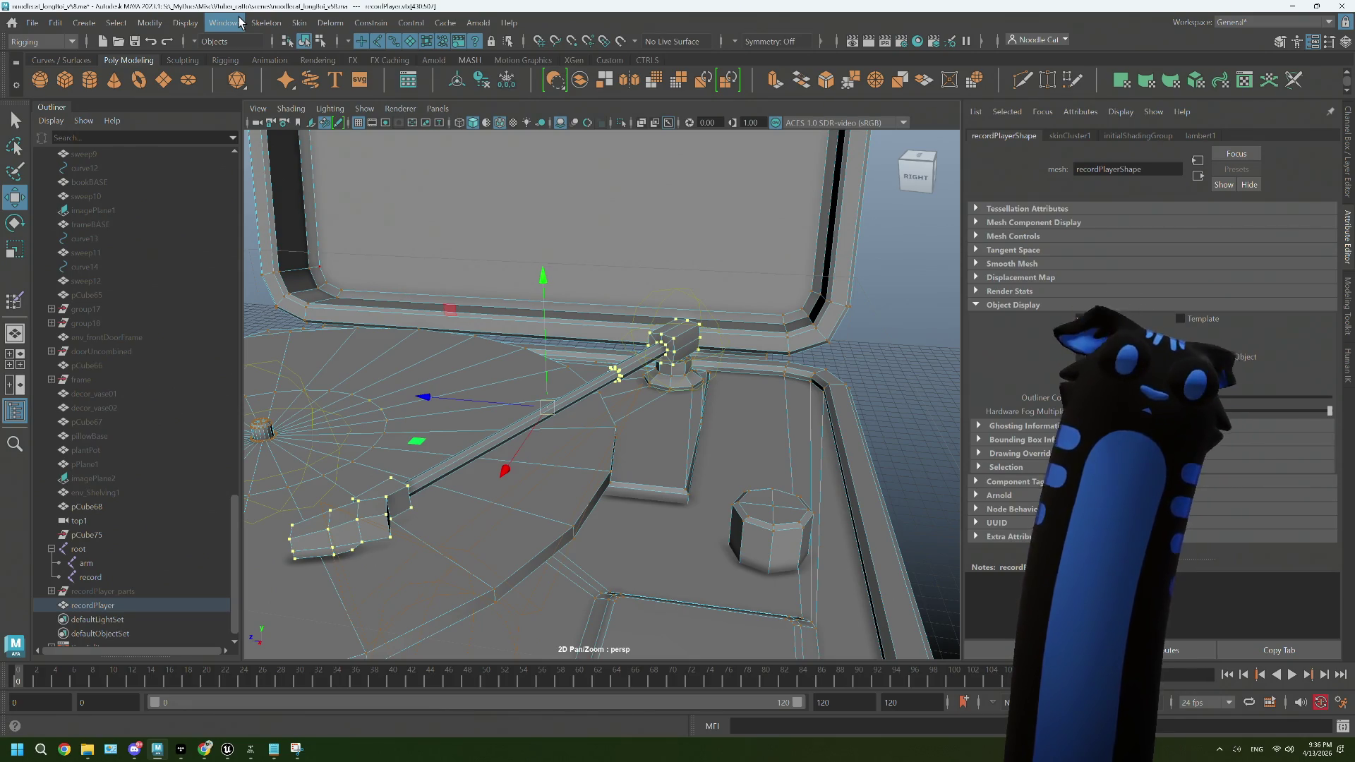
Step: Set the selected vertices' arm weight to 1.000 in the Component Editor's Smooth Skins tab
{"action": "left_click", "coordinate": [239, 22]}
{"action": "mouse_move", "coordinate": [305, 95]}
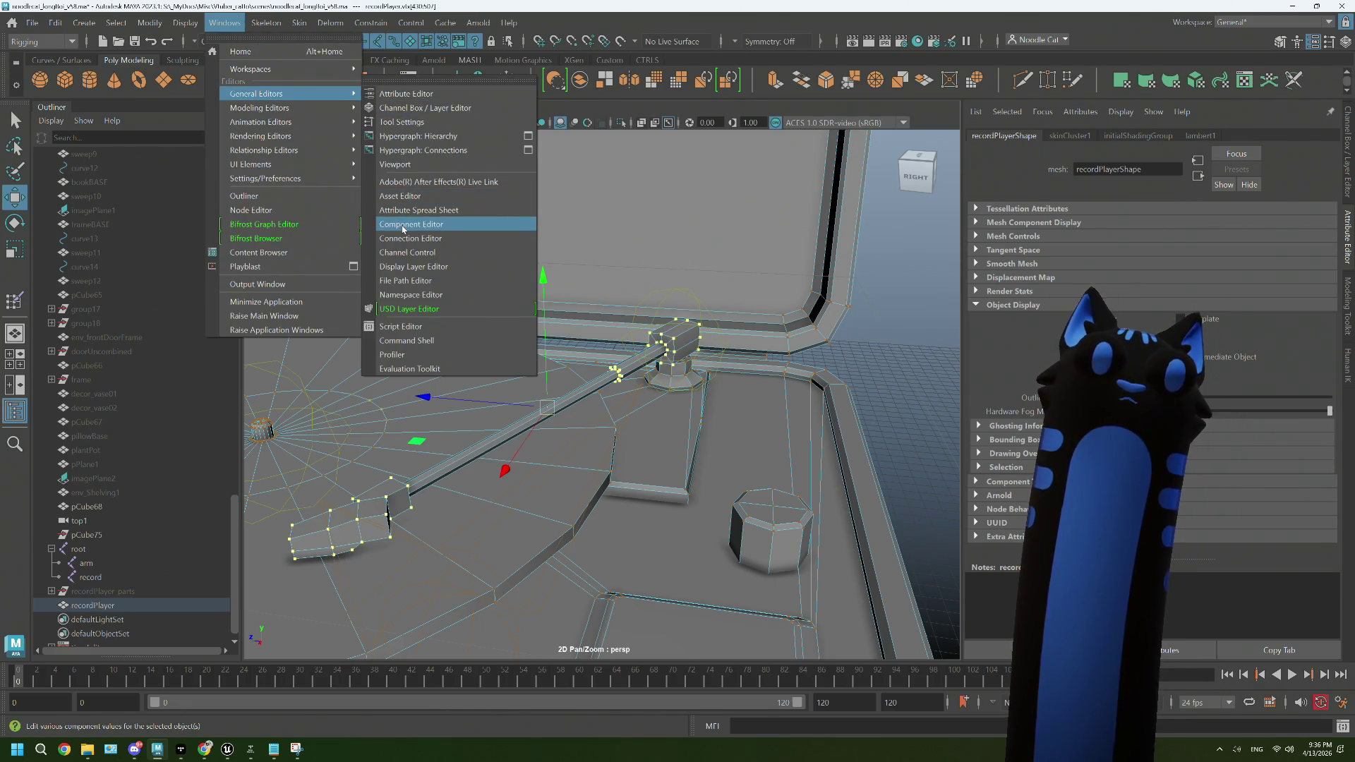
{"action": "left_click", "coordinate": [403, 226]}
{"action": "scroll", "scroll_direction": "down", "scroll_amount": 3}
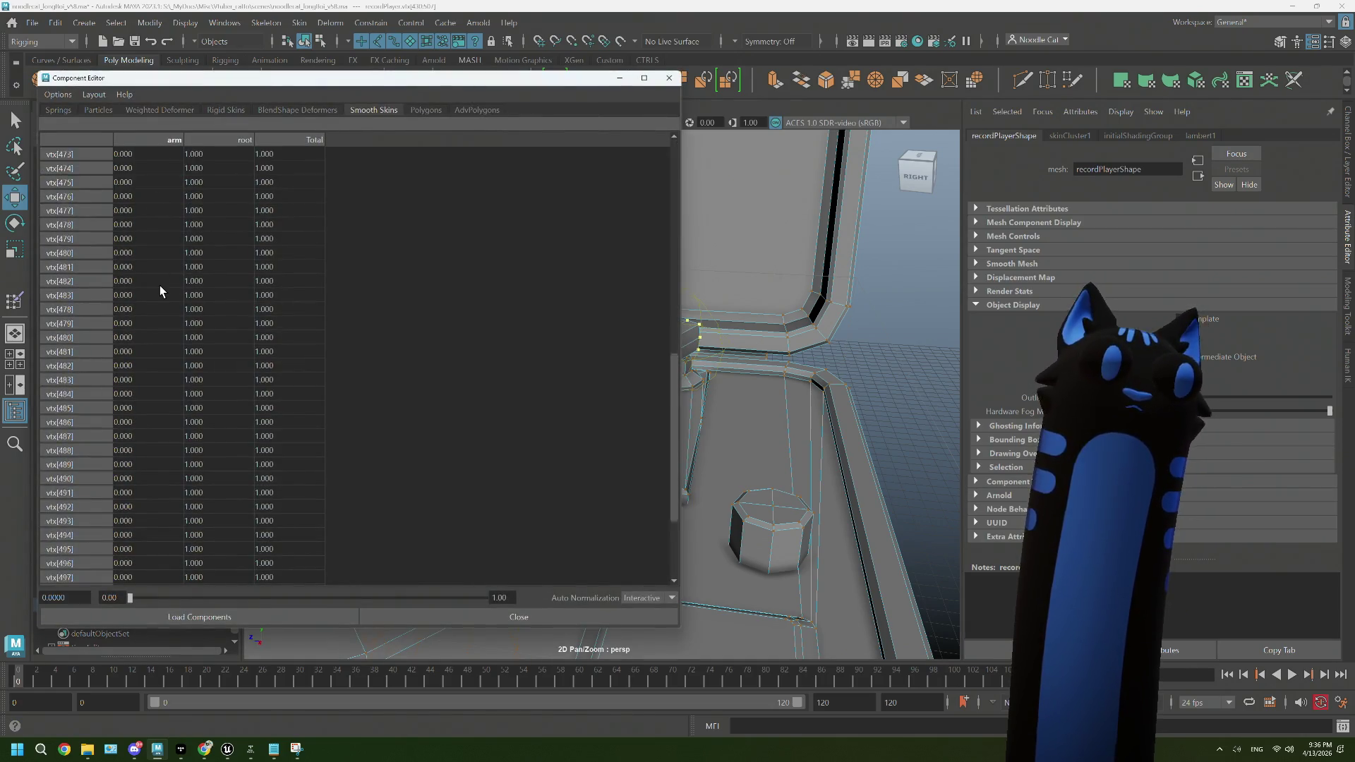
{"action": "scroll", "scroll_direction": "down", "scroll_amount": 3}
{"action": "left_click", "coordinate": [131, 577]}
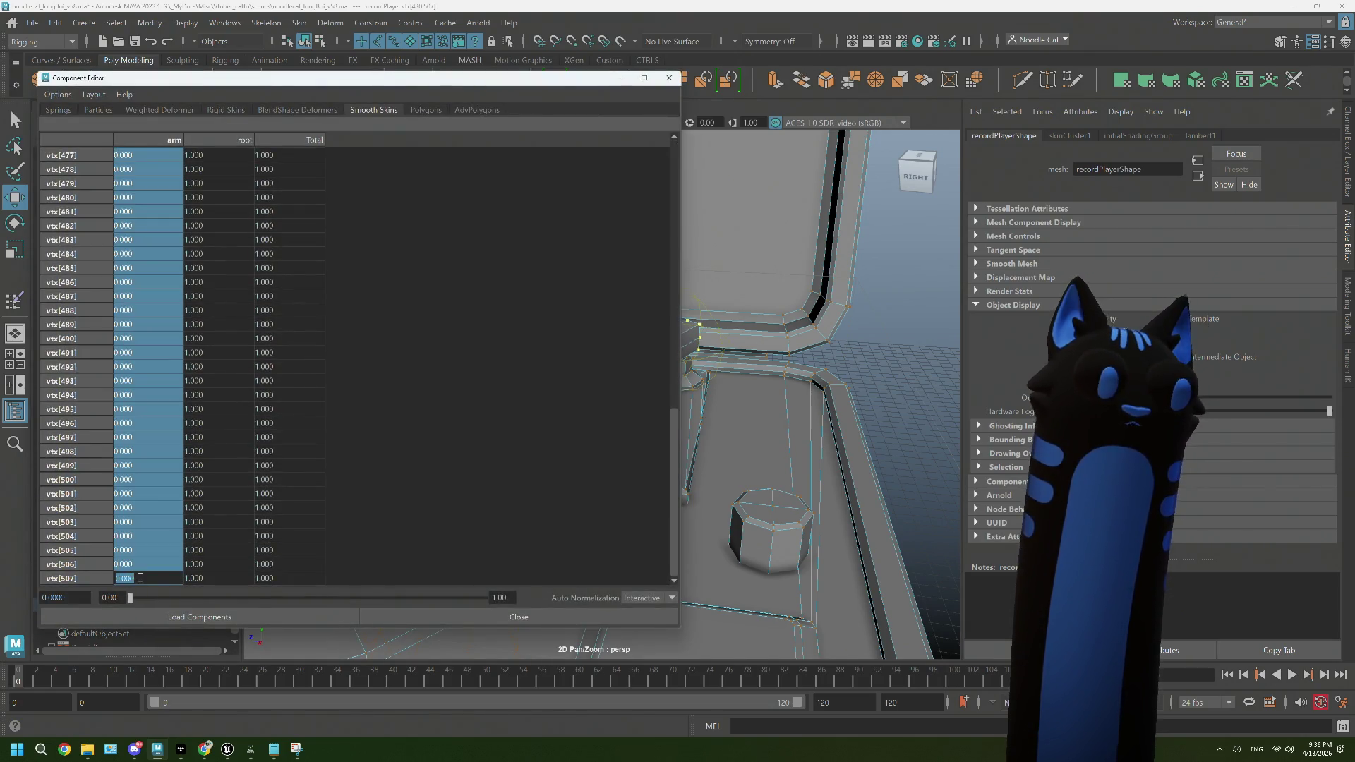
{"action": "left_click_drag", "start_coordinate": [129, 597], "coordinate": [485, 596]}
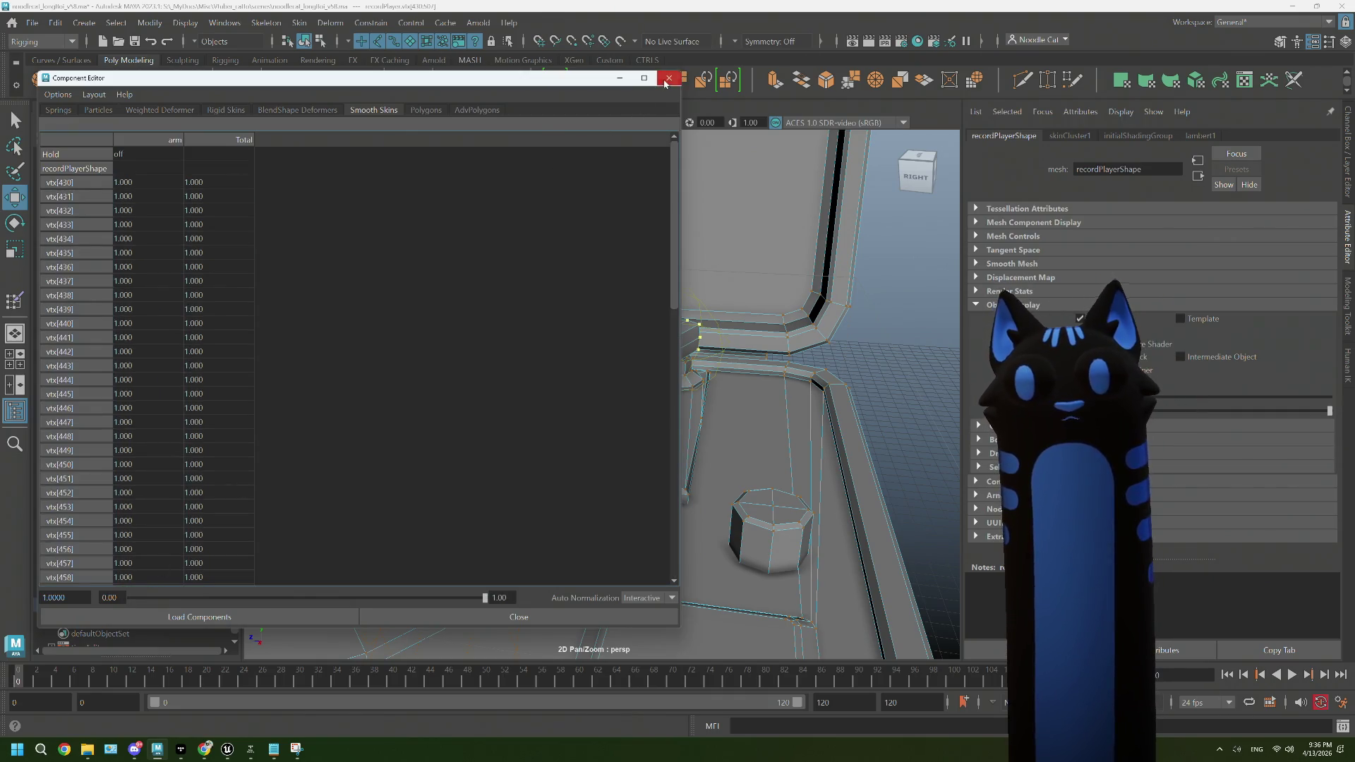
{"action": "left_click", "coordinate": [667, 79]}
{"action": "left_click", "coordinate": [721, 353]}
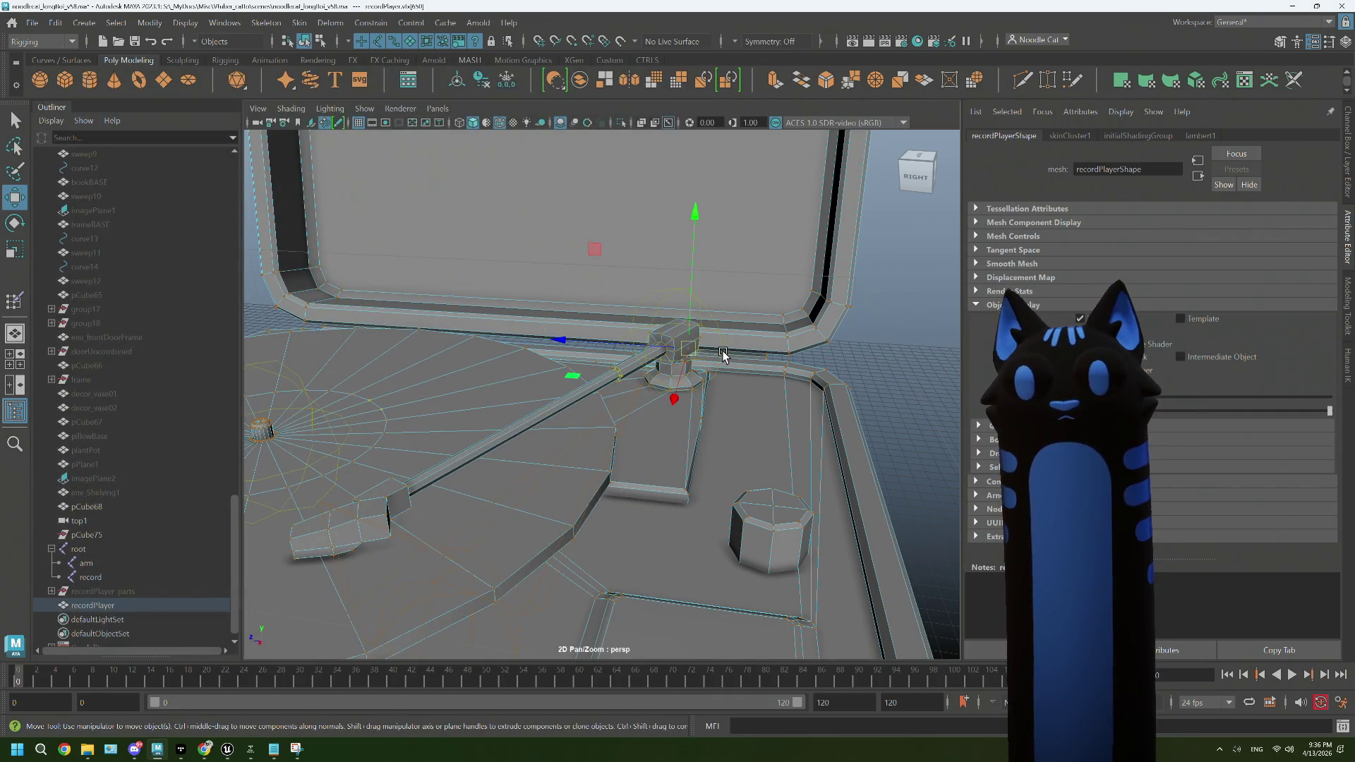
Step: Select the arm joint and inspect it with the scale and rotate tools
{"action": "key", "text": "r"}
{"action": "right_click", "coordinate": [697, 352]}
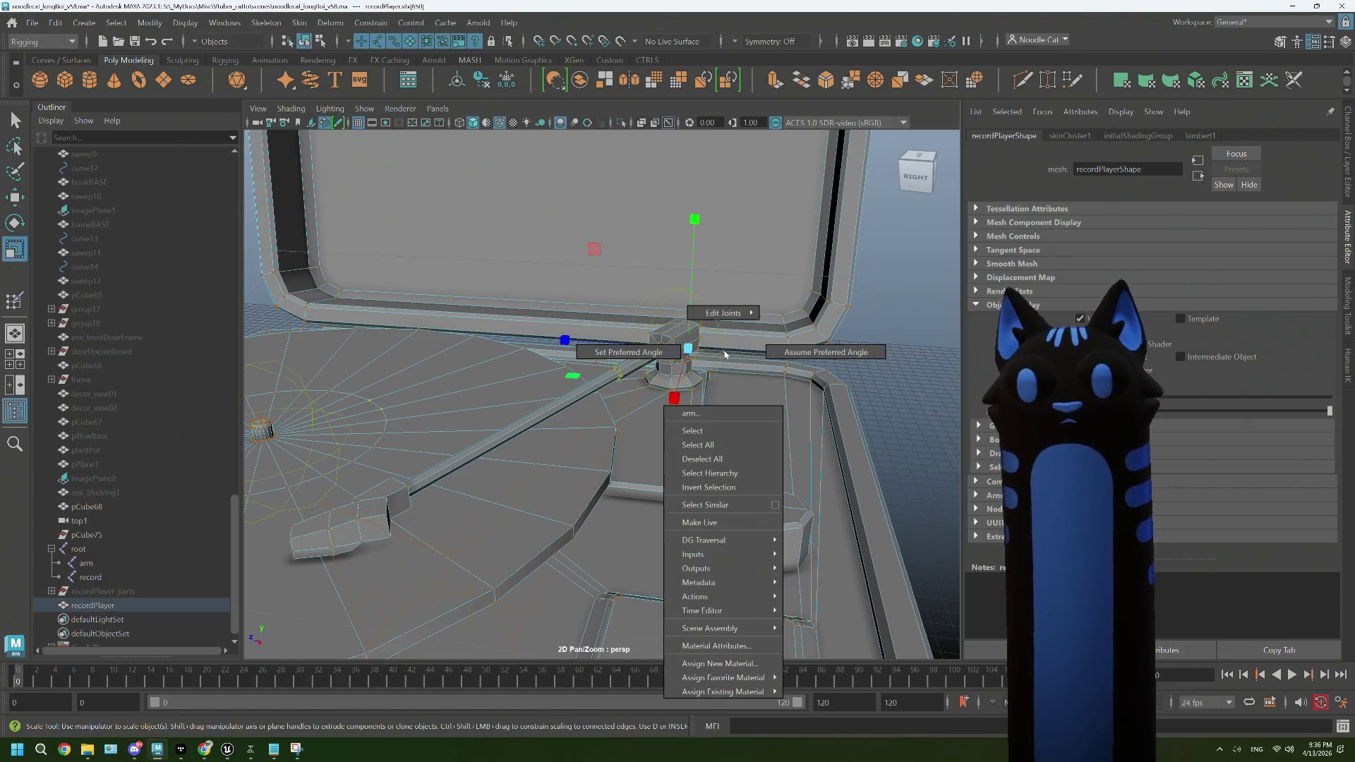
{"action": "left_click", "coordinate": [720, 379]}
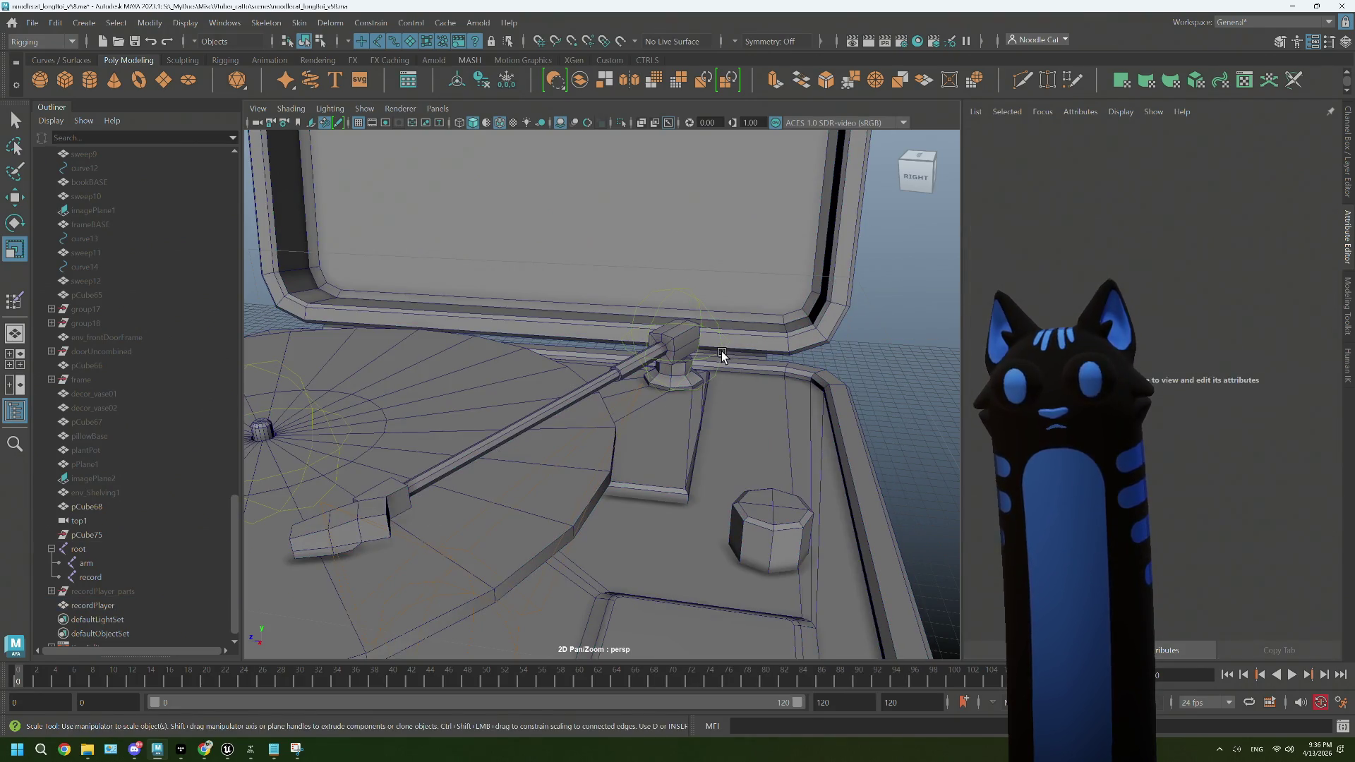
{"action": "left_click", "coordinate": [721, 355]}
{"action": "scroll", "scroll_direction": "down", "scroll_amount": 3}
{"action": "key", "text": "e"}
{"action": "scroll", "scroll_direction": "down", "scroll_amount": 3}
{"action": "left_click", "coordinate": [816, 342]}
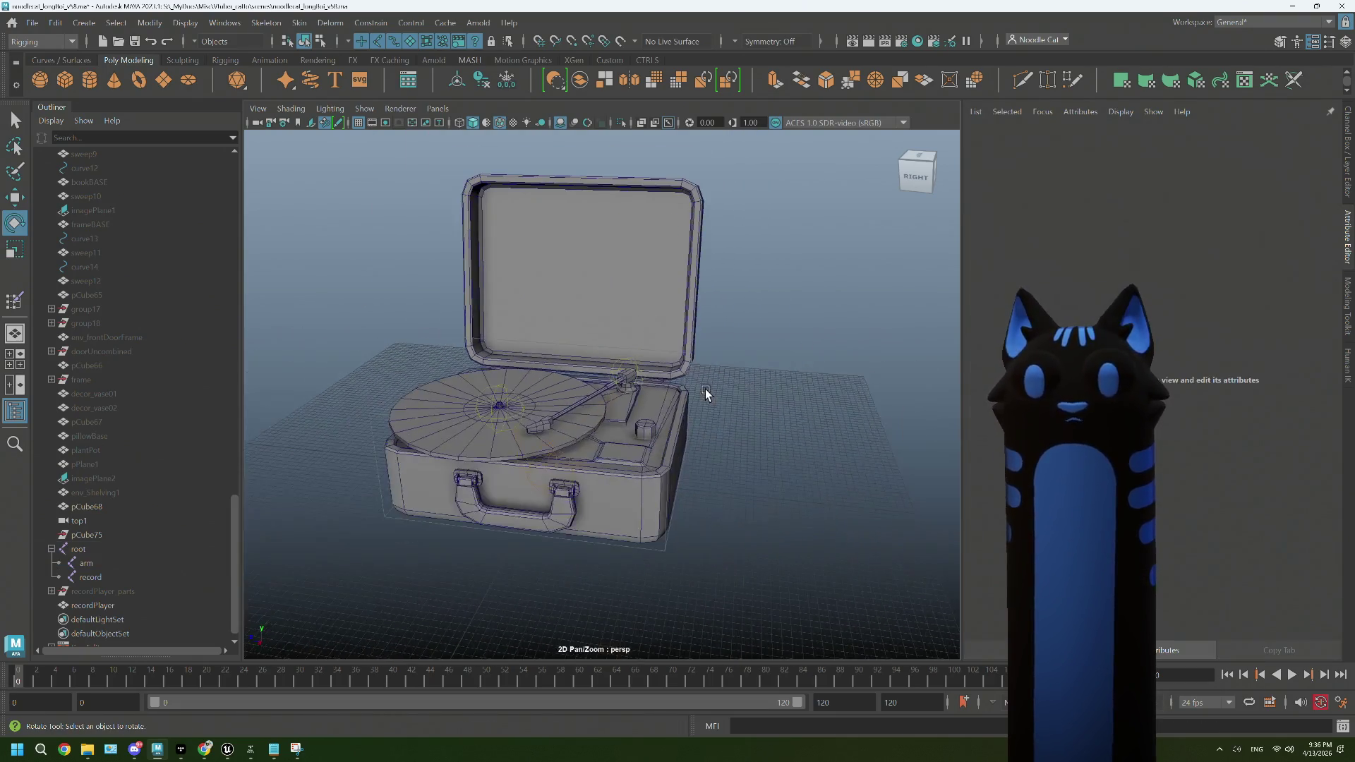
Step: Select the record joint from a top-down view, then bring up the reference photo in Chrome
{"action": "left_click_drag", "start_coordinate": [705, 394], "coordinate": [766, 397]}
{"action": "left_click_drag", "start_coordinate": [784, 492], "coordinate": [704, 484]}
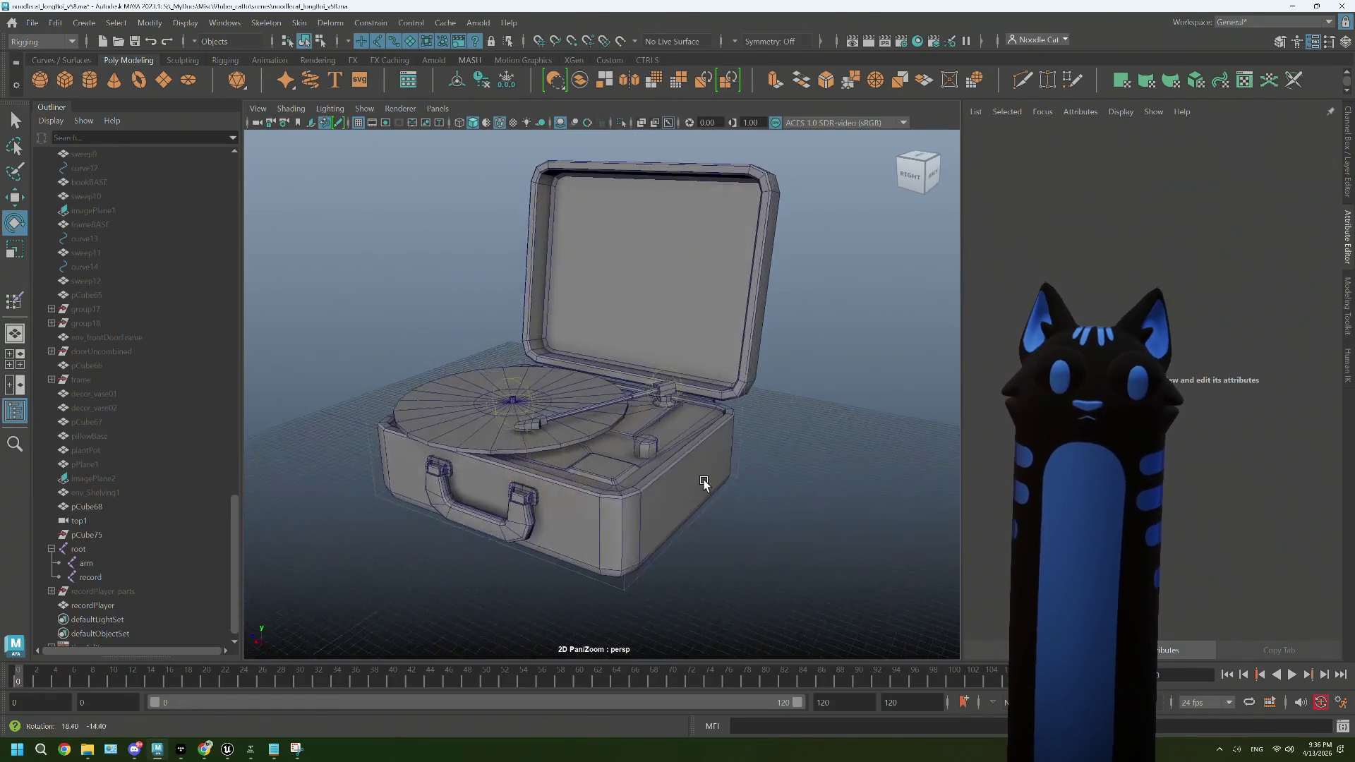
{"action": "scroll", "scroll_direction": "up", "scroll_amount": 3}
{"action": "left_click", "coordinate": [525, 407]}
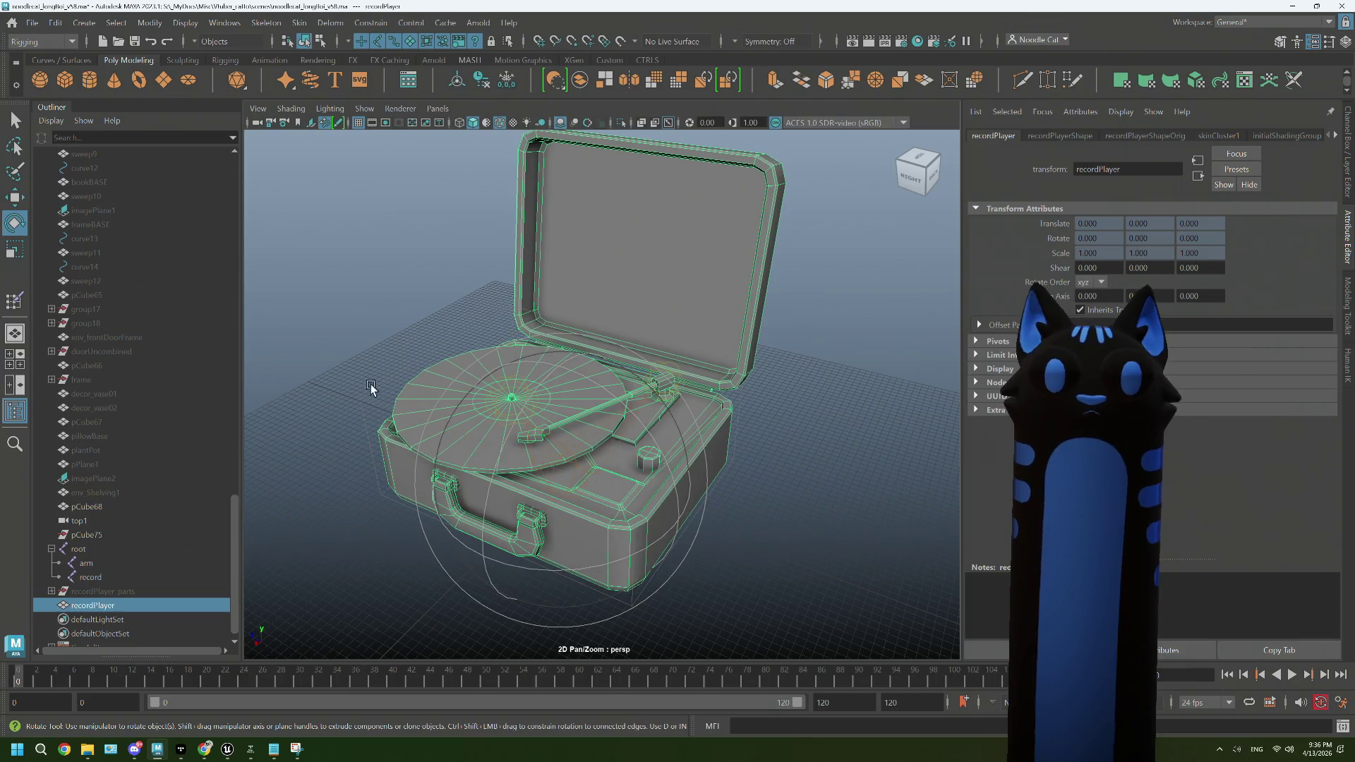
{"action": "left_click", "coordinate": [371, 385]}
{"action": "left_click", "coordinate": [532, 409]}
{"action": "scroll", "scroll_direction": "up", "scroll_amount": 3}
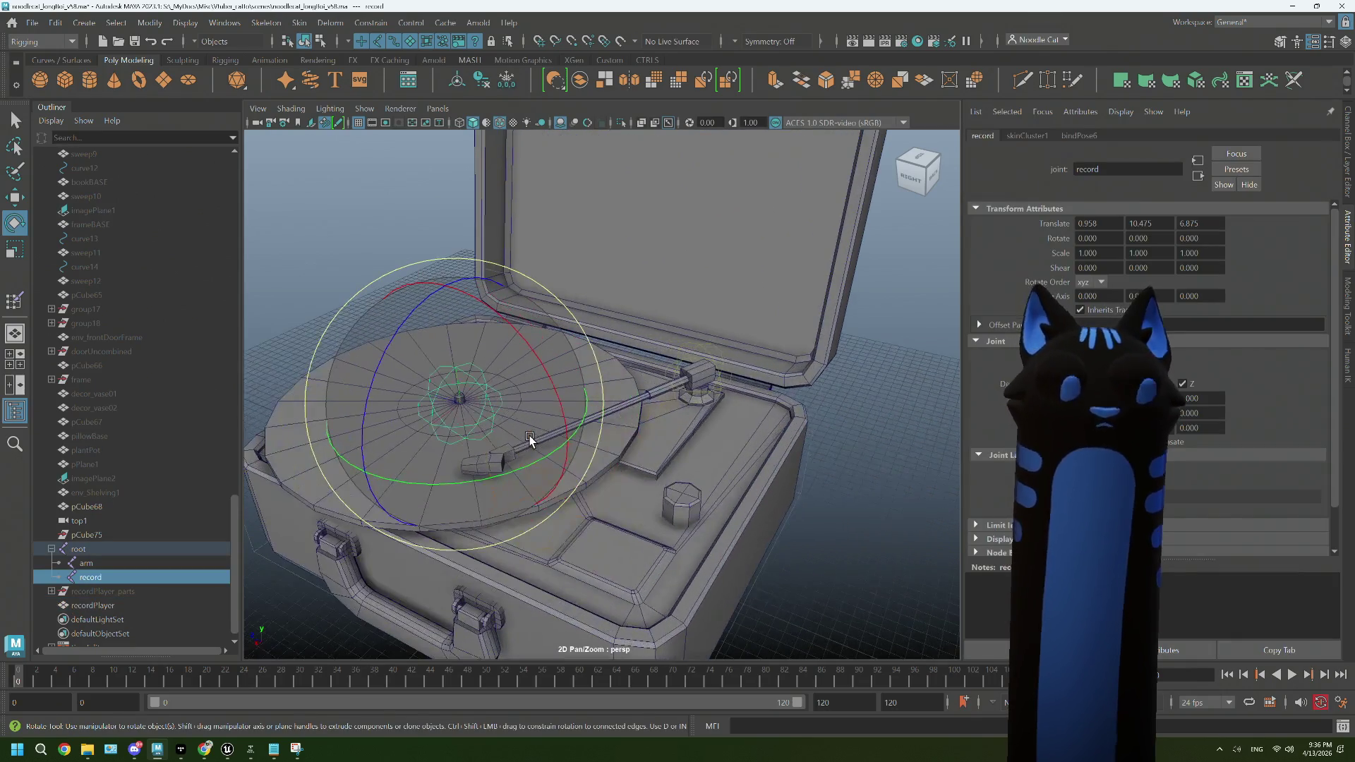
{"action": "scroll", "scroll_direction": "down", "scroll_amount": 3}
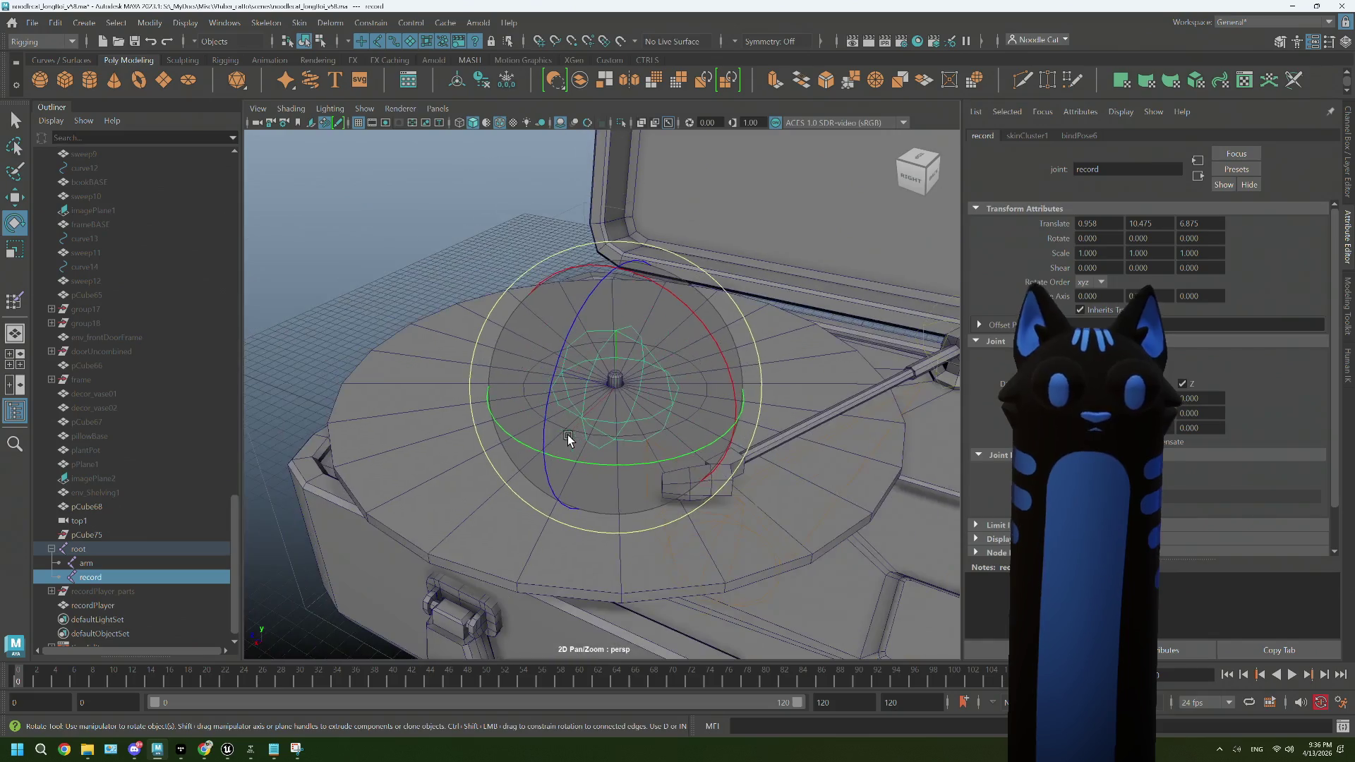
{"action": "left_click", "coordinate": [206, 749]}
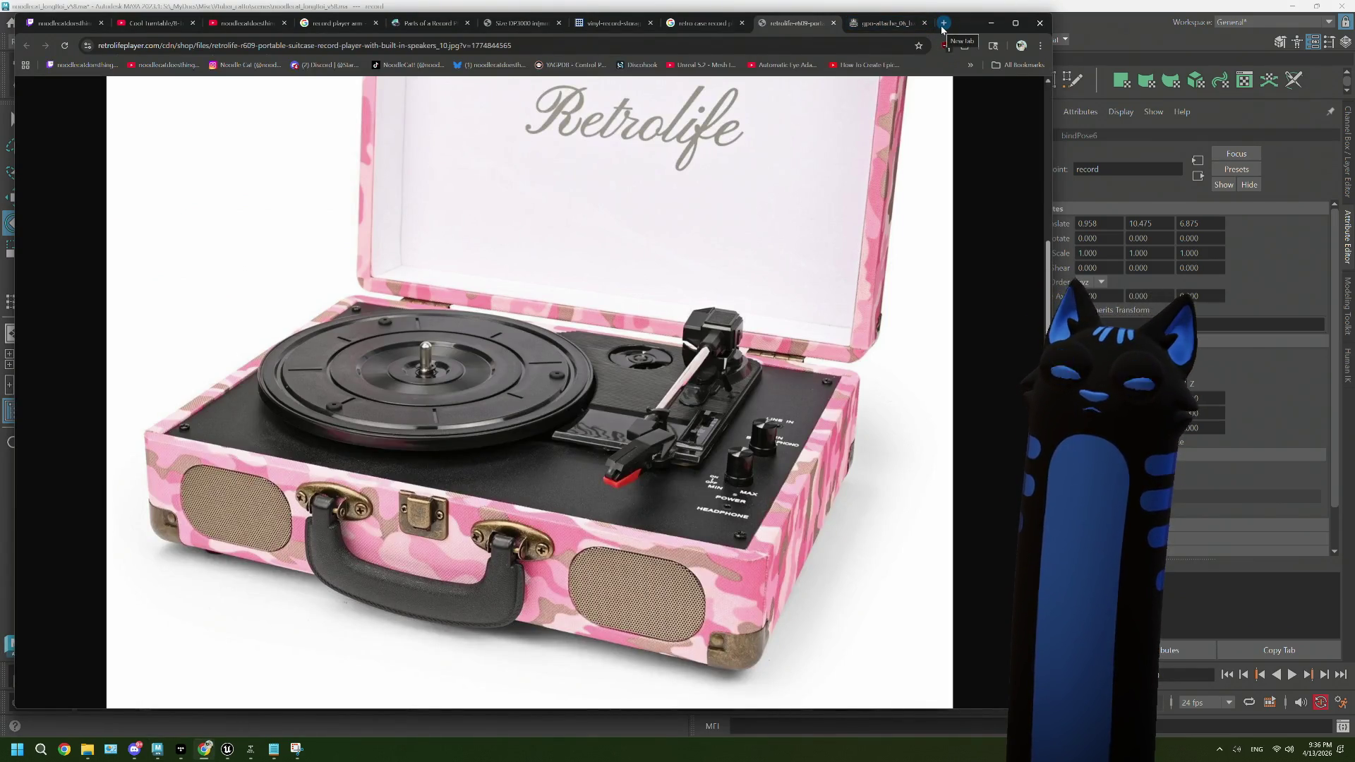
Step: Search Google for '12in record rotation speed' and open the Twelve-inch single Wikipedia article
{"action": "left_click", "coordinate": [943, 23]}
{"action": "type", "text": "12in "}
{"action": "type", "text": "record "}
{"action": "type", "text": "rotation sppe"}
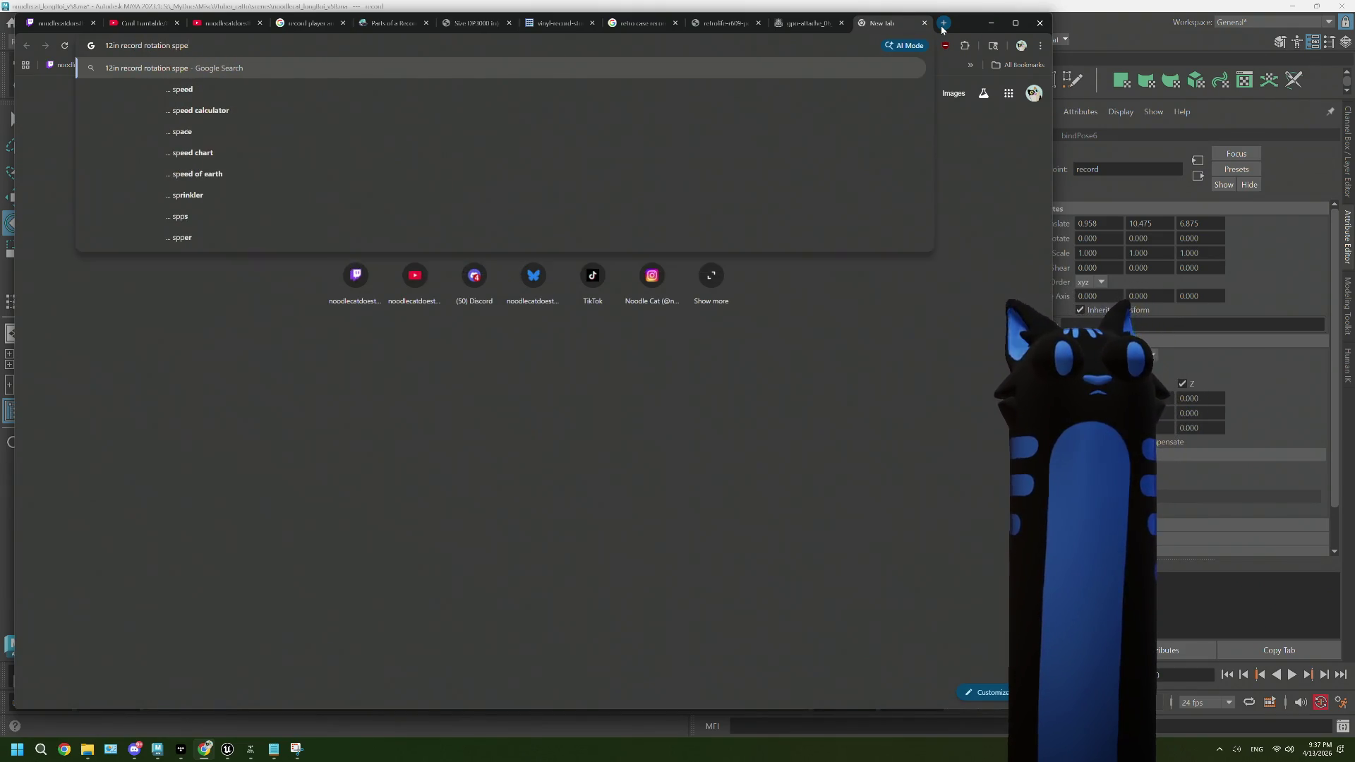
{"action": "type", "text": "d"}
{"action": "key", "text": "Return"}
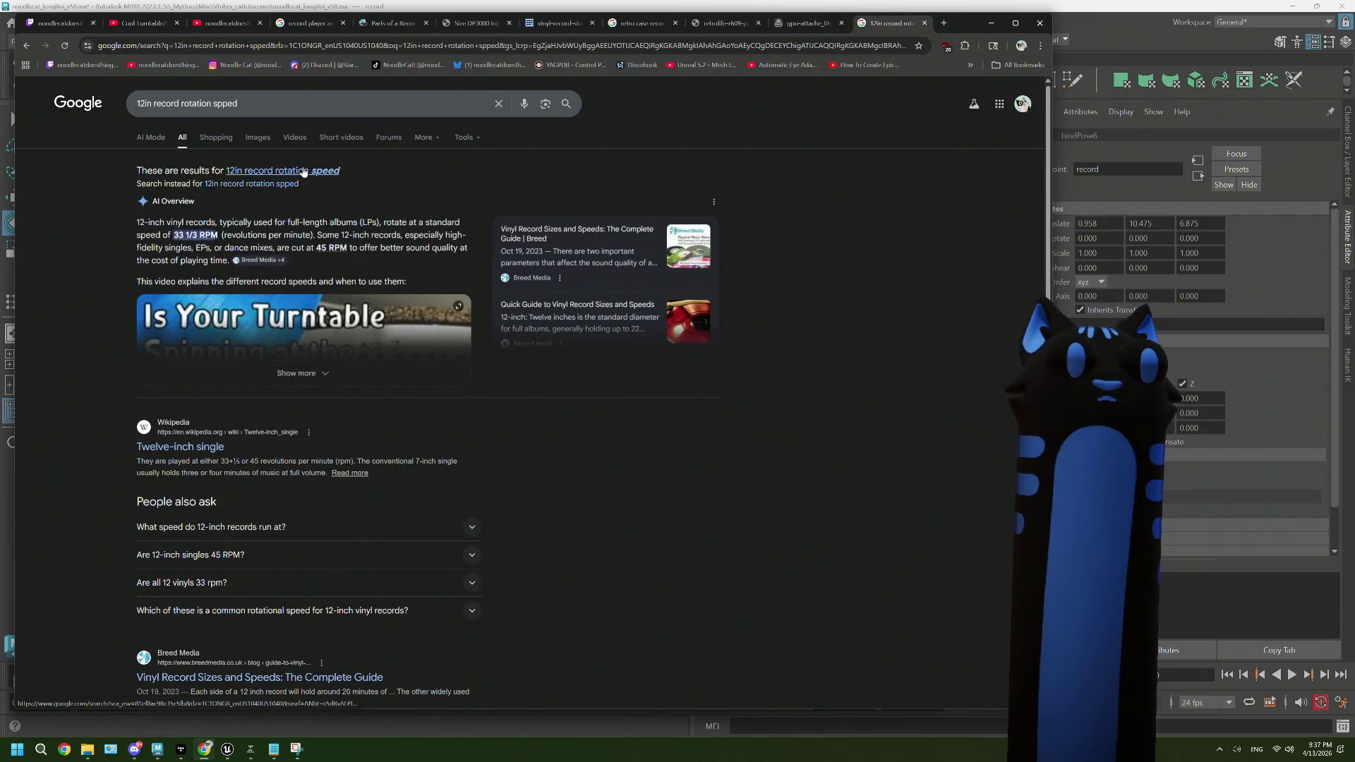
{"action": "left_click", "coordinate": [303, 171]}
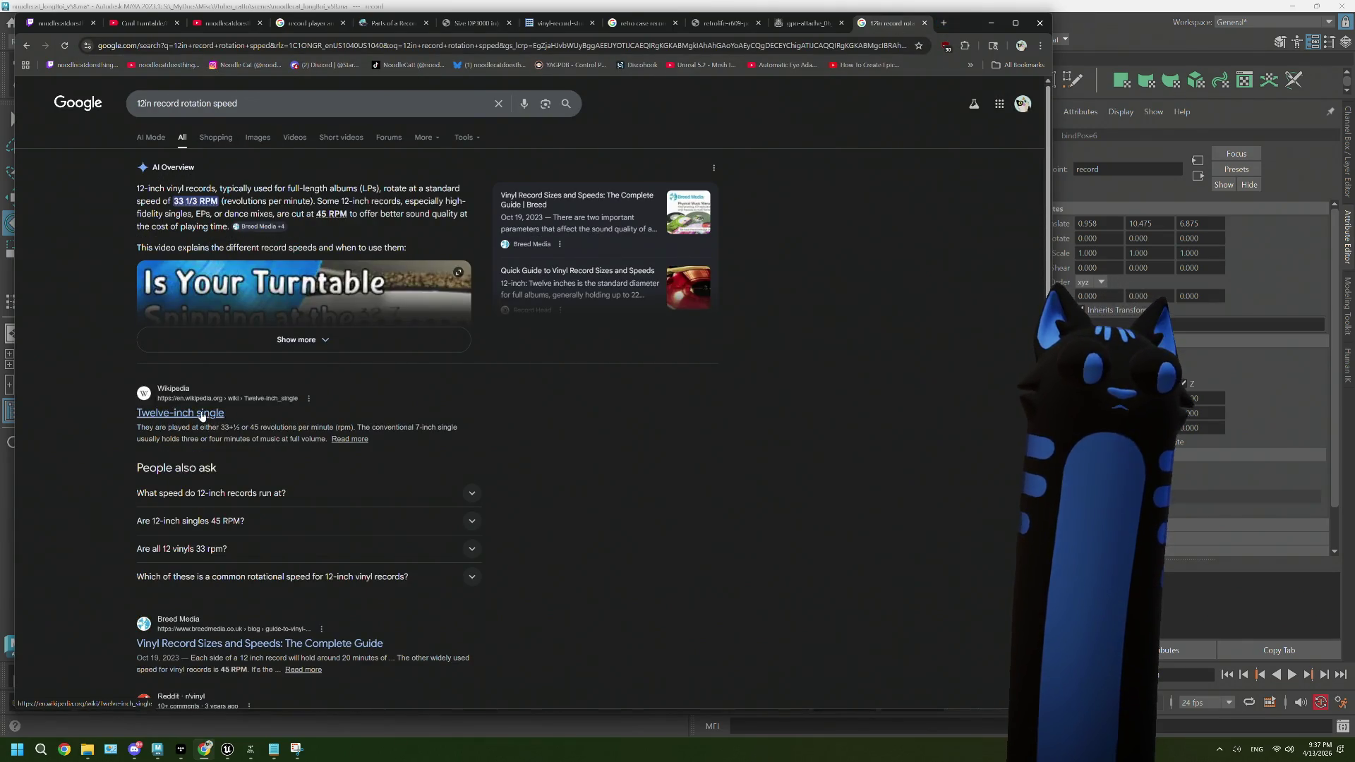
{"action": "left_click", "coordinate": [201, 416]}
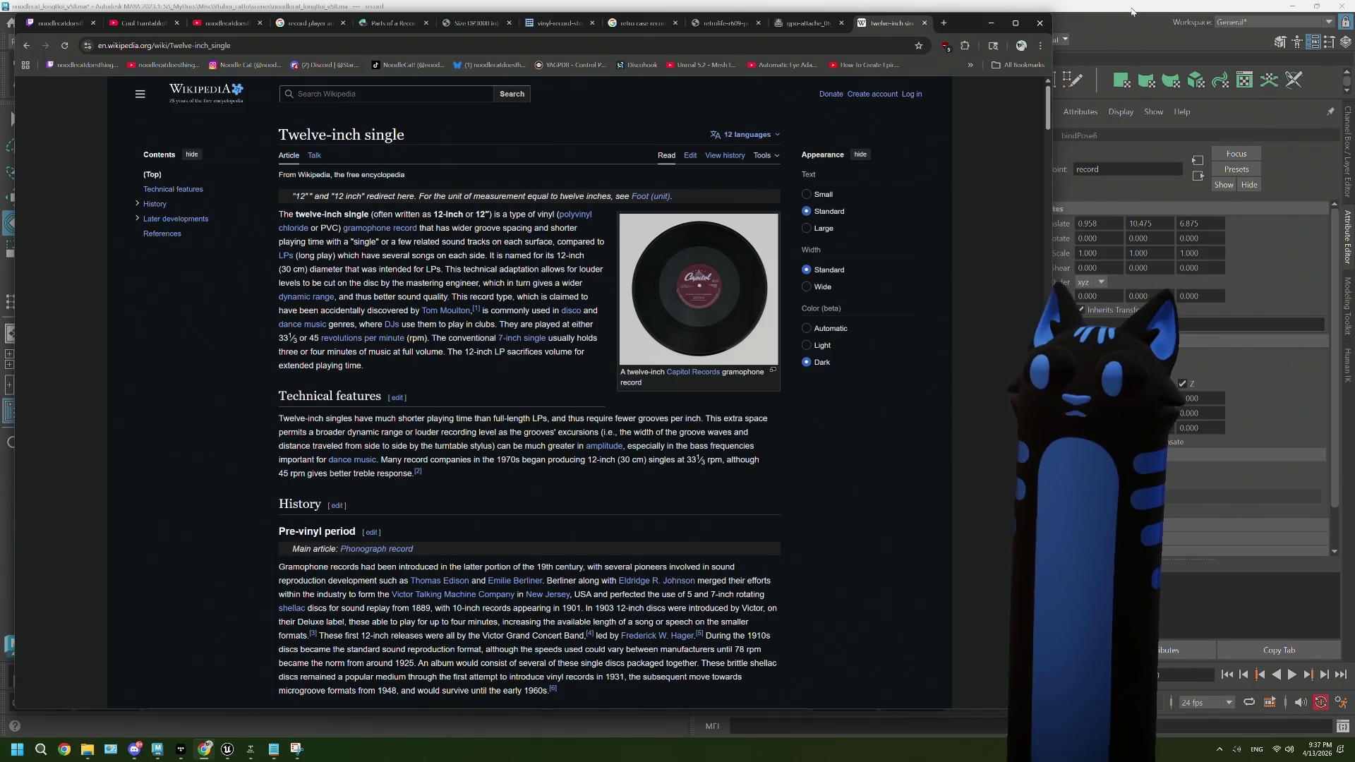
Step: Bring the Maya window back in front of Chrome
{"action": "left_click", "coordinate": [1133, 10]}
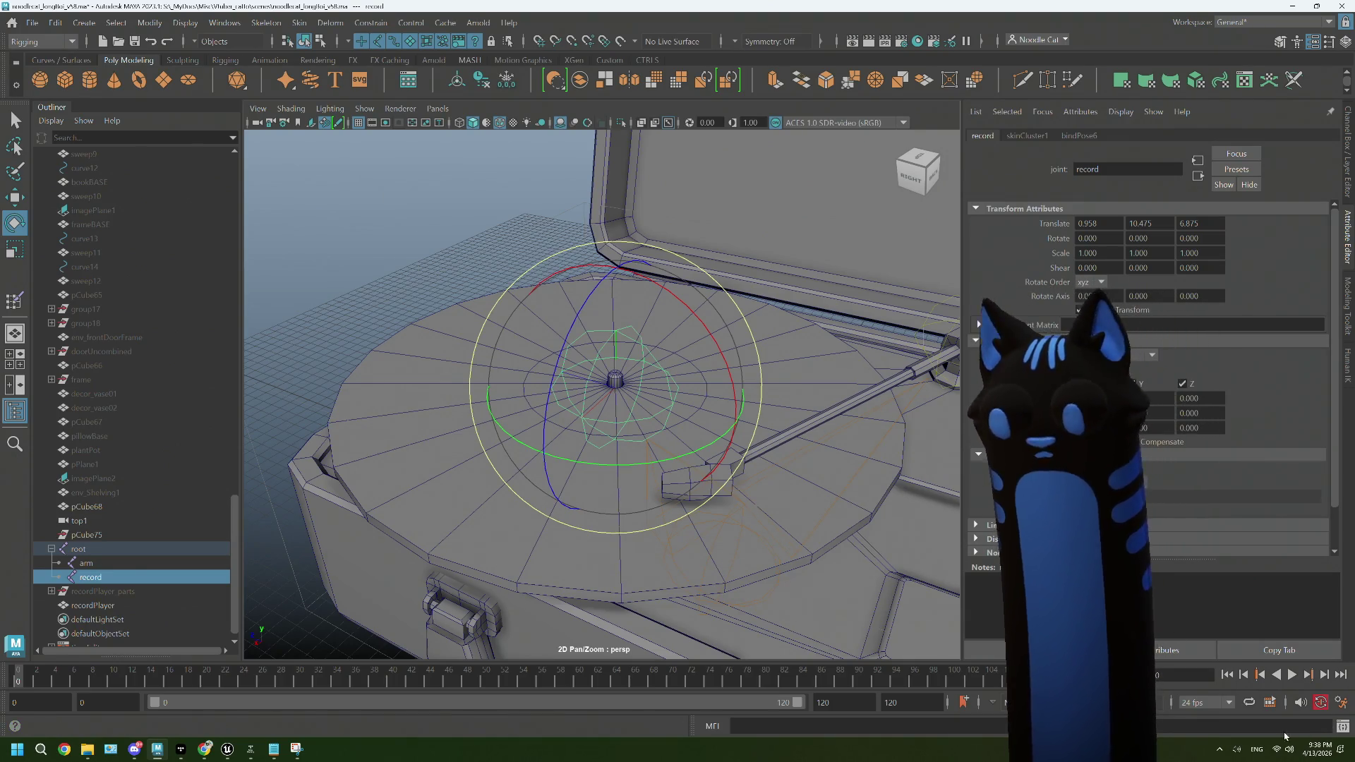
Step: Set the scene playback rate to 30 fps
{"action": "left_click", "coordinate": [1225, 705]}
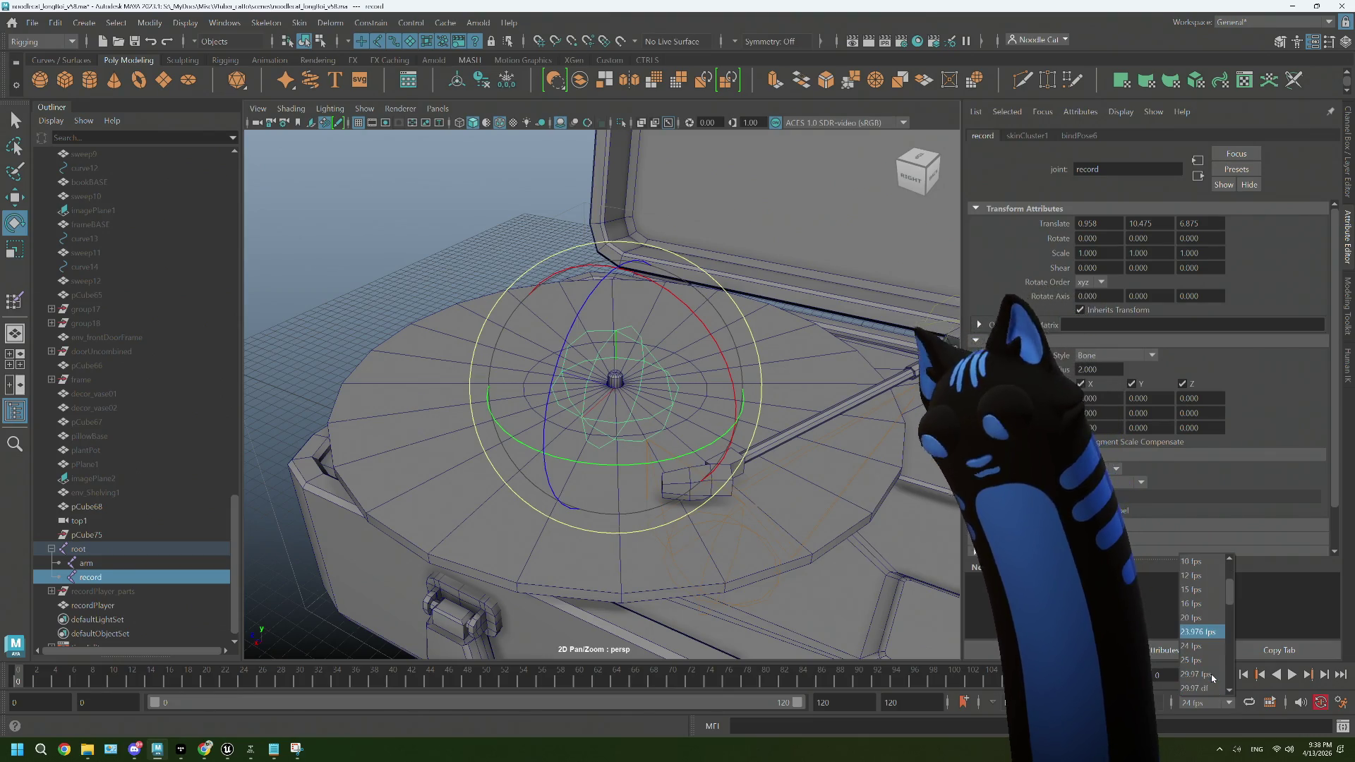
{"action": "scroll", "scroll_direction": "down", "scroll_amount": 3}
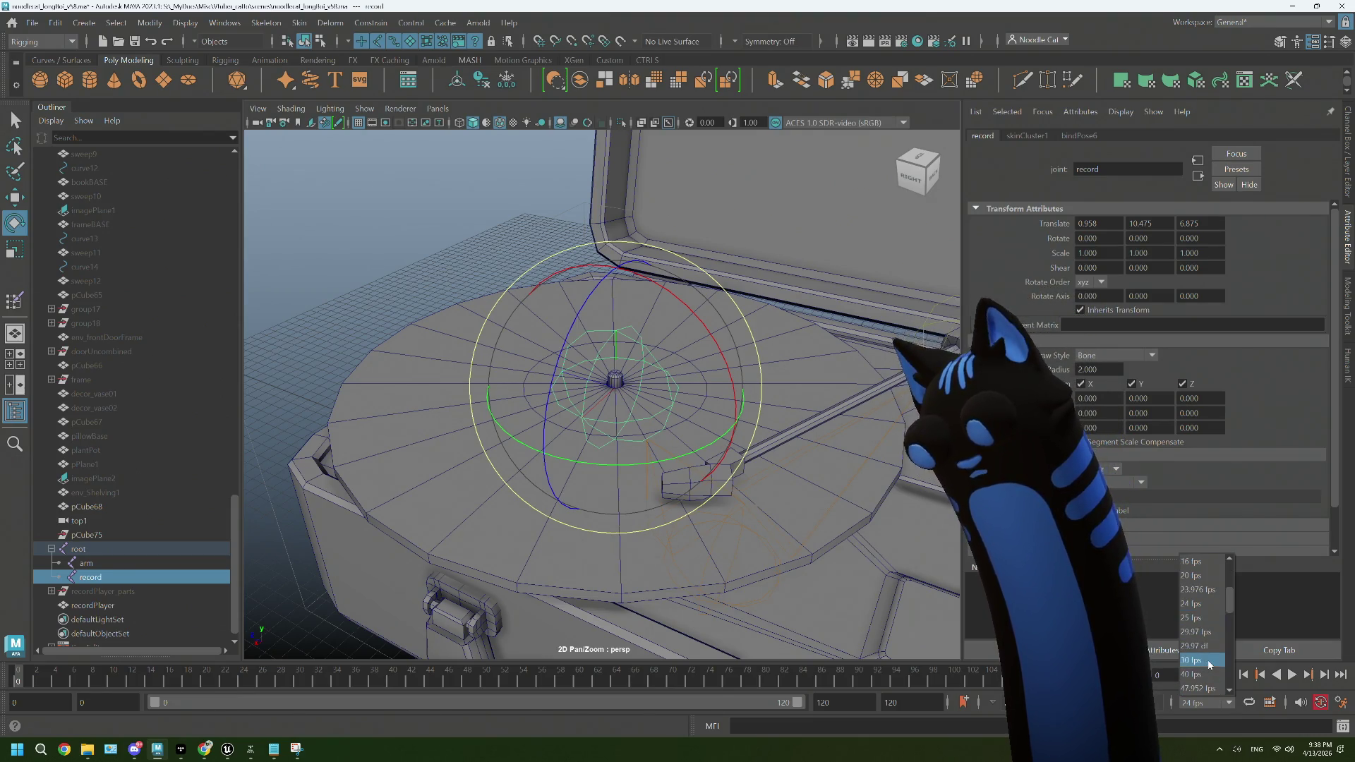
{"action": "left_click", "coordinate": [1209, 663]}
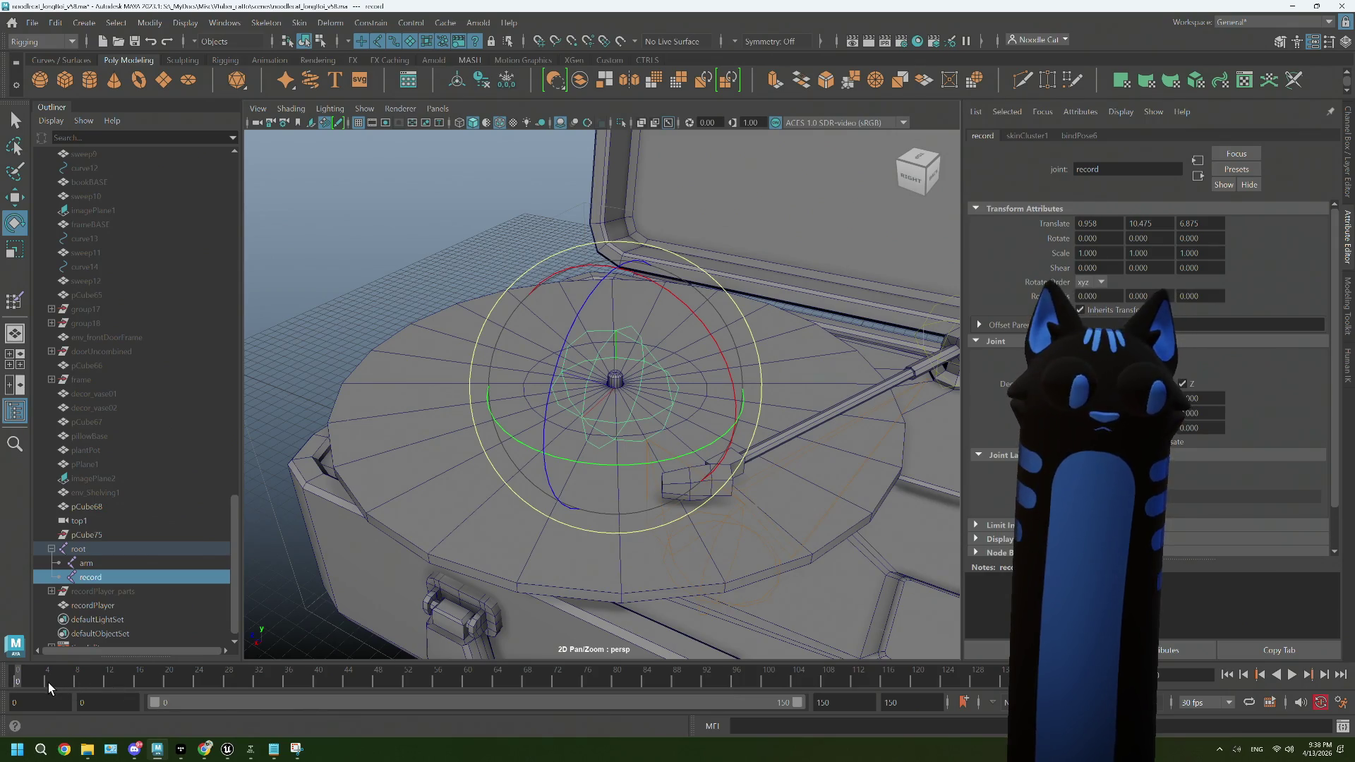
Step: Key the record's Rotate Y at 0 on frame 0 and 360 on frame 60, then scrub to check
{"action": "key", "text": "s"}
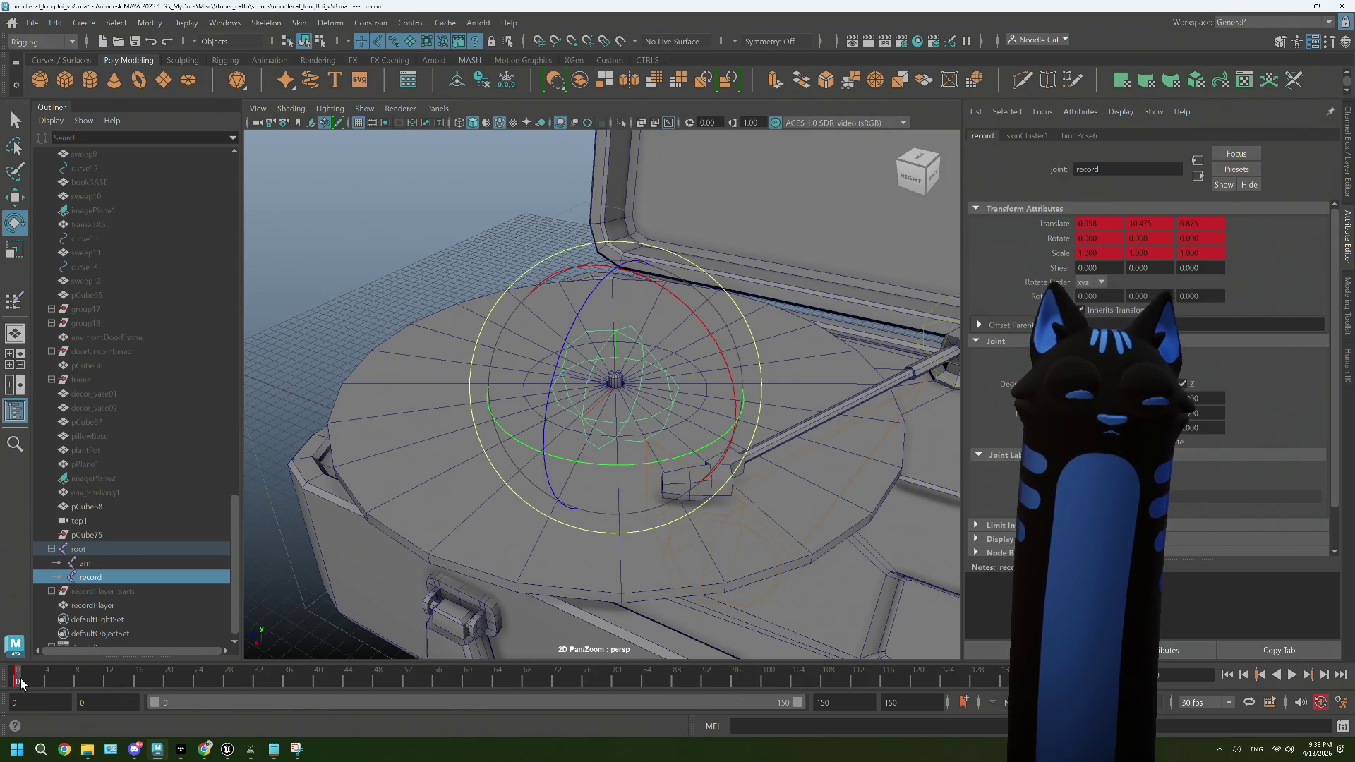
{"action": "key", "text": "alt+v"}
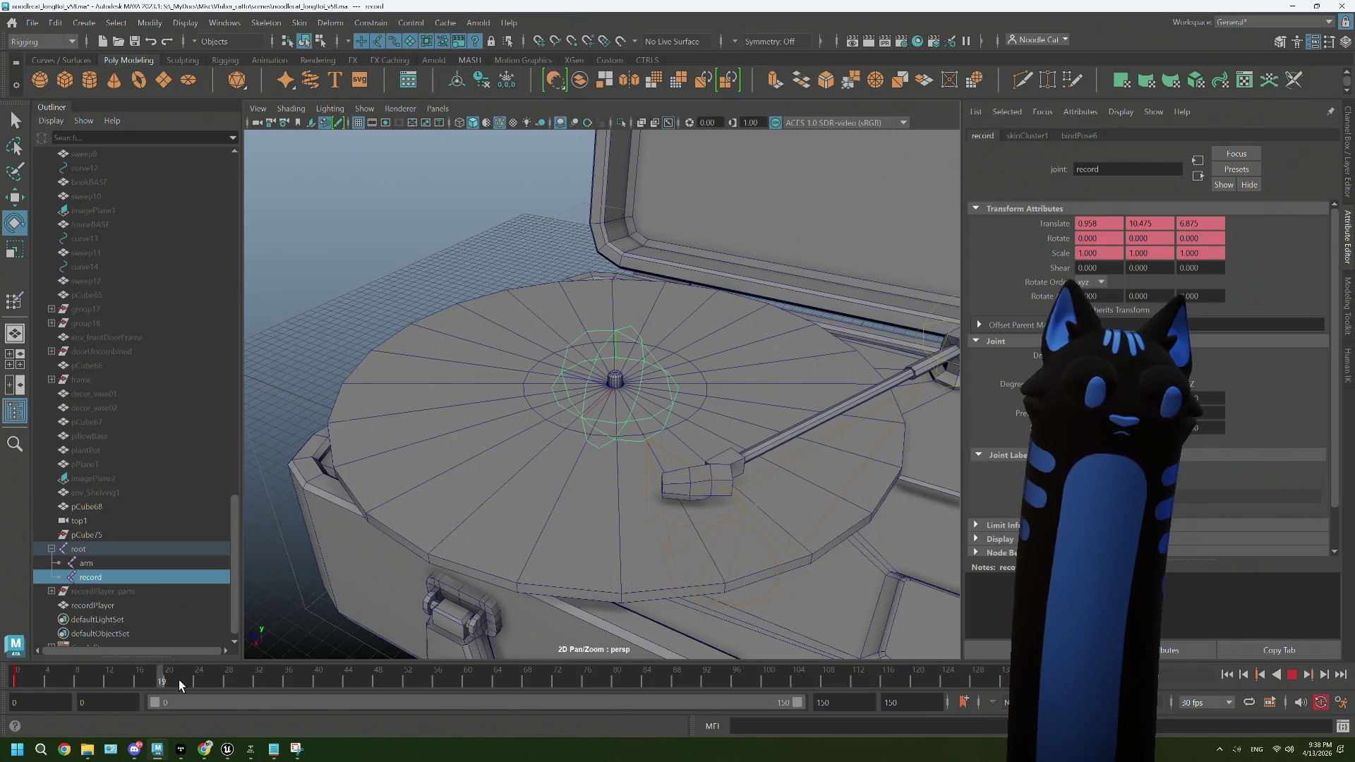
{"action": "left_click", "coordinate": [468, 683]}
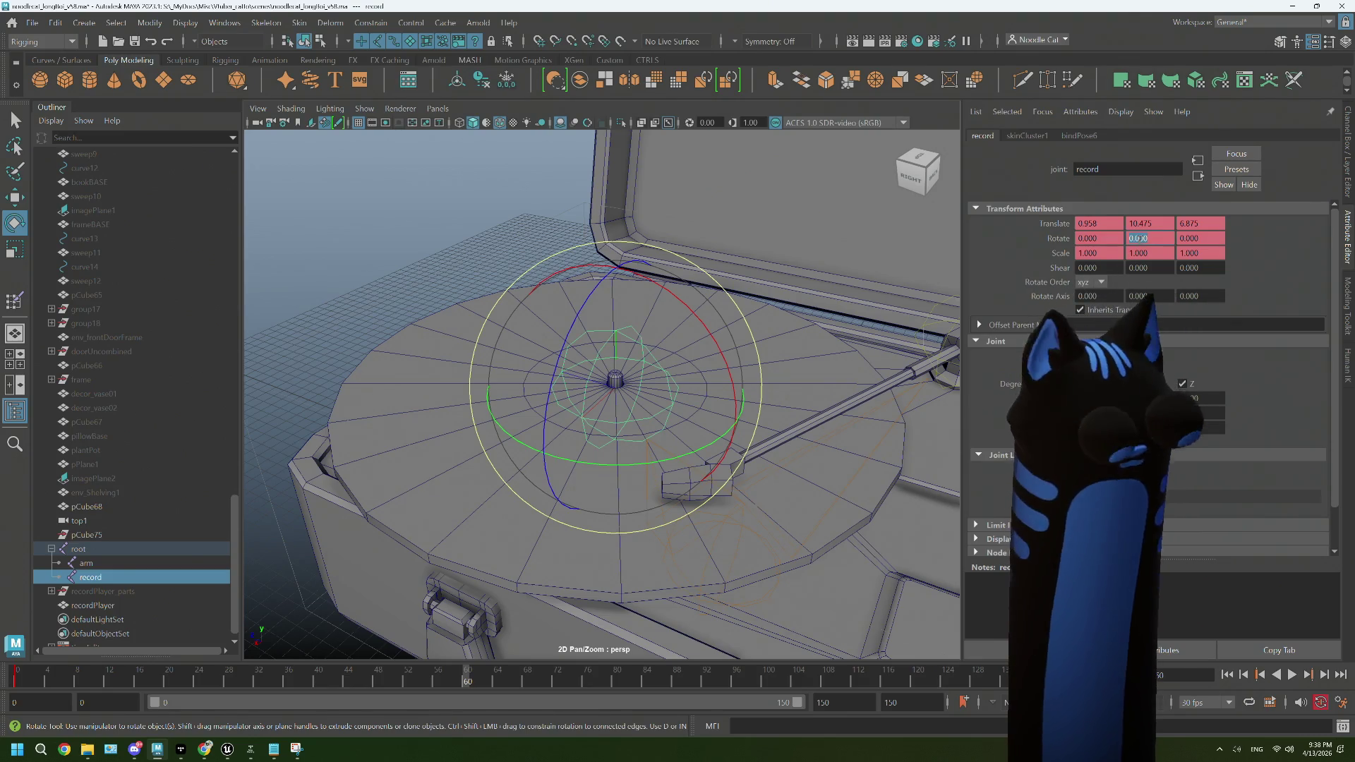
{"action": "type", "text": "360"}
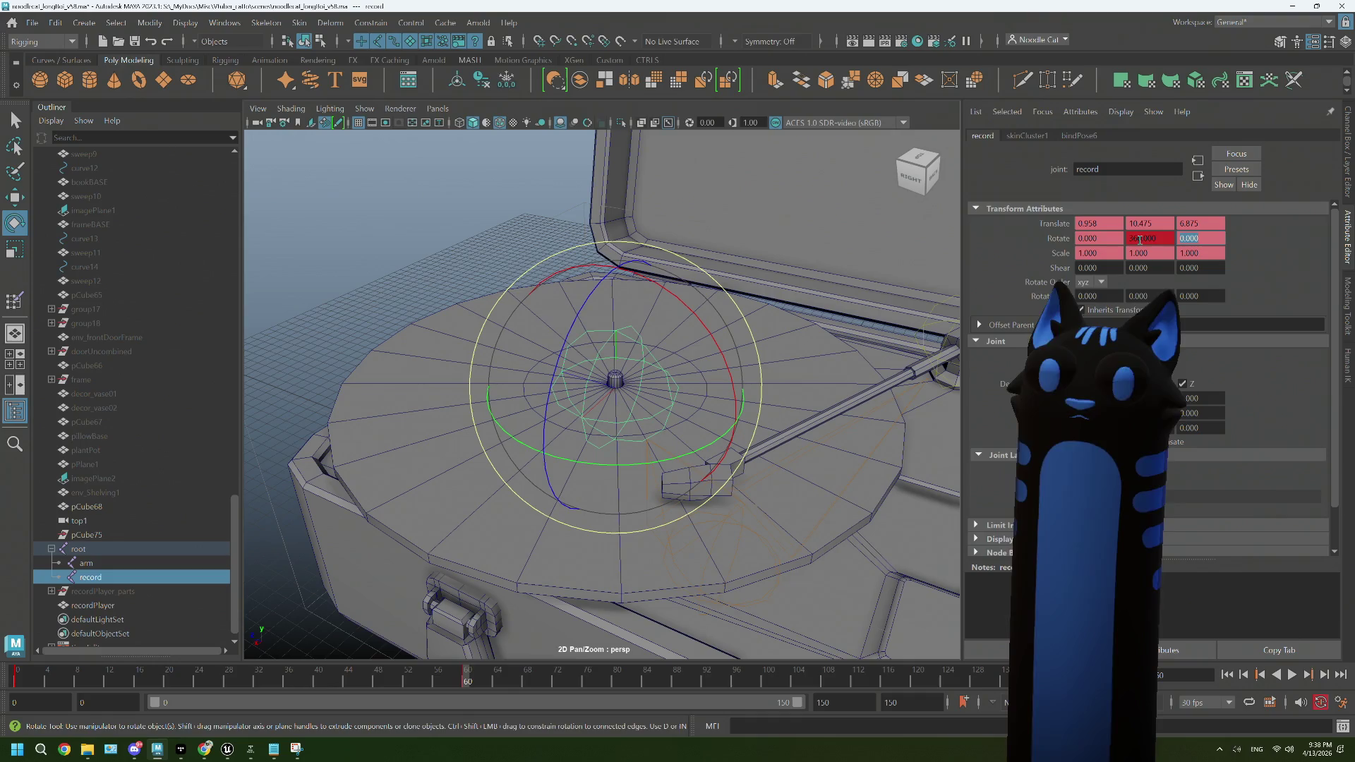
{"action": "left_click_drag", "start_coordinate": [467, 682], "coordinate": [212, 680]}
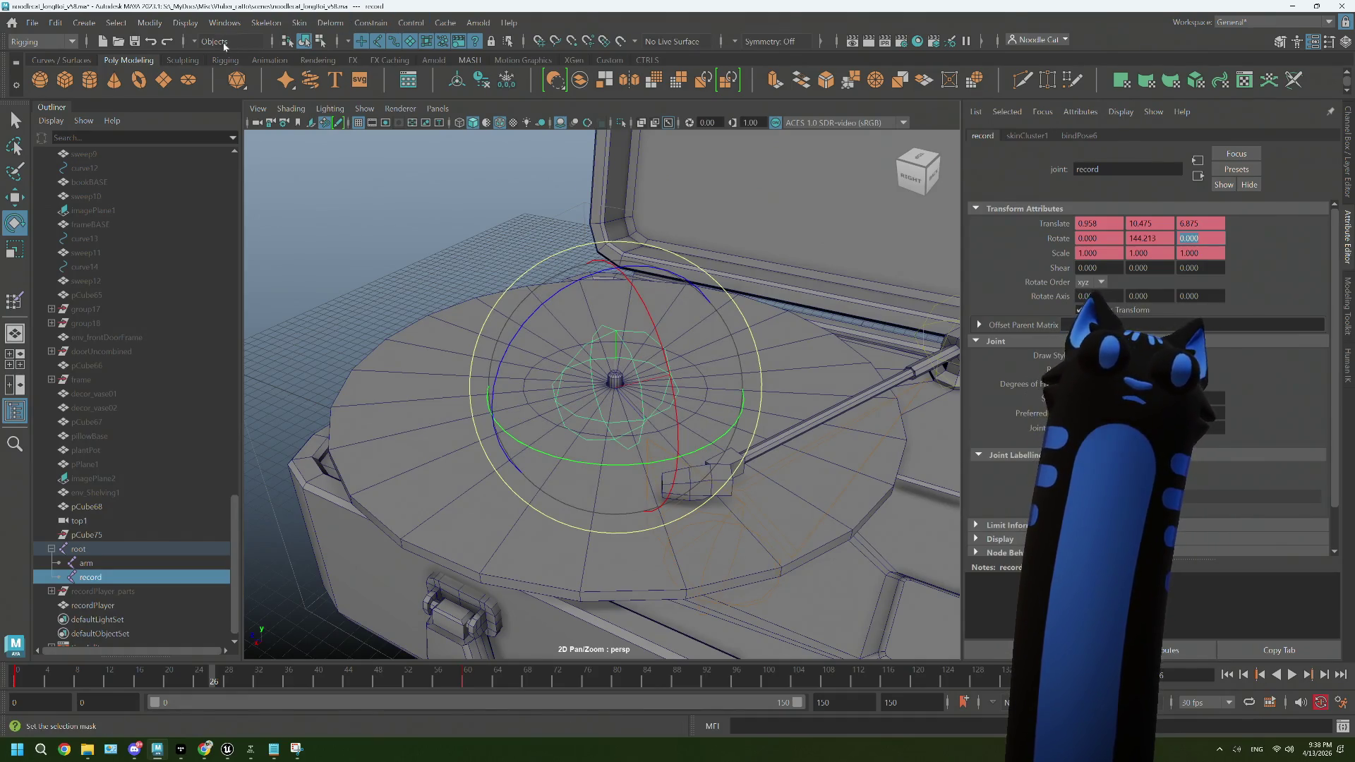
{"action": "left_click", "coordinate": [224, 23]}
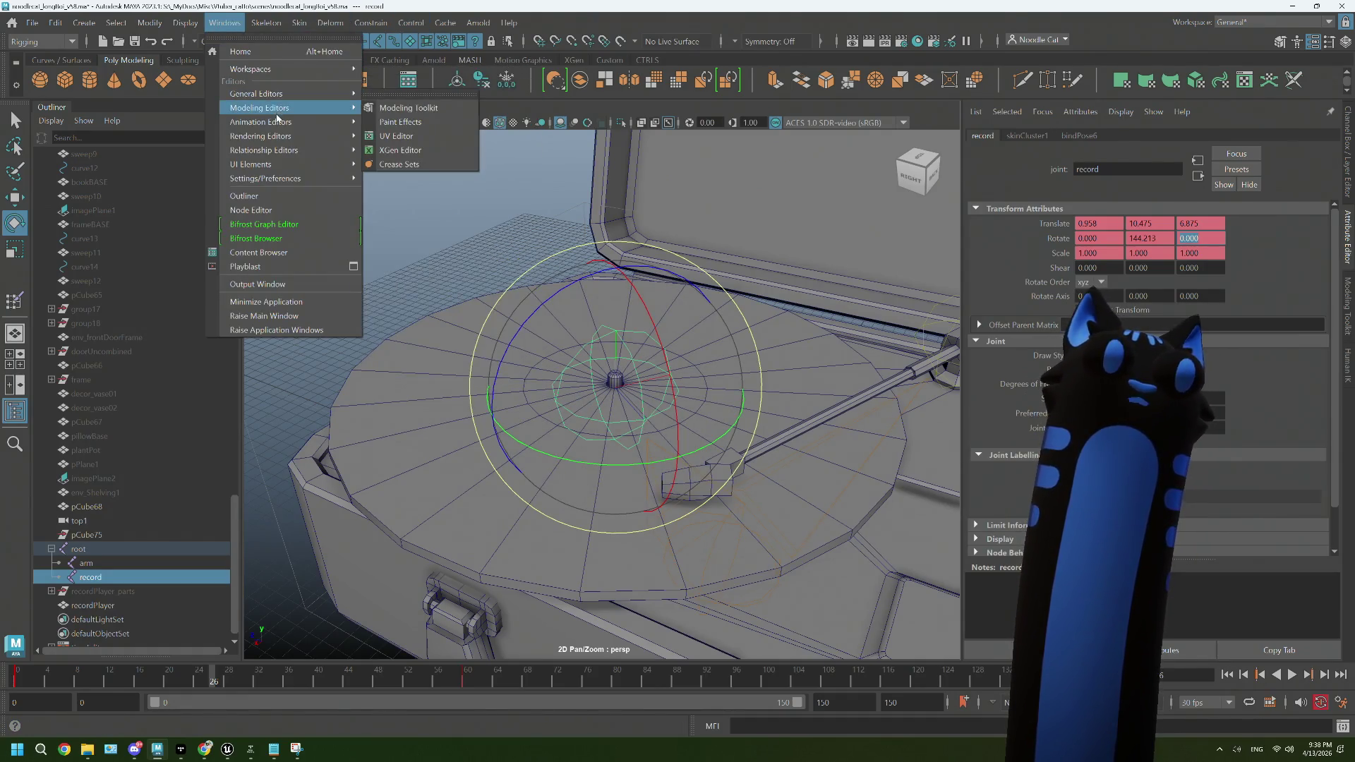
Step: Make both spin keys linear in the Graph Editor for a constant rotation speed
{"action": "left_click", "coordinate": [406, 122]}
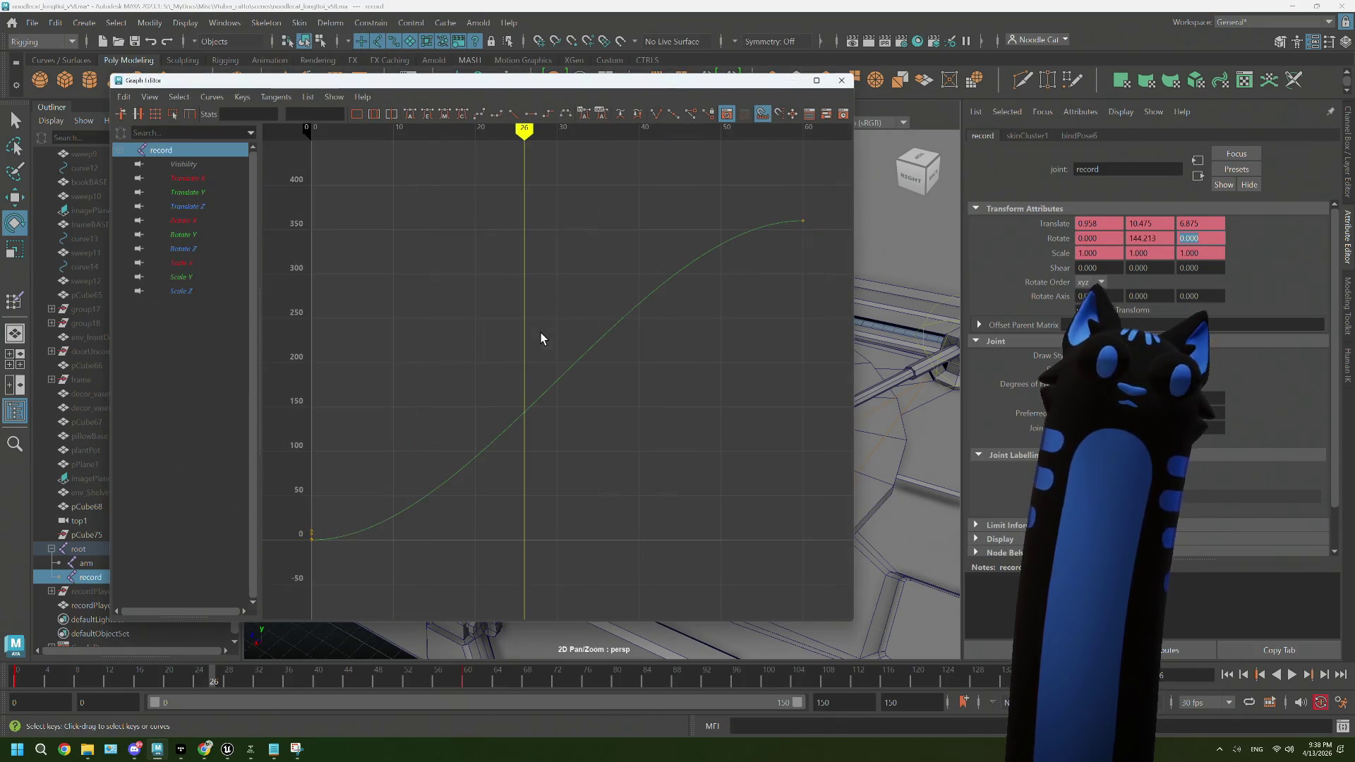
{"action": "left_click_drag", "start_coordinate": [335, 169], "coordinate": [776, 505]}
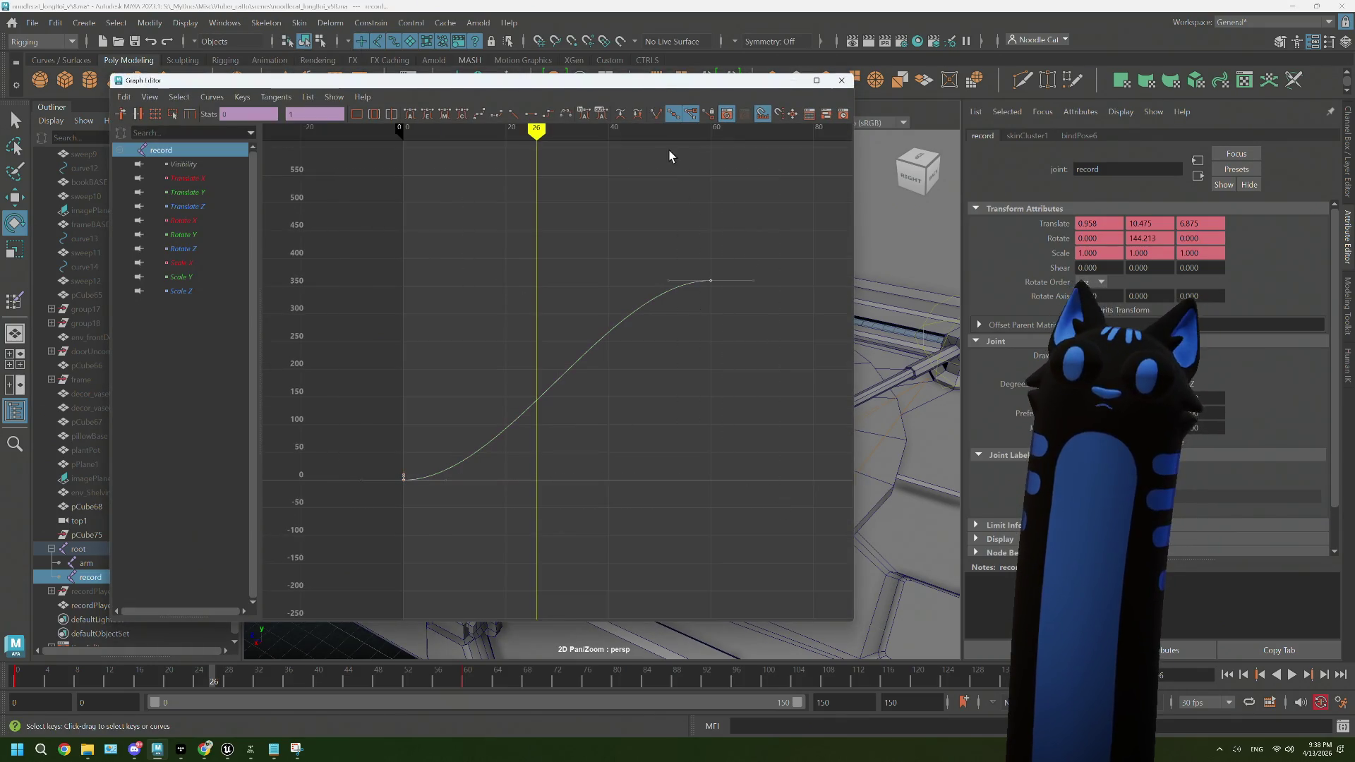
{"action": "left_click", "coordinate": [510, 116]}
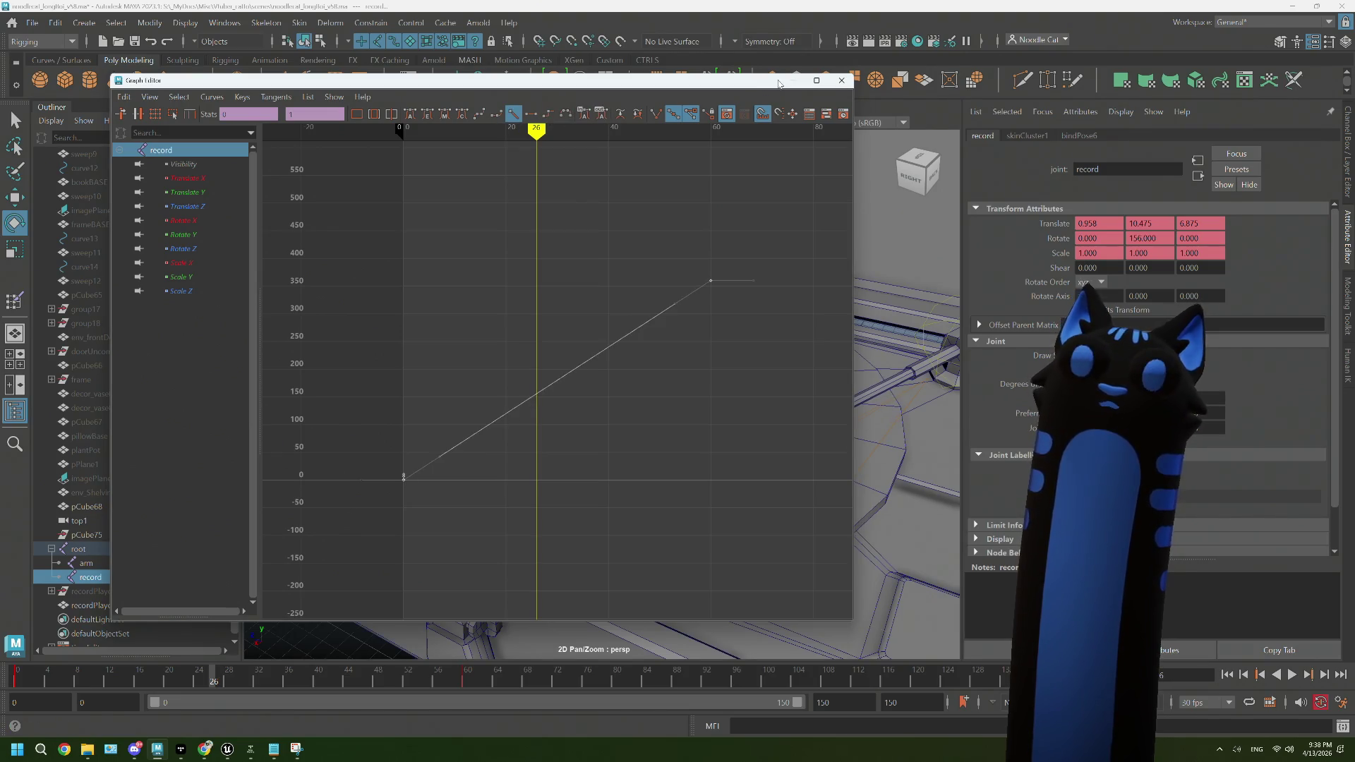
{"action": "left_click", "coordinate": [841, 80]}
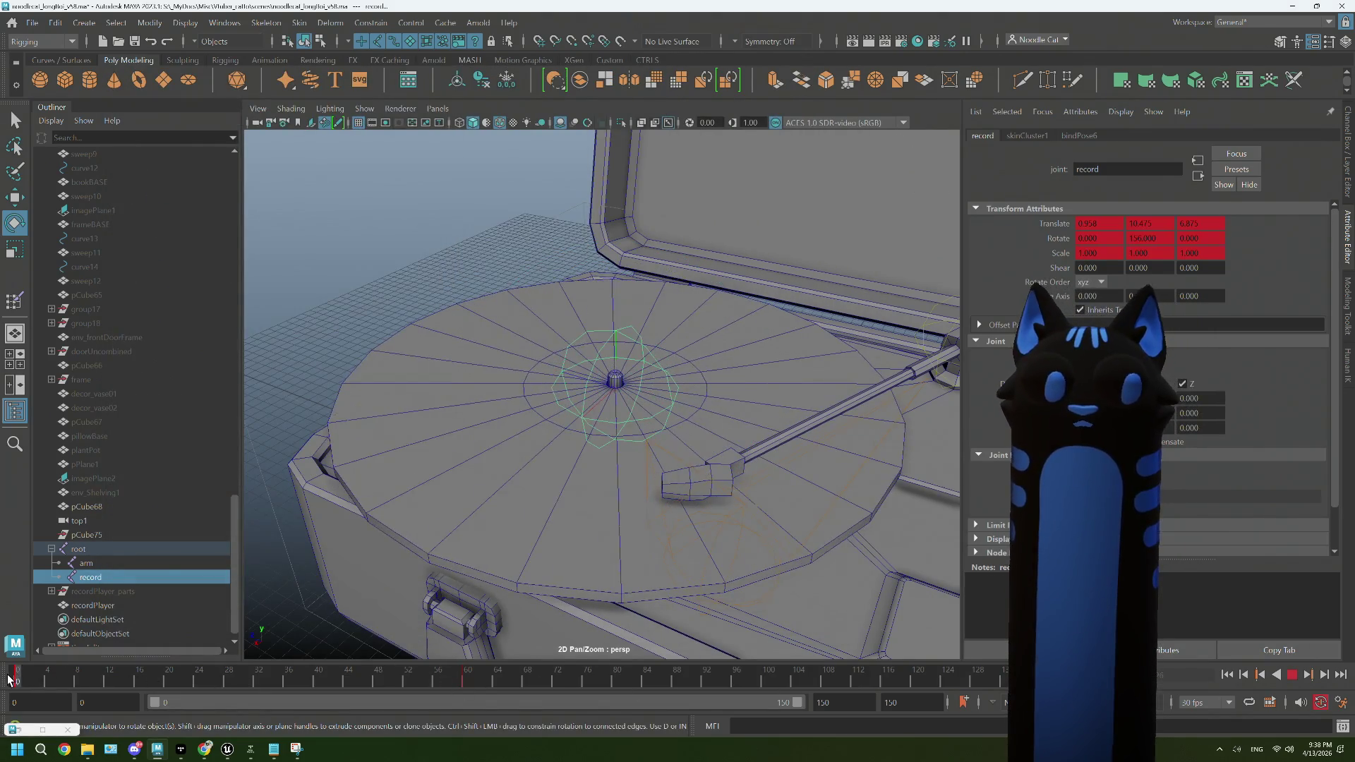
Step: Set the playback end frame to 60 and play back the record spin
{"action": "left_click", "coordinate": [890, 702]}
{"action": "type", "text": "60"}
{"action": "key", "text": "Return"}
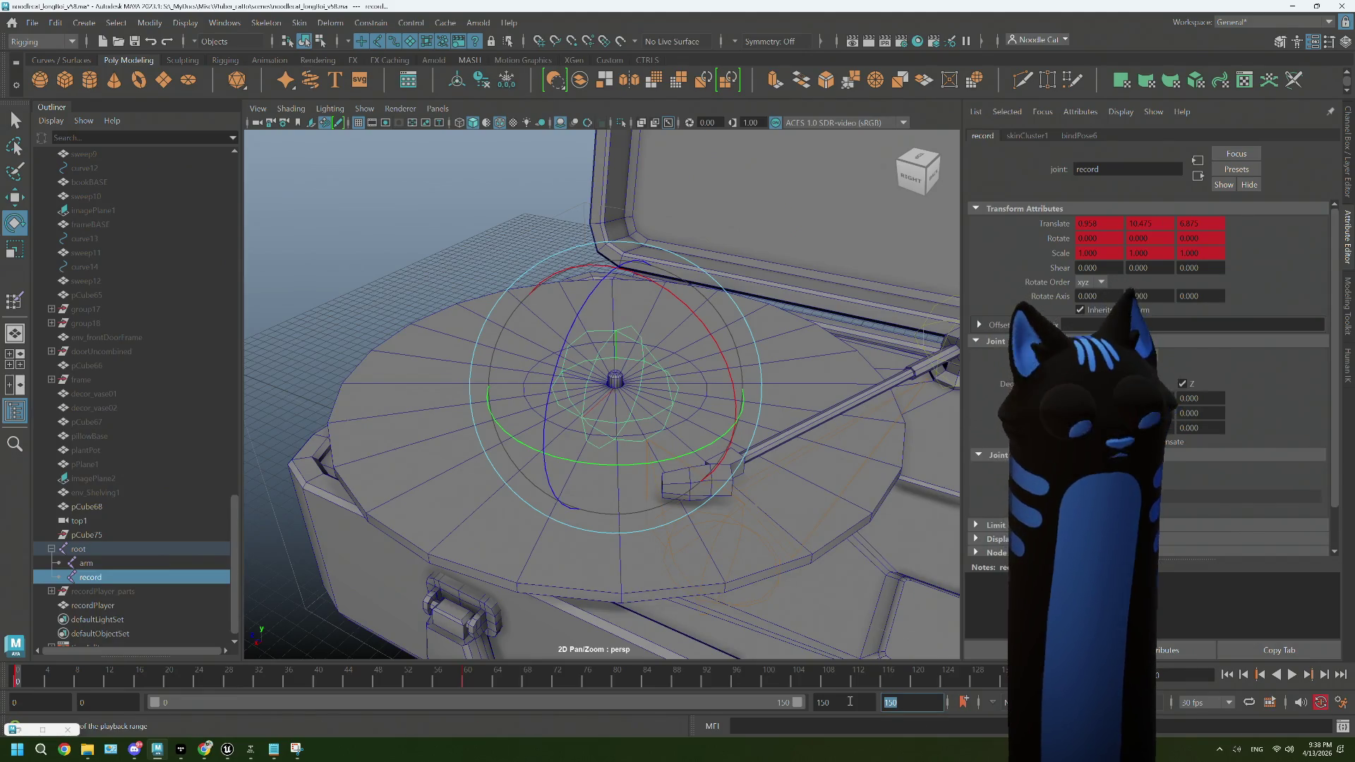
{"action": "left_click", "coordinate": [1288, 674]}
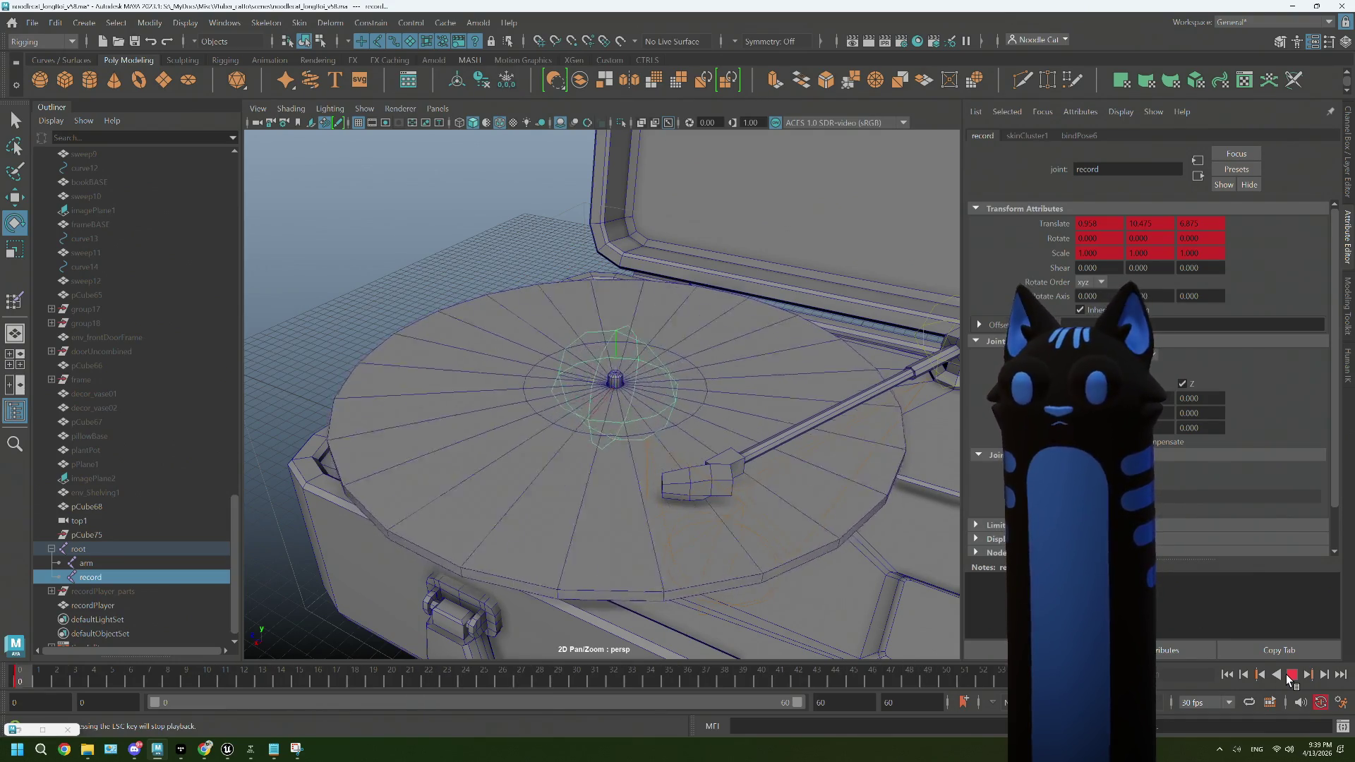
{"action": "left_click", "coordinate": [523, 270]}
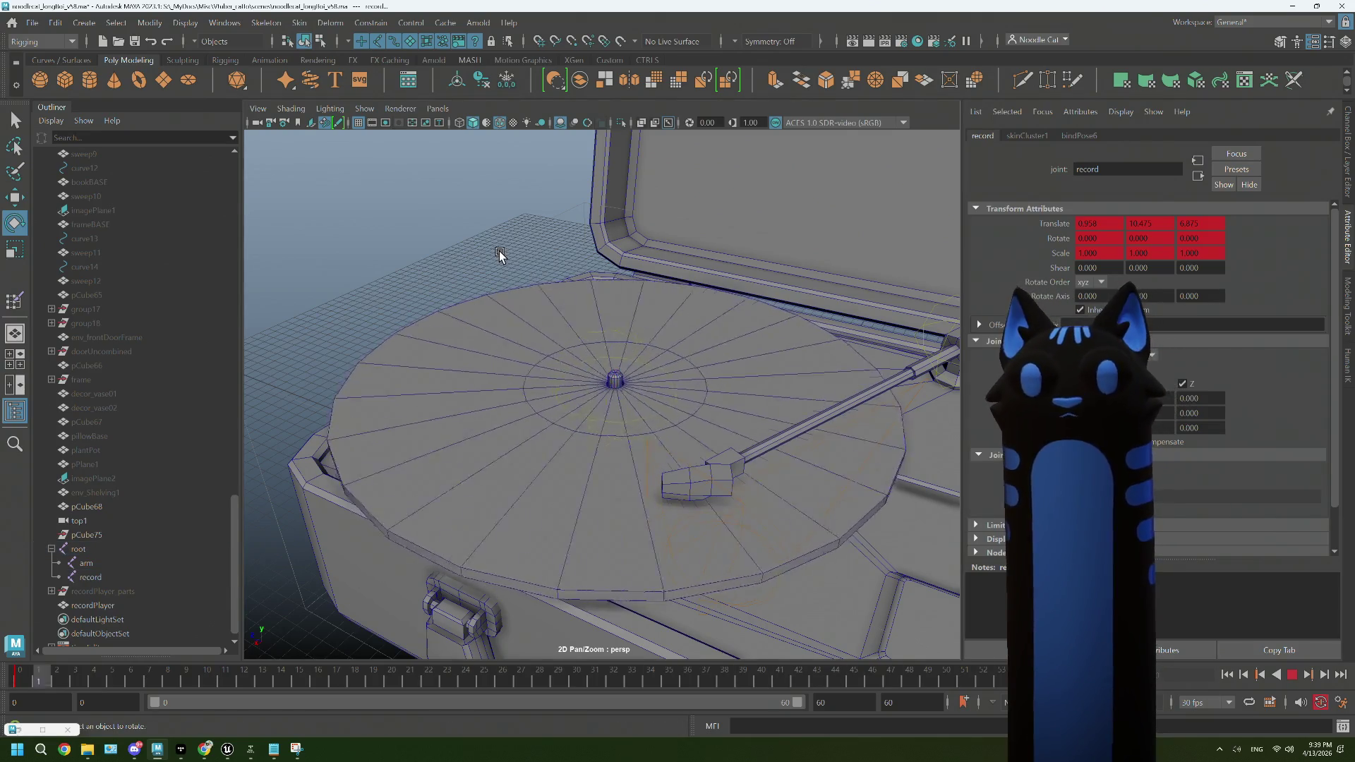
{"action": "left_click_drag", "start_coordinate": [523, 270], "coordinate": [753, 493]}
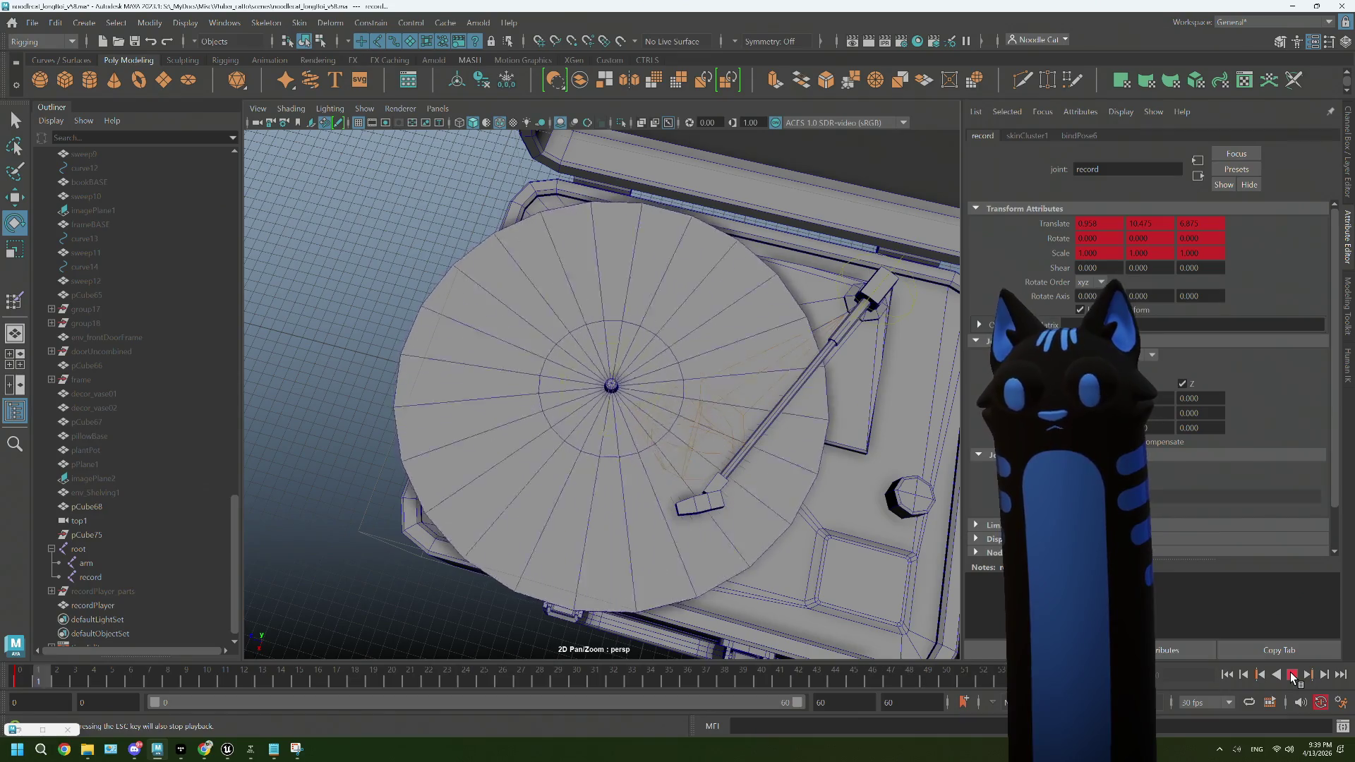
{"action": "left_click", "coordinate": [1292, 676]}
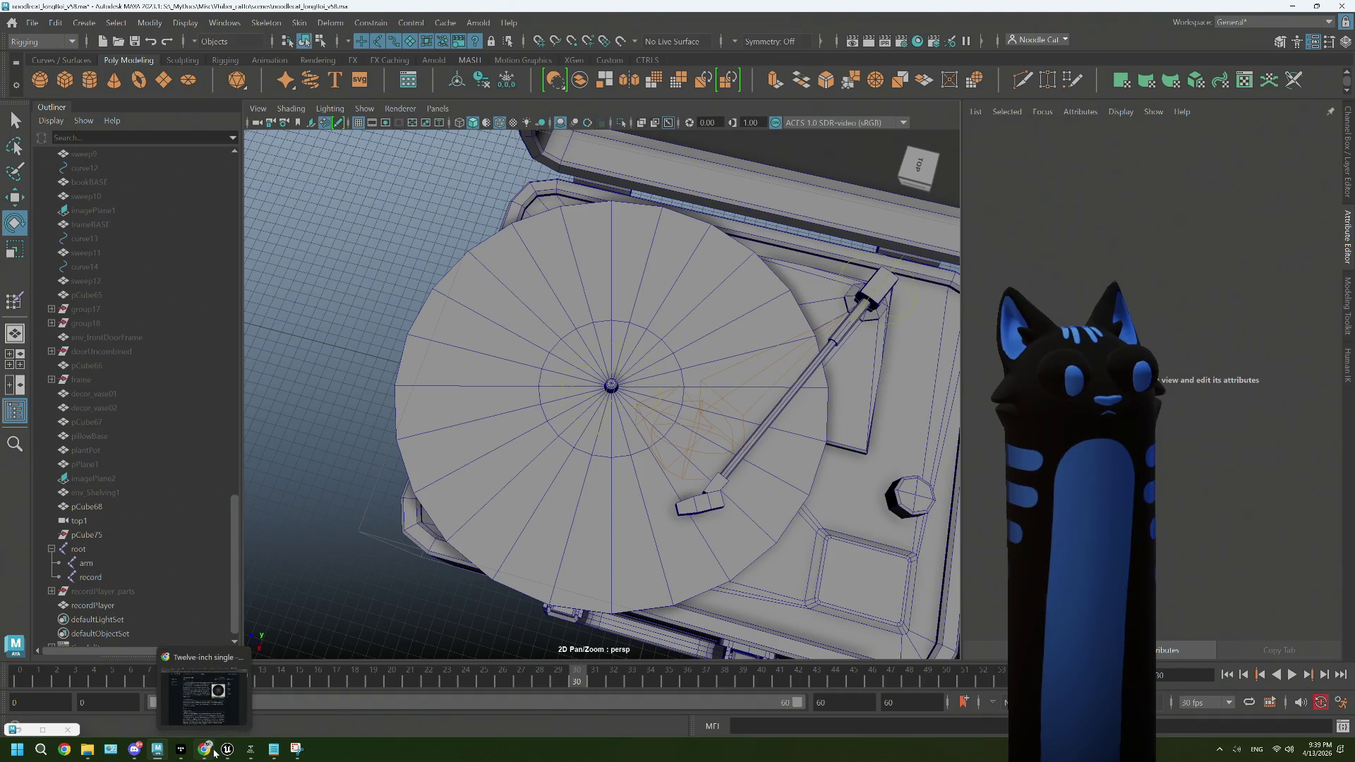
{"action": "left_click", "coordinate": [206, 750]}
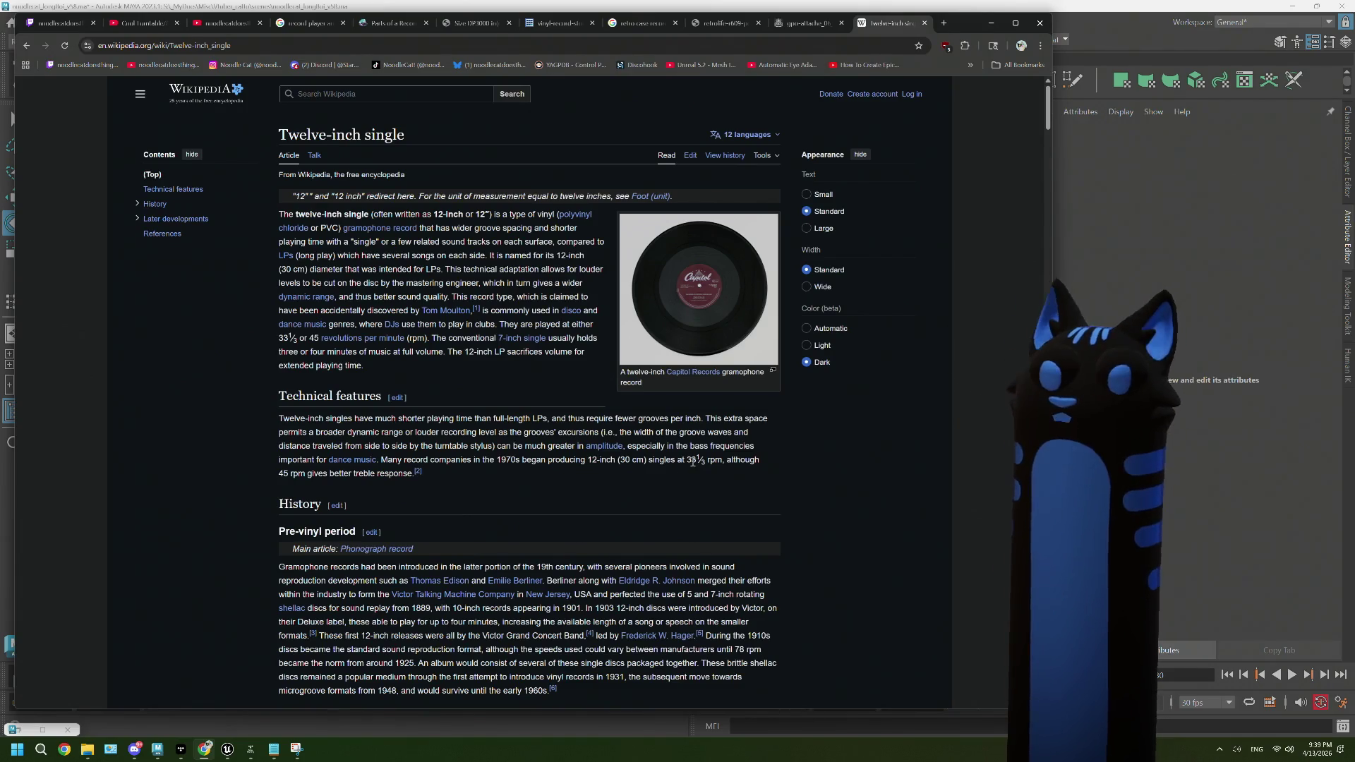
{"action": "scroll", "scroll_direction": "down", "scroll_amount": 3}
{"action": "scroll", "scroll_direction": "down", "scroll_amount": 3}
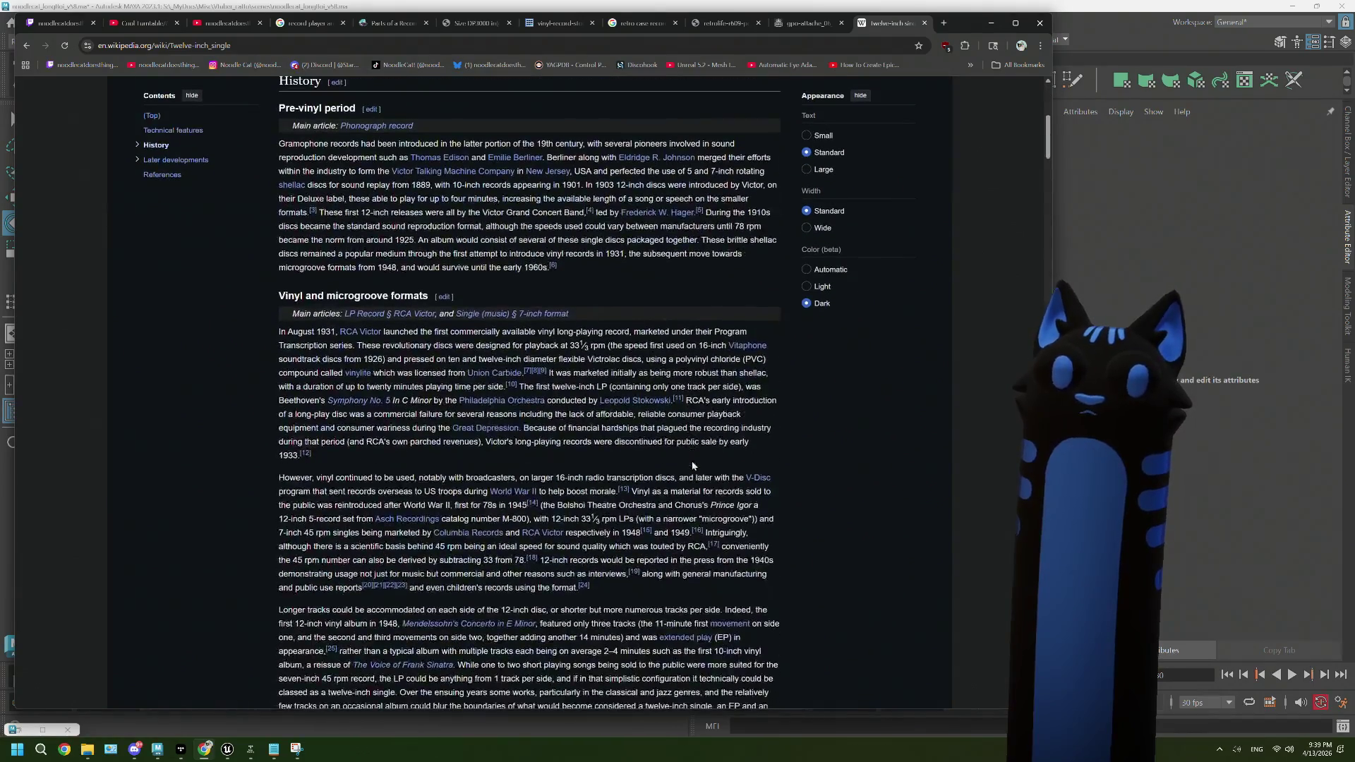
{"action": "scroll", "scroll_direction": "down", "scroll_amount": 3}
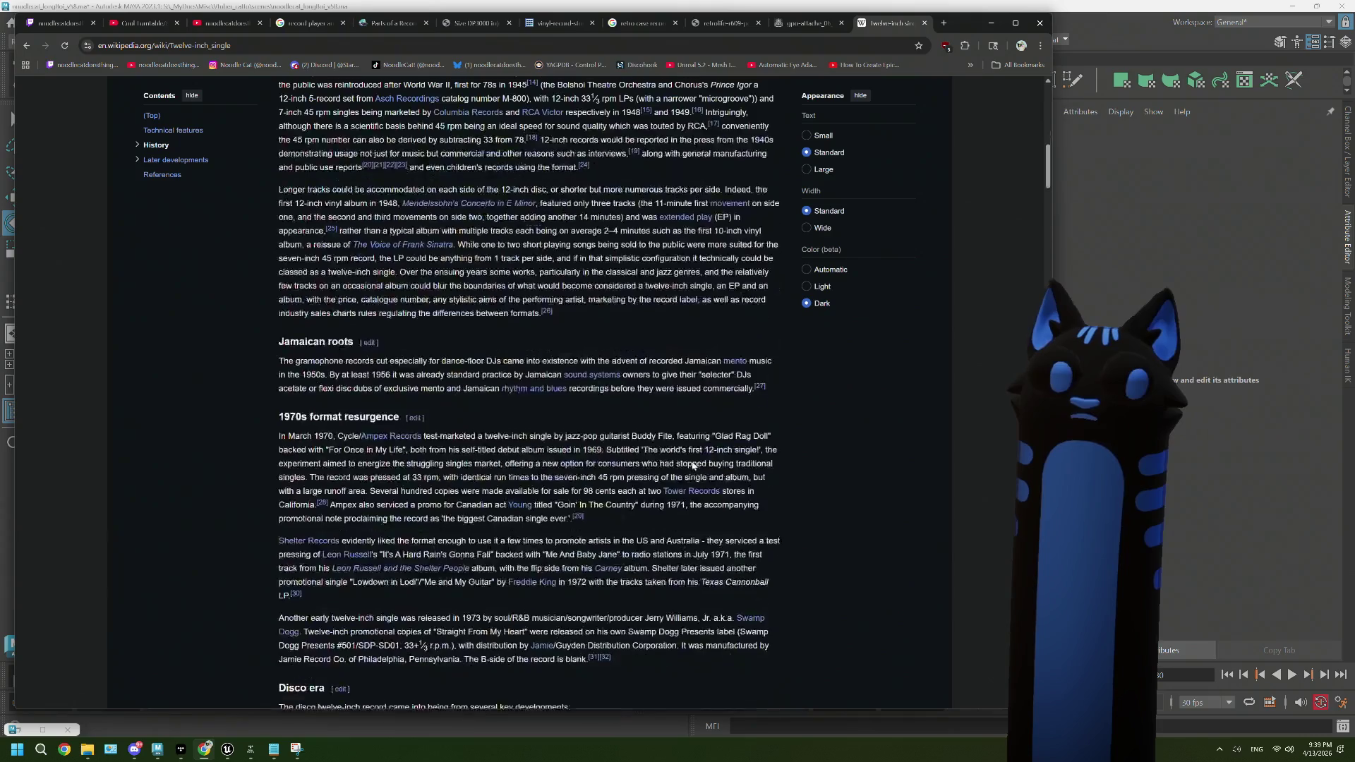
{"action": "scroll", "scroll_direction": "down", "scroll_amount": 3}
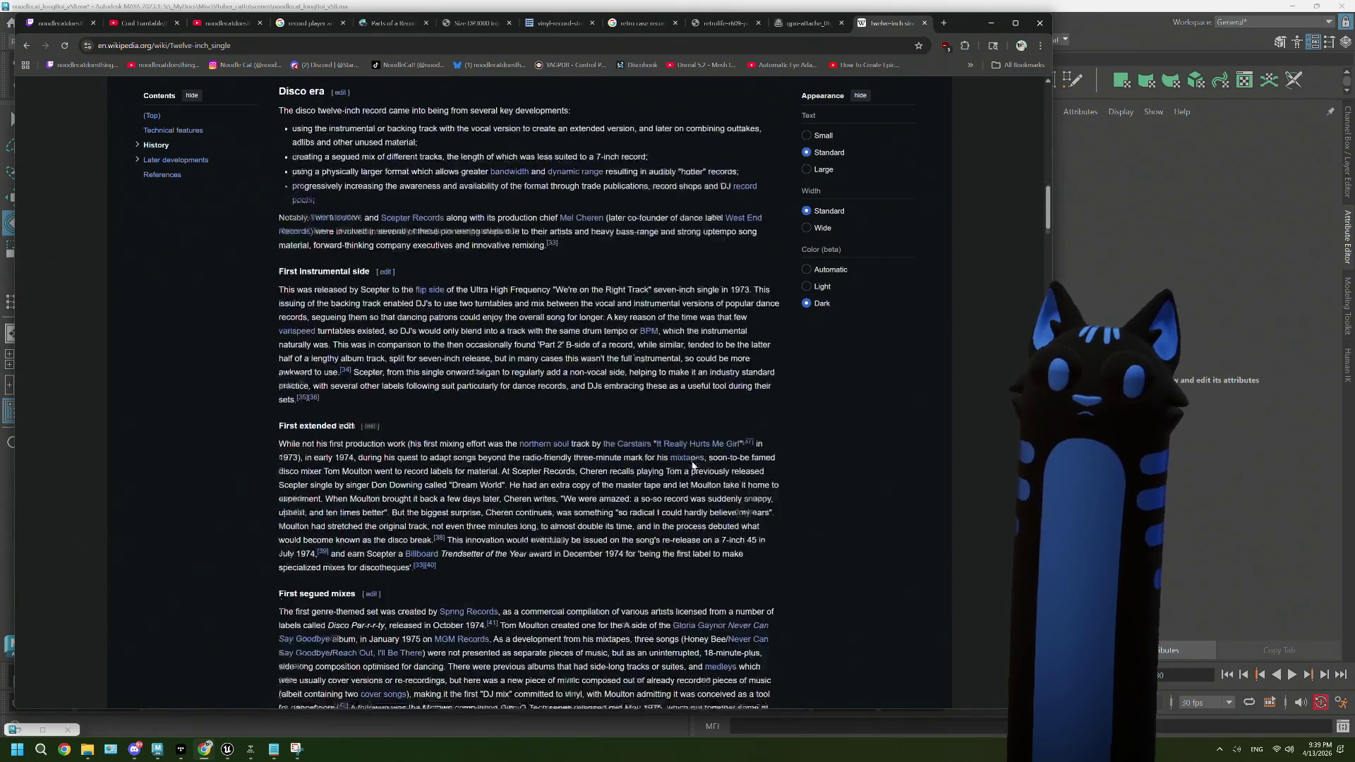
{"action": "scroll", "scroll_direction": "up", "scroll_amount": 3}
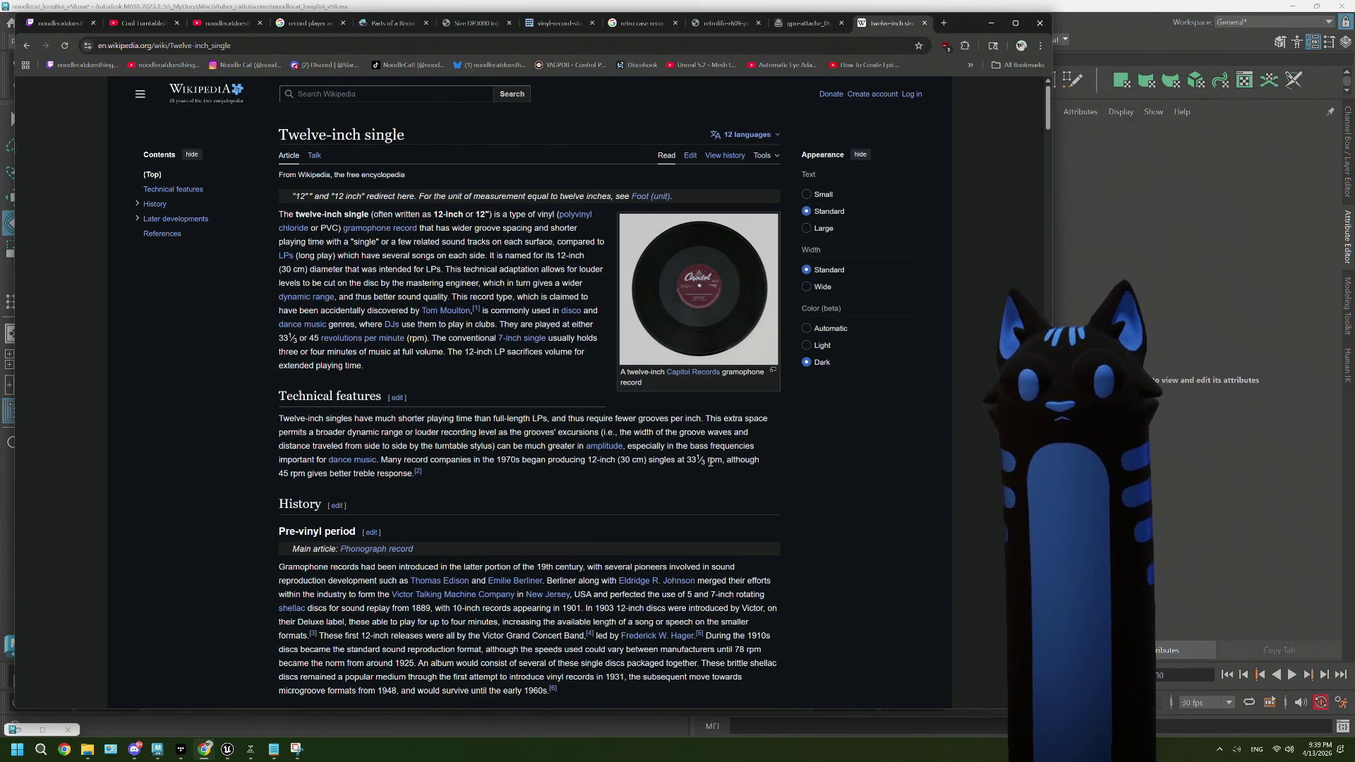
{"action": "left_click_drag", "start_coordinate": [278, 473], "coordinate": [299, 474]}
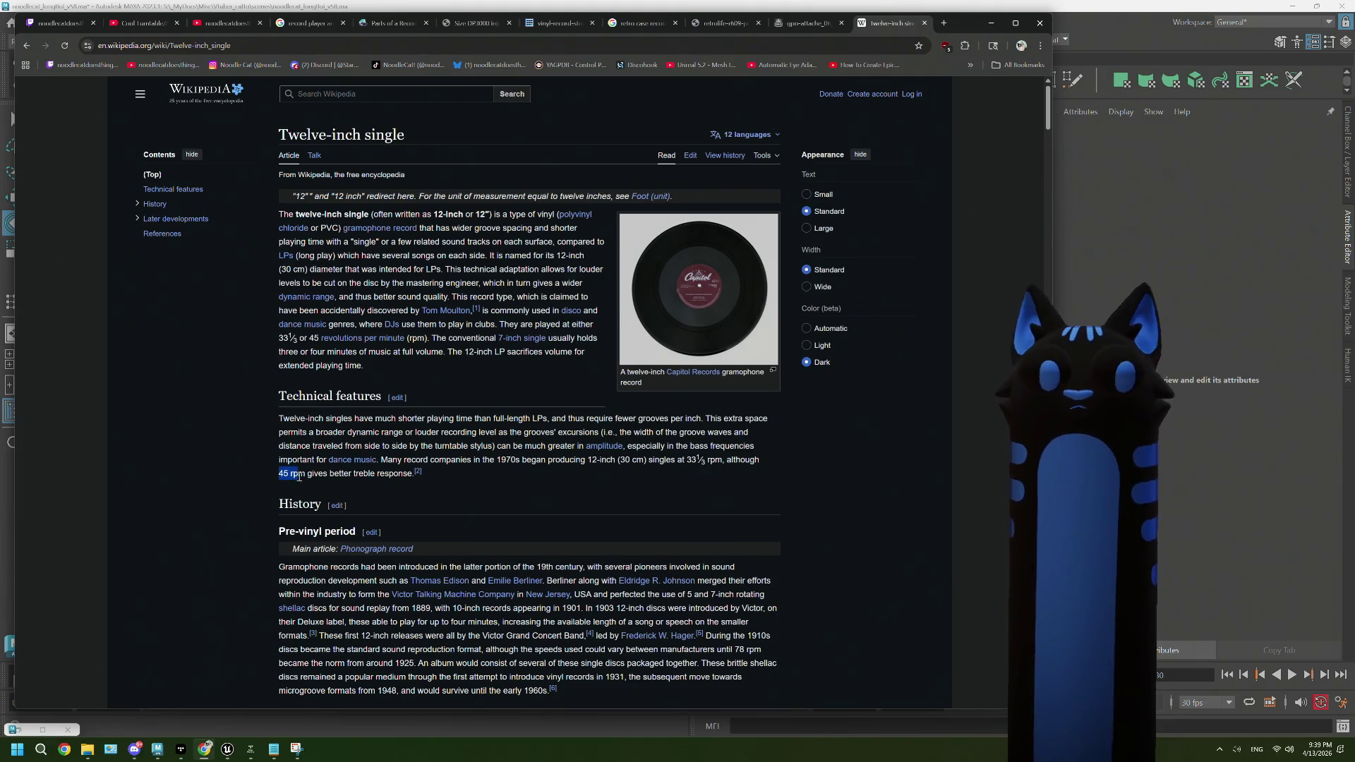
{"action": "left_click", "coordinate": [466, 478]}
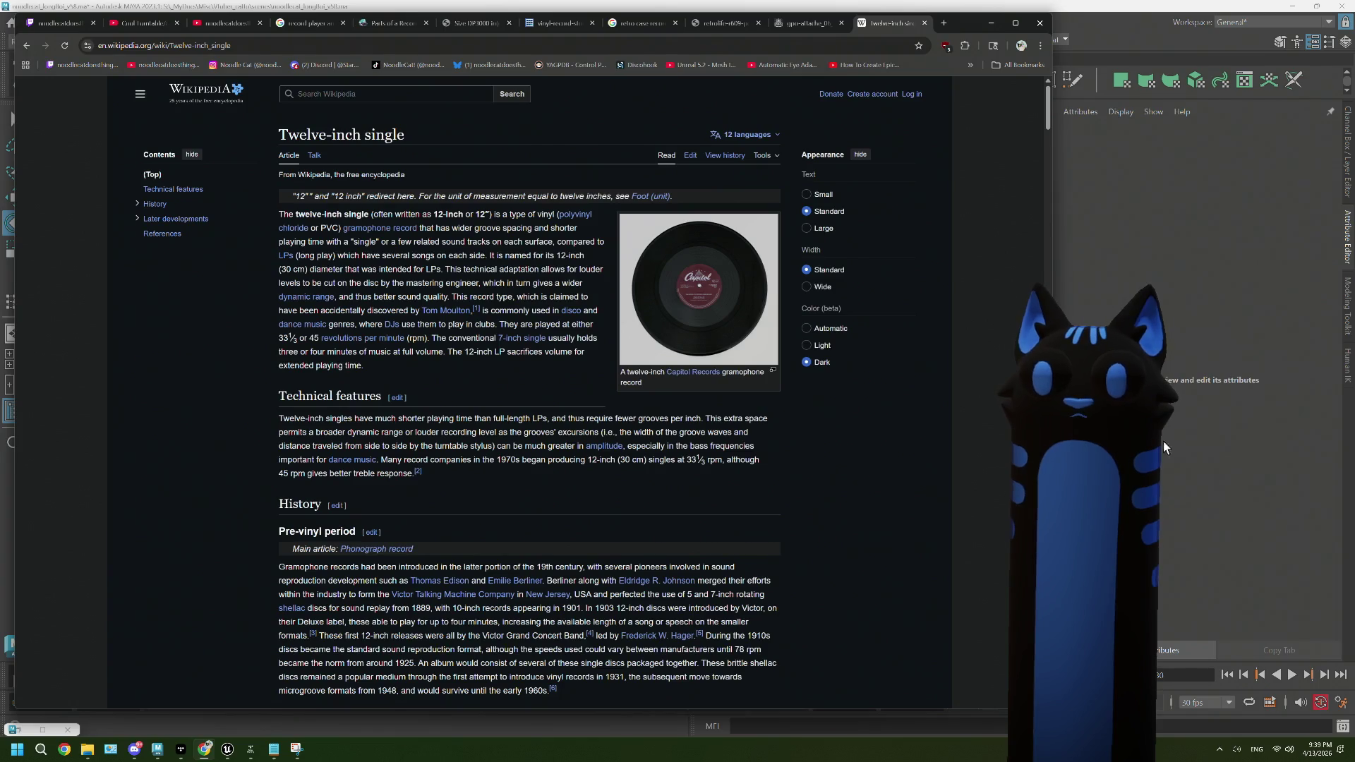
{"action": "left_click", "coordinate": [1170, 441]}
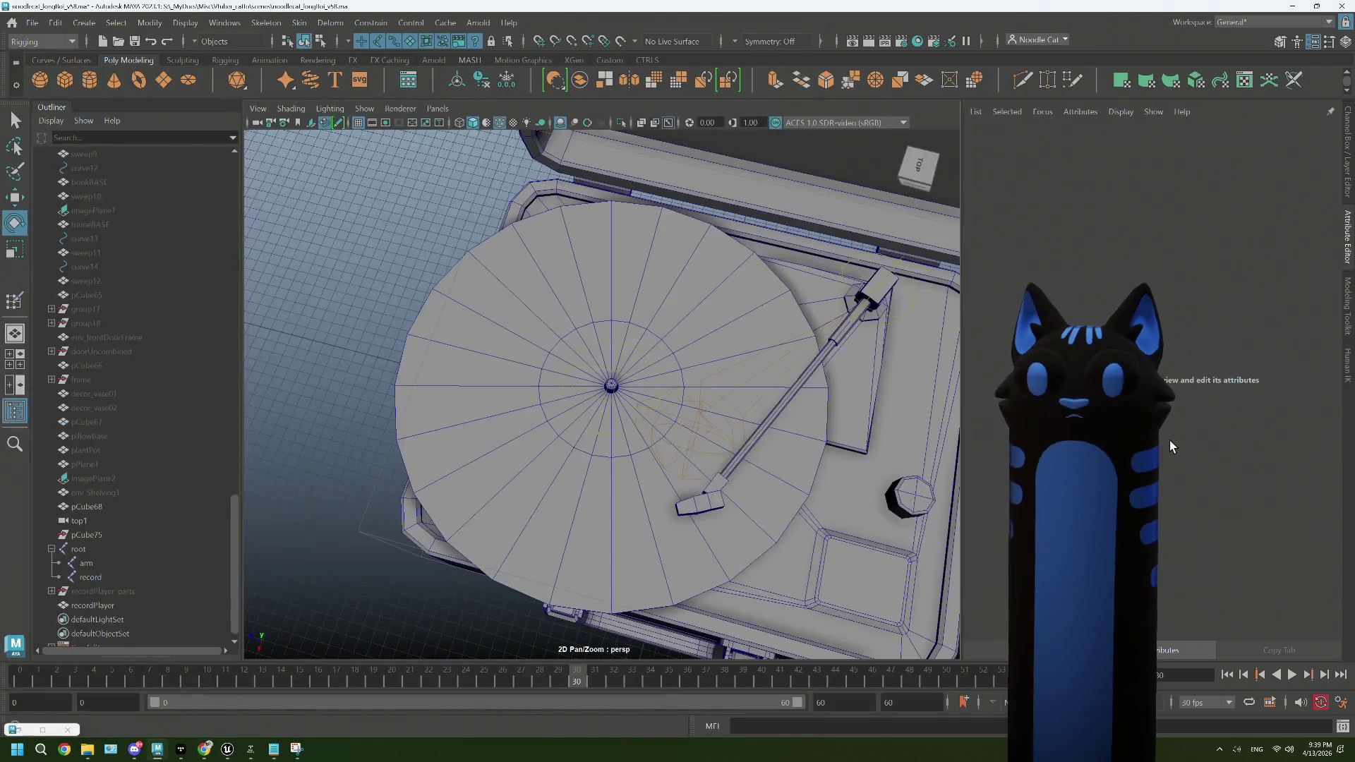
Step: Select the recordPlayer mesh and pick the inner ring of platter faces
{"action": "right_click", "coordinate": [661, 366]}
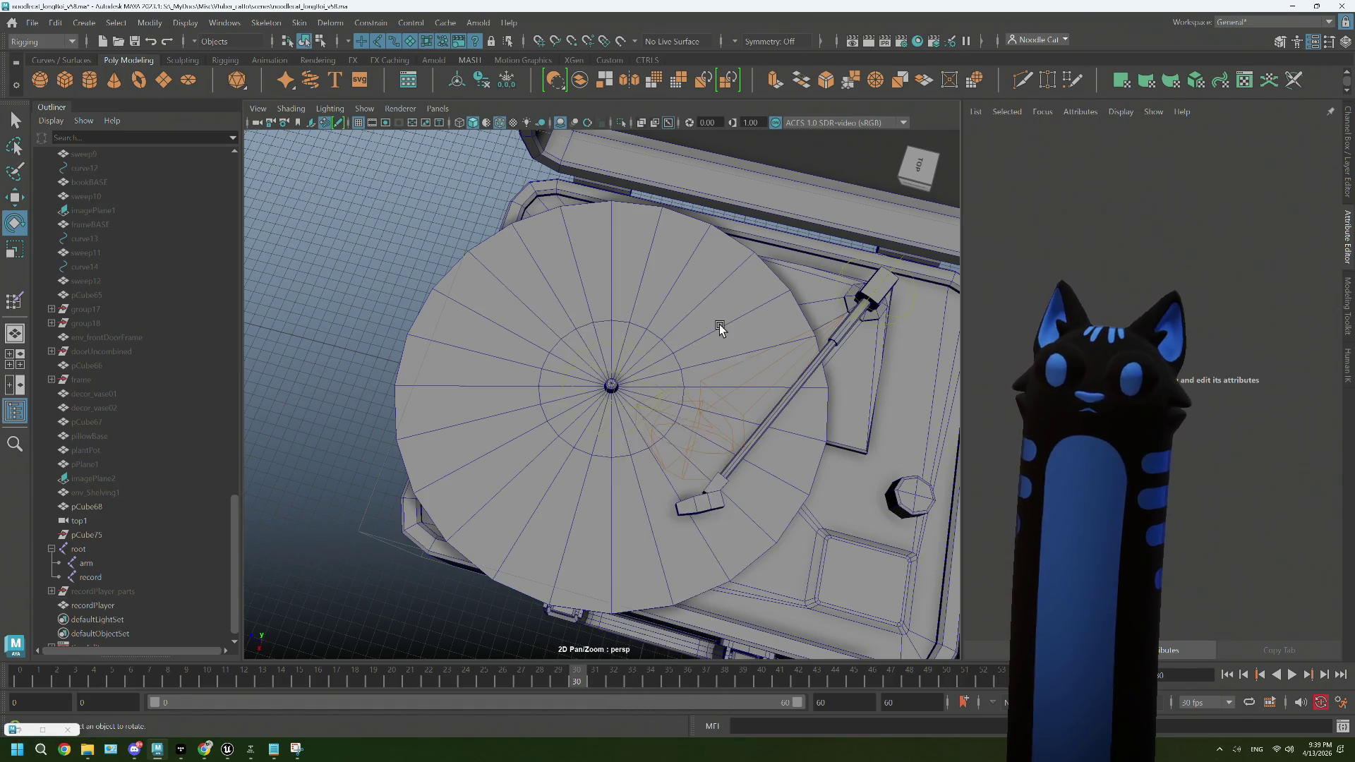
{"action": "left_click", "coordinate": [725, 323]}
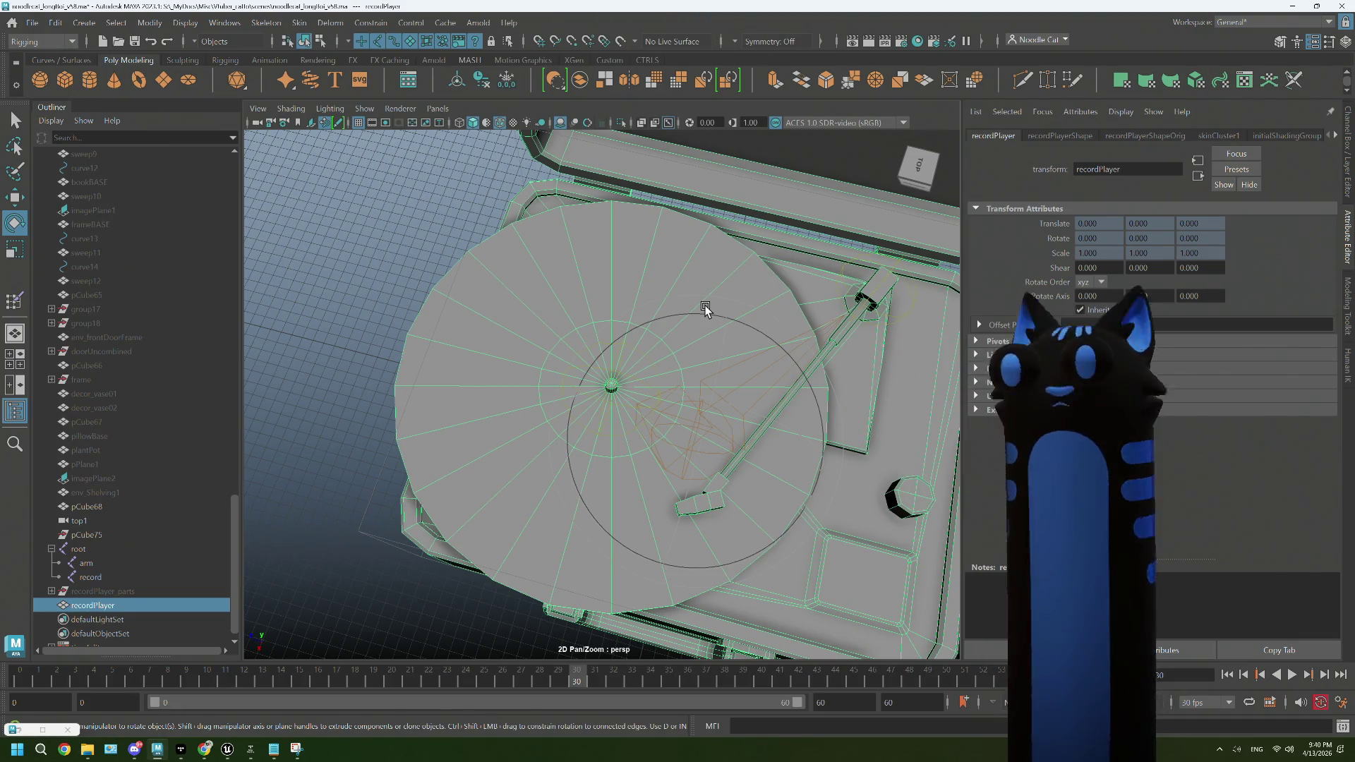
{"action": "left_click_drag", "start_coordinate": [704, 308], "coordinate": [684, 345]}
{"action": "left_click_drag", "start_coordinate": [682, 345], "coordinate": [689, 369]}
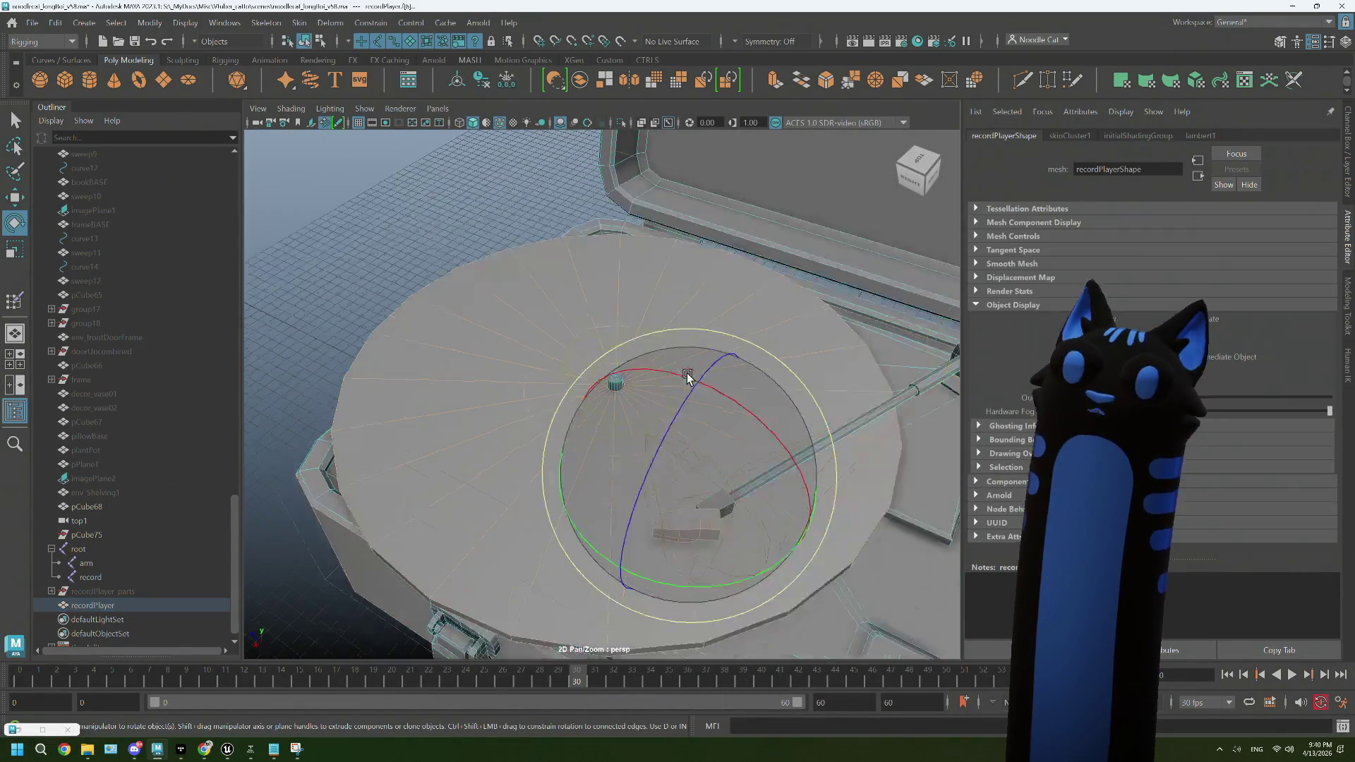
{"action": "left_click", "coordinate": [599, 341]}
{"action": "key", "text": "q"}
{"action": "double_click", "coordinate": [596, 349]}
Step: Reselect the inner face loop f[218:241] around the platter's centre from a clearer view
{"action": "left_click_drag", "start_coordinate": [675, 364], "coordinate": [680, 414]}
{"action": "left_click", "coordinate": [388, 285]}
{"action": "left_click_drag", "start_coordinate": [405, 297], "coordinate": [526, 378]}
{"action": "scroll", "scroll_direction": "up", "scroll_amount": 3}
{"action": "scroll", "scroll_direction": "up", "scroll_amount": 3}
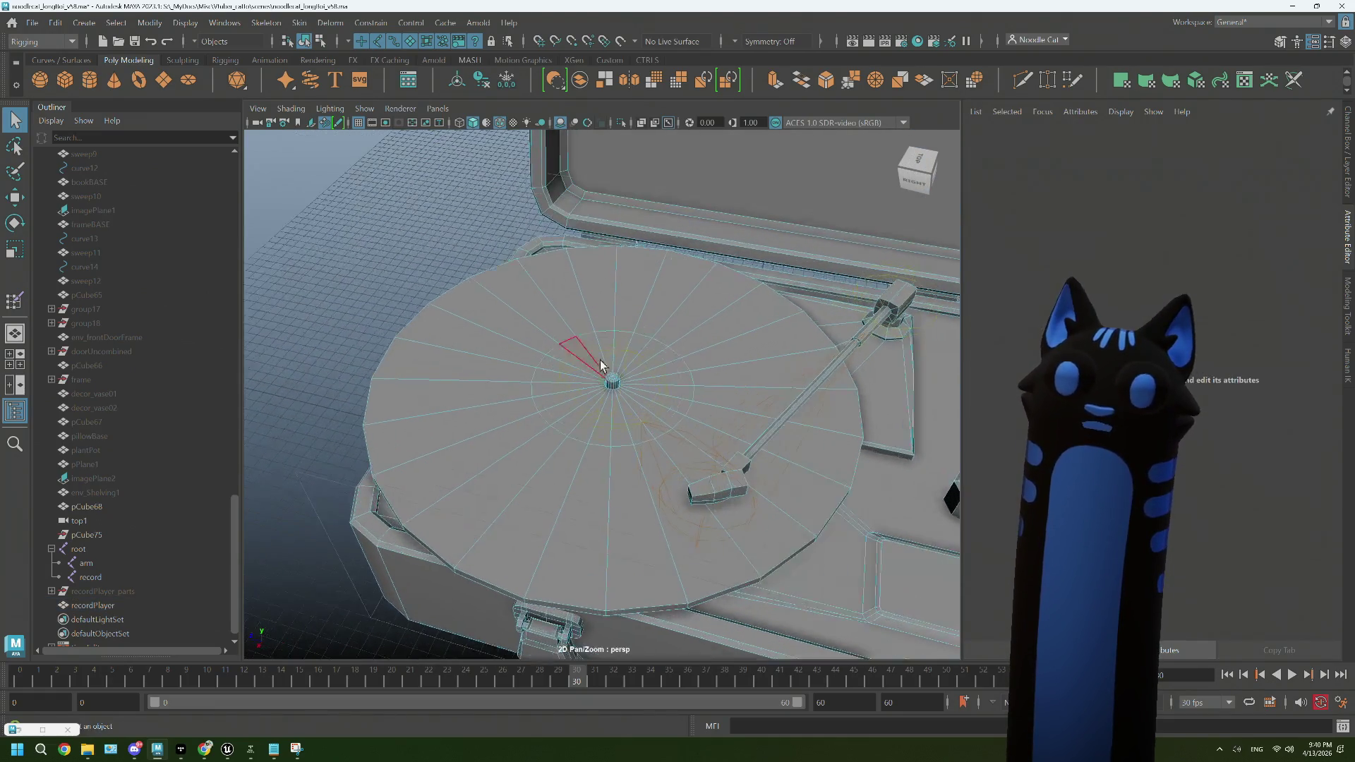
{"action": "double_click", "coordinate": [591, 357]}
{"action": "left_click_drag", "start_coordinate": [571, 310], "coordinate": [646, 285]}
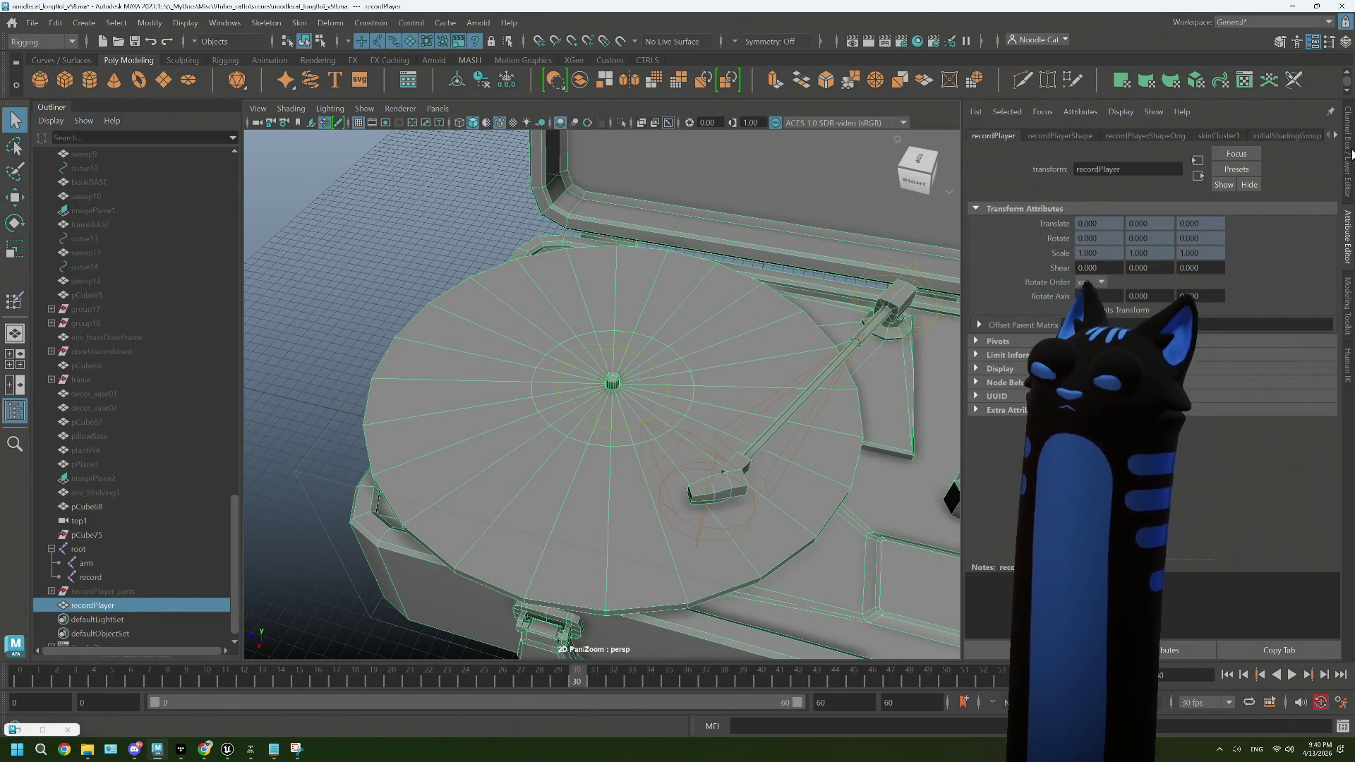
{"action": "scroll", "scroll_direction": "down", "scroll_amount": 3}
{"action": "left_click_drag", "start_coordinate": [782, 336], "coordinate": [681, 434]}
{"action": "scroll", "scroll_direction": "up", "scroll_amount": 3}
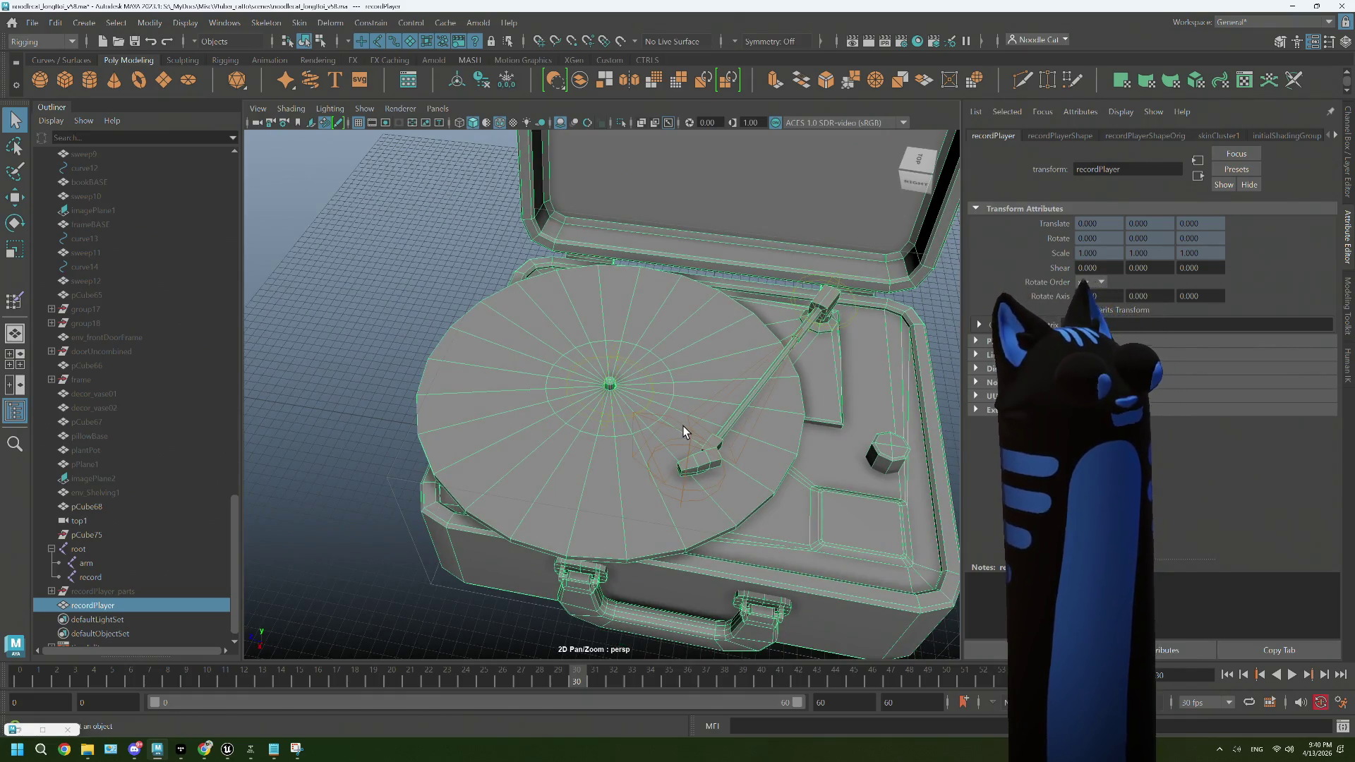
{"action": "scroll", "scroll_direction": "up", "scroll_amount": 3}
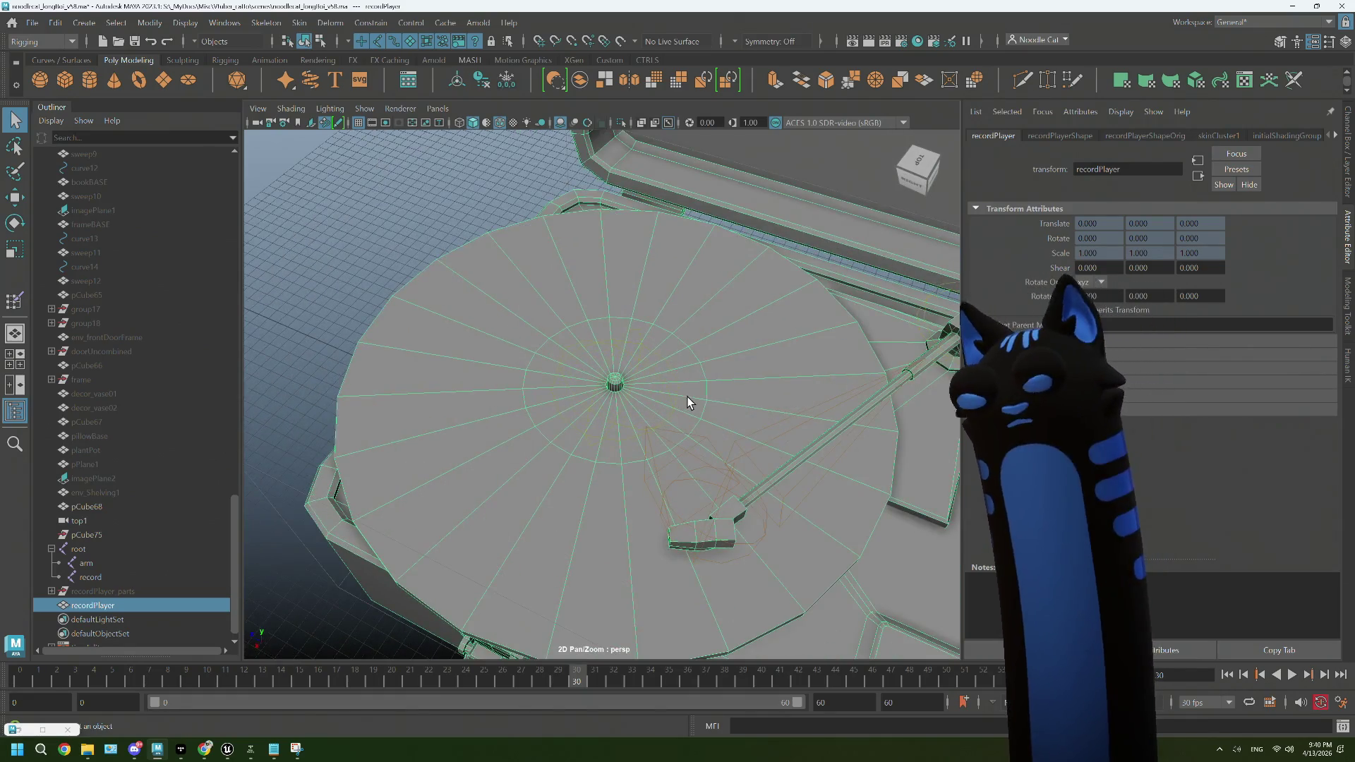
{"action": "left_click_drag", "start_coordinate": [689, 393], "coordinate": [689, 395]}
{"action": "double_click", "coordinate": [688, 395]}
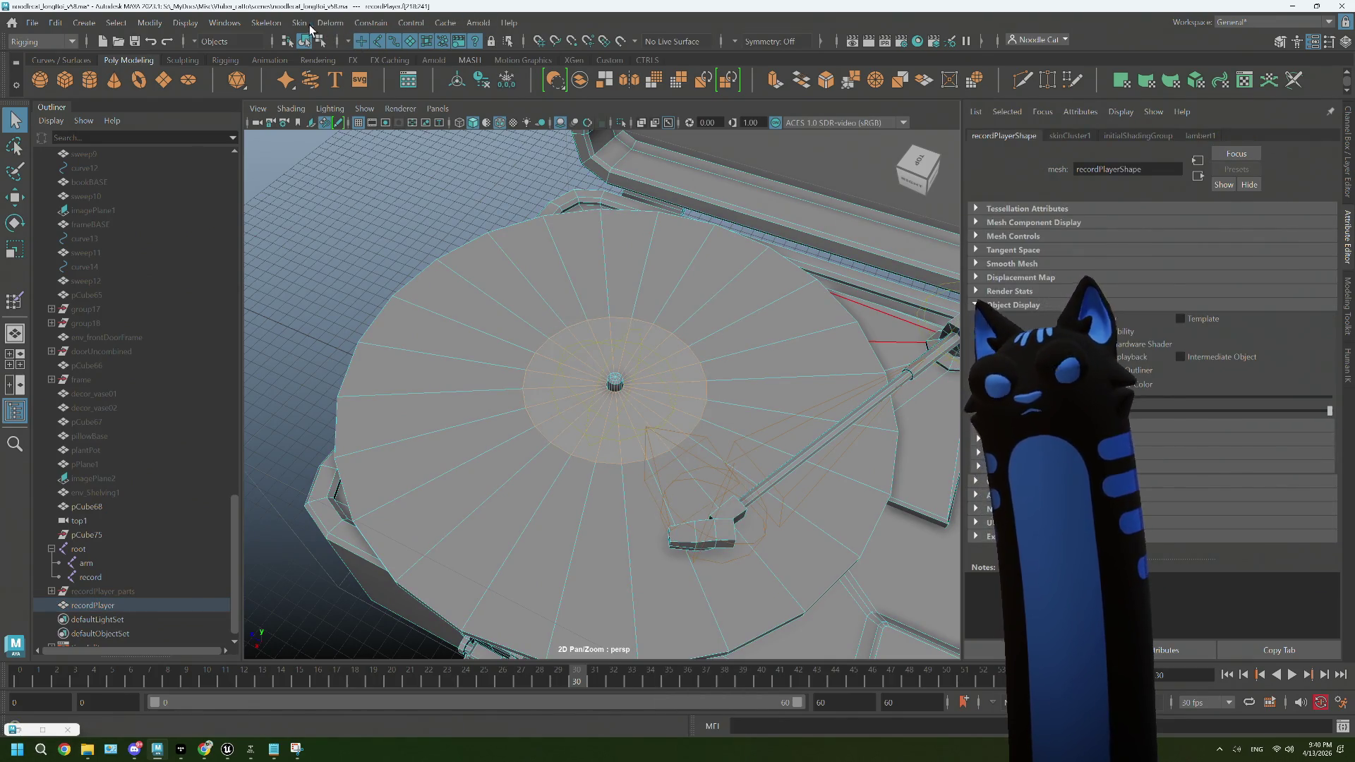
Step: Switch to the Modeling menu set and open the UV menu
{"action": "left_click", "coordinate": [42, 41]}
{"action": "left_click", "coordinate": [32, 57]}
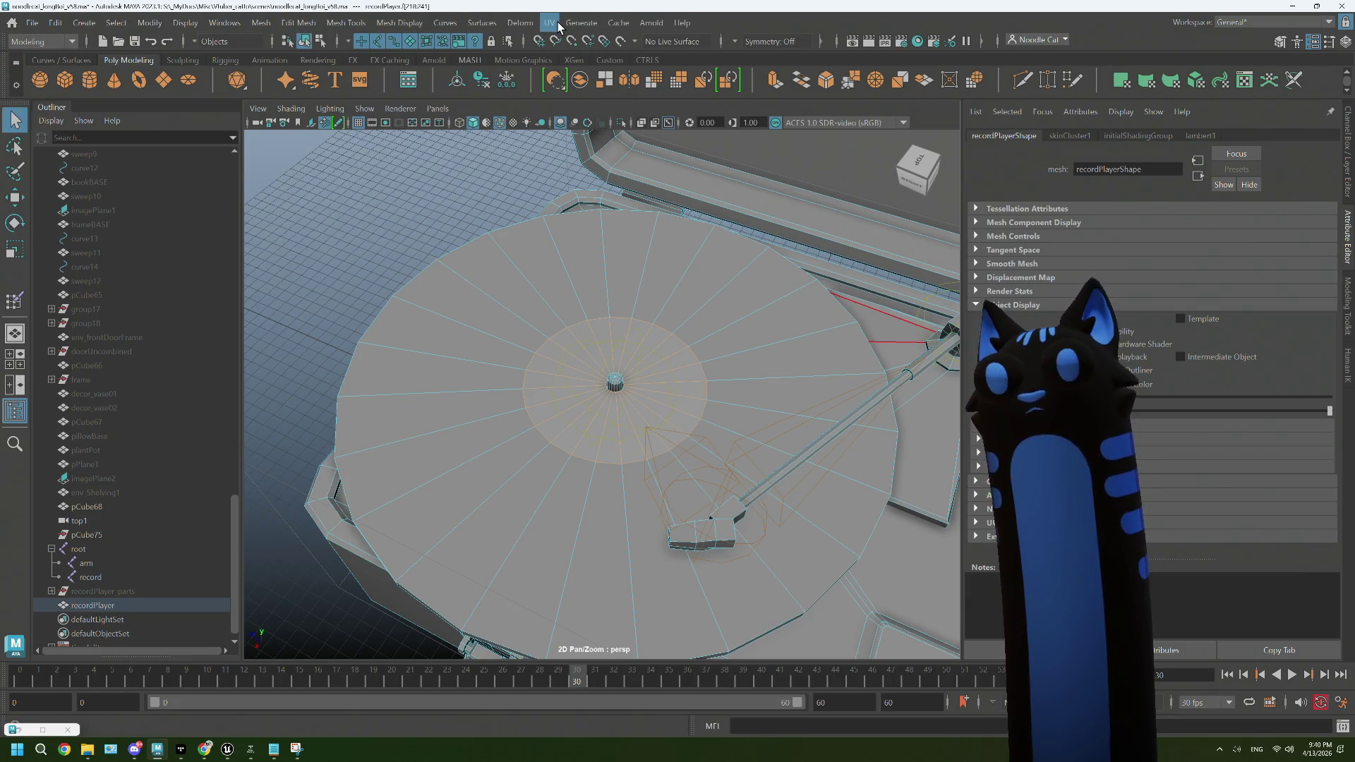
{"action": "left_click", "coordinate": [549, 23]}
Step: Open the UV Editor and cut the record's UVs along the edge loops around the spindle
{"action": "left_click", "coordinate": [578, 51]}
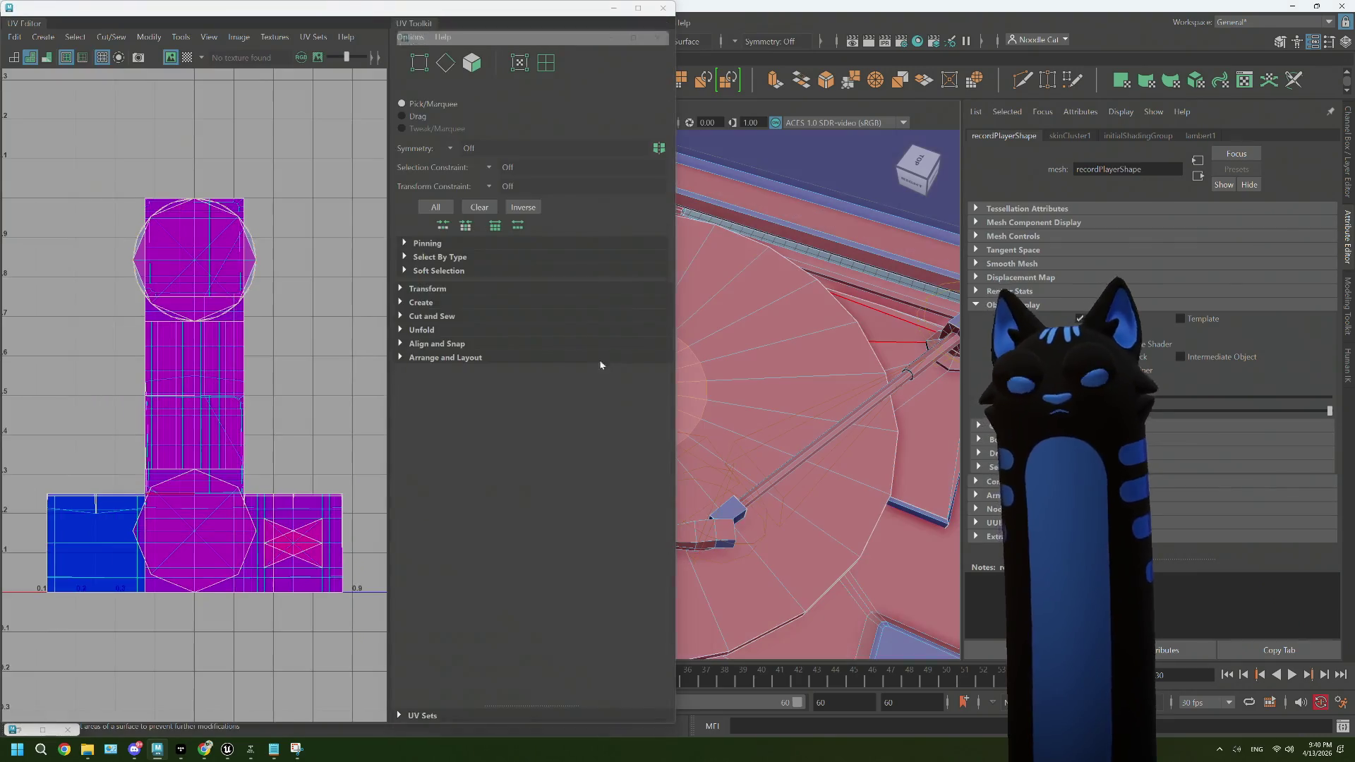
{"action": "scroll", "scroll_direction": "down", "scroll_amount": 3}
{"action": "scroll", "scroll_direction": "up", "scroll_amount": 3}
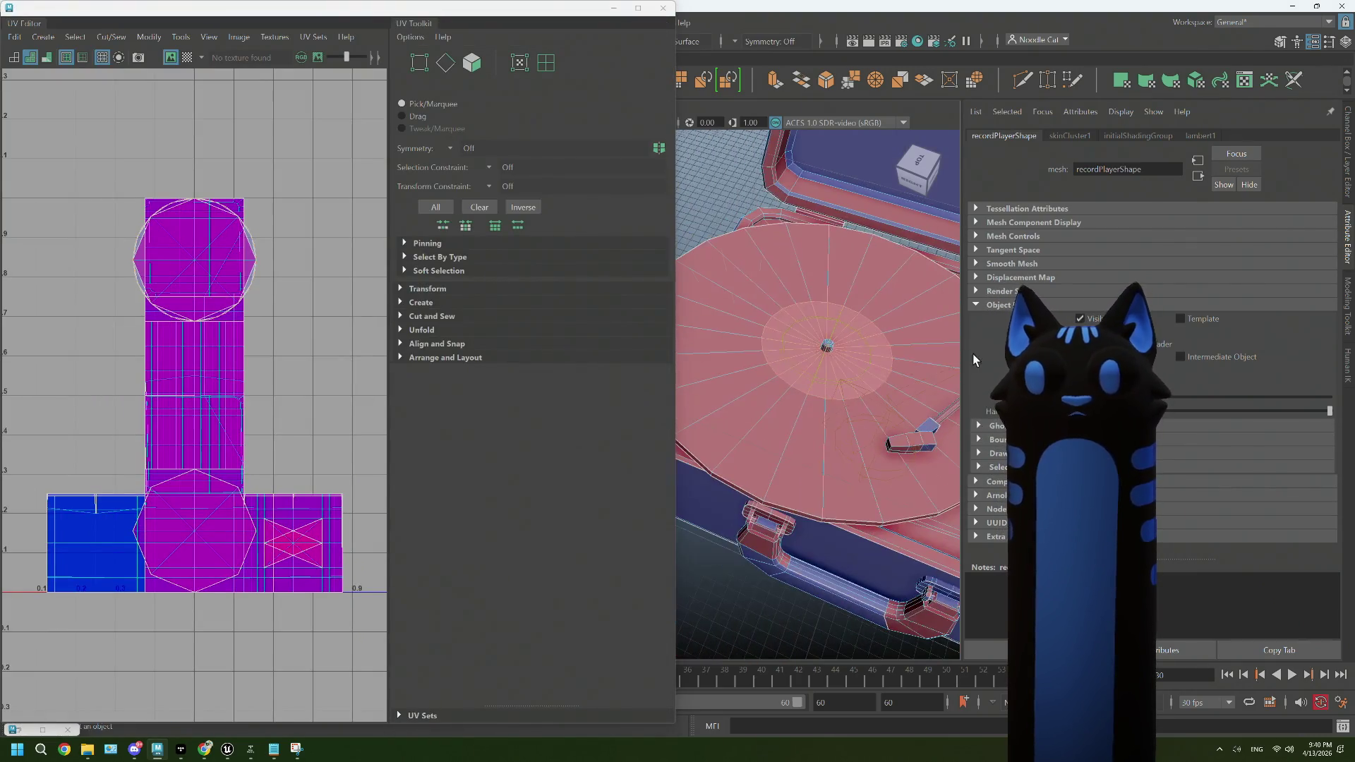
{"action": "left_click_drag", "start_coordinate": [811, 303], "coordinate": [817, 299]}
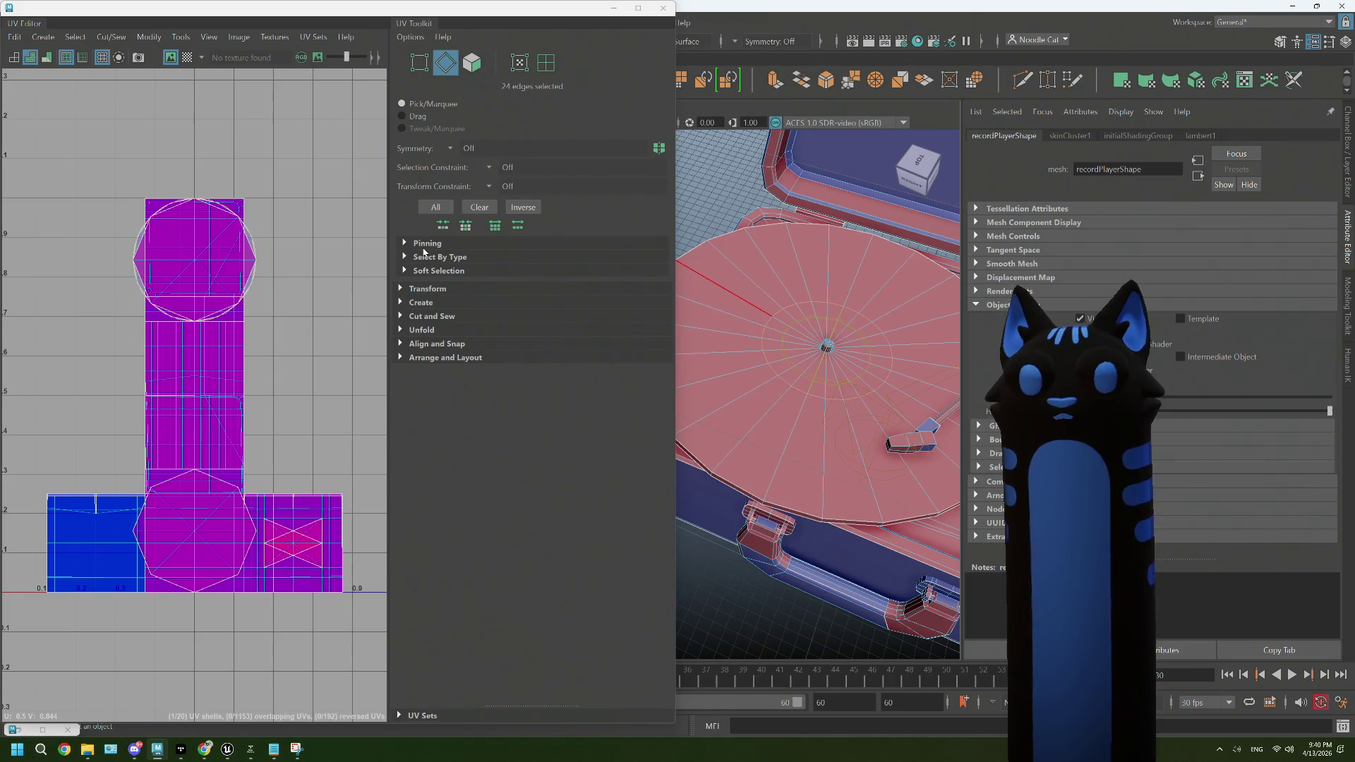
{"action": "scroll", "scroll_direction": "up", "scroll_amount": 3}
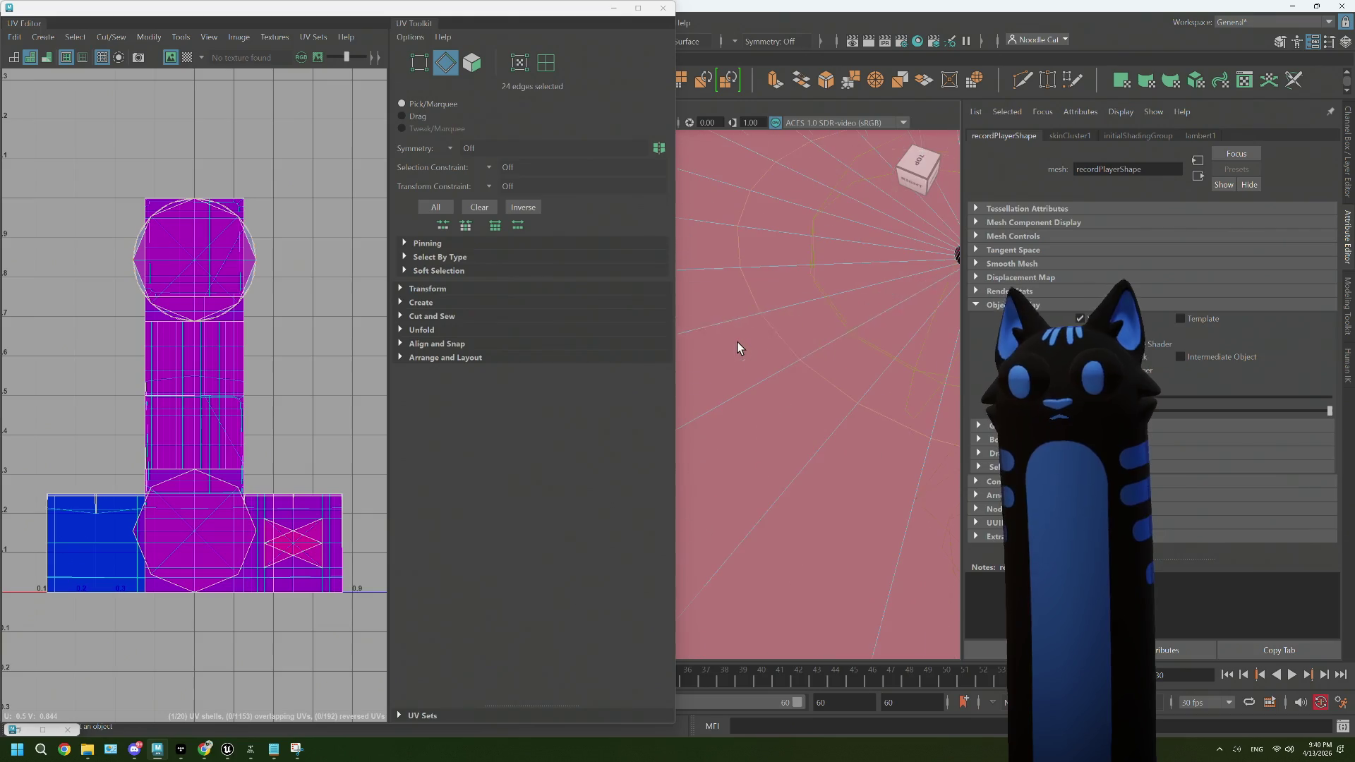
{"action": "left_click_drag", "start_coordinate": [815, 308], "coordinate": [697, 373]}
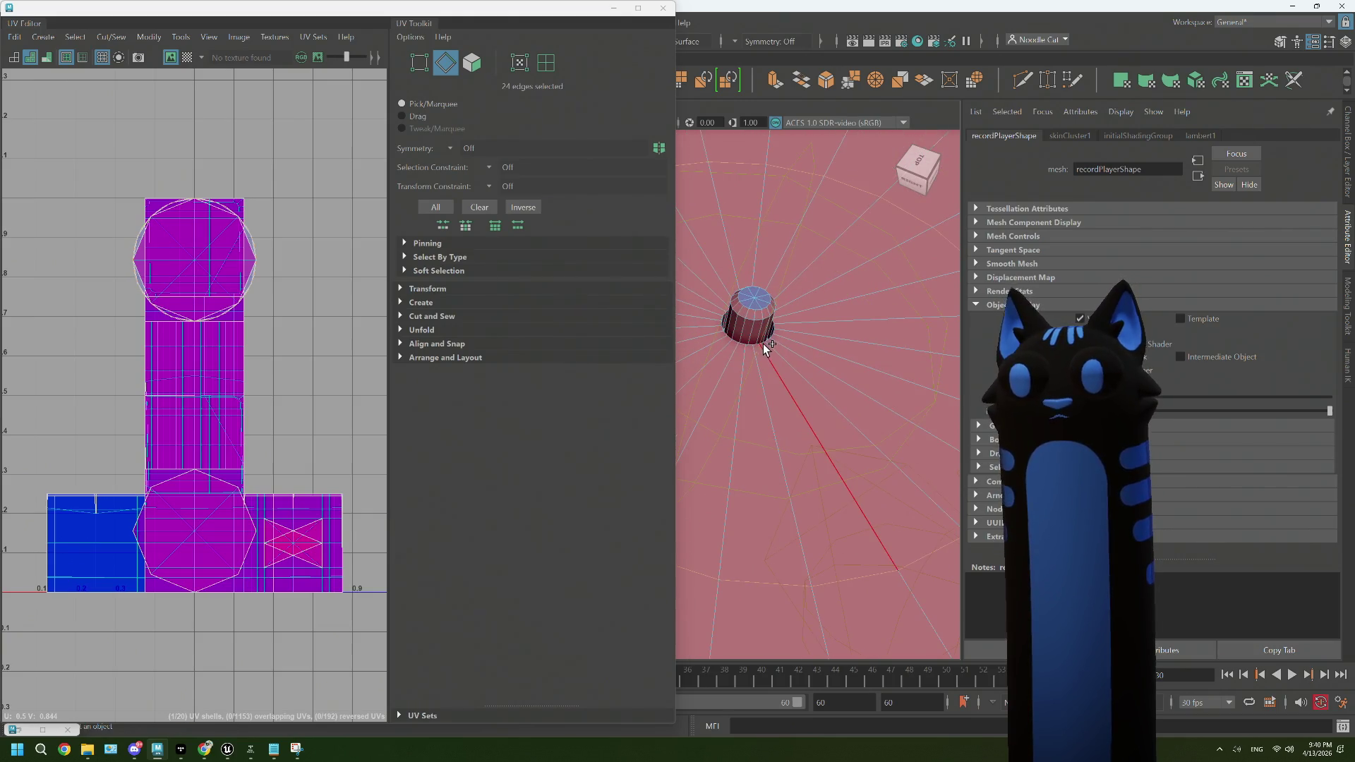
{"action": "double_click", "coordinate": [763, 343]}
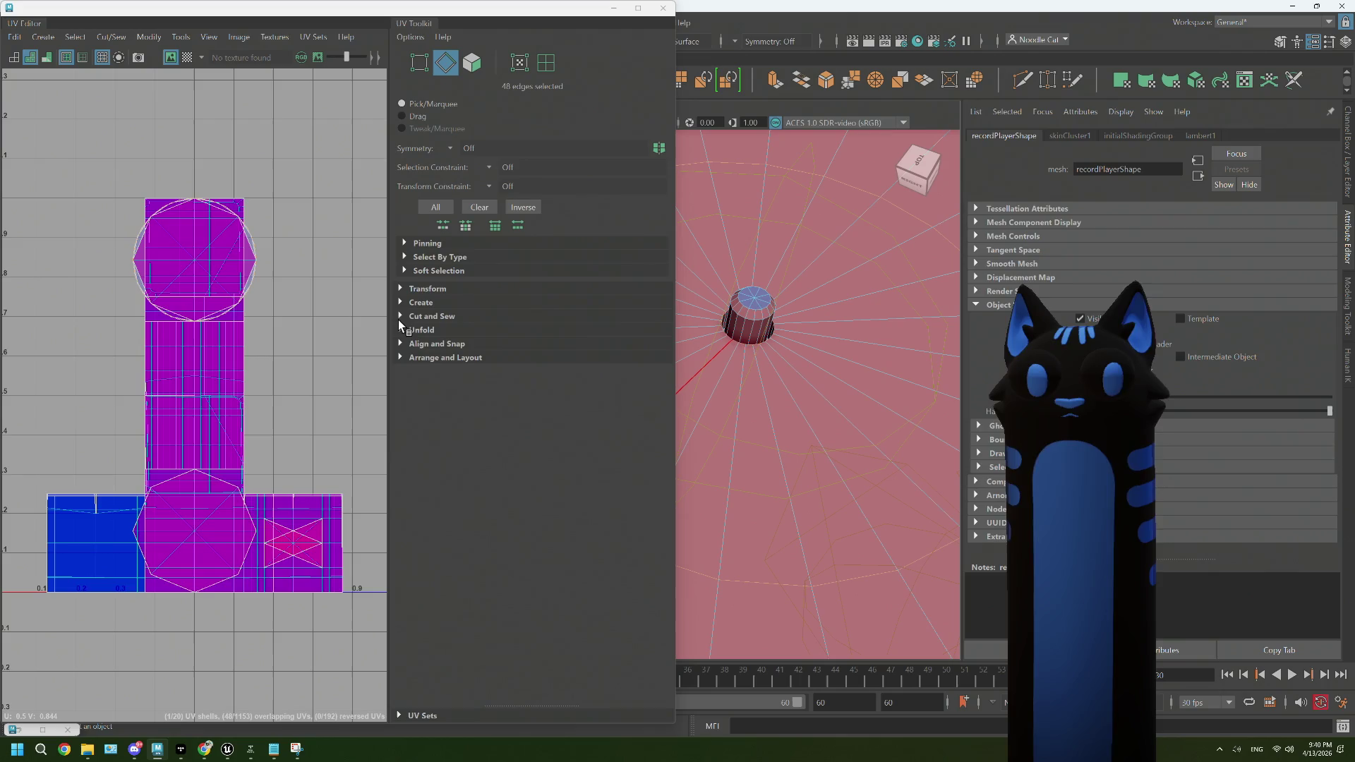
{"action": "left_click", "coordinate": [399, 317]}
{"action": "left_click", "coordinate": [466, 358]}
Step: Select a face of the record and unfold its UV shell
{"action": "left_click_drag", "start_coordinate": [793, 336], "coordinate": [793, 375]}
{"action": "left_click", "coordinate": [805, 363]}
{"action": "left_click_drag", "start_coordinate": [820, 349], "coordinate": [893, 367]}
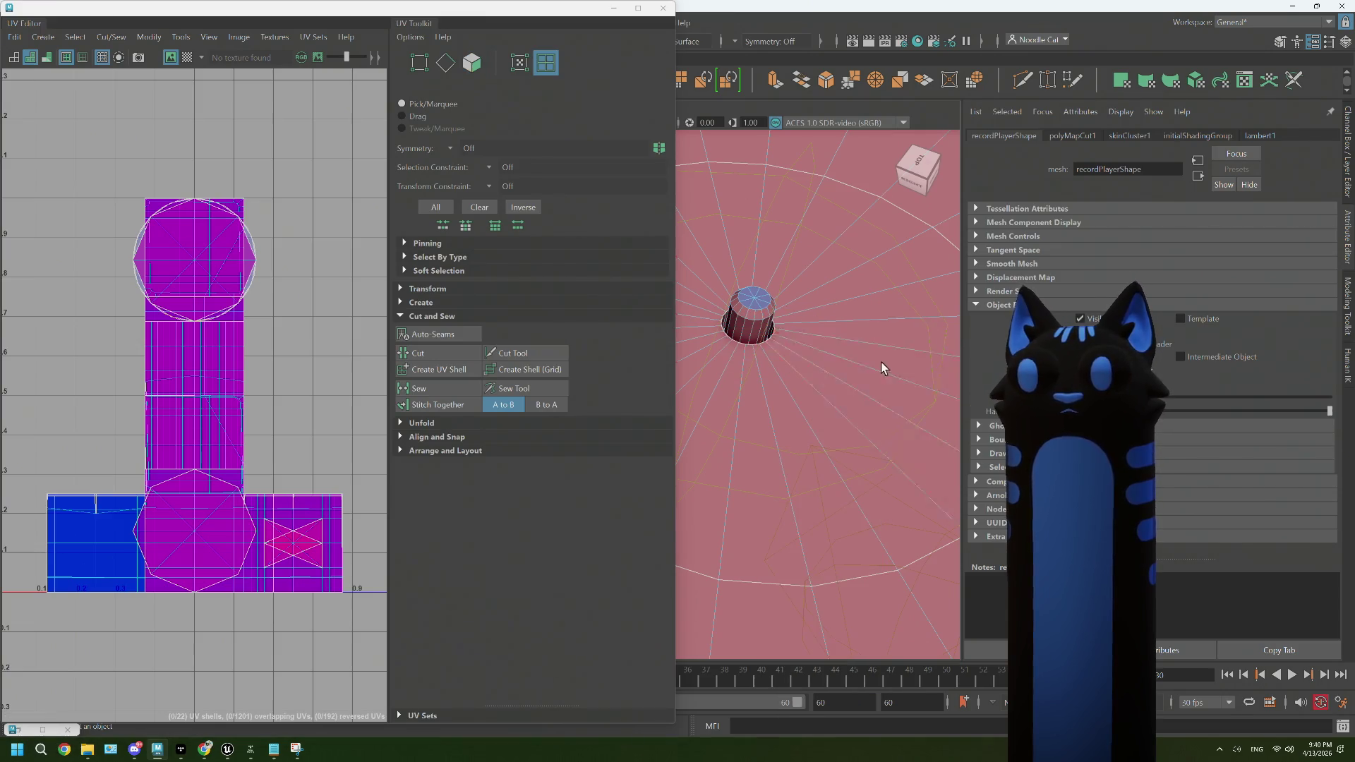
{"action": "left_click", "coordinate": [404, 423]}
{"action": "left_click", "coordinate": [430, 456]}
{"action": "scroll", "scroll_direction": "down", "scroll_amount": 3}
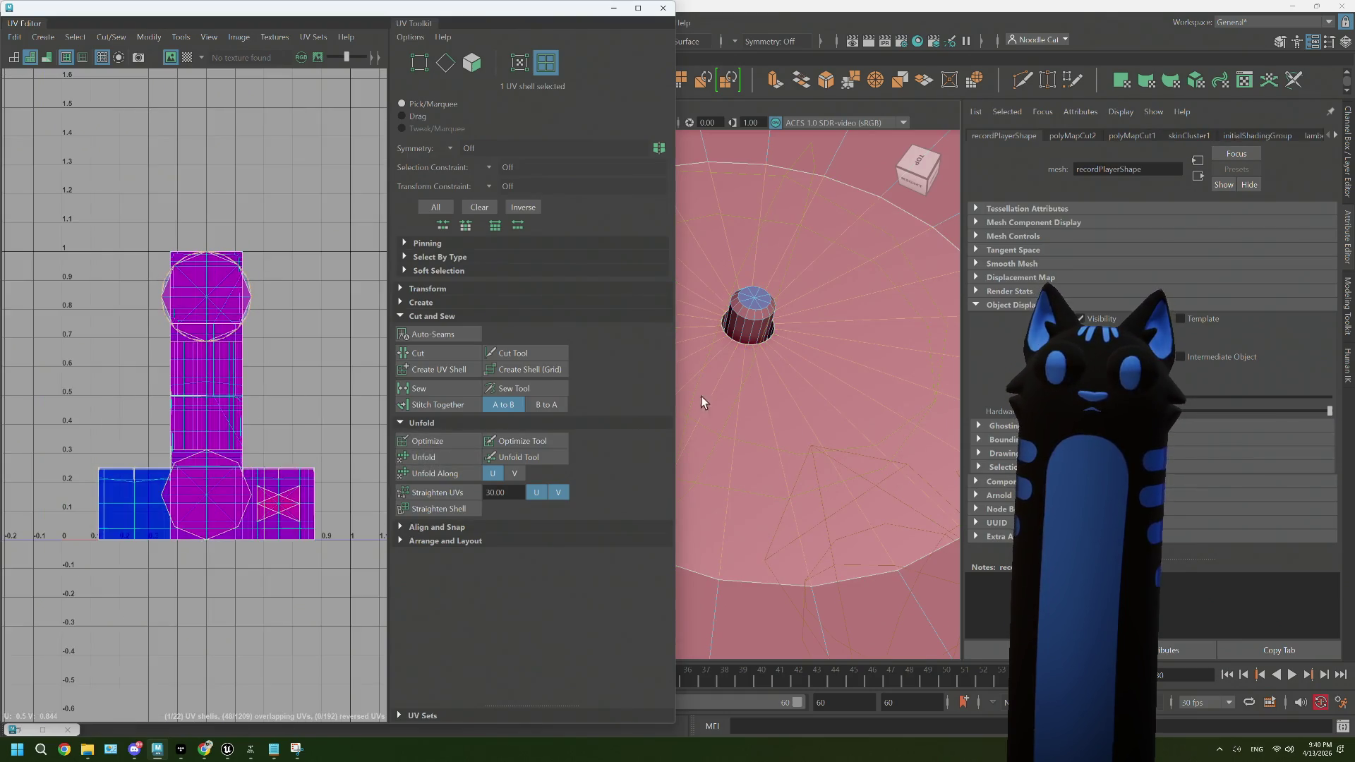
{"action": "scroll", "scroll_direction": "down", "scroll_amount": 3}
{"action": "scroll", "scroll_direction": "up", "scroll_amount": 3}
{"action": "key", "text": "w"}
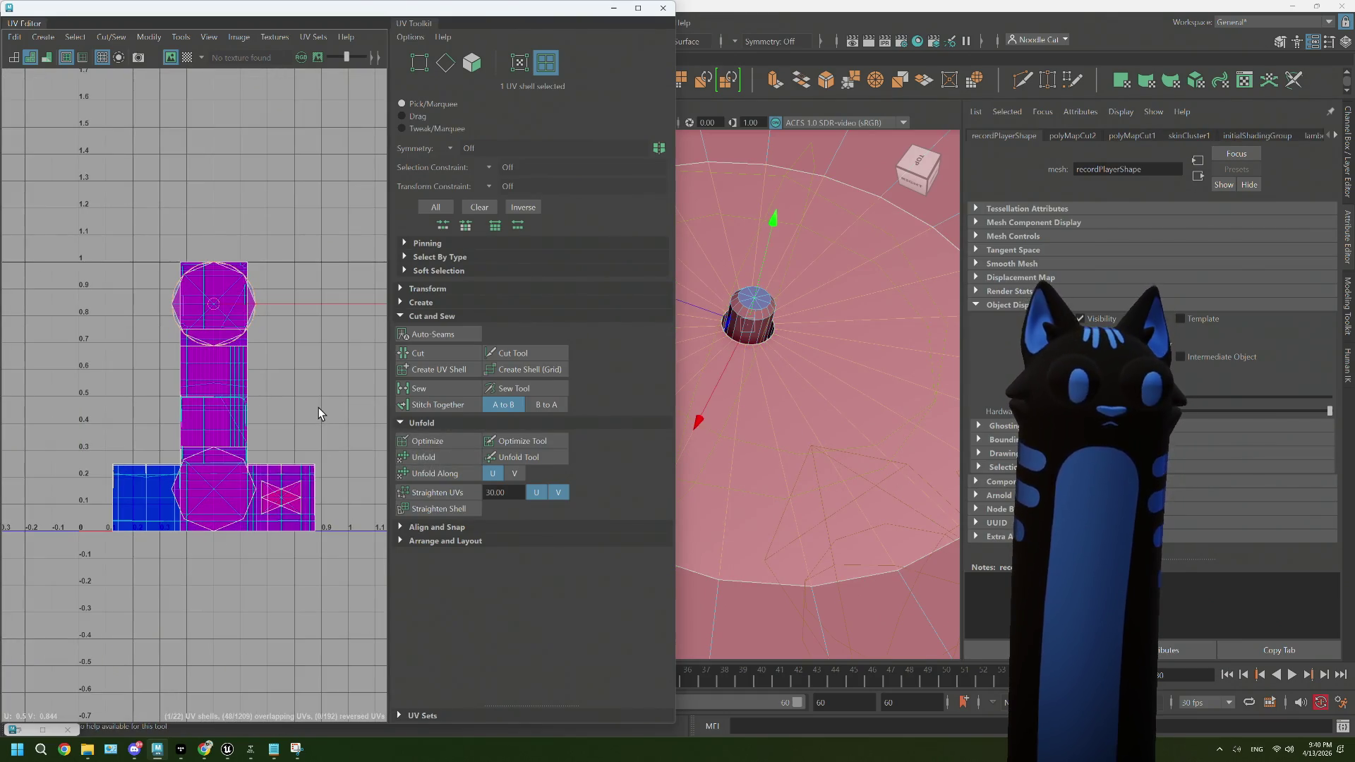
Step: Run further UV cuts on the selection, then select the whole disc mesh
{"action": "left_click", "coordinate": [453, 437]}
{"action": "left_click_drag", "start_coordinate": [823, 393], "coordinate": [814, 401]}
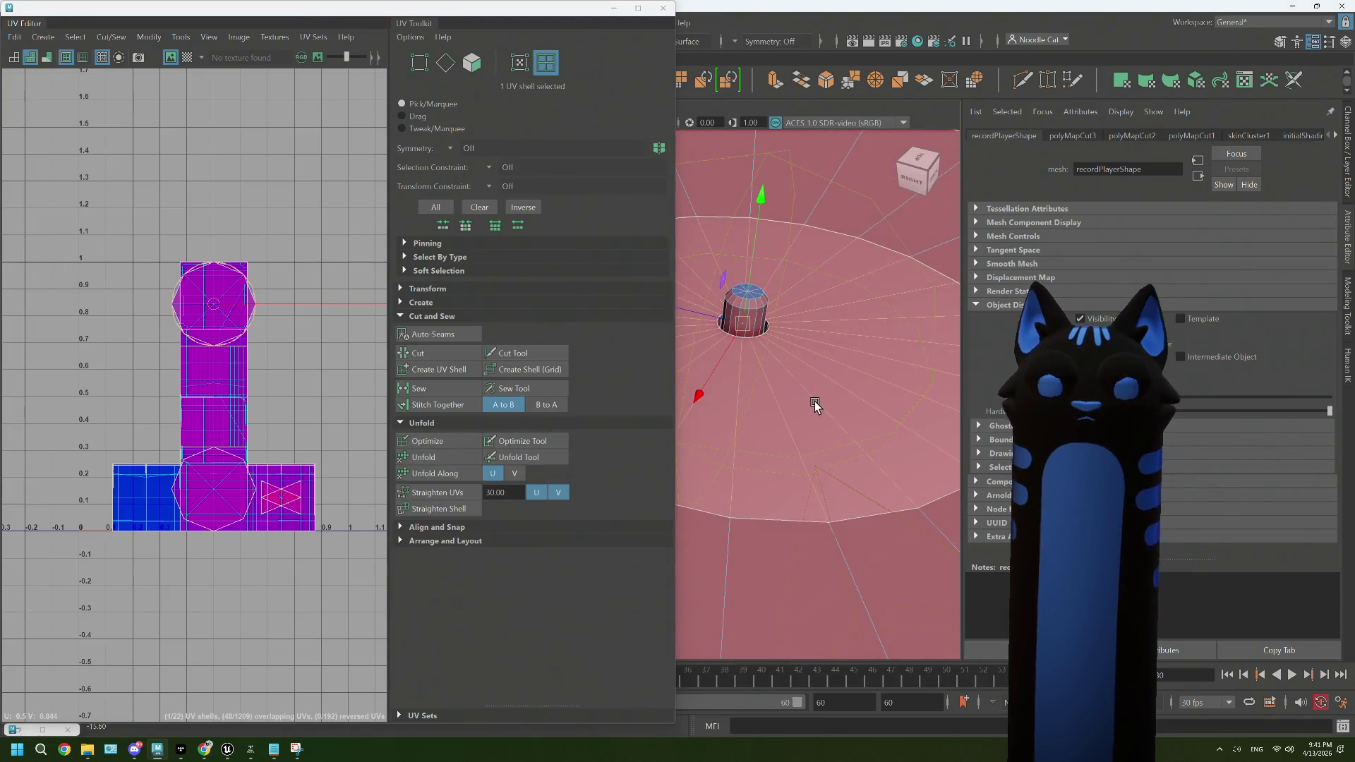
{"action": "left_click", "coordinate": [438, 455]}
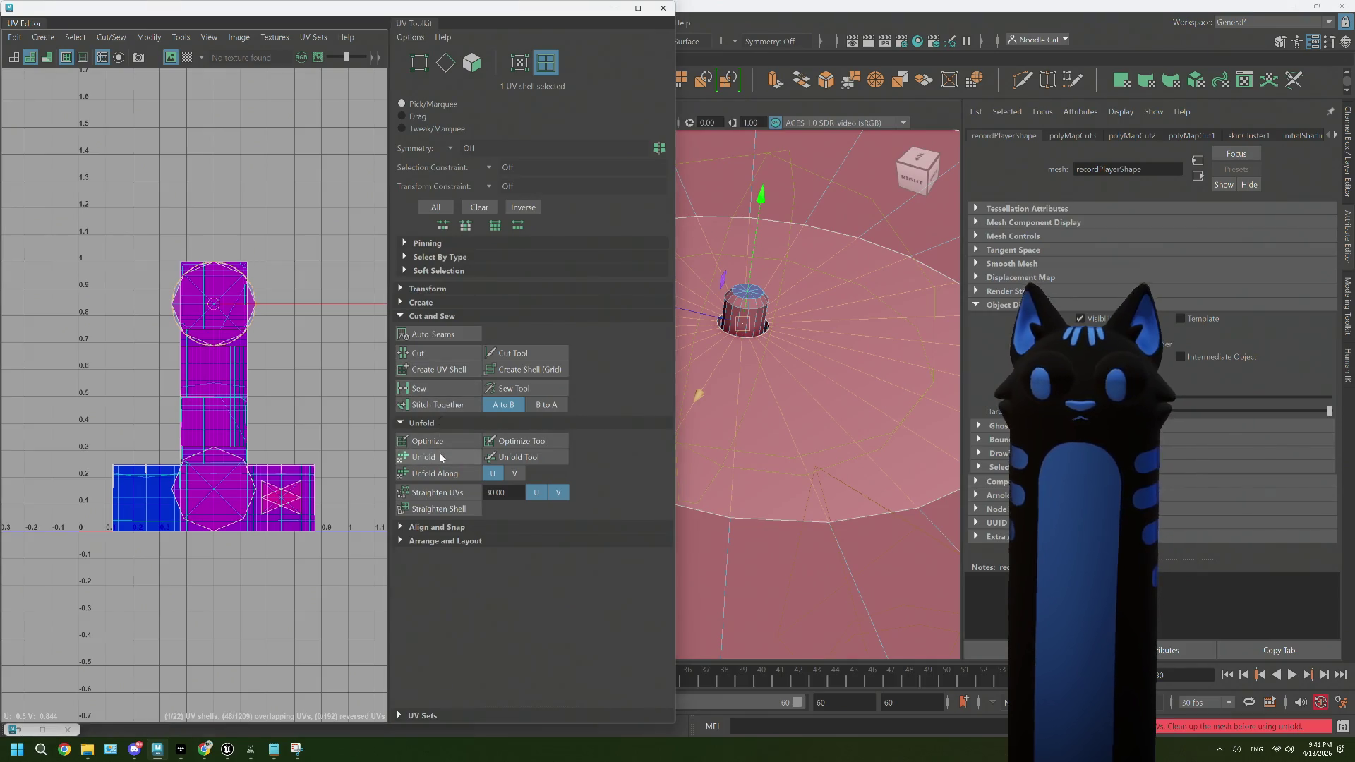
{"action": "left_click", "coordinate": [439, 455]}
{"action": "left_click_drag", "start_coordinate": [717, 378], "coordinate": [745, 388]}
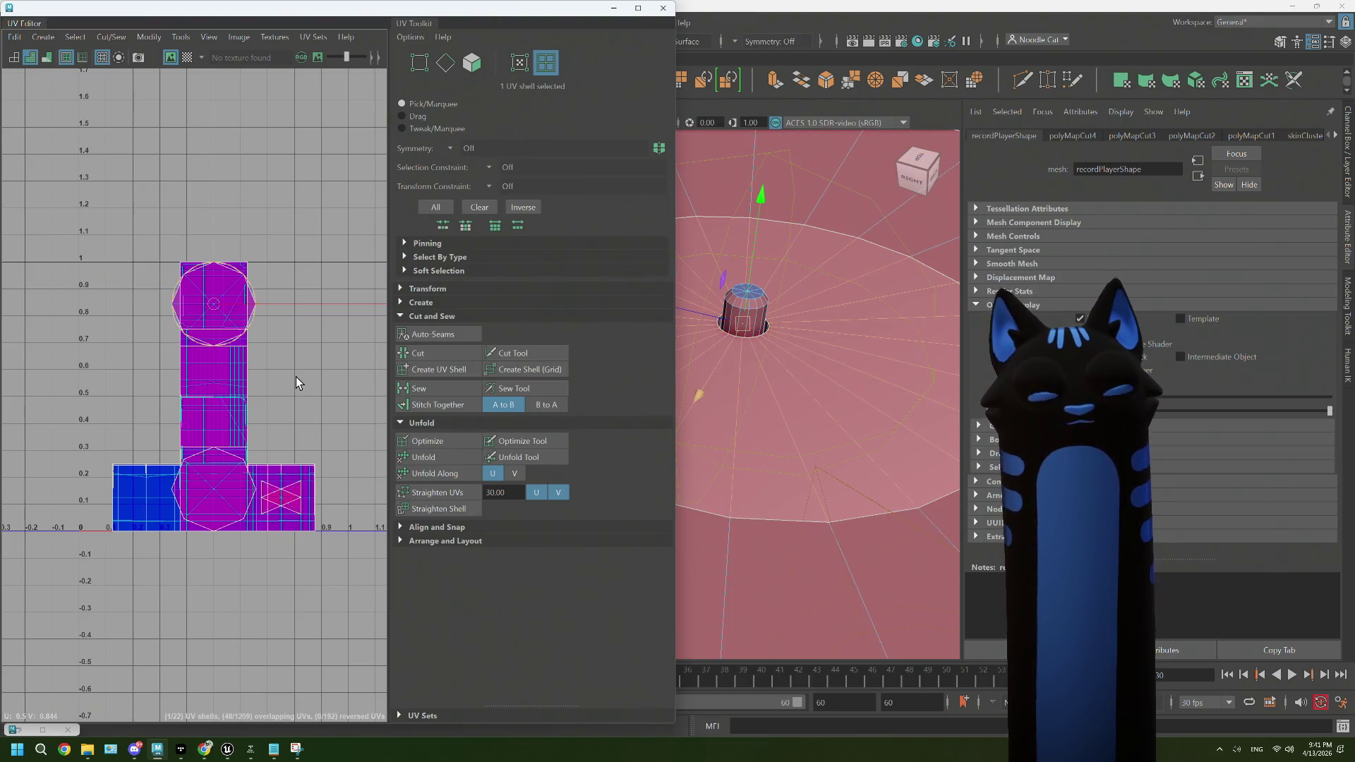
{"action": "left_click", "coordinate": [776, 383]}
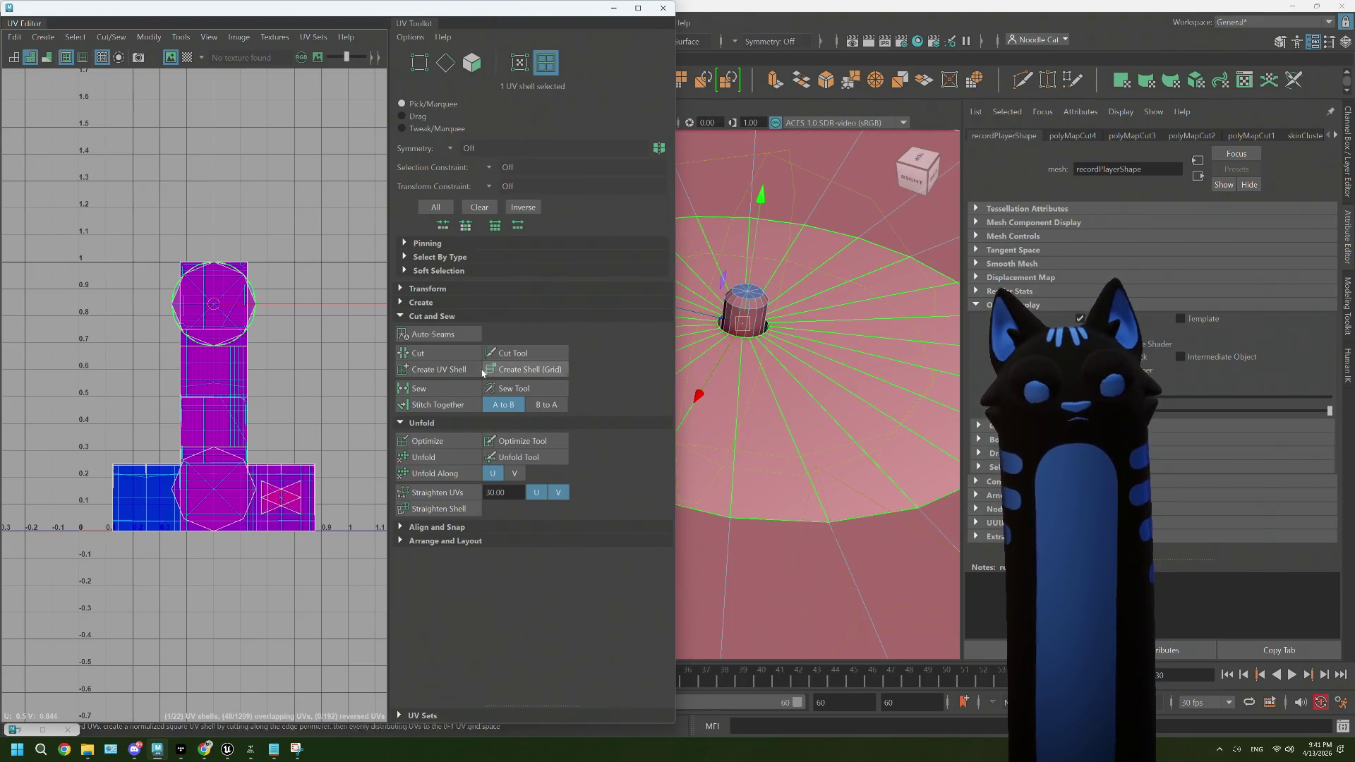
{"action": "left_click", "coordinate": [14, 39]}
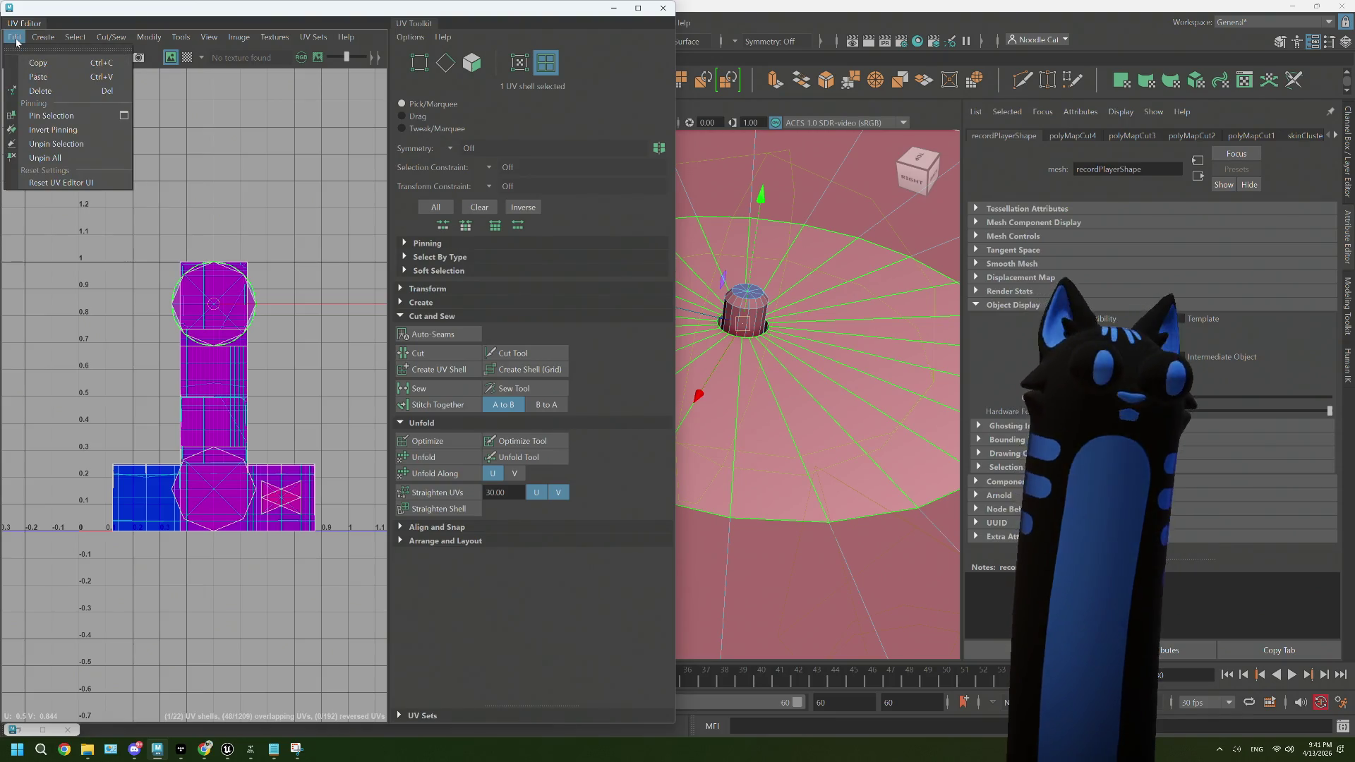
Step: Apply a planar UV projection to the record disc's faces
{"action": "left_click", "coordinate": [88, 146]}
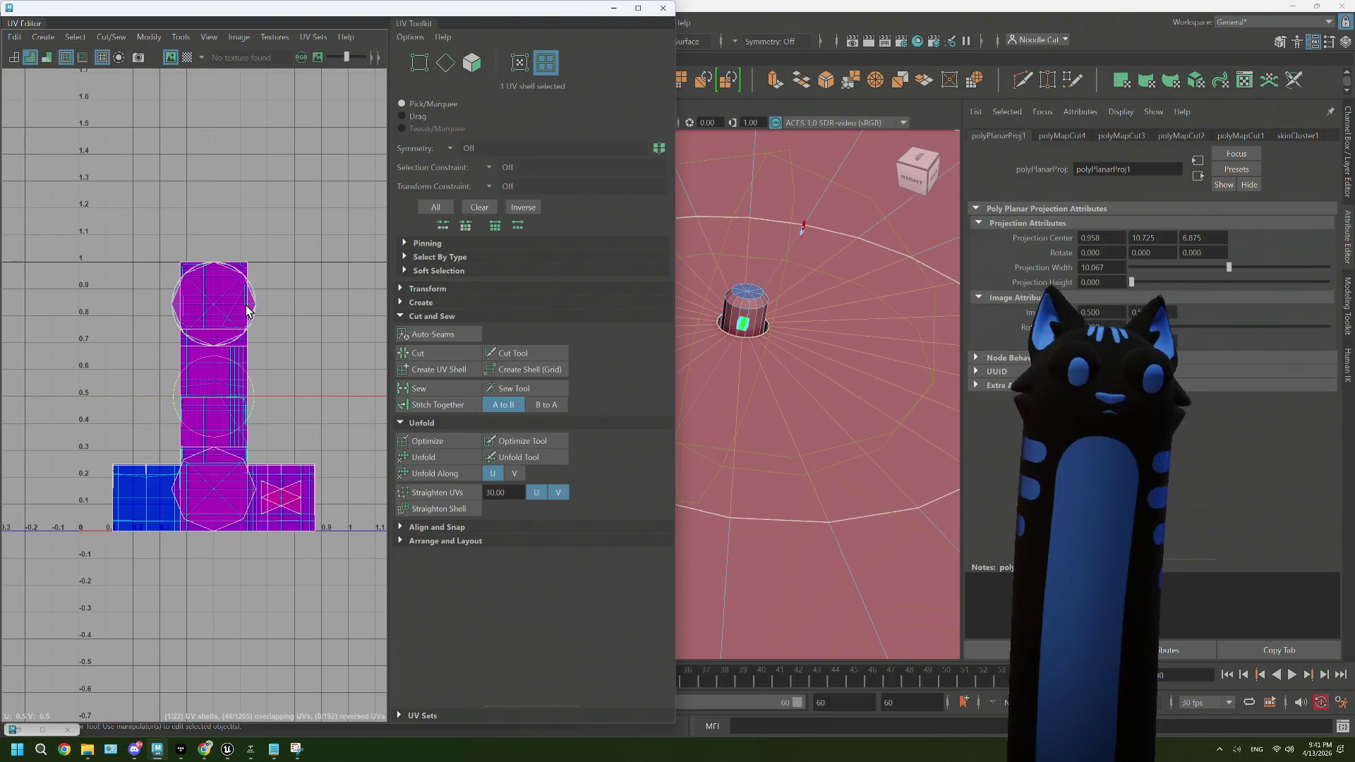
{"action": "scroll", "scroll_direction": "down", "scroll_amount": 3}
{"action": "scroll", "scroll_direction": "up", "scroll_amount": 3}
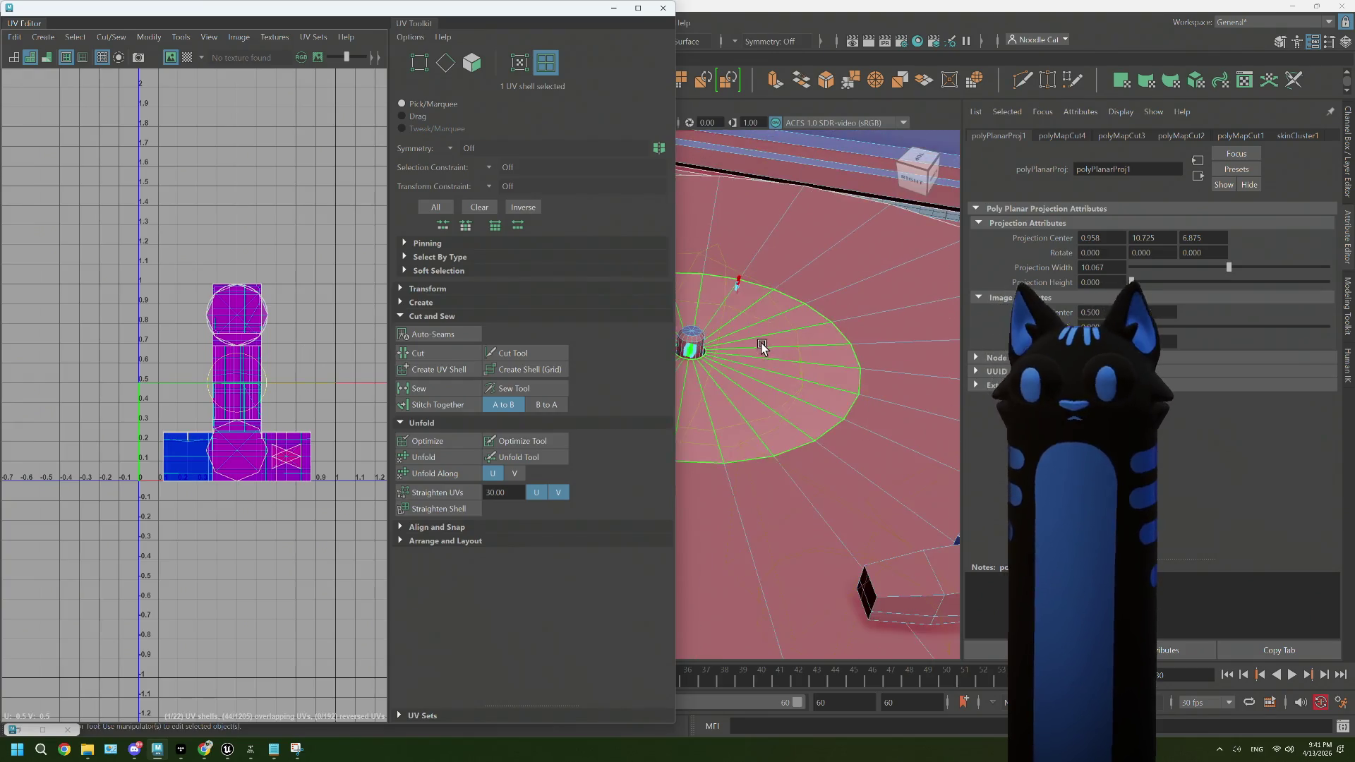
{"action": "scroll", "scroll_direction": "down", "scroll_amount": 3}
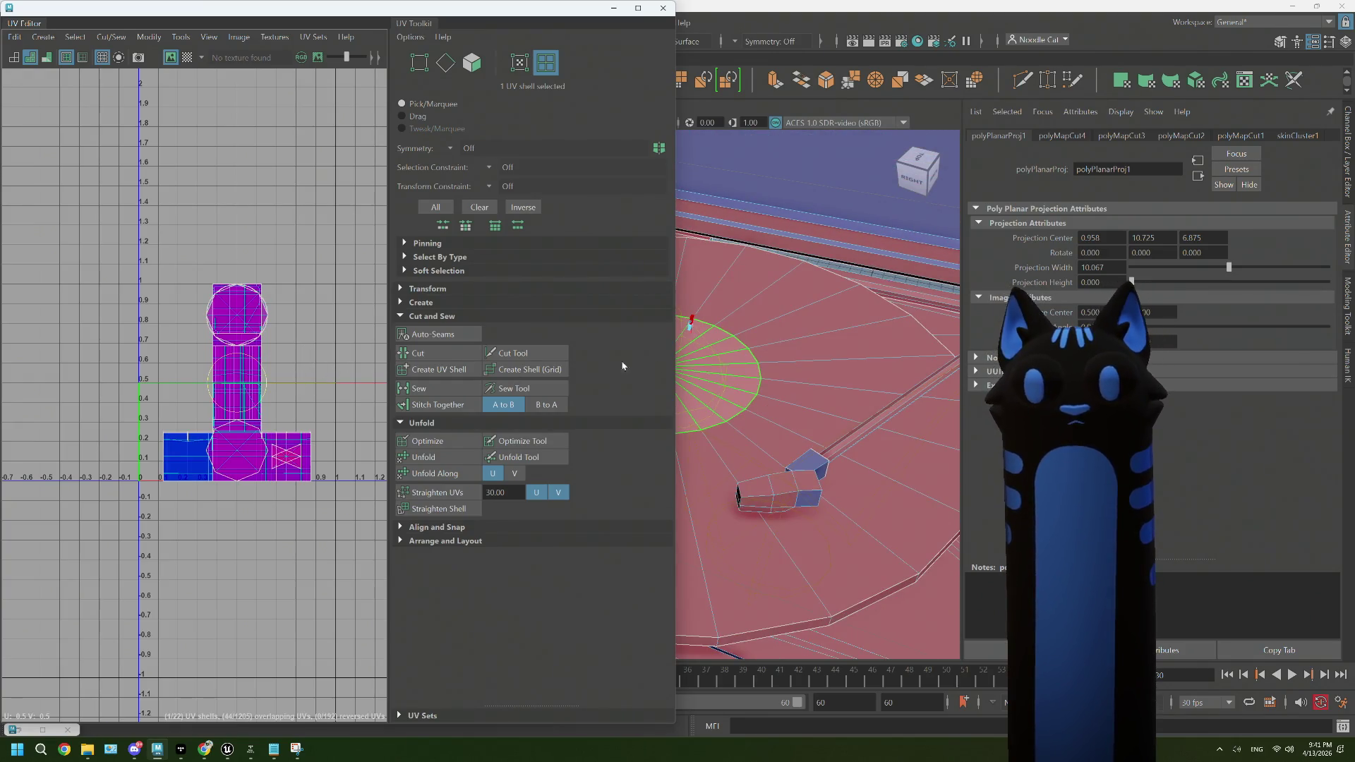
{"action": "left_click", "coordinate": [423, 432]}
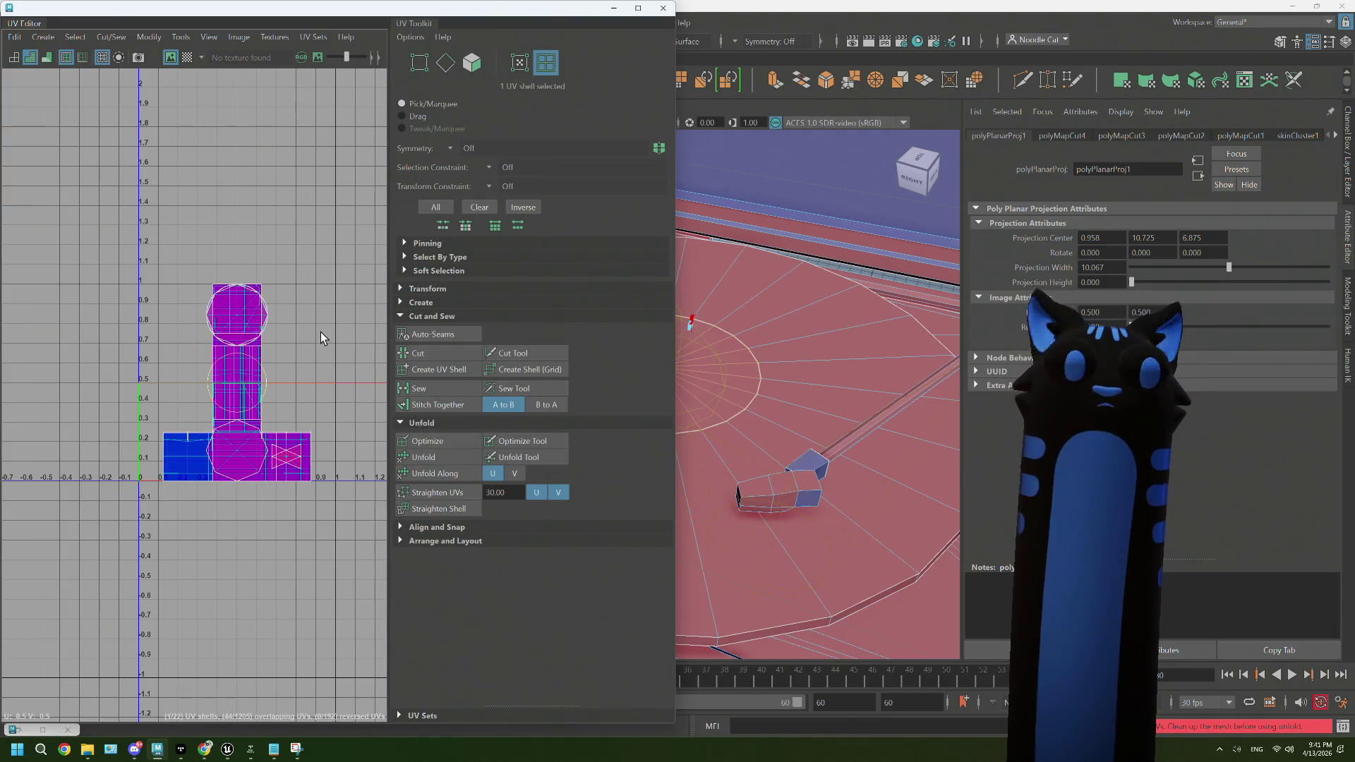
{"action": "left_click_drag", "start_coordinate": [717, 455], "coordinate": [904, 438]}
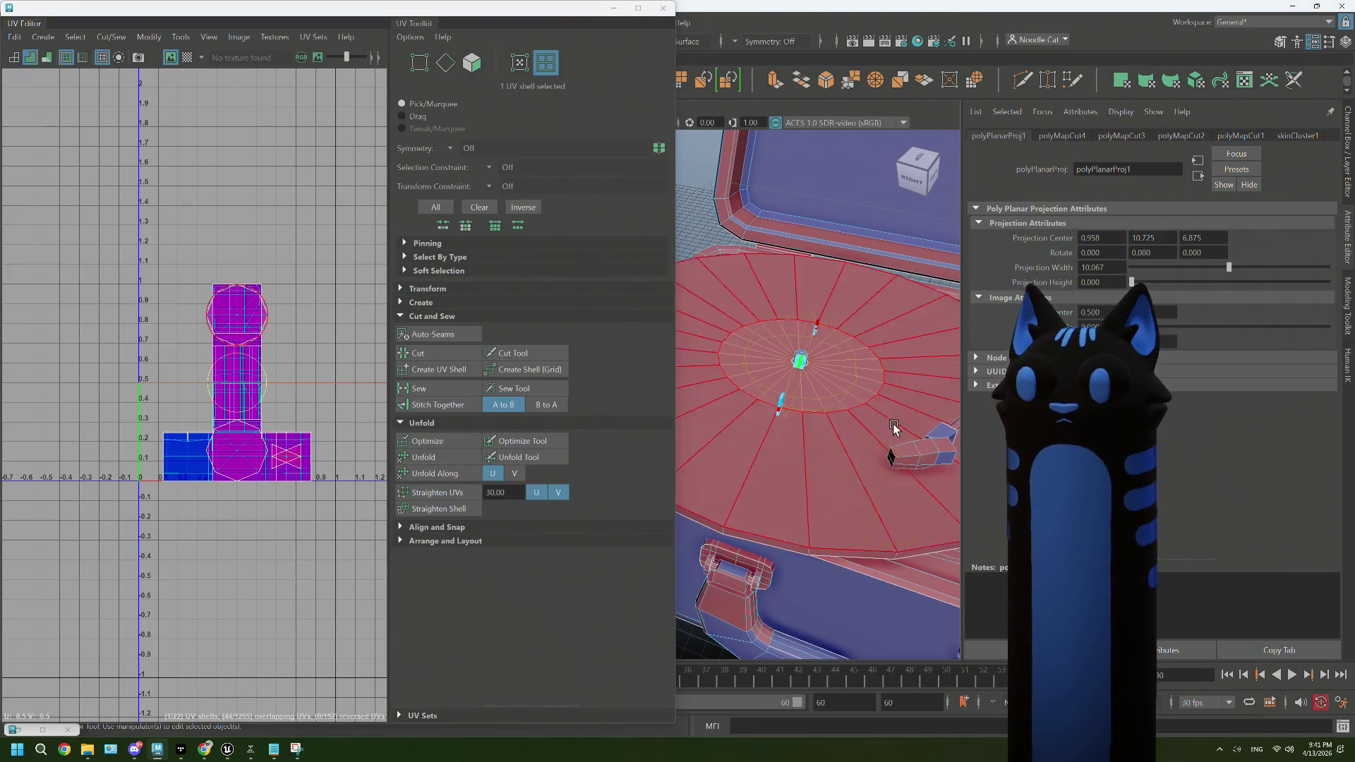
{"action": "left_click", "coordinate": [900, 446]}
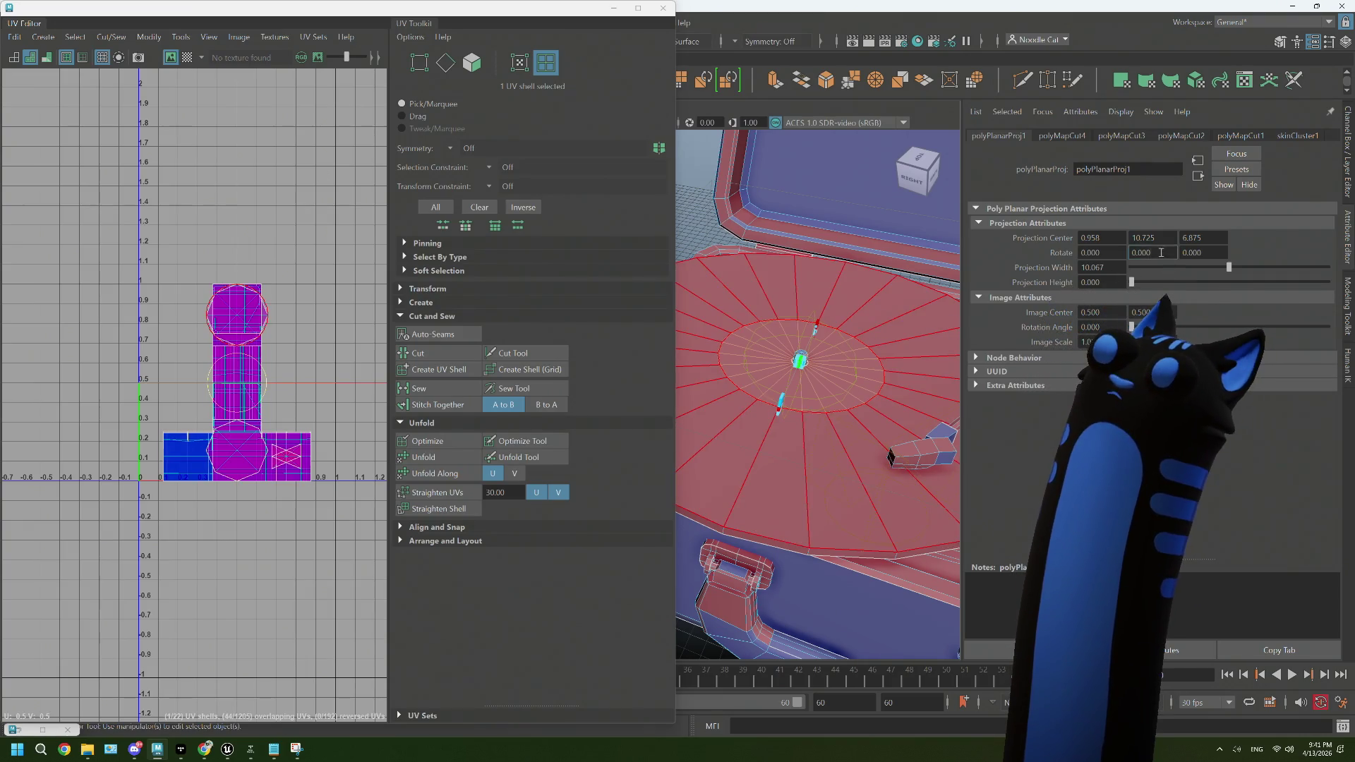
Step: Rotate the planar projection 90° on X, with Y rotation left at 0
{"action": "double_click", "coordinate": [1160, 253]}
{"action": "type", "text": "90"}
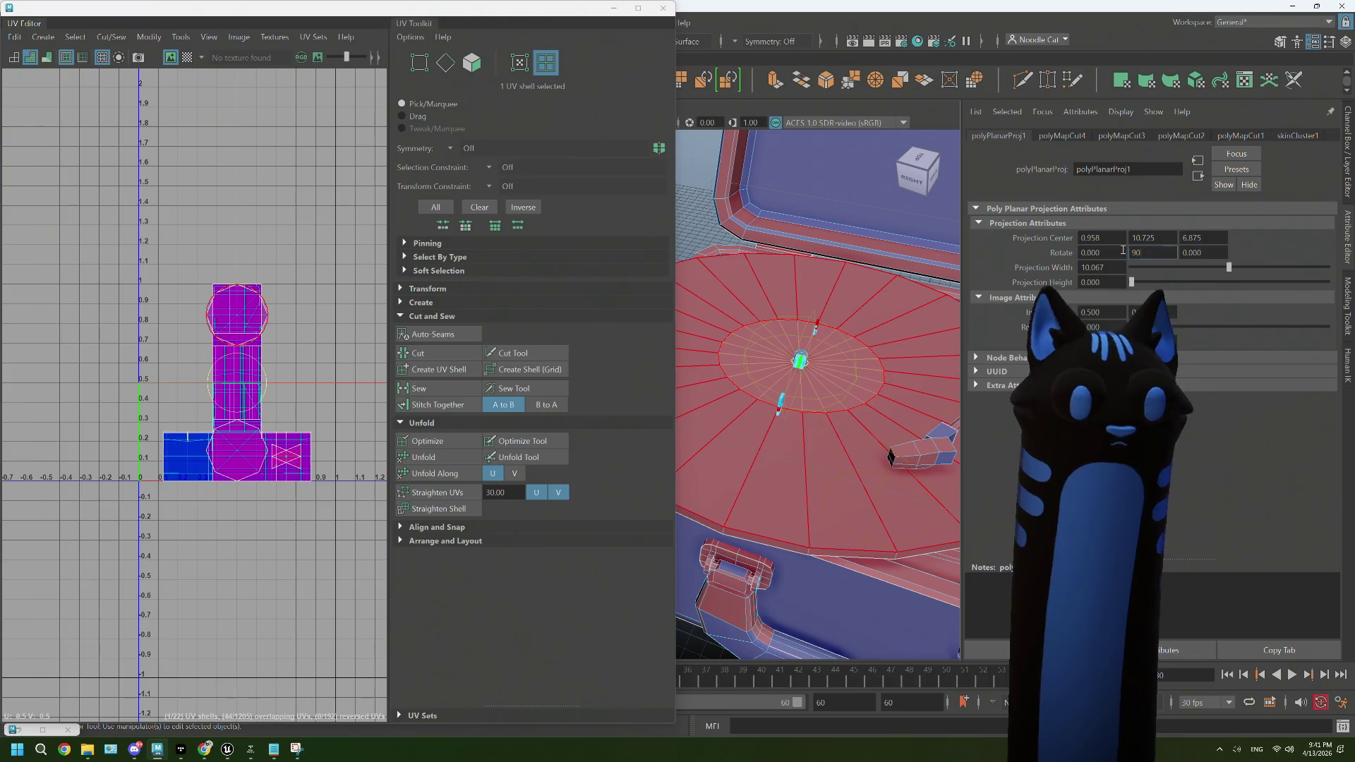
{"action": "key", "text": "Tab"}
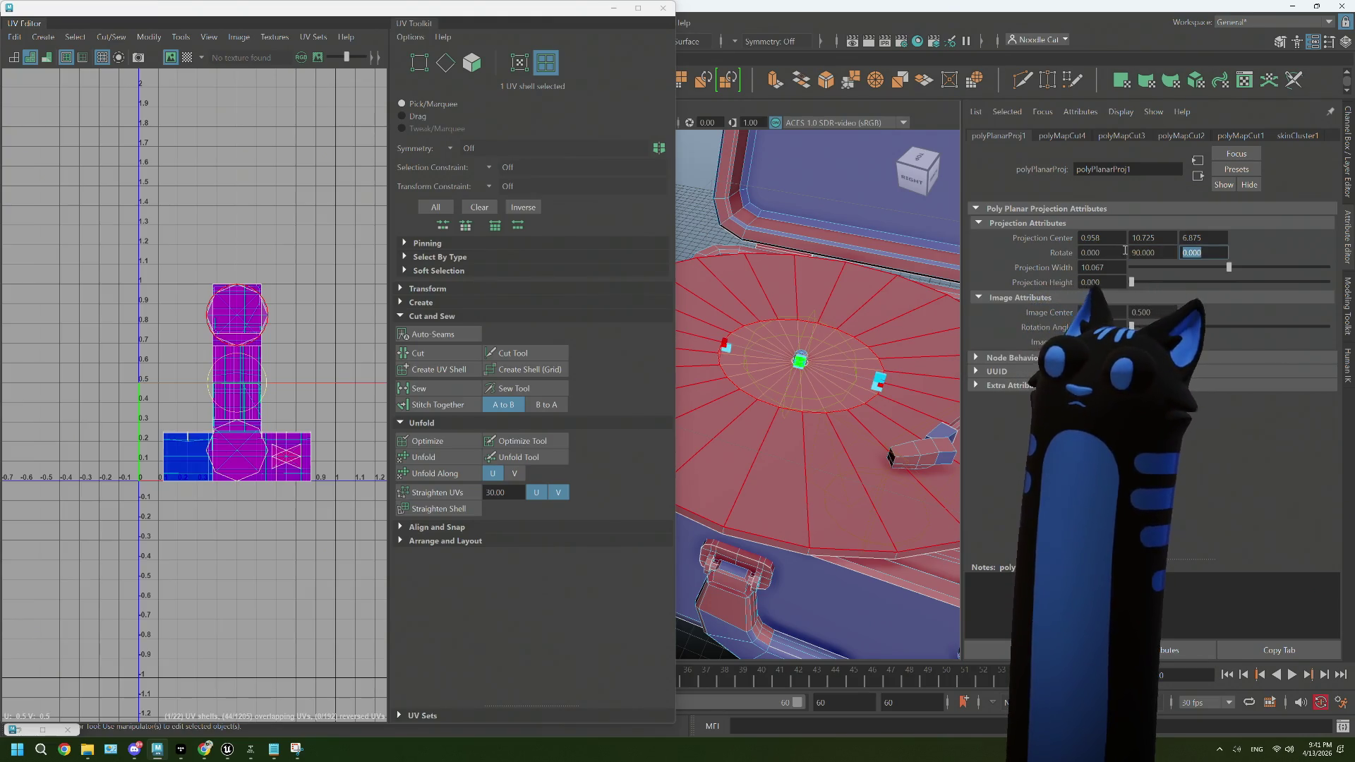
{"action": "double_click", "coordinate": [1154, 252]}
{"action": "type", "text": "0"}
{"action": "double_click", "coordinate": [1099, 252]}
{"action": "type", "text": "90"}
{"action": "key", "text": "Tab"}
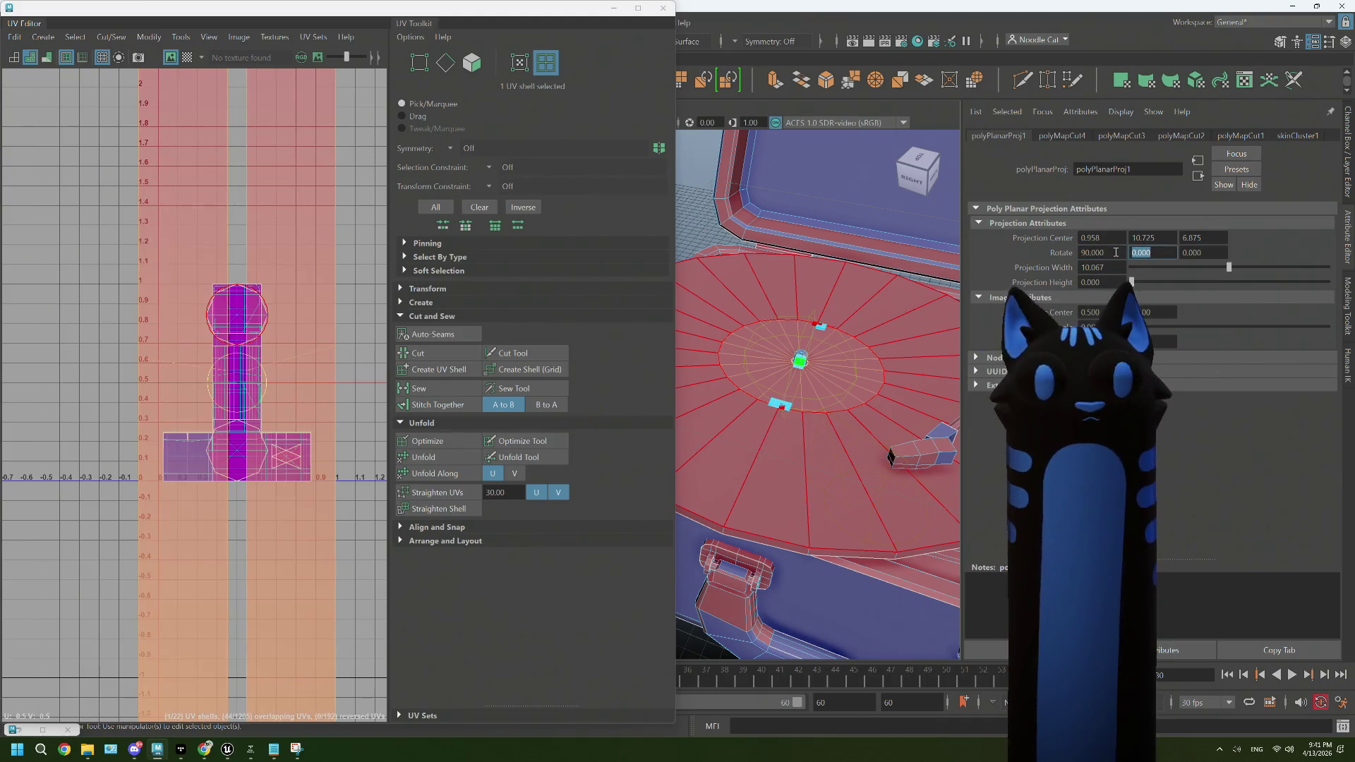
{"action": "left_click_drag", "start_coordinate": [873, 385], "coordinate": [864, 388]}
Step: Set the projection width to 10.976 and the projection height to 10.970
{"action": "left_click_drag", "start_coordinate": [1229, 266], "coordinate": [1237, 265]}
{"action": "key", "text": "ctrl+z"}
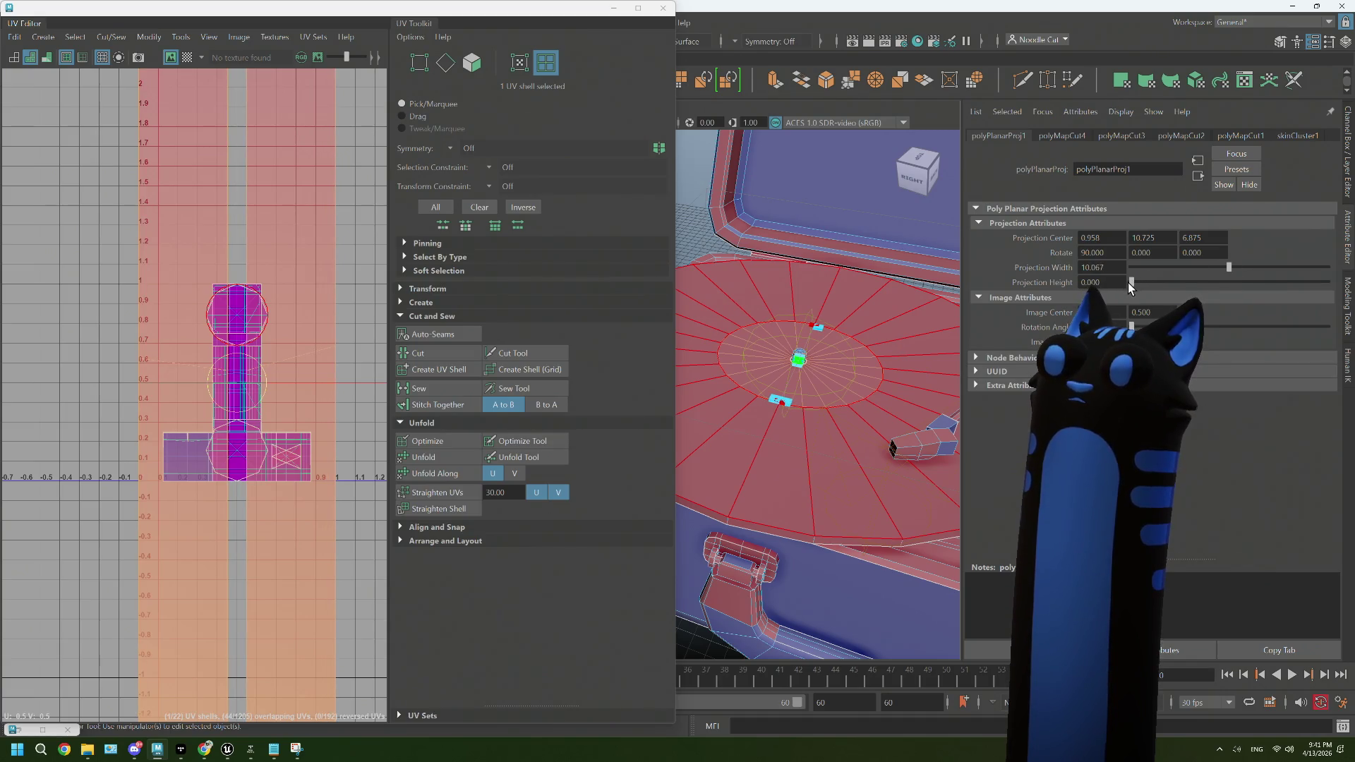
{"action": "left_click_drag", "start_coordinate": [1131, 283], "coordinate": [1352, 262]}
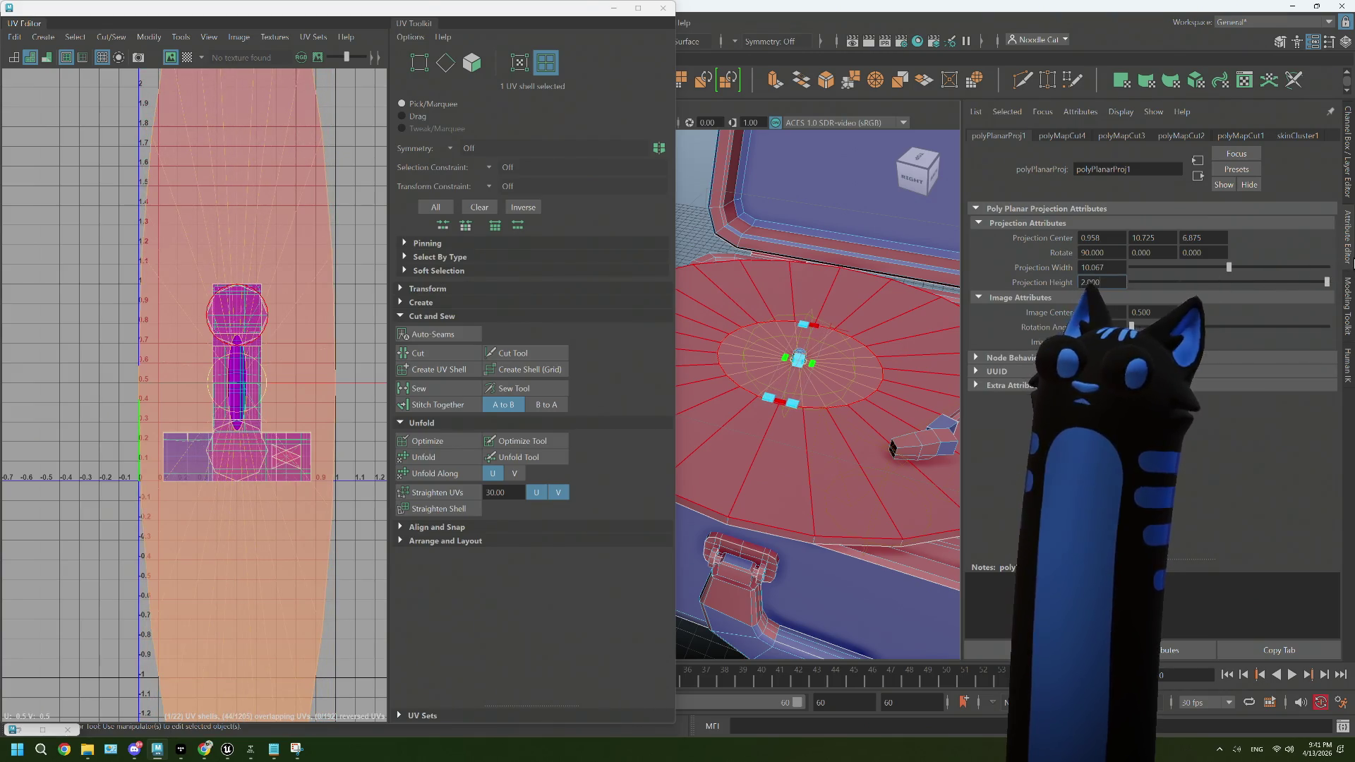
{"action": "left_click_drag", "start_coordinate": [1228, 267], "coordinate": [1234, 264]}
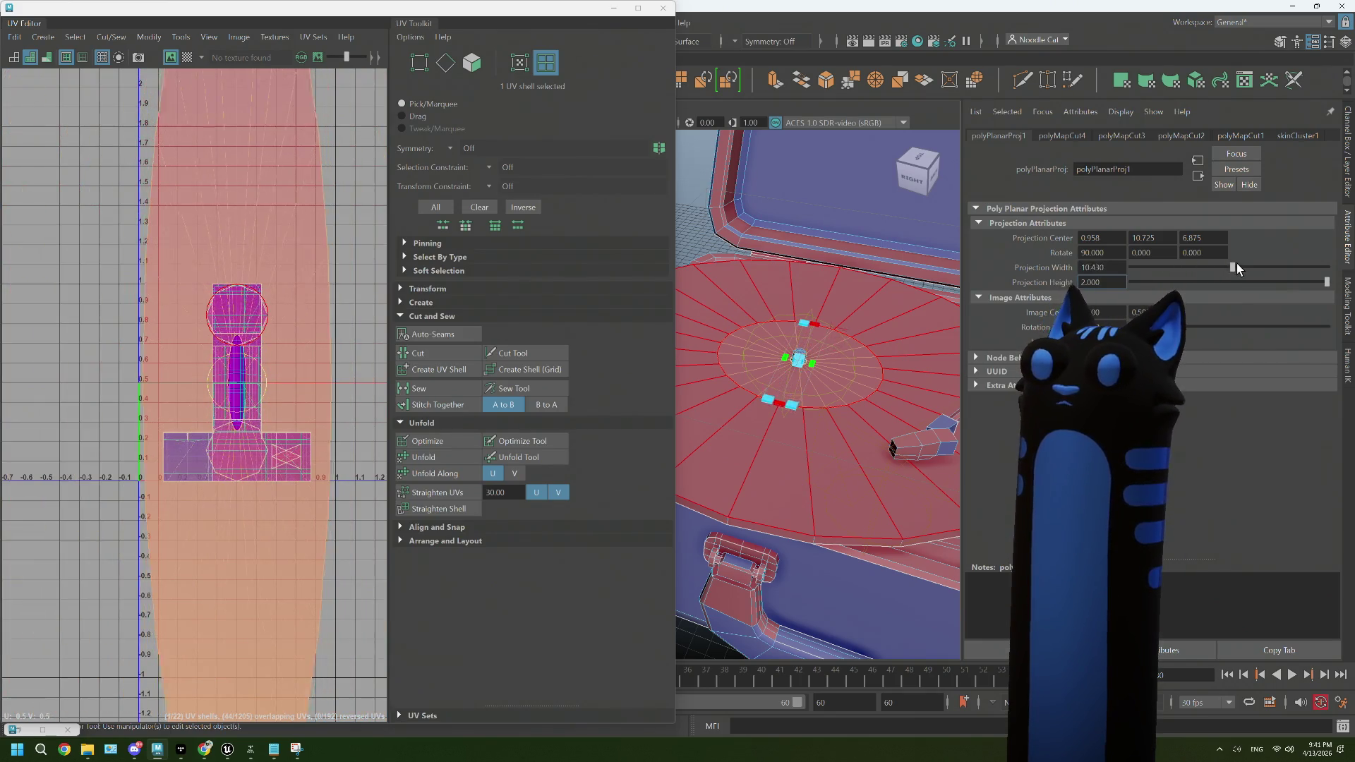
{"action": "left_click_drag", "start_coordinate": [1325, 281], "coordinate": [1260, 285]}
{"action": "key", "text": "ctrl+z"}
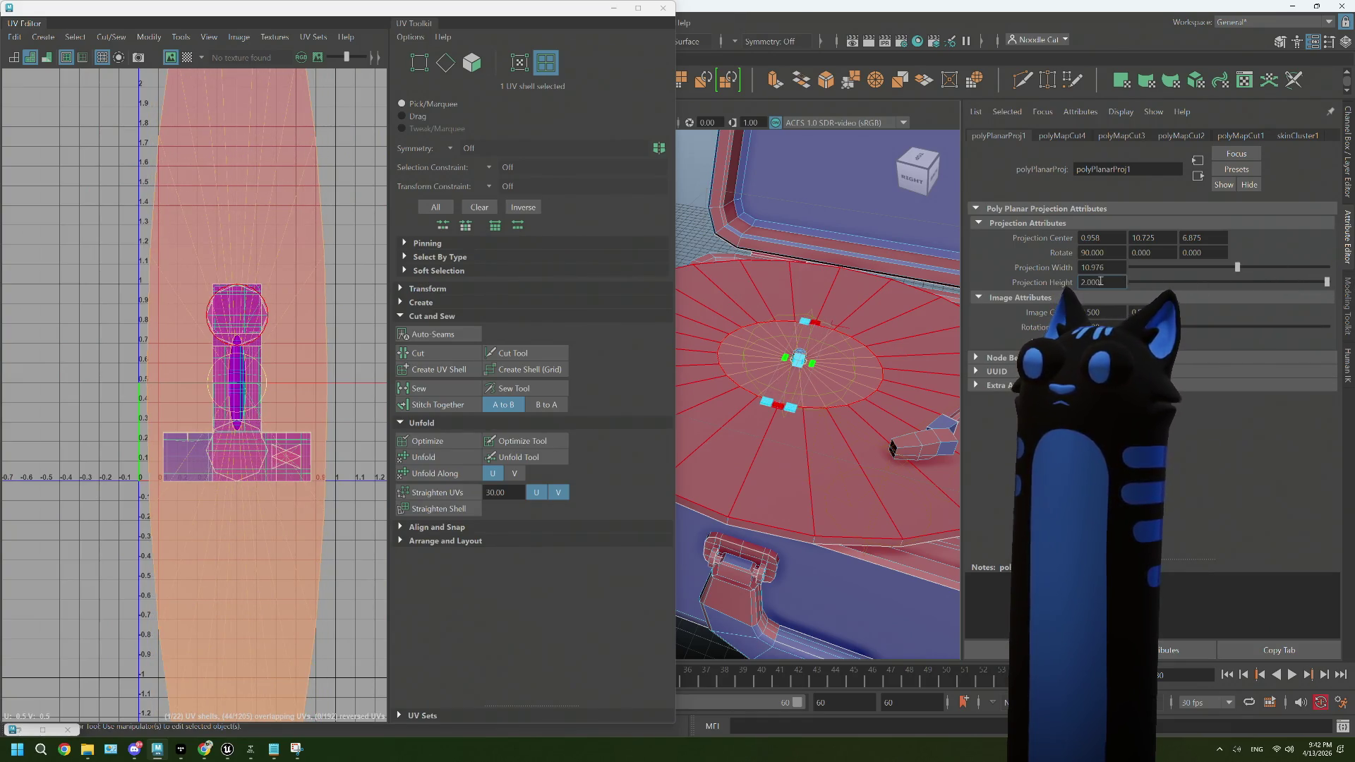
{"action": "left_click_drag", "start_coordinate": [1108, 280], "coordinate": [1073, 279]}
{"action": "type", "text": "1"}
{"action": "type", "text": "0.9"}
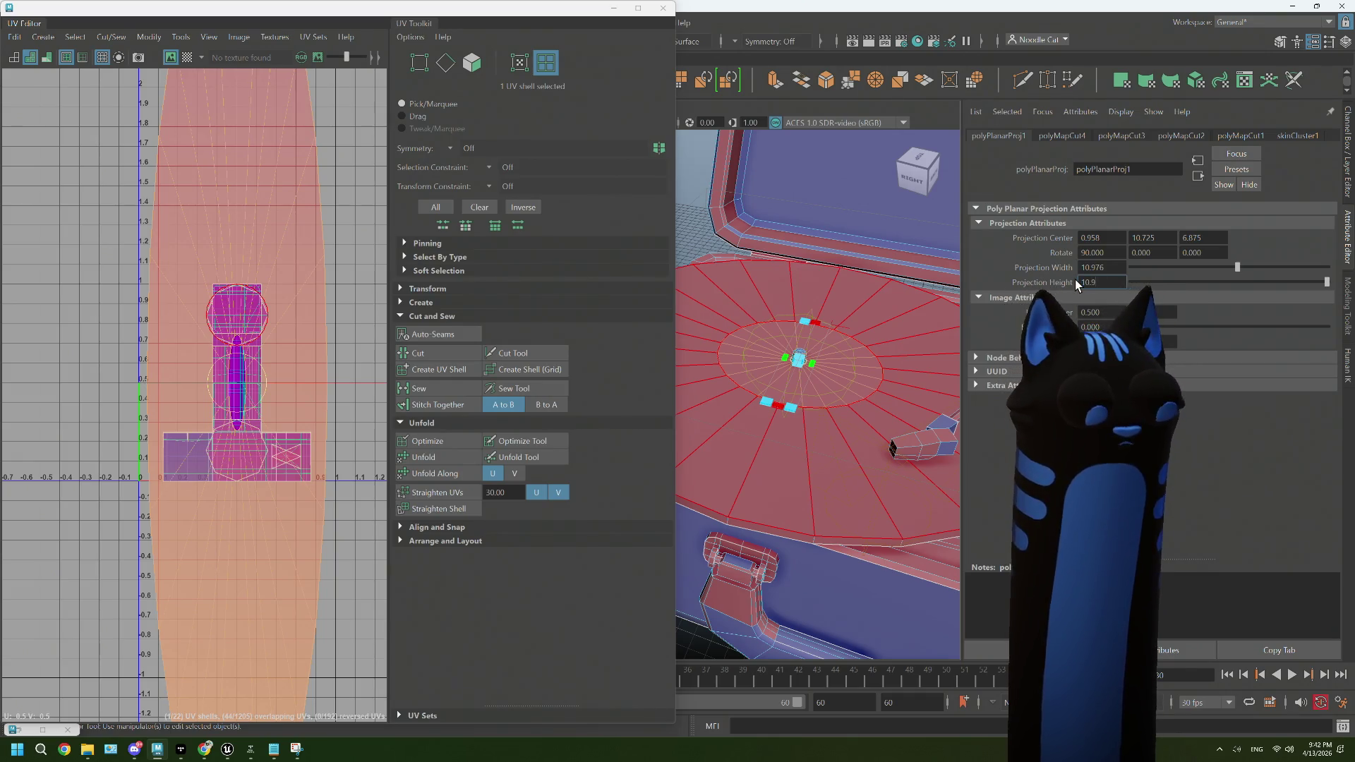
{"action": "type", "text": "7"}
{"action": "key", "text": "Tab"}
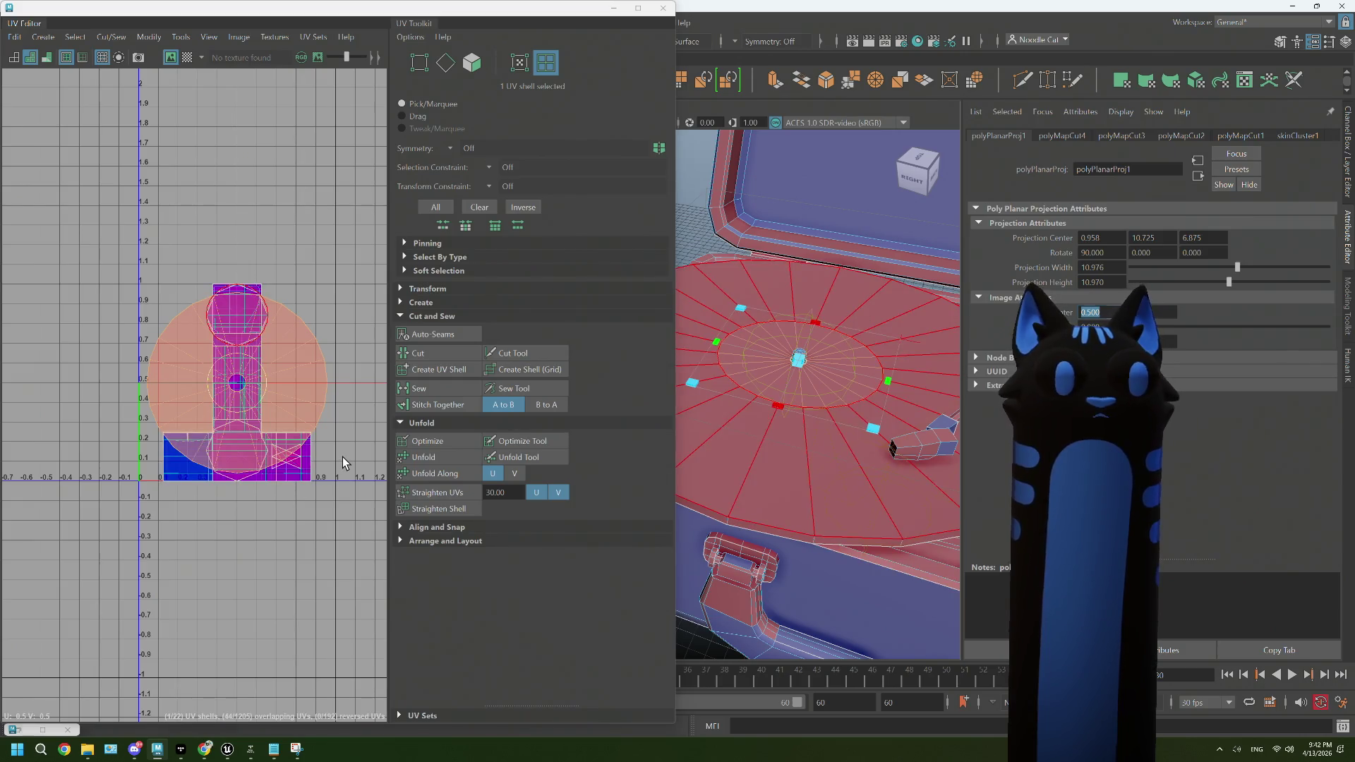
Step: Switch to UV Shell mode and select the large circular record UV shell
{"action": "left_click", "coordinate": [341, 455]}
{"action": "scroll", "scroll_direction": "up", "scroll_amount": 3}
{"action": "left_click_drag", "start_coordinate": [286, 353], "coordinate": [222, 331]}
{"action": "left_click", "coordinate": [295, 339]}
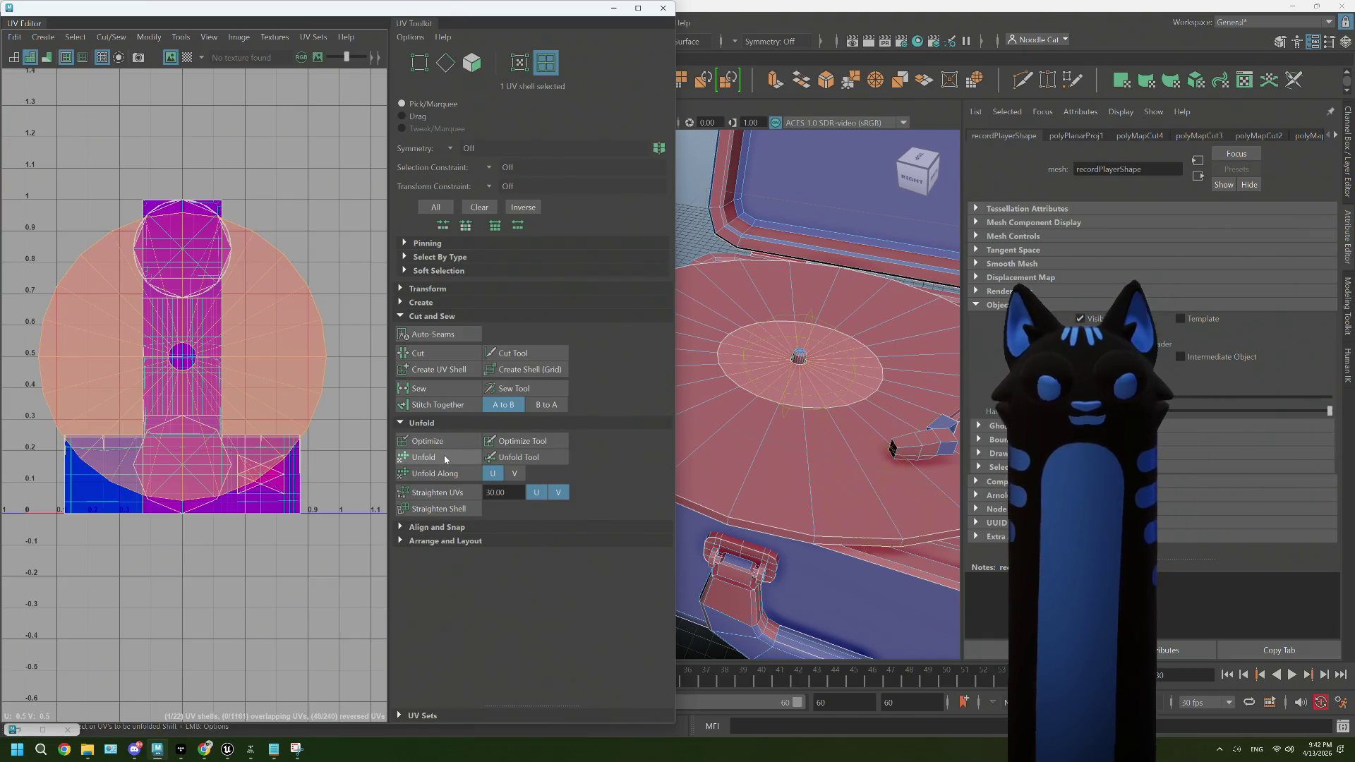
{"action": "left_click", "coordinate": [444, 457]}
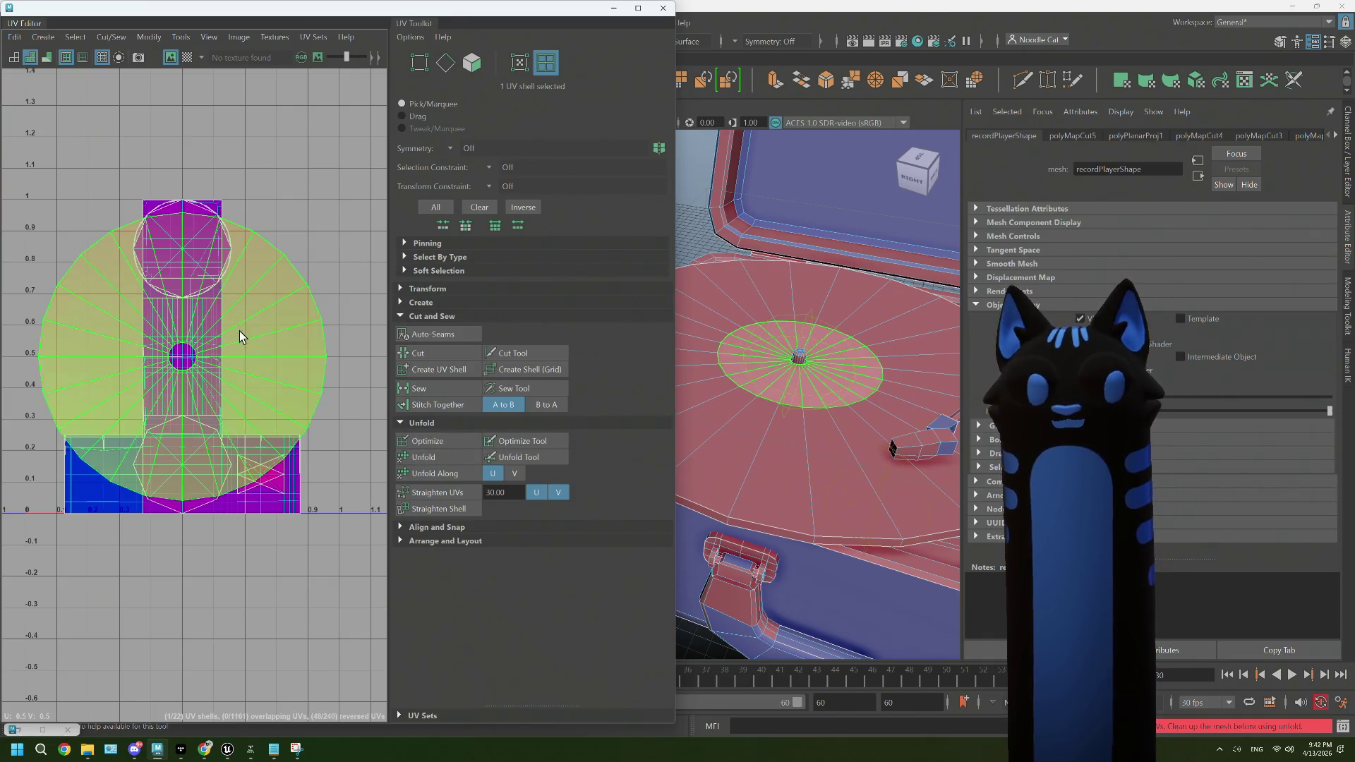
{"action": "left_click", "coordinate": [248, 332]}
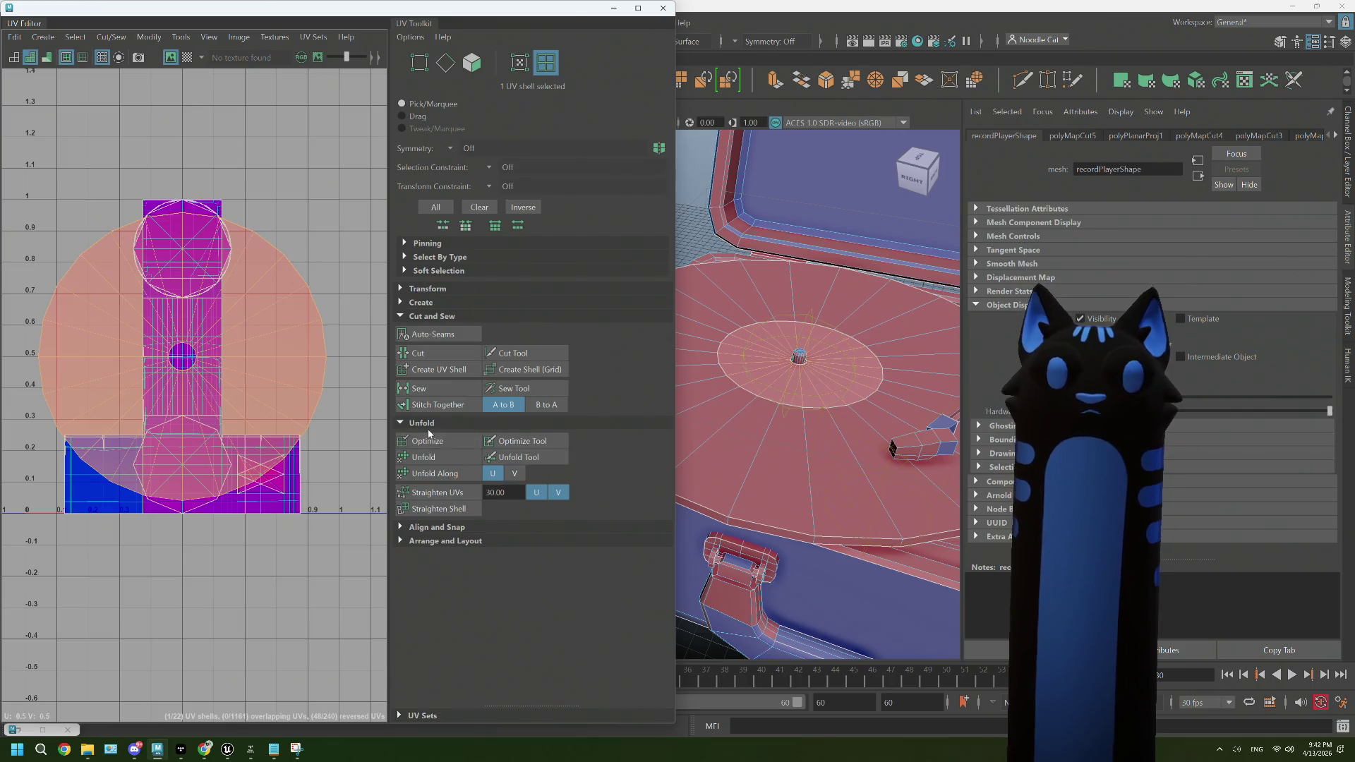
Step: Flip the shell in U, then select a face of the record label
{"action": "left_click", "coordinate": [426, 290]}
{"action": "scroll", "scroll_direction": "down", "scroll_amount": 3}
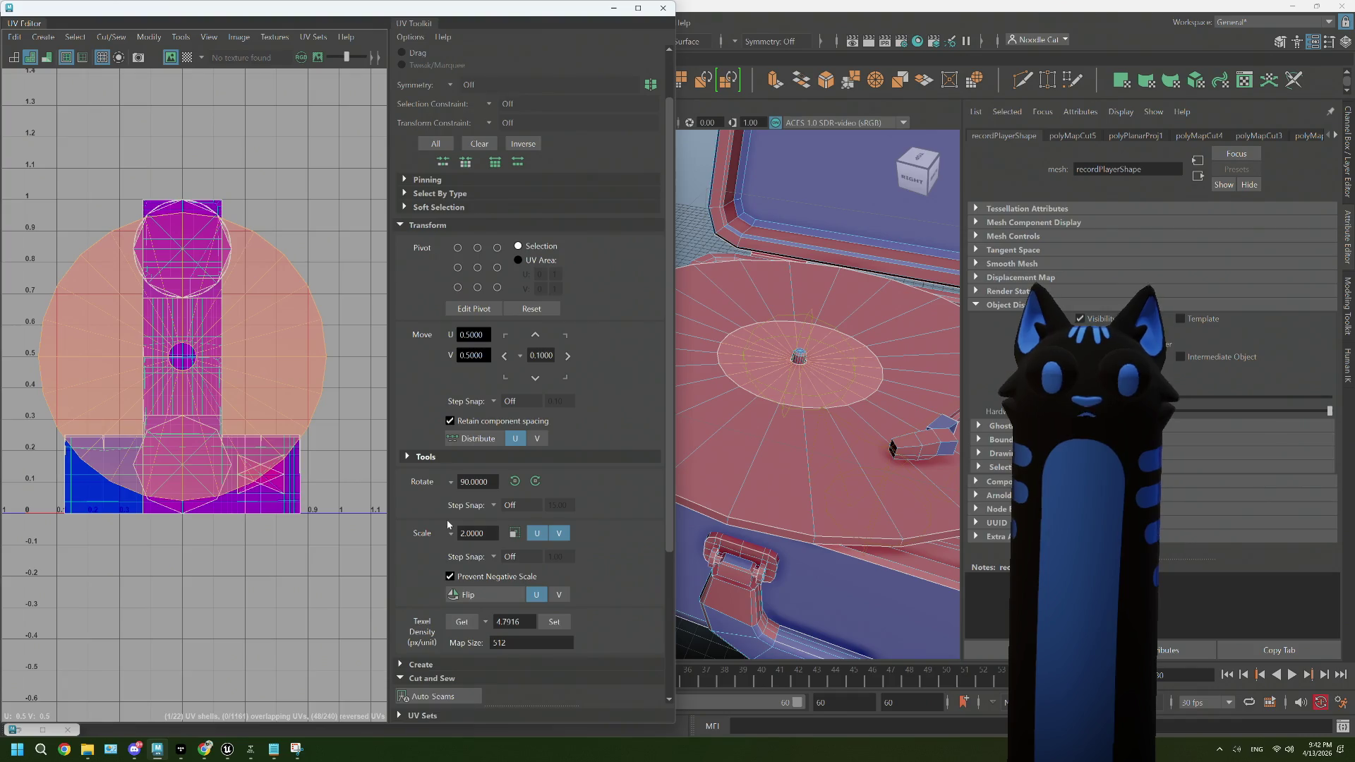
{"action": "scroll", "scroll_direction": "down", "scroll_amount": 3}
{"action": "left_click", "coordinate": [484, 553]}
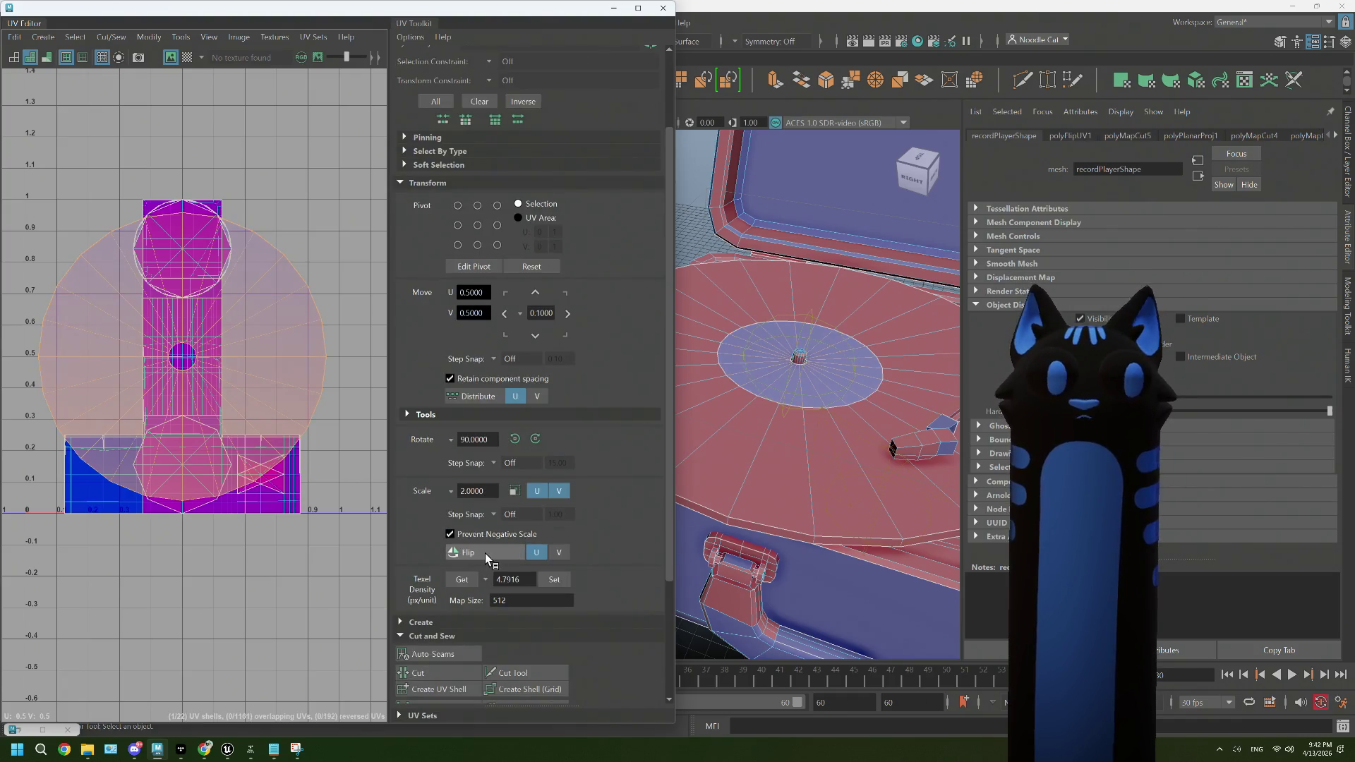
{"action": "left_click_drag", "start_coordinate": [304, 249], "coordinate": [281, 224]}
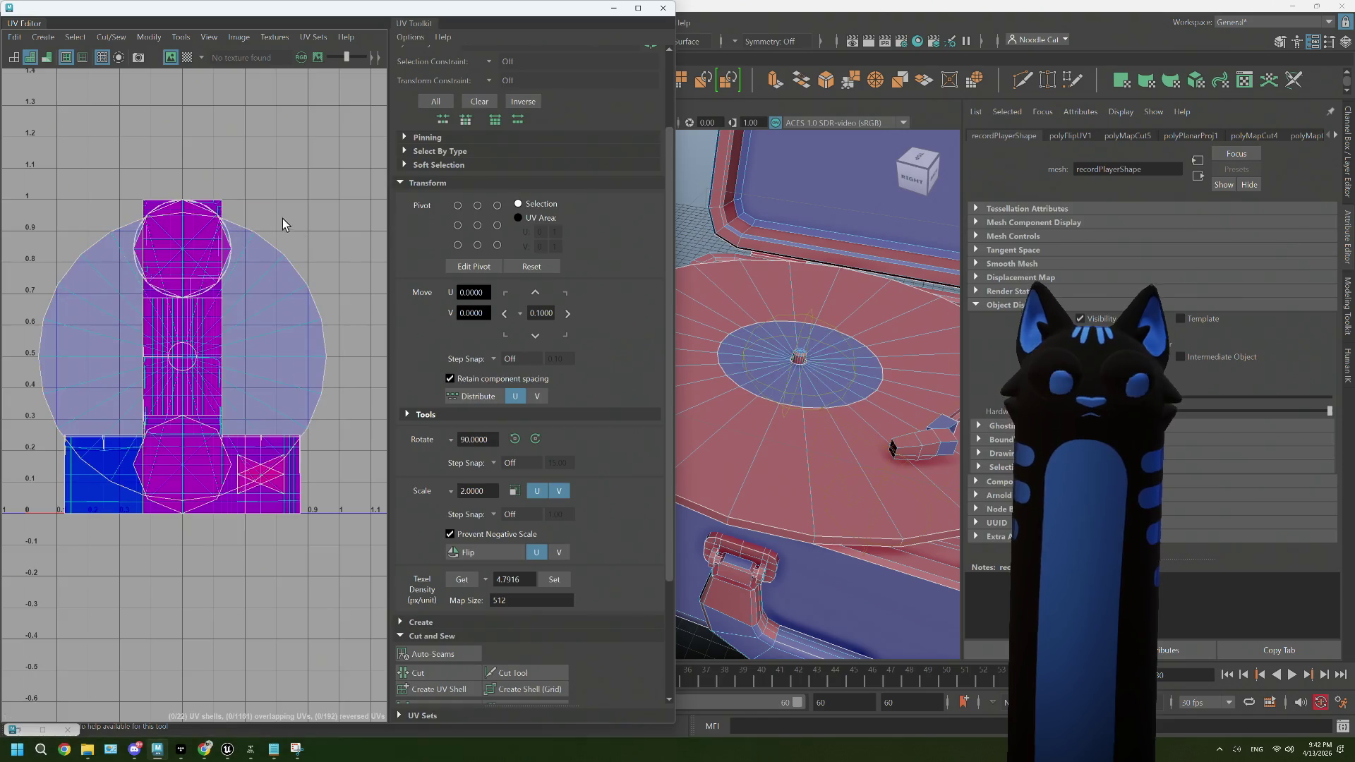
{"action": "left_click_drag", "start_coordinate": [812, 381], "coordinate": [817, 698]}
{"action": "left_click", "coordinate": [820, 396]}
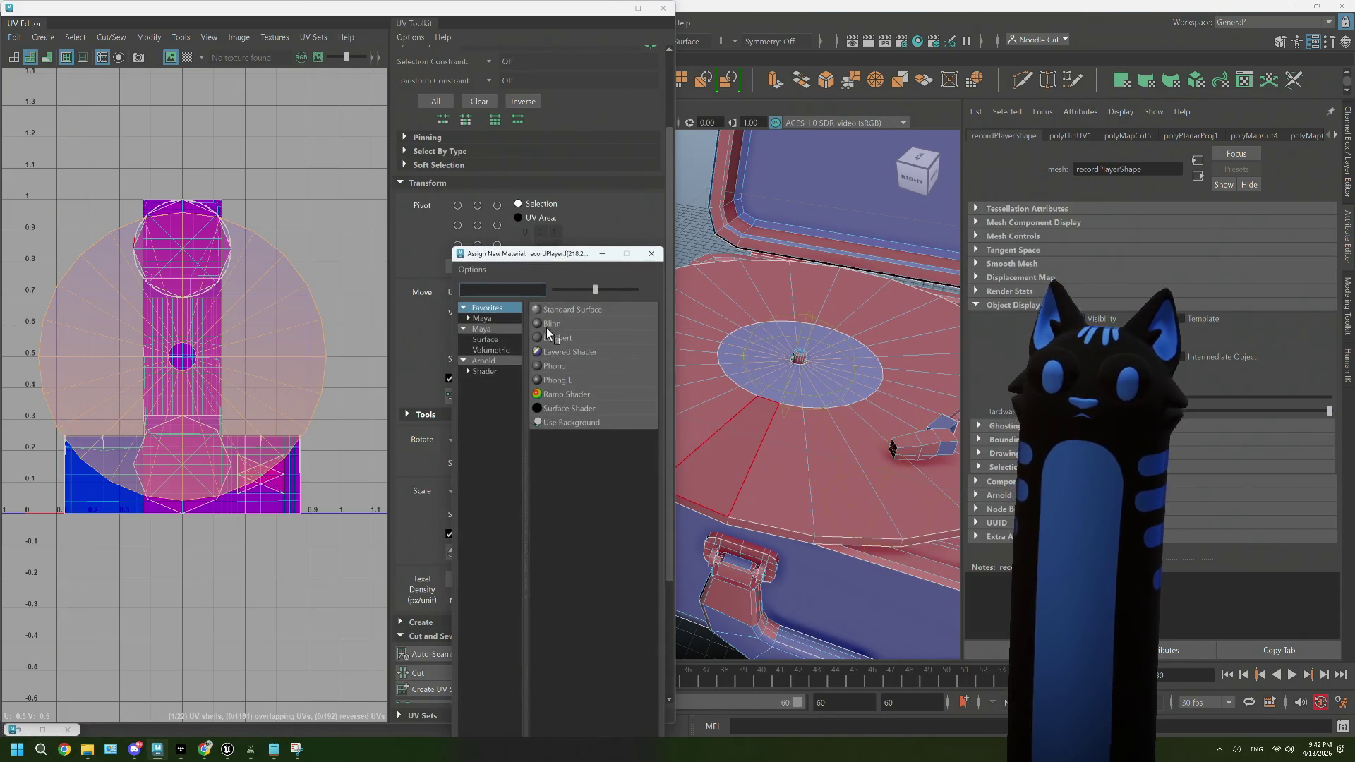
Step: Assign a new Blinn material to the label faces and select the record player mesh
{"action": "left_click", "coordinate": [551, 324]}
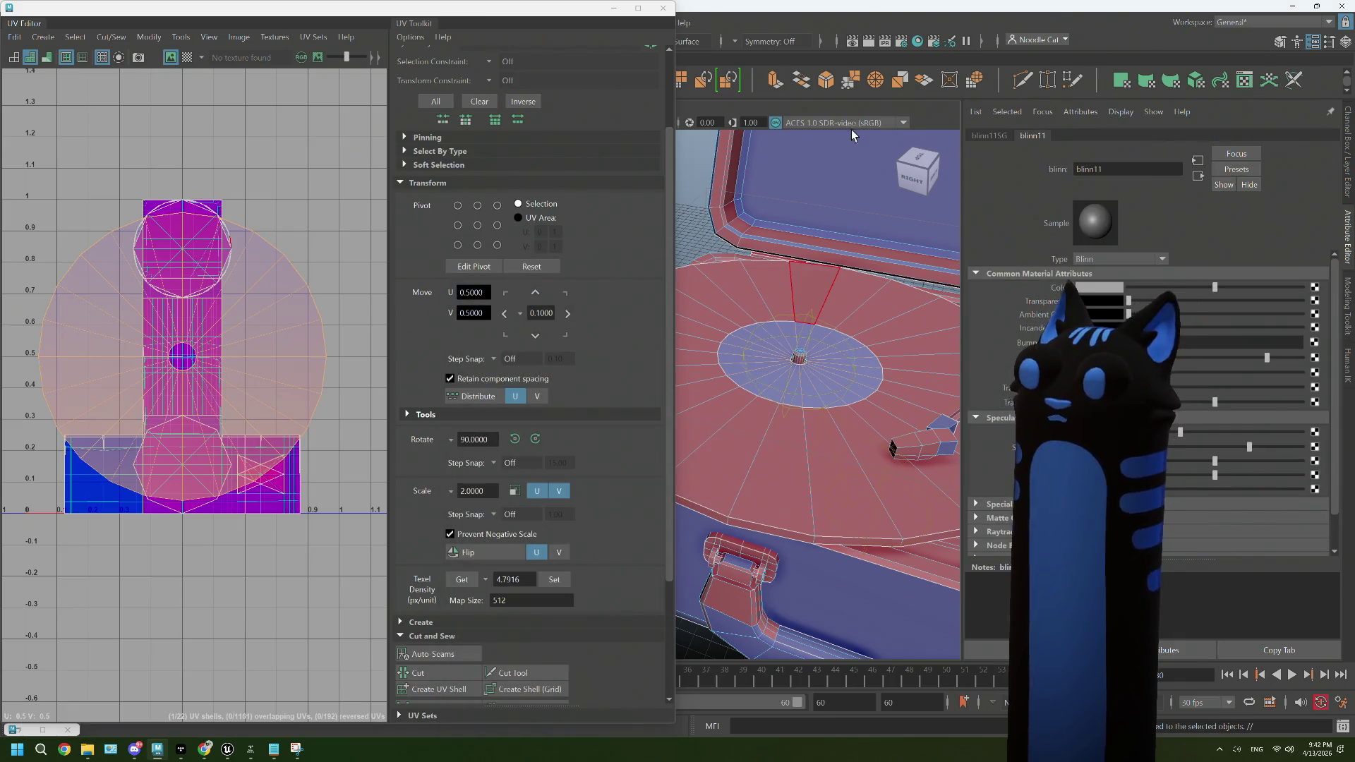
{"action": "left_click", "coordinate": [612, 12]}
{"action": "left_click_drag", "start_coordinate": [582, 159], "coordinate": [628, 223]}
{"action": "left_click_drag", "start_coordinate": [677, 311], "coordinate": [583, 420]}
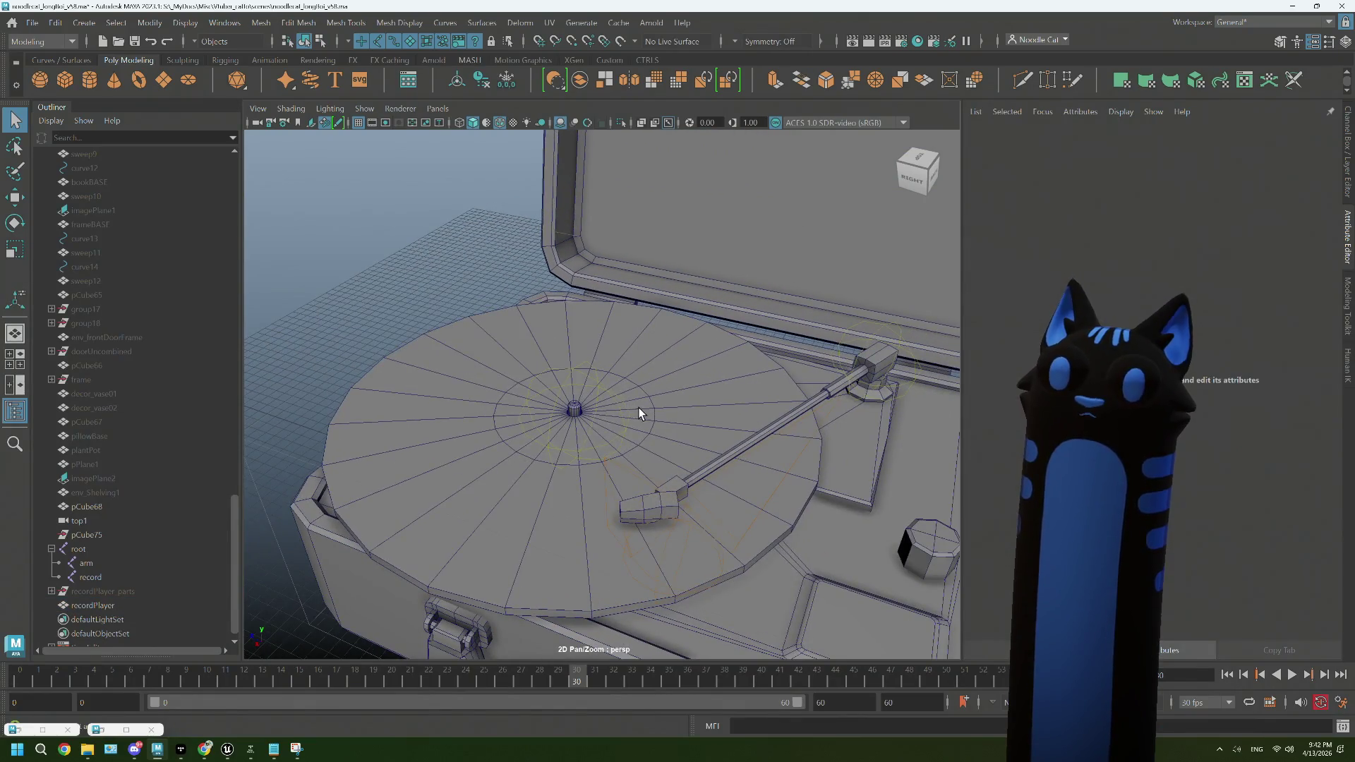
{"action": "left_click", "coordinate": [638, 408]}
Step: Darken the blinn11 colour and bring up texture choices for its colour map
{"action": "scroll", "scroll_direction": "up", "scroll_amount": 3}
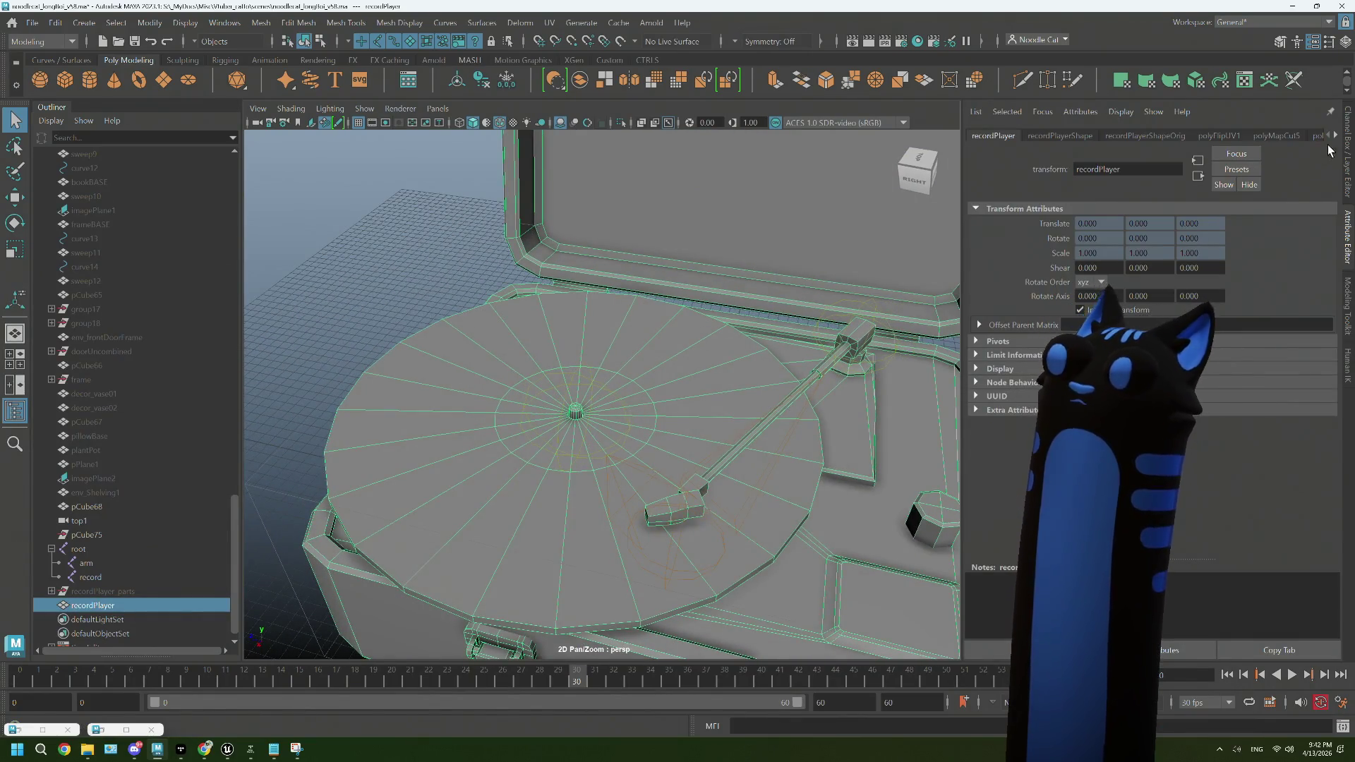
{"action": "left_click", "coordinate": [1336, 137]}
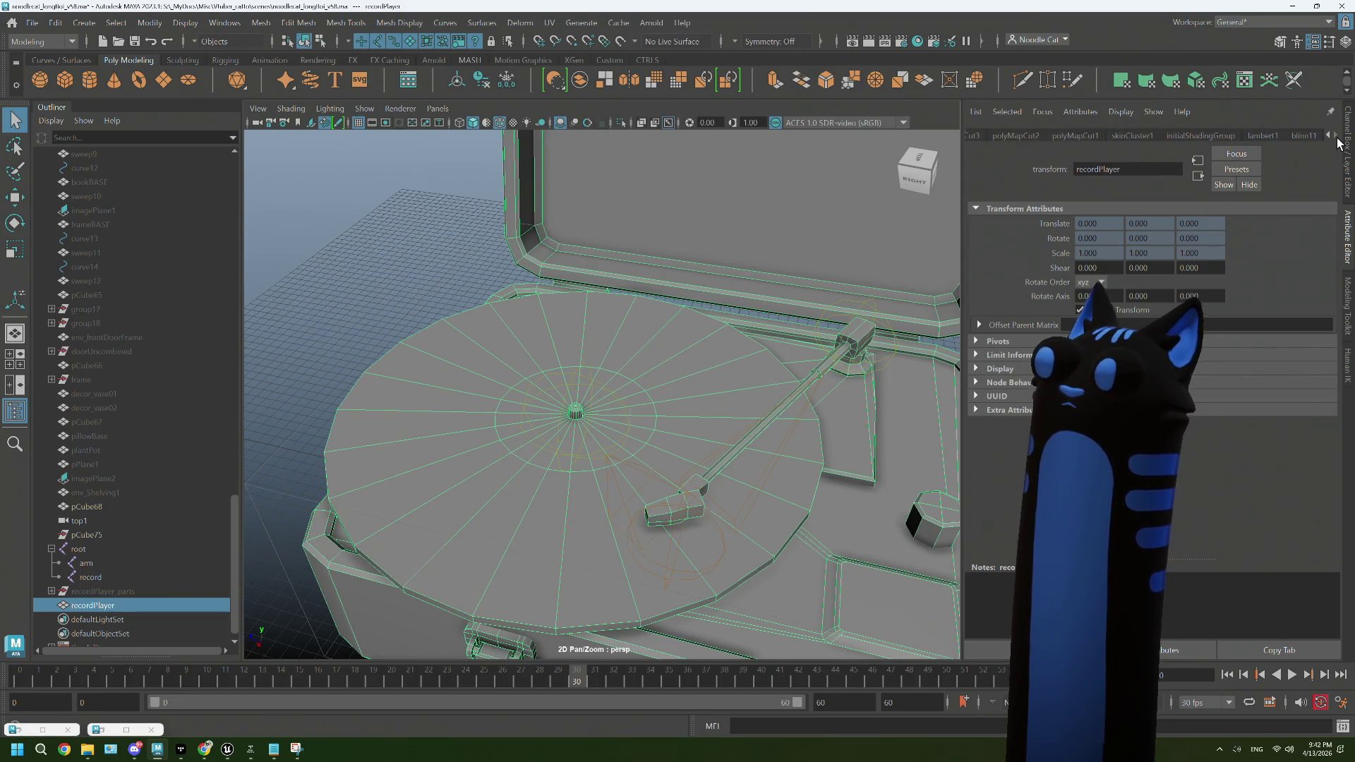
{"action": "left_click", "coordinate": [1314, 137]}
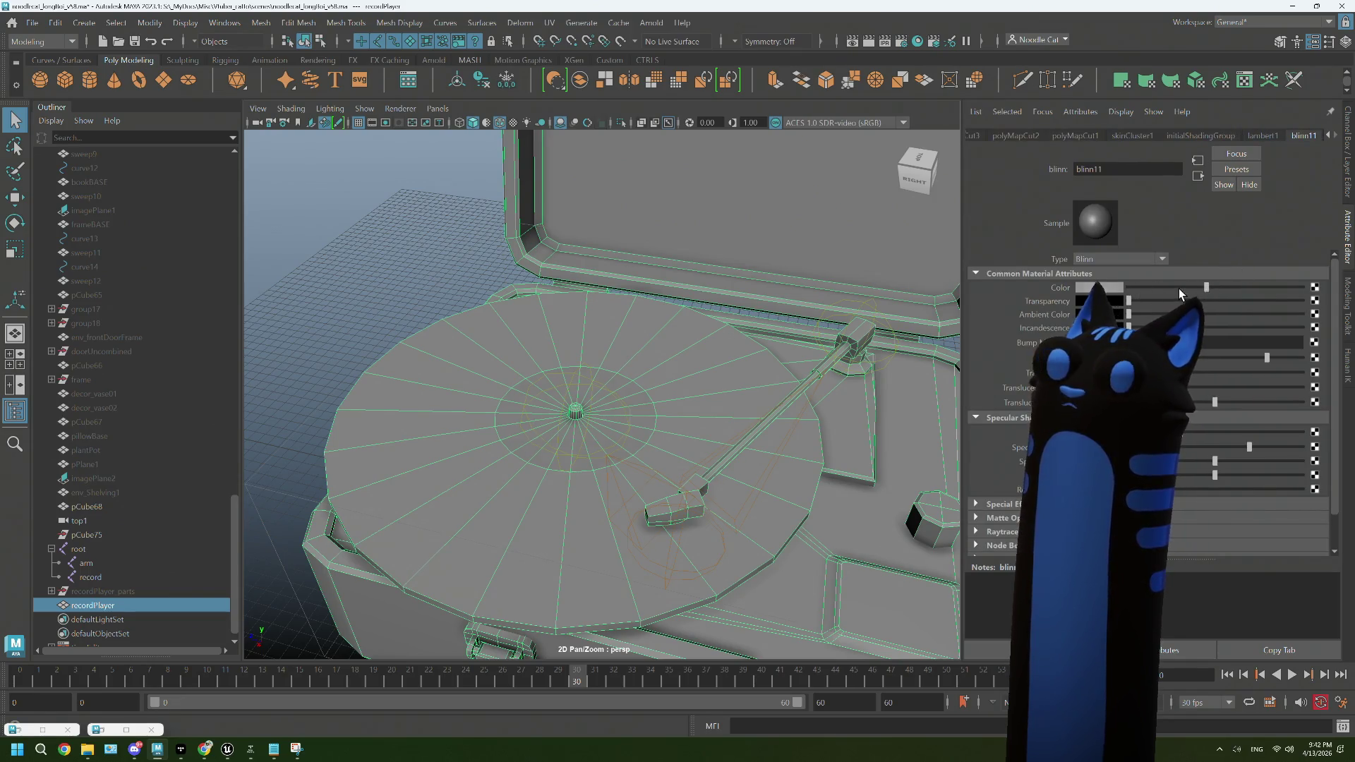
{"action": "left_click_drag", "start_coordinate": [1185, 288], "coordinate": [1162, 288]}
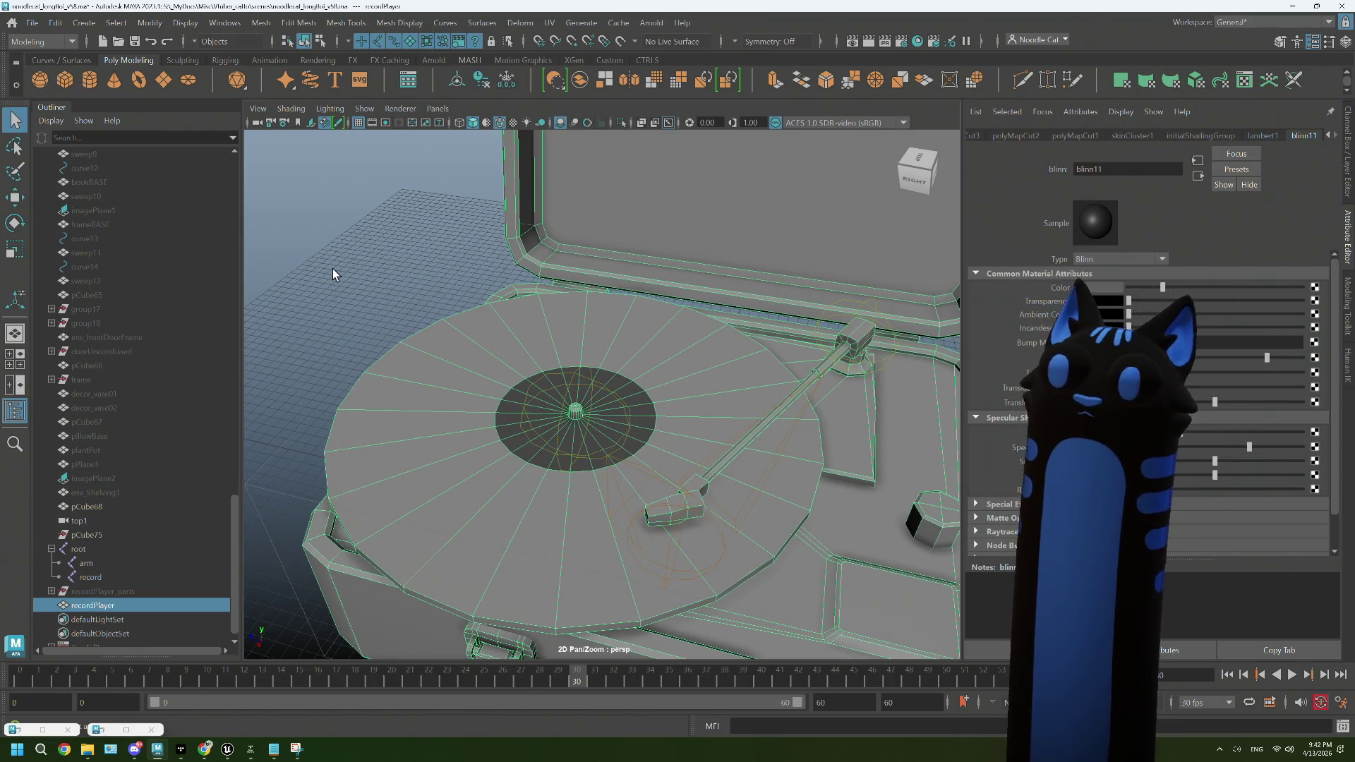
{"action": "left_click", "coordinate": [1314, 287]}
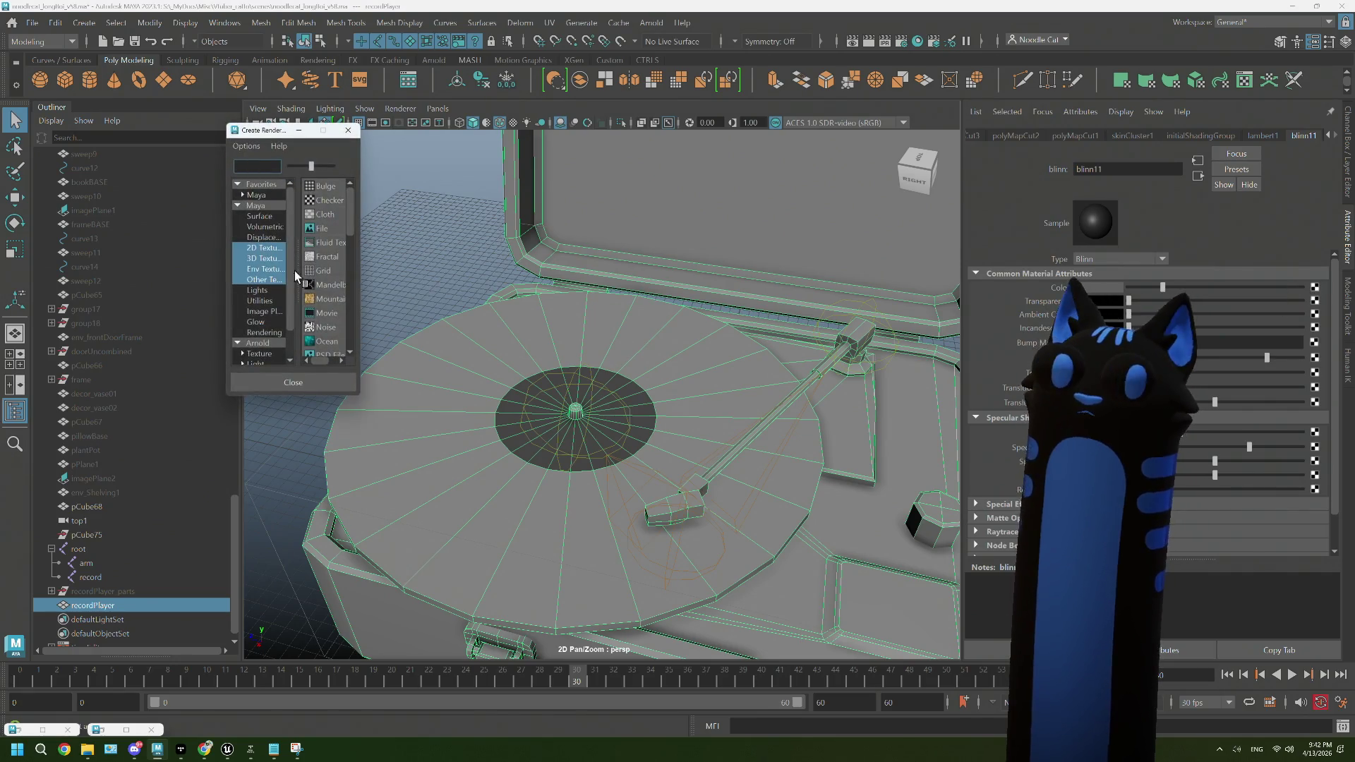
Step: Create a File texture loading plantLeaf.png and turn on textured viewport display
{"action": "left_click", "coordinate": [321, 229]}
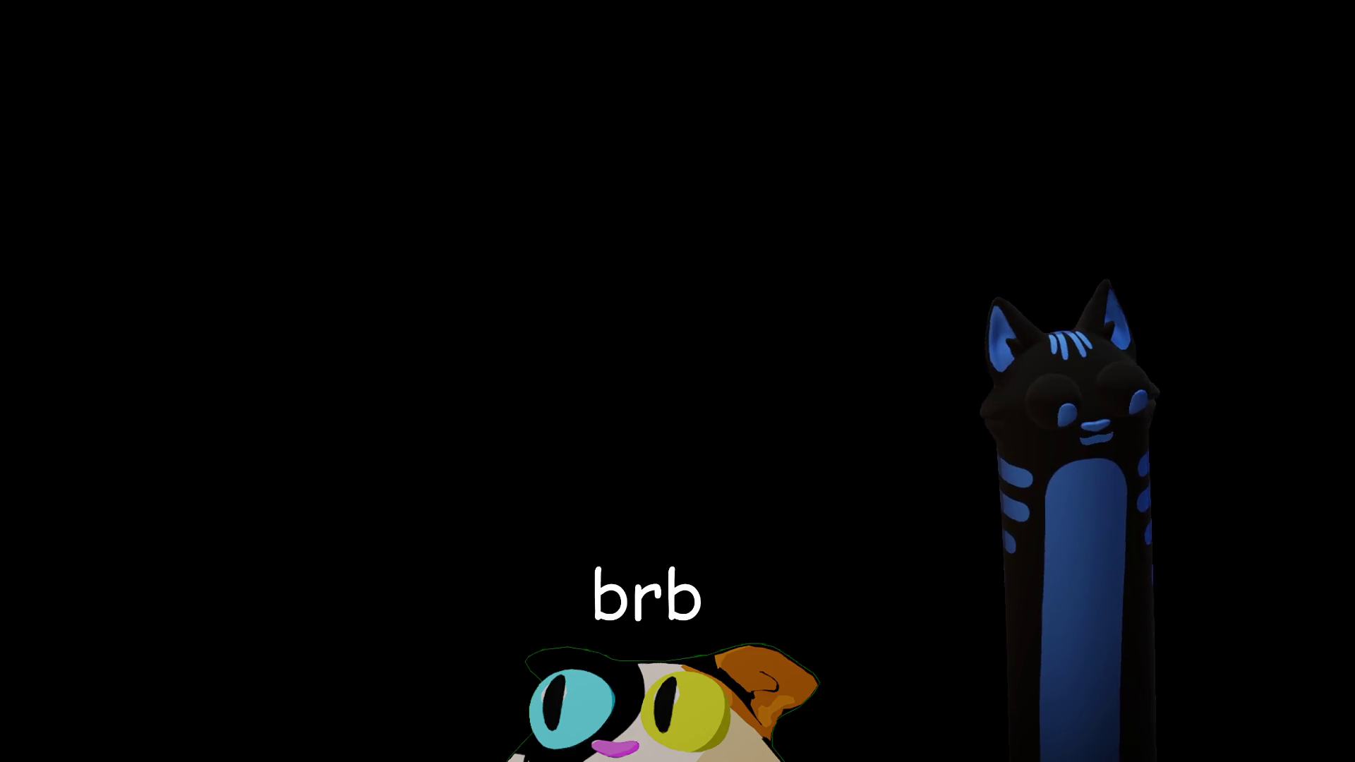
{"action": "left_click", "coordinate": [514, 123]}
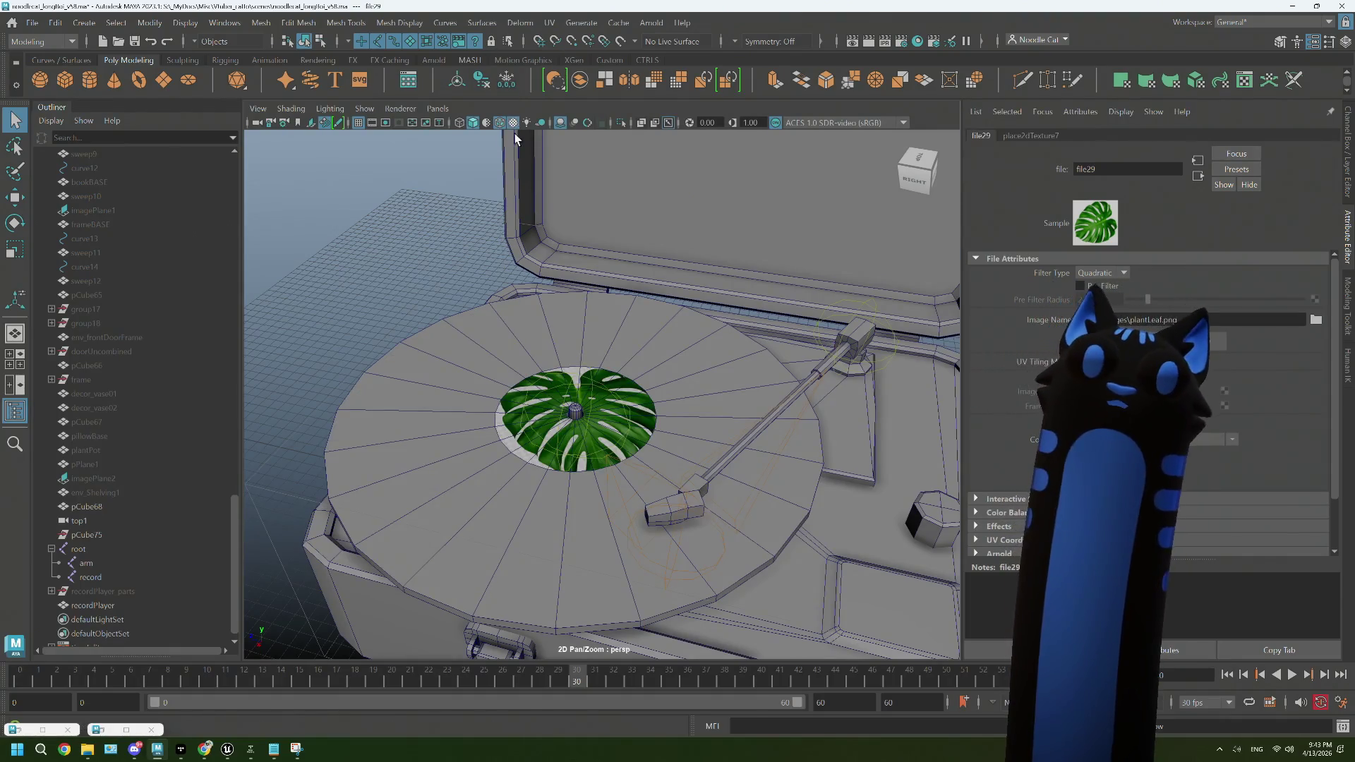
Step: Show the leaf texture and play the animation, viewing the spinning record from above
{"action": "left_click", "coordinate": [438, 230]}
{"action": "left_click_drag", "start_coordinate": [516, 342], "coordinate": [526, 345]}
{"action": "left_click", "coordinate": [1292, 675]}
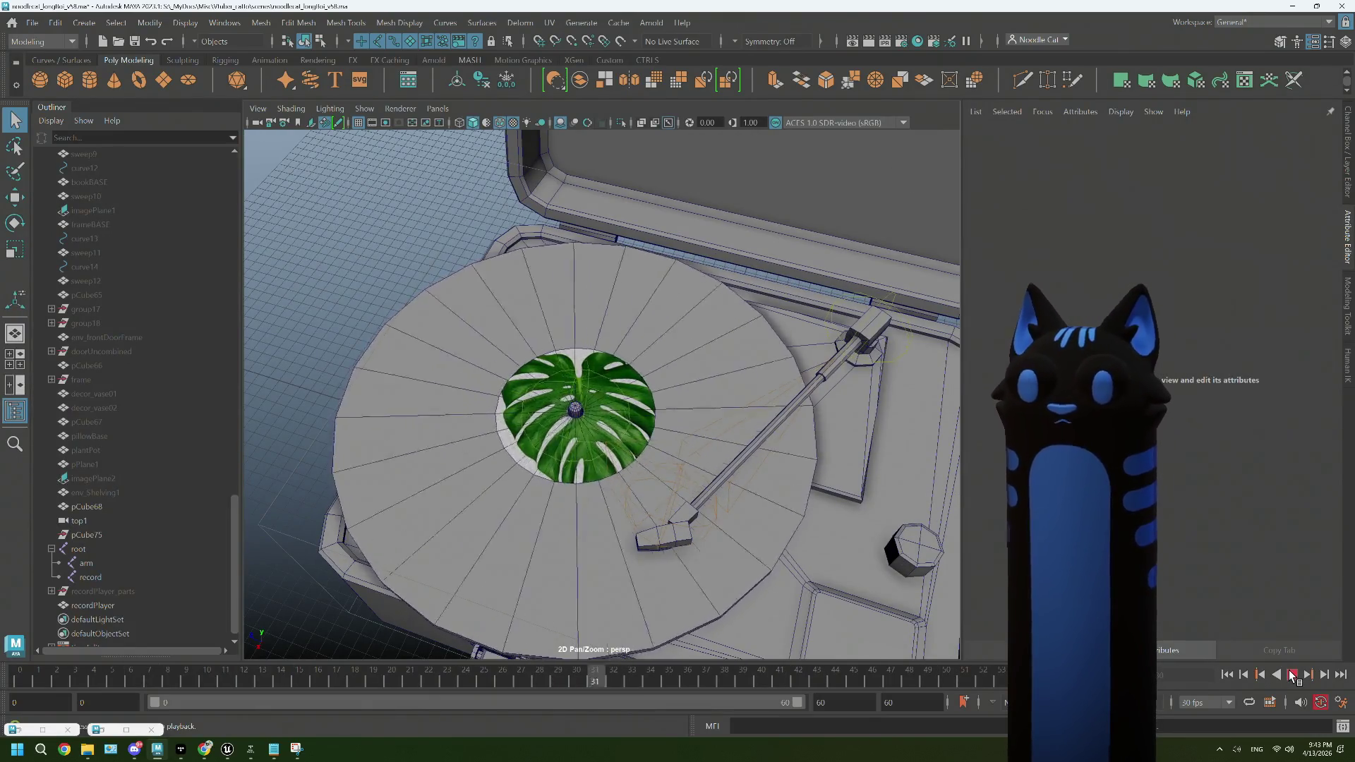
{"action": "scroll", "scroll_direction": "up", "scroll_amount": 3}
{"action": "left_click_drag", "start_coordinate": [652, 496], "coordinate": [663, 537]}
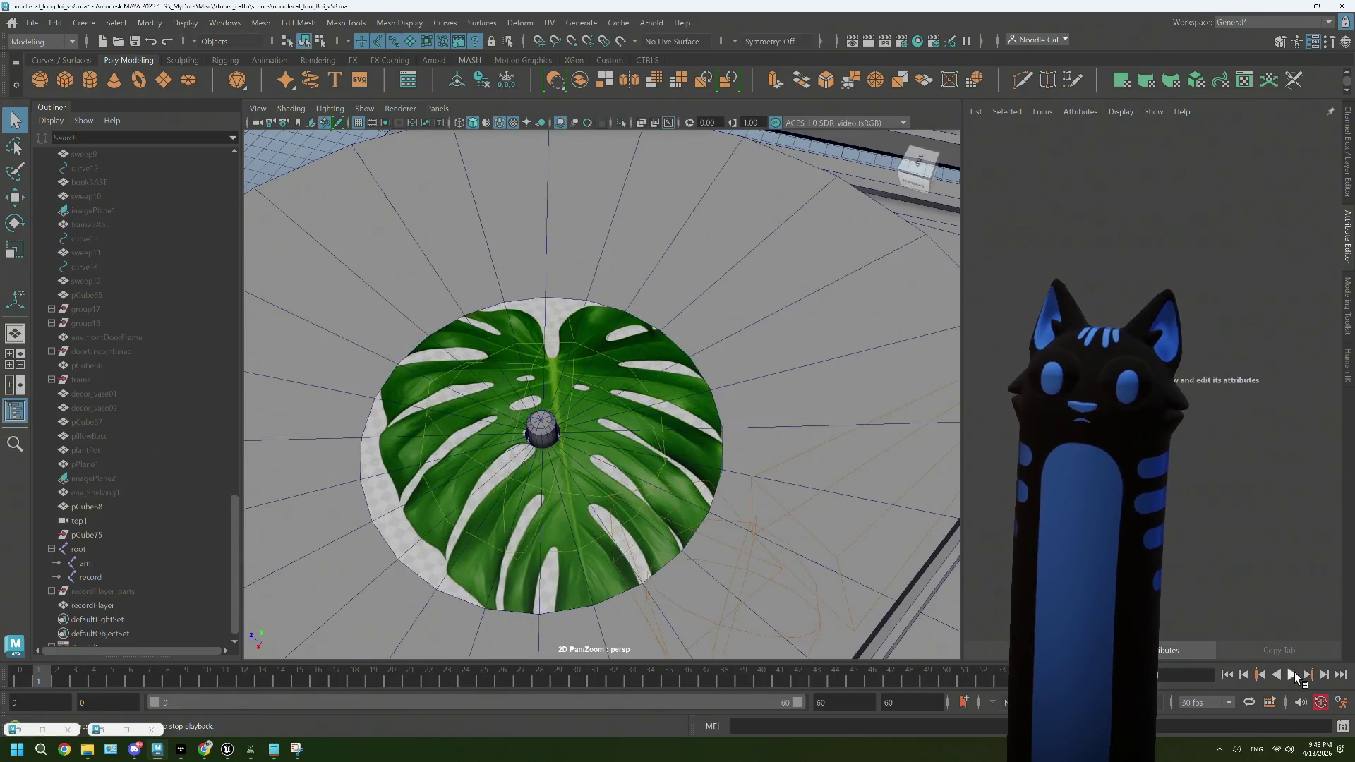
{"action": "left_click", "coordinate": [1296, 676]}
Step: Replay from an oblique close-up, stop, and select the record player model
{"action": "scroll", "scroll_direction": "down", "scroll_amount": 3}
{"action": "left_click_drag", "start_coordinate": [672, 473], "coordinate": [640, 447]}
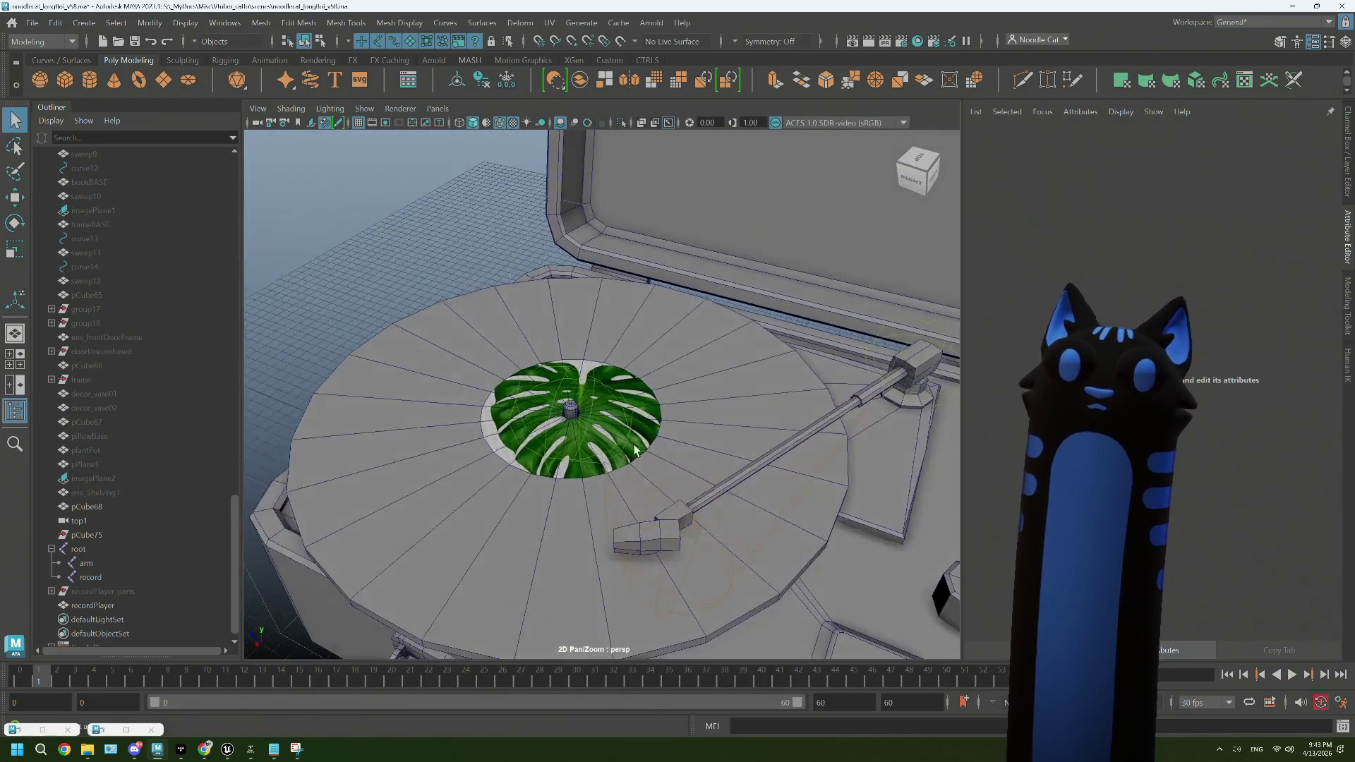
{"action": "scroll", "scroll_direction": "up", "scroll_amount": 3}
{"action": "scroll", "scroll_direction": "up", "scroll_amount": 3}
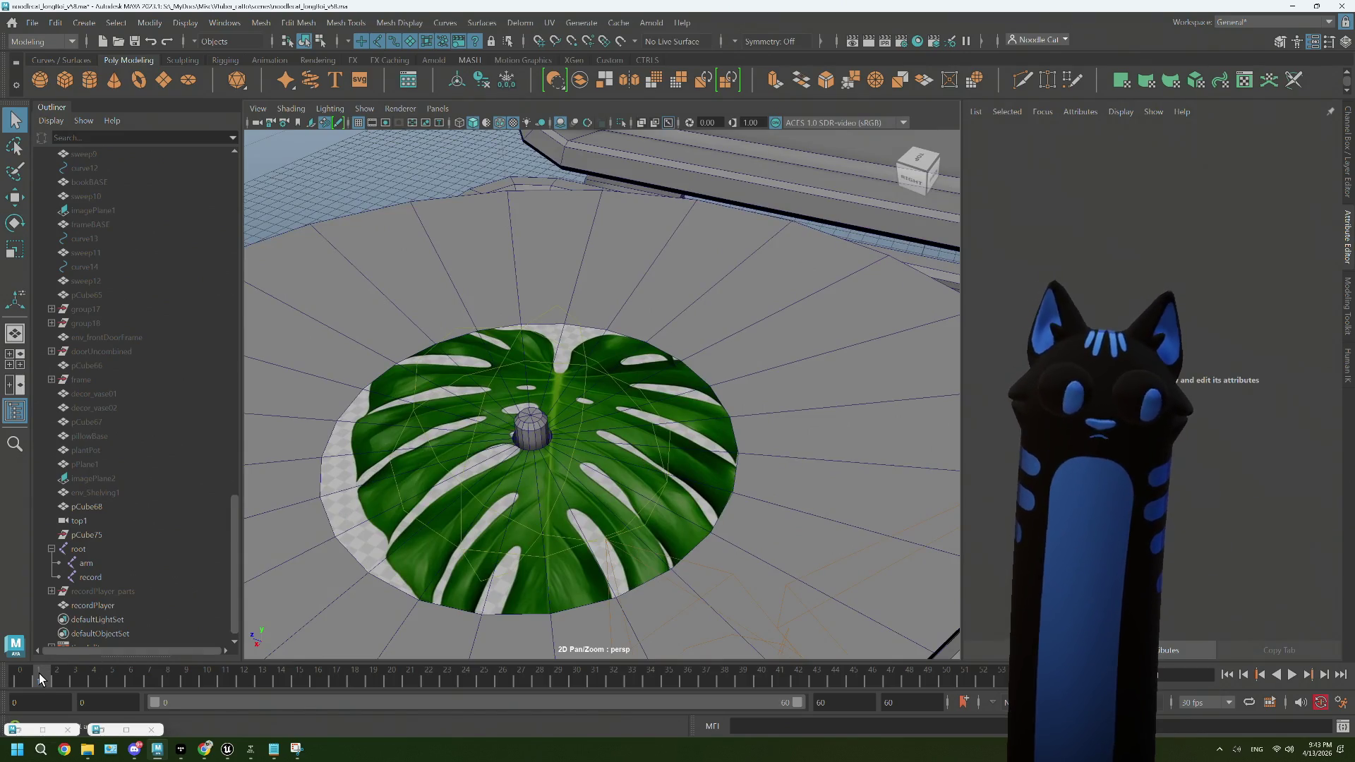
{"action": "key", "text": "alt+v"}
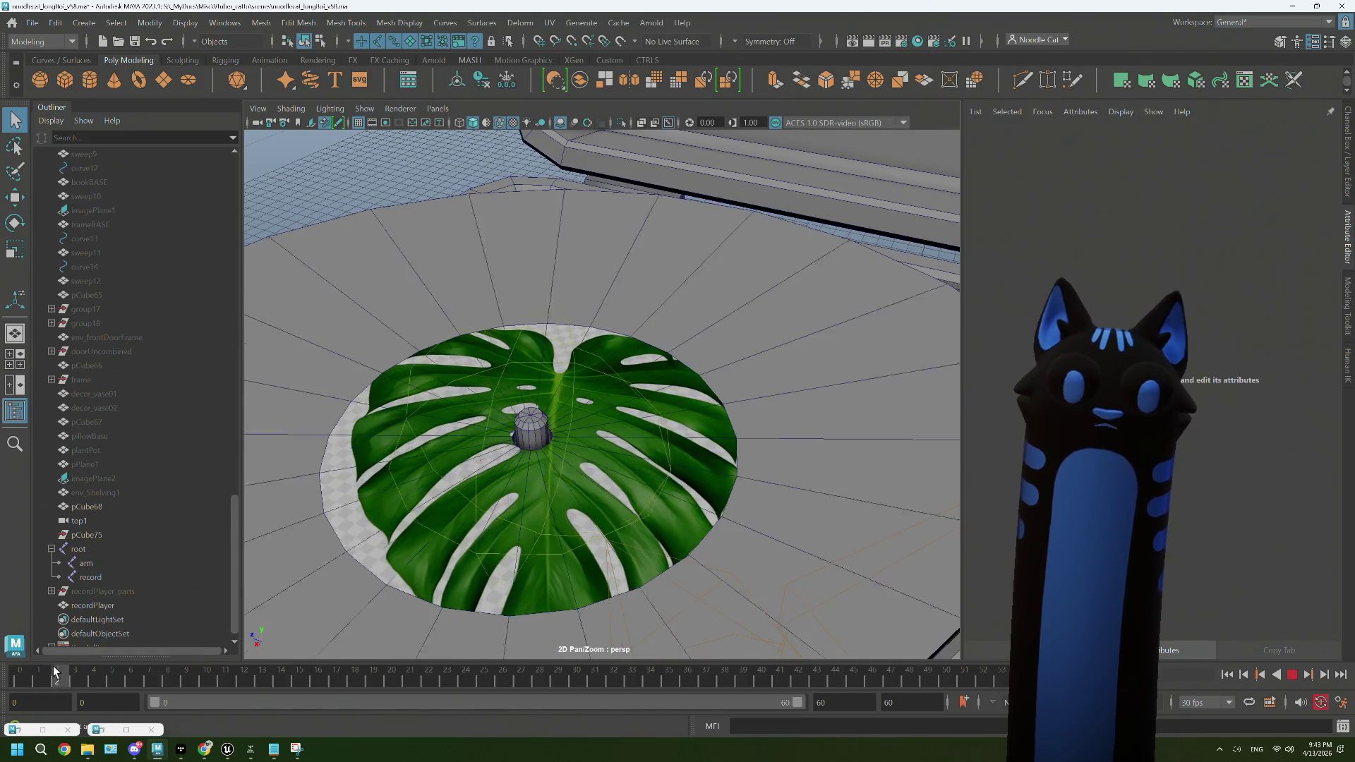
{"action": "key", "text": "alt+v"}
{"action": "left_click", "coordinate": [506, 553]}
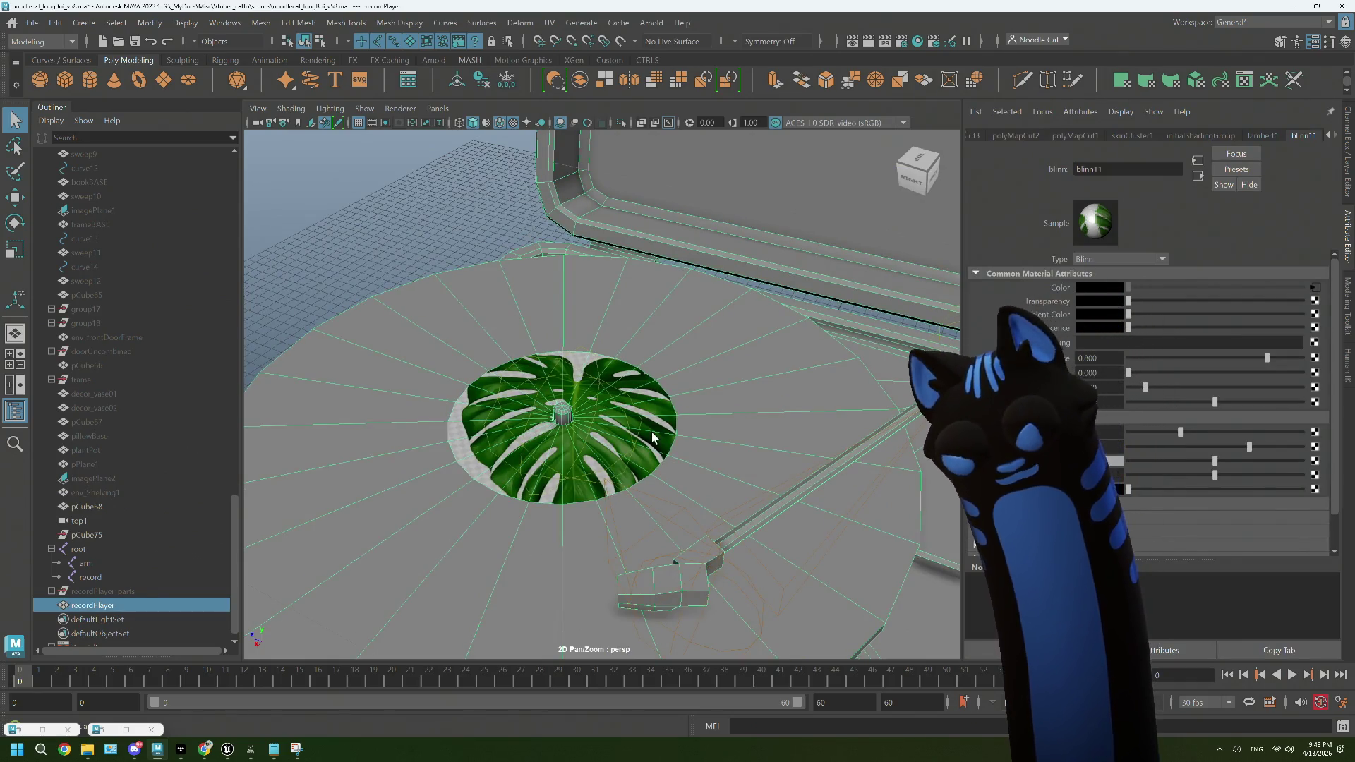
Step: Inspect the mesh's lambert1, initialShadingGroup, skinCluster1 and history node tabs
{"action": "left_click", "coordinate": [1260, 136]}
{"action": "left_click", "coordinate": [1232, 134]}
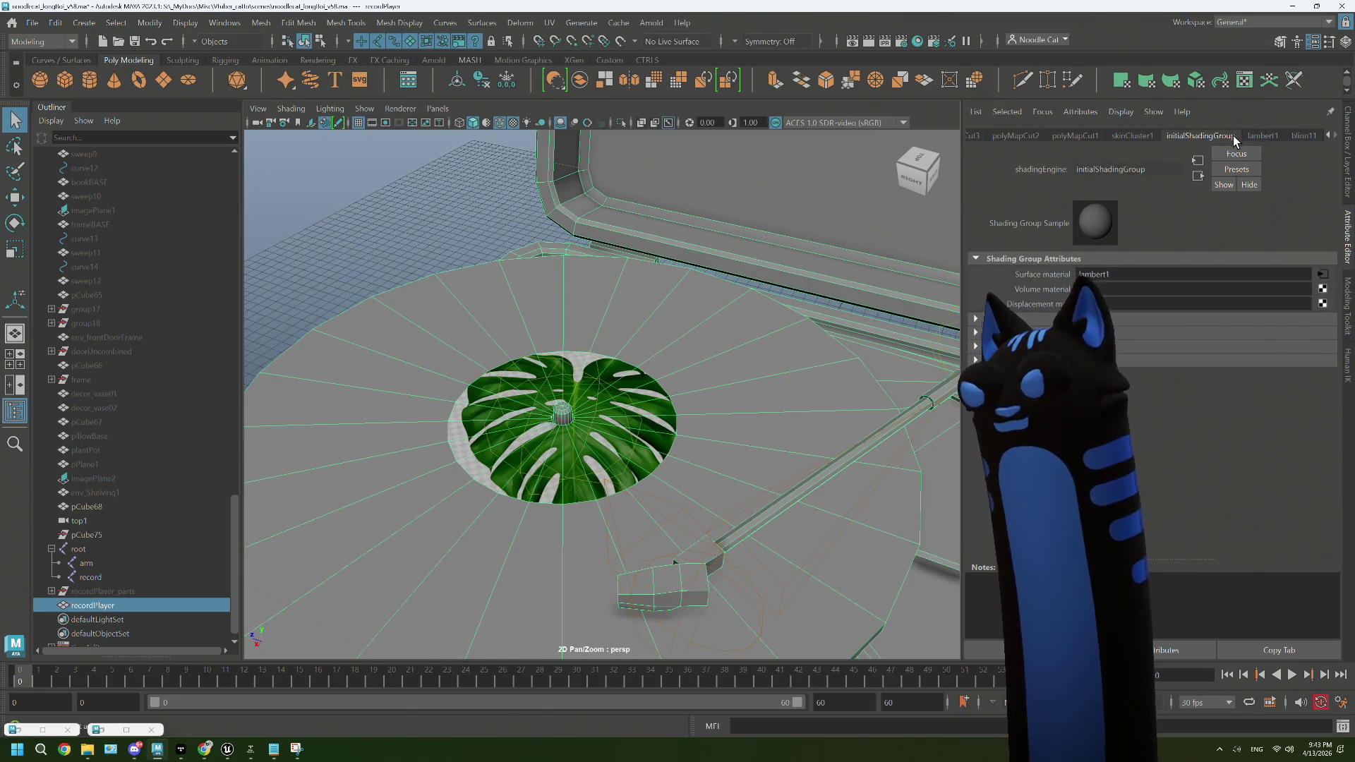
{"action": "left_click", "coordinate": [1150, 135]}
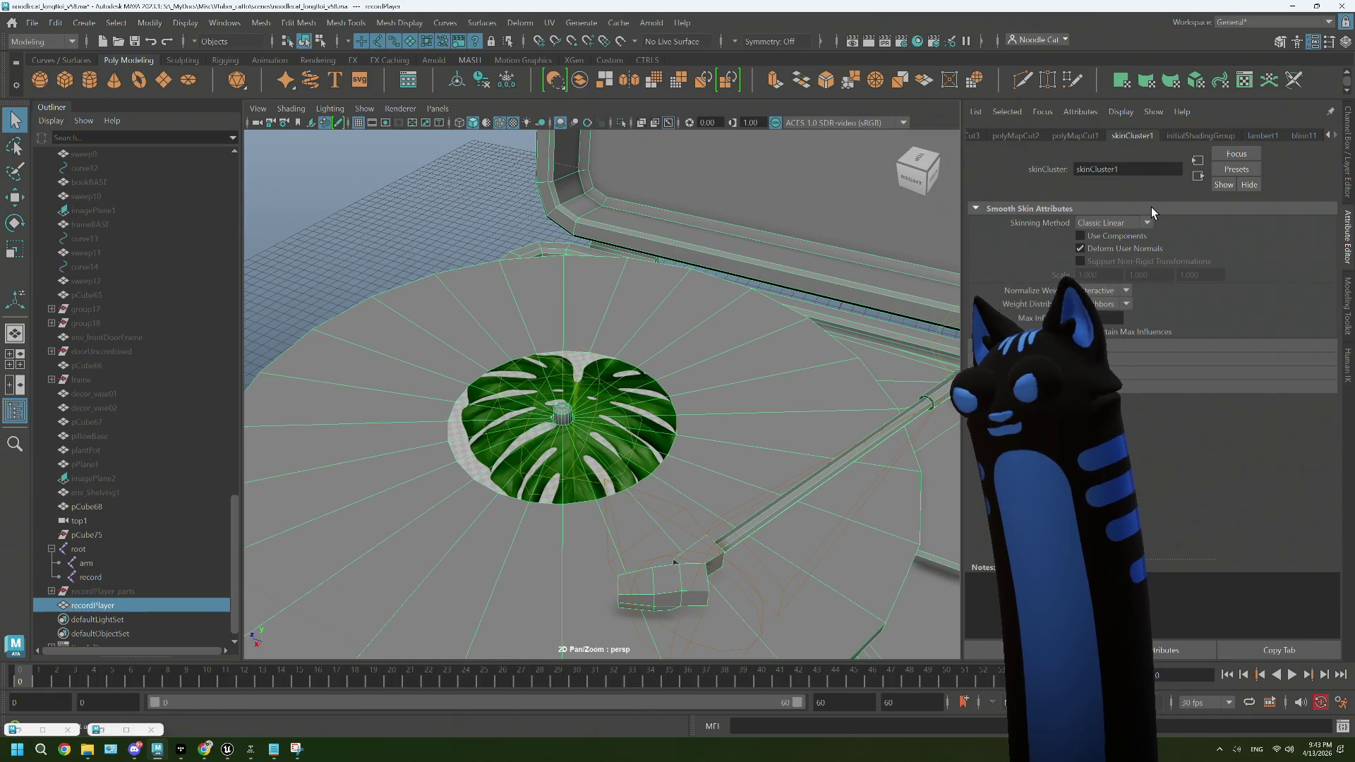
{"action": "left_click", "coordinate": [1327, 136]}
{"action": "left_click", "coordinate": [1327, 137]}
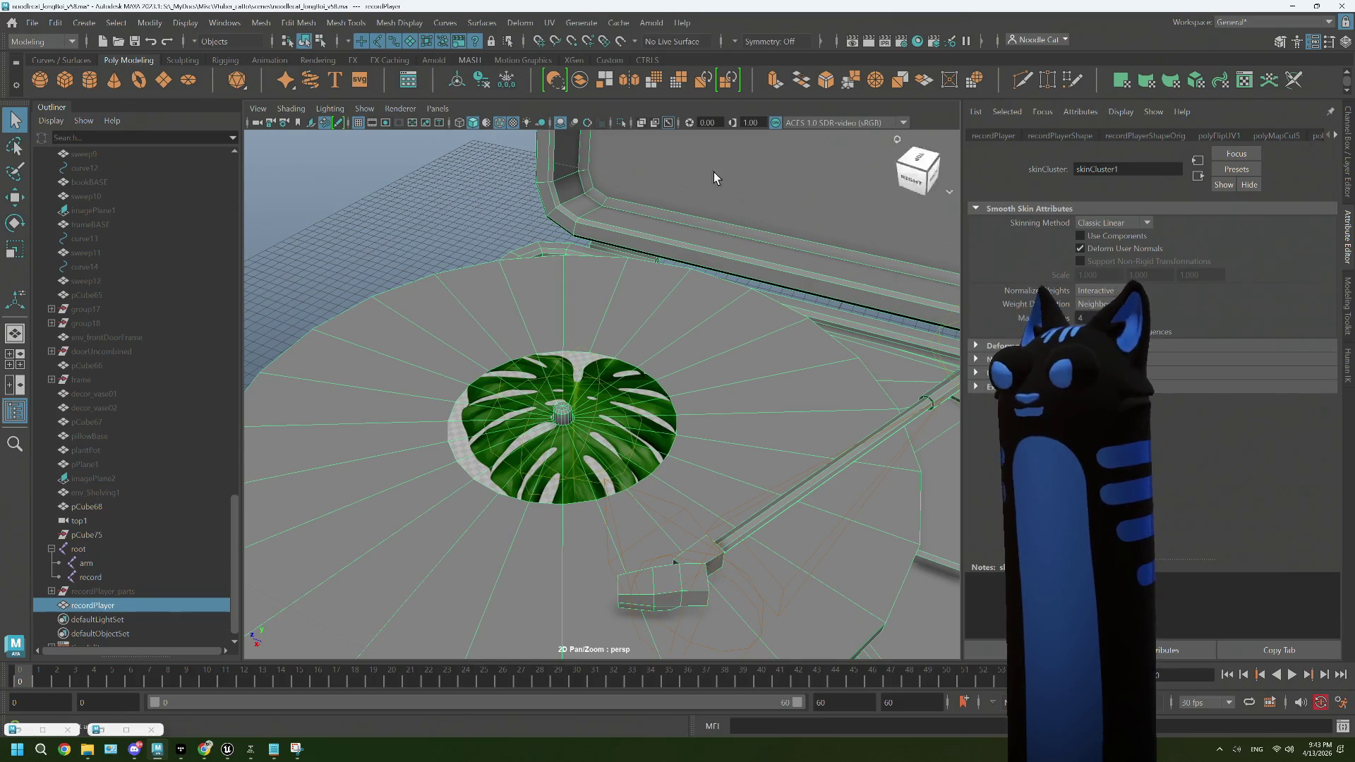
Step: Delete the record player mesh's construction history with Delete by Type > History
{"action": "left_click", "coordinate": [55, 23]}
{"action": "mouse_move", "coordinate": [188, 201]}
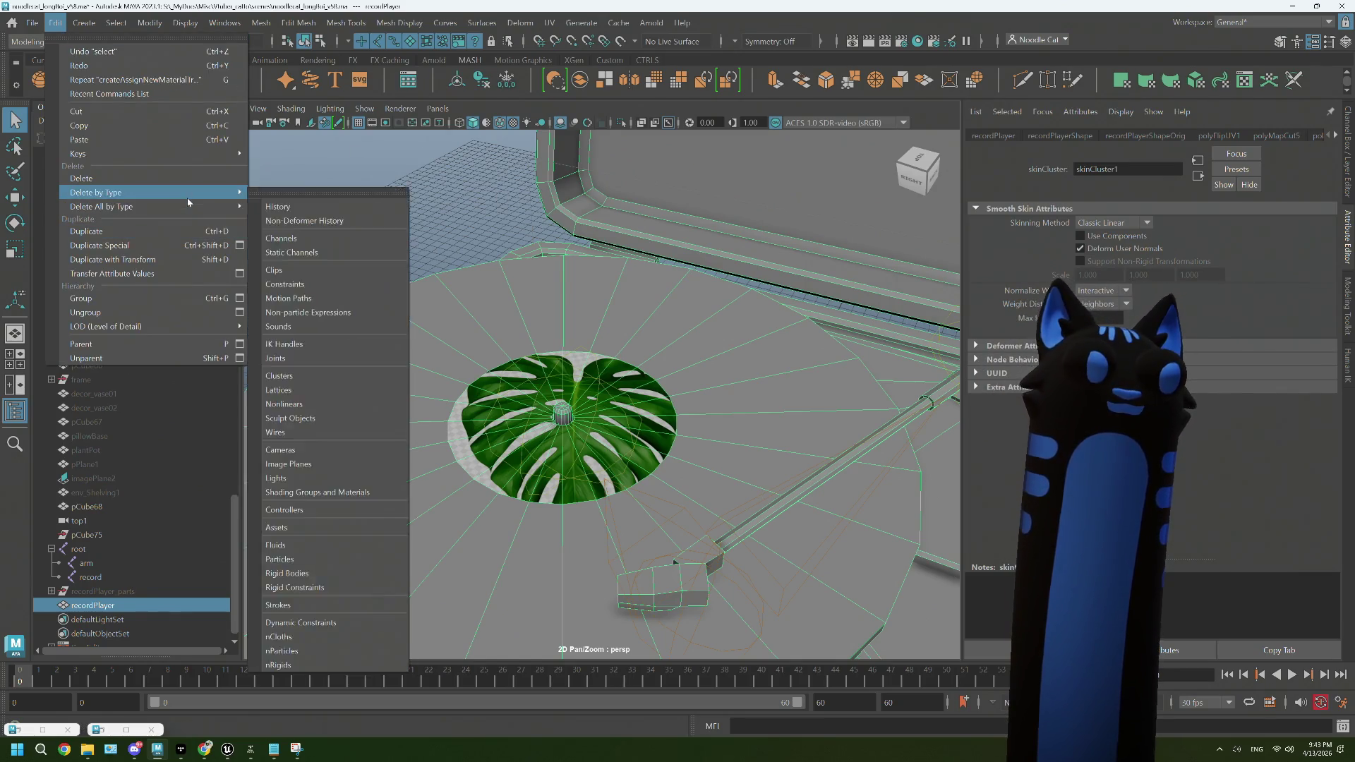
{"action": "left_click", "coordinate": [281, 206]}
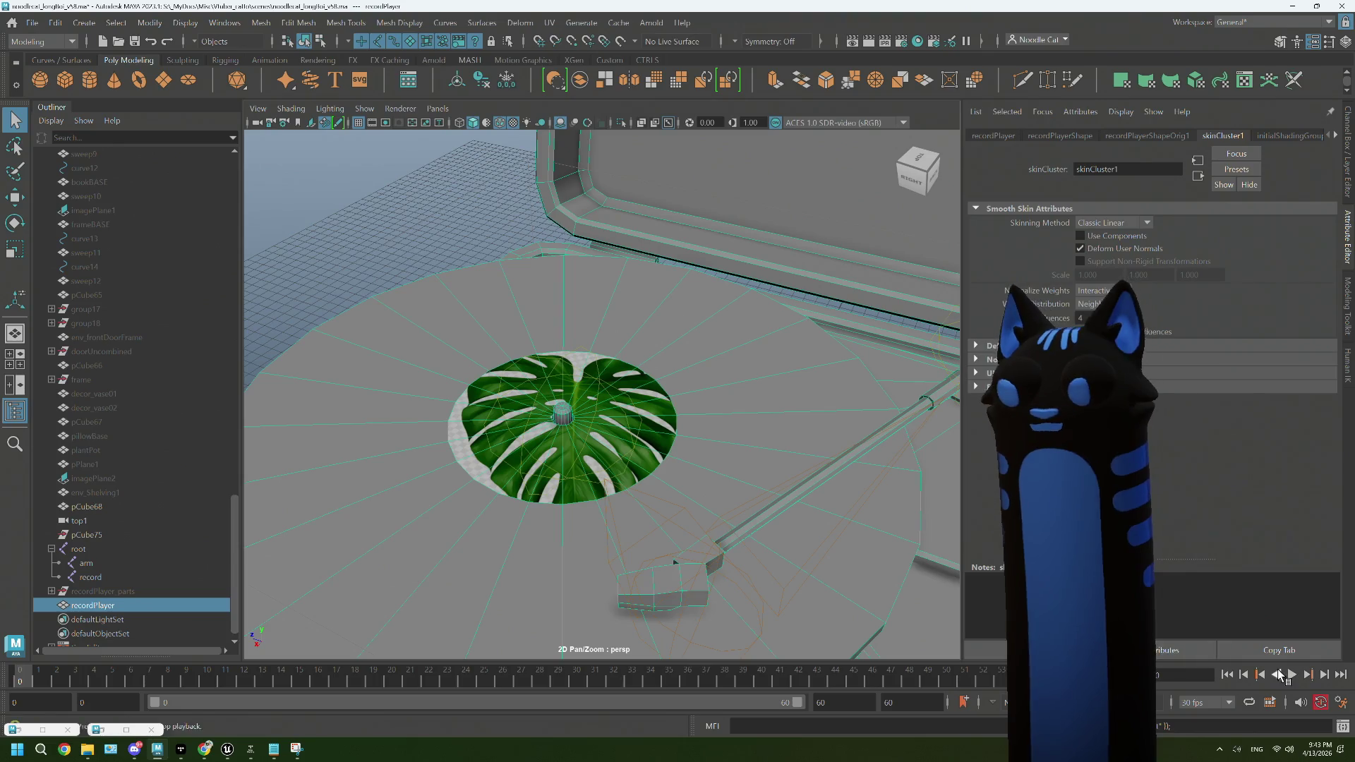
Step: Play back and zoom out to confirm the leaf label spins with the record
{"action": "left_click", "coordinate": [1295, 677]}
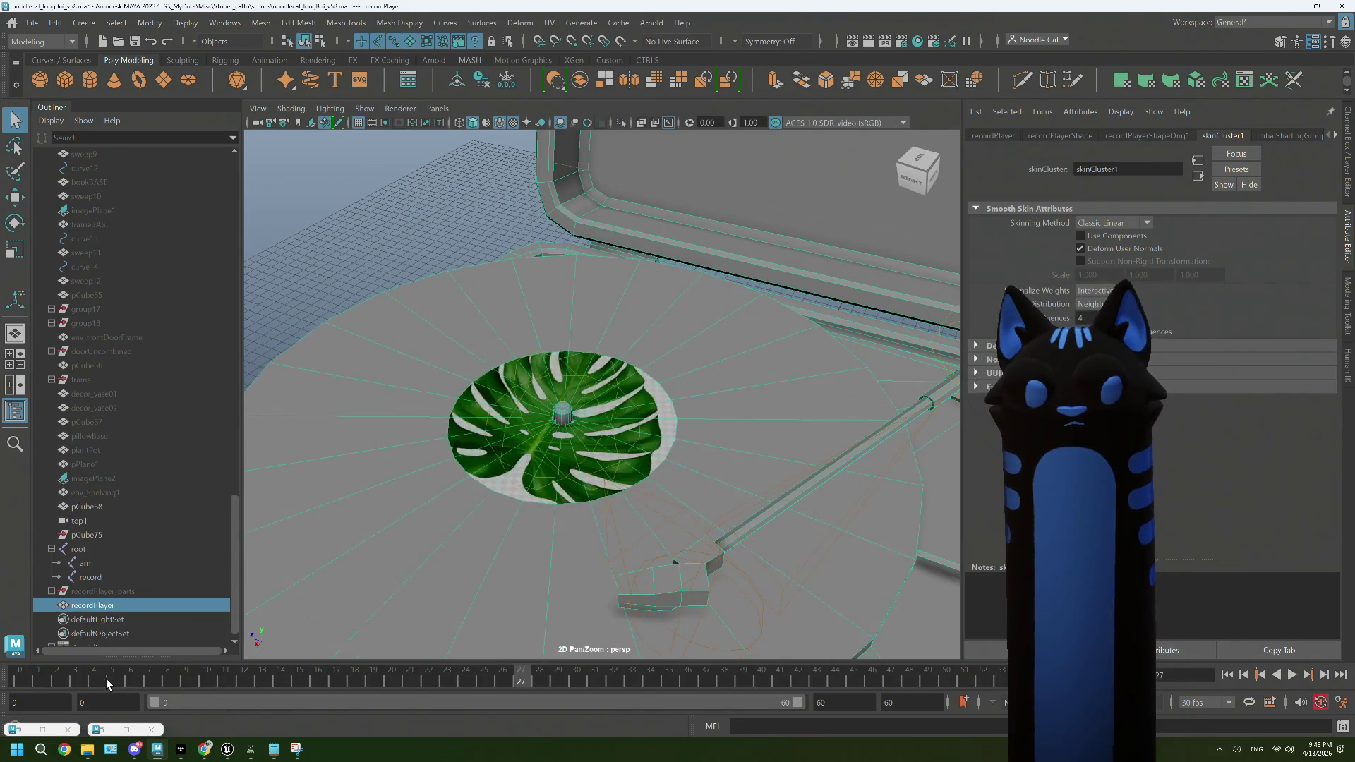
{"action": "left_click", "coordinate": [19, 683]}
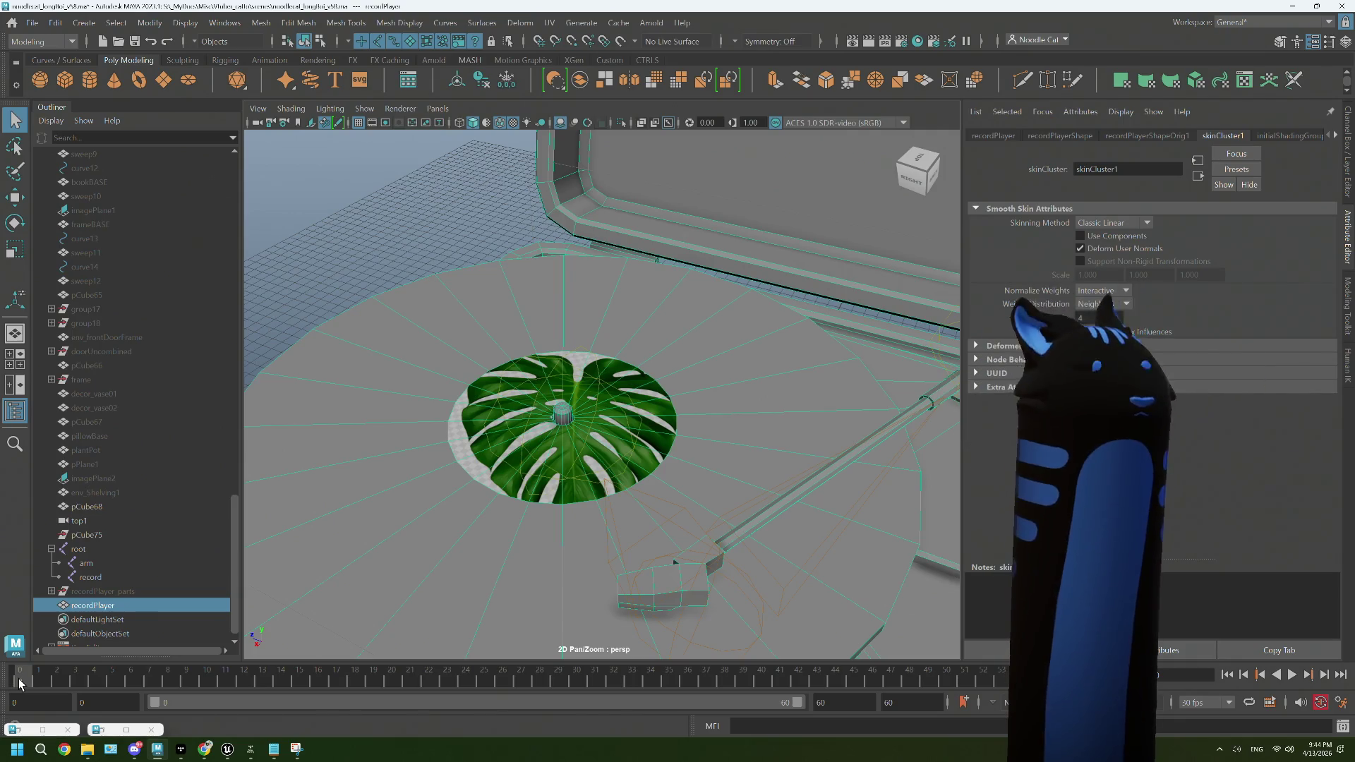
{"action": "left_click", "coordinate": [1292, 676]}
{"action": "left_click_drag", "start_coordinate": [571, 327], "coordinate": [709, 434]}
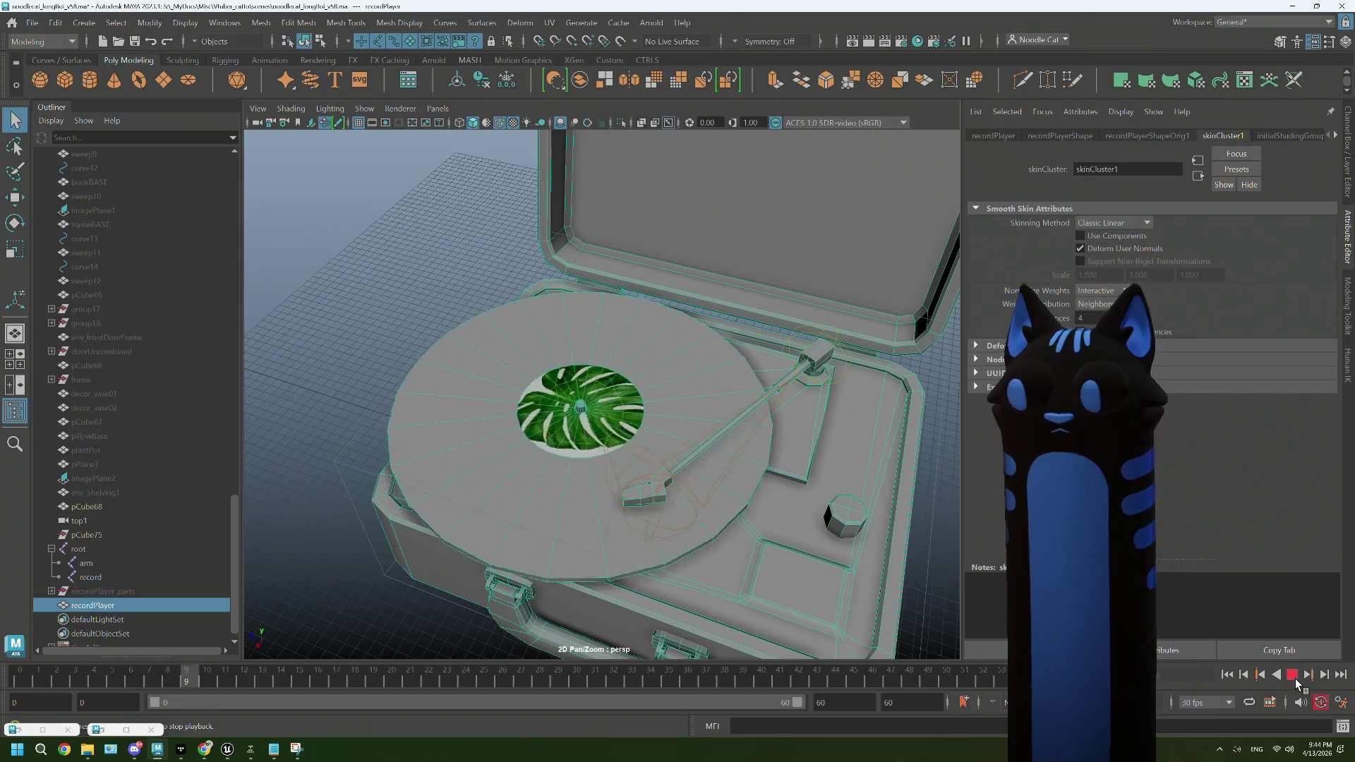
{"action": "key", "text": "Escape"}
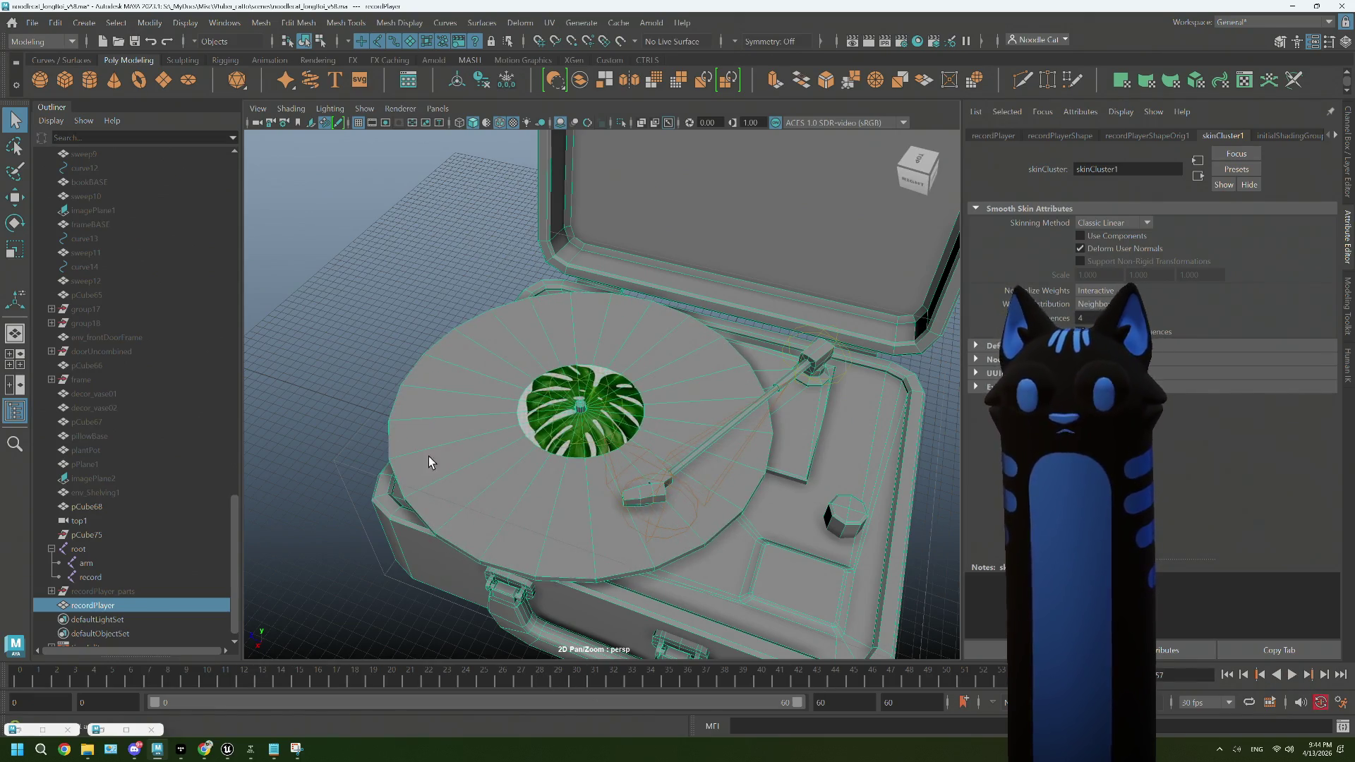
Step: Key the record joint's Y rotation at 360 and set the playback end to 120
{"action": "left_click", "coordinate": [621, 404]}
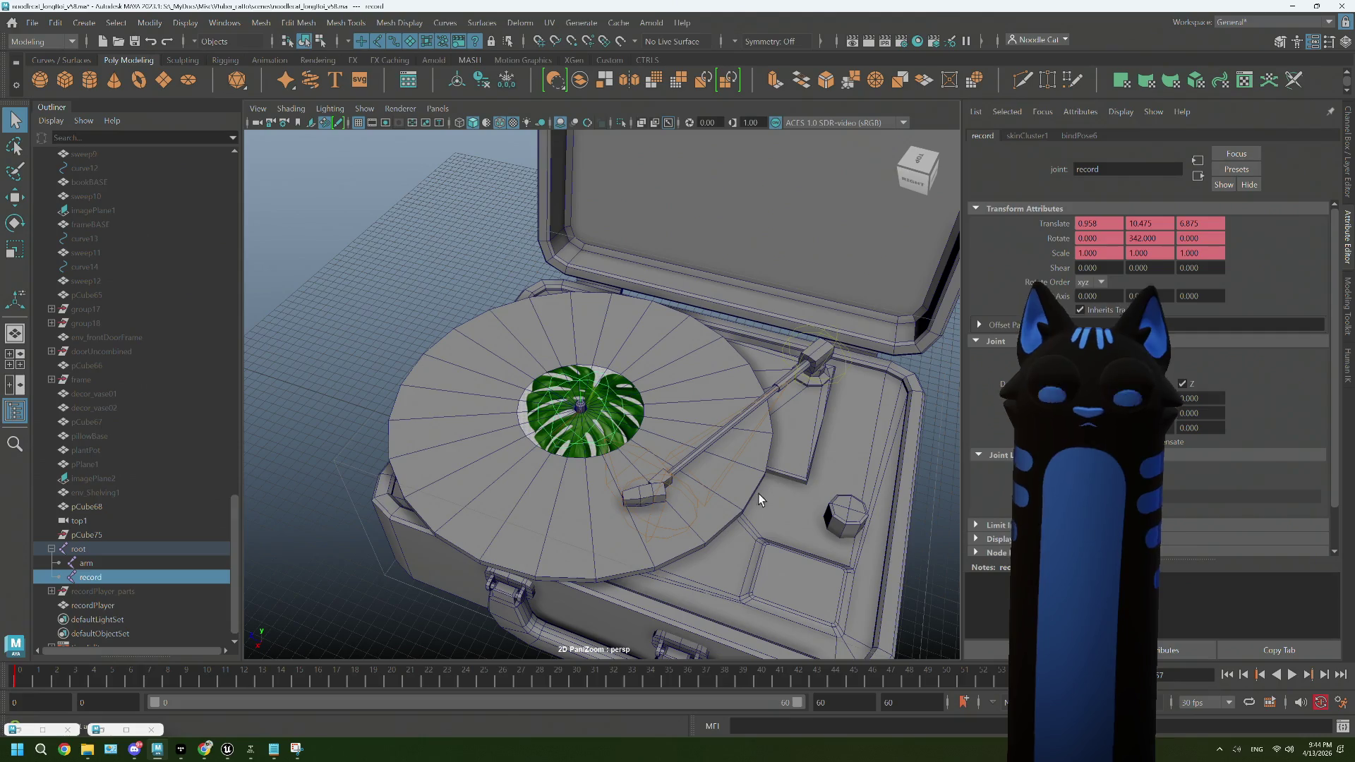
{"action": "key", "text": "."}
{"action": "type", "text": "120"}
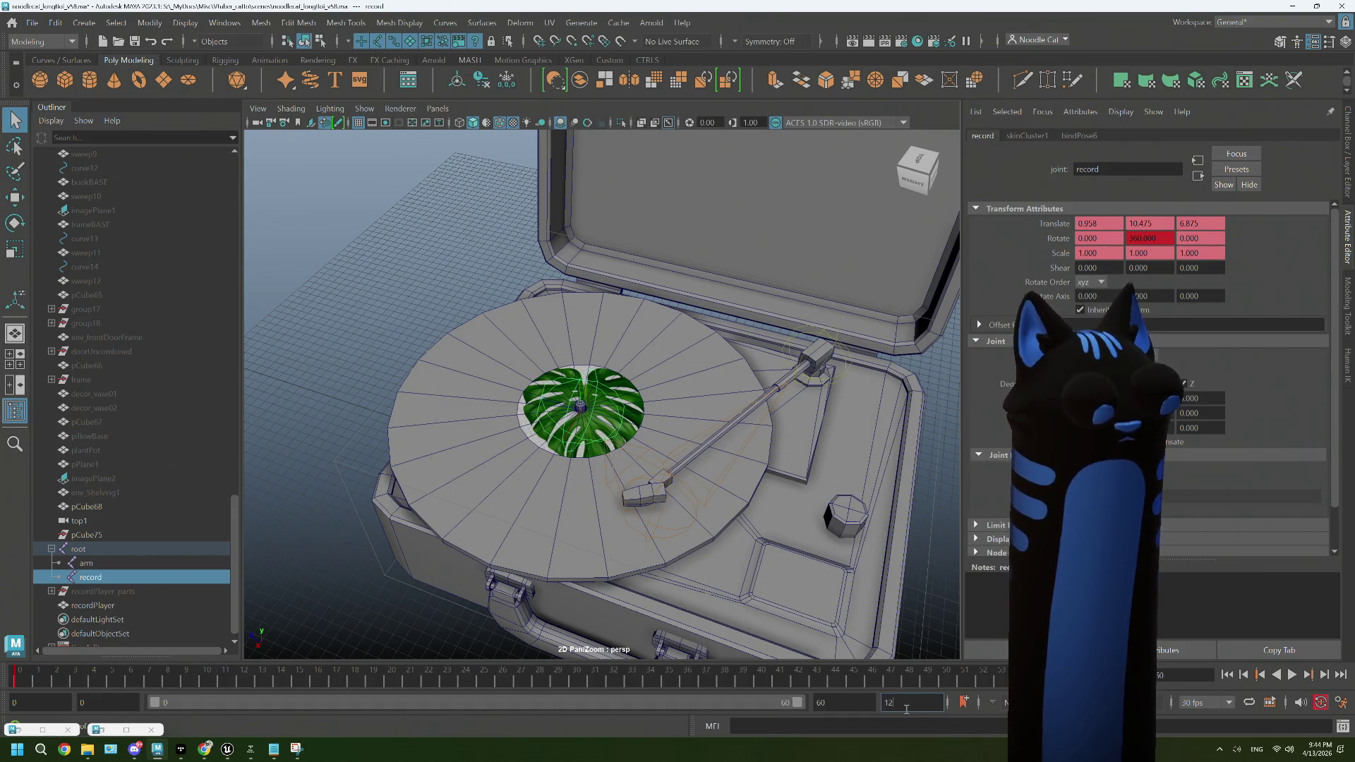
{"action": "key", "text": "Return"}
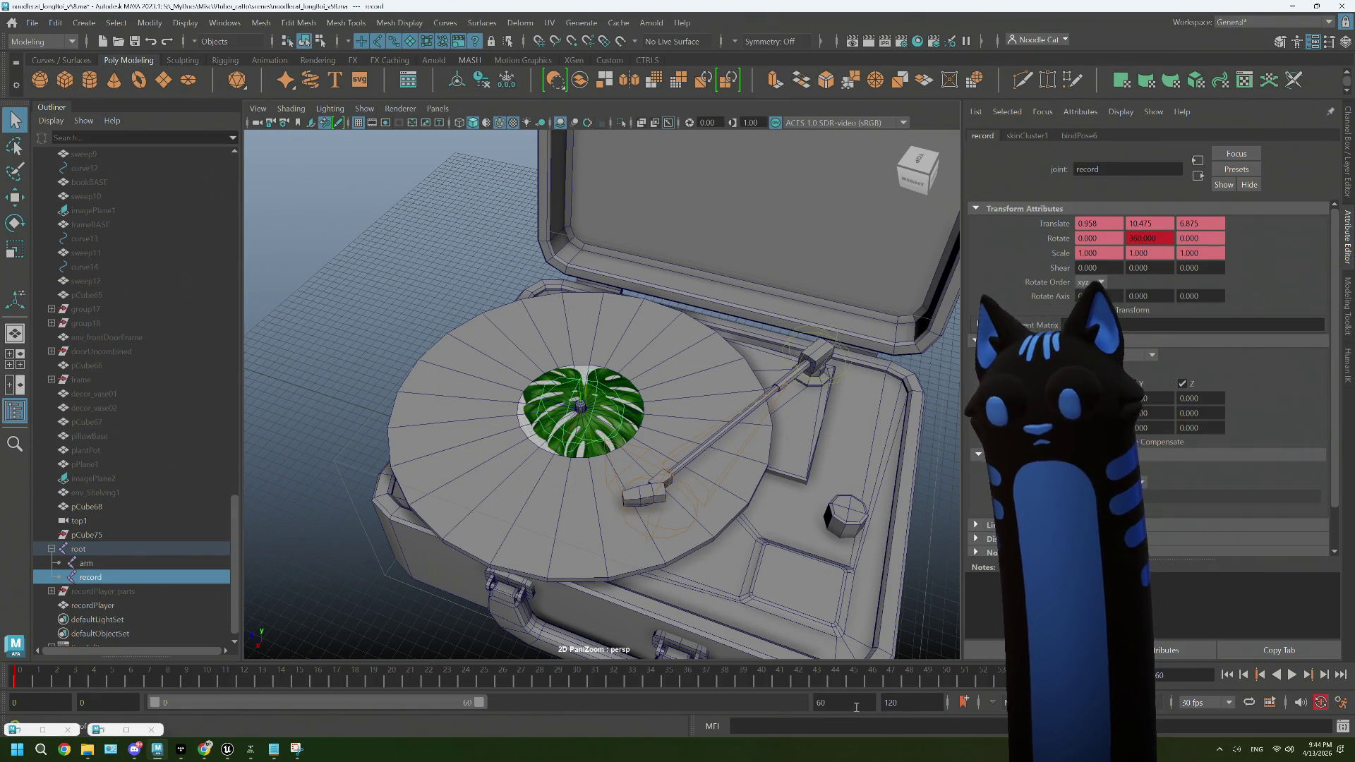
{"action": "type", "text": "120"}
{"action": "key", "text": "Tab"}
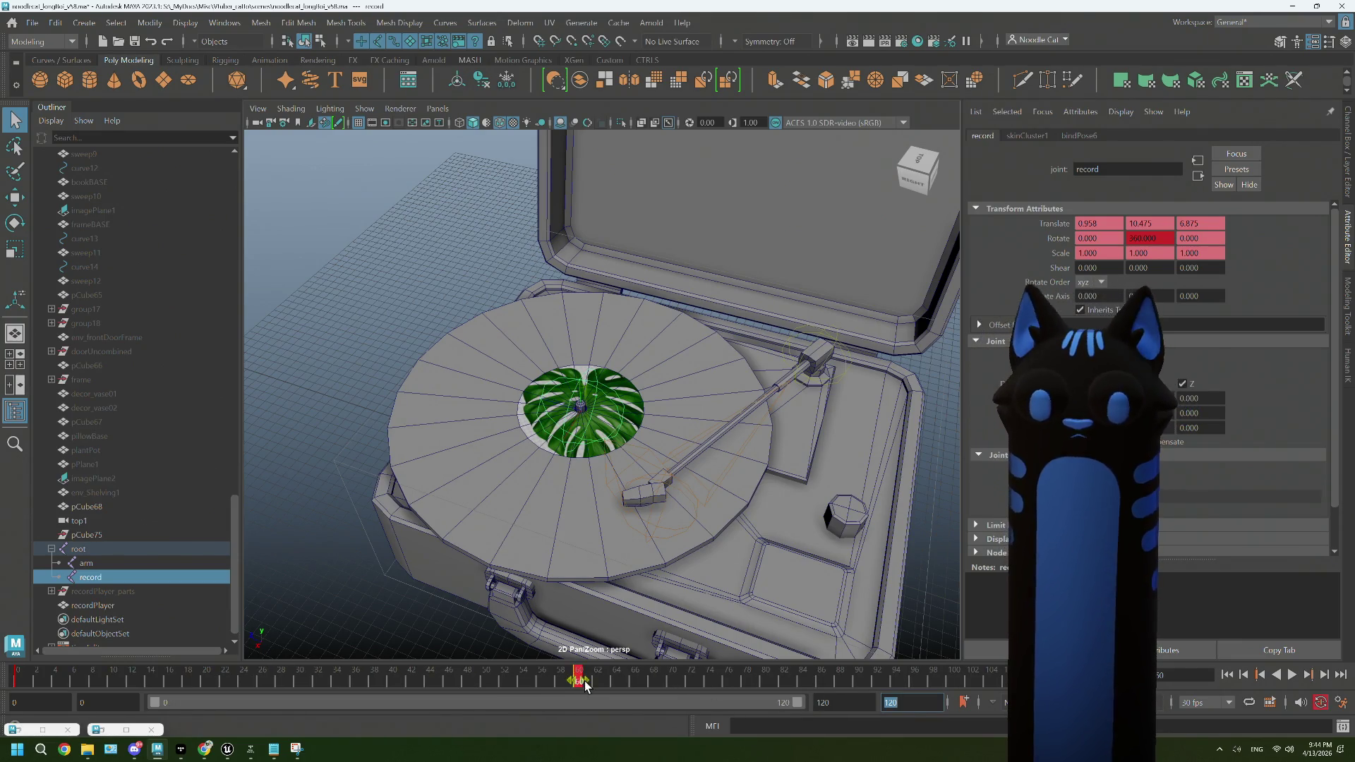
Step: Play and scrub the 120-frame animation, then switch to the Chrome record article
{"action": "key", "text": "alt+v"}
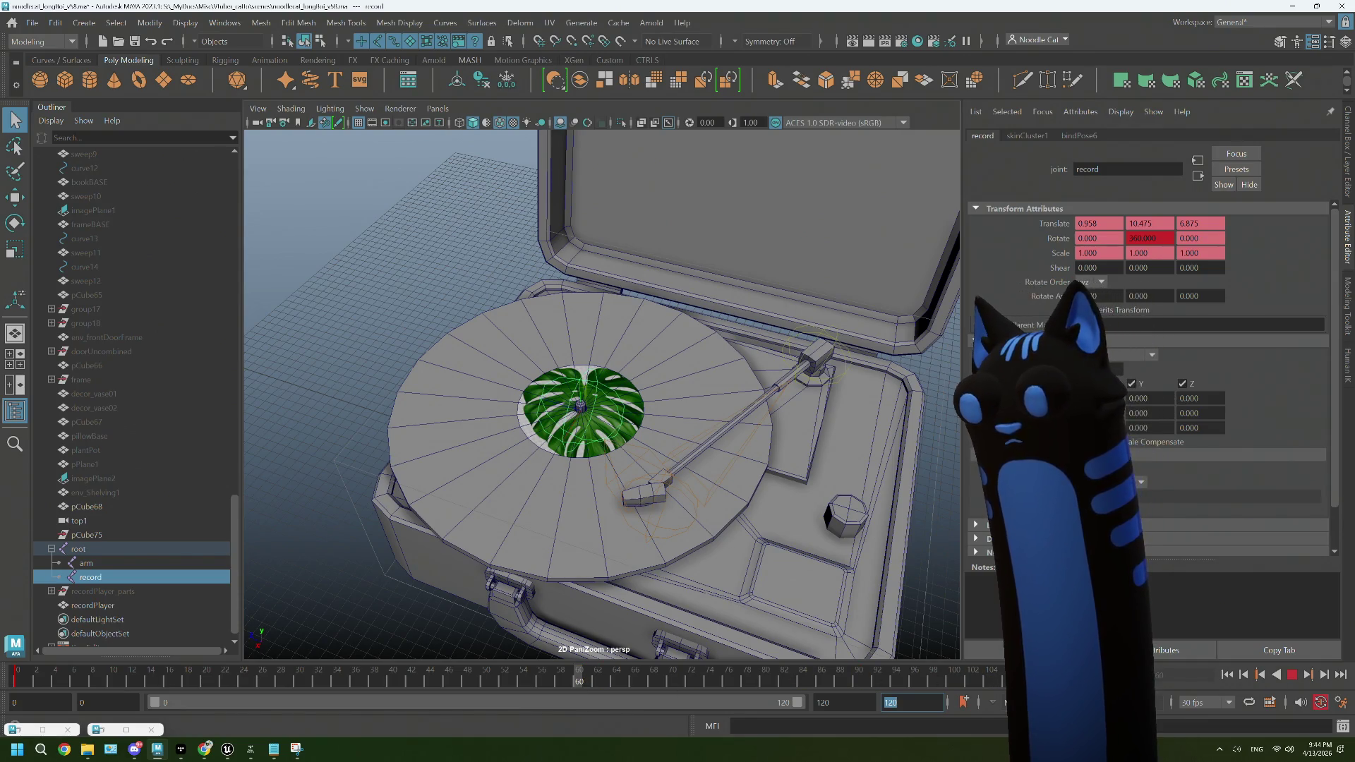
{"action": "left_click", "coordinate": [1292, 674]}
{"action": "left_click", "coordinate": [1292, 675]}
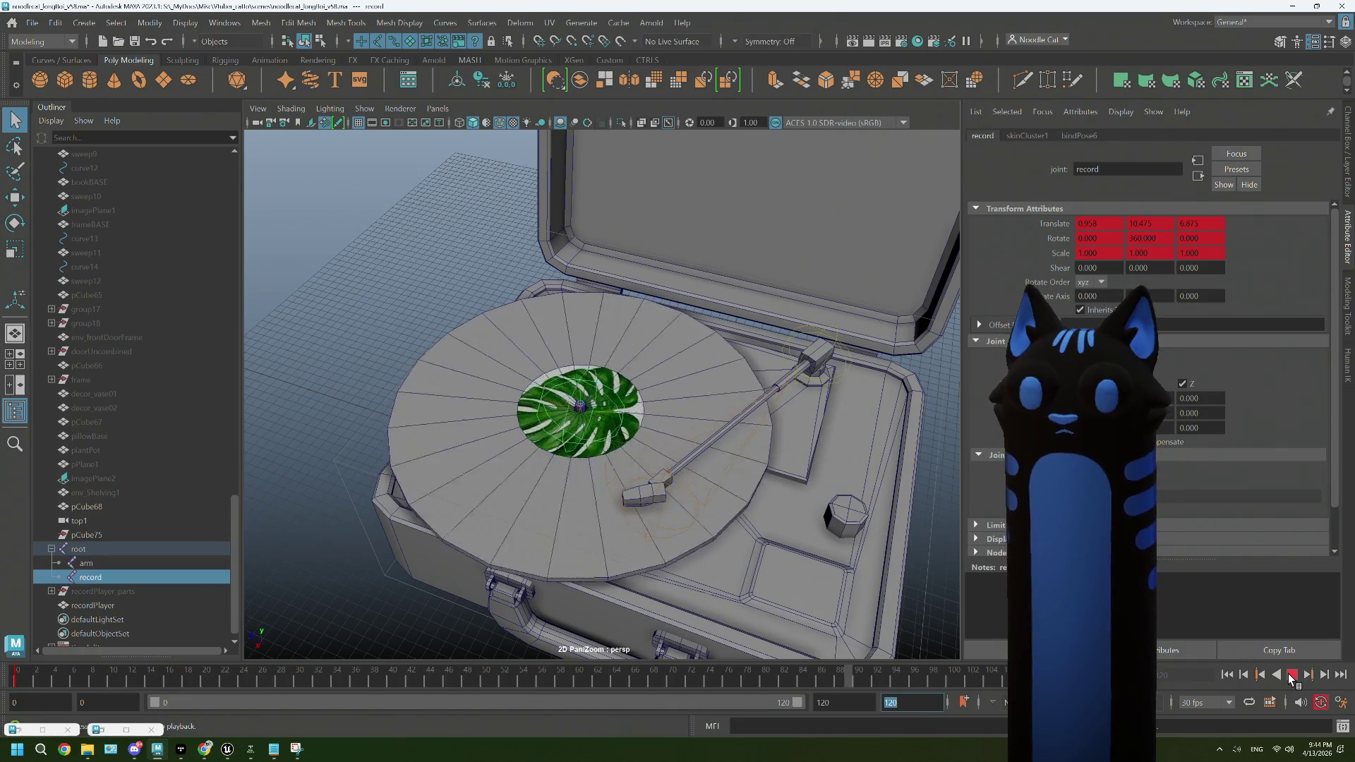
{"action": "left_click", "coordinate": [493, 263]}
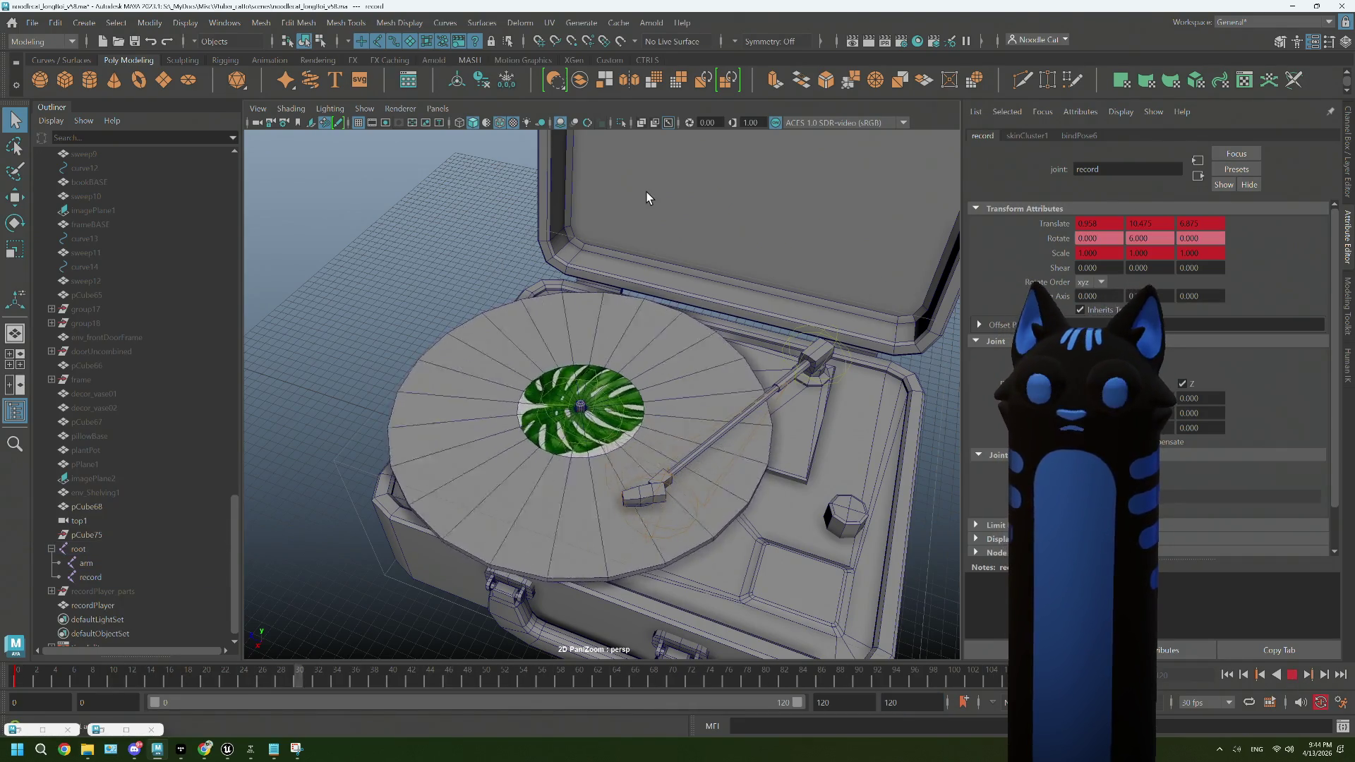
{"action": "left_click", "coordinate": [1291, 675]}
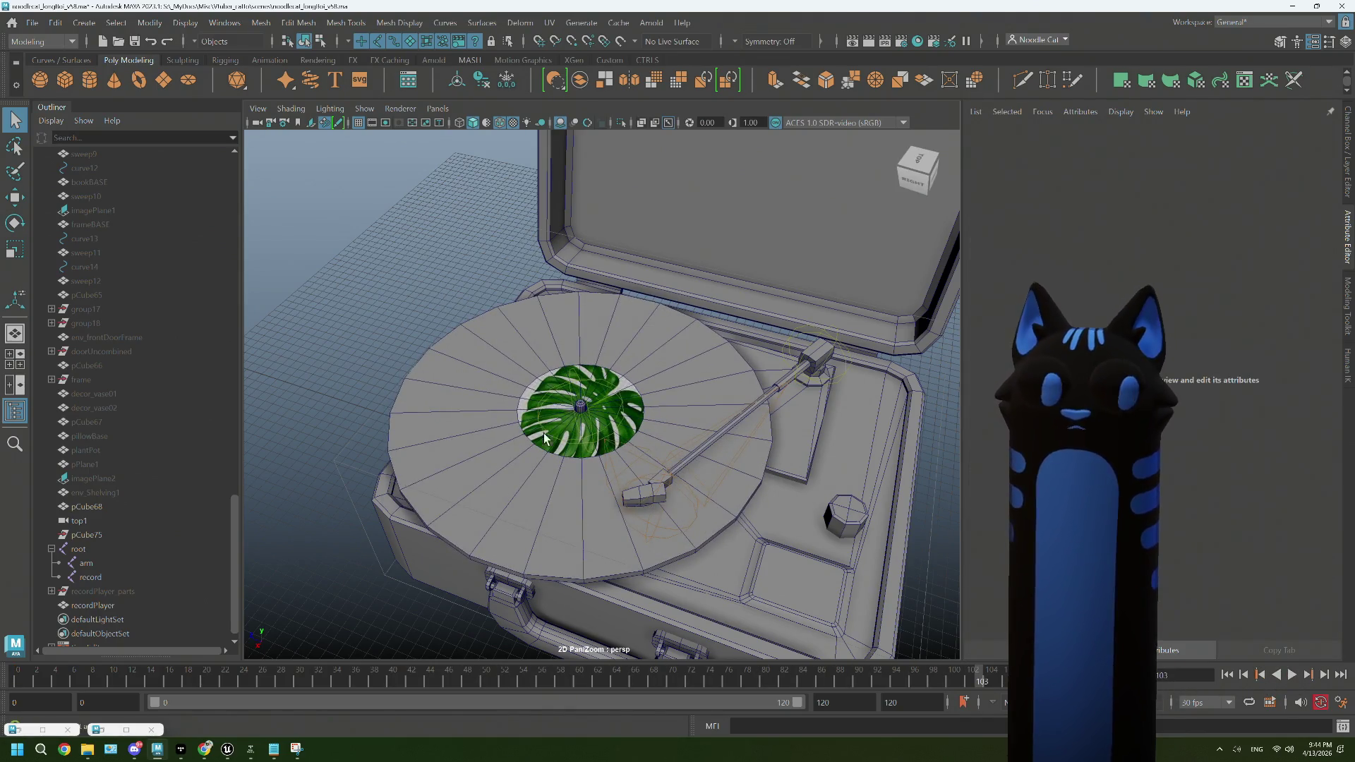
{"action": "left_click", "coordinate": [90, 577]}
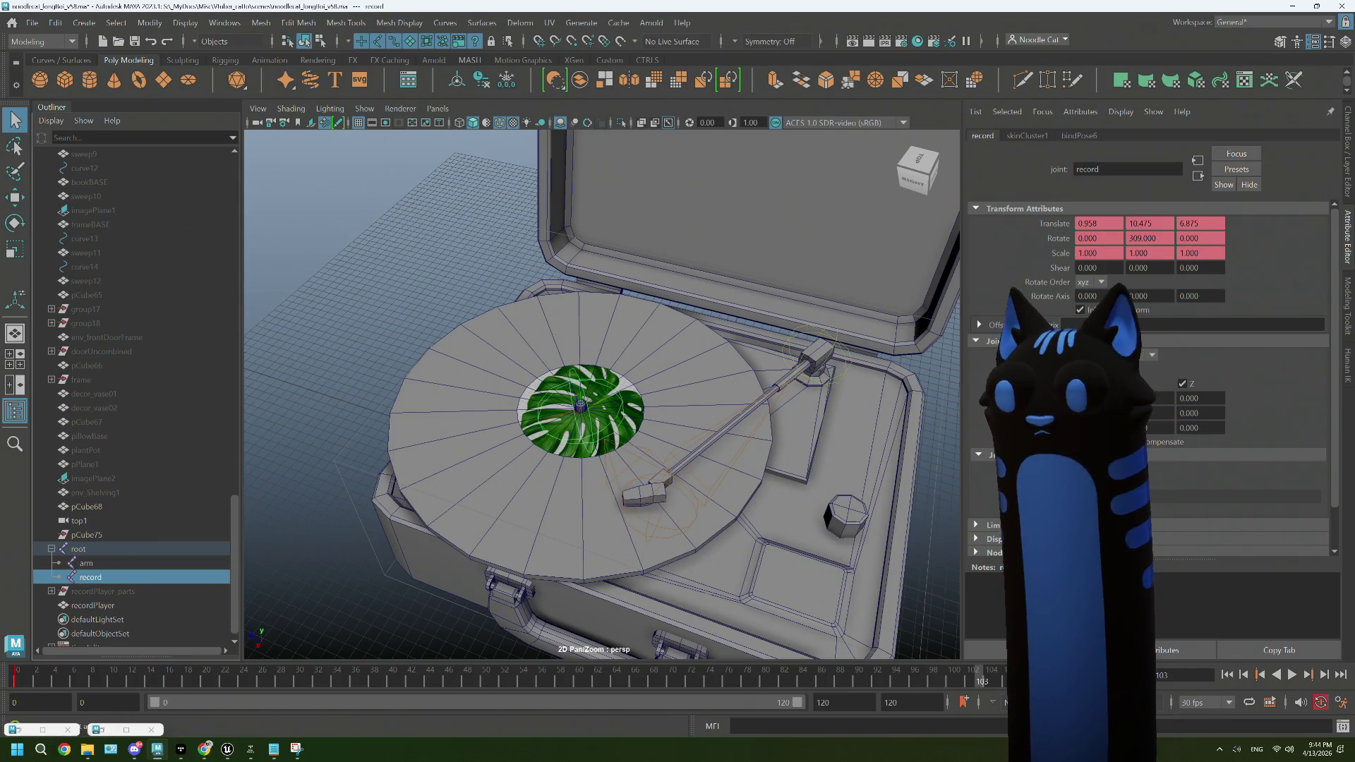
{"action": "key", "text": "."}
{"action": "key", "text": "alt+v"}
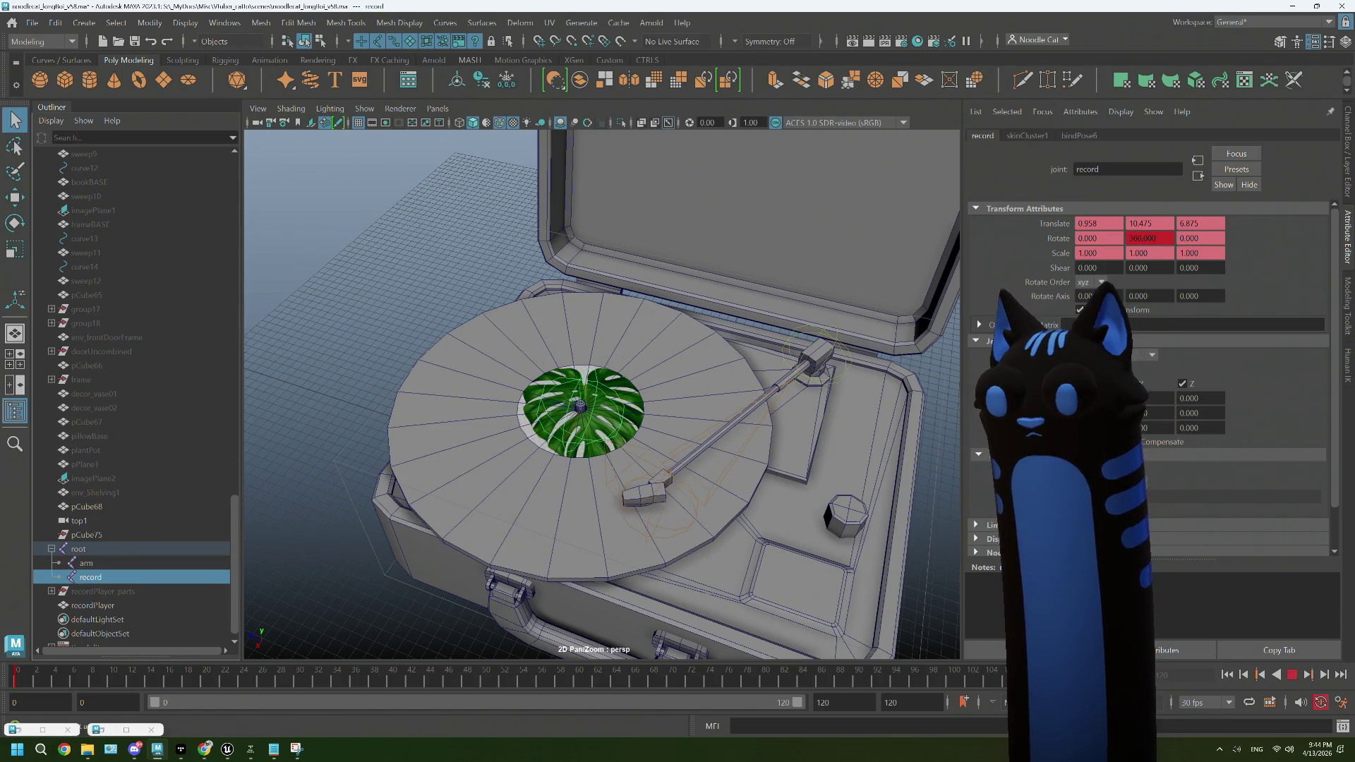
{"action": "left_click_drag", "start_coordinate": [881, 687], "coordinate": [580, 678]}
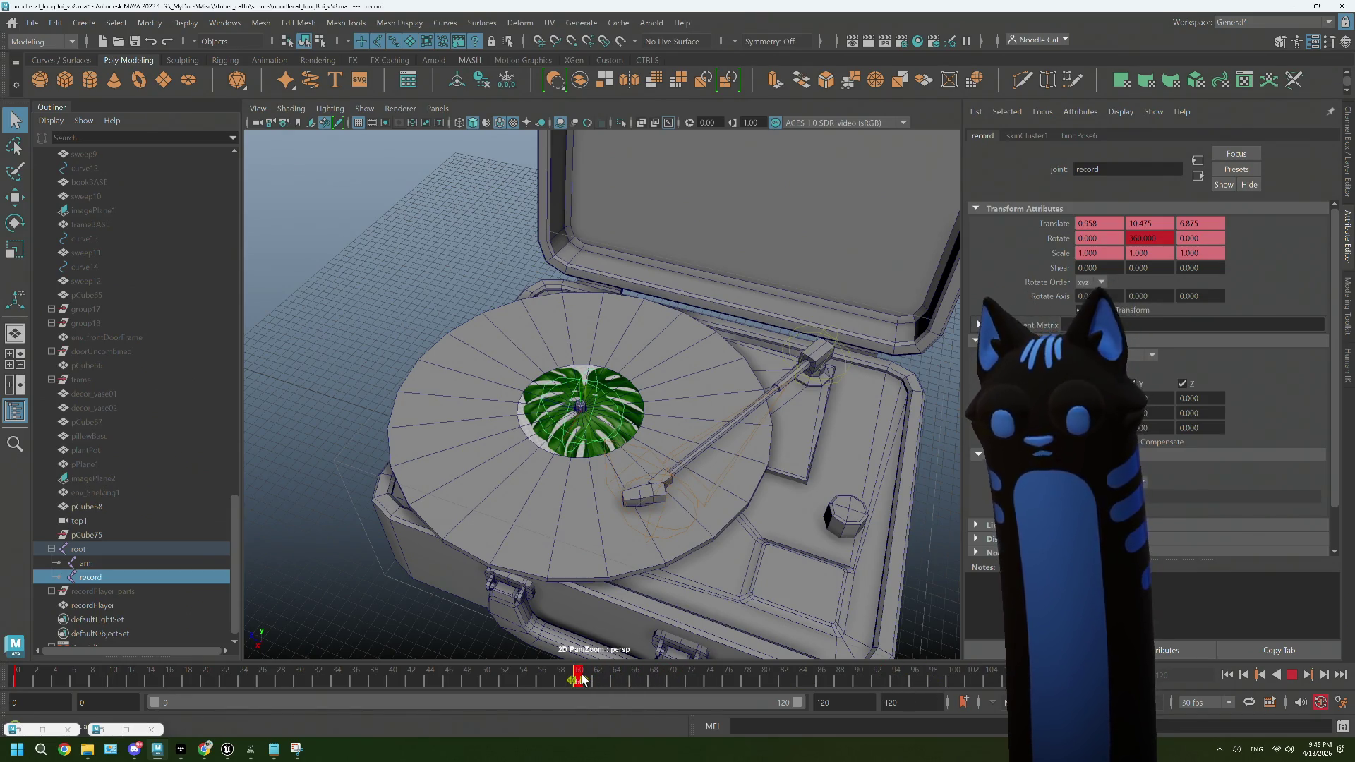
{"action": "left_click", "coordinate": [205, 749]}
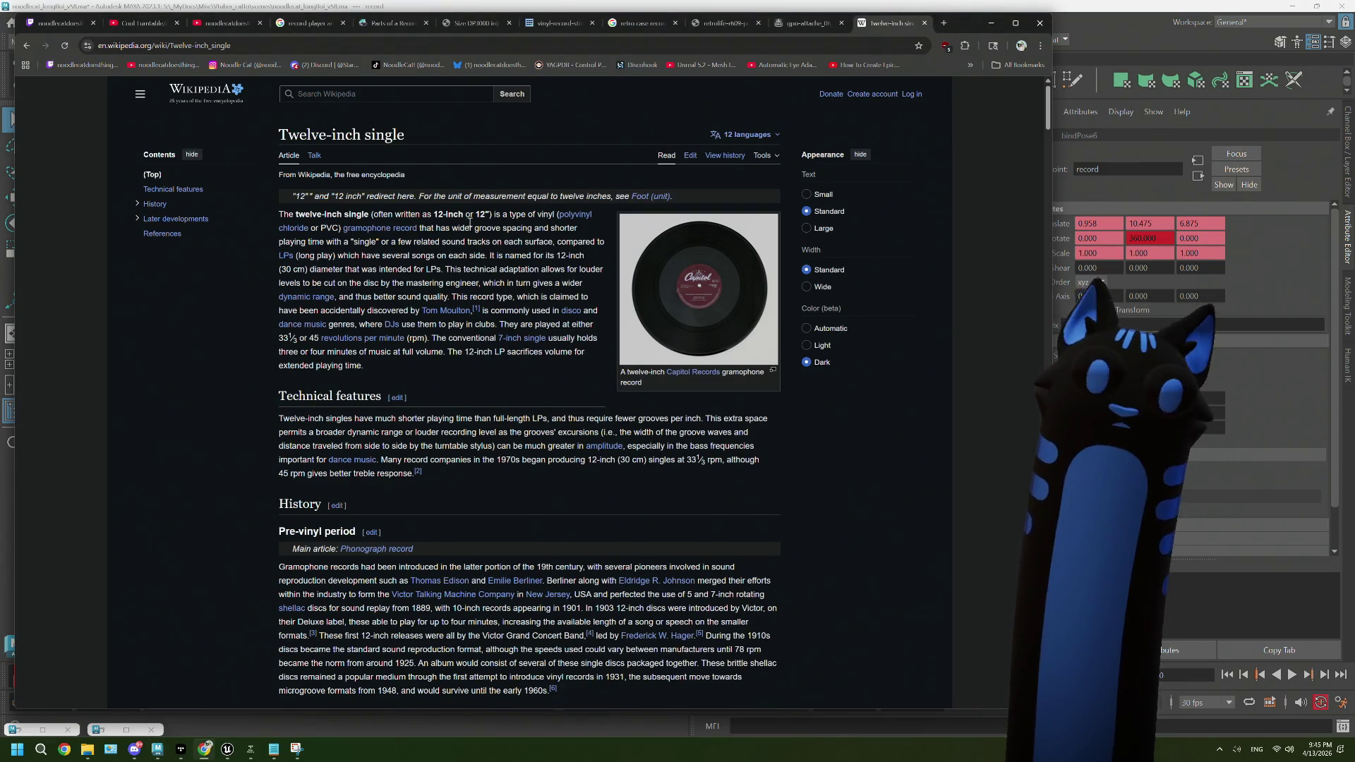
Step: Search 'record player rpm' and open the vinyl record speeds article
{"action": "left_click", "coordinate": [240, 49]}
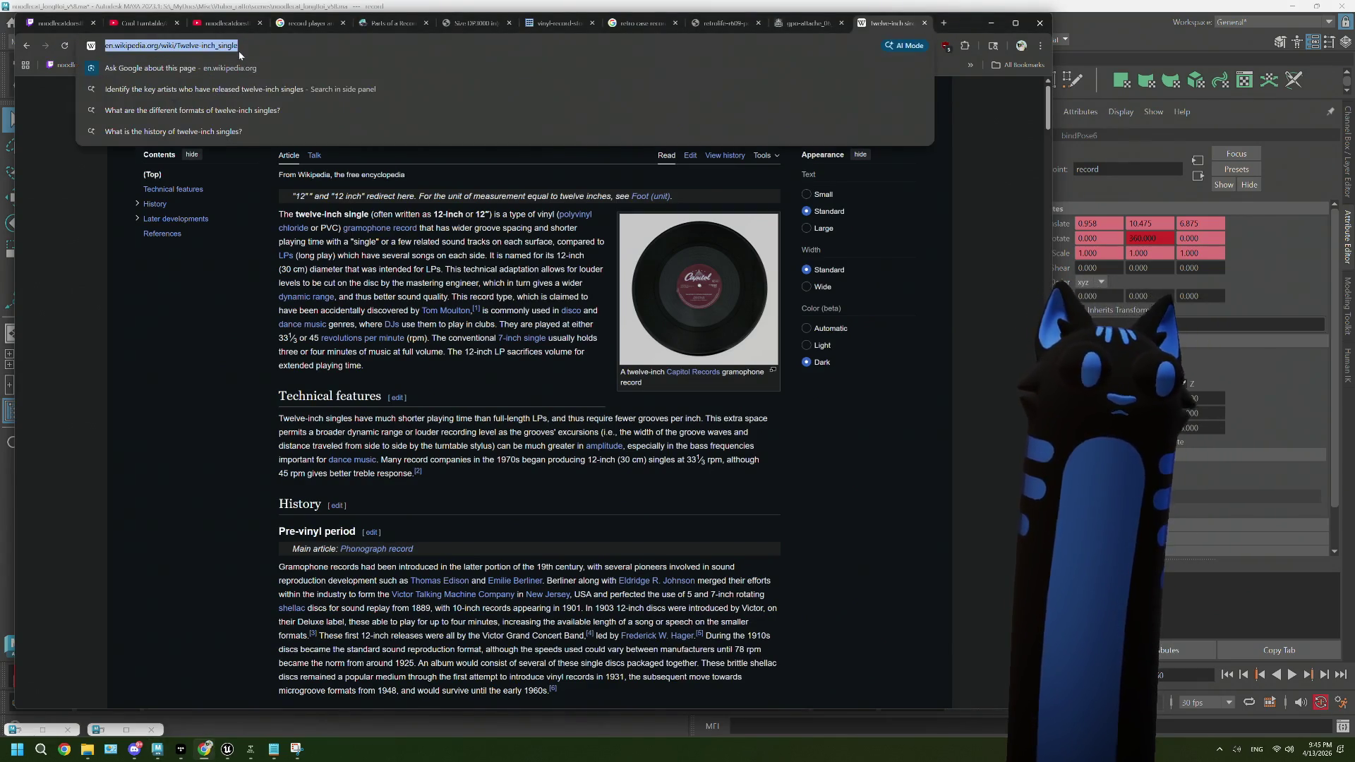
{"action": "type", "text": "record player "}
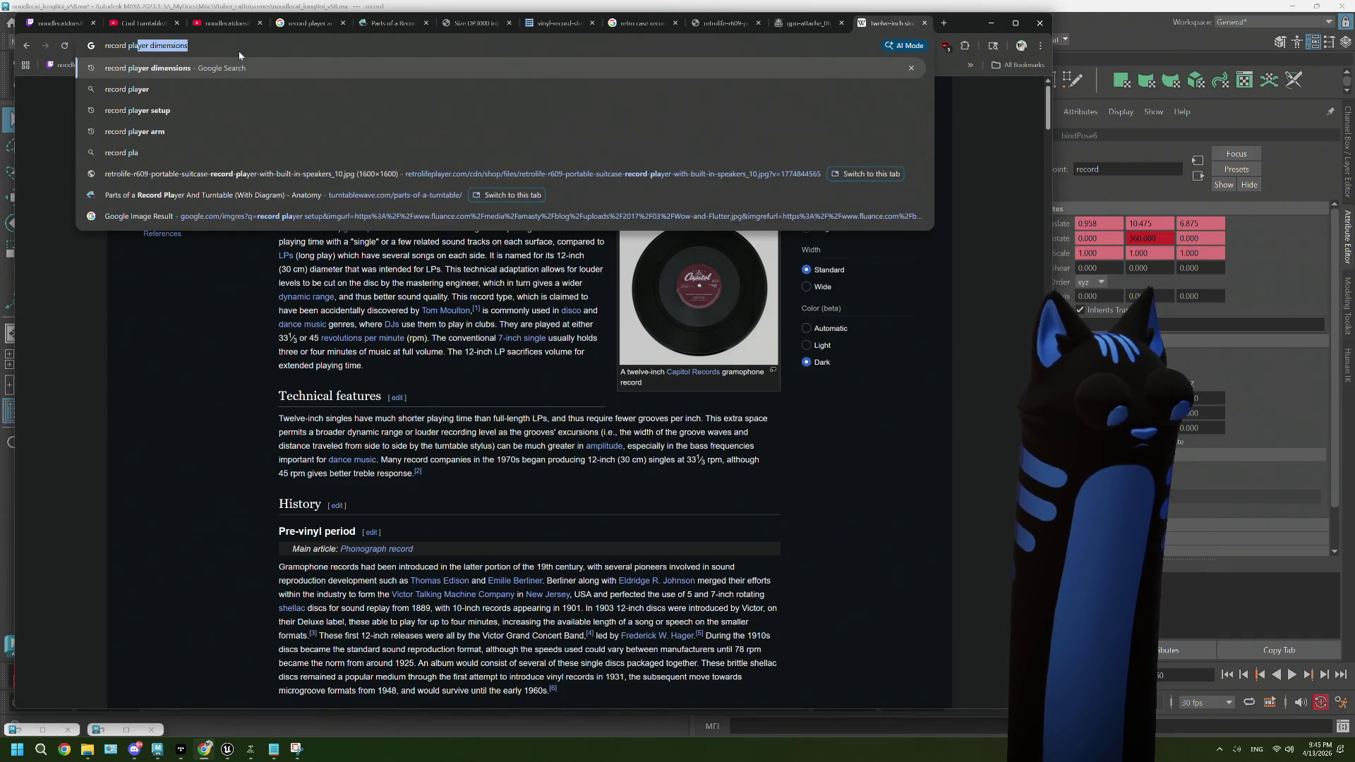
{"action": "type", "text": "rpm"}
{"action": "key", "text": "Return"}
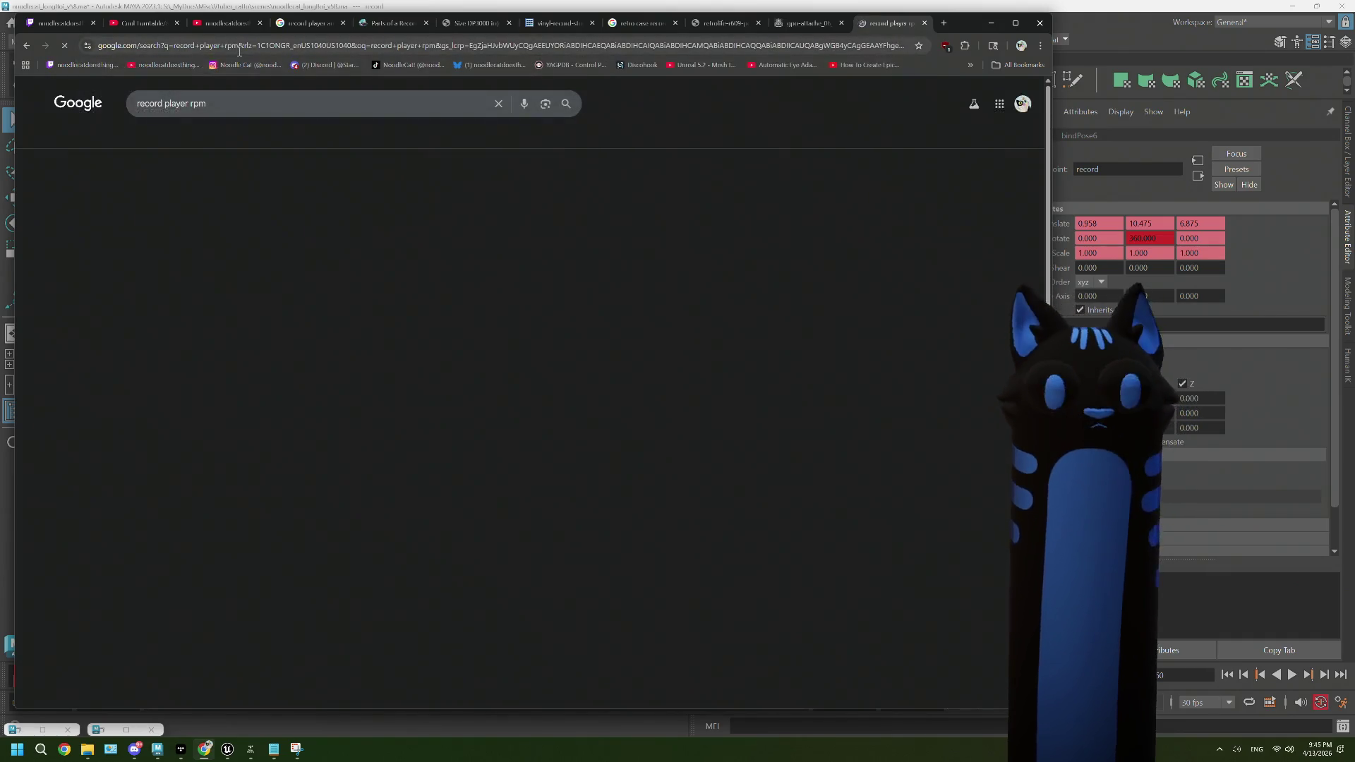
{"action": "scroll", "scroll_direction": "down", "scroll_amount": 3}
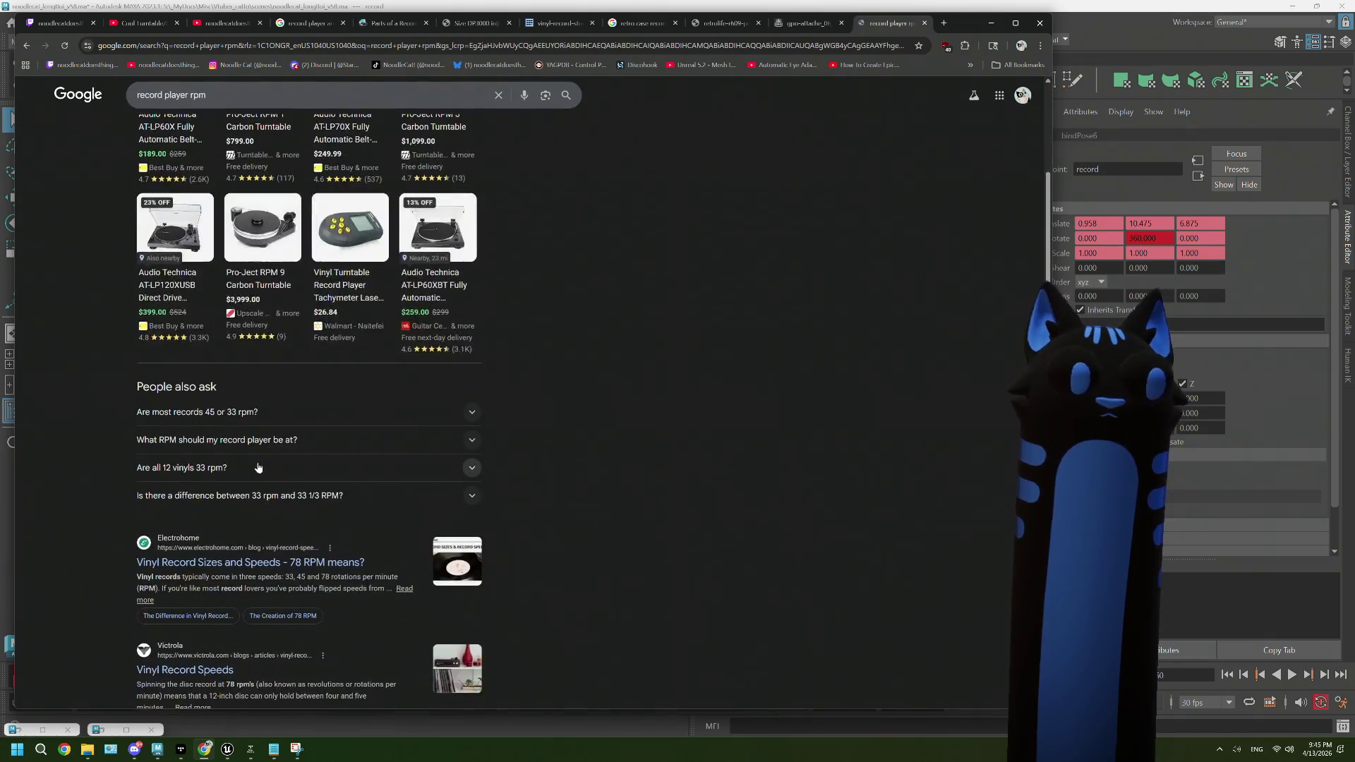
{"action": "scroll", "scroll_direction": "down", "scroll_amount": 3}
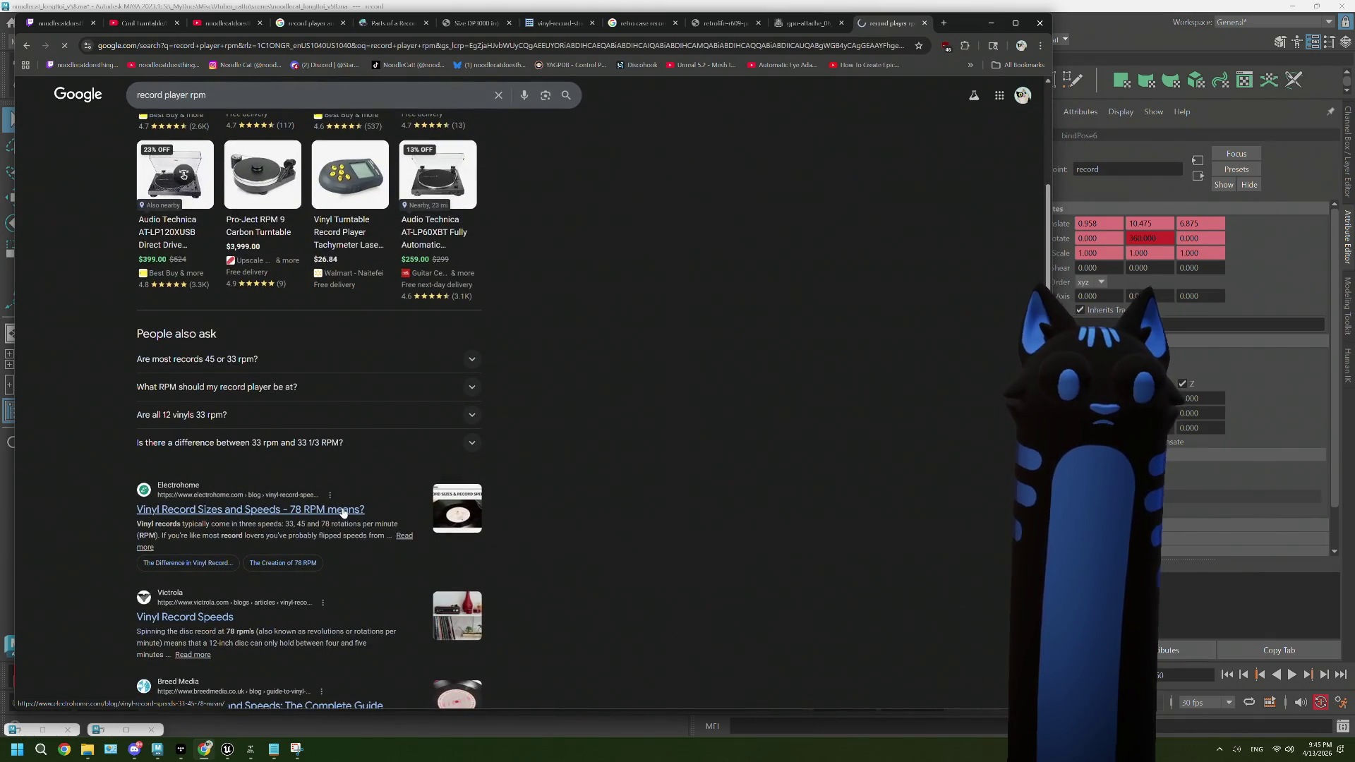
{"action": "left_click", "coordinate": [343, 509]}
Step: Read the Inventing the 33 and Creation of 78 RPM sections, then return to Maya
{"action": "scroll", "scroll_direction": "down", "scroll_amount": 3}
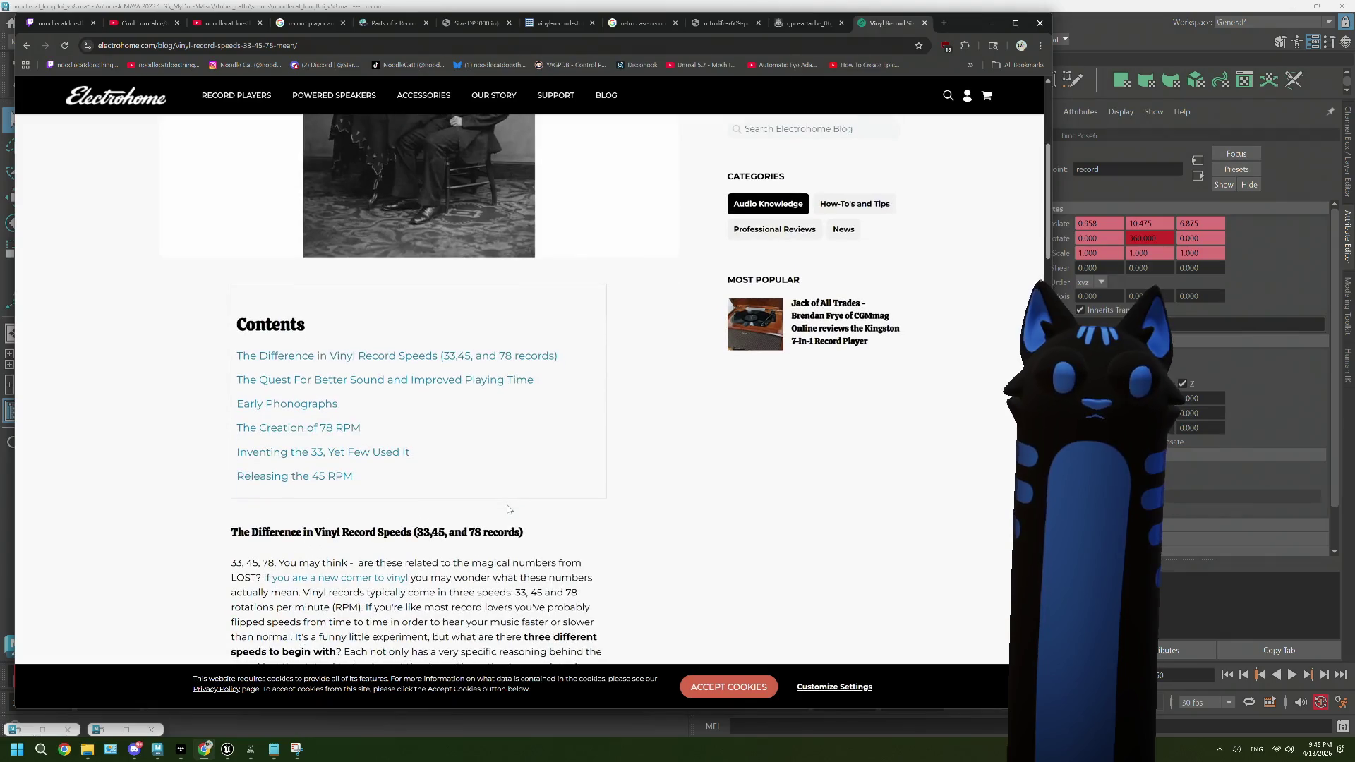
{"action": "left_click", "coordinate": [319, 455]}
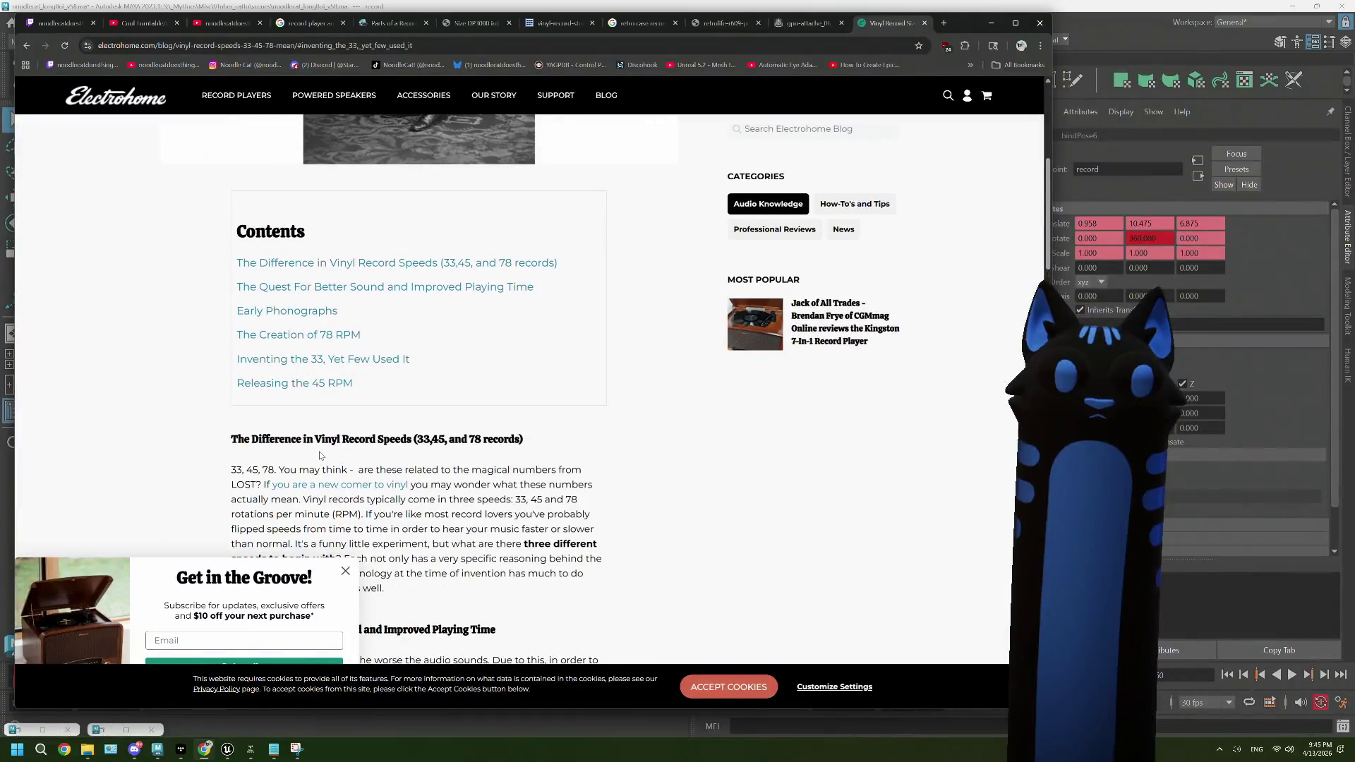
{"action": "left_click", "coordinate": [319, 343]}
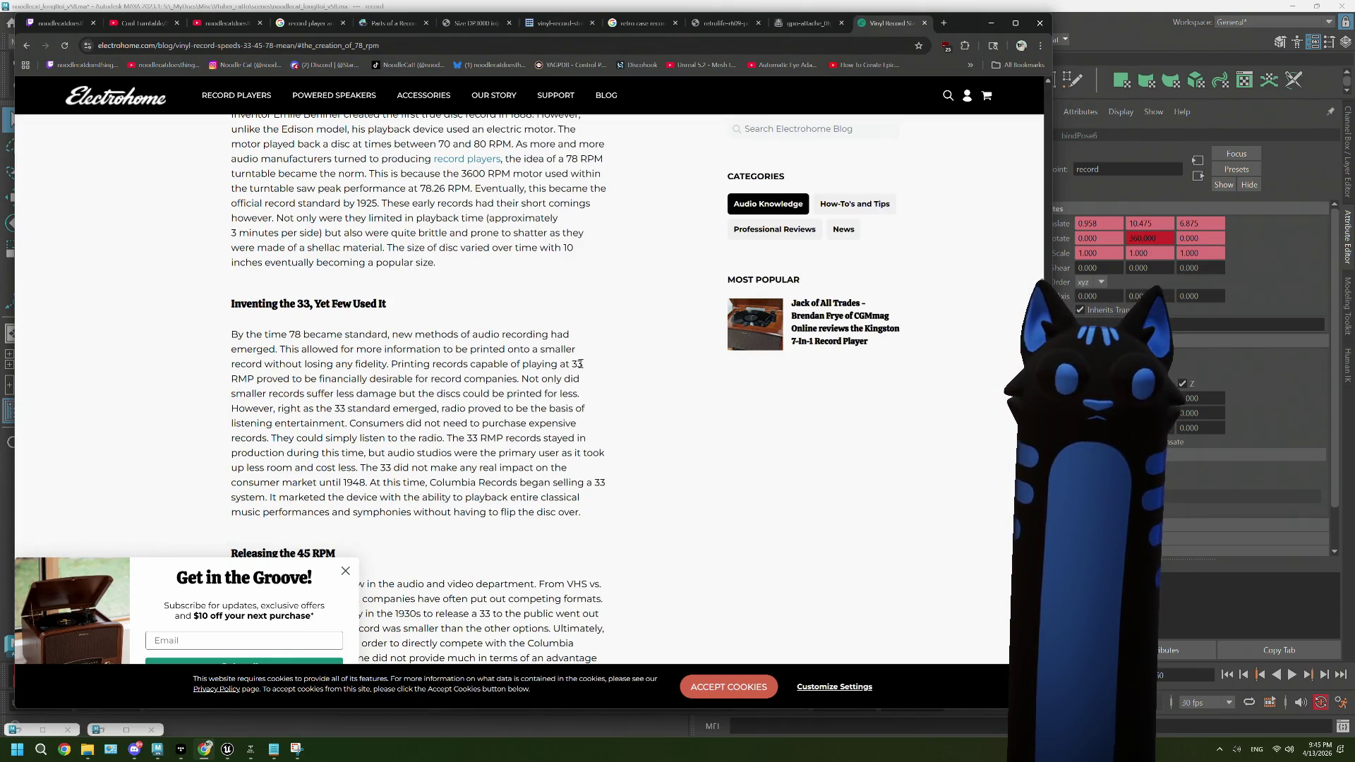
{"action": "key", "text": "Home"}
{"action": "scroll", "scroll_direction": "down", "scroll_amount": 3}
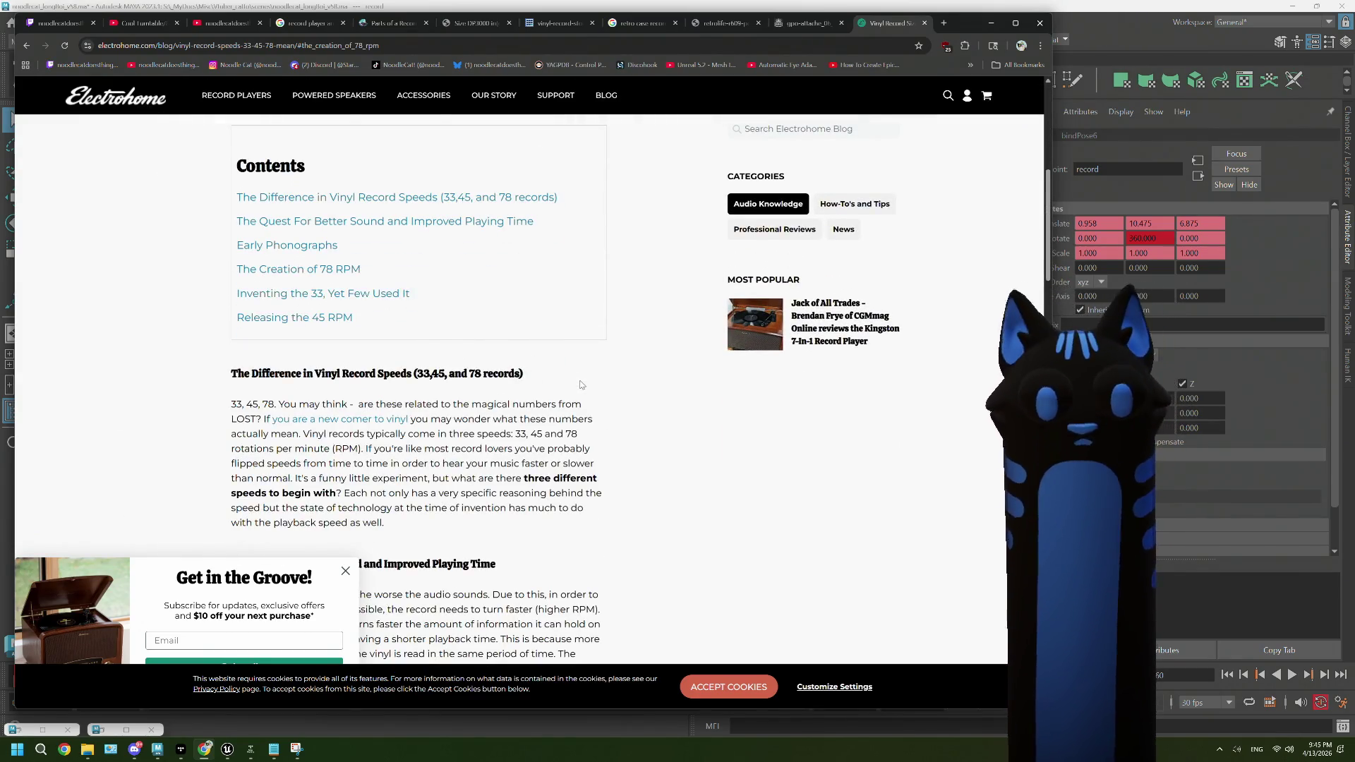
{"action": "scroll", "scroll_direction": "down", "scroll_amount": 3}
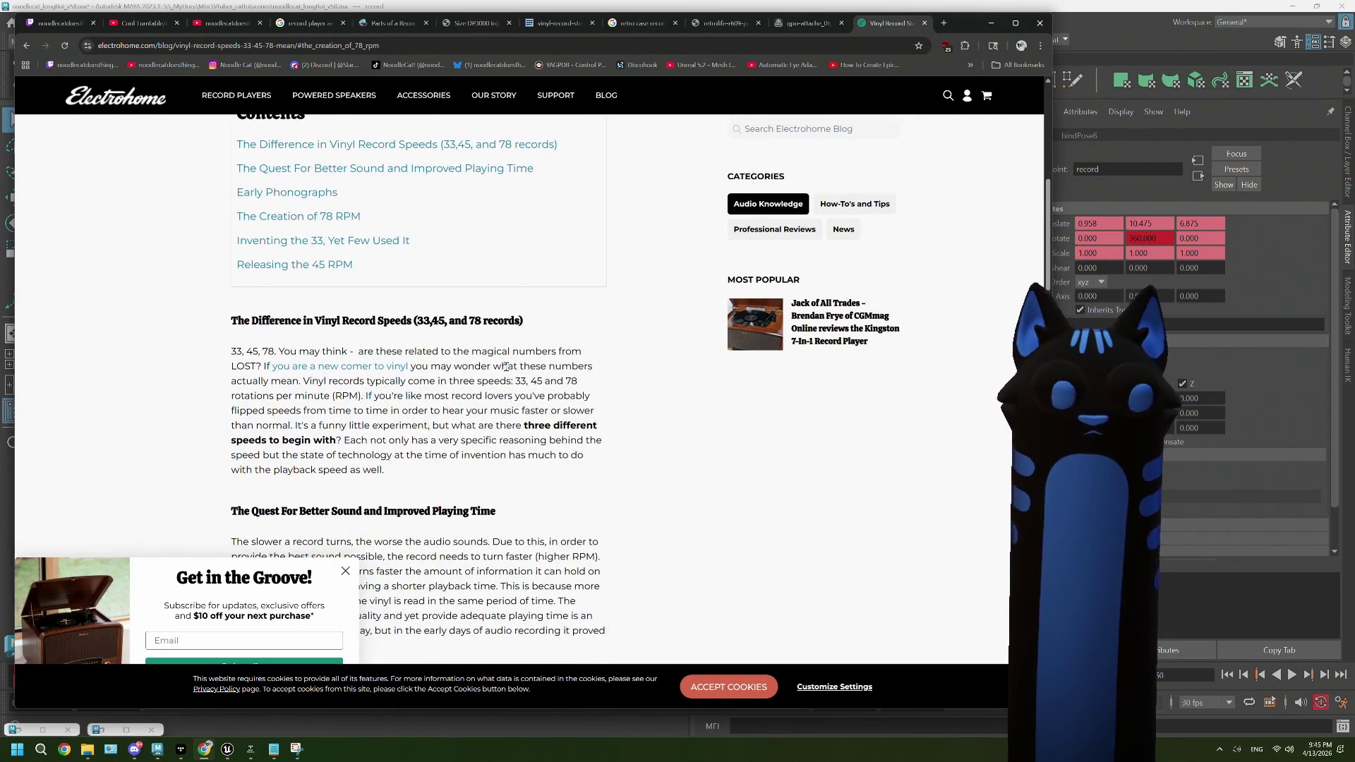
{"action": "scroll", "scroll_direction": "down", "scroll_amount": 3}
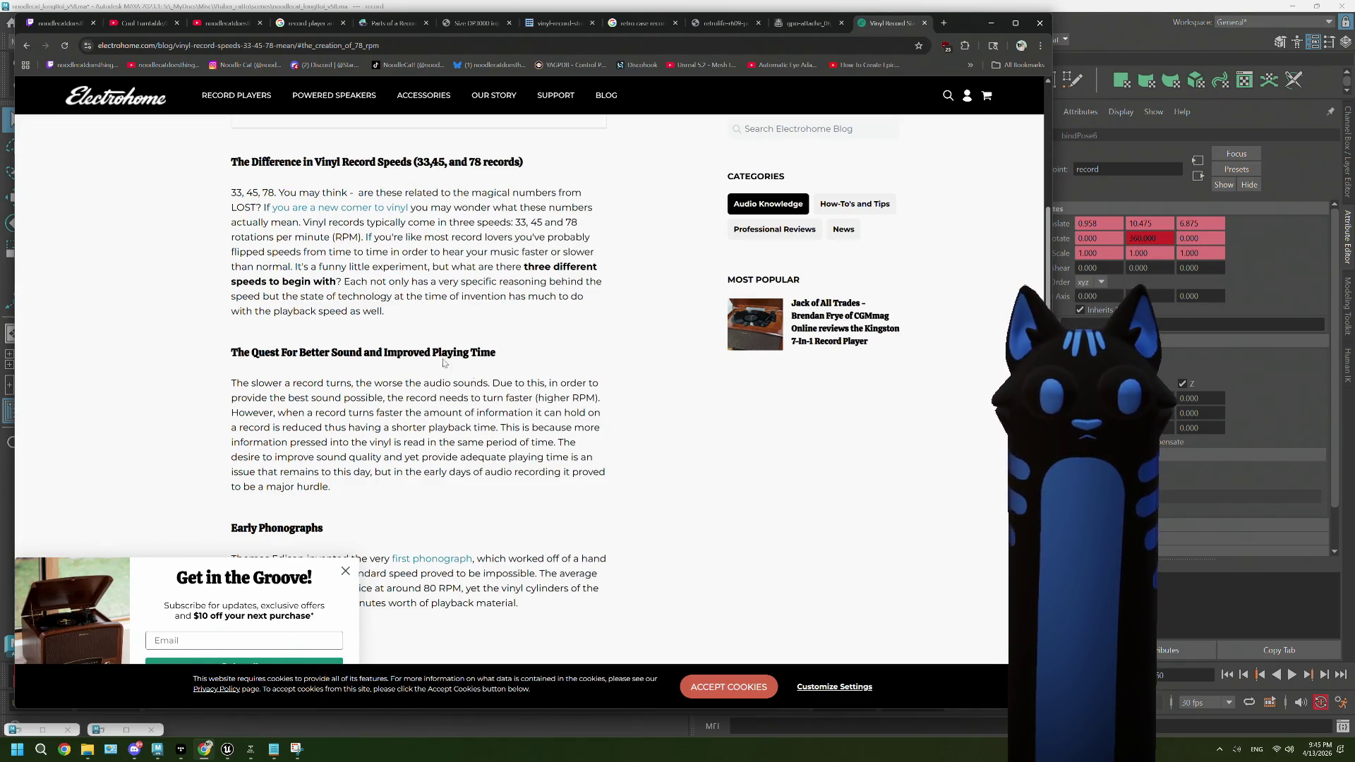
{"action": "left_click", "coordinate": [1120, 24]}
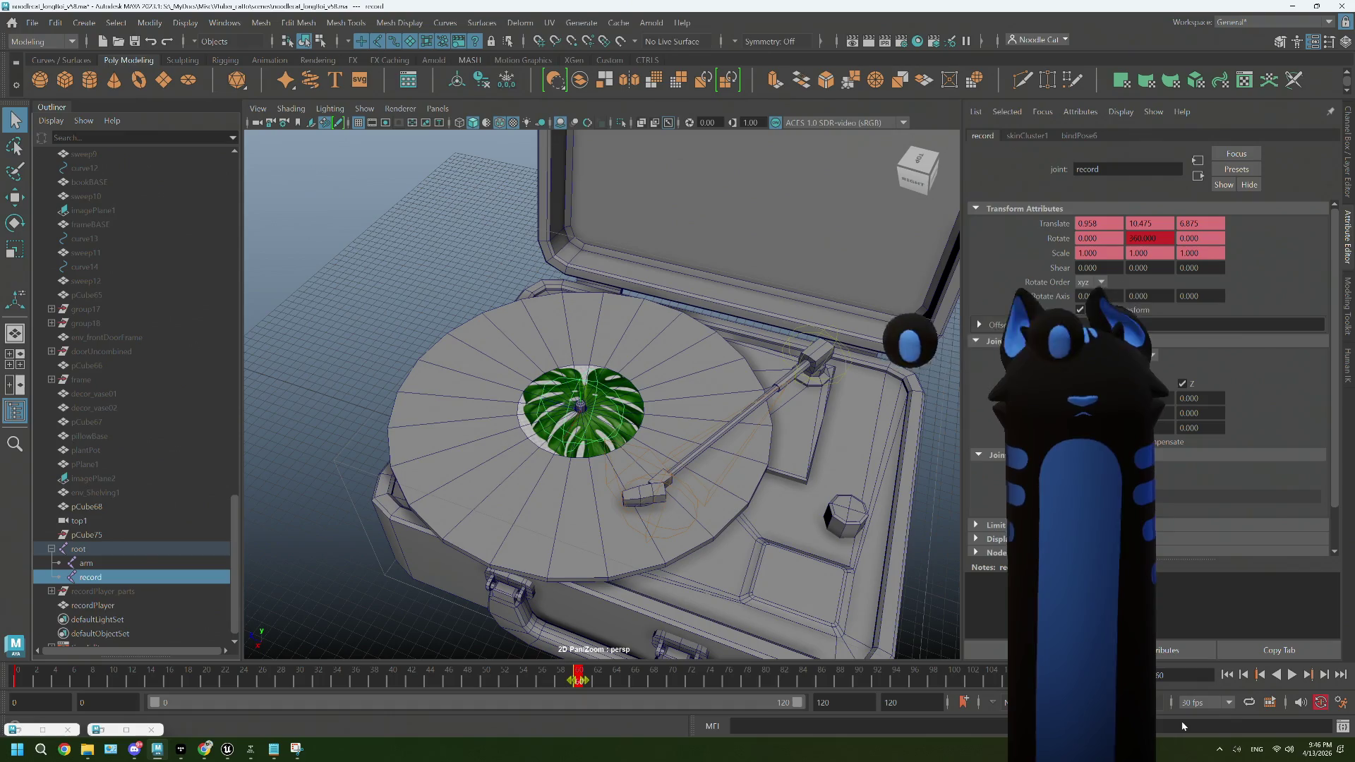
Step: Set the animation end frame to 60 and play it to watch the record spin
{"action": "double_click", "coordinate": [893, 702]}
{"action": "type", "text": "60"}
{"action": "key", "text": "Return"}
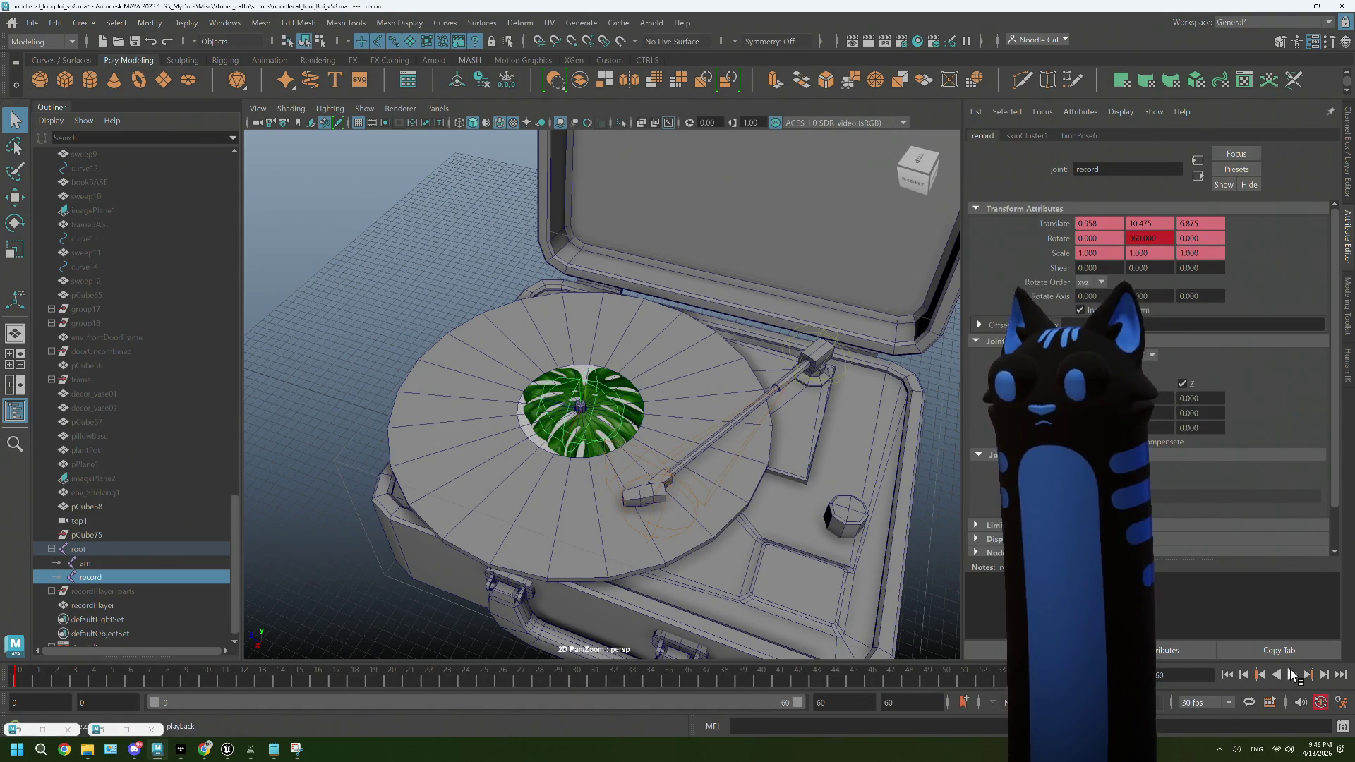
{"action": "left_click", "coordinate": [1291, 674]}
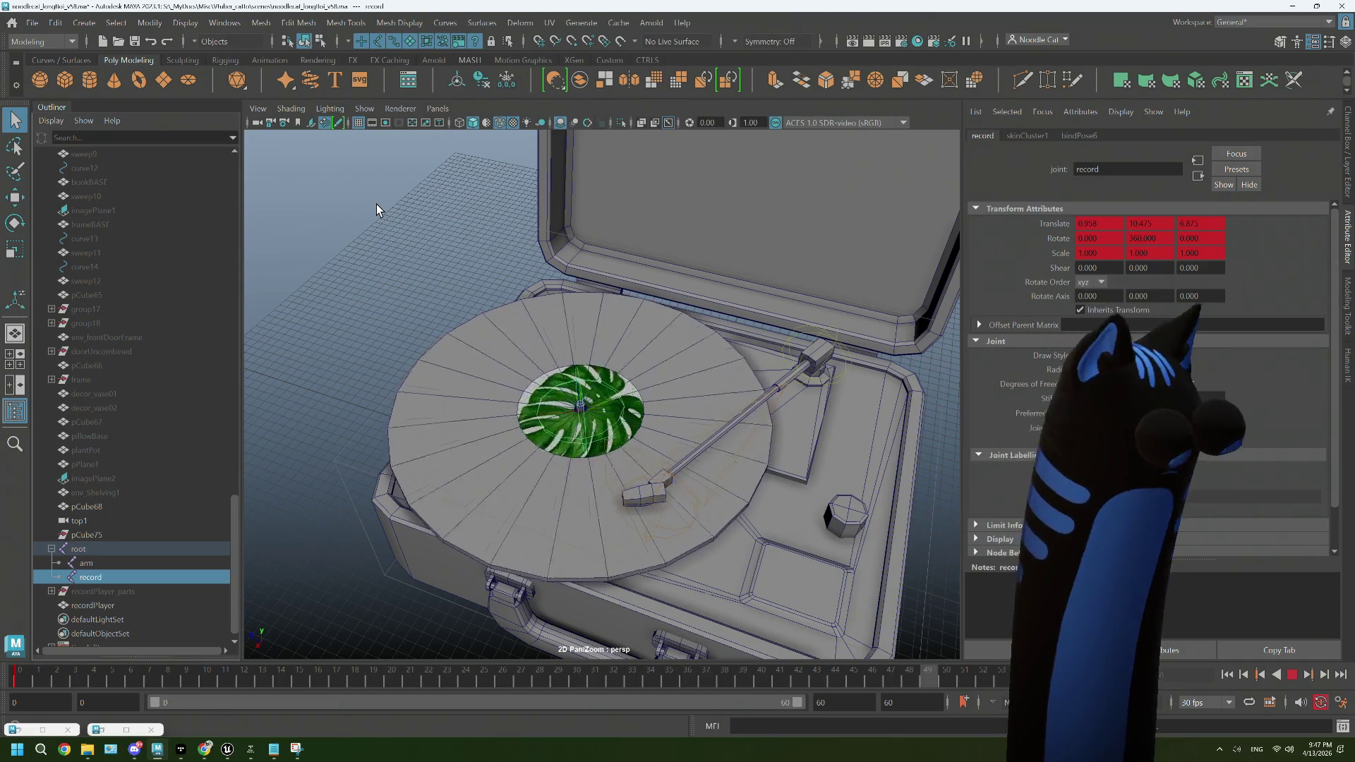
Step: Select the tonearm's arm joint and set a key on it at frame 0
{"action": "left_click_drag", "start_coordinate": [391, 168], "coordinate": [797, 425]}
{"action": "left_click", "coordinate": [923, 390]}
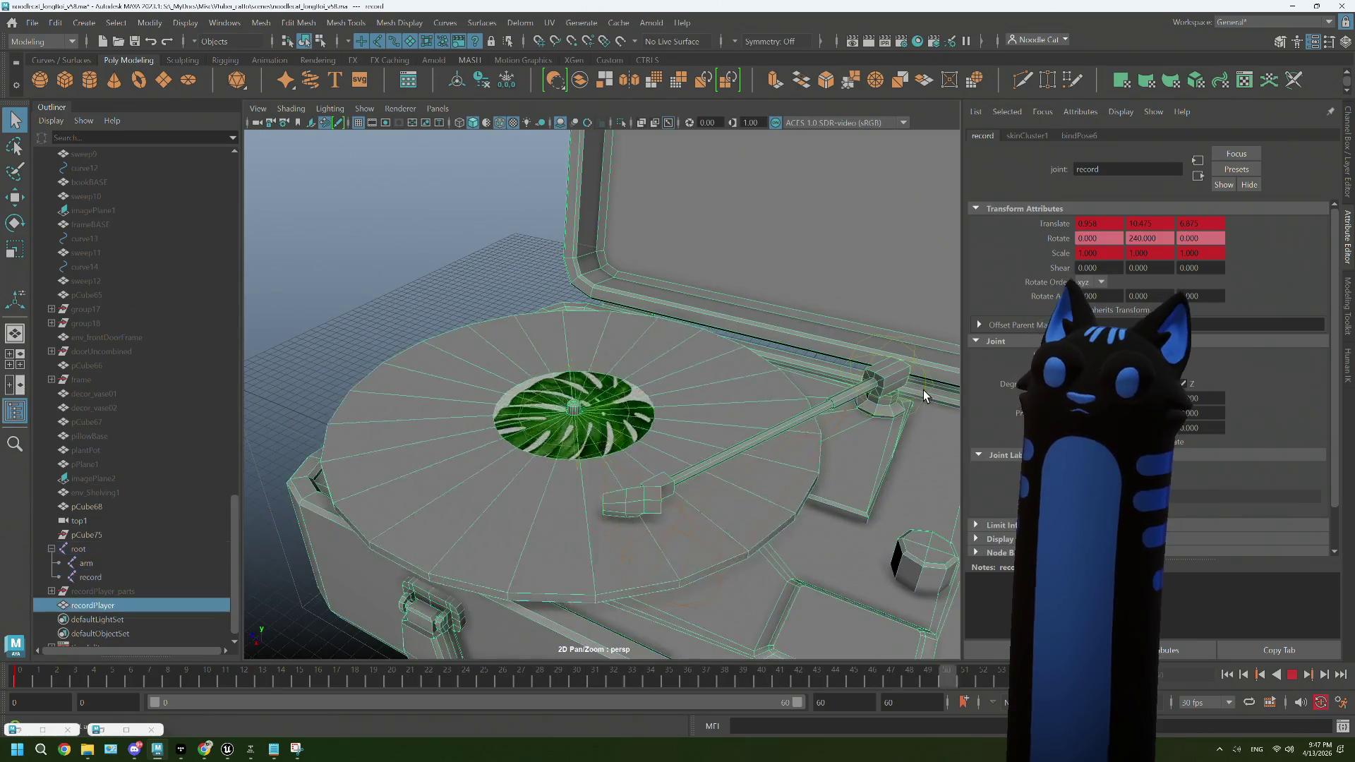
{"action": "left_click", "coordinate": [1291, 675]}
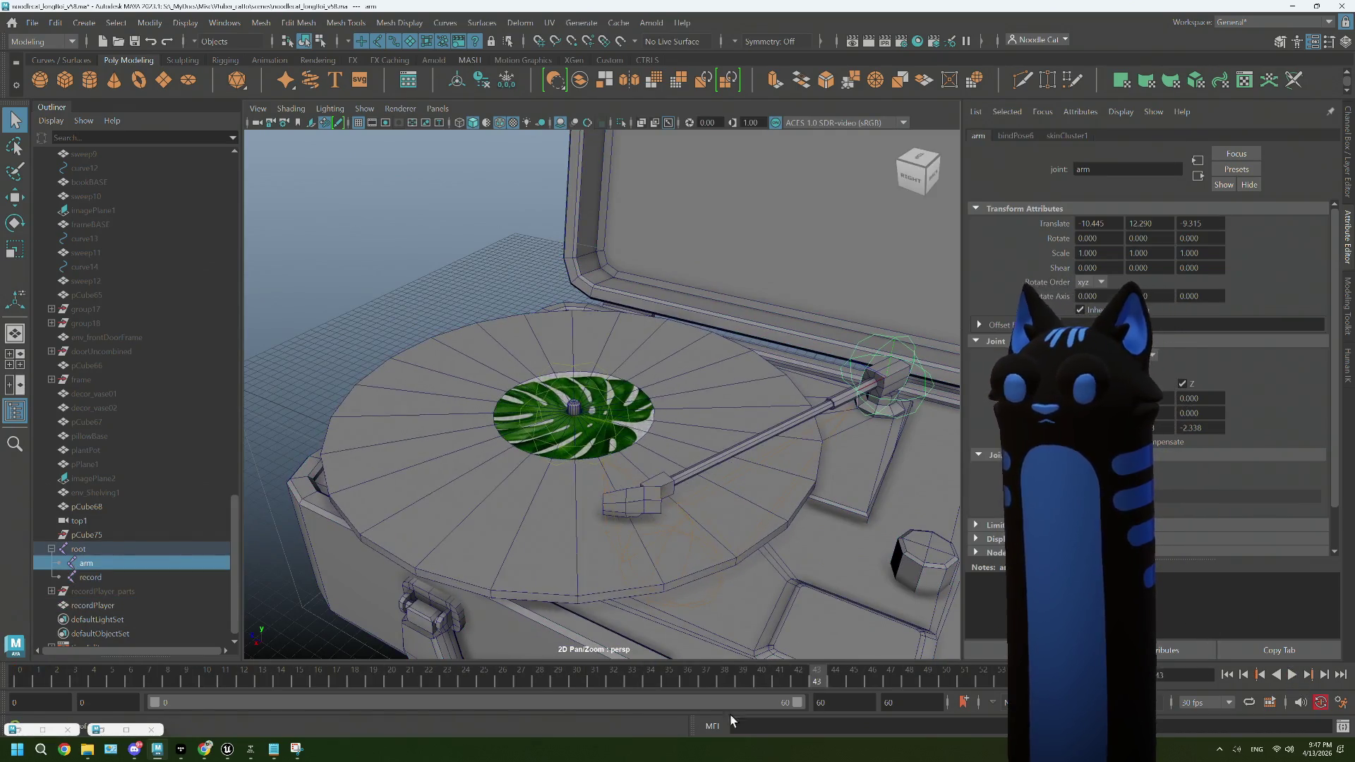
{"action": "left_click_drag", "start_coordinate": [199, 685], "coordinate": [20, 677]}
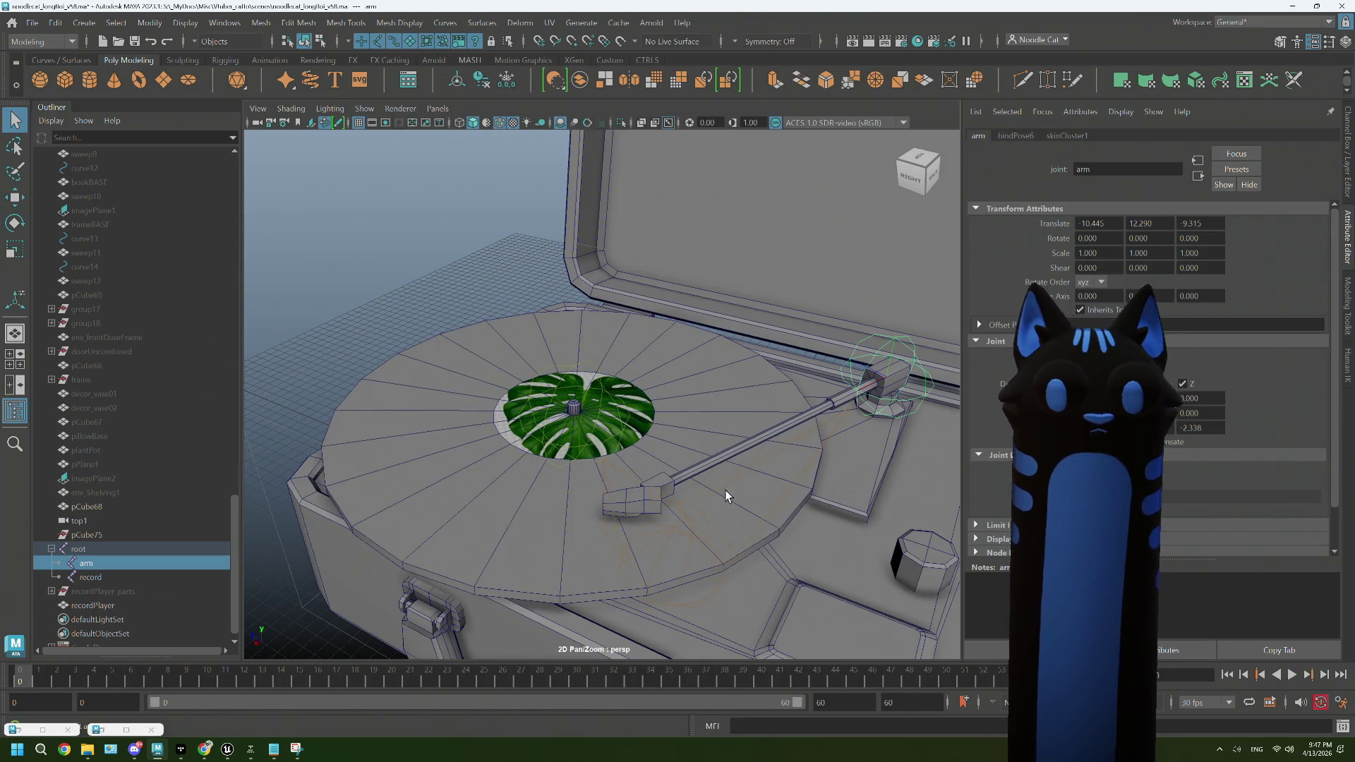
{"action": "left_click_drag", "start_coordinate": [719, 496], "coordinate": [749, 471]}
{"action": "left_click_drag", "start_coordinate": [749, 472], "coordinate": [654, 445]}
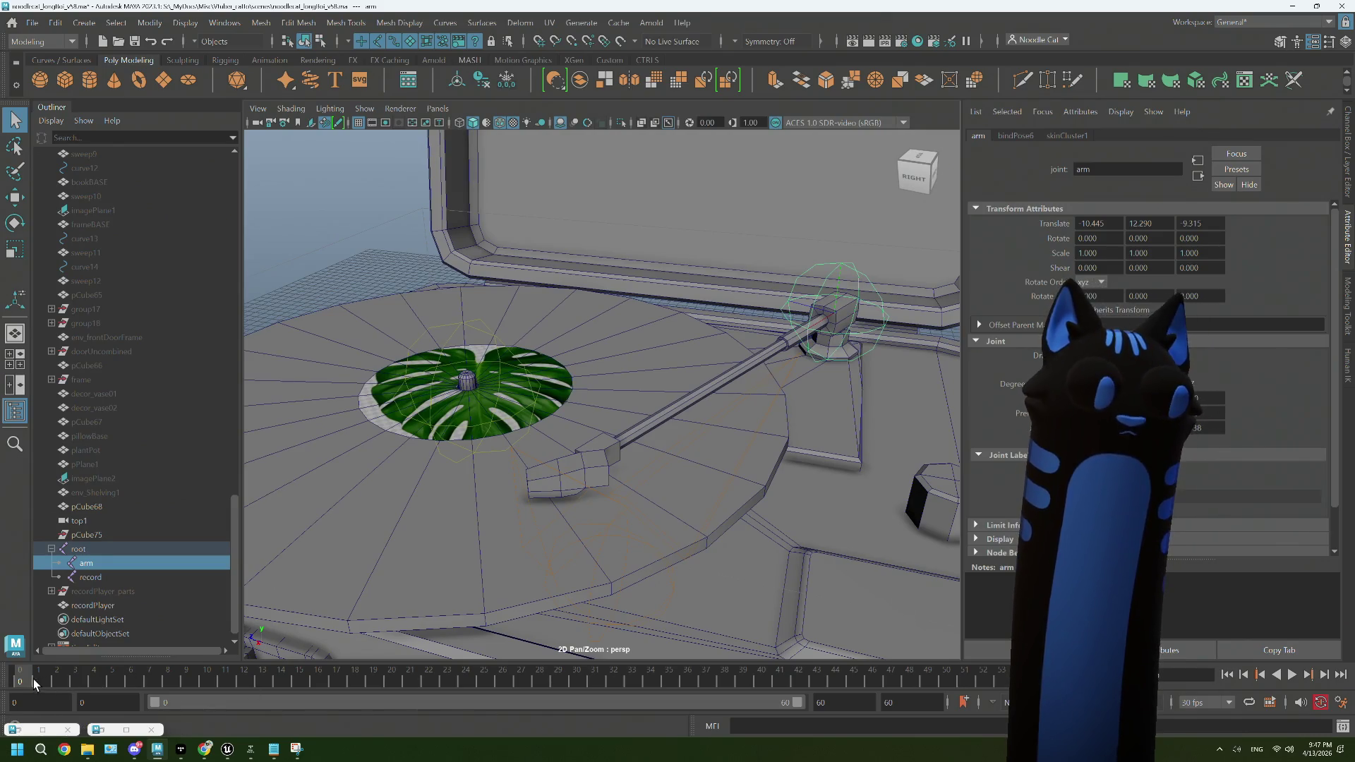
{"action": "key", "text": "s"}
Step: Key the arm joint at a later frame and switch to the Rotate tool
{"action": "left_click_drag", "start_coordinate": [30, 681], "coordinate": [586, 663]}
{"action": "key", "text": "s"}
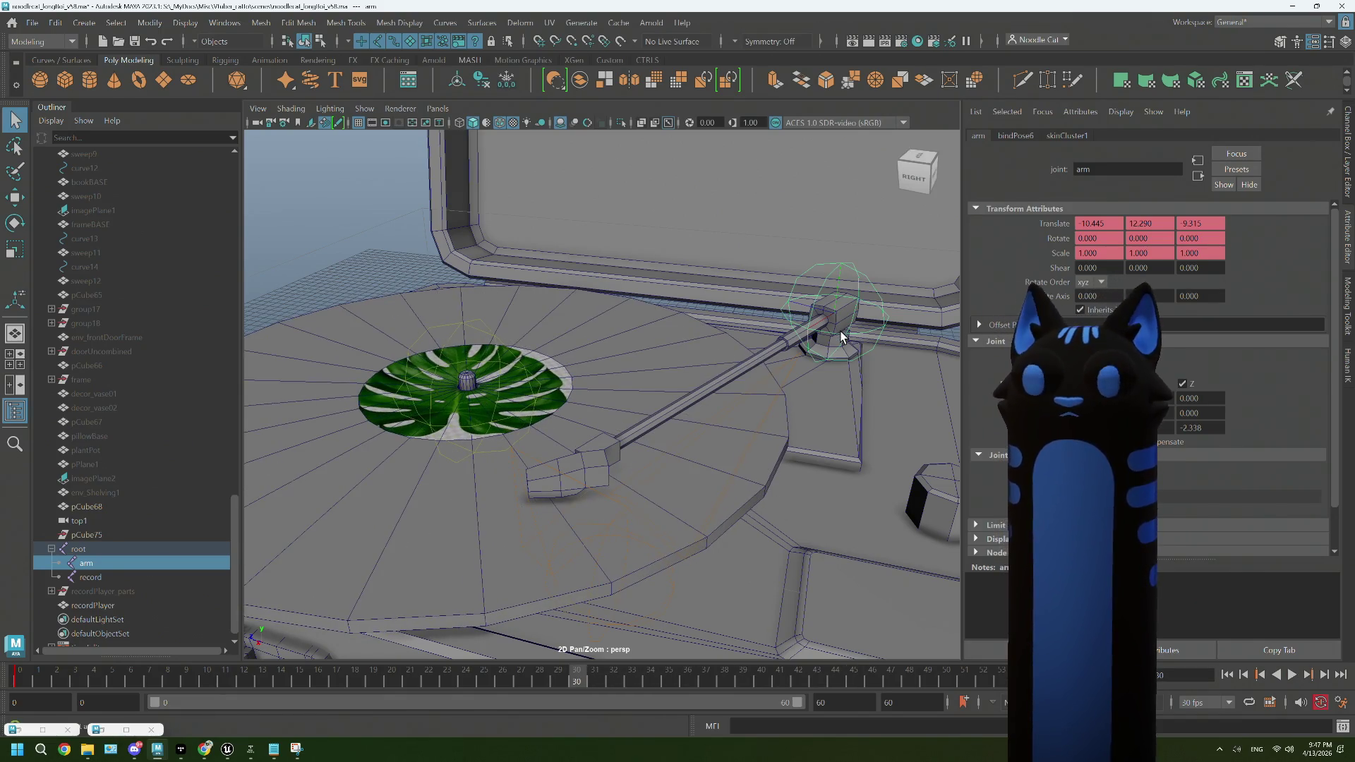
{"action": "key", "text": "e"}
{"action": "key", "text": "w"}
{"action": "key", "text": "e"}
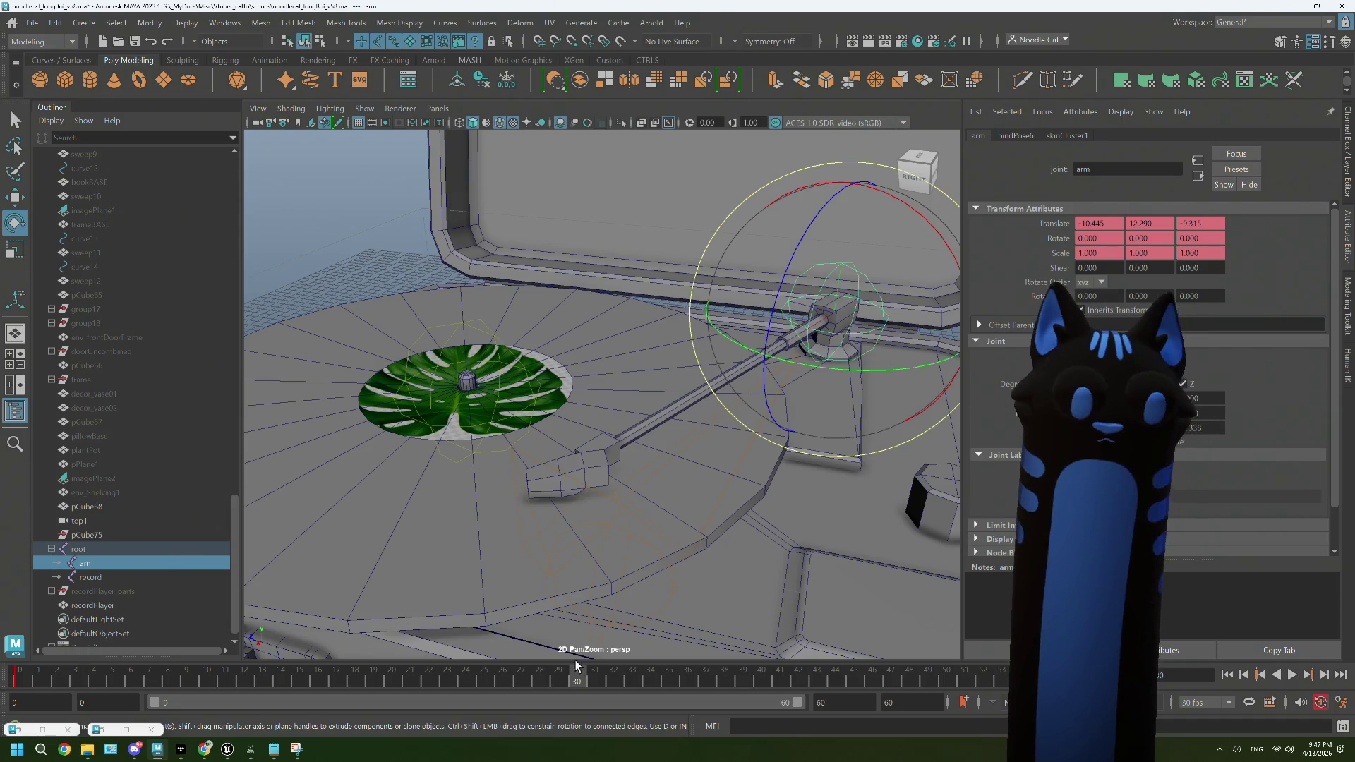
{"action": "key", "text": "alt+v"}
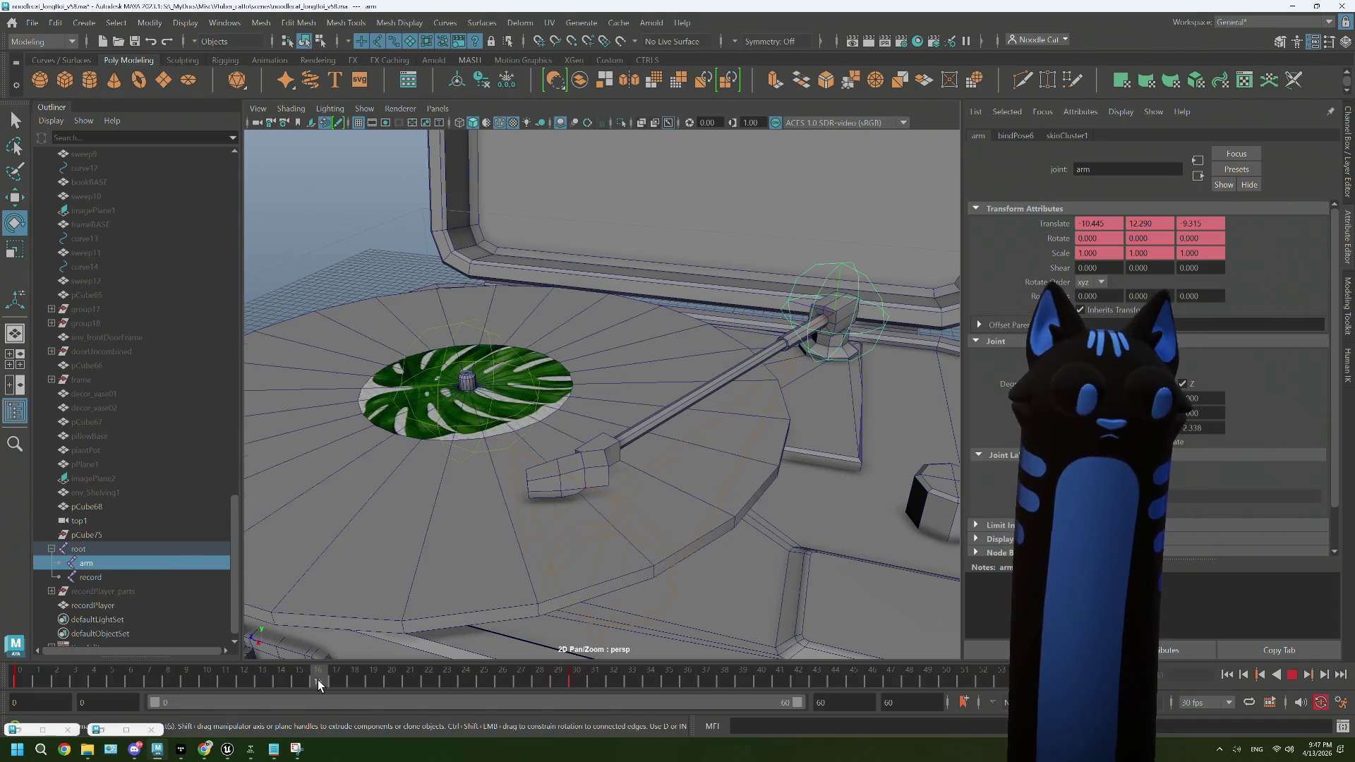
{"action": "key", "text": "alt+v"}
Step: Tilt the arm joint, entering -1 for its Y rotation, and preview the motion
{"action": "left_click_drag", "start_coordinate": [822, 375], "coordinate": [717, 396]}
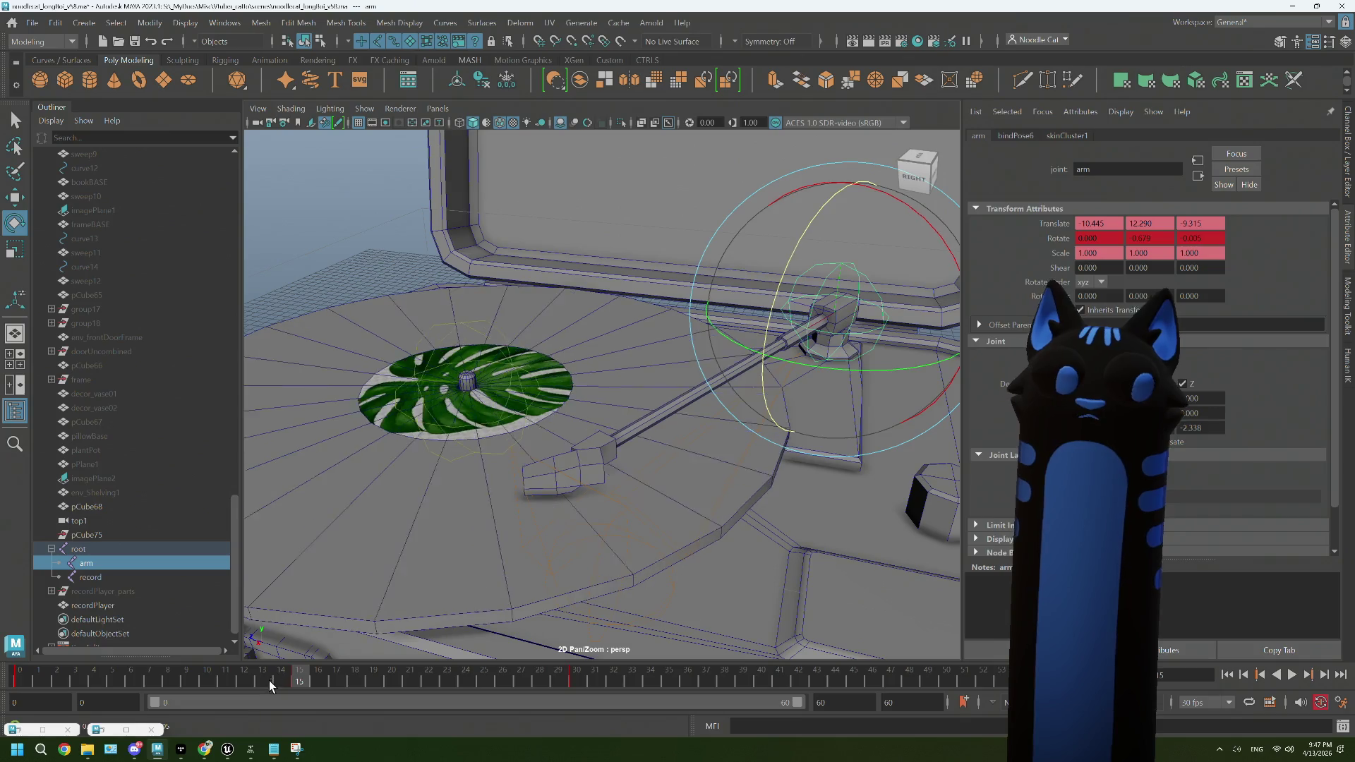
{"action": "key", "text": "alt+v"}
{"action": "key", "text": "alt+v"}
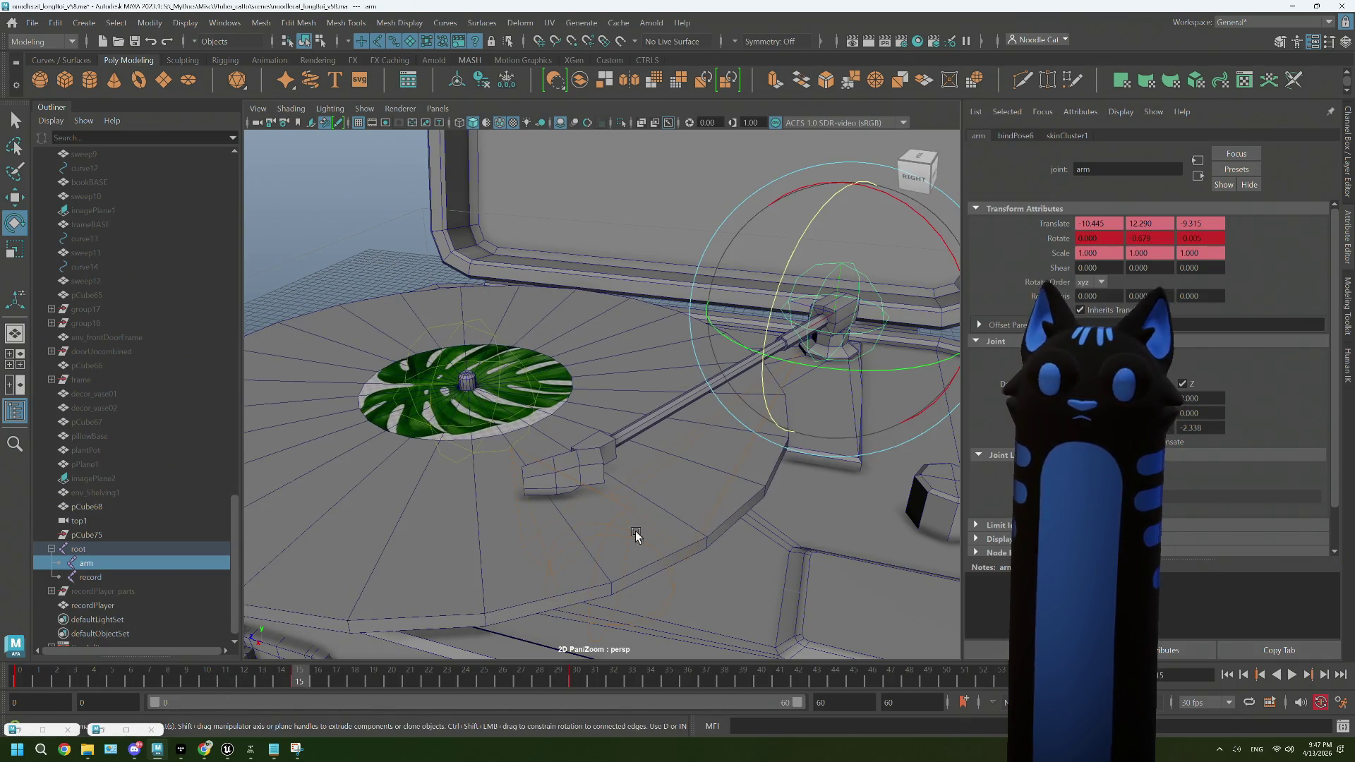
{"action": "left_click_drag", "start_coordinate": [1144, 236], "coordinate": [1125, 241]}
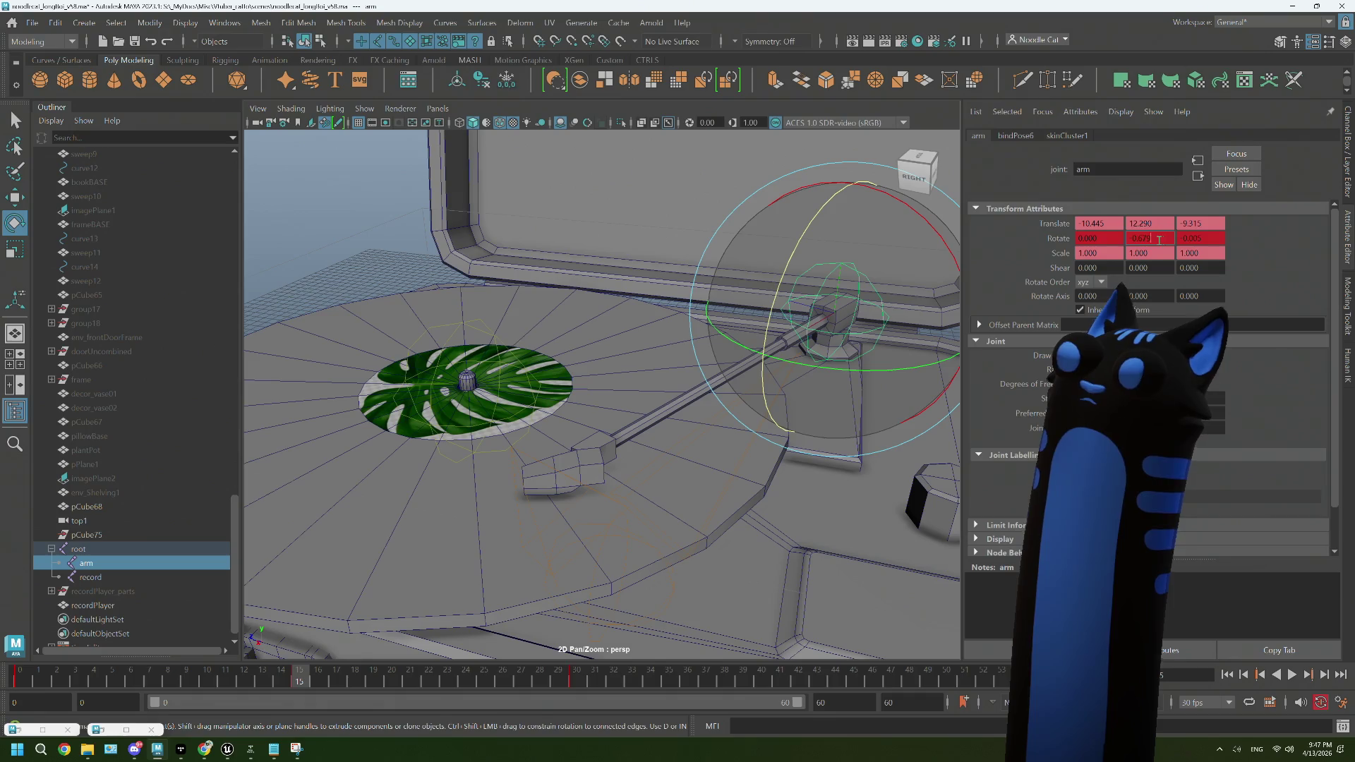
{"action": "type", "text": "-1"}
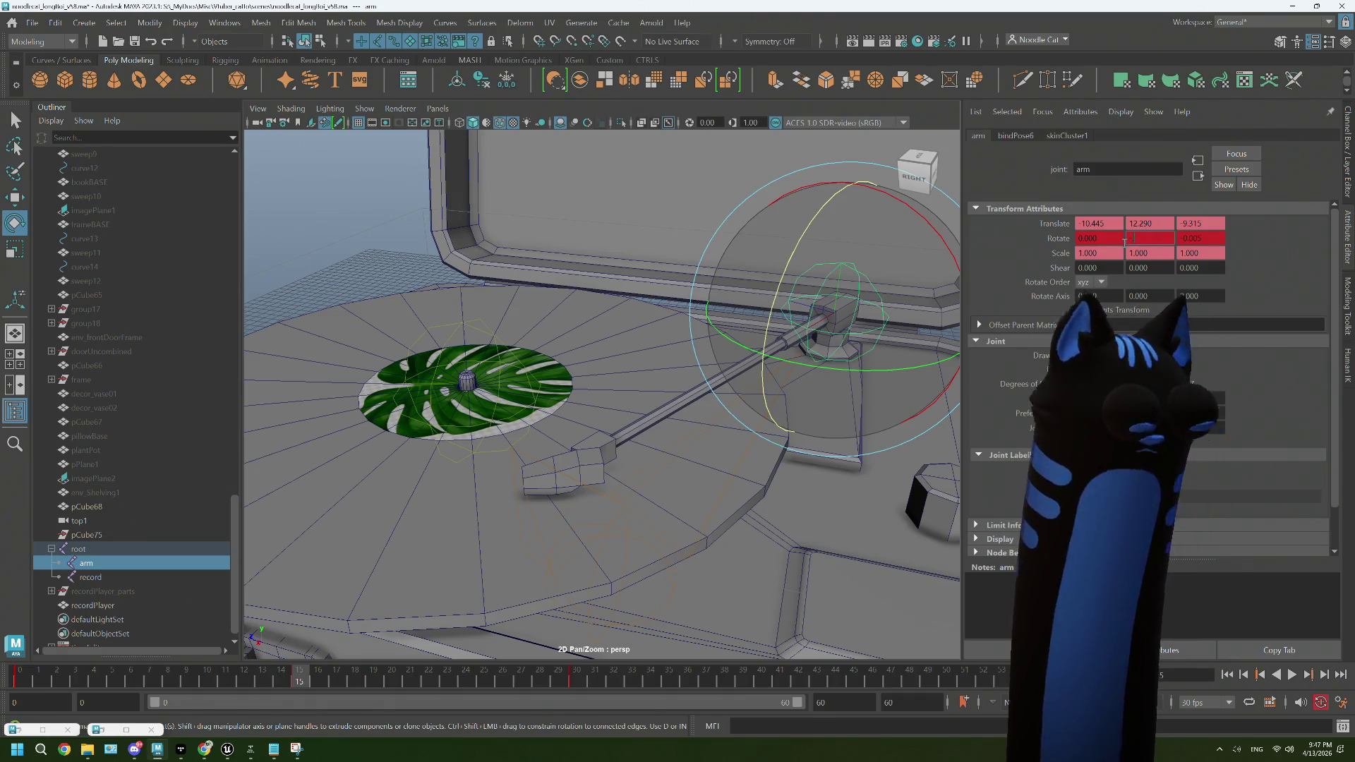
{"action": "key", "text": "Tab"}
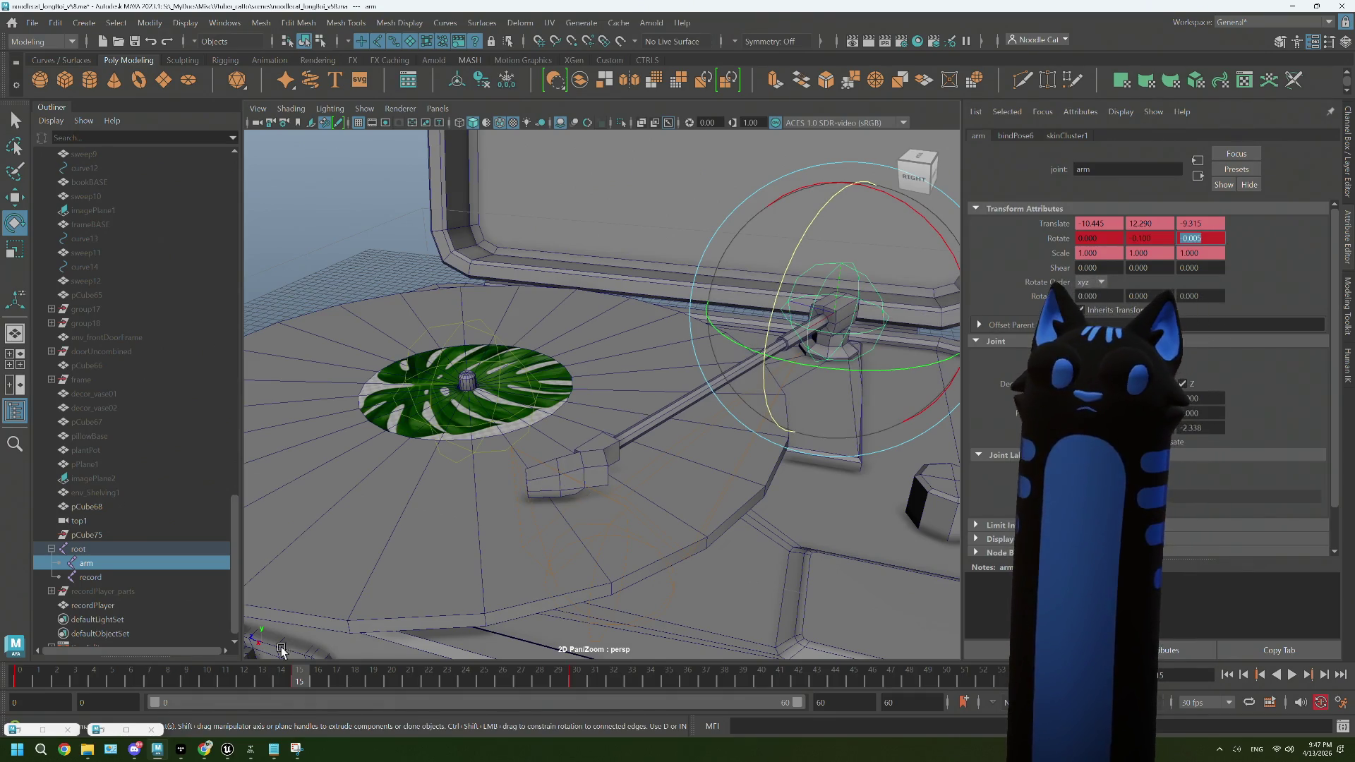
{"action": "key", "text": "alt+v"}
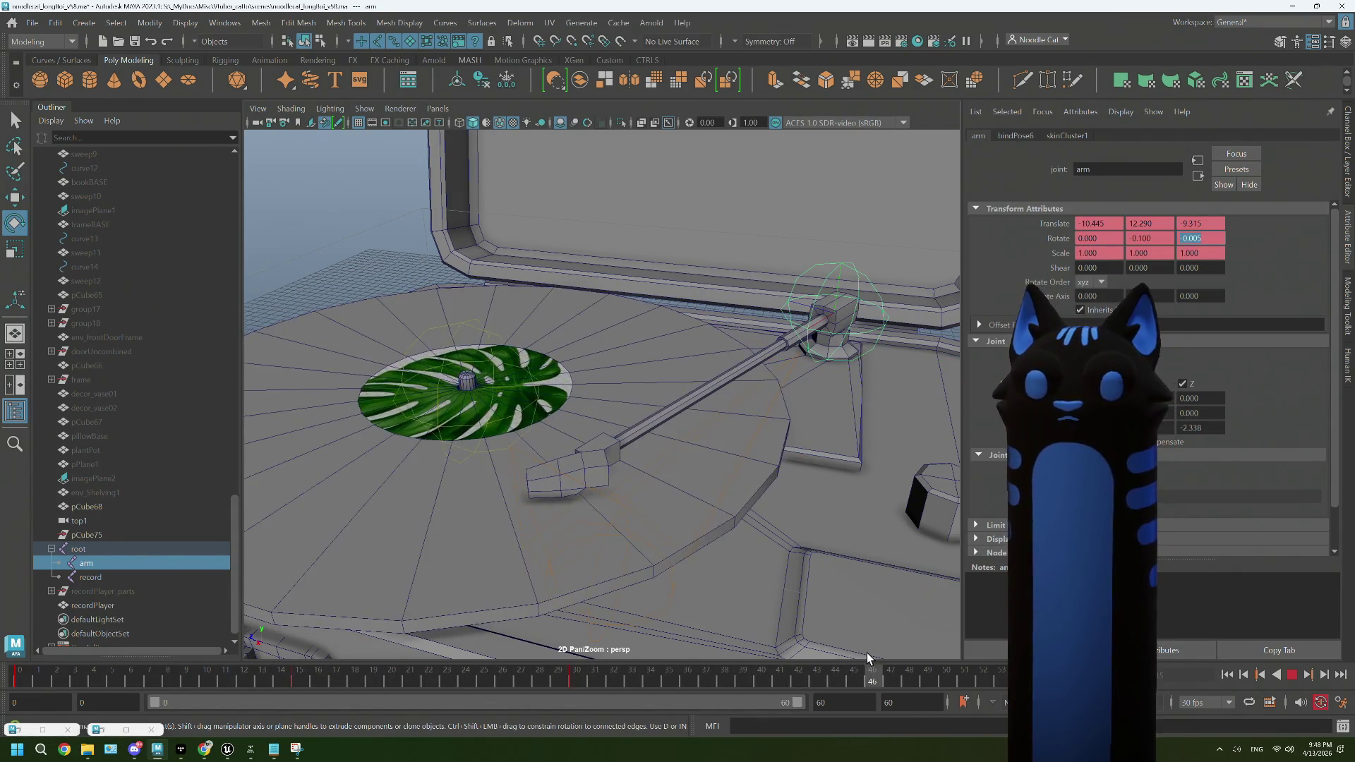
{"action": "key", "text": "alt+v"}
Step: Reduce the arm joint's rotation to -0.1 on Y and 0.1 on X for frame 45
{"action": "left_click", "coordinate": [1158, 239]}
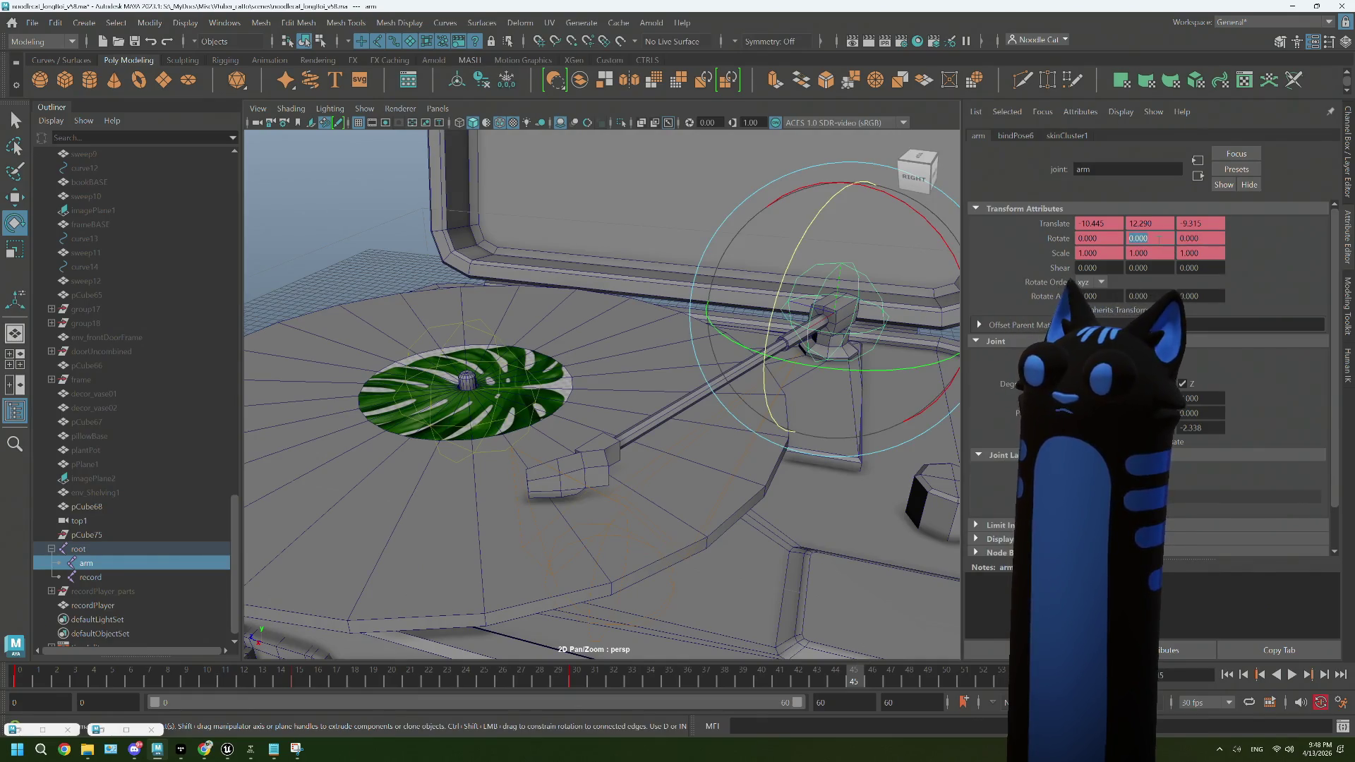
{"action": "type", "text": "-"}
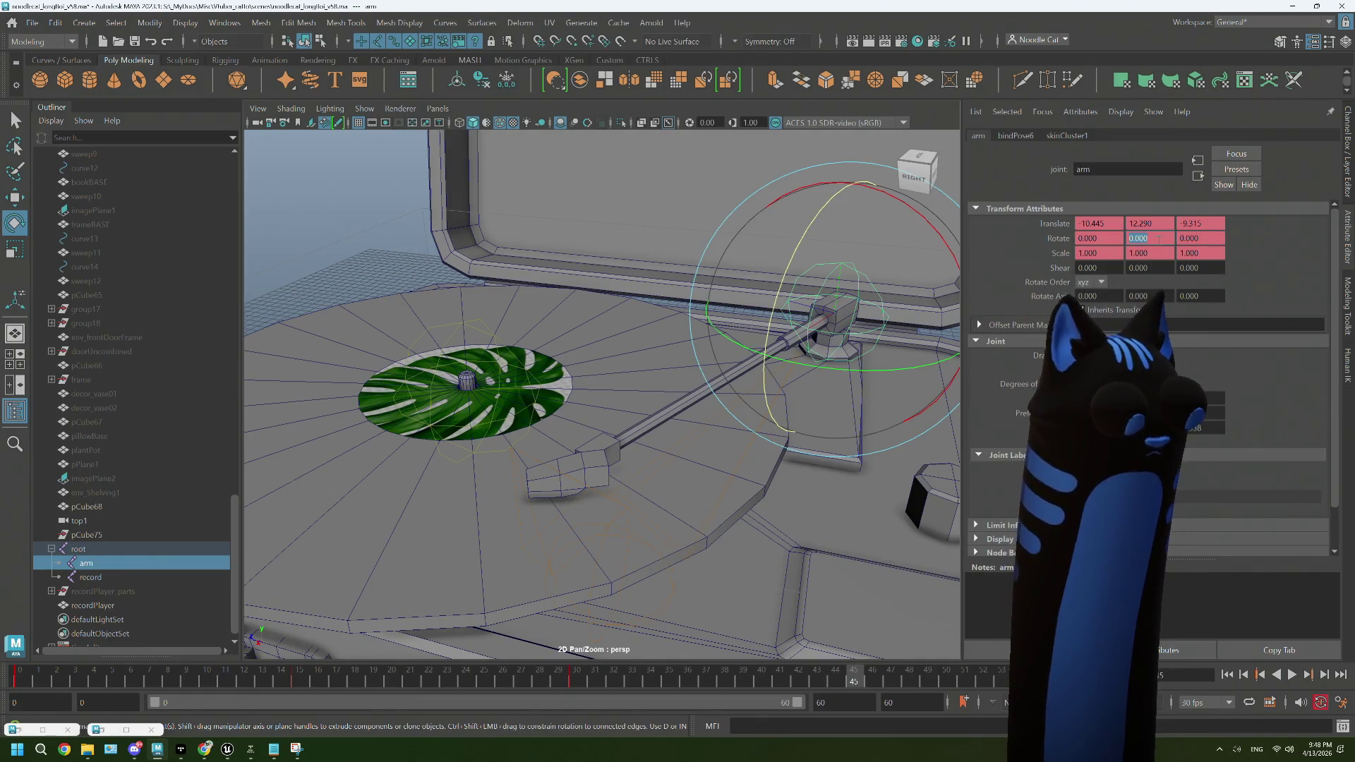
{"action": "type", "text": "0.1"}
{"action": "key", "text": "Tab"}
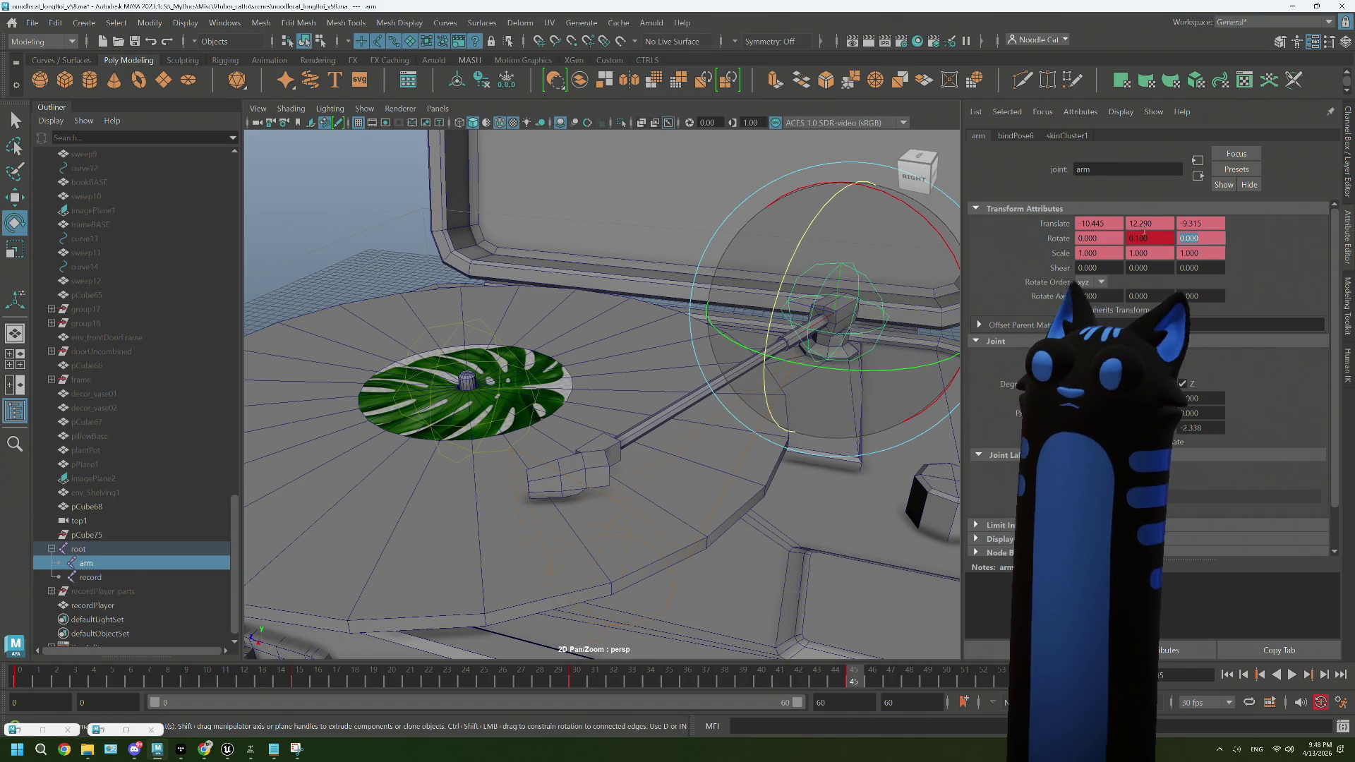
{"action": "left_click", "coordinate": [1098, 238]}
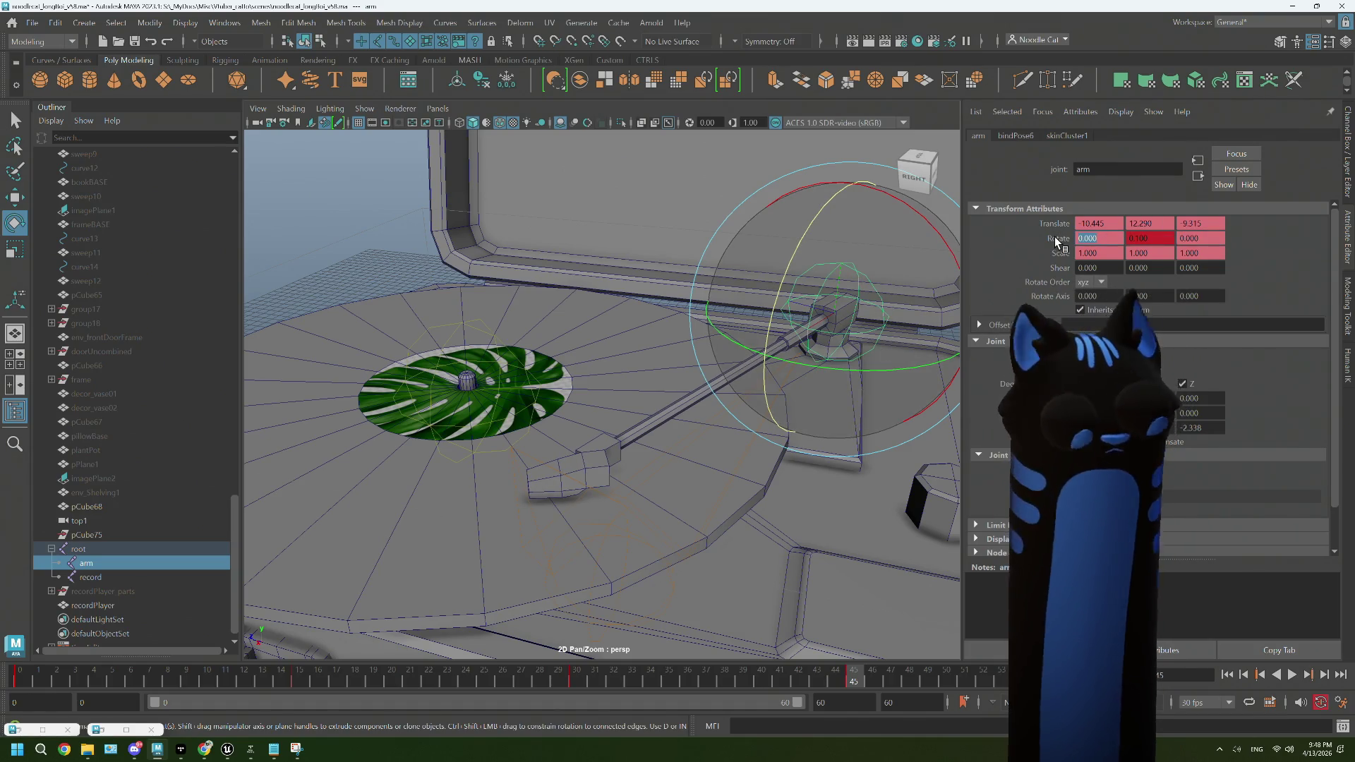
{"action": "type", "text": "0.1"}
{"action": "key", "text": "Tab"}
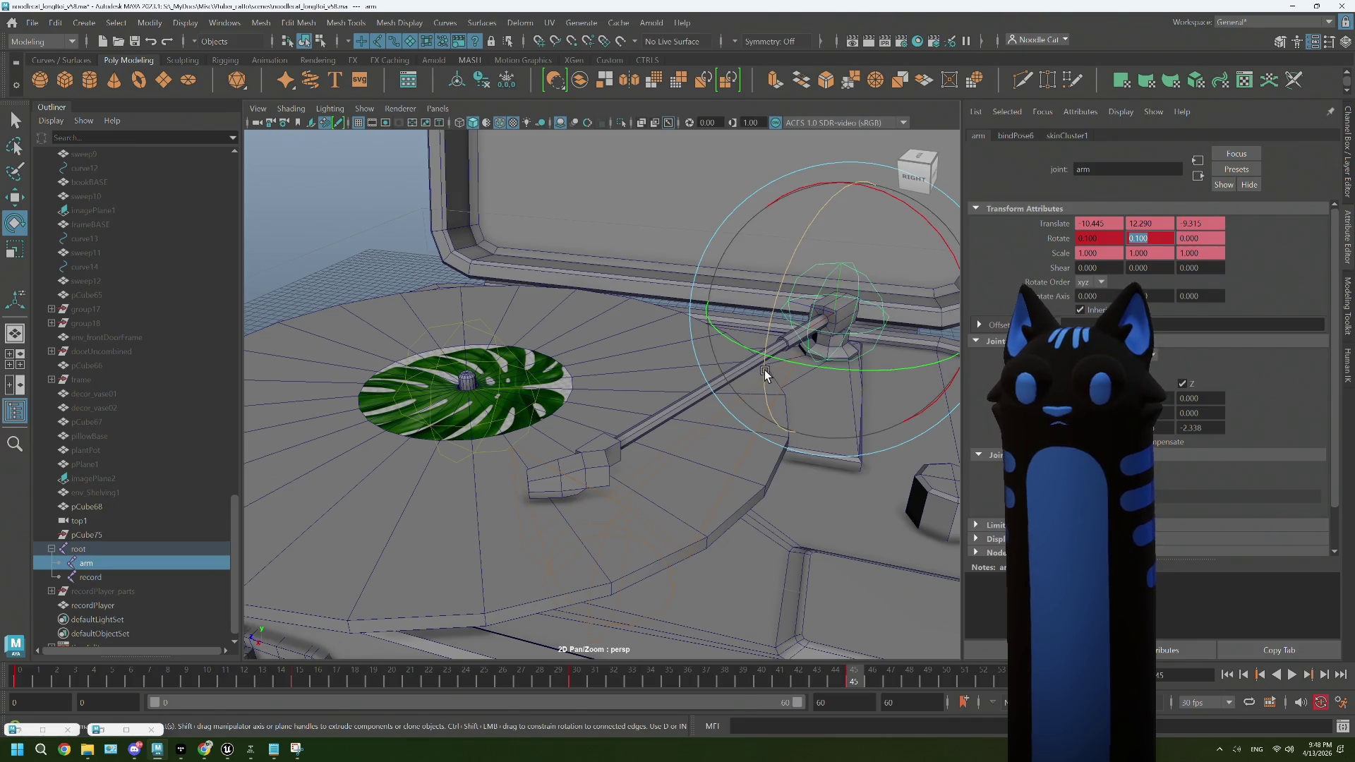
{"action": "left_click_drag", "start_coordinate": [764, 370], "coordinate": [765, 371]}
{"action": "key", "text": "ctrl+z"}
{"action": "key", "text": "ctrl+z"}
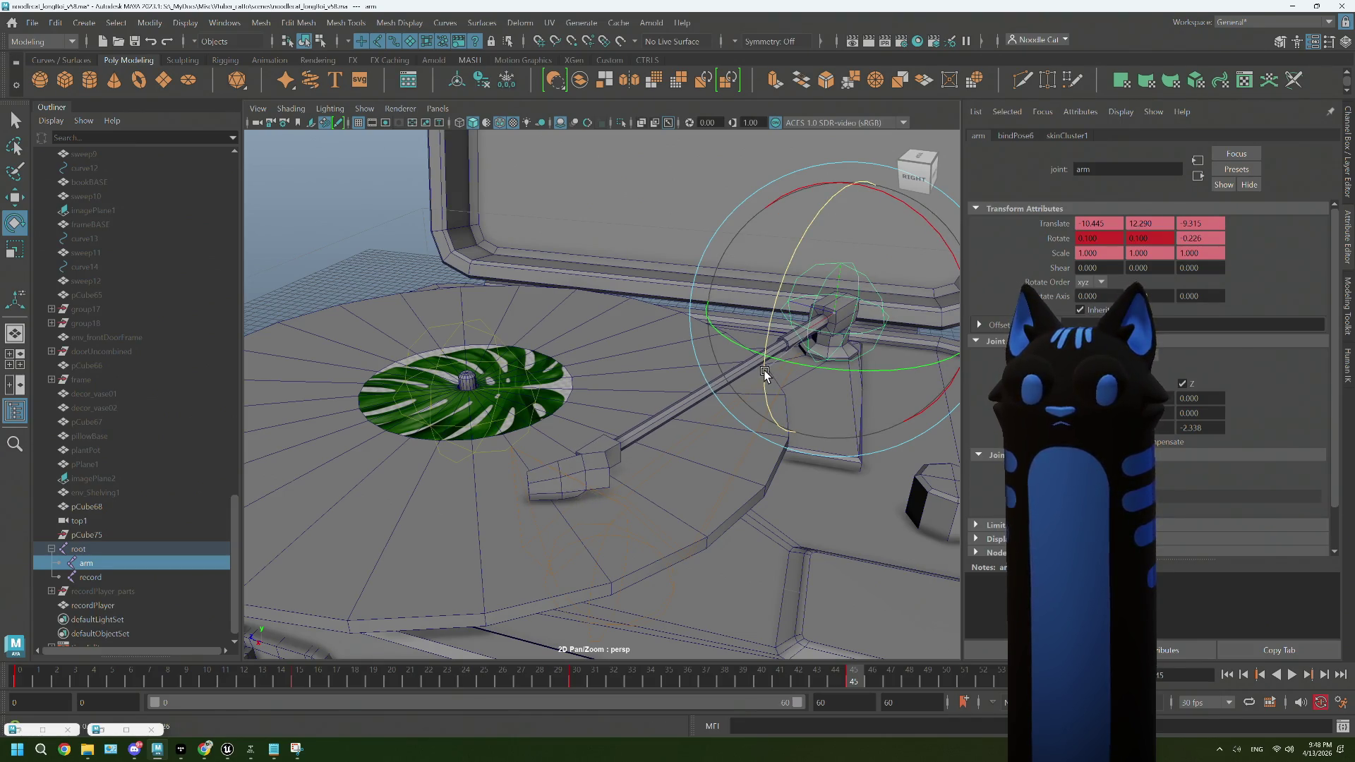
Step: Preview the wobble and lower the arm joint's X rotation to 0.050
{"action": "left_click", "coordinate": [1284, 676]}
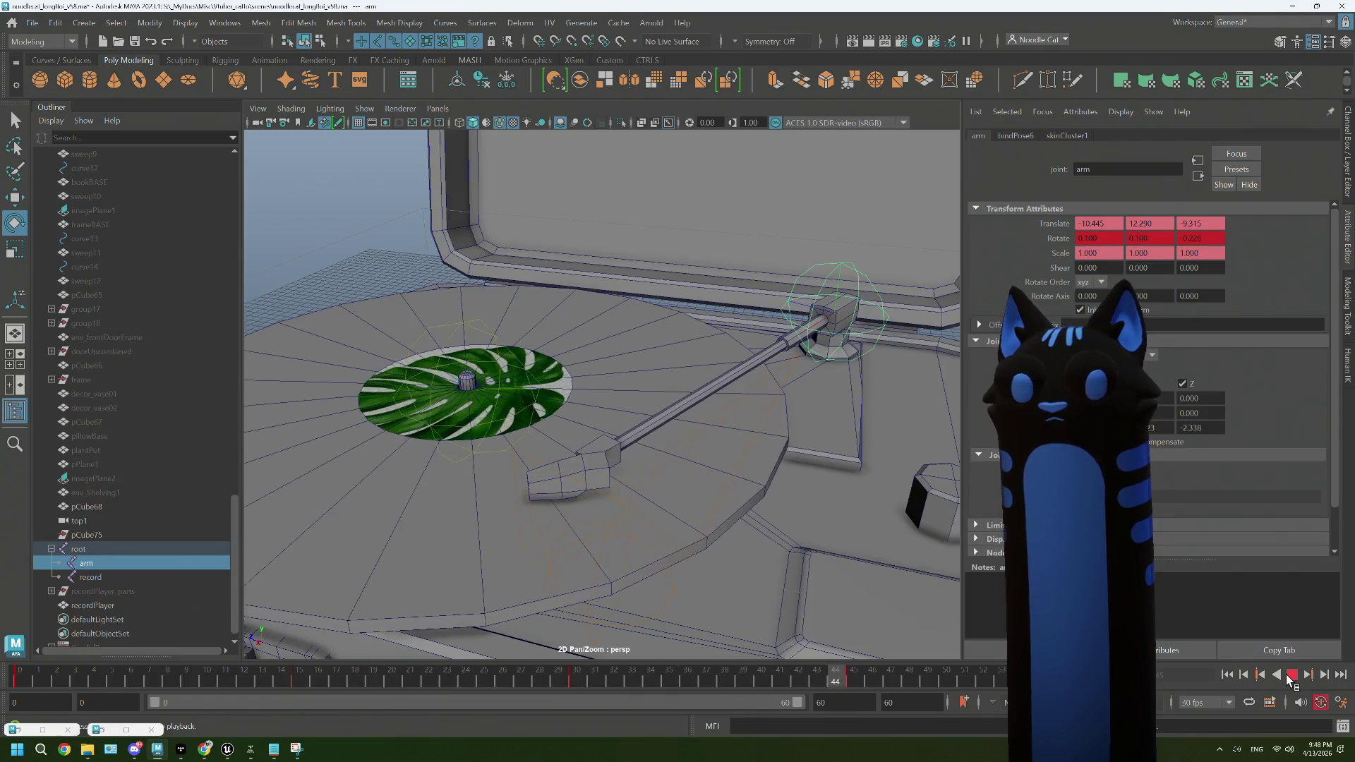
{"action": "left_click", "coordinate": [1289, 675]}
{"action": "left_click", "coordinate": [1083, 239]}
{"action": "type", "text": "0.05"}
{"action": "key", "text": "Tab"}
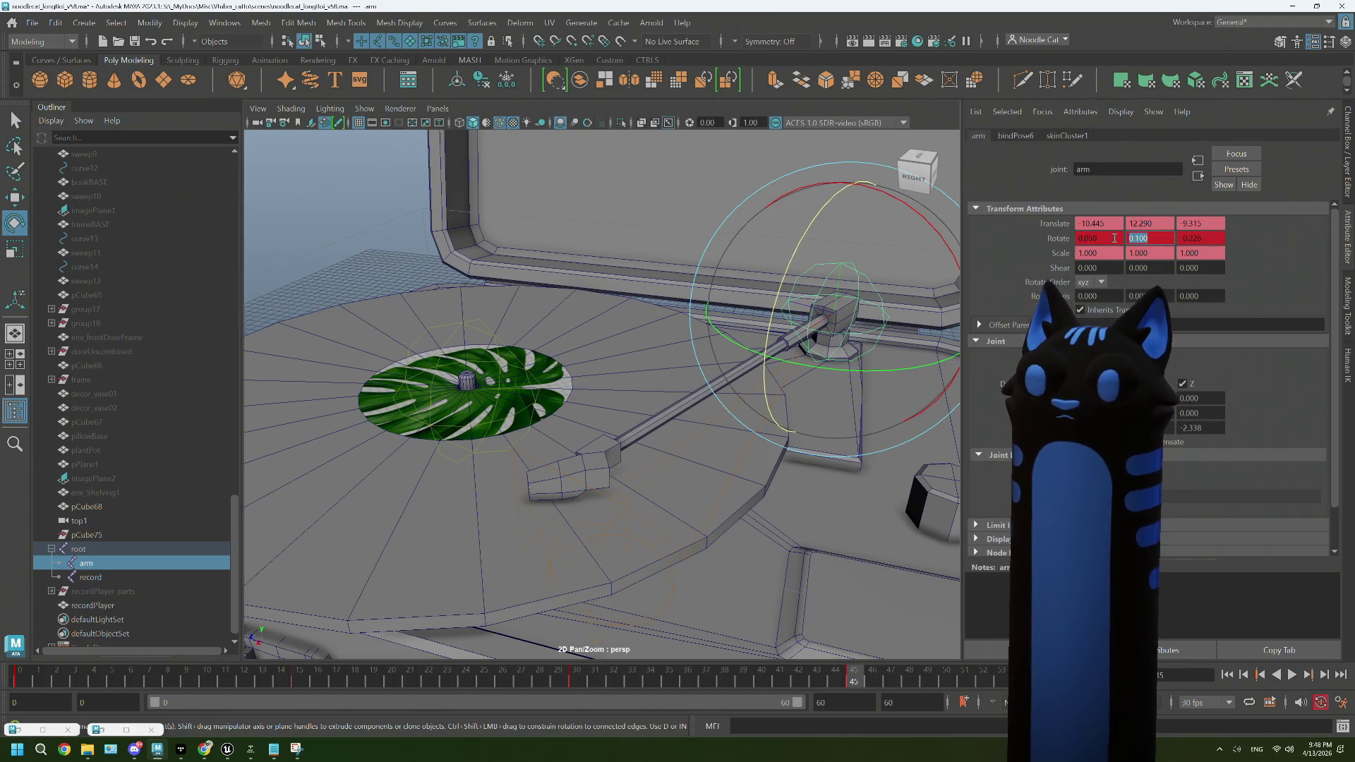
{"action": "left_click", "coordinate": [1290, 675]}
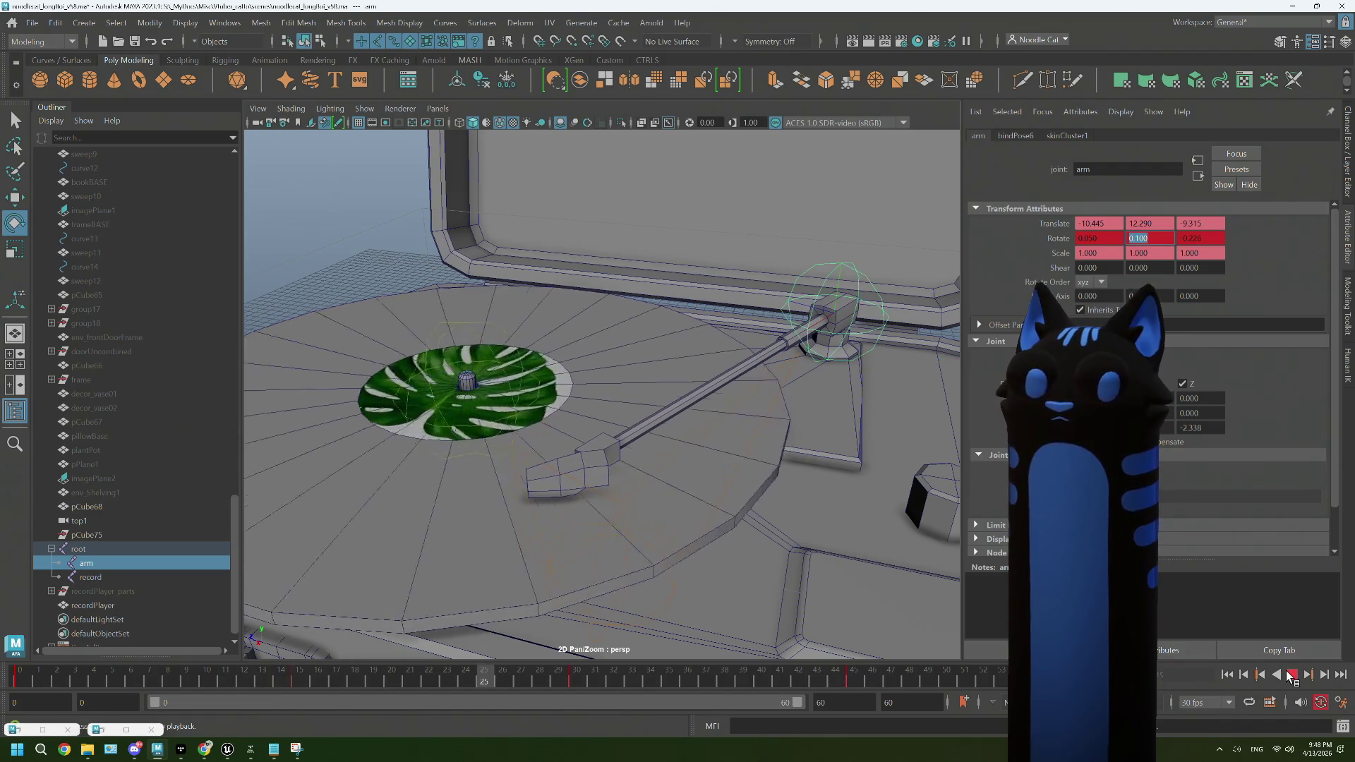
{"action": "left_click", "coordinate": [1290, 675]}
Step: At frame 45, set the arm joint's Z rotation to -0.050
{"action": "left_click_drag", "start_coordinate": [310, 675], "coordinate": [296, 675]}
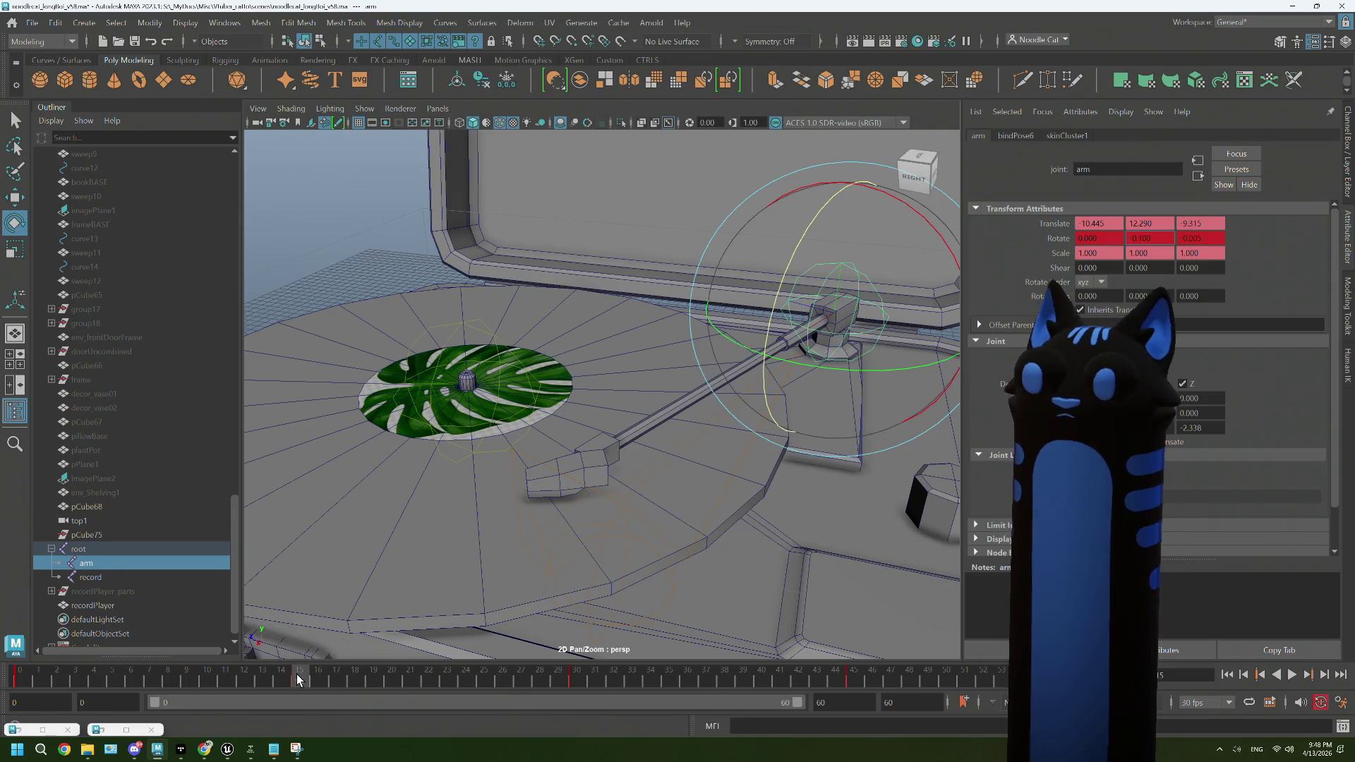
{"action": "left_click", "coordinate": [856, 676]}
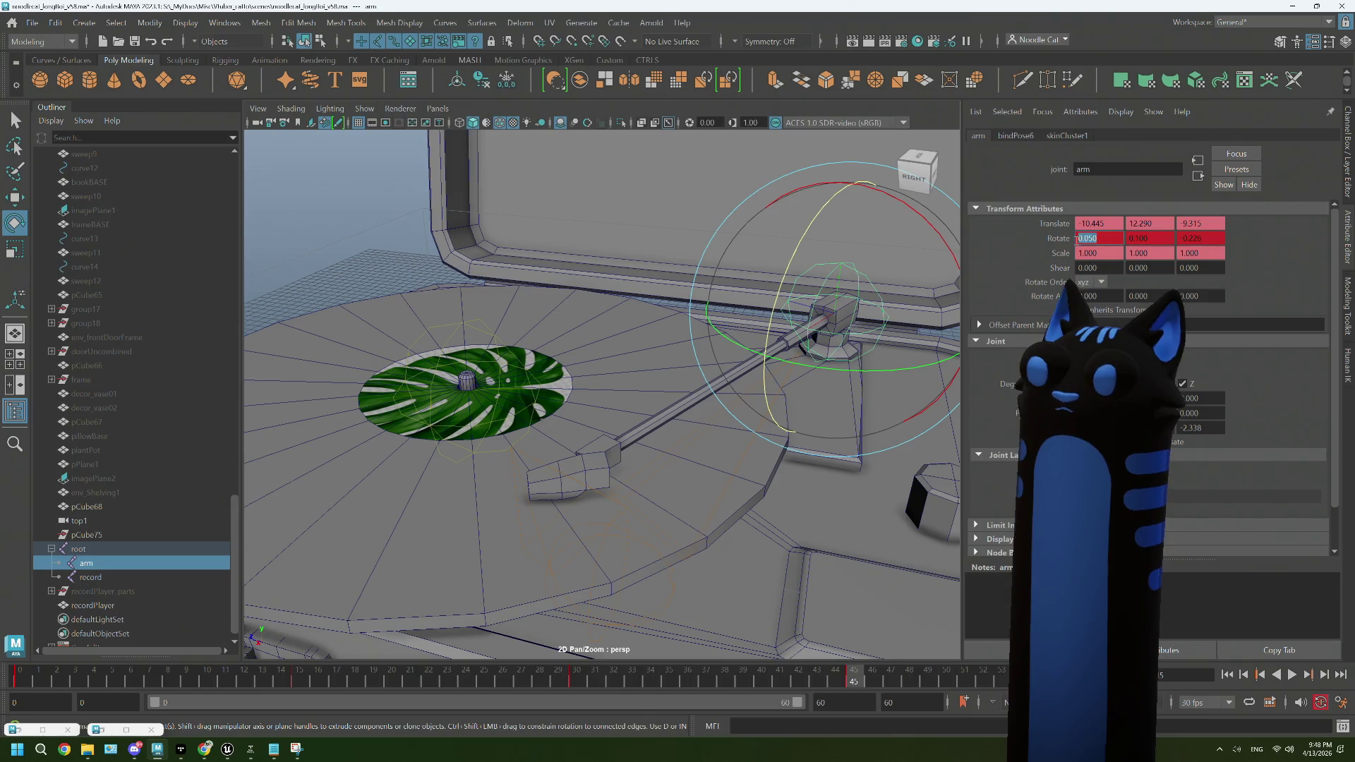
{"action": "type", "text": "0"}
{"action": "double_click", "coordinate": [1148, 239]}
{"action": "double_click", "coordinate": [1197, 237]}
{"action": "key", "text": "BackSpace"}
{"action": "type", "text": "0"}
{"action": "type", "text": "0.05"}
{"action": "key", "text": "Tab"}
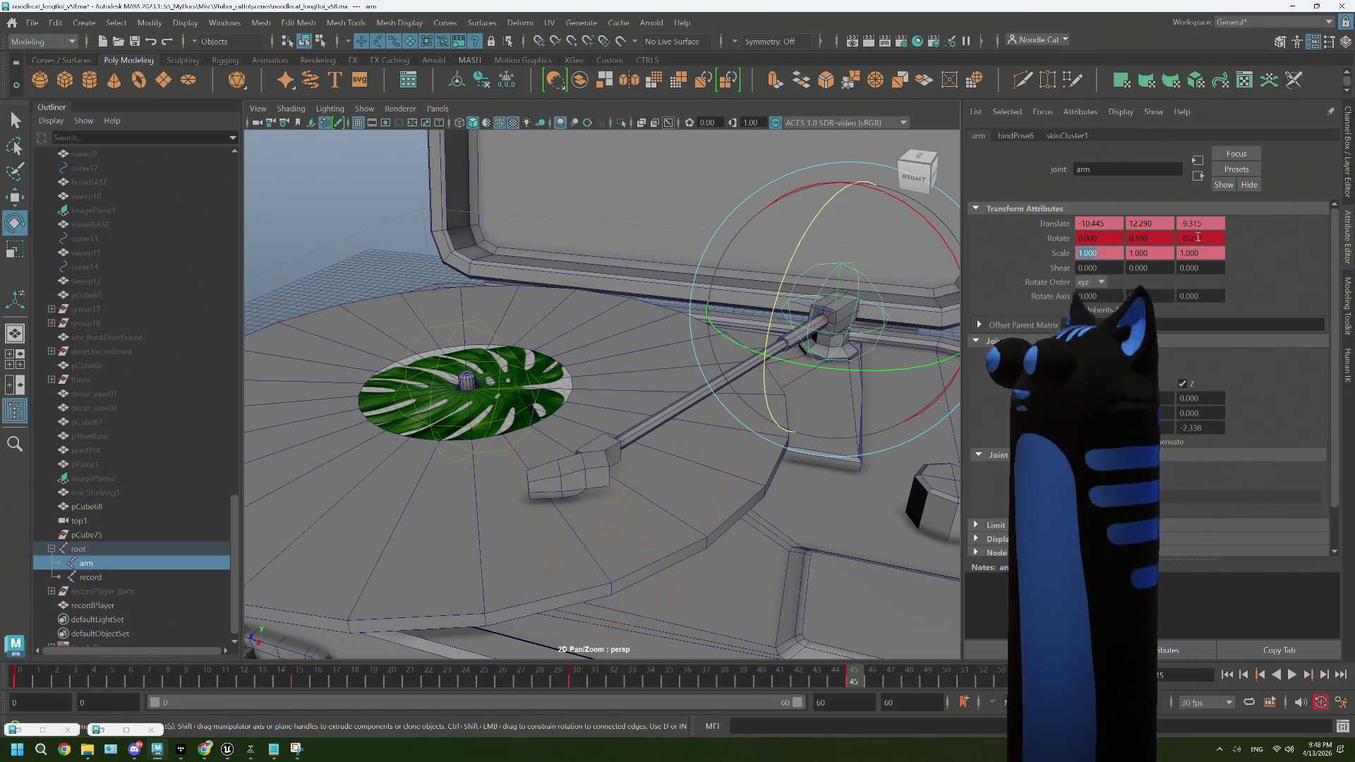
Step: Play the animation with the viewport zoomed out to show the whole turntable
{"action": "left_click", "coordinate": [1289, 674]}
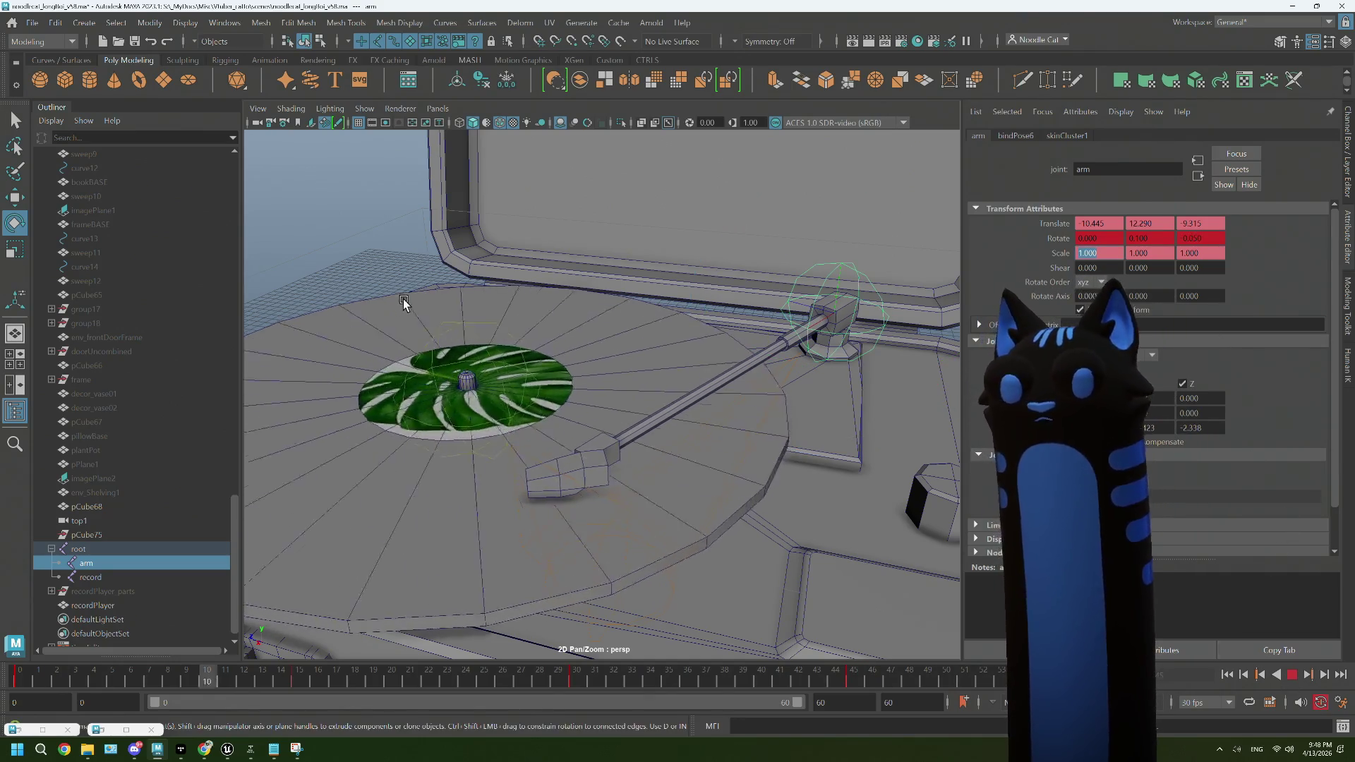
{"action": "left_click", "coordinate": [576, 380]}
{"action": "scroll", "scroll_direction": "down", "scroll_amount": 3}
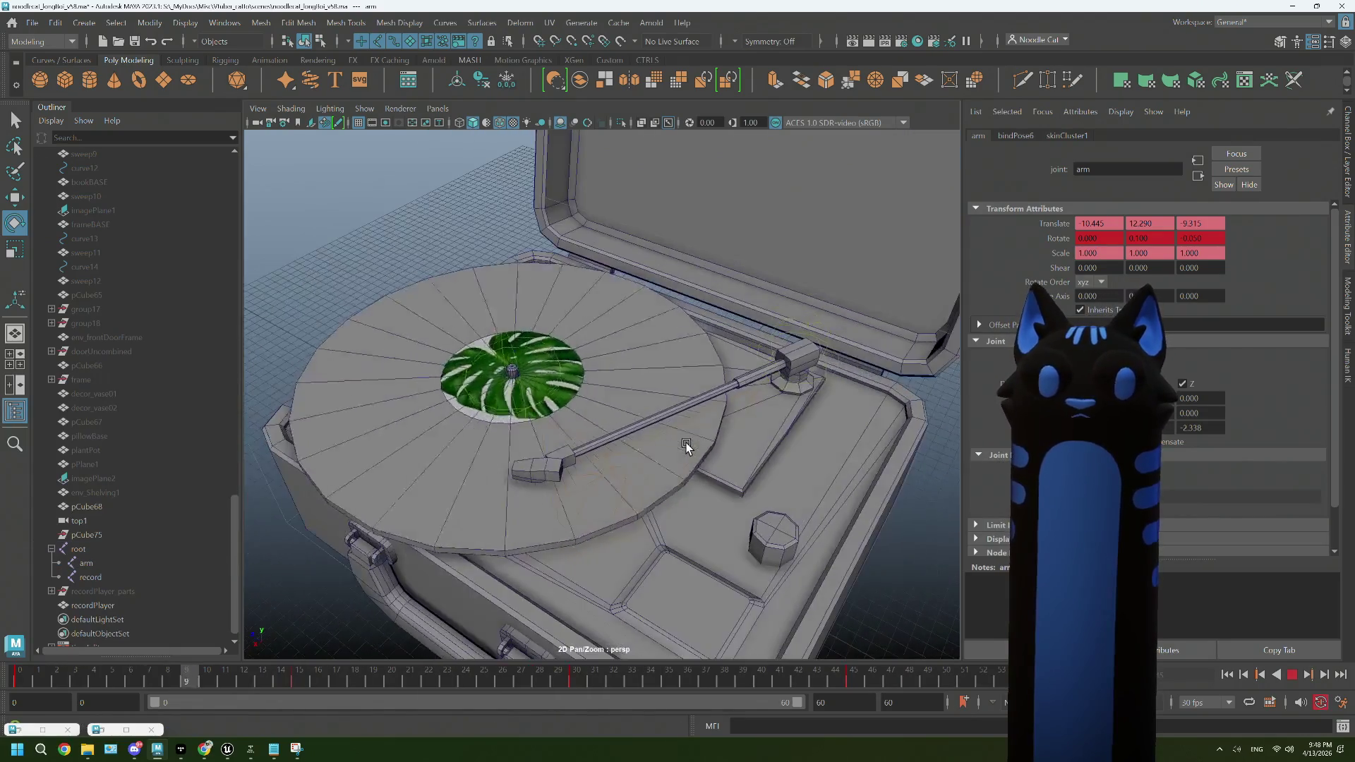
{"action": "left_click", "coordinate": [690, 451]}
{"action": "key", "text": "Escape"}
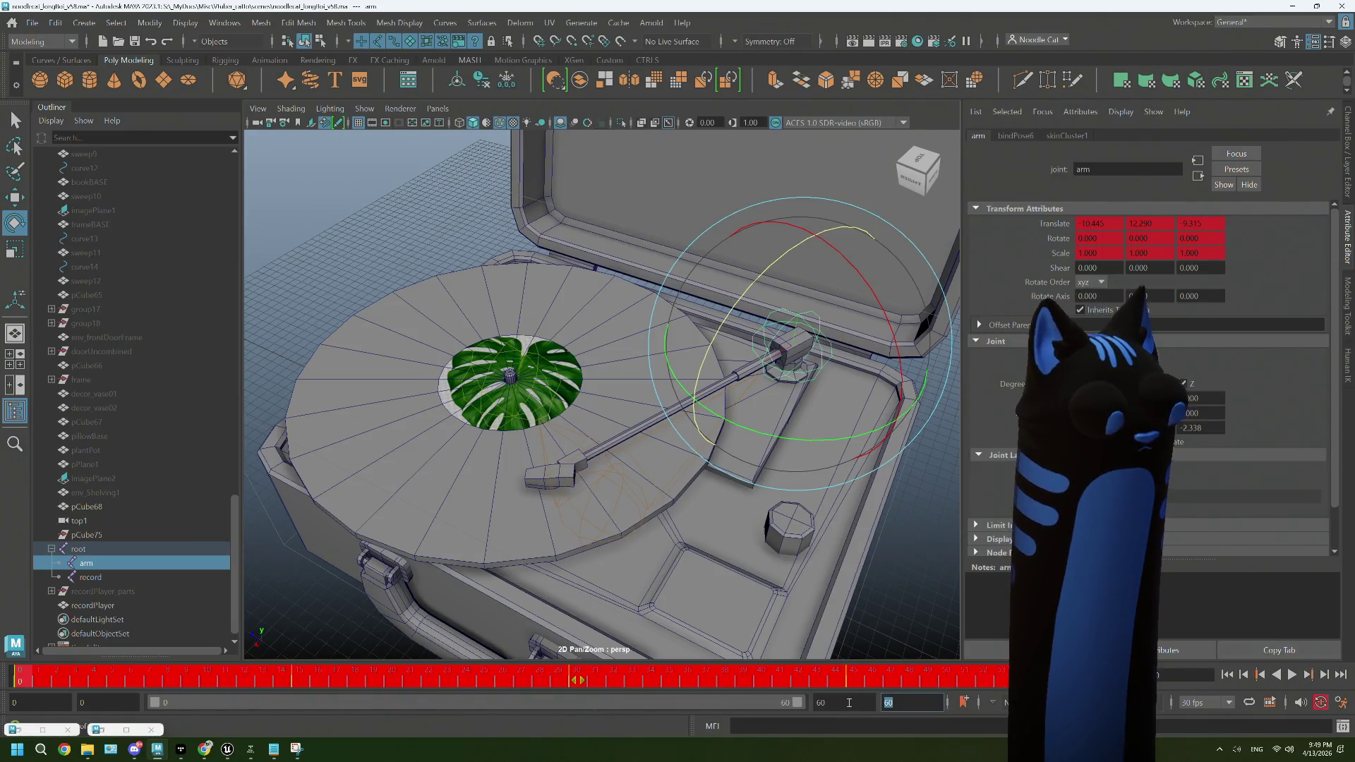
{"action": "type", "text": "70"}
{"action": "key", "text": "Return"}
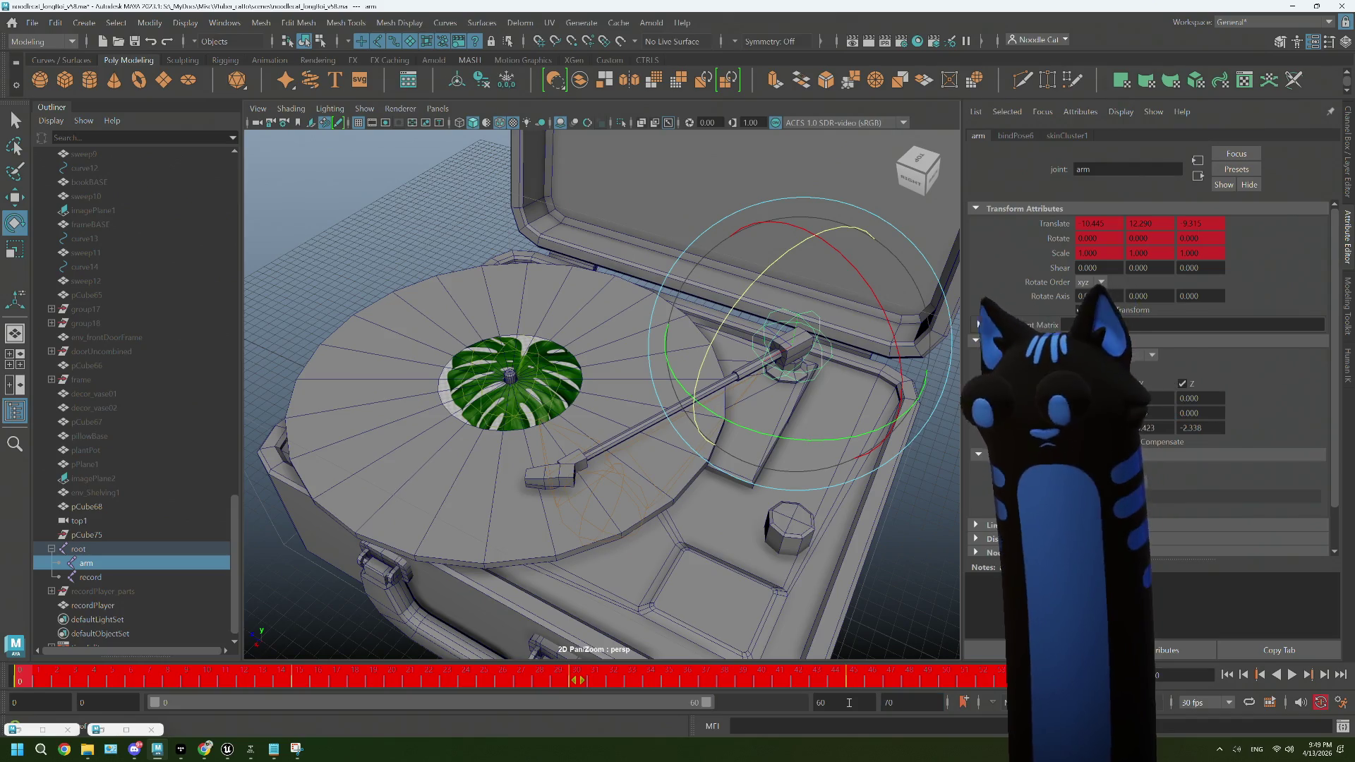
{"action": "left_click_drag", "start_coordinate": [704, 704], "coordinate": [790, 697]}
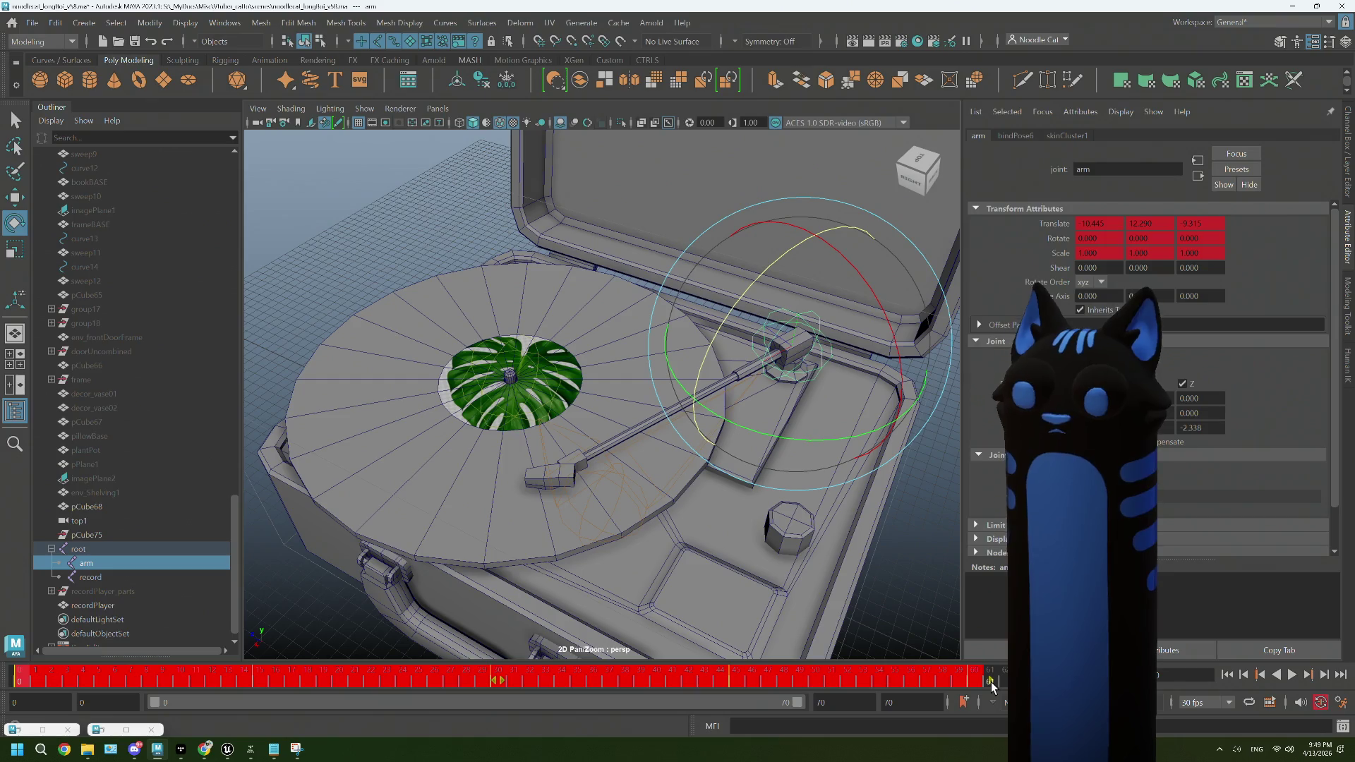
{"action": "left_click_drag", "start_coordinate": [991, 682], "coordinate": [509, 689]}
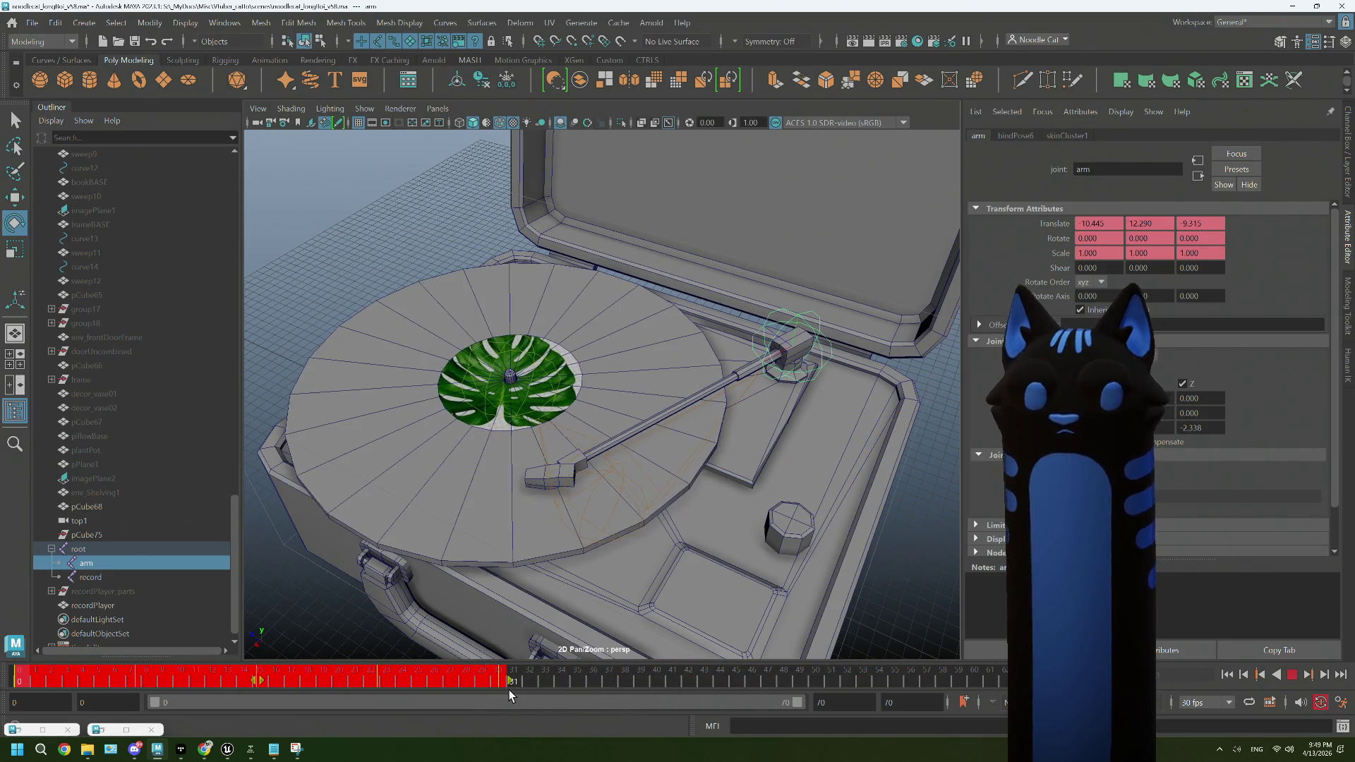
{"action": "left_click", "coordinate": [509, 688]}
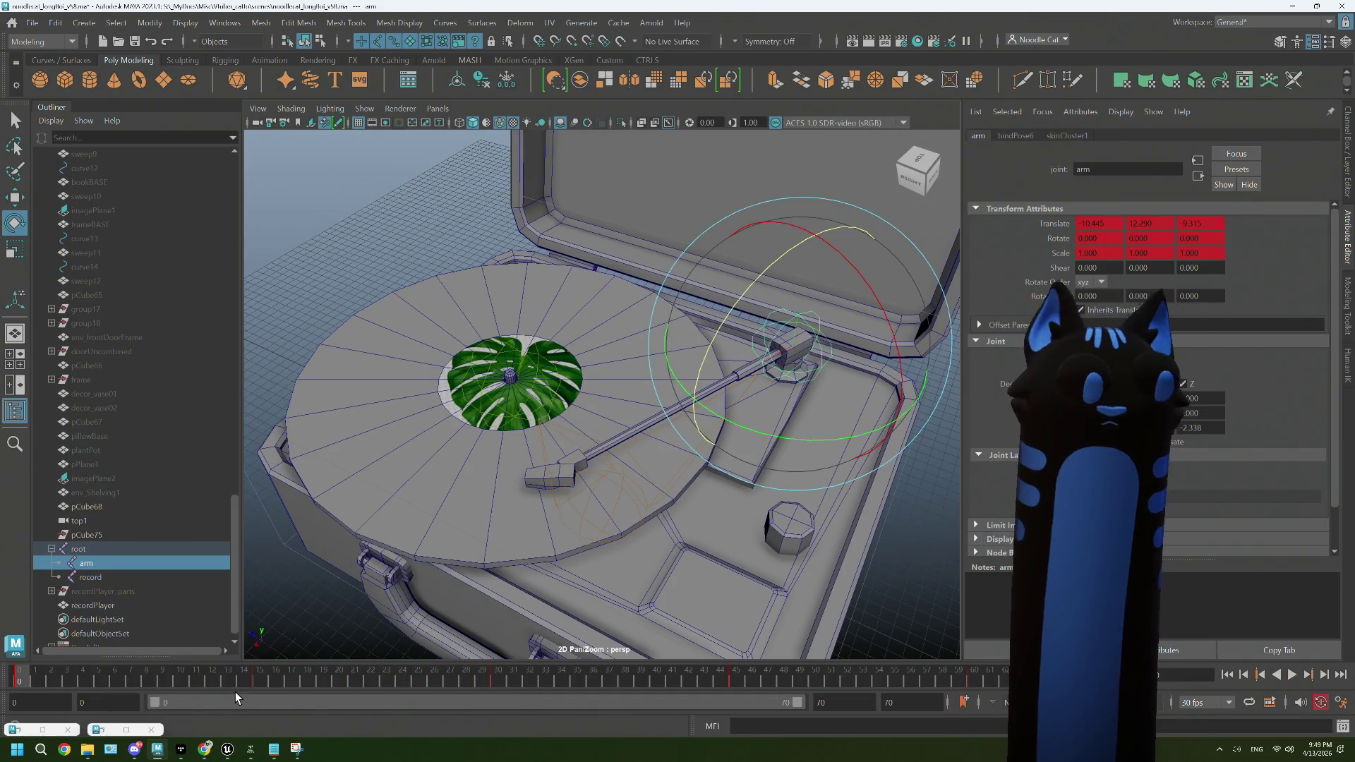
{"action": "left_click", "coordinate": [260, 676]}
{"action": "left_click", "coordinate": [260, 675]}
{"action": "left_click_drag", "start_coordinate": [261, 680], "coordinate": [141, 684]}
{"action": "left_click", "coordinate": [498, 678]}
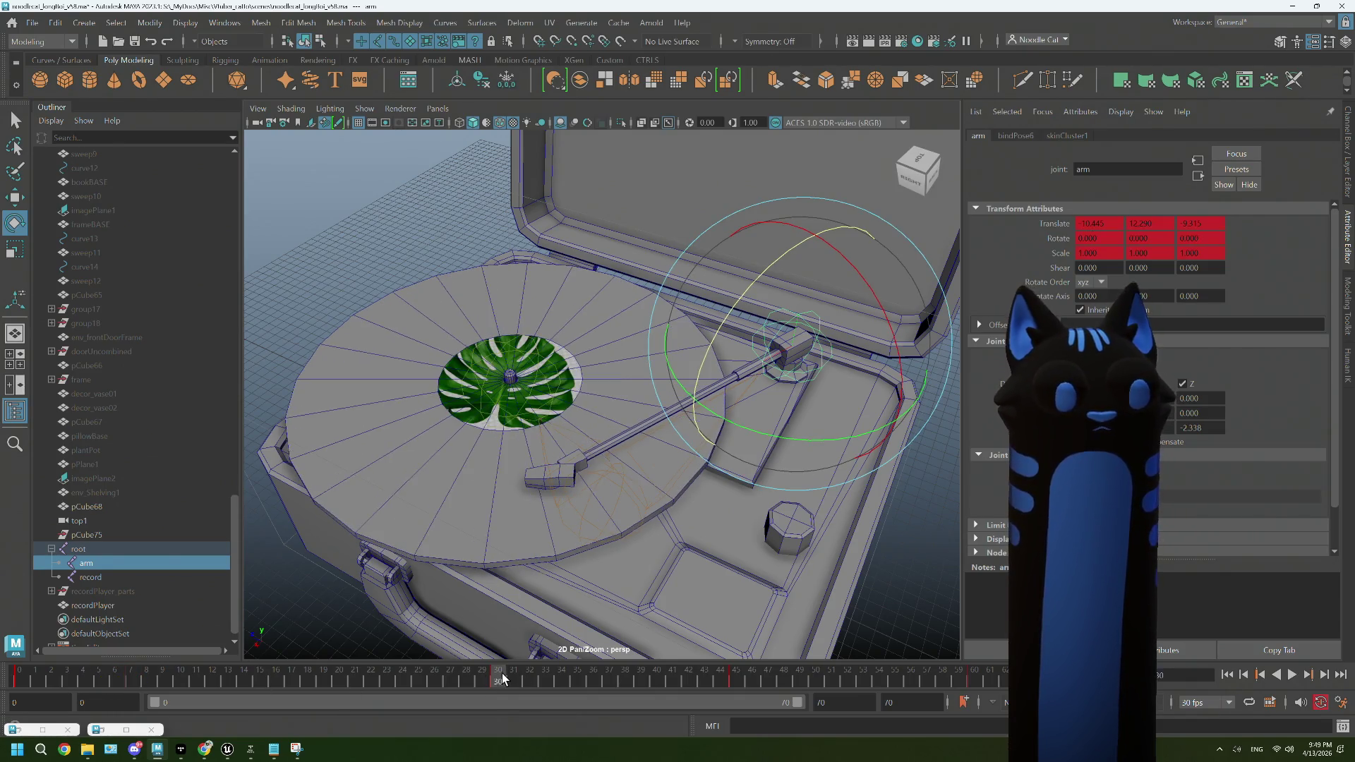
{"action": "left_click_drag", "start_coordinate": [504, 681], "coordinate": [243, 683]}
{"action": "left_click", "coordinate": [732, 681]}
{"action": "left_click_drag", "start_coordinate": [743, 681], "coordinate": [362, 685]}
{"action": "left_click", "coordinate": [979, 679]}
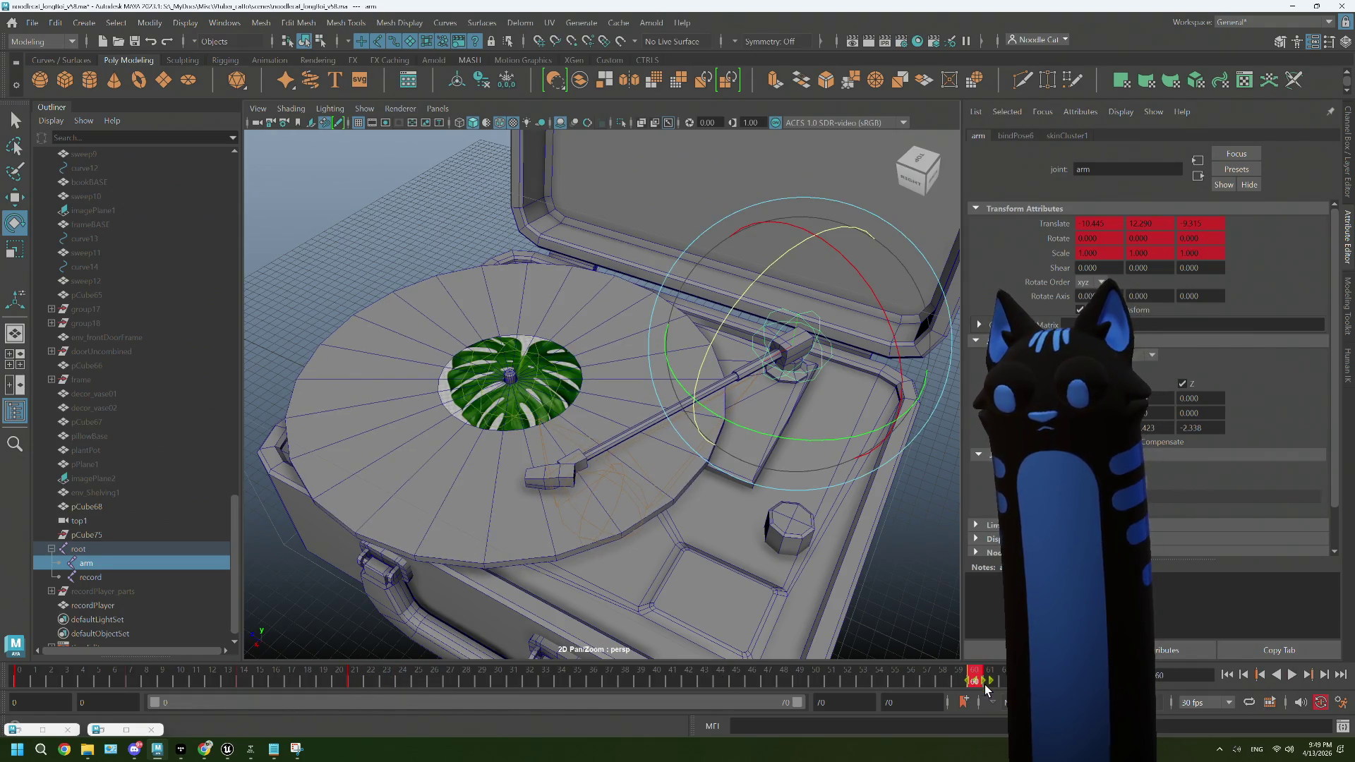
{"action": "left_click_drag", "start_coordinate": [974, 681], "coordinate": [472, 686]}
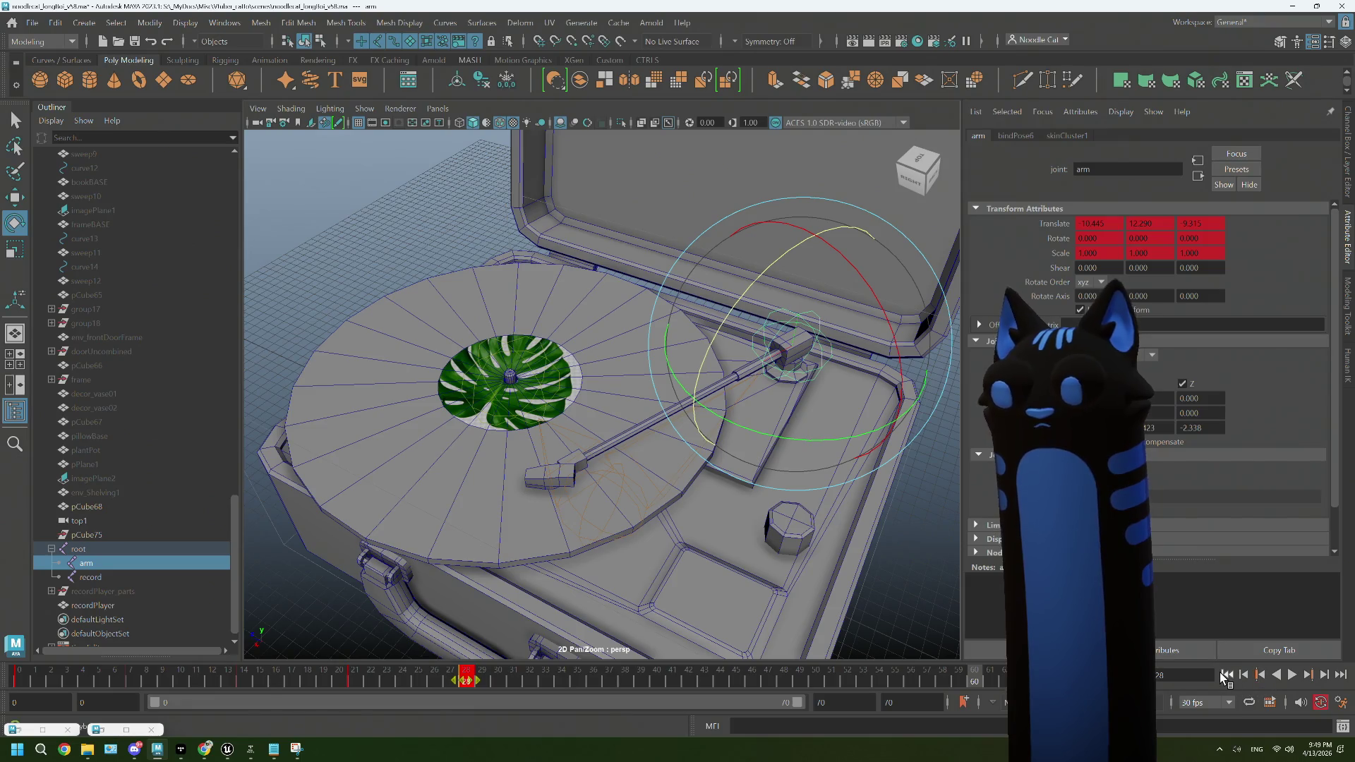
{"action": "left_click", "coordinate": [1277, 676]}
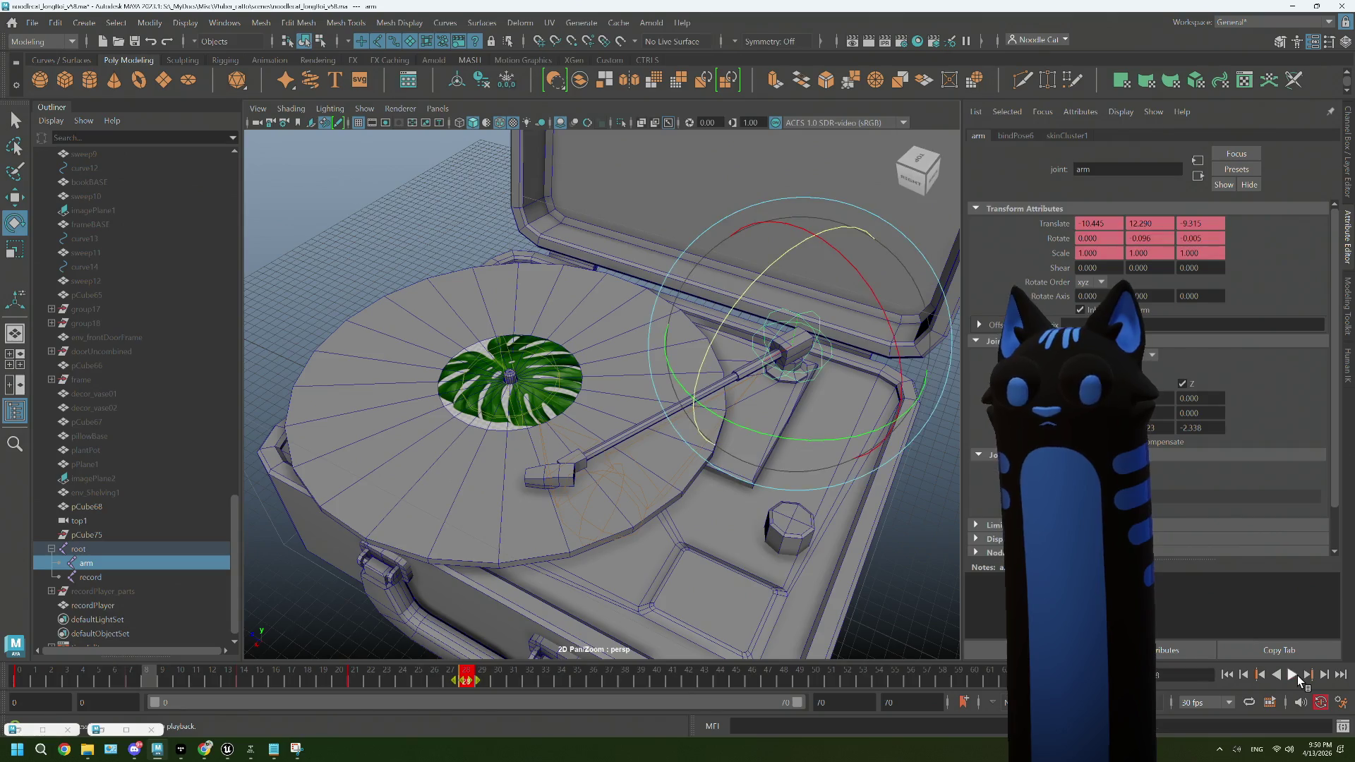
{"action": "left_click", "coordinate": [1293, 675]}
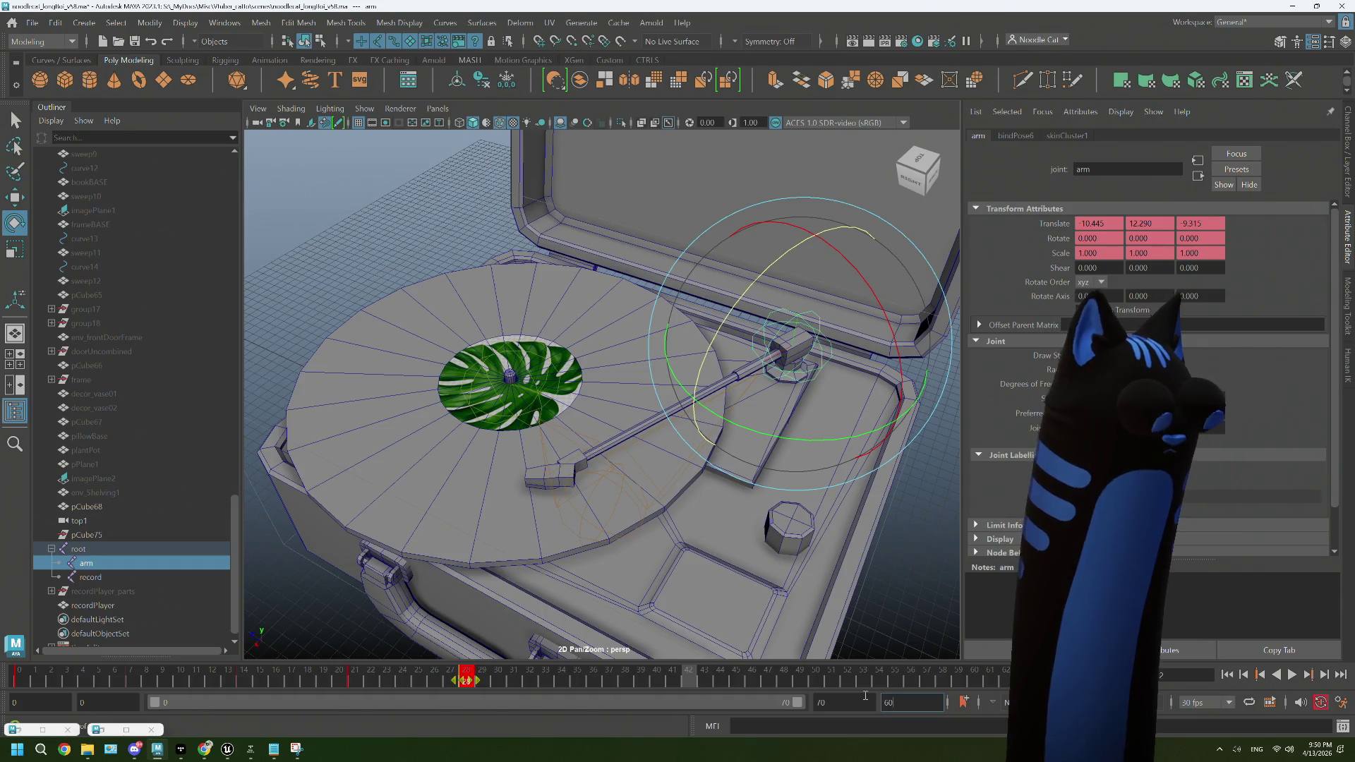
Step: Confirm the 60-frame end and play the animation through
{"action": "key", "text": "Return"}
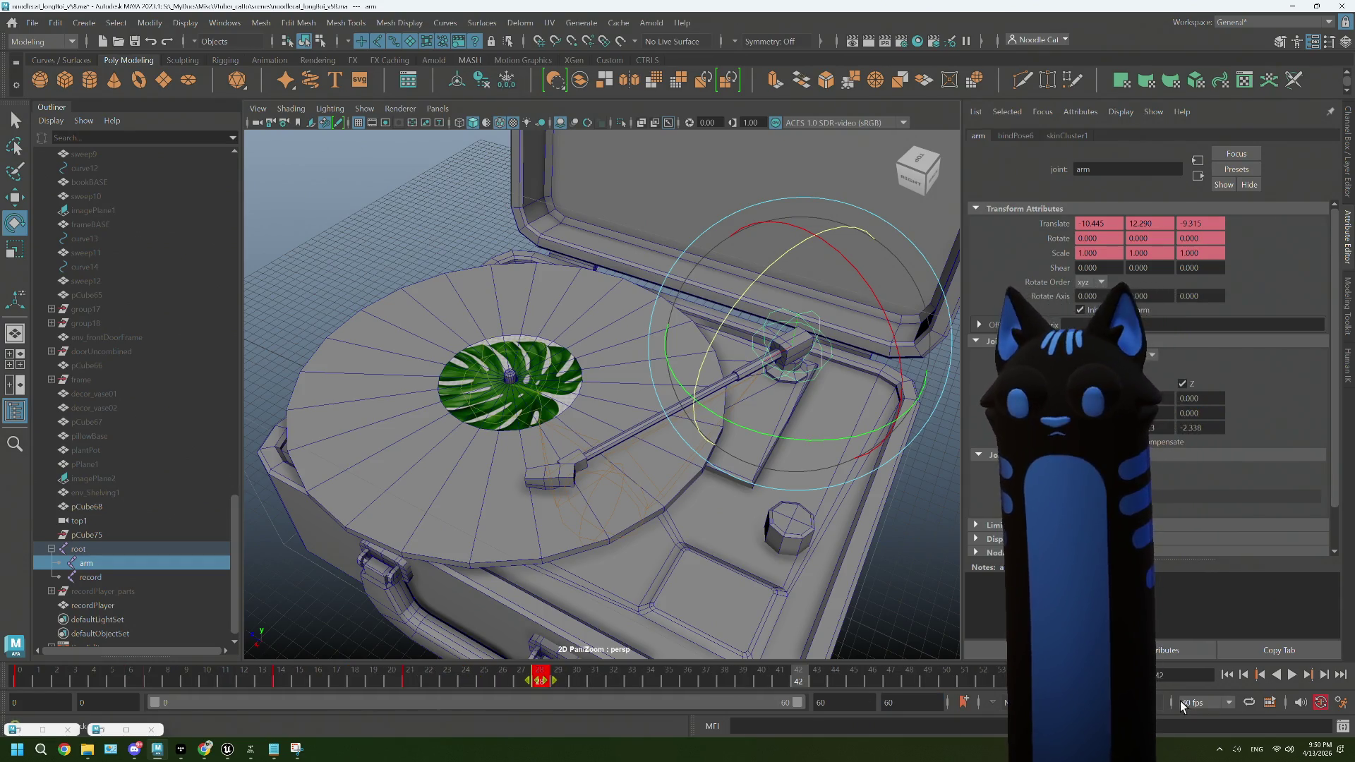
{"action": "left_click", "coordinate": [1290, 675]}
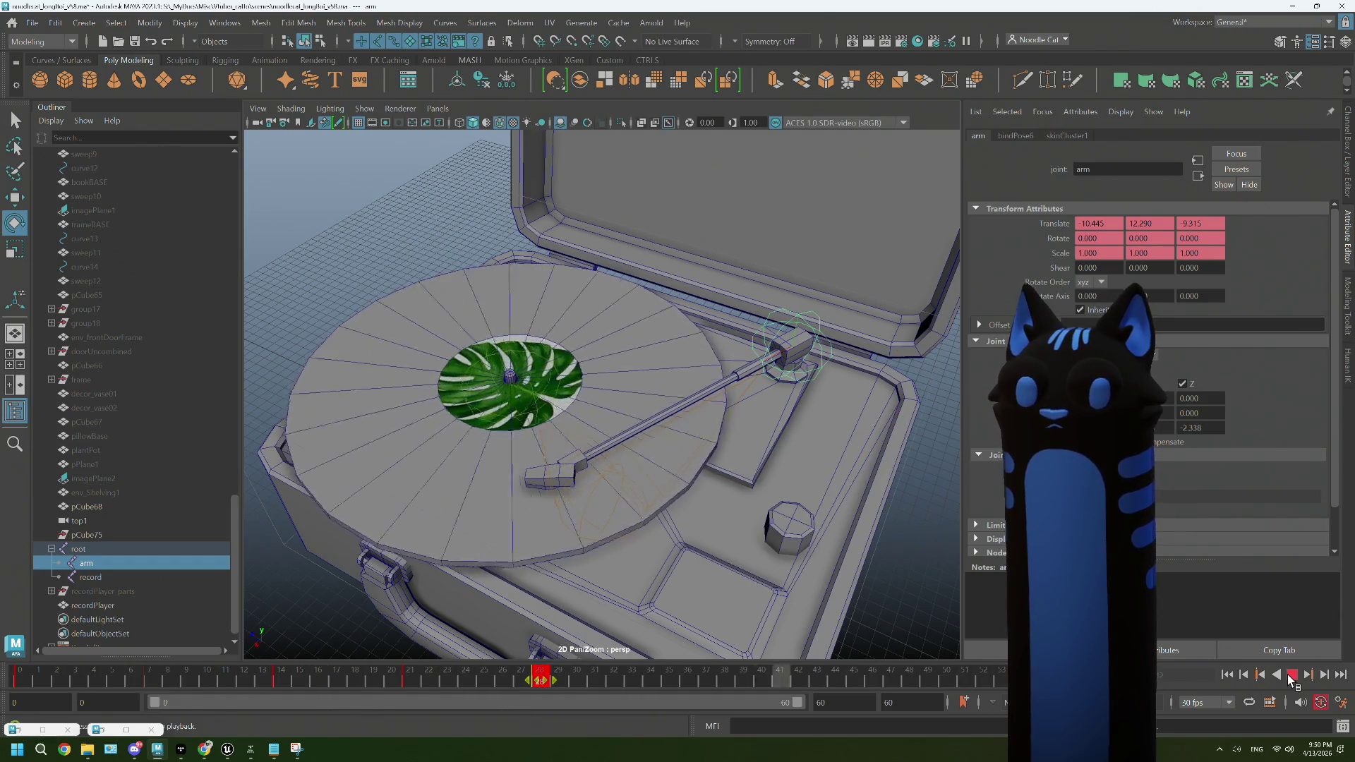
{"action": "left_click", "coordinate": [1288, 674]}
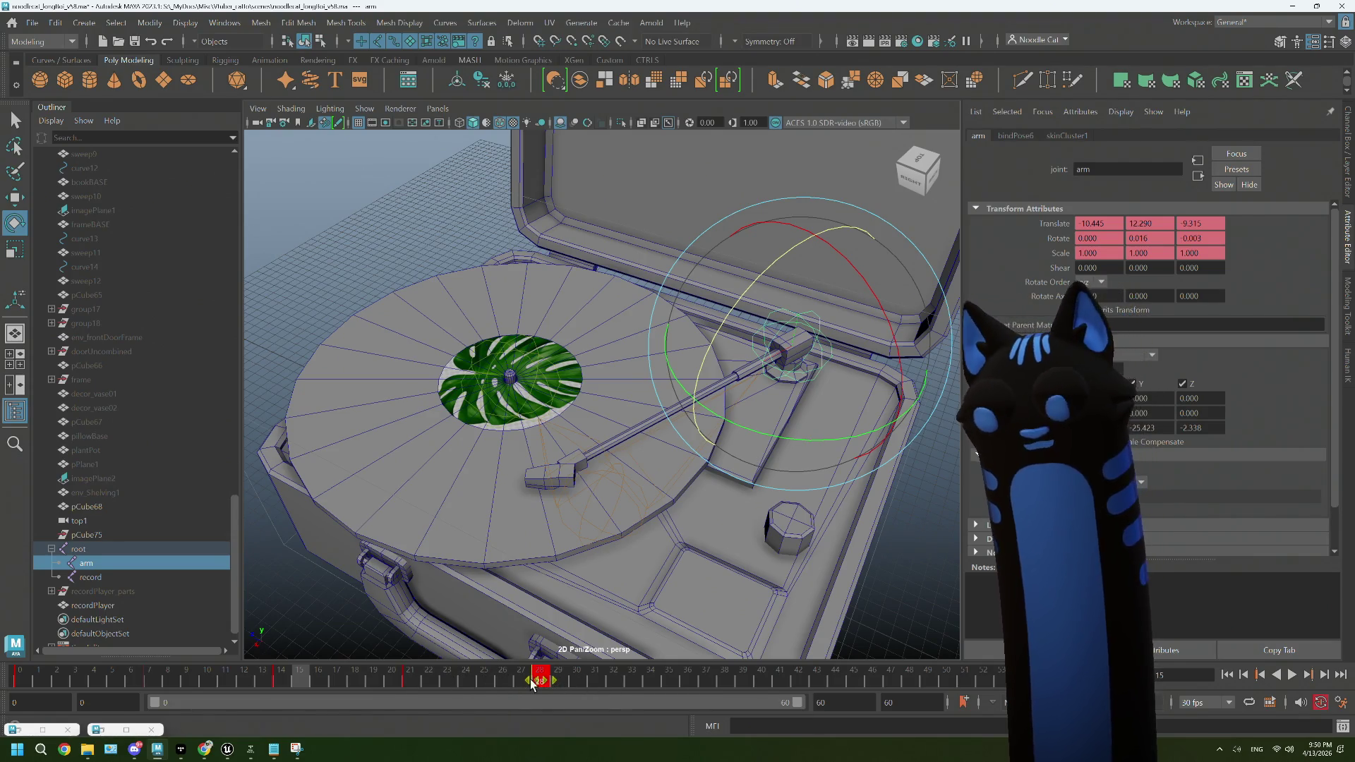
{"action": "key", "text": "alt+v"}
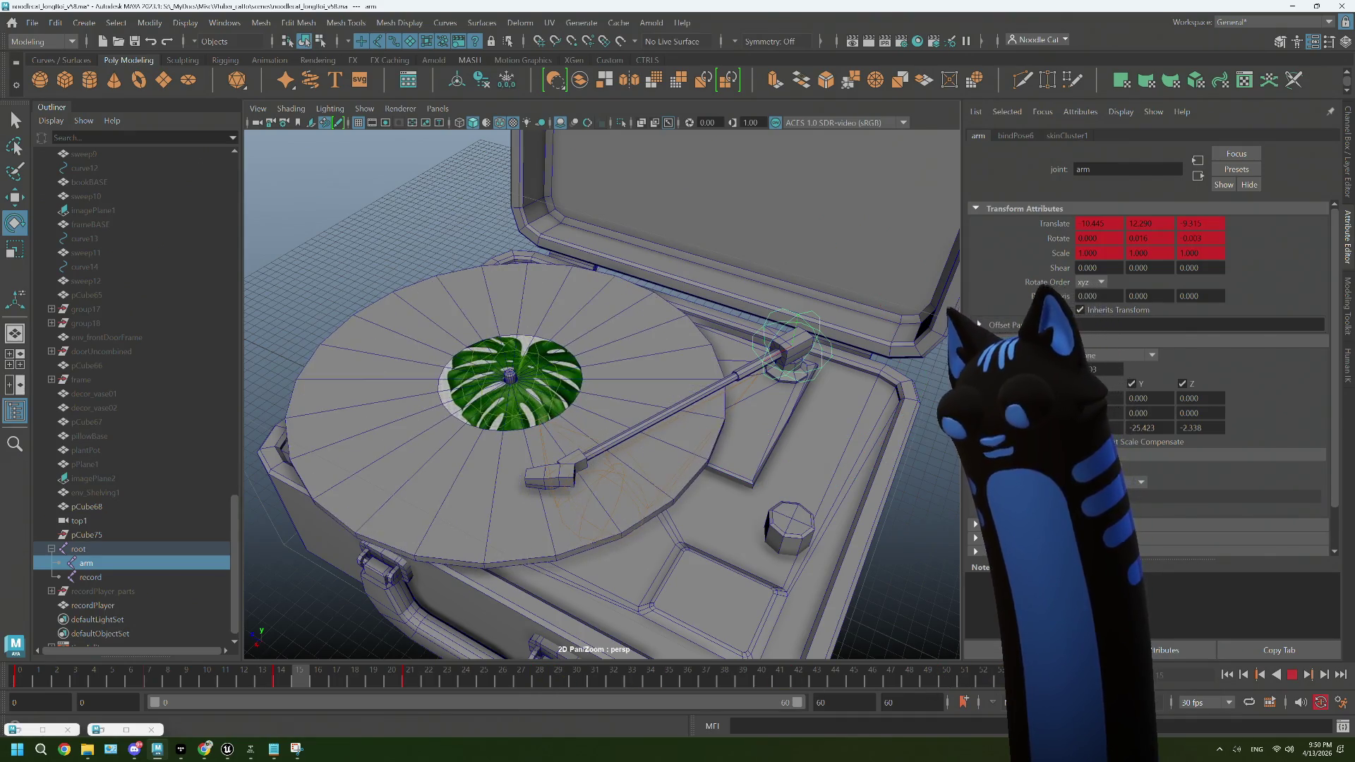
Step: Select a timeline span and delete it, then undo the accidental arm joint deletion
{"action": "left_click", "coordinate": [400, 678]}
{"action": "left_click_drag", "start_coordinate": [400, 677], "coordinate": [198, 676]}
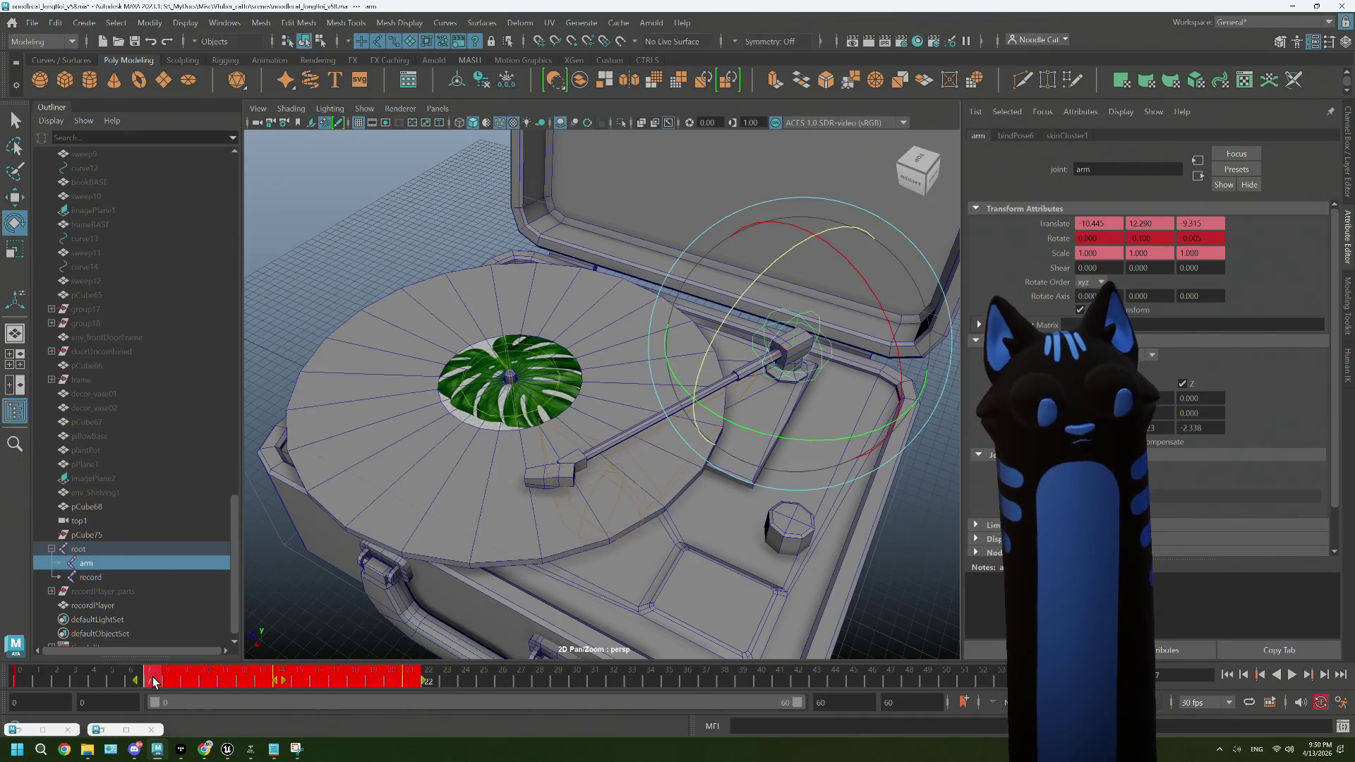
{"action": "key", "text": "Delete"}
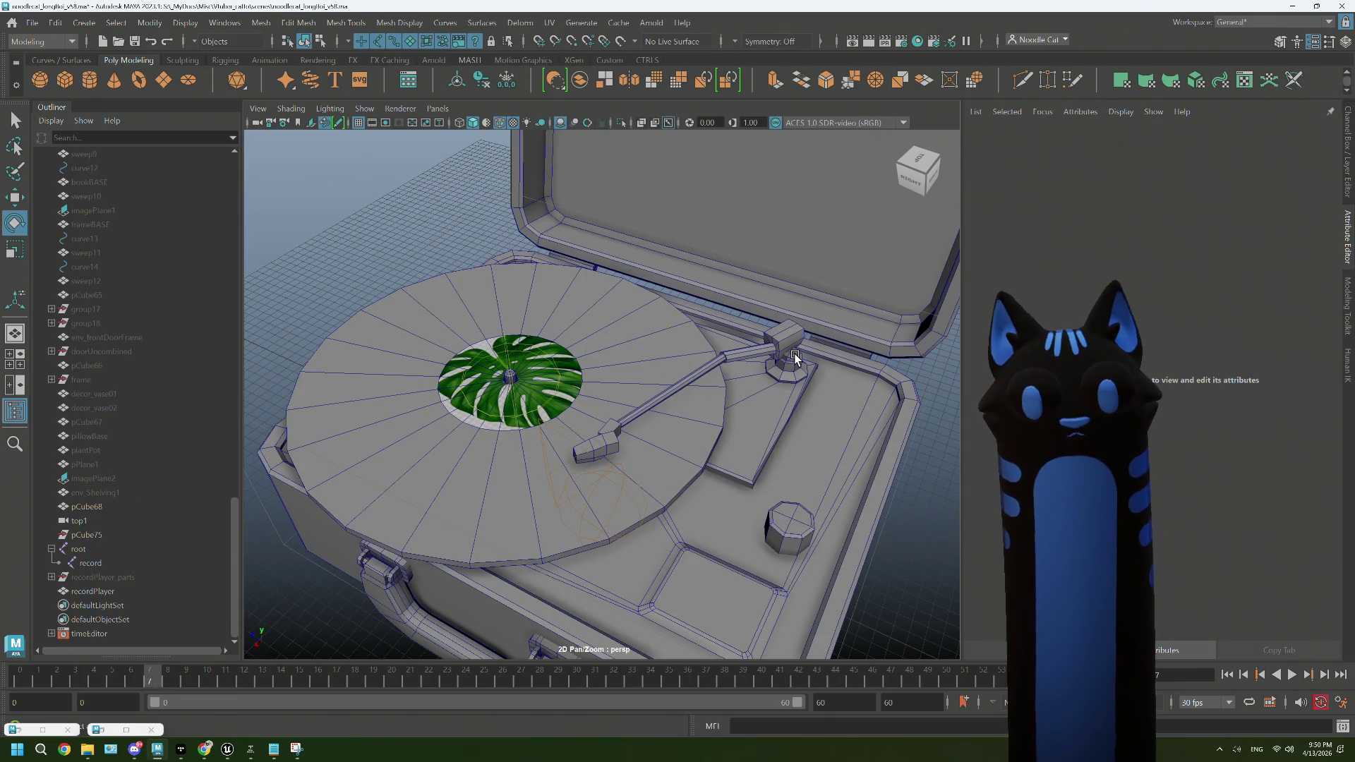
{"action": "key", "text": "ctrl+z"}
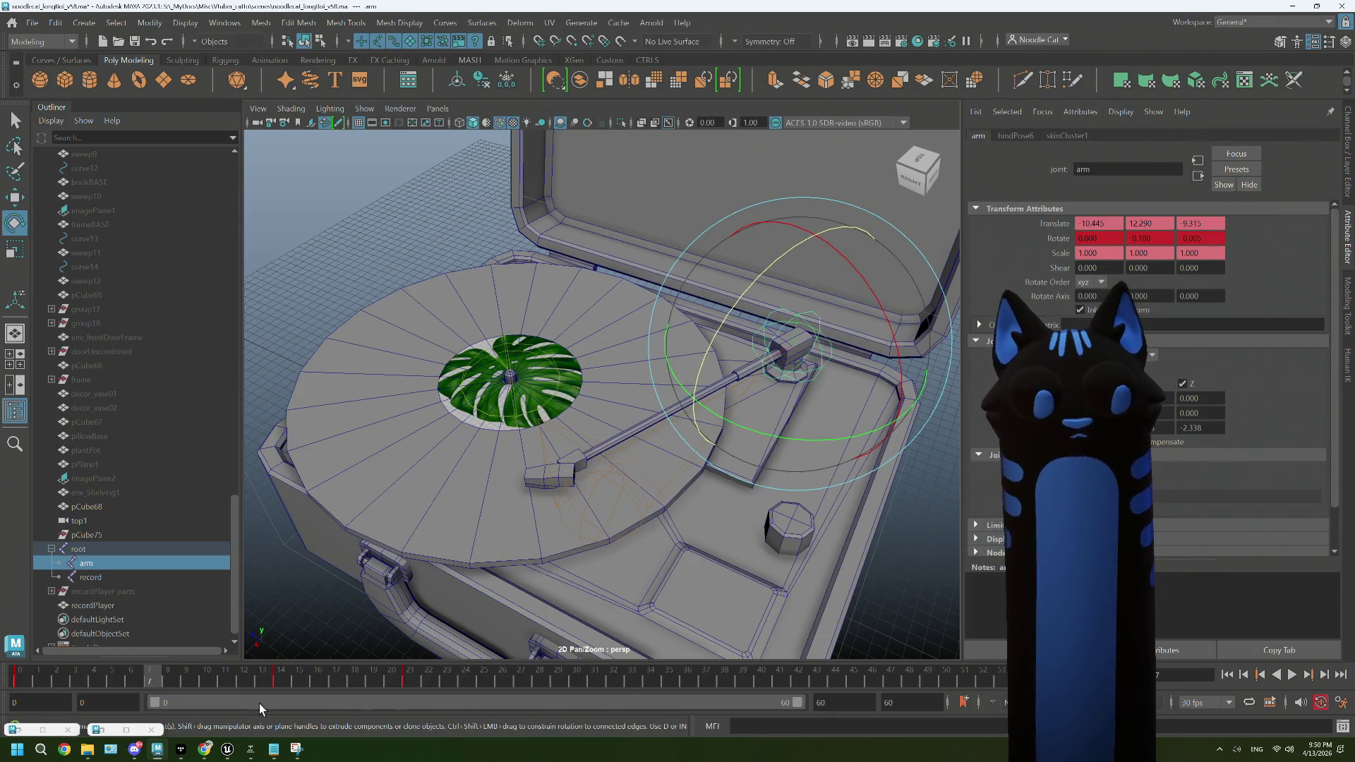
Step: Select frames 6–24 on the time slider and delete the arm joint's keys there
{"action": "left_click", "coordinate": [296, 676]}
{"action": "left_click_drag", "start_coordinate": [297, 676], "coordinate": [206, 676]}
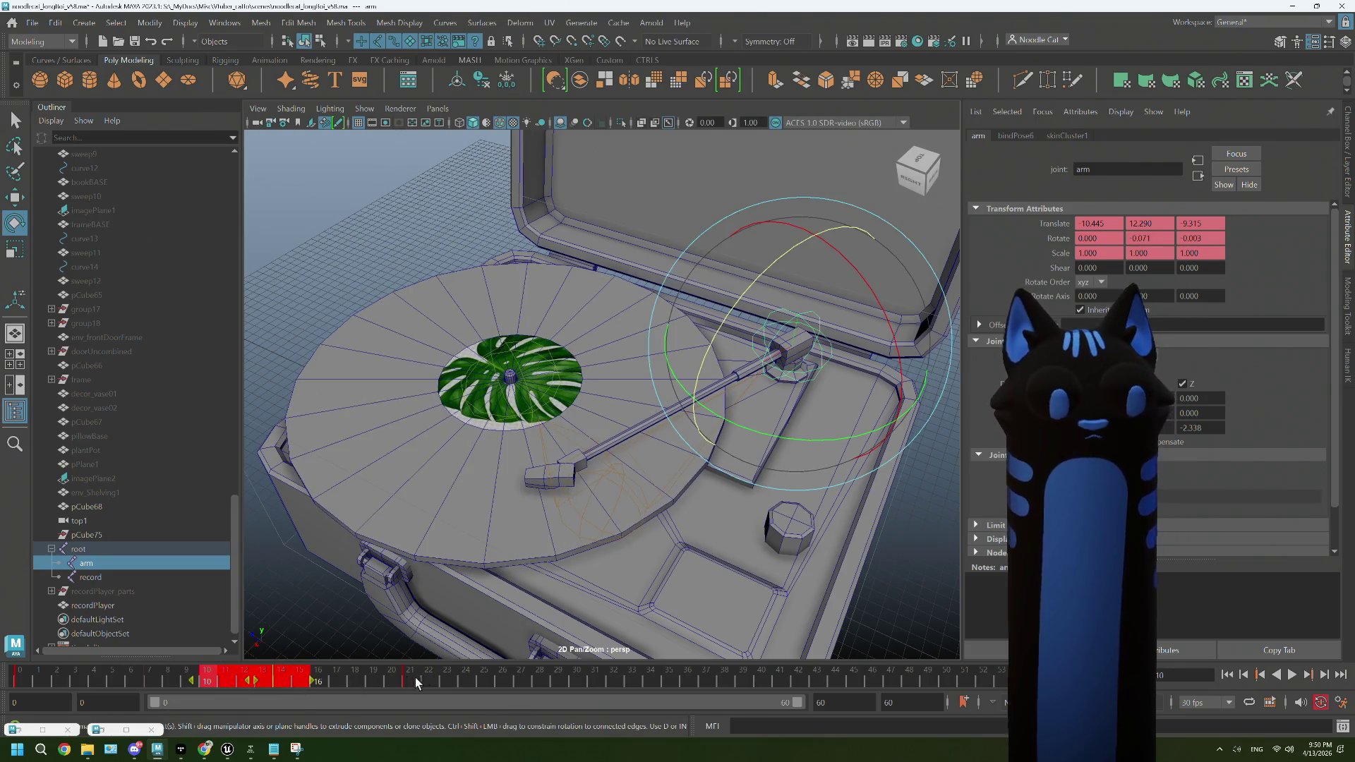
{"action": "left_click_drag", "start_coordinate": [458, 679], "coordinate": [130, 677]}
{"action": "right_click", "coordinate": [176, 677]}
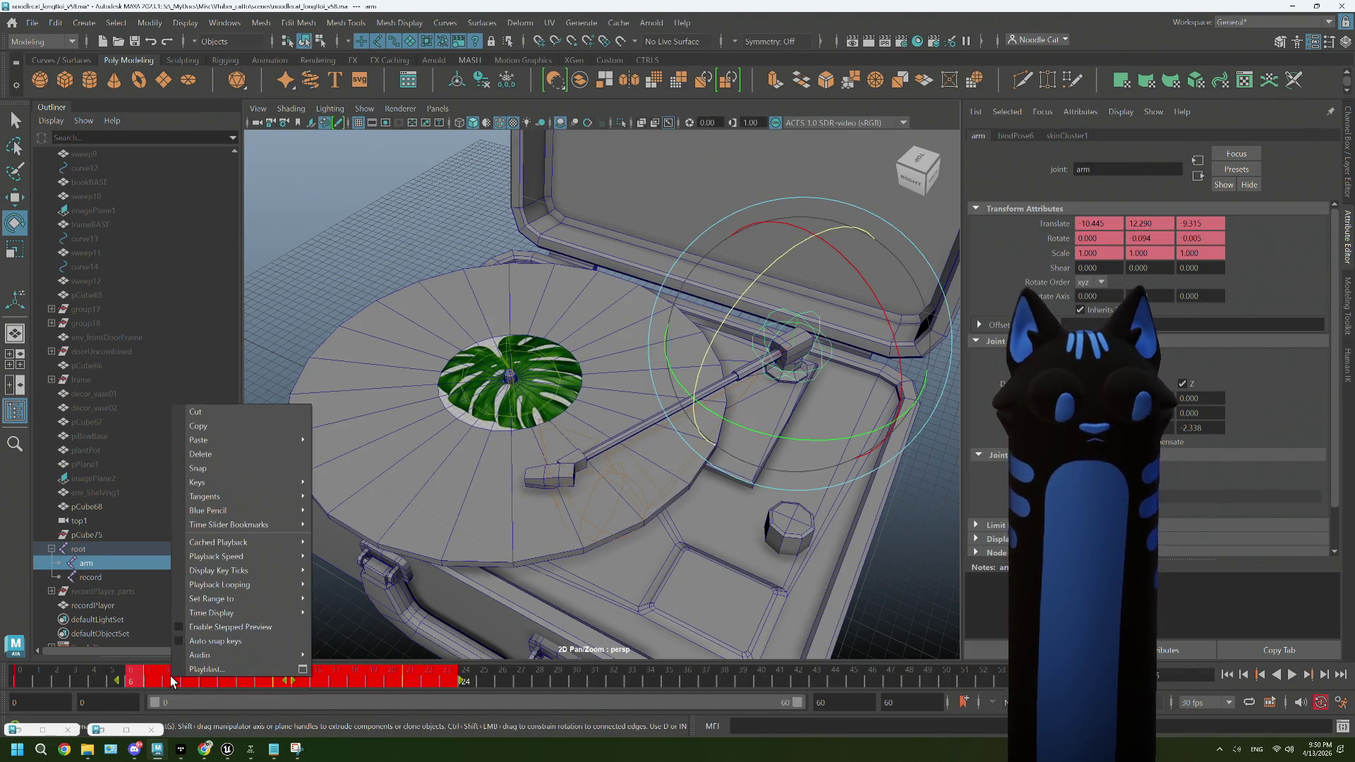
{"action": "left_click", "coordinate": [201, 456]}
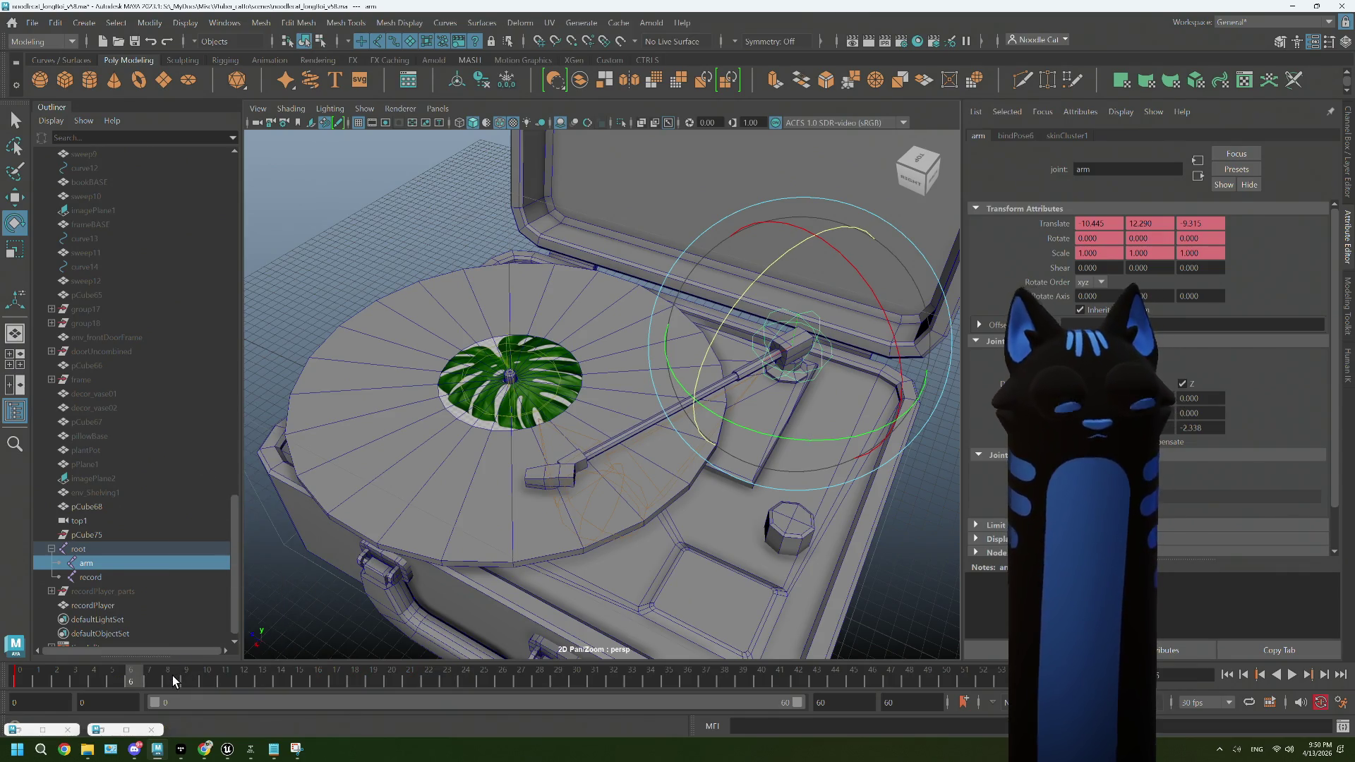
Step: Play and scrub frames 0–15 to check the arm's rotation now reads 0
{"action": "key", "text": "alt+v"}
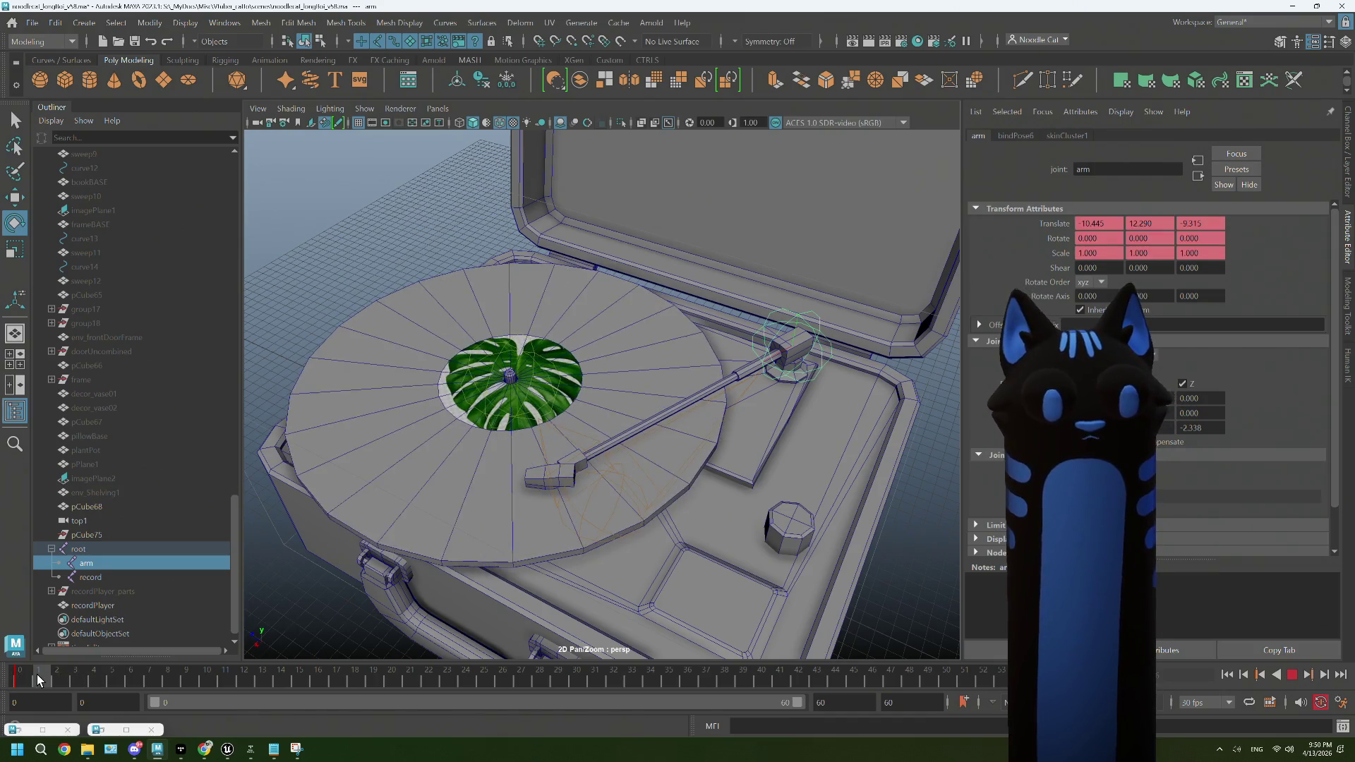
{"action": "left_click_drag", "start_coordinate": [31, 679], "coordinate": [298, 685]}
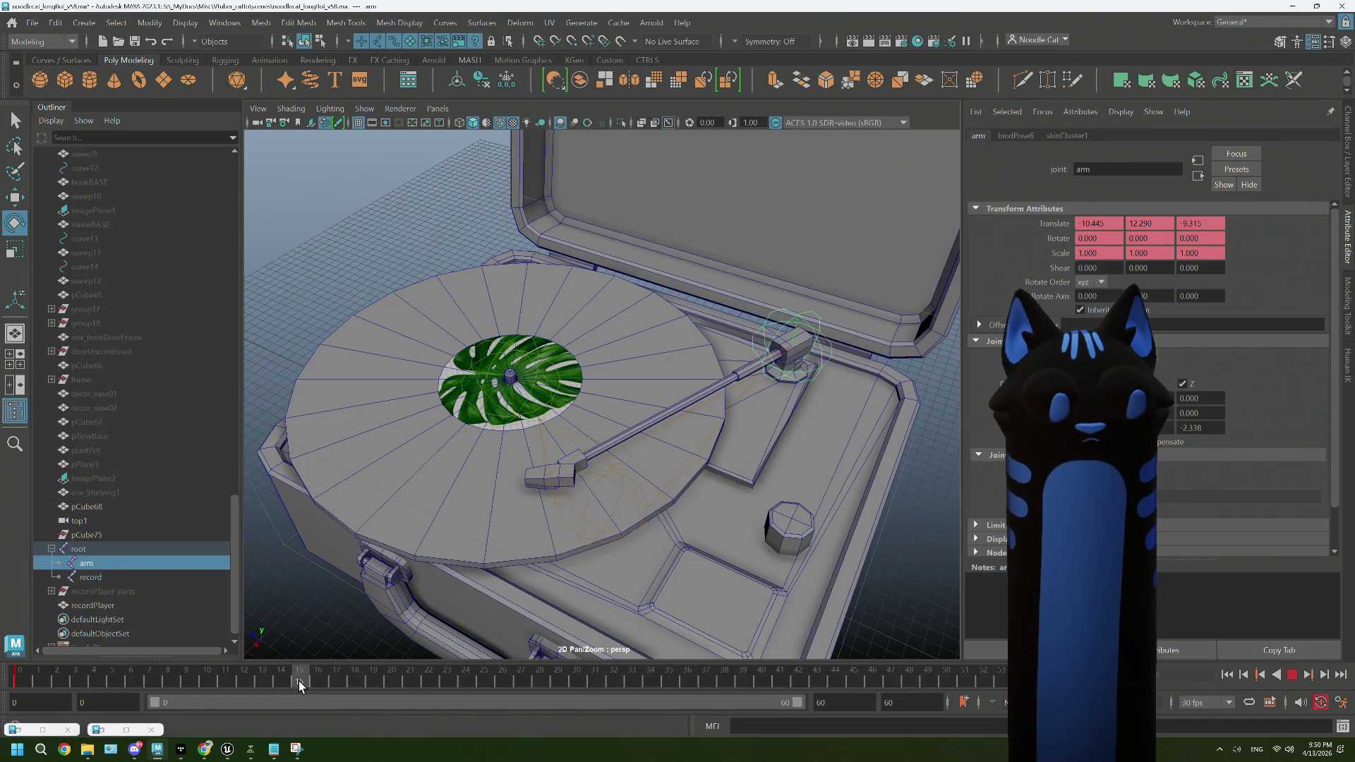
{"action": "left_click", "coordinate": [205, 676]}
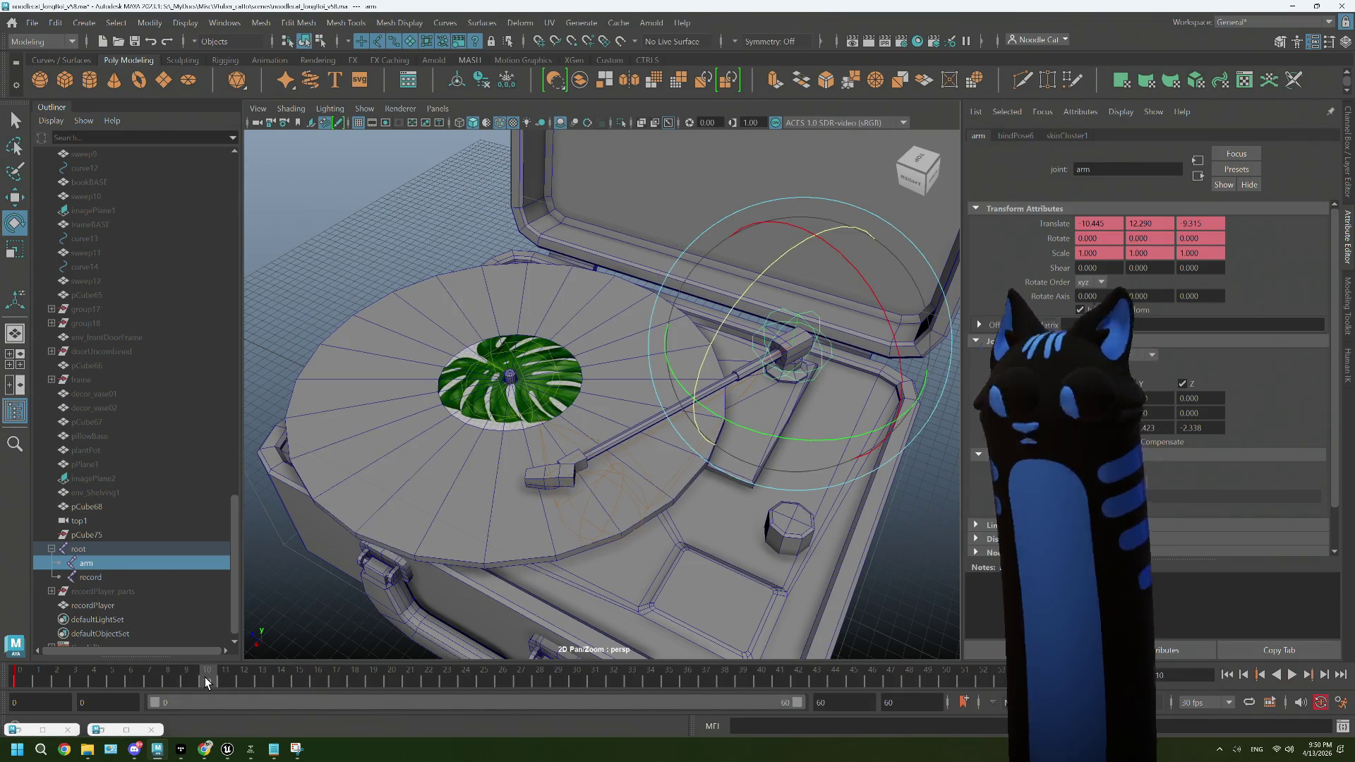
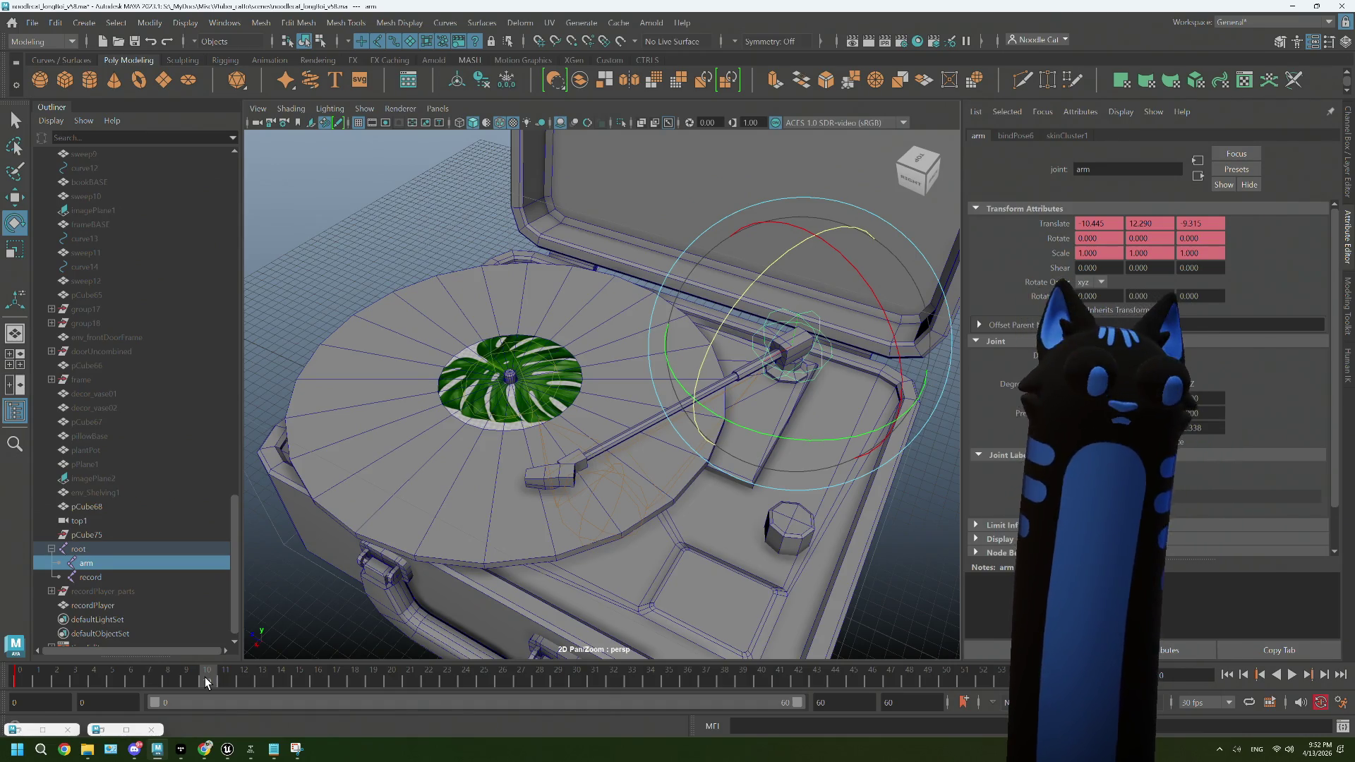
Step: Review the tonearm animation from the side, then rotate the arm joint slightly around Y at frame 10
{"action": "key", "text": "alt+v"}
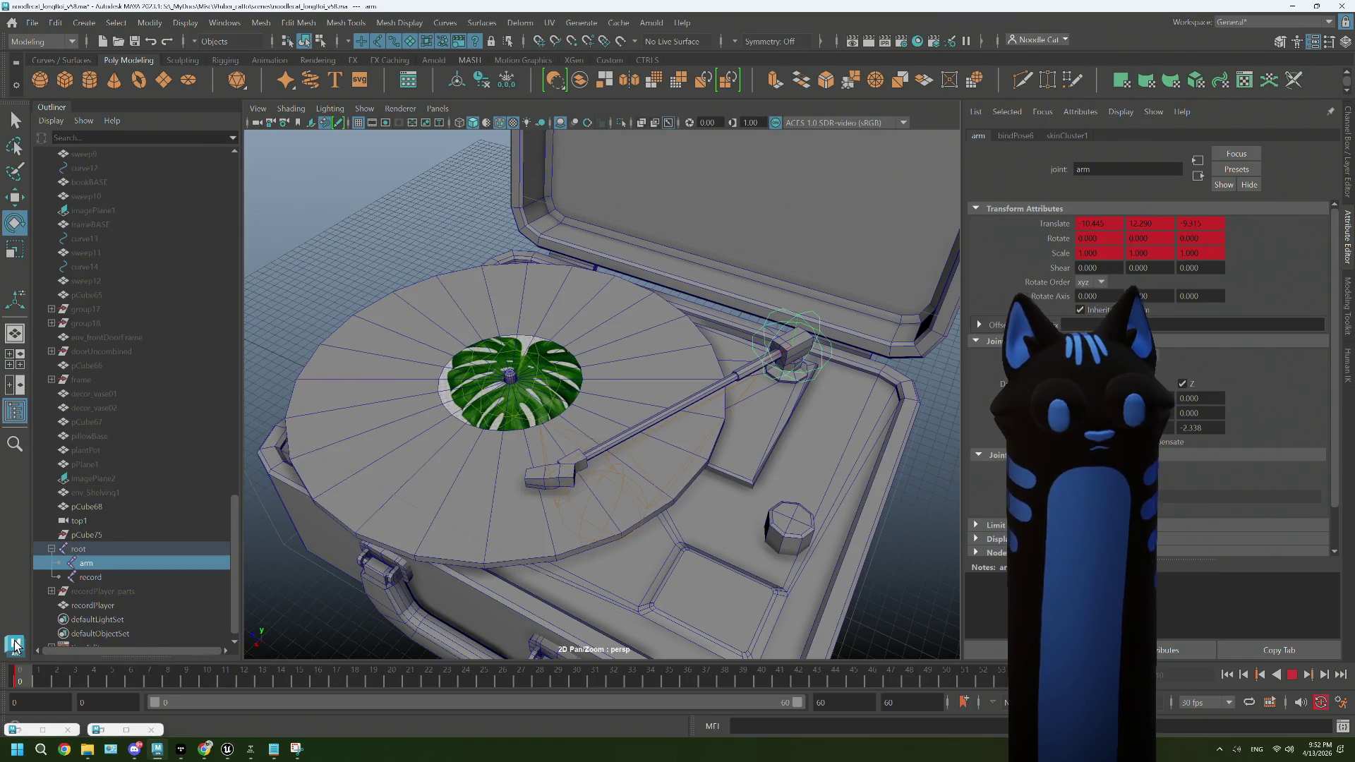
{"action": "key", "text": "Escape"}
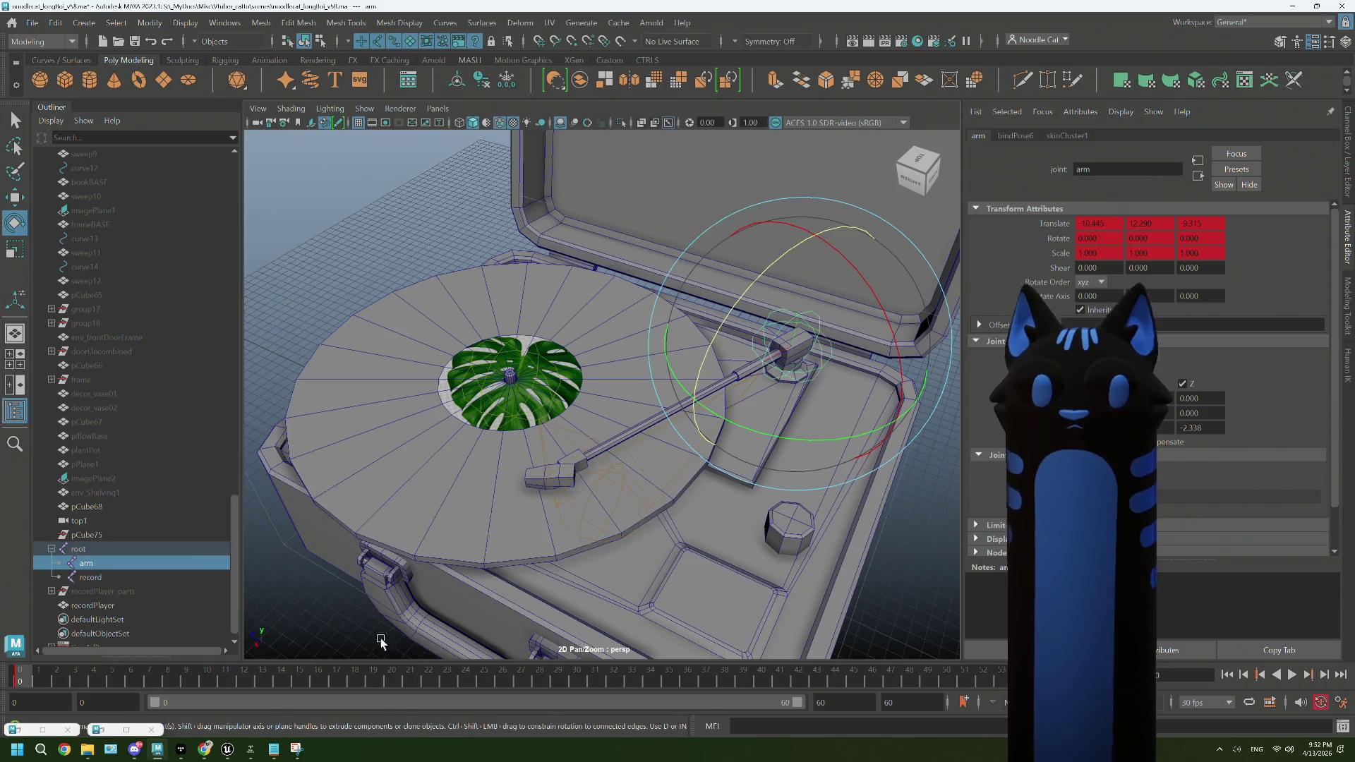
{"action": "left_click_drag", "start_coordinate": [372, 608], "coordinate": [477, 563]}
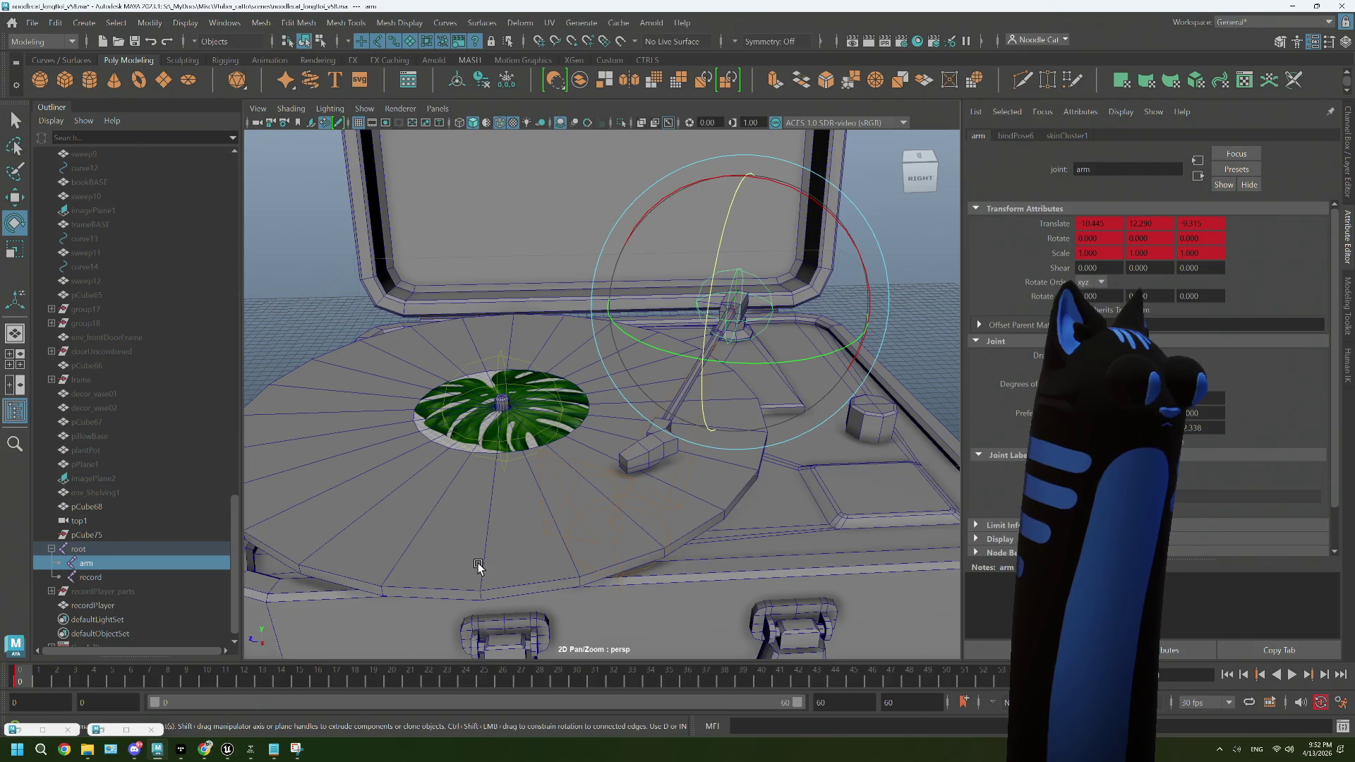
{"action": "left_click", "coordinate": [206, 679]}
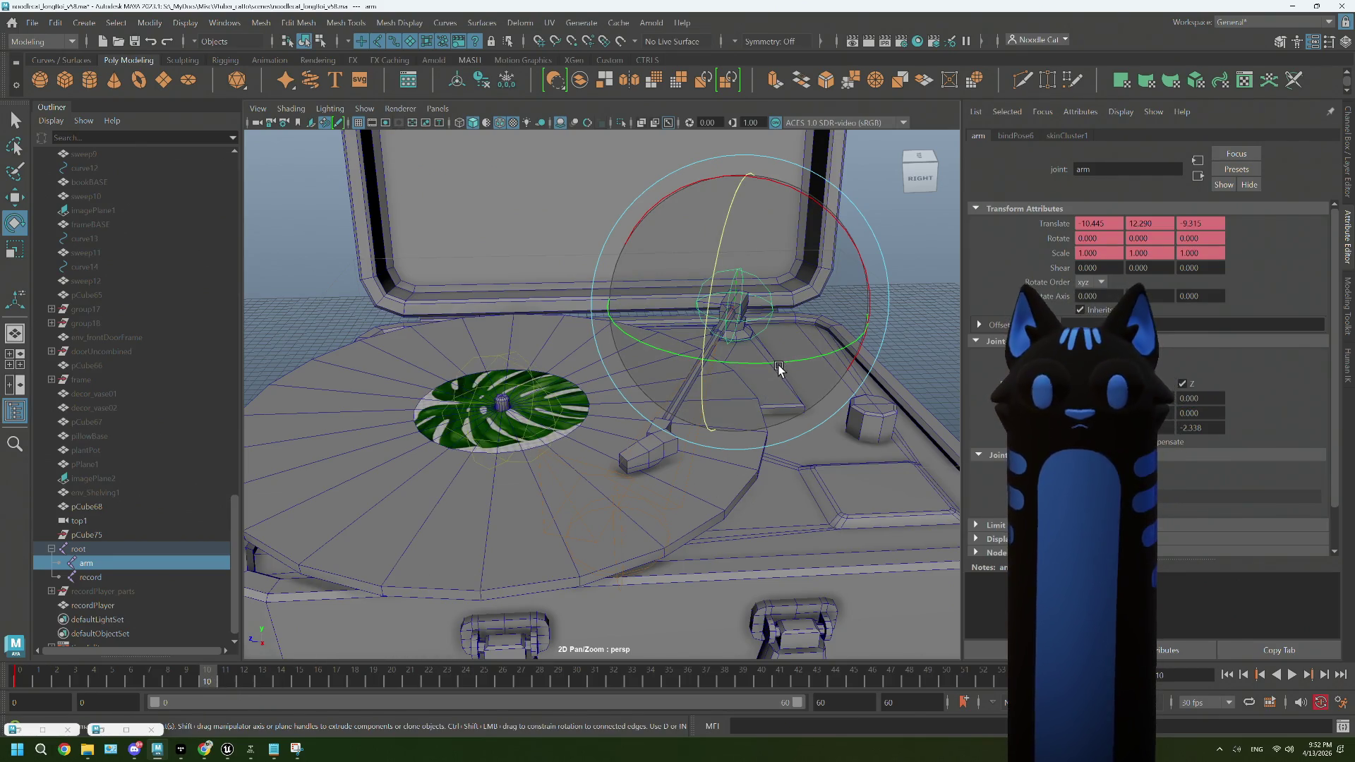
{"action": "left_click_drag", "start_coordinate": [777, 369], "coordinate": [777, 367]}
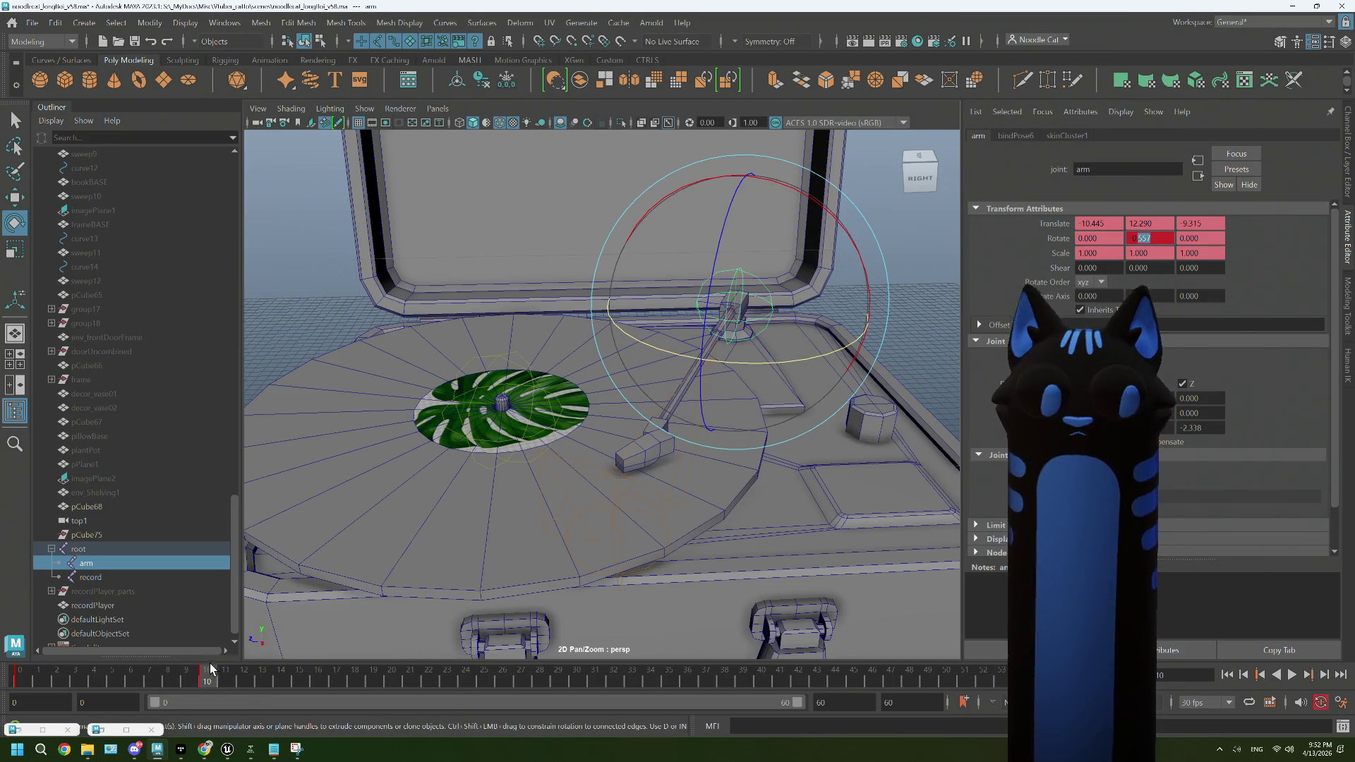
Step: Key the arm's Rotate Y at 0.5 on frame 20 and 0 on frame 30
{"action": "key", "text": "alt+v"}
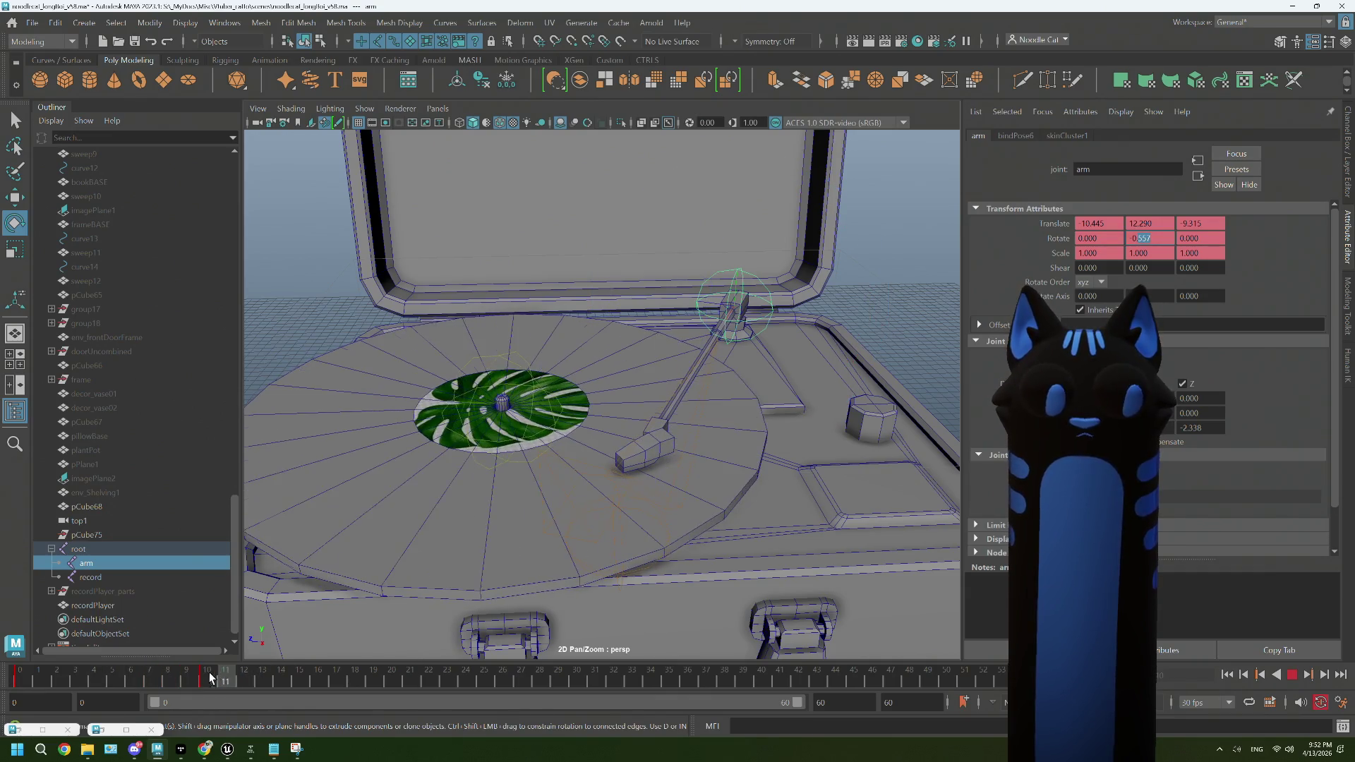
{"action": "left_click", "coordinate": [386, 680]}
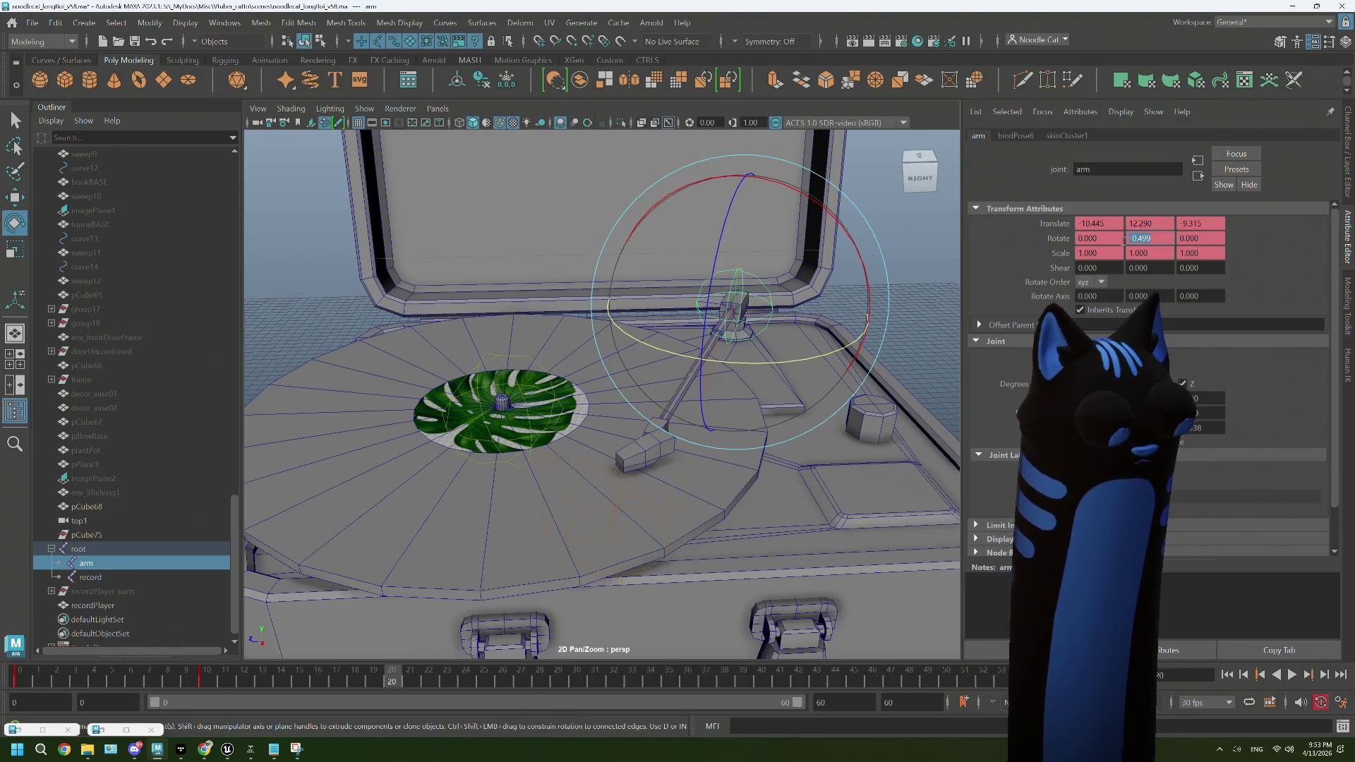
{"action": "type", "text": "0.5"}
{"action": "key", "text": "Tab"}
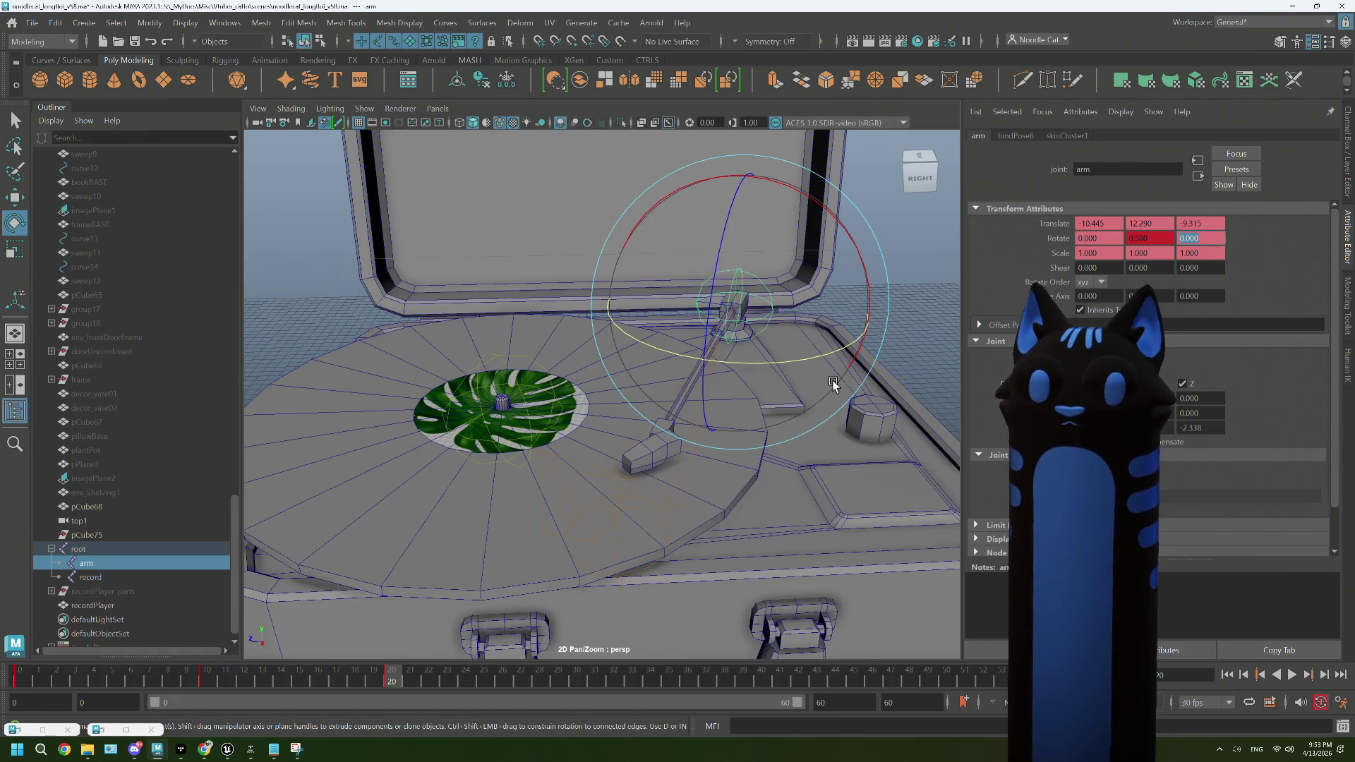
{"action": "left_click_drag", "start_coordinate": [358, 661], "coordinate": [577, 676]}
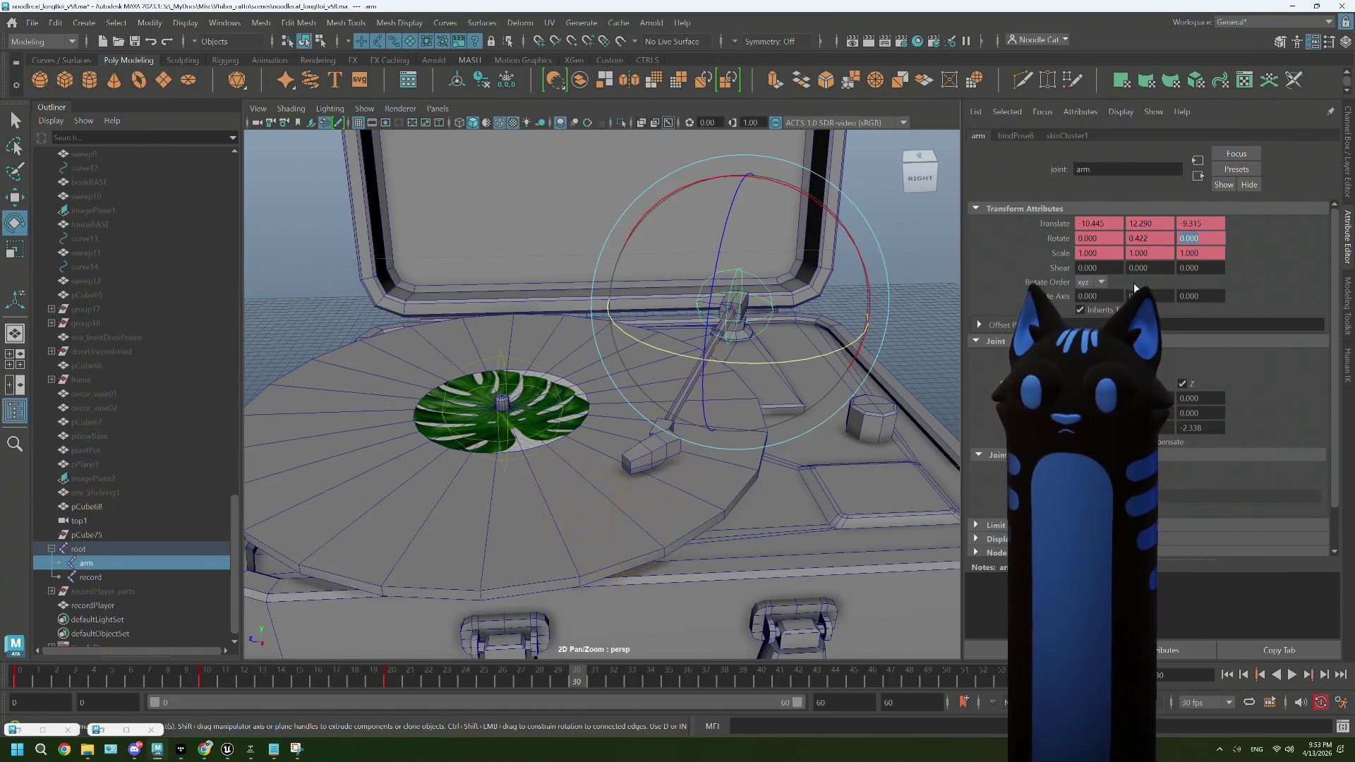
{"action": "left_click", "coordinate": [1138, 238]}
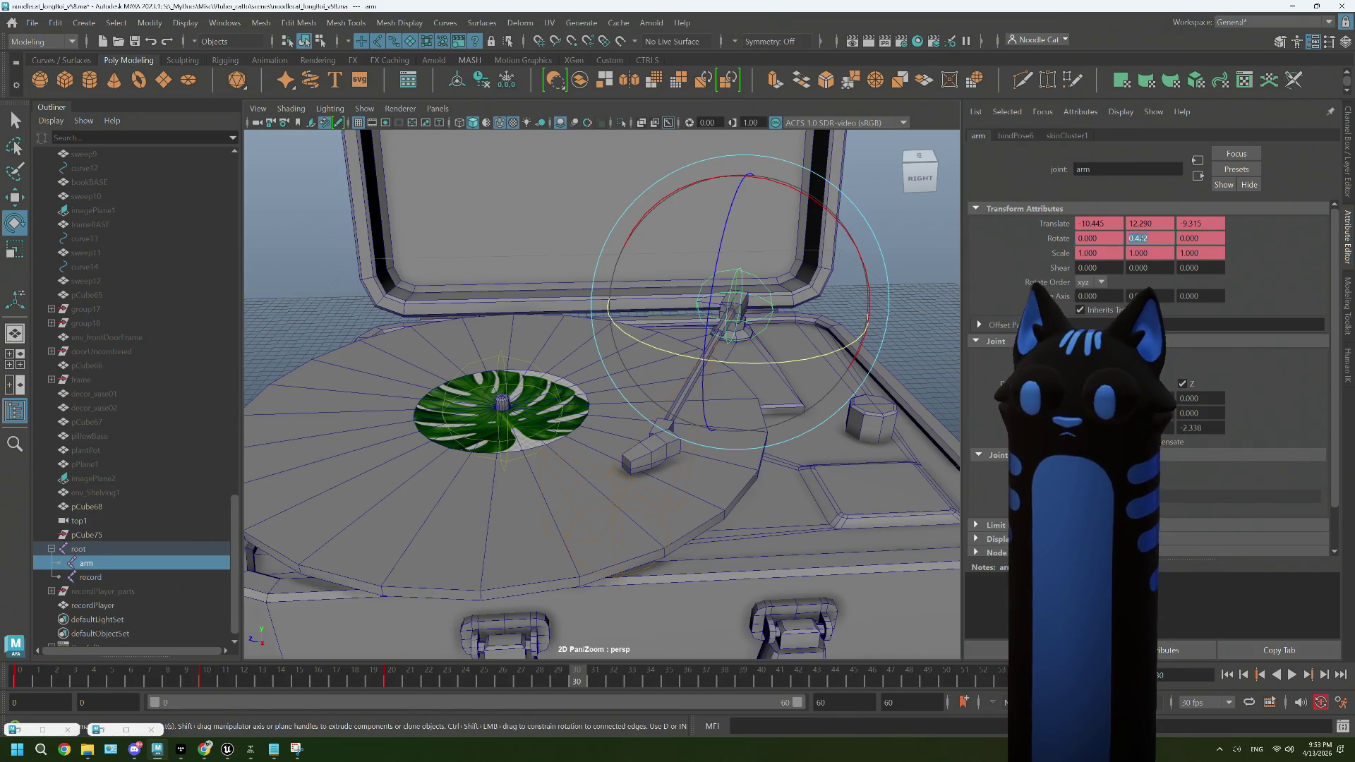
{"action": "type", "text": "0"}
{"action": "key", "text": "Tab"}
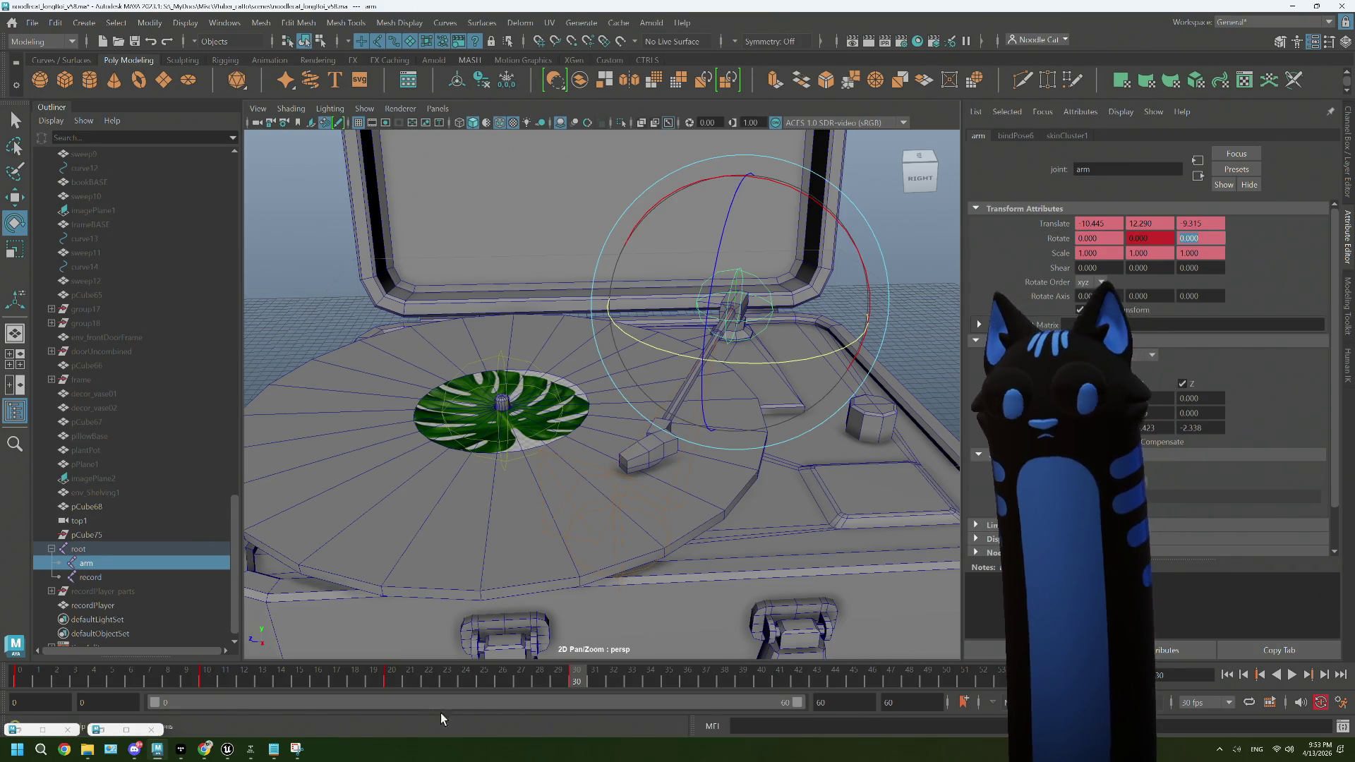
{"action": "left_click", "coordinate": [477, 680]}
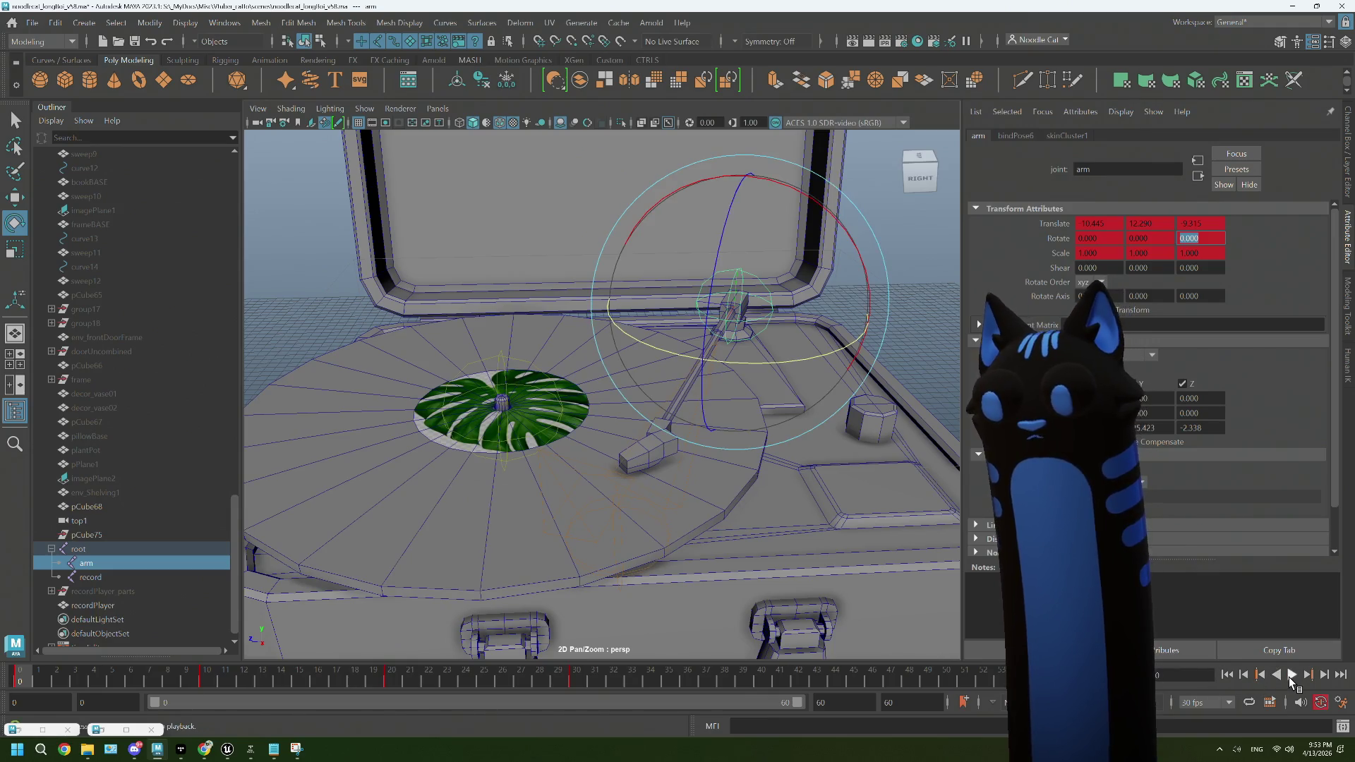
Step: Play back from frame 0, then change the arm's Rotate Y at frame 20 to 0 and inspect frame 30's key
{"action": "left_click", "coordinate": [1291, 675]}
{"action": "key", "text": "Escape"}
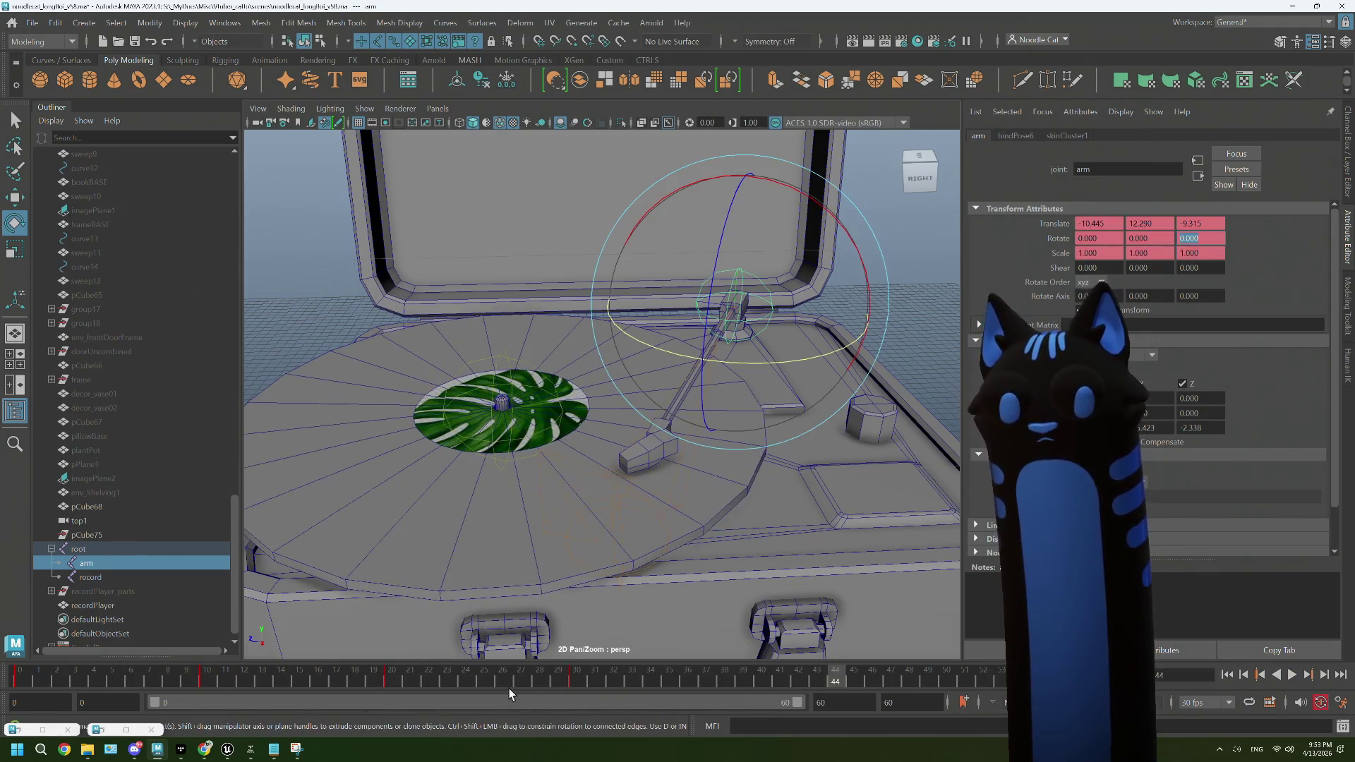
{"action": "left_click", "coordinate": [1197, 674]}
{"action": "type", "text": "0"}
{"action": "key", "text": "Return"}
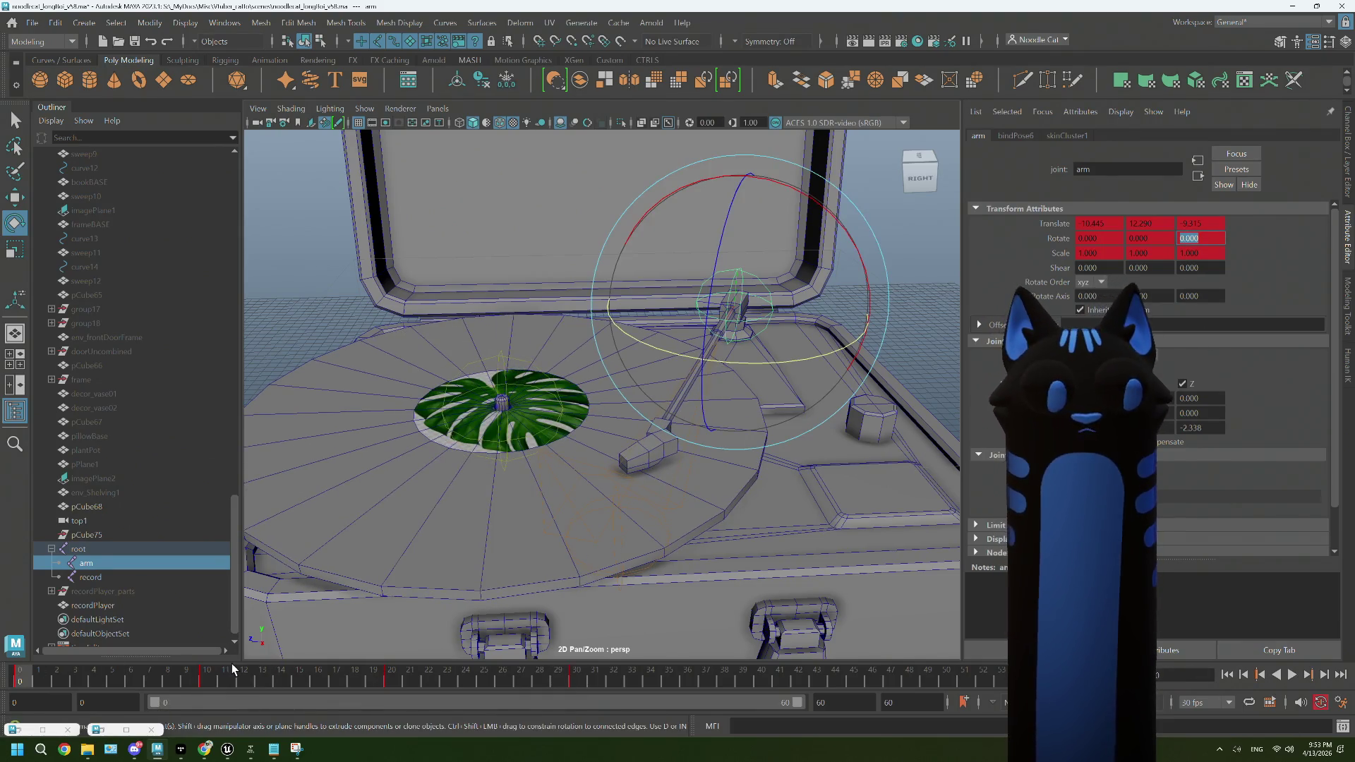
{"action": "left_click", "coordinate": [215, 680]}
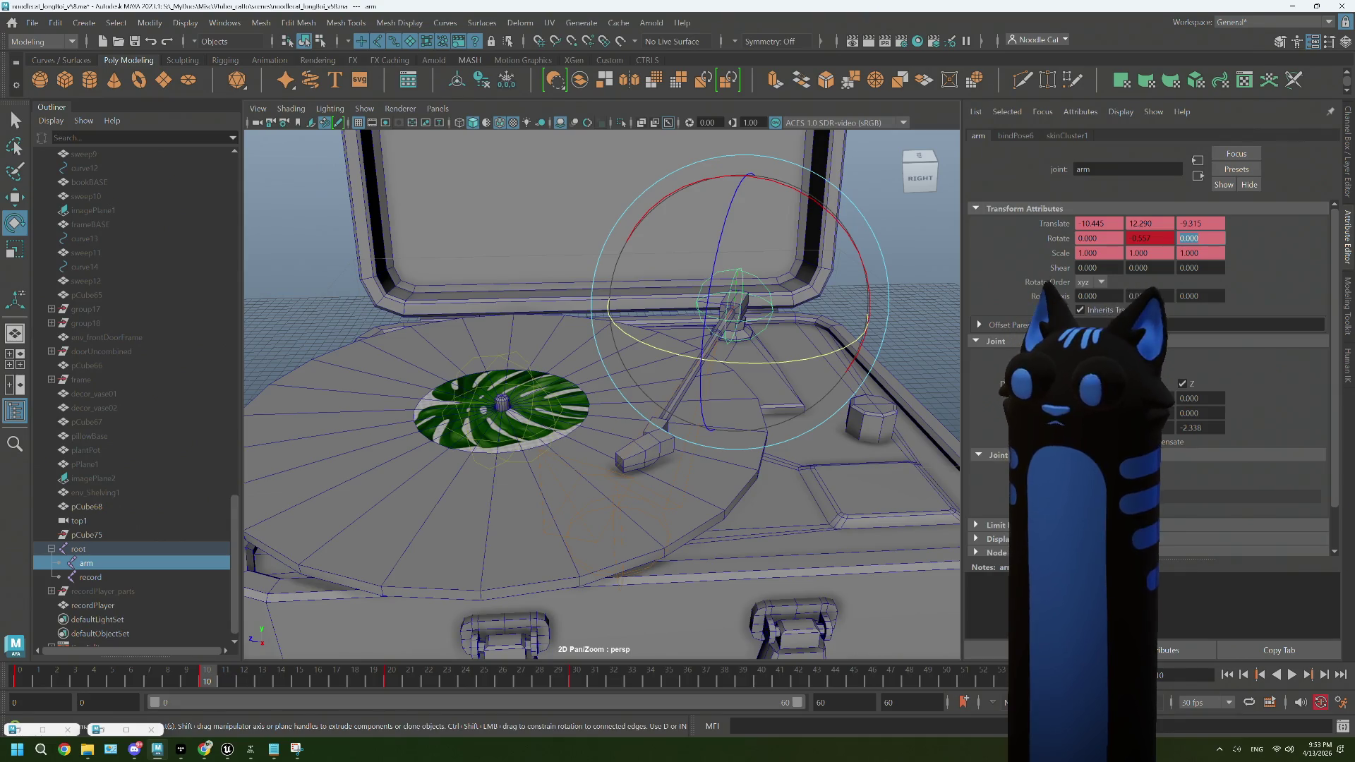
{"action": "left_click", "coordinate": [392, 680]}
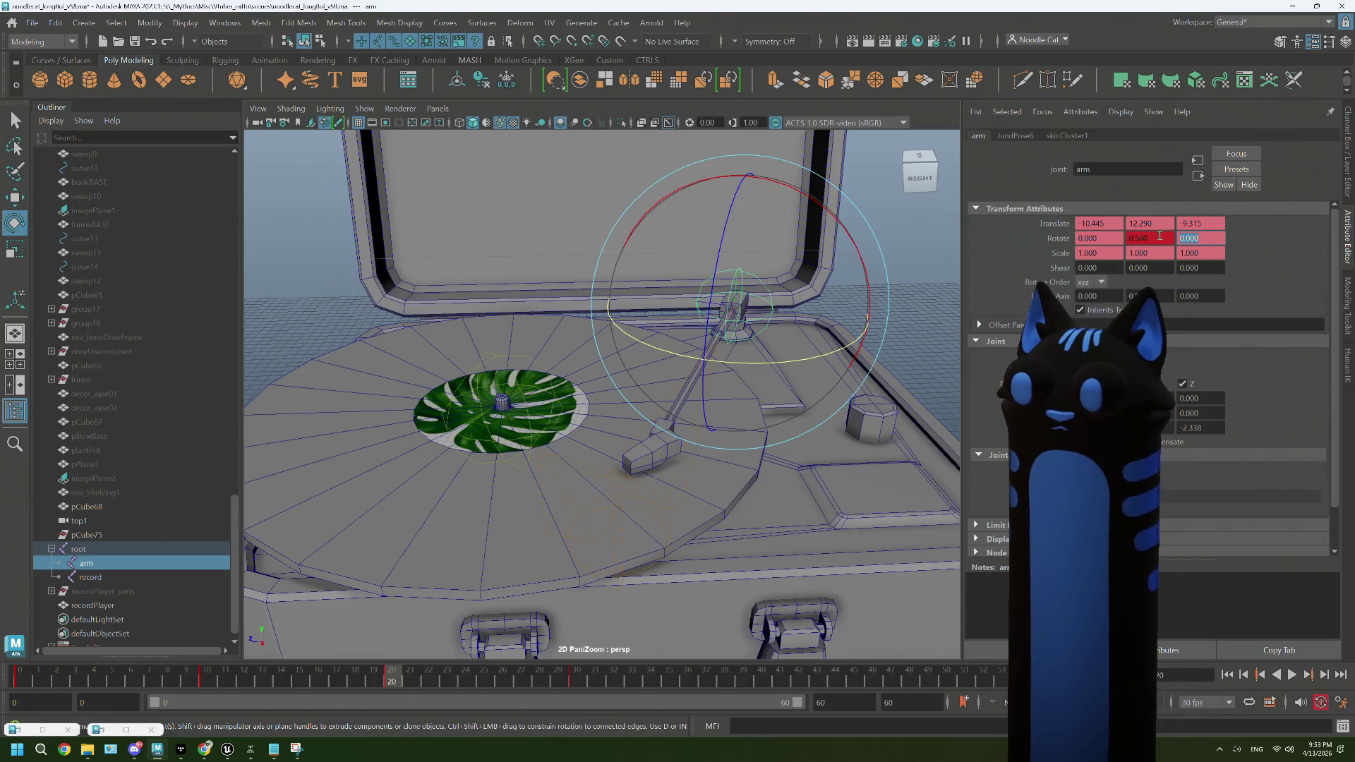
{"action": "type", "text": "0"}
{"action": "key", "text": "Tab"}
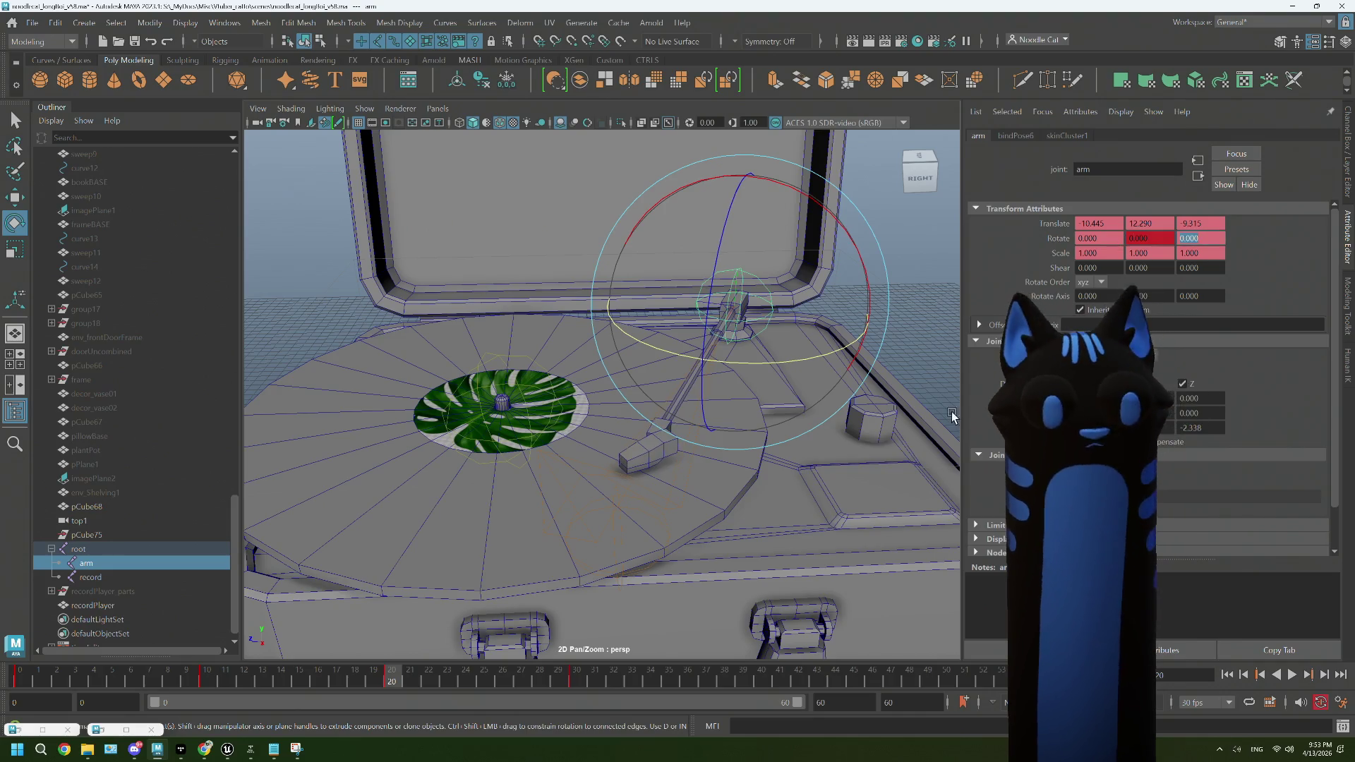
{"action": "left_click", "coordinate": [577, 679]}
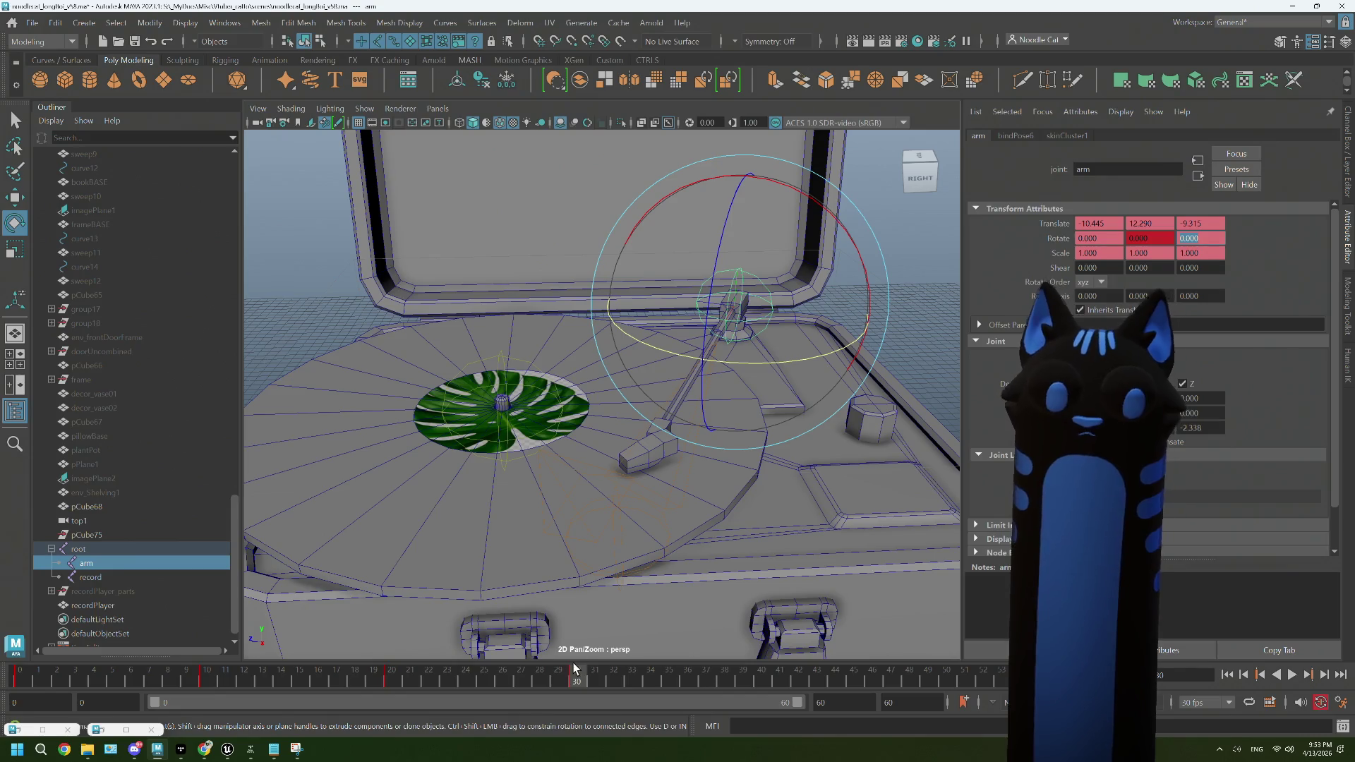
{"action": "right_click", "coordinate": [573, 668]}
{"action": "left_click", "coordinate": [606, 450]}
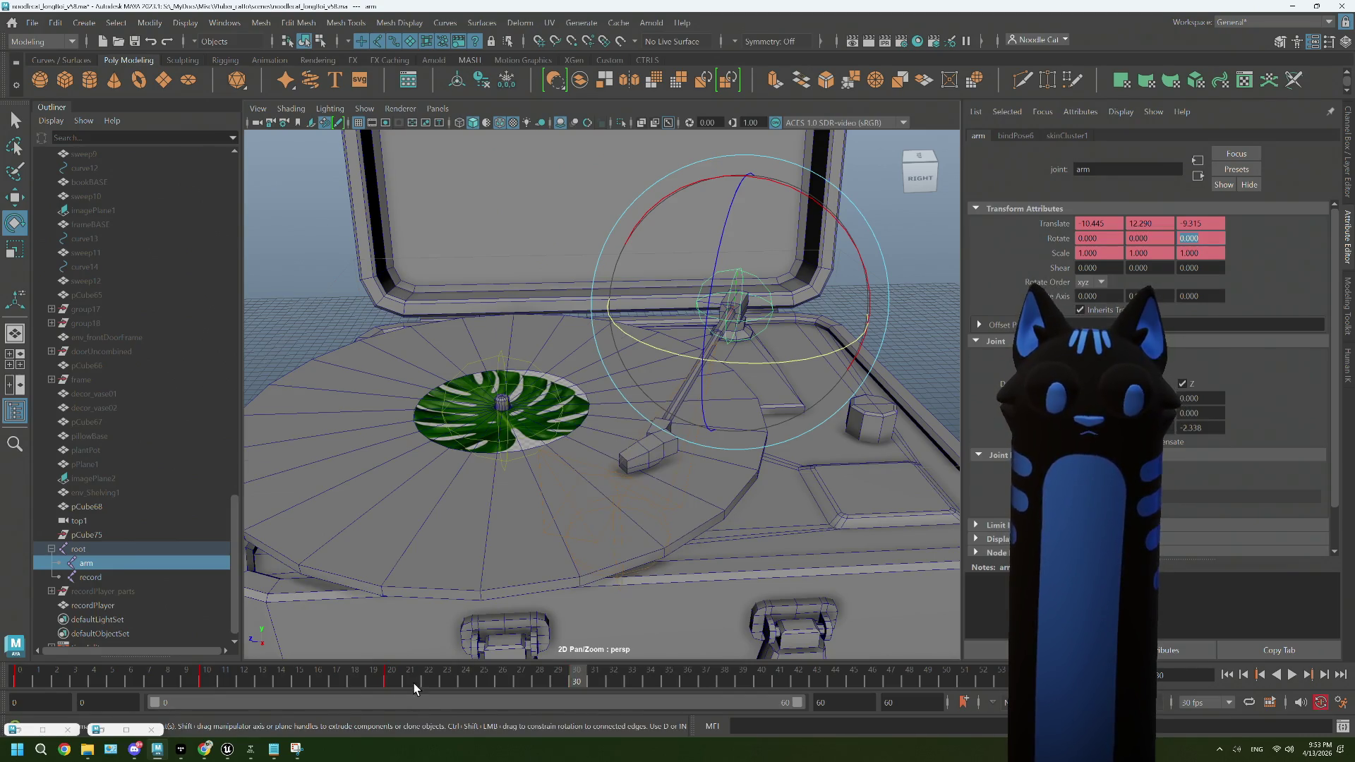
Step: Set the arm's Rotate Y to -0.25 at frame 10 and play back to check the wobble
{"action": "left_click", "coordinate": [1291, 675]}
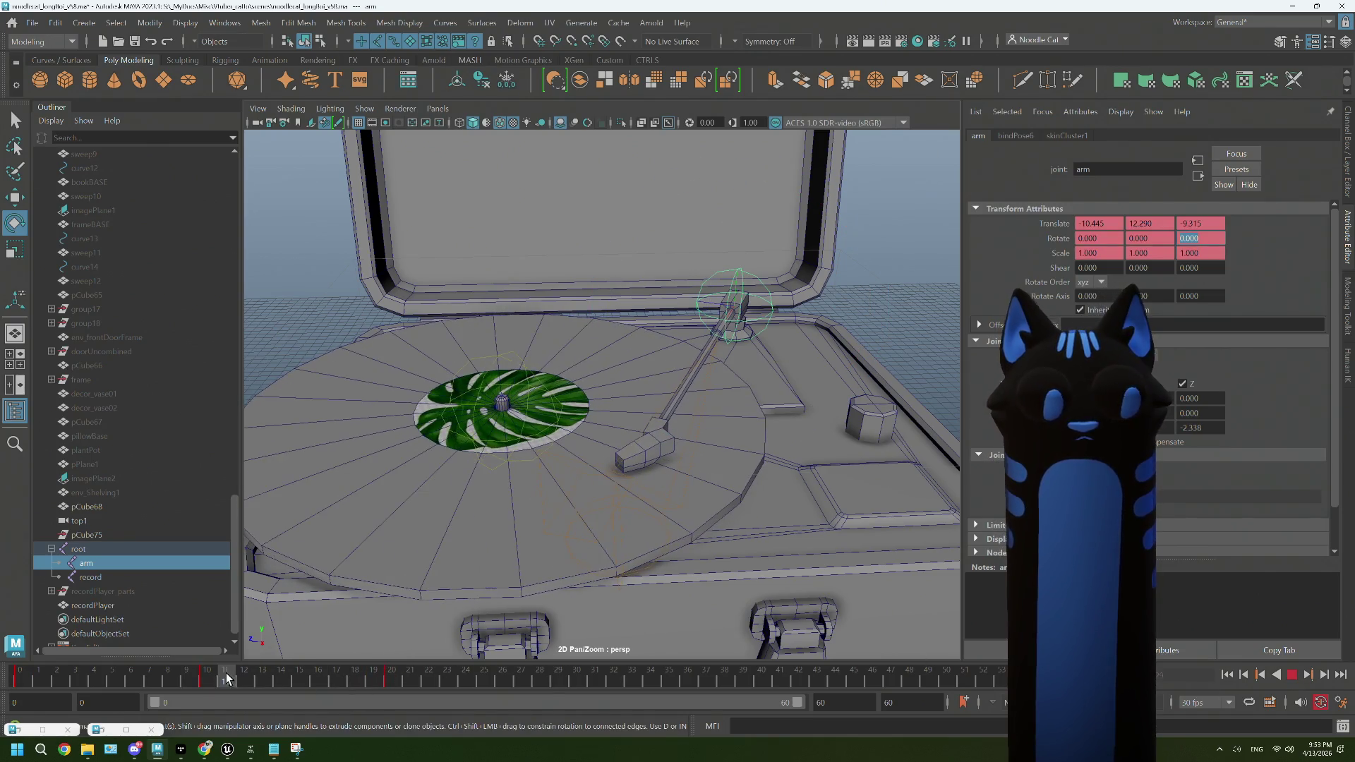
{"action": "left_click", "coordinate": [227, 677]}
{"action": "key", "text": "e"}
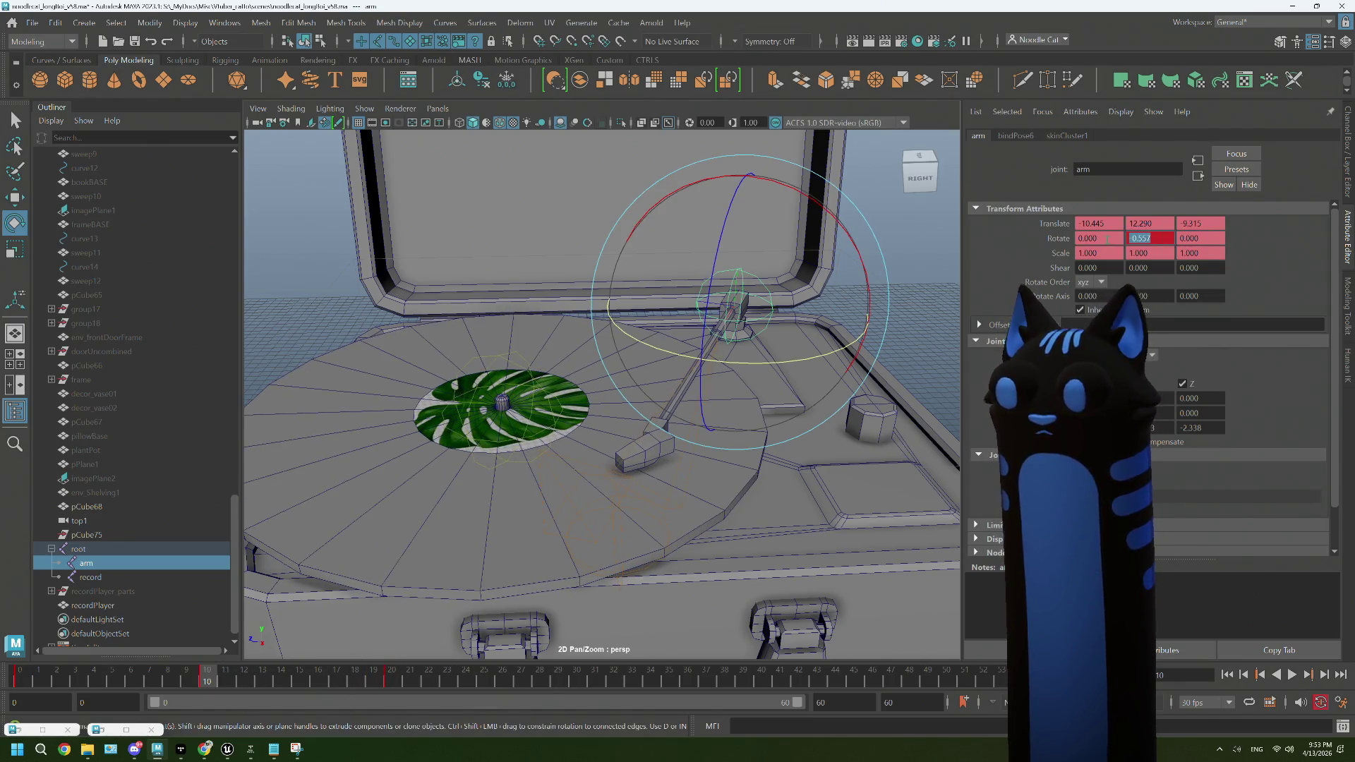
{"action": "type", "text": "-2"}
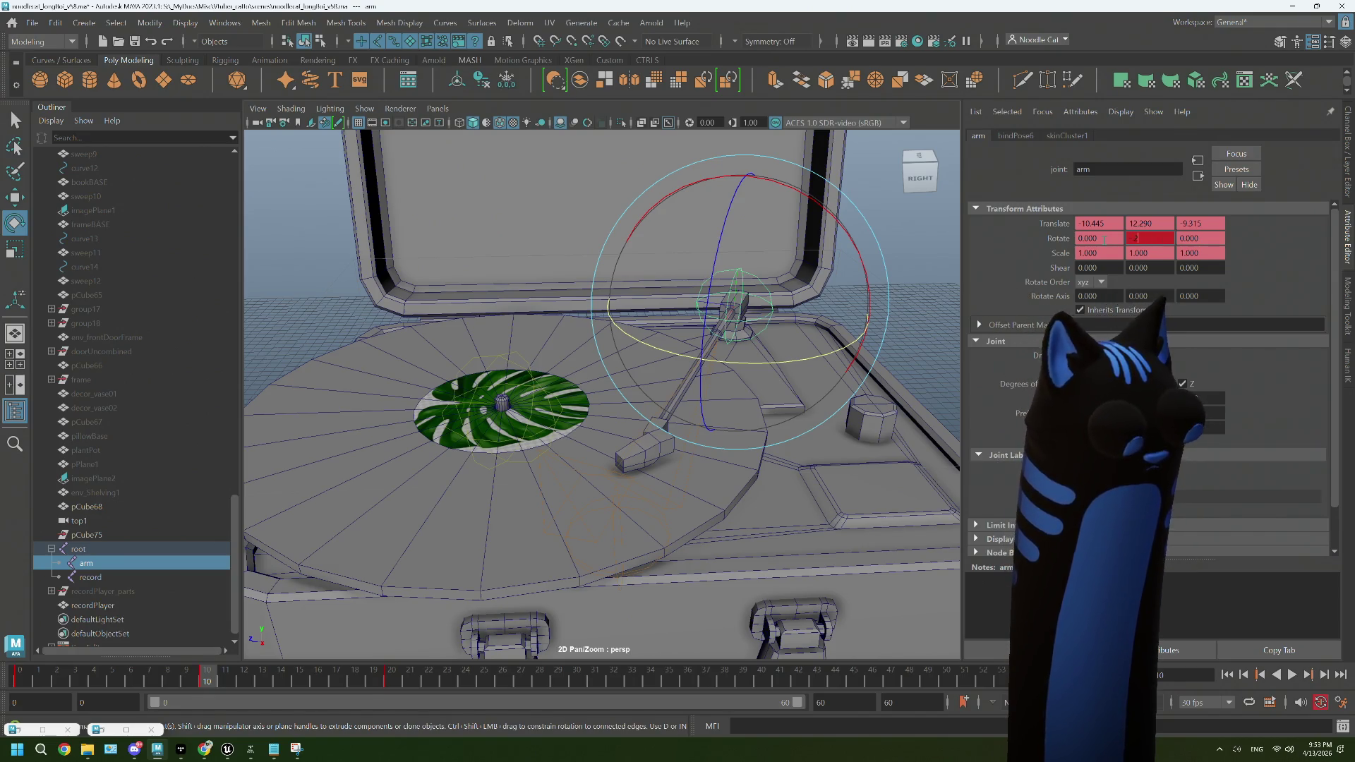
{"action": "key", "text": "BackSpace"}
{"action": "type", "text": "0.25"}
{"action": "key", "text": "Tab"}
{"action": "left_click", "coordinate": [1292, 675]}
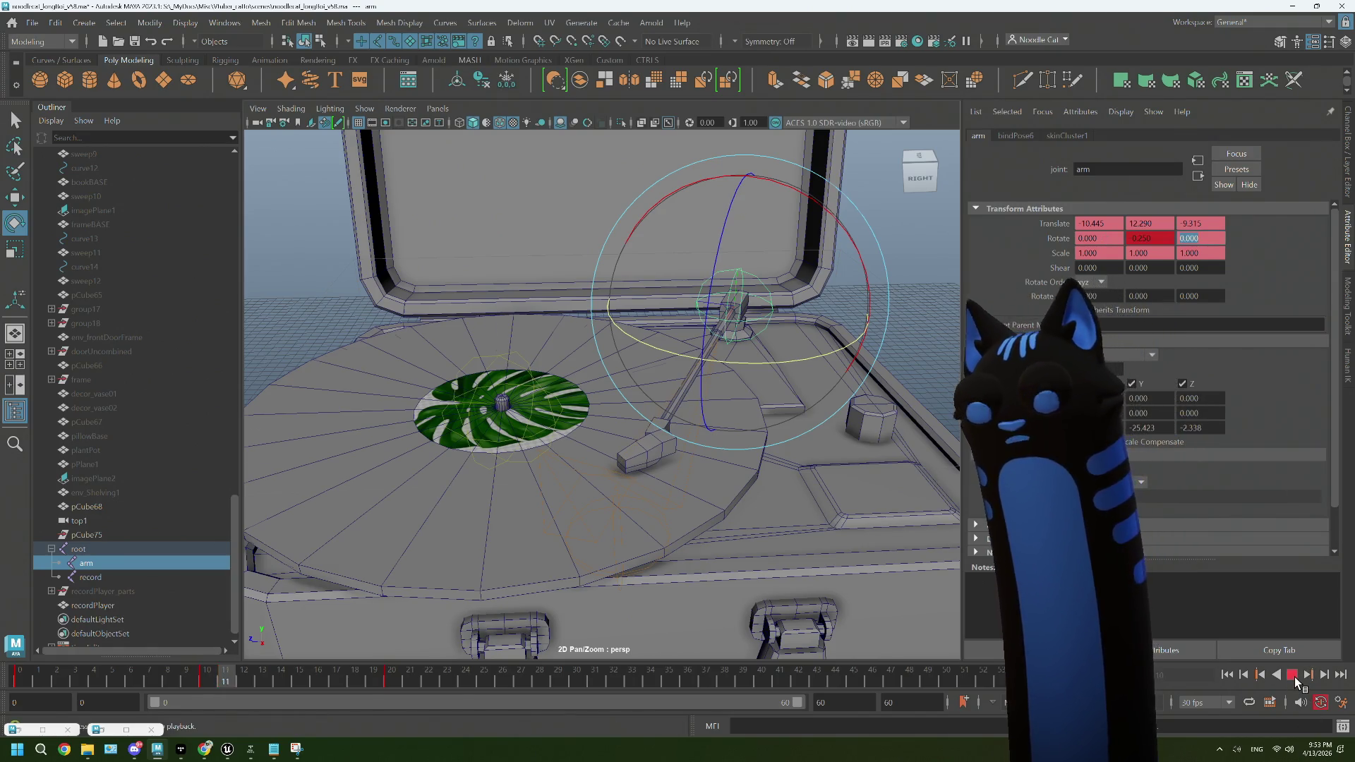
{"action": "left_click", "coordinate": [1294, 676]}
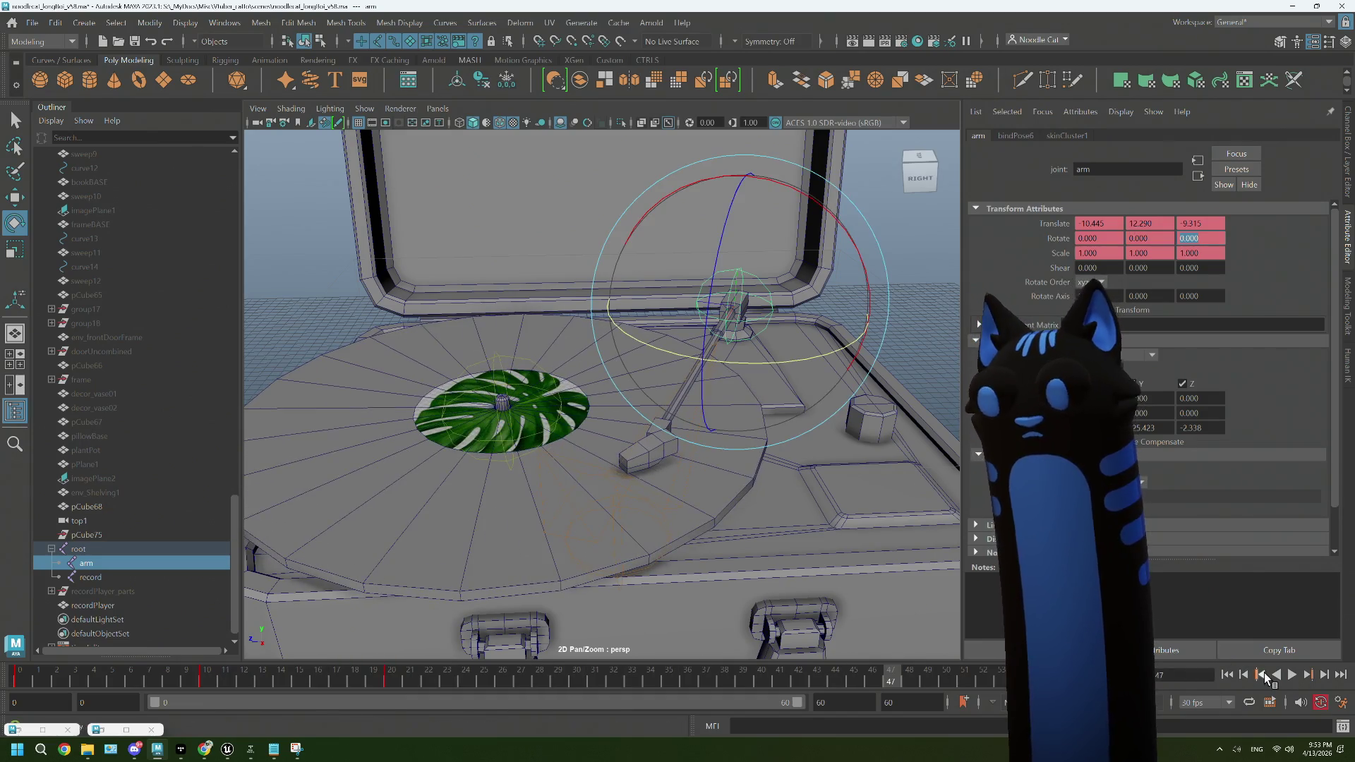
{"action": "left_click", "coordinate": [1263, 676]}
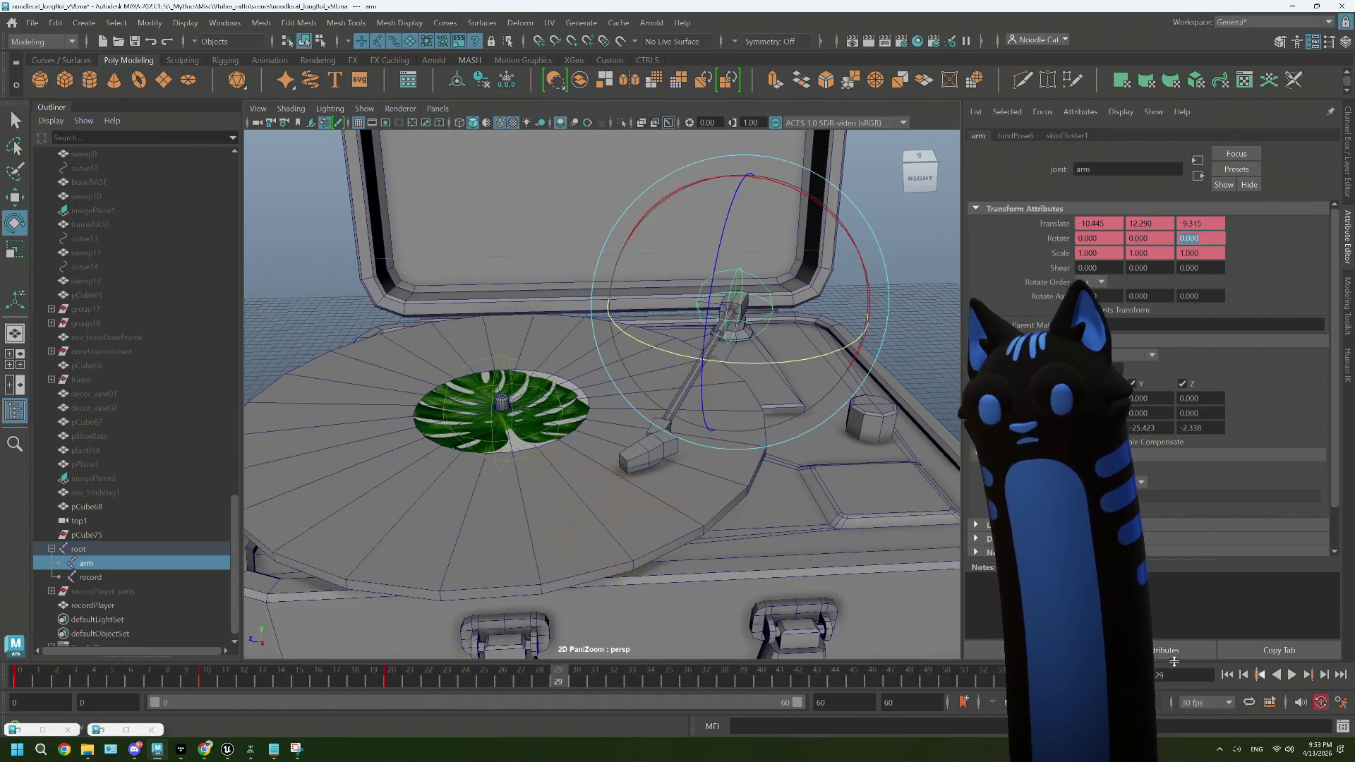
{"action": "left_click_drag", "start_coordinate": [479, 679], "coordinate": [580, 683]}
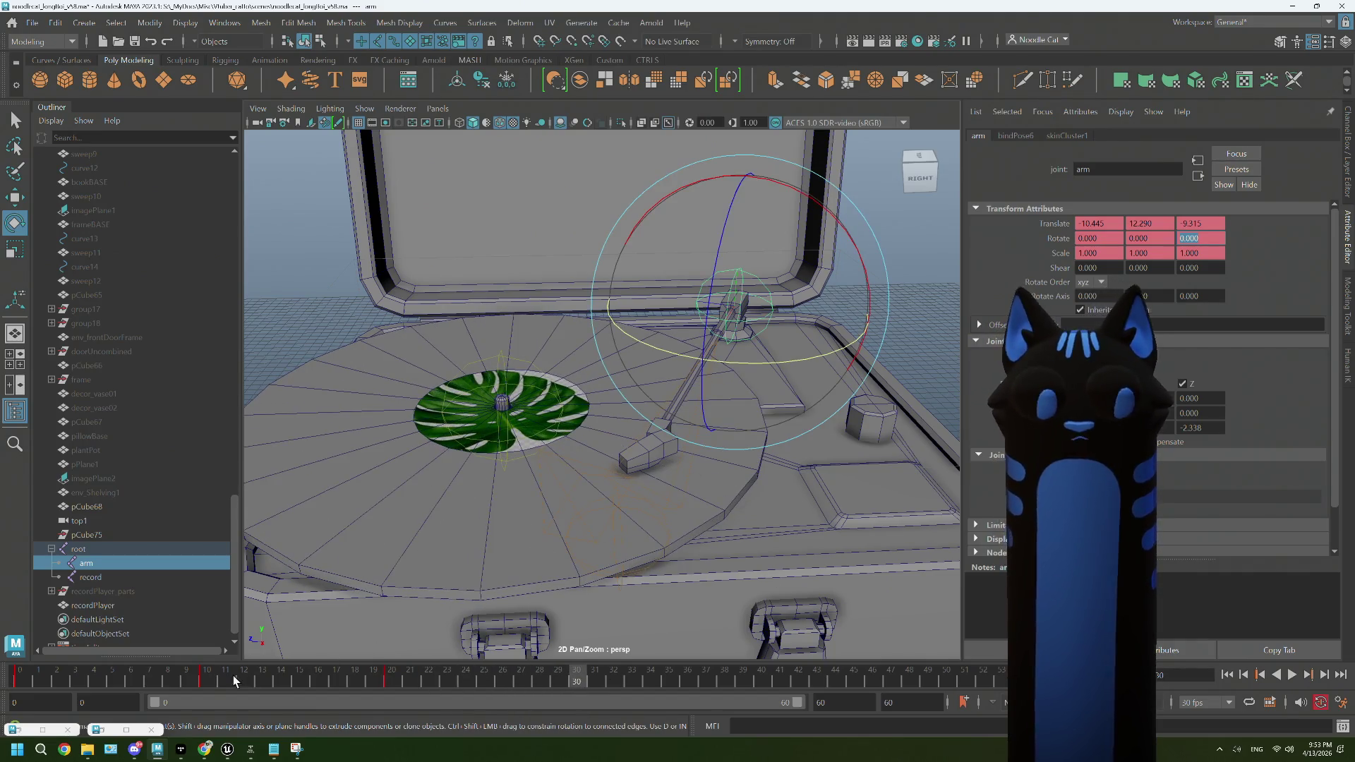
Step: Paste the copied rotation key onto frame 30 of the timeline
{"action": "left_click", "coordinate": [207, 679]}
{"action": "right_click", "coordinate": [207, 679]}
{"action": "mouse_move", "coordinate": [331, 440]}
{"action": "left_click", "coordinate": [381, 442]}
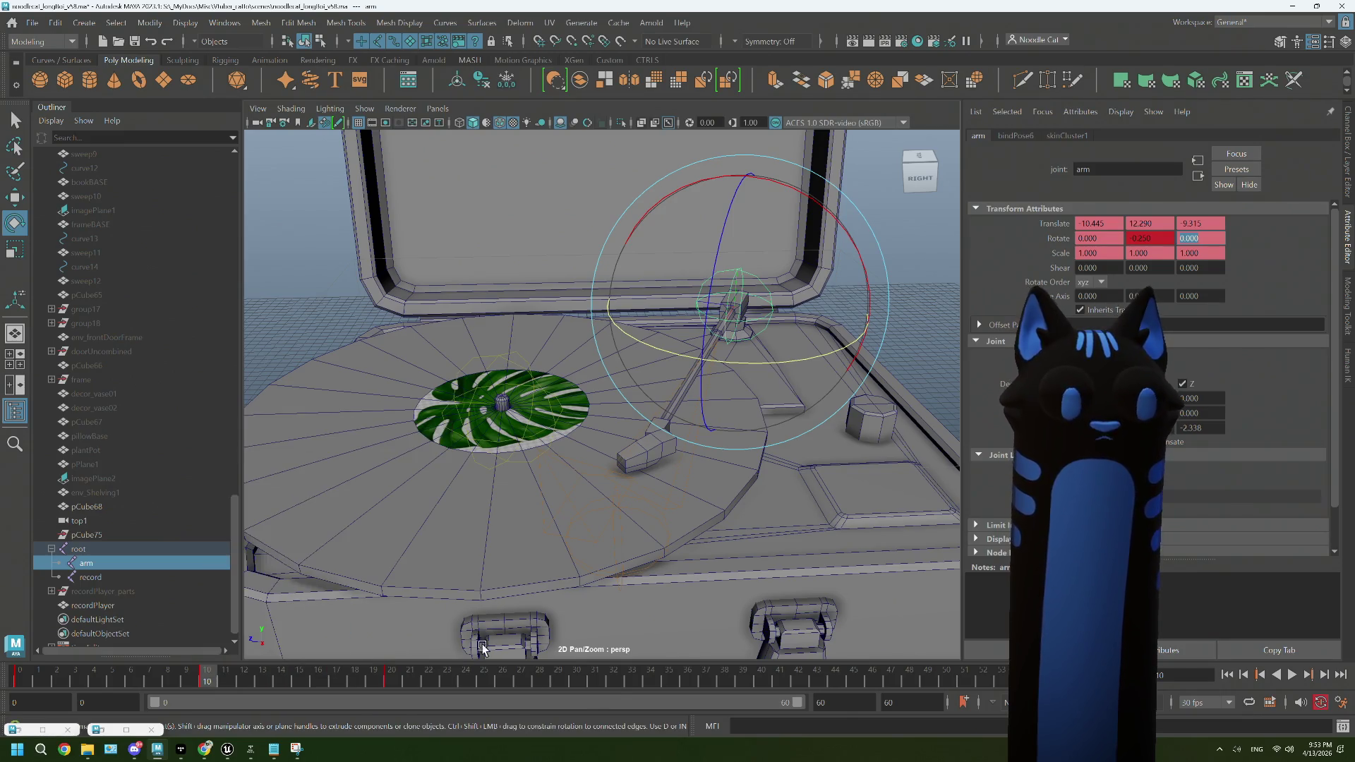
{"action": "right_click", "coordinate": [579, 683]}
{"action": "mouse_move", "coordinate": [656, 445]}
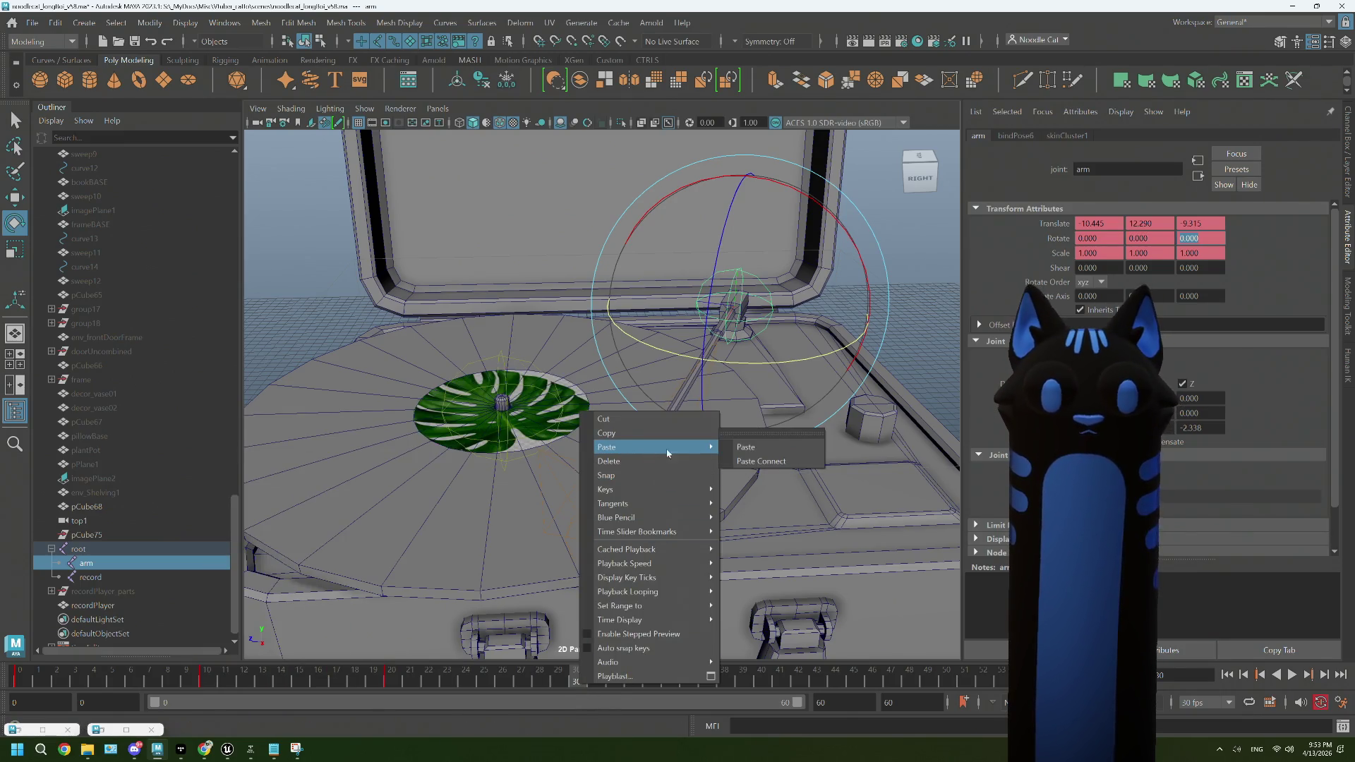
{"action": "left_click", "coordinate": [738, 446]}
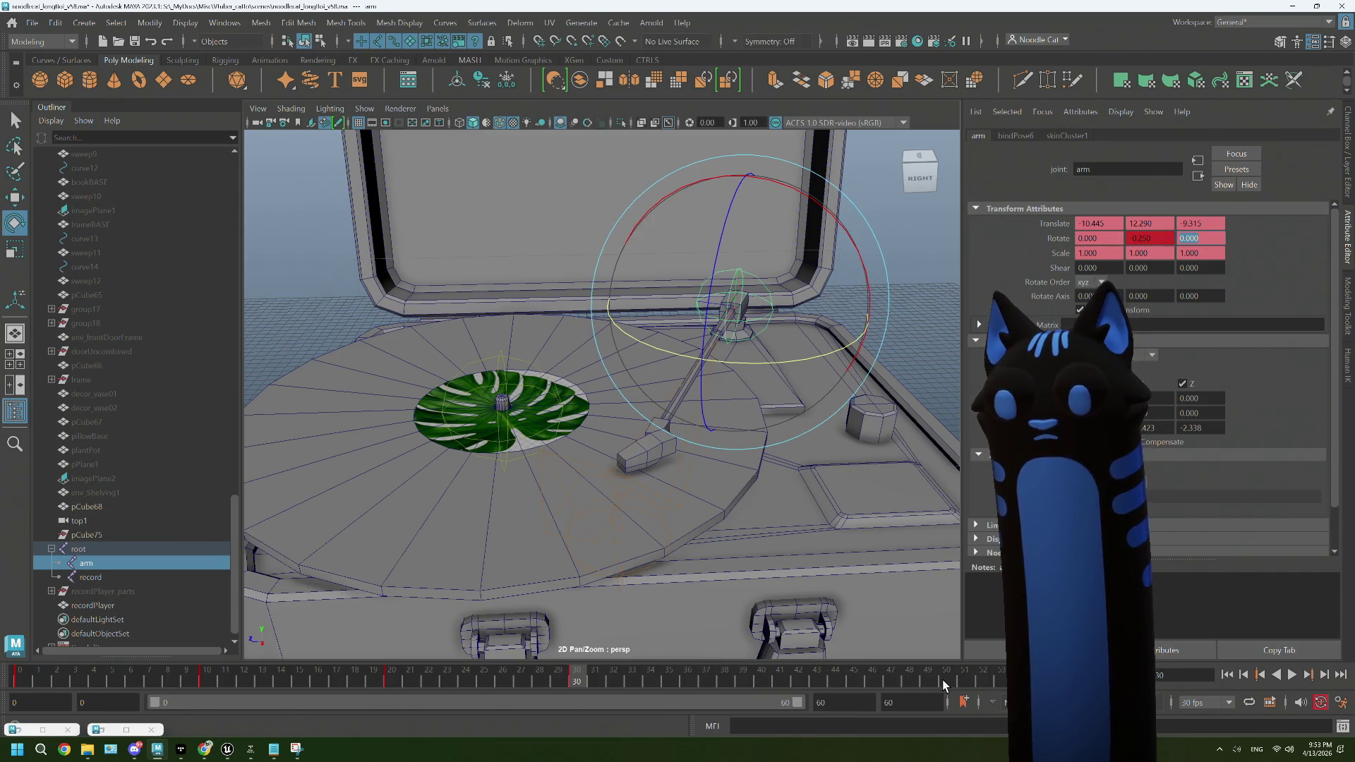
Step: Check the keys at frames 50 and 60, then delete the stray rotation key at frame 40
{"action": "left_click", "coordinate": [942, 679]}
{"action": "right_click", "coordinate": [942, 680]}
{"action": "mouse_move", "coordinate": [980, 443]}
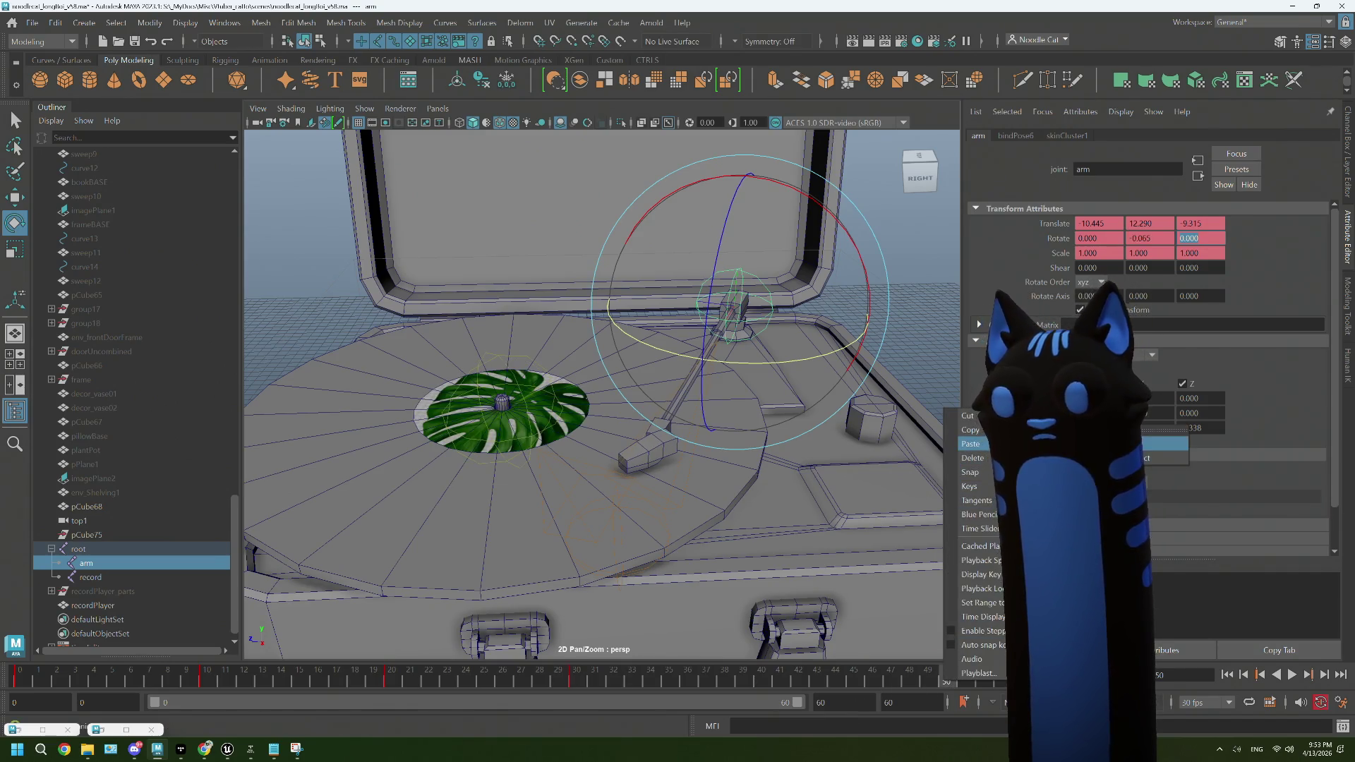
{"action": "left_click", "coordinate": [1130, 679]}
{"action": "right_click", "coordinate": [1131, 679]}
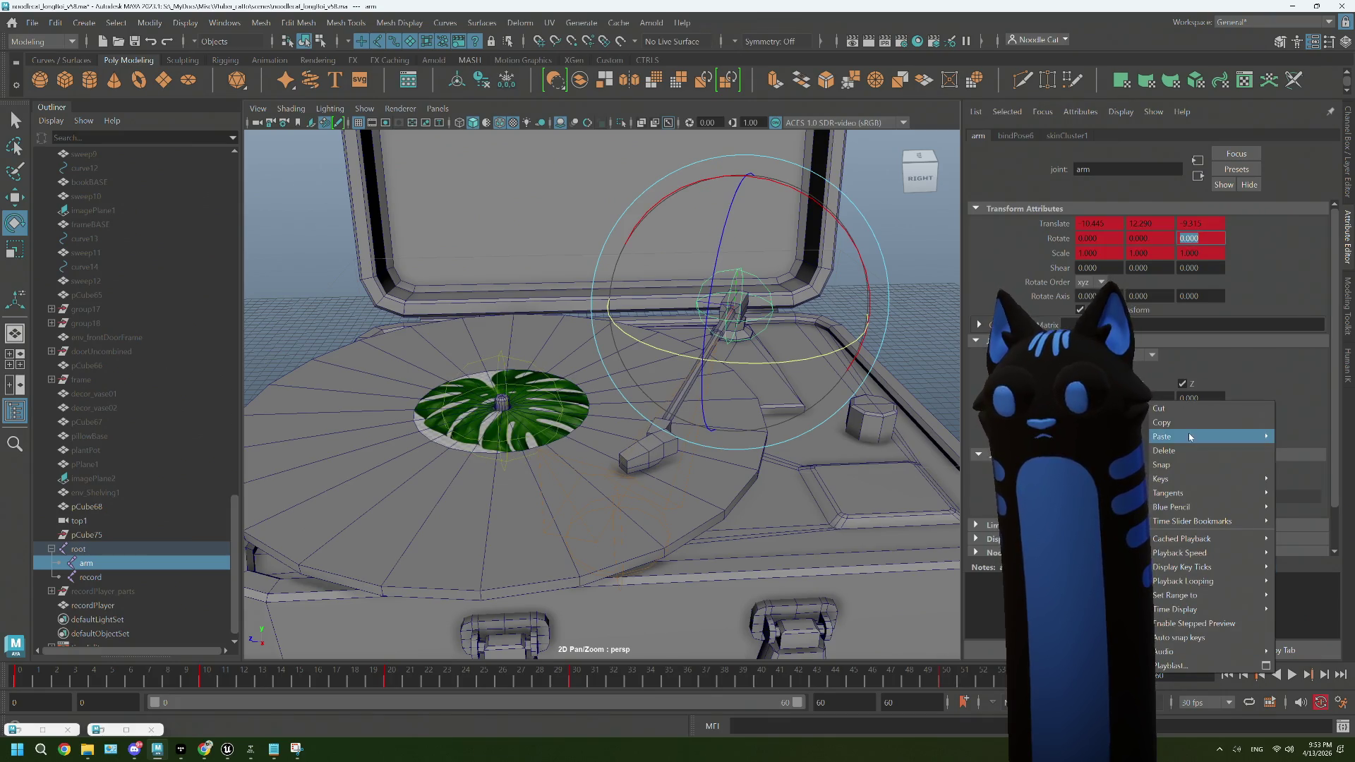
{"action": "key", "text": "Escape"}
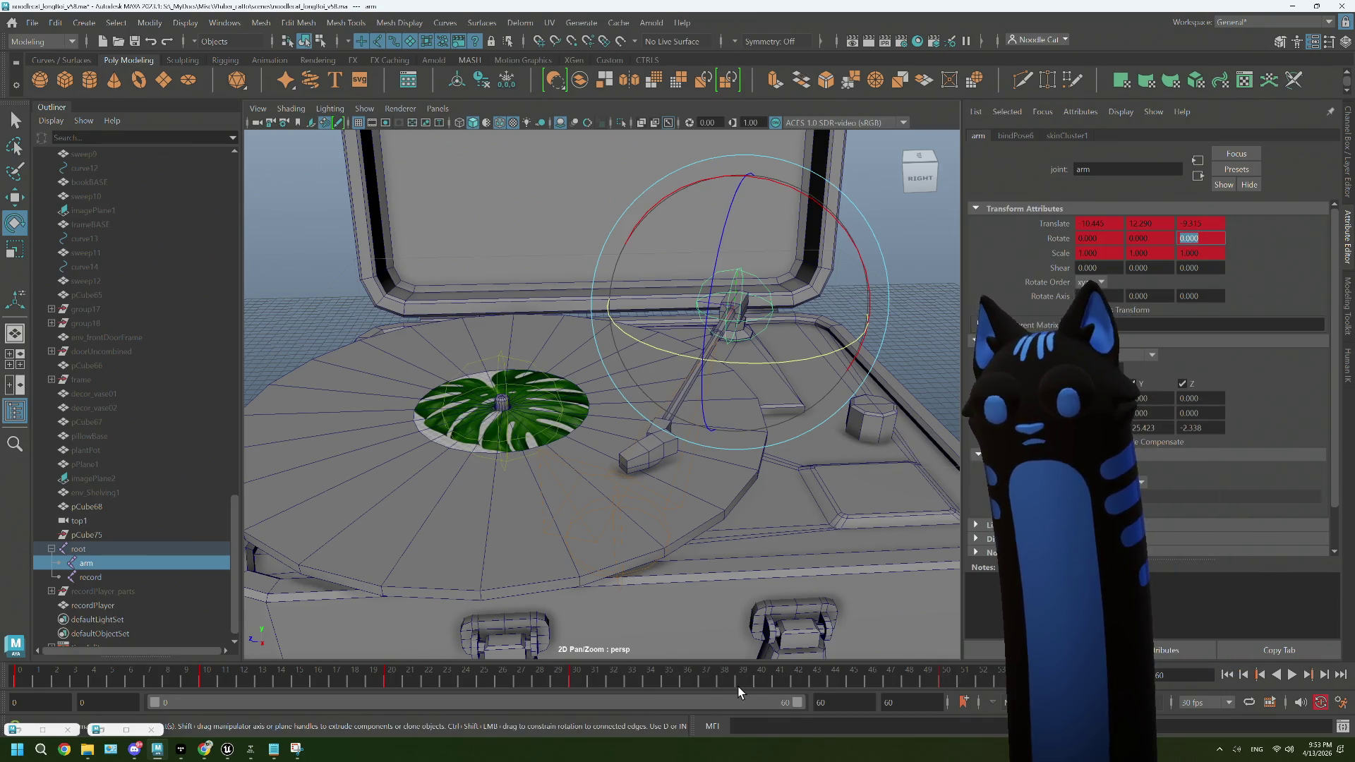
{"action": "left_click", "coordinate": [760, 679]}
{"action": "right_click", "coordinate": [760, 679]}
{"action": "mouse_move", "coordinate": [846, 439]}
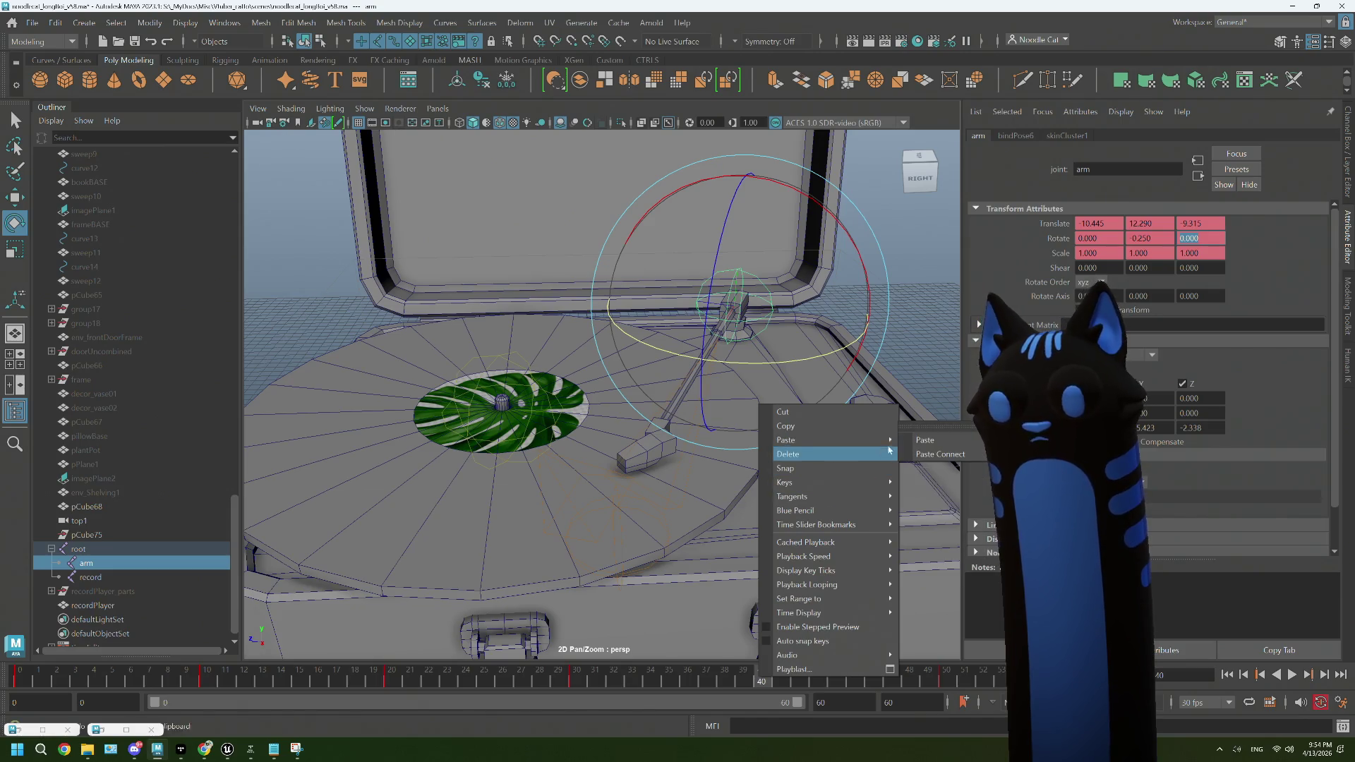
{"action": "left_click", "coordinate": [881, 453]}
Step: Play back the animation with the arm deselected, stopping it around frame 27
{"action": "left_click", "coordinate": [1292, 675]}
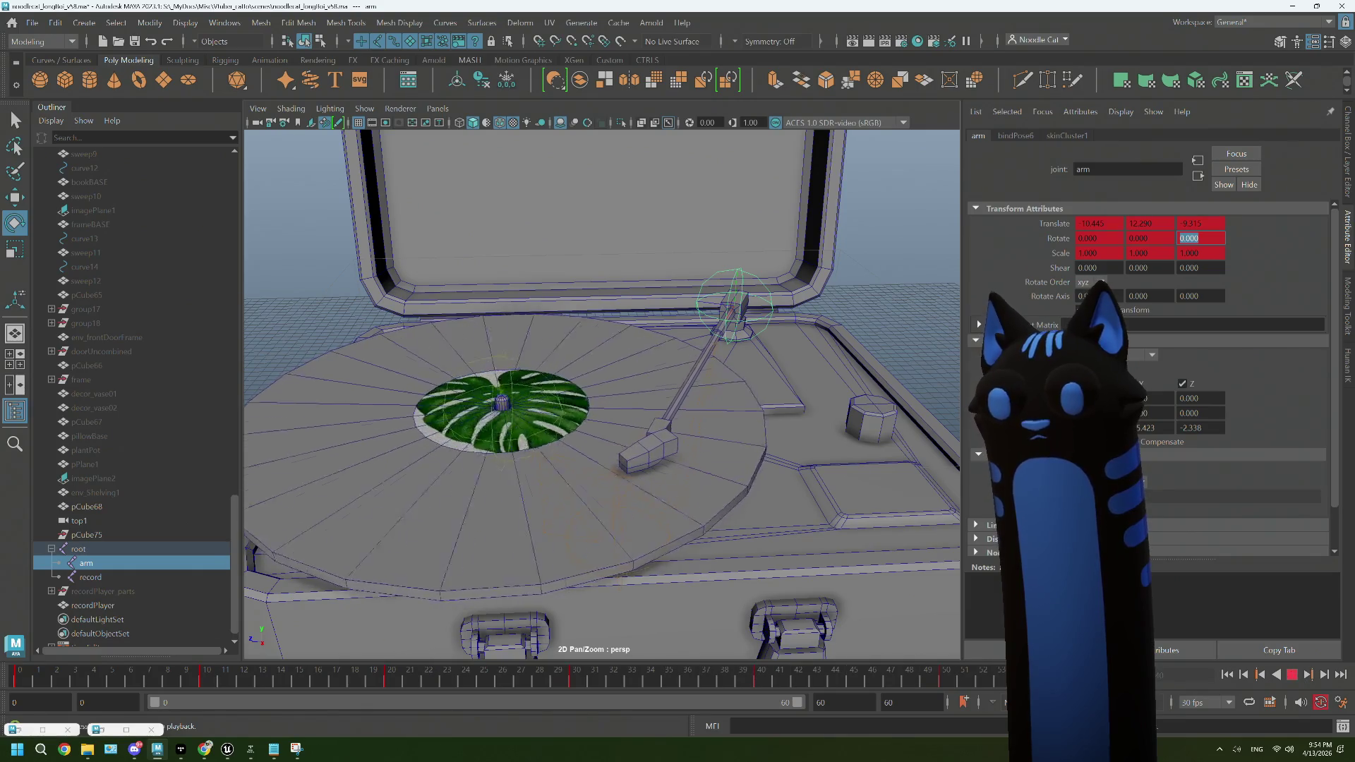
{"action": "left_click", "coordinate": [861, 254]}
{"action": "left_click_drag", "start_coordinate": [861, 342], "coordinate": [841, 383]}
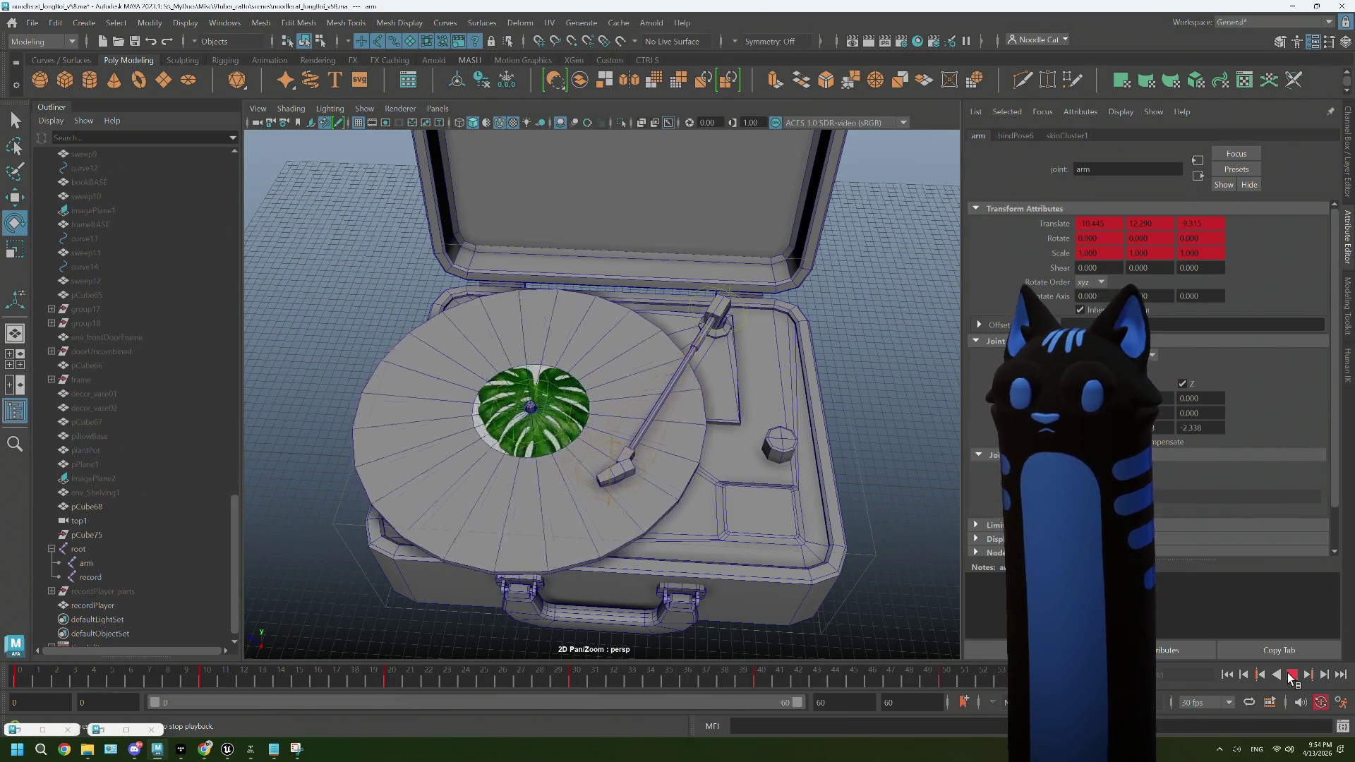
{"action": "left_click", "coordinate": [1291, 676]}
{"action": "left_click", "coordinate": [844, 371]}
{"action": "left_click_drag", "start_coordinate": [910, 434], "coordinate": [841, 504]}
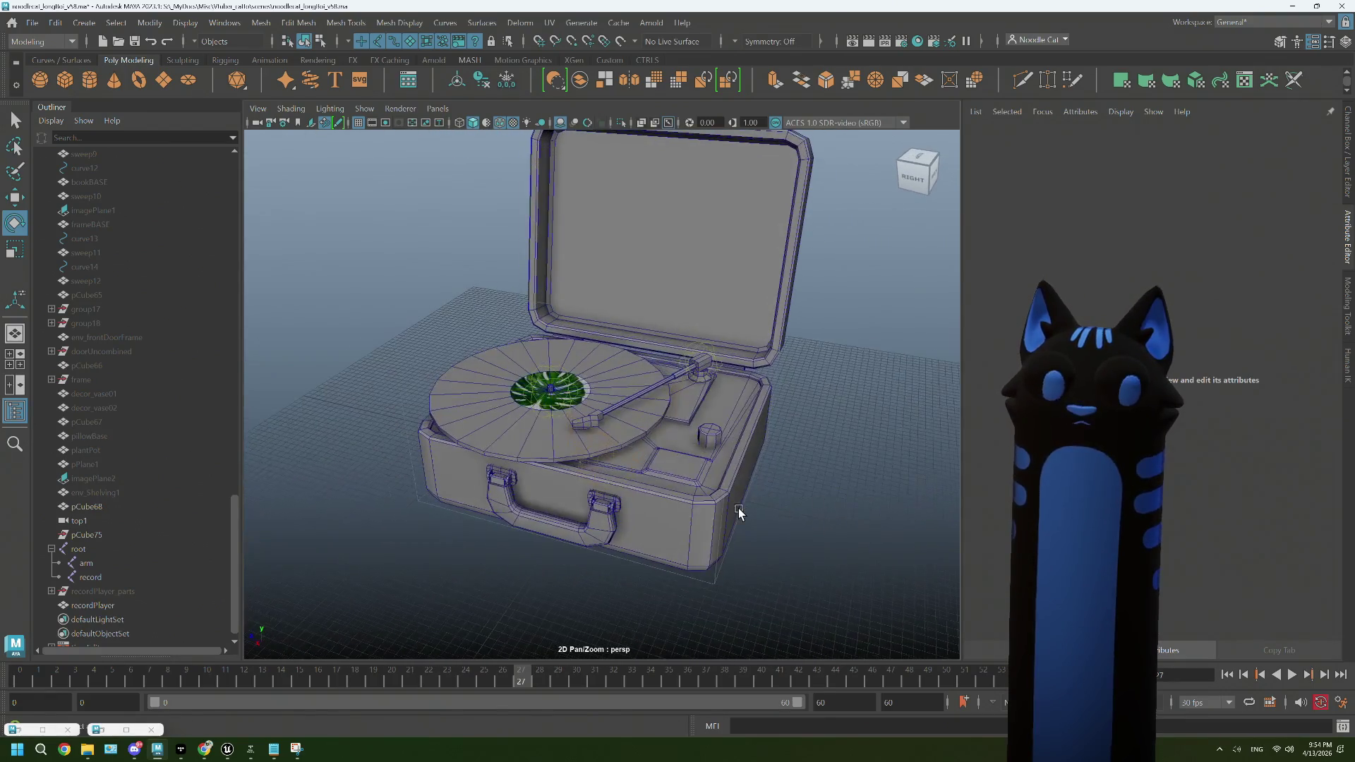
{"action": "scroll", "scroll_direction": "up", "scroll_amount": 3}
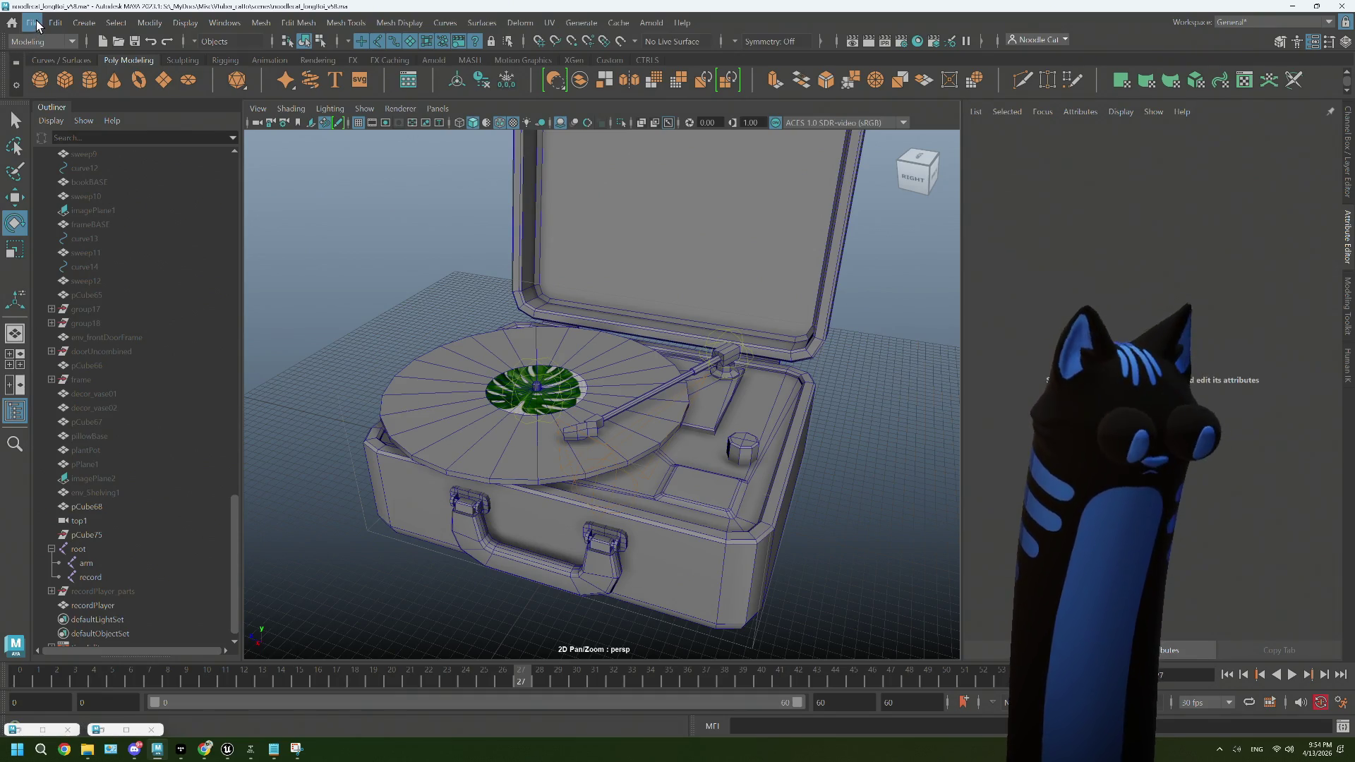
Step: Save the record player scene with File > Save Scene
{"action": "left_click", "coordinate": [37, 25]}
{"action": "left_click", "coordinate": [84, 83]}
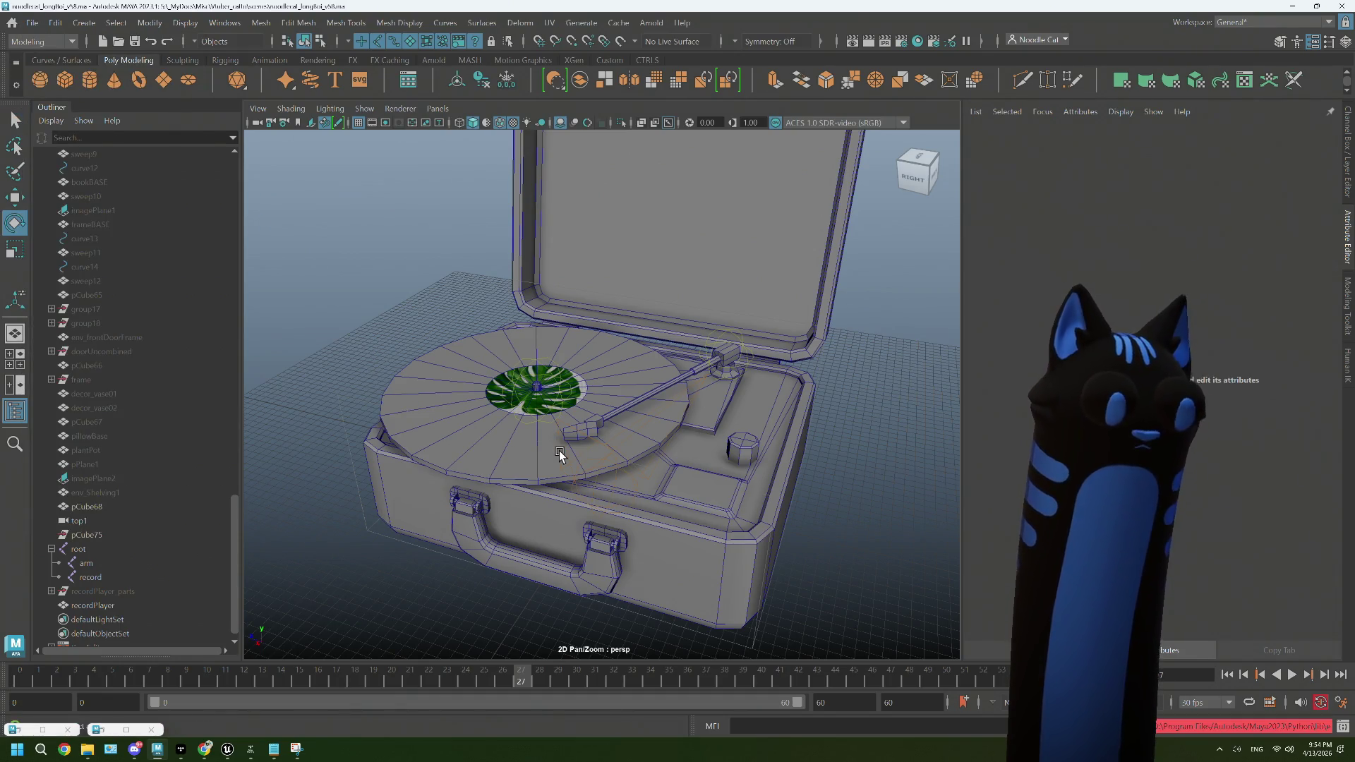
{"action": "scroll", "scroll_direction": "up", "scroll_amount": 3}
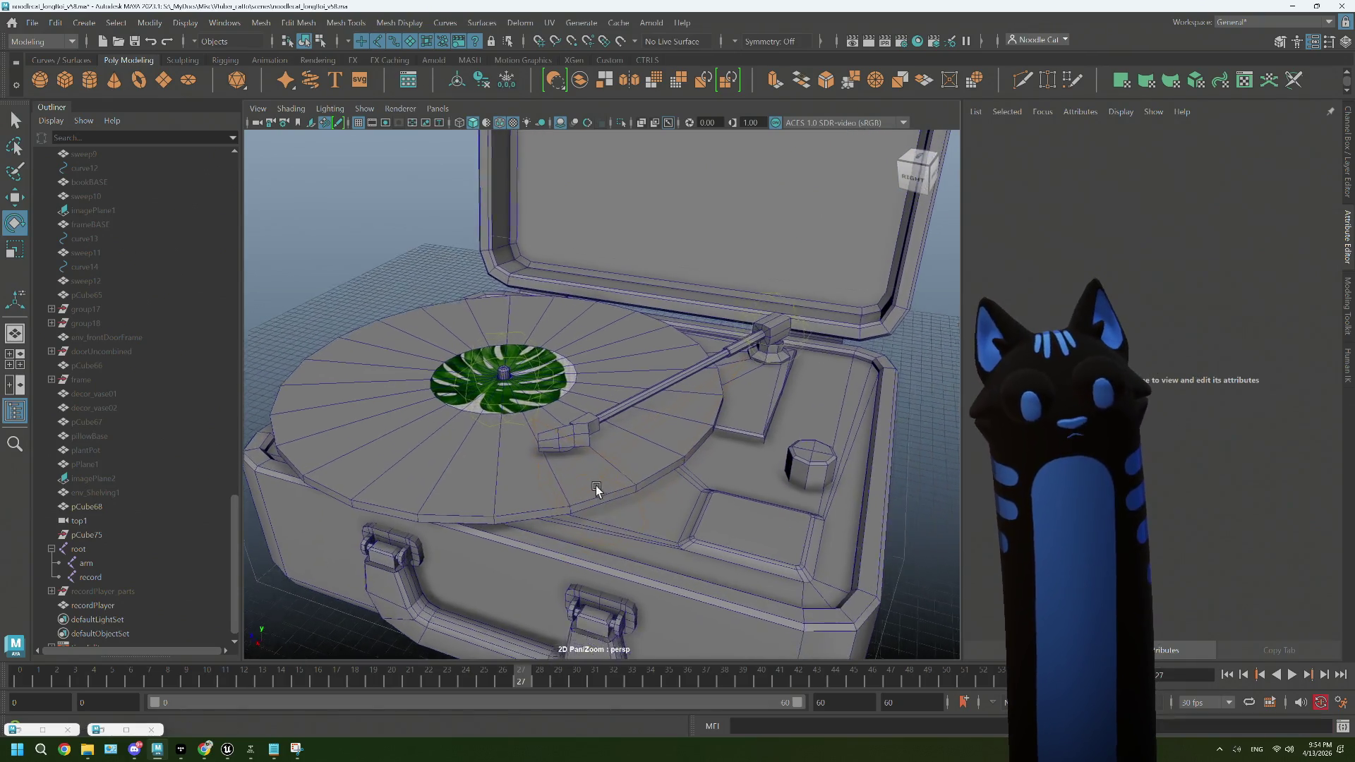
Step: Orbit and dolly the perspective view in close to the turntable and tonearm
{"action": "left_click_drag", "start_coordinate": [561, 471], "coordinate": [641, 461]}
{"action": "left_click_drag", "start_coordinate": [653, 471], "coordinate": [716, 457]}
{"action": "scroll", "scroll_direction": "up", "scroll_amount": 3}
{"action": "left_click_drag", "start_coordinate": [607, 486], "coordinate": [606, 483]}
{"action": "left_click_drag", "start_coordinate": [696, 511], "coordinate": [692, 456]}
{"action": "left_click_drag", "start_coordinate": [742, 344], "coordinate": [809, 323]}
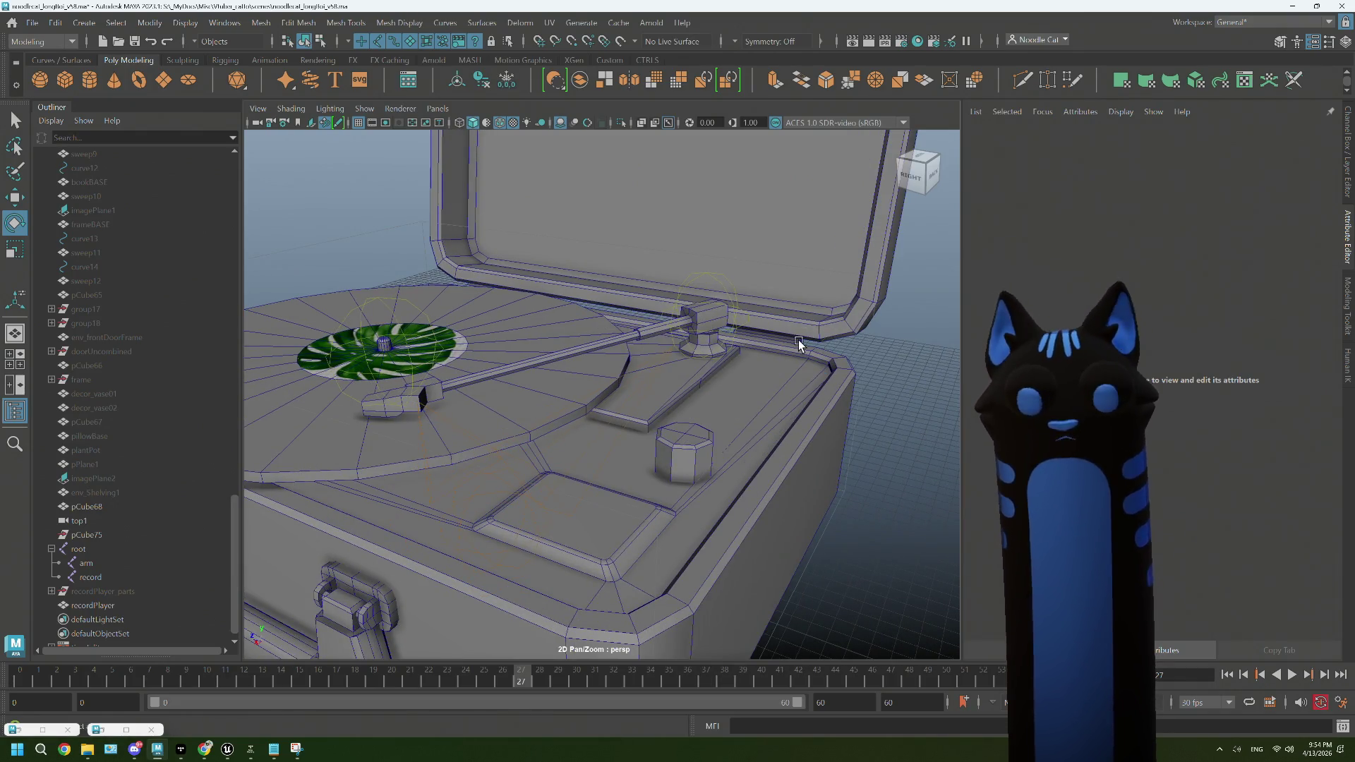
{"action": "right_click", "coordinate": [782, 352]}
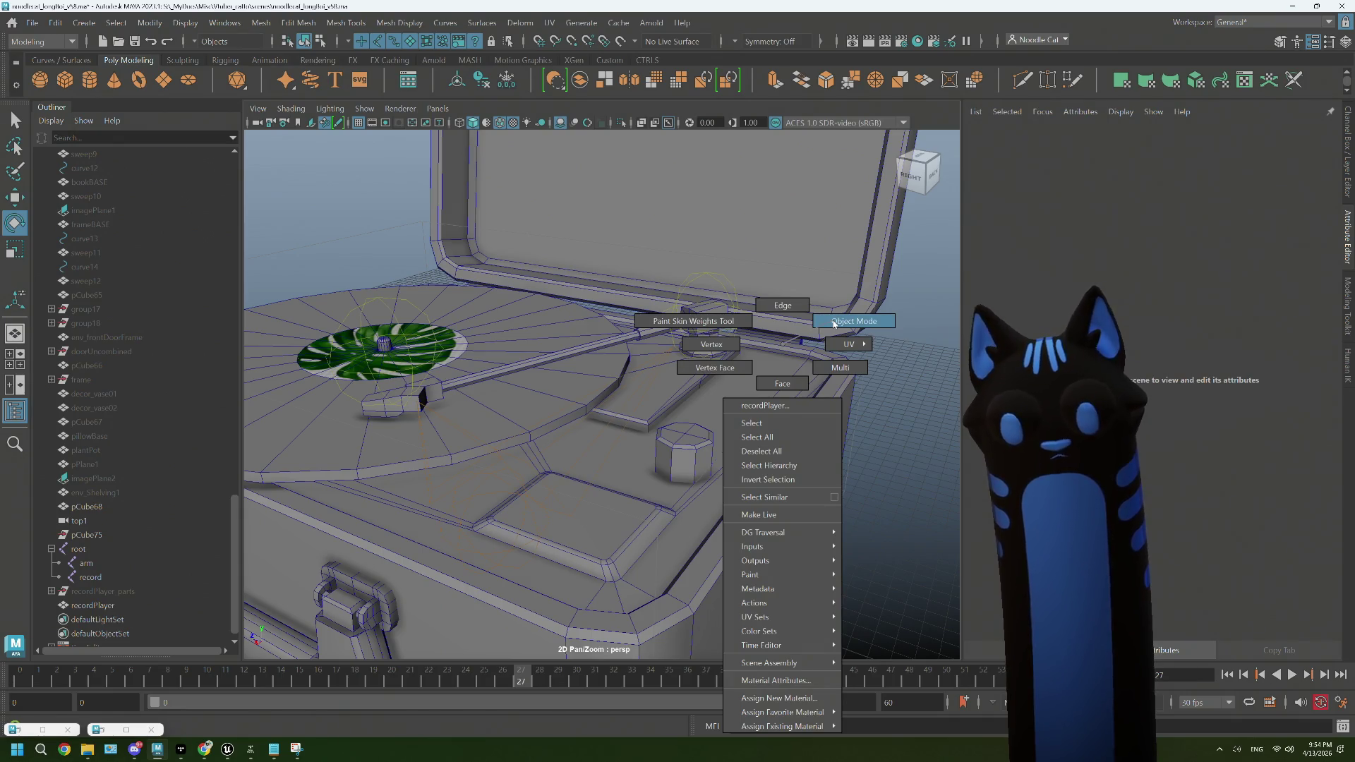
Step: Select the recordPlayer mesh in Object Mode and open the UV Editor
{"action": "left_click", "coordinate": [833, 322]}
{"action": "left_click", "coordinate": [549, 22]}
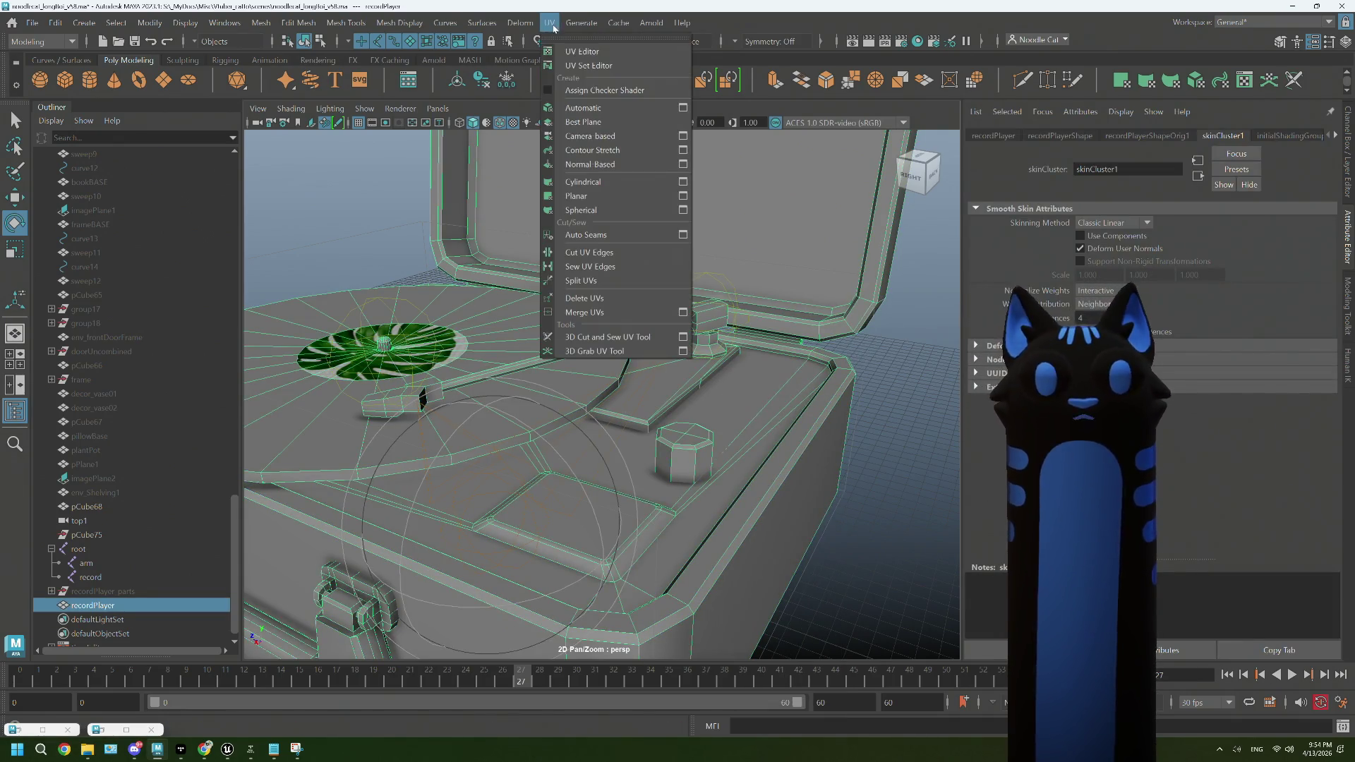
{"action": "left_click", "coordinate": [580, 52]}
{"action": "scroll", "scroll_direction": "down", "scroll_amount": 3}
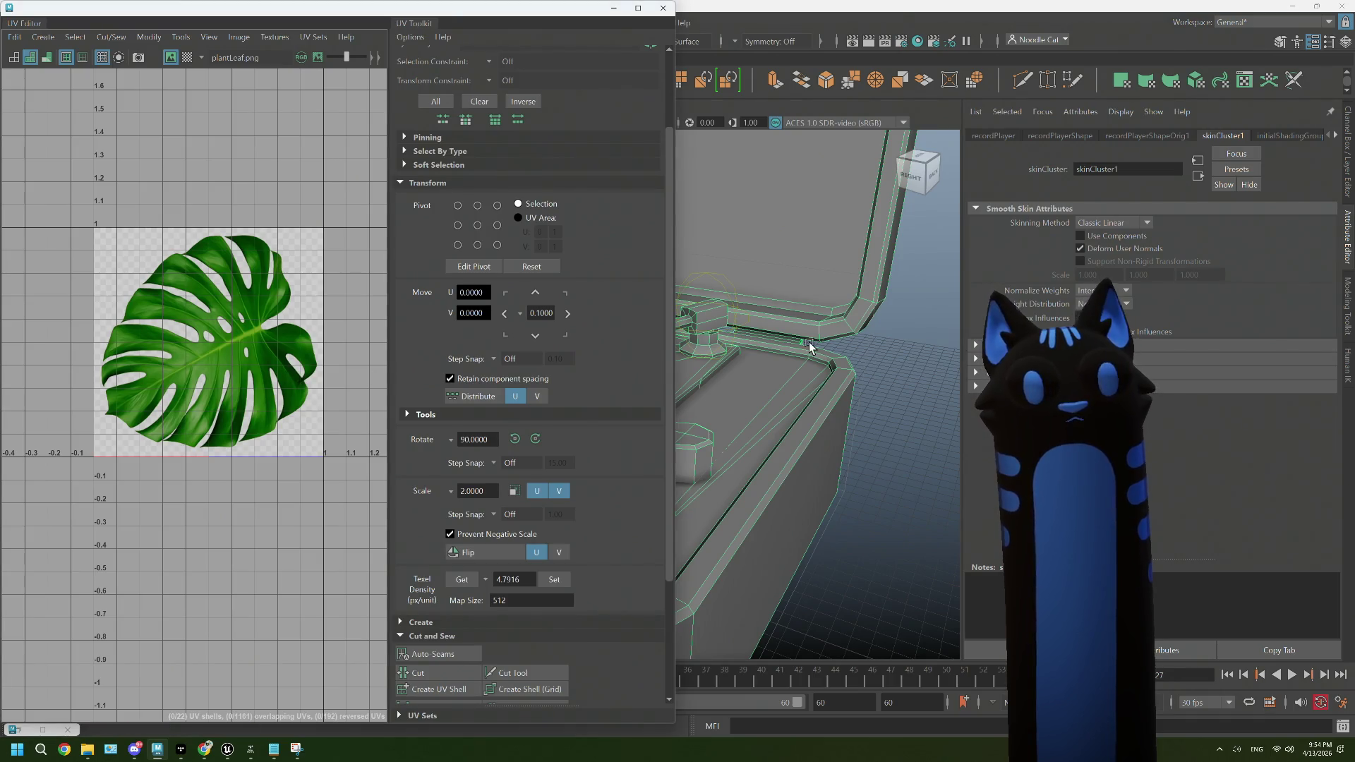
Step: Switch to UV selection, try Edit > Delete on the UVs, and open the Script Editor to read the error
{"action": "right_click", "coordinate": [810, 322]}
{"action": "left_click", "coordinate": [870, 321]}
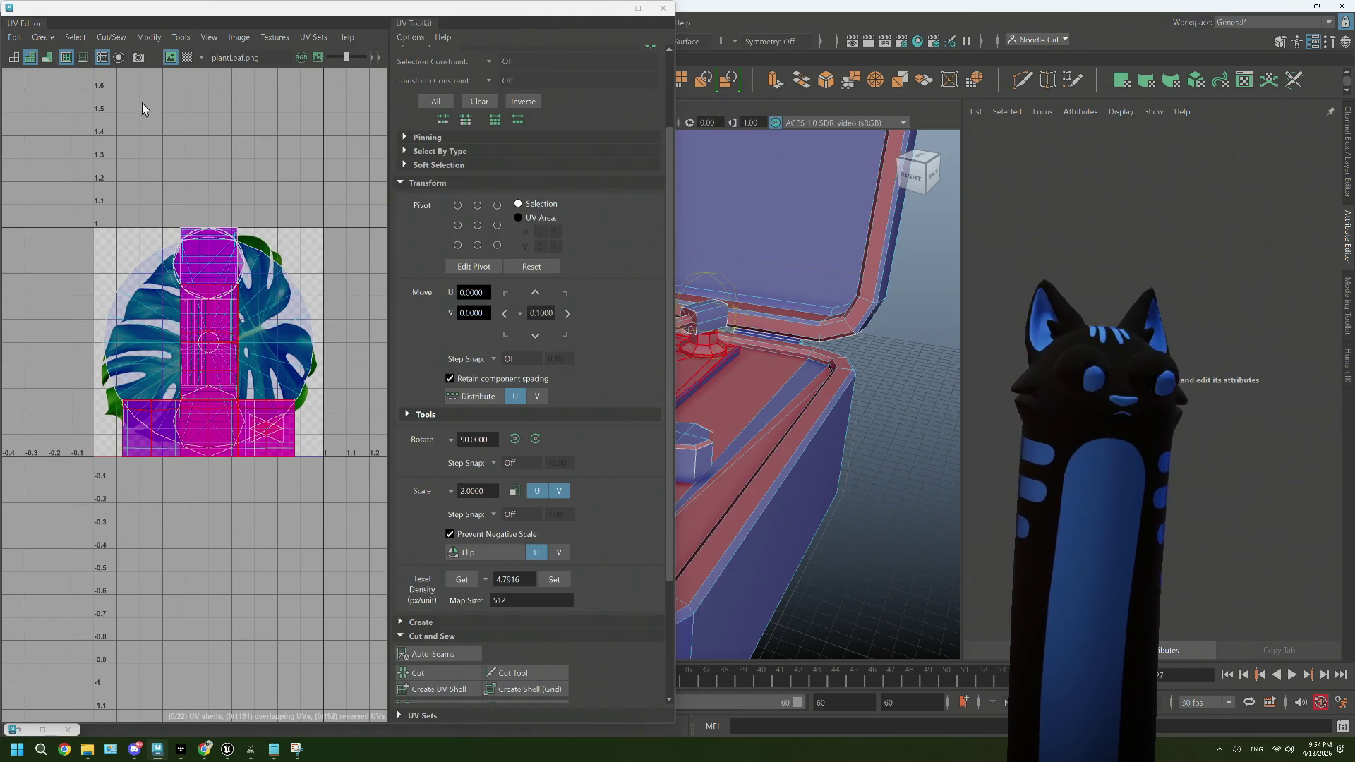
{"action": "left_click", "coordinate": [19, 39]}
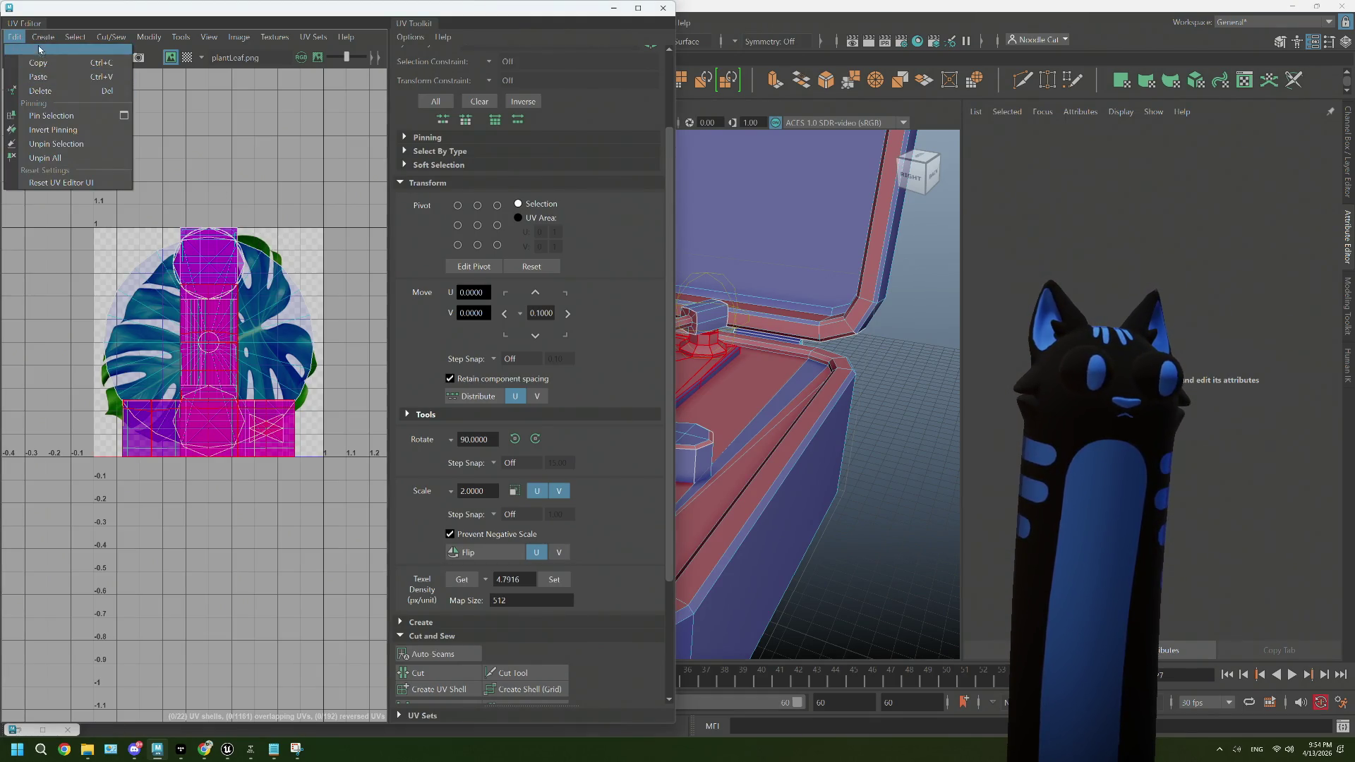
{"action": "left_click", "coordinate": [66, 91]}
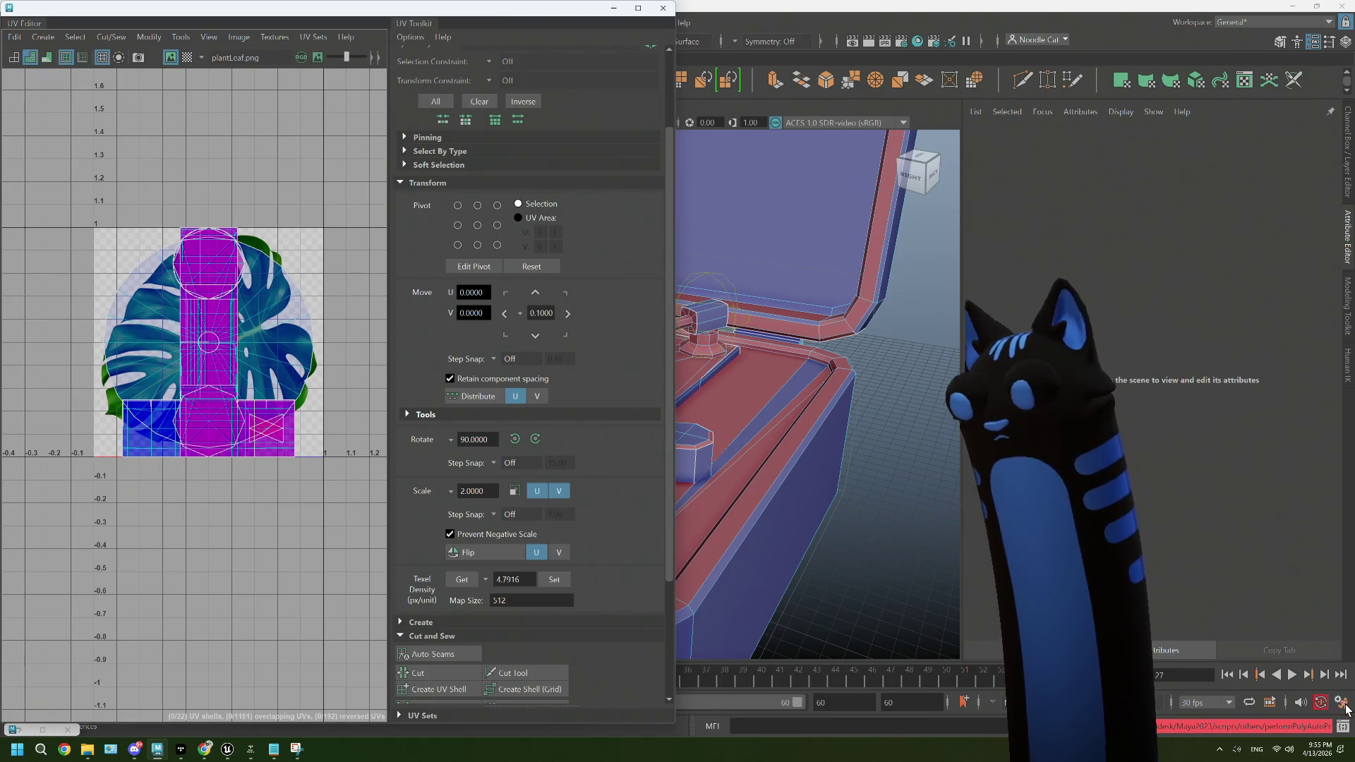
{"action": "left_click", "coordinate": [1343, 726]}
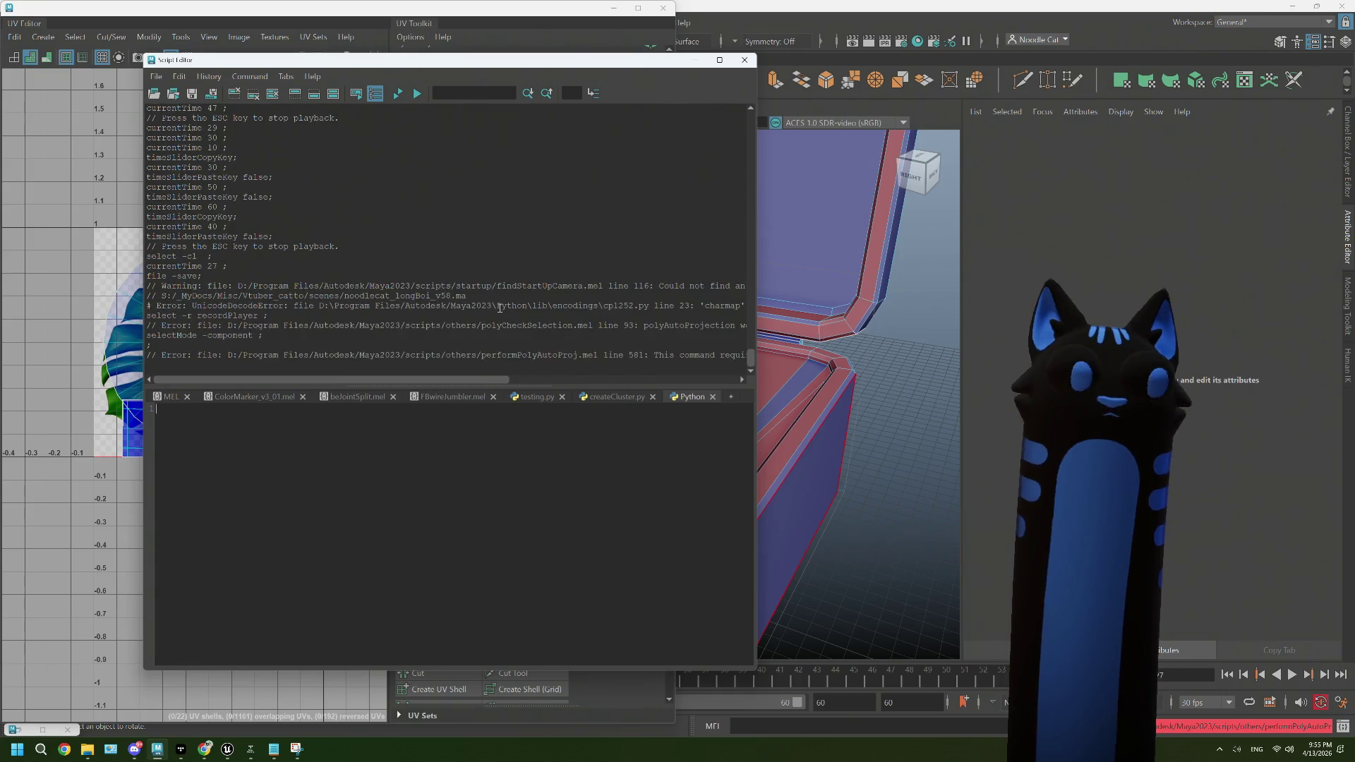
{"action": "left_click_drag", "start_coordinate": [499, 382], "coordinate": [463, 384]}
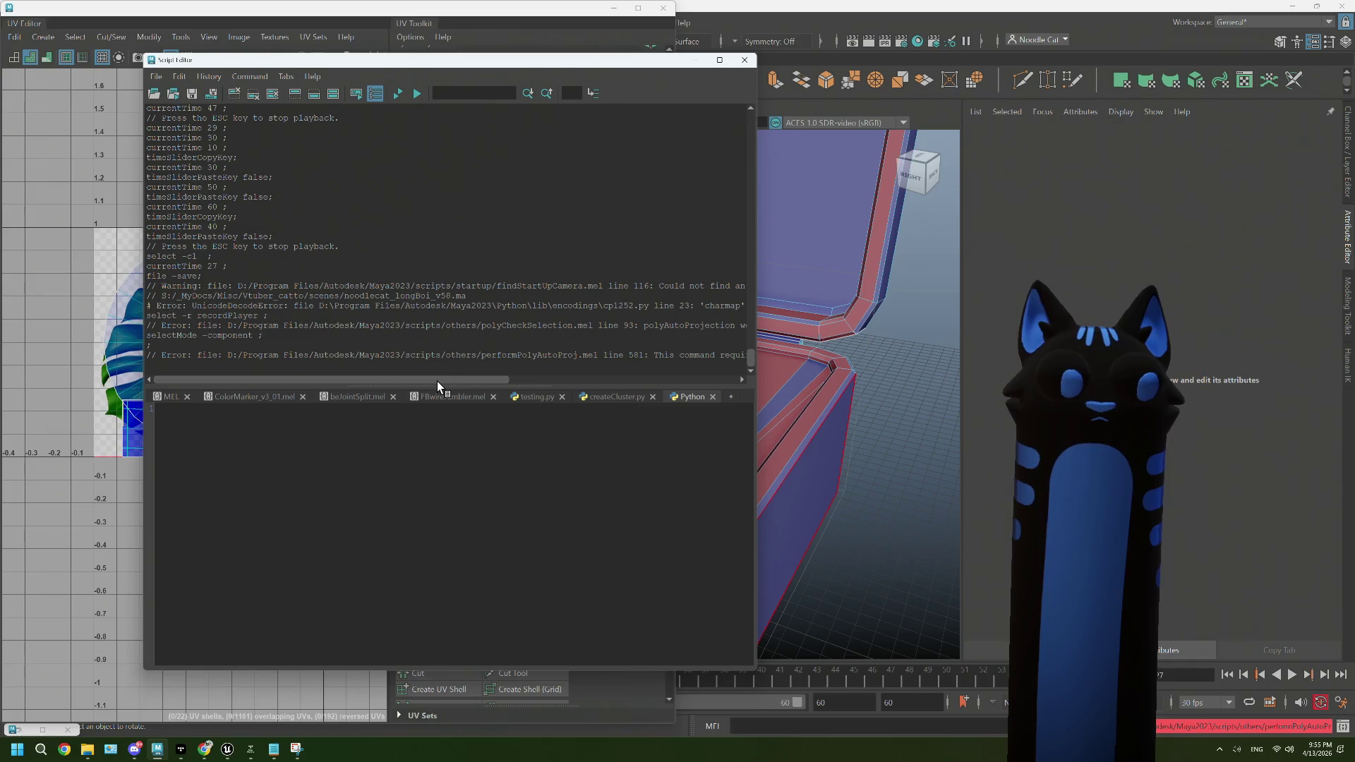
{"action": "left_click", "coordinate": [744, 61]}
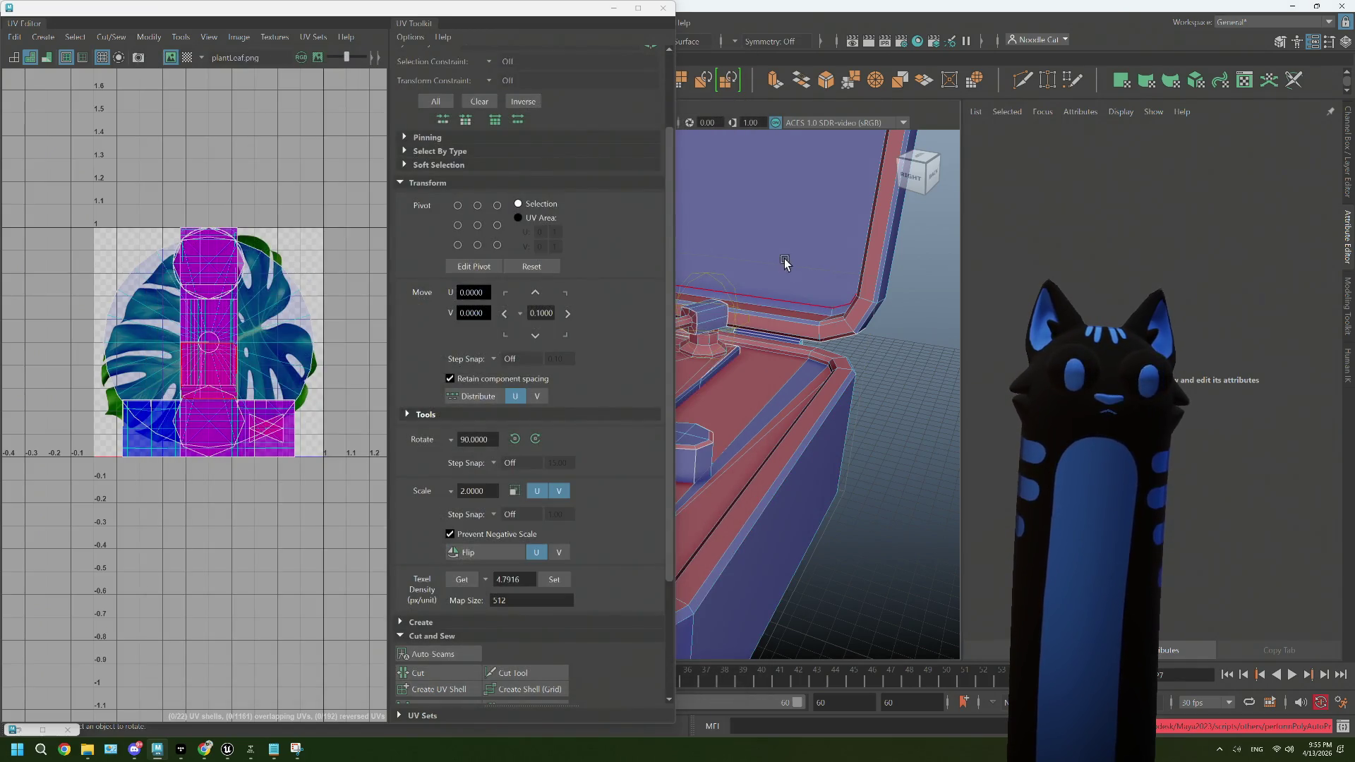
Step: Select all the mesh's UVs, apply Create > Automatic projection, then pick one shell and return to object mode
{"action": "right_click", "coordinate": [785, 260]}
{"action": "left_click", "coordinate": [849, 259]}
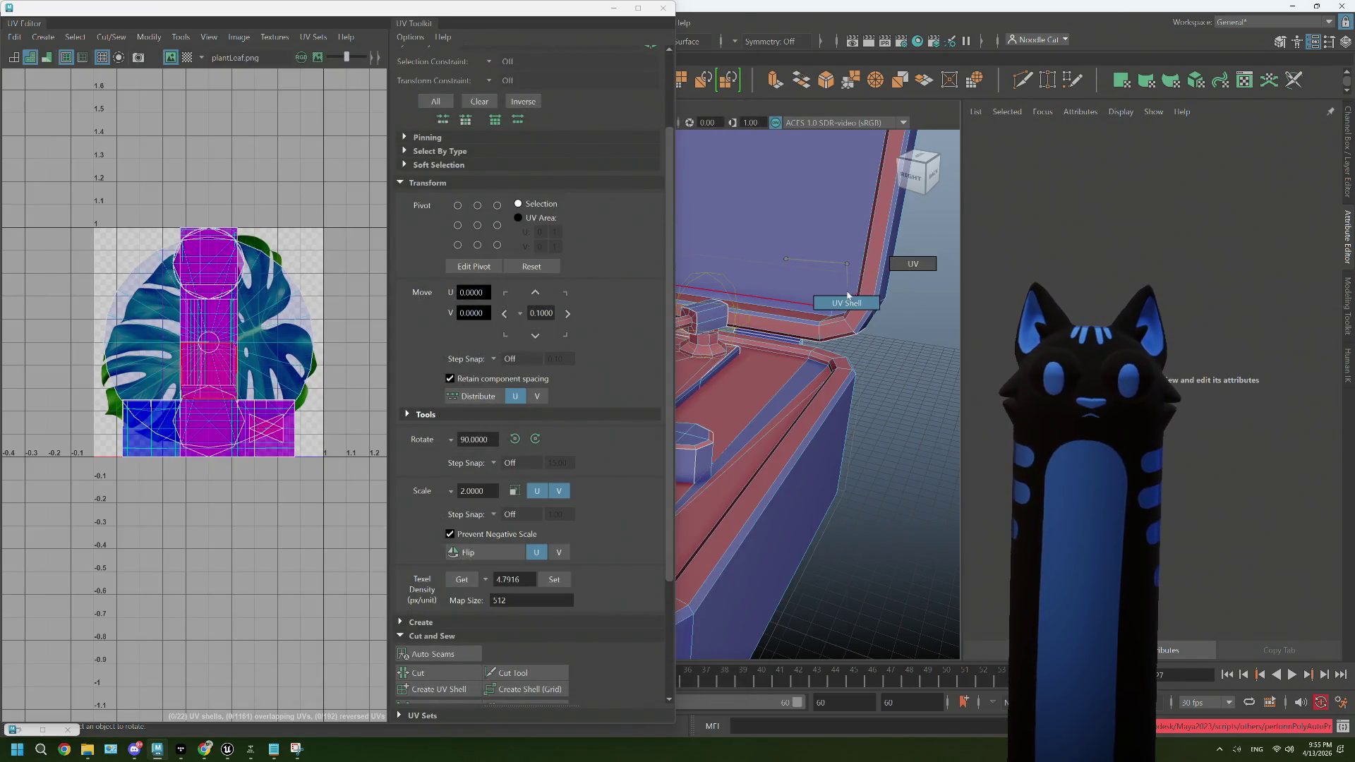
{"action": "left_click_drag", "start_coordinate": [347, 462], "coordinate": [91, 219]}
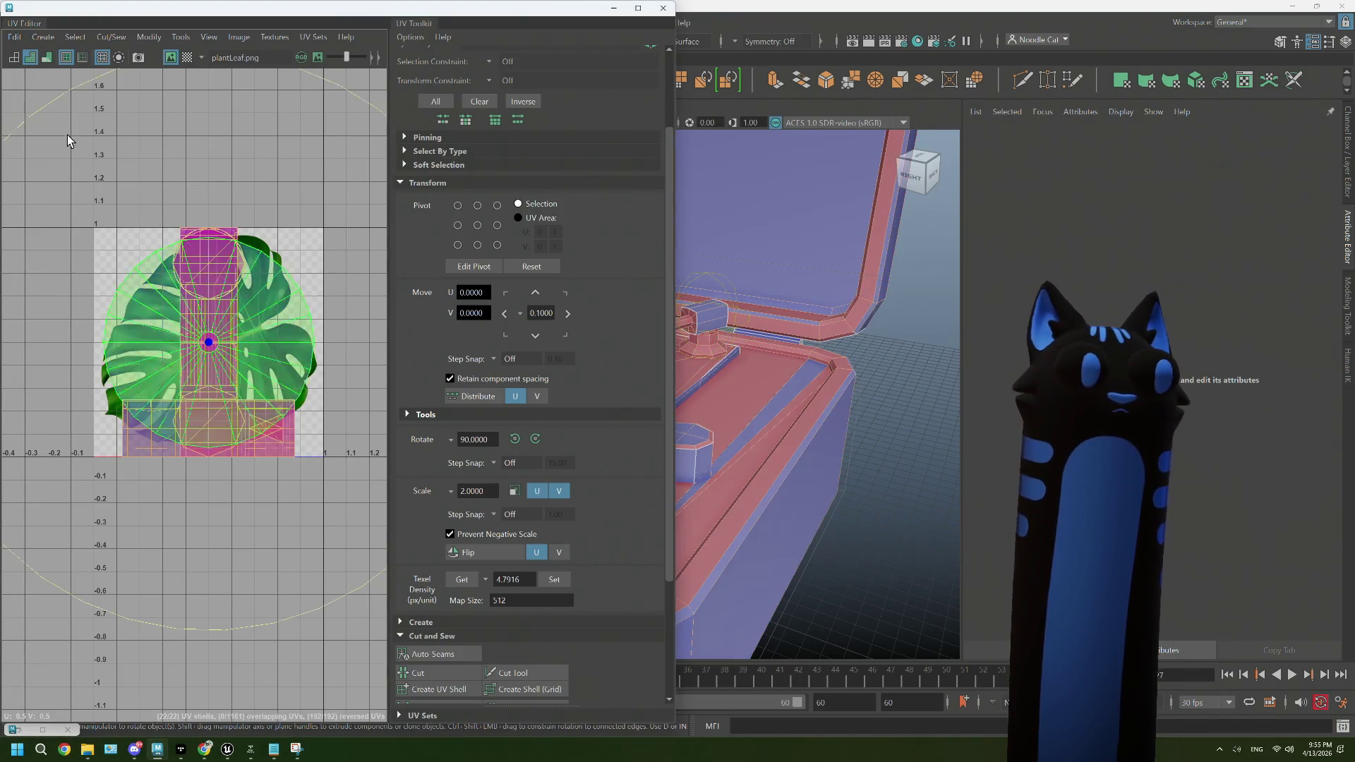
{"action": "left_click", "coordinate": [43, 37]}
{"action": "left_click", "coordinate": [83, 91]}
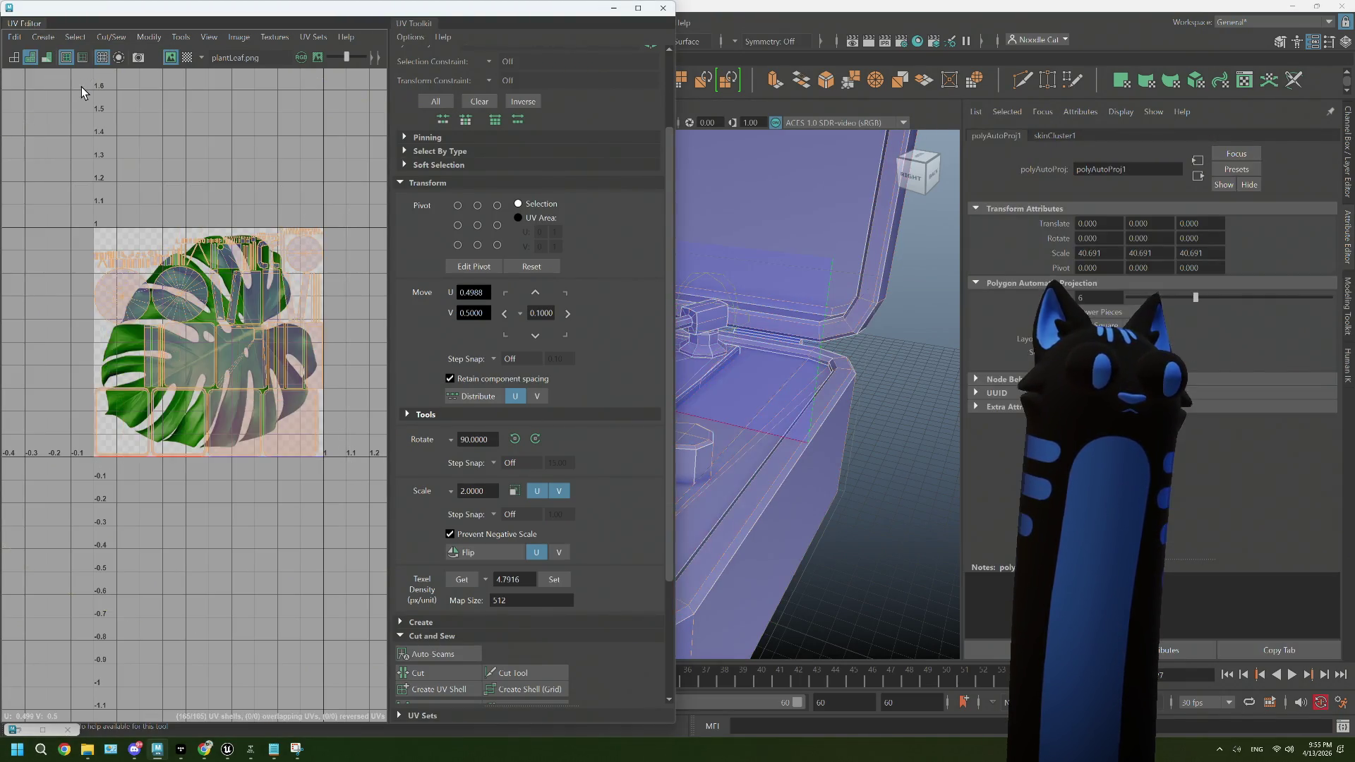
{"action": "left_click", "coordinate": [350, 352]}
{"action": "scroll", "scroll_direction": "up", "scroll_amount": 3}
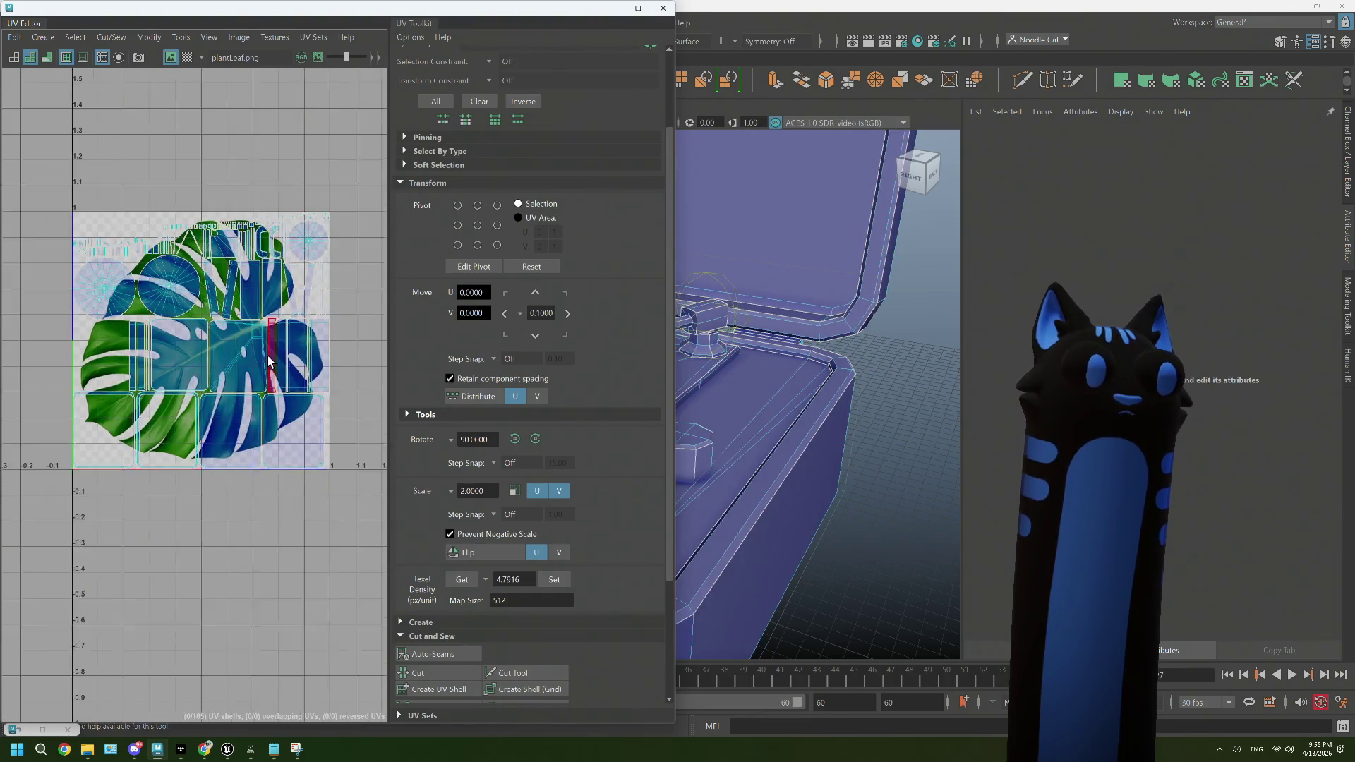
{"action": "left_click", "coordinate": [258, 321]}
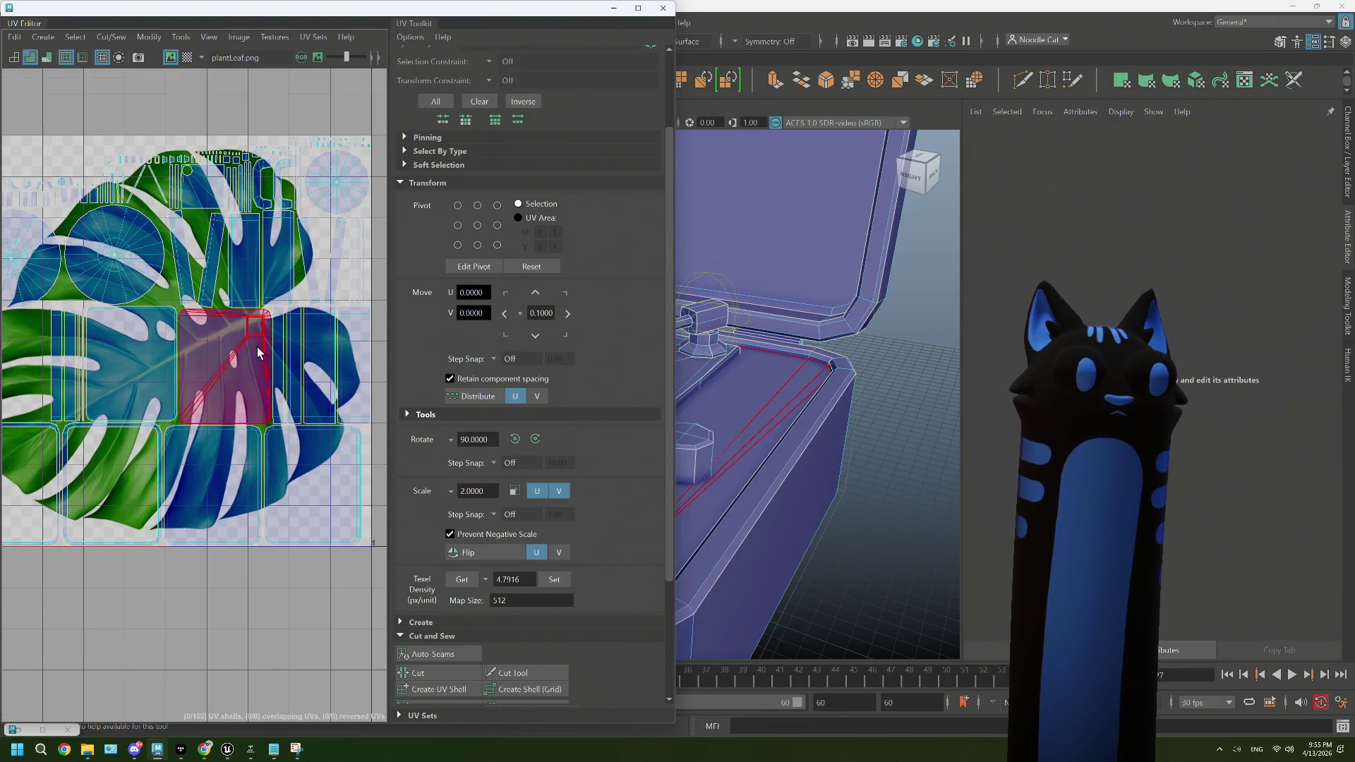
{"action": "key", "text": "F8"}
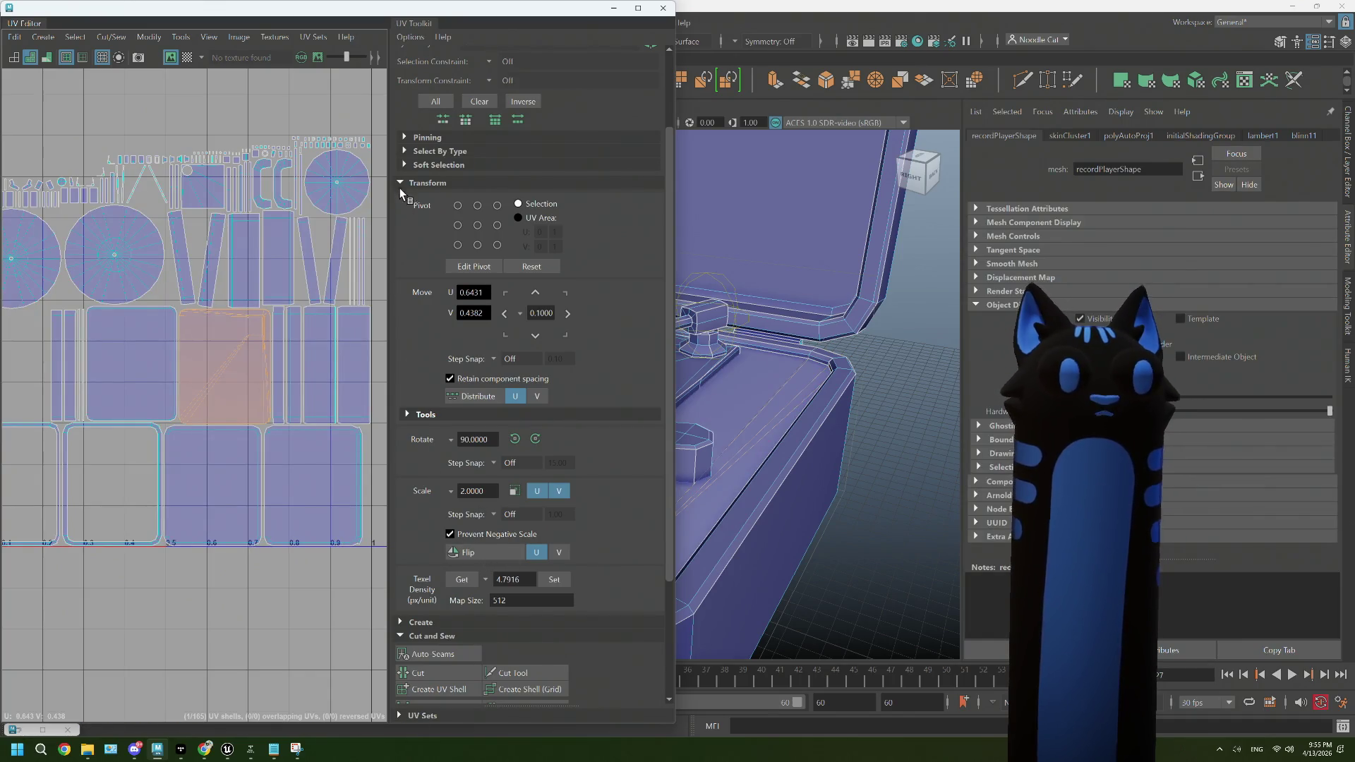
Step: Try unfolding the selected UV shell, undo it, and select the bottom-right shell instead
{"action": "left_click", "coordinate": [400, 182]}
{"action": "left_click", "coordinate": [449, 457]}
{"action": "key", "text": "ctrl+z"}
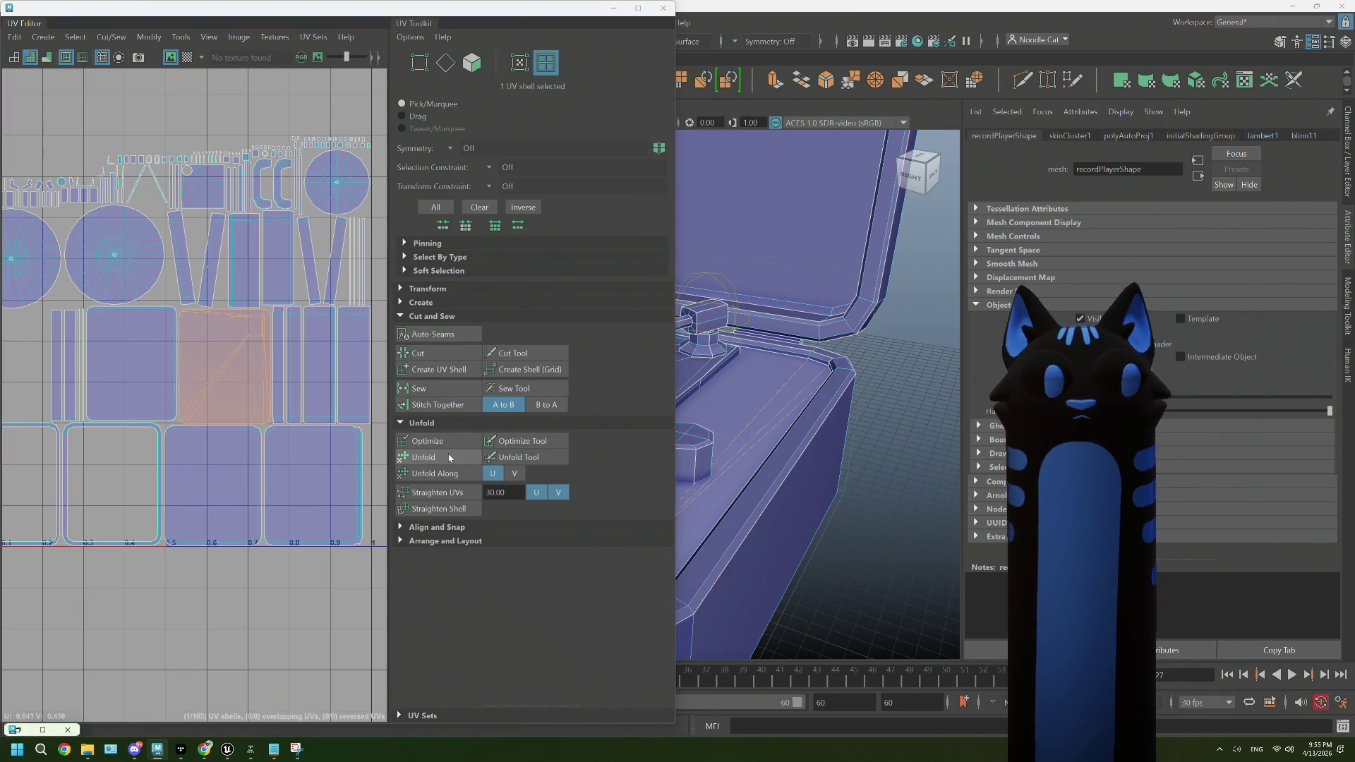
{"action": "scroll", "scroll_direction": "up", "scroll_amount": 3}
{"action": "left_click", "coordinate": [324, 487]}
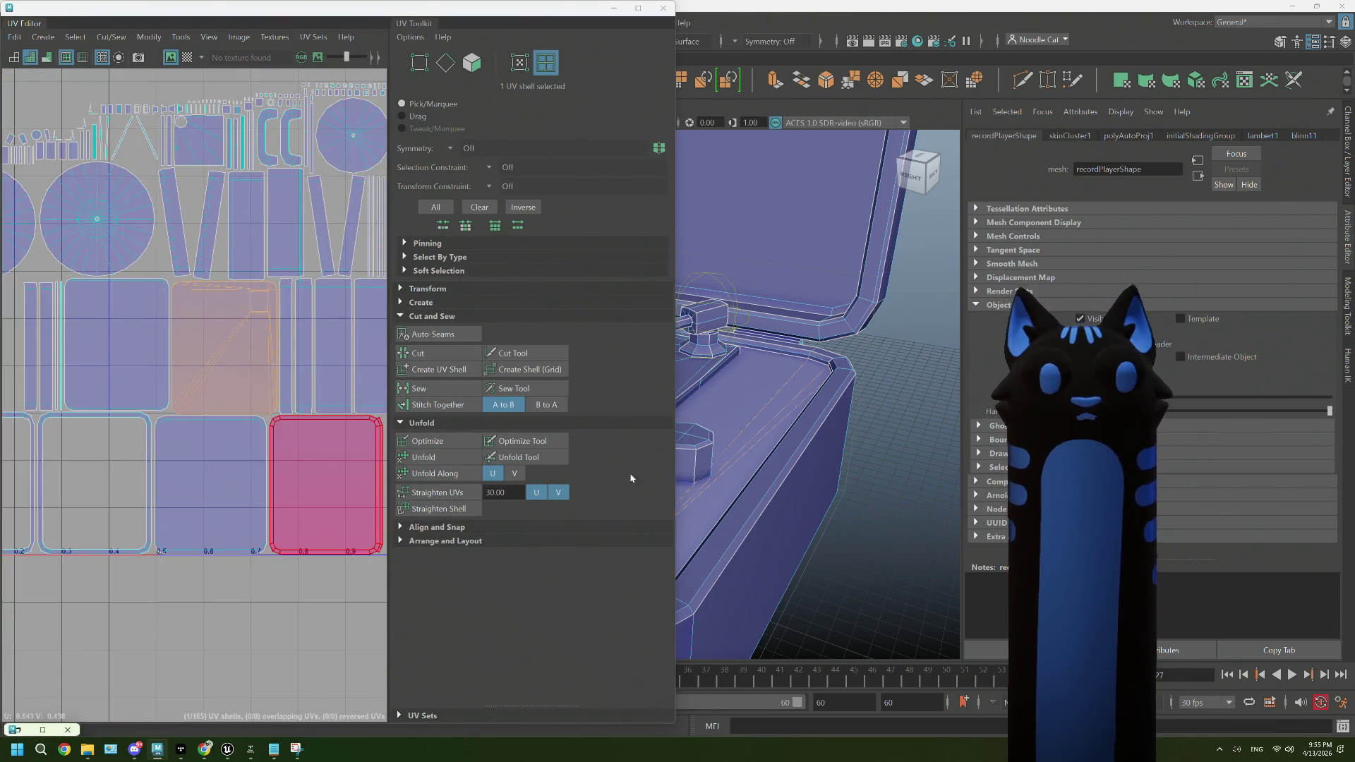
Step: Select a face on the case's side and grow it to the box's whole UV shell
{"action": "left_click_drag", "start_coordinate": [829, 486], "coordinate": [810, 505]}
{"action": "left_click", "coordinate": [807, 502]}
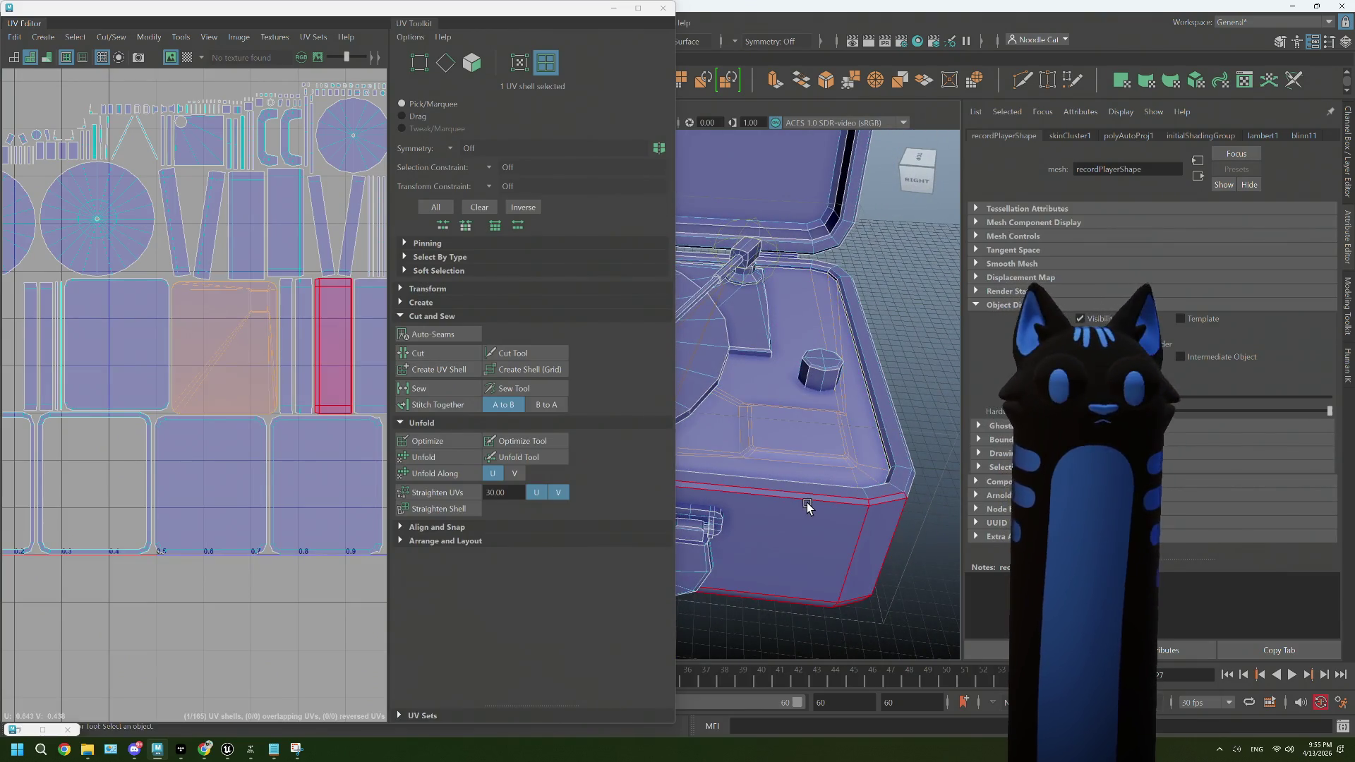
{"action": "left_click_drag", "start_coordinate": [709, 380], "coordinate": [825, 422]}
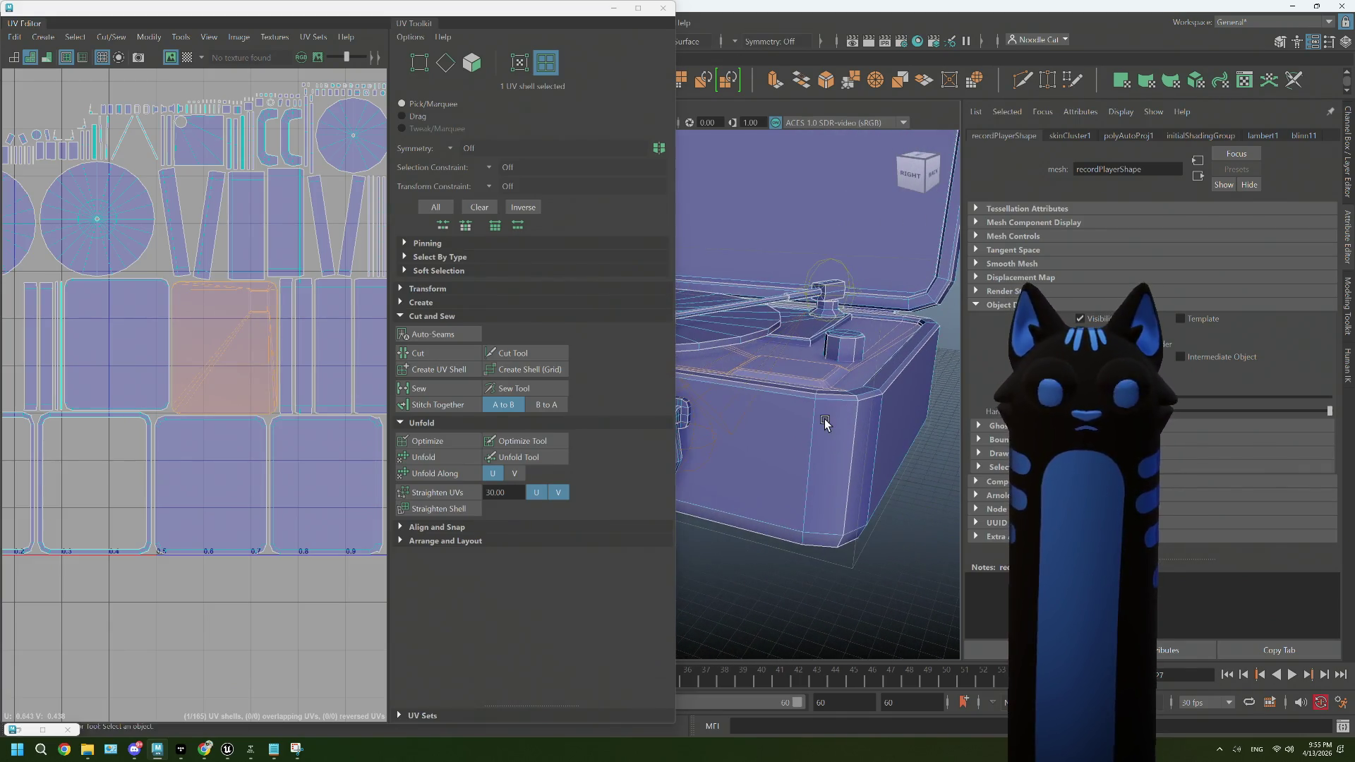
{"action": "scroll", "scroll_direction": "up", "scroll_amount": 3}
{"action": "left_click_drag", "start_coordinate": [747, 384], "coordinate": [808, 368]}
{"action": "key", "text": "ctrl+F11"}
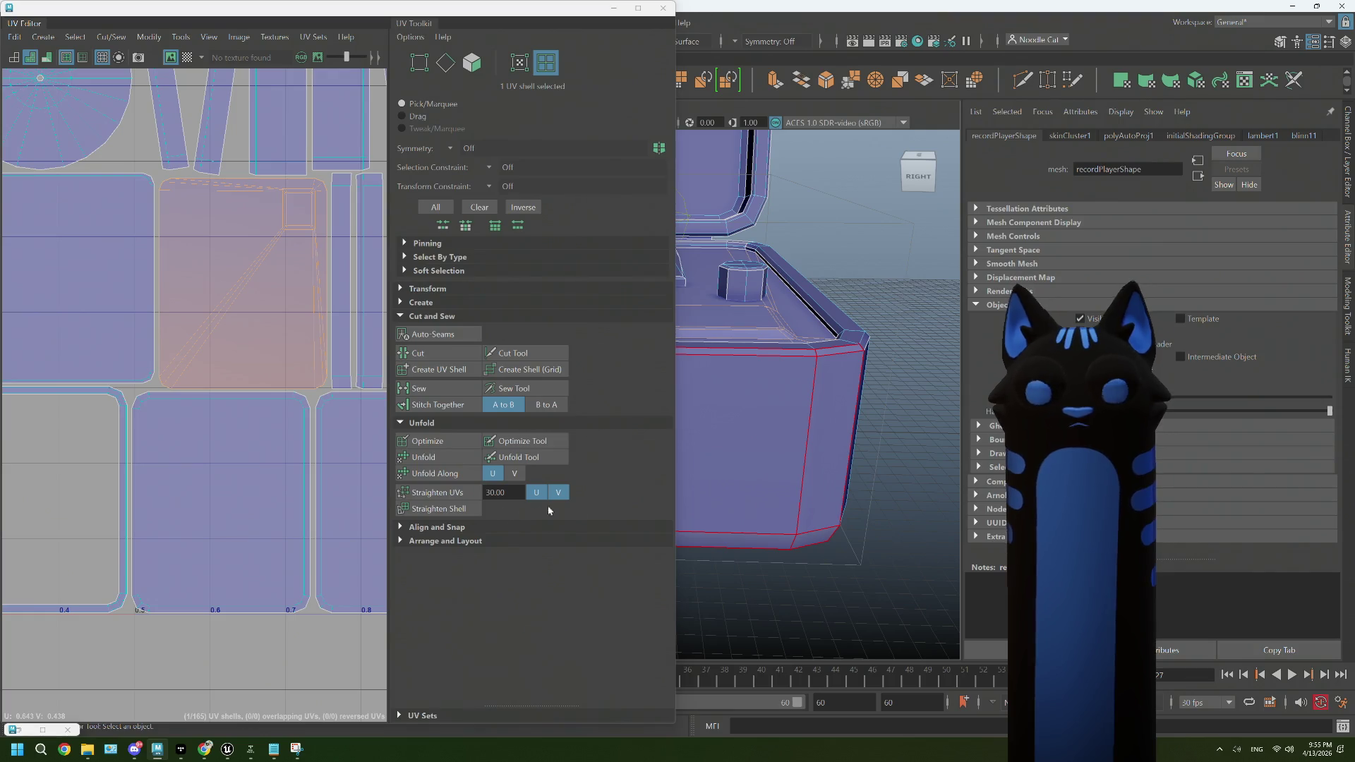
Step: Zoom and pan the UV Editor to inspect the small upper-left shells
{"action": "scroll", "scroll_direction": "down", "scroll_amount": 3}
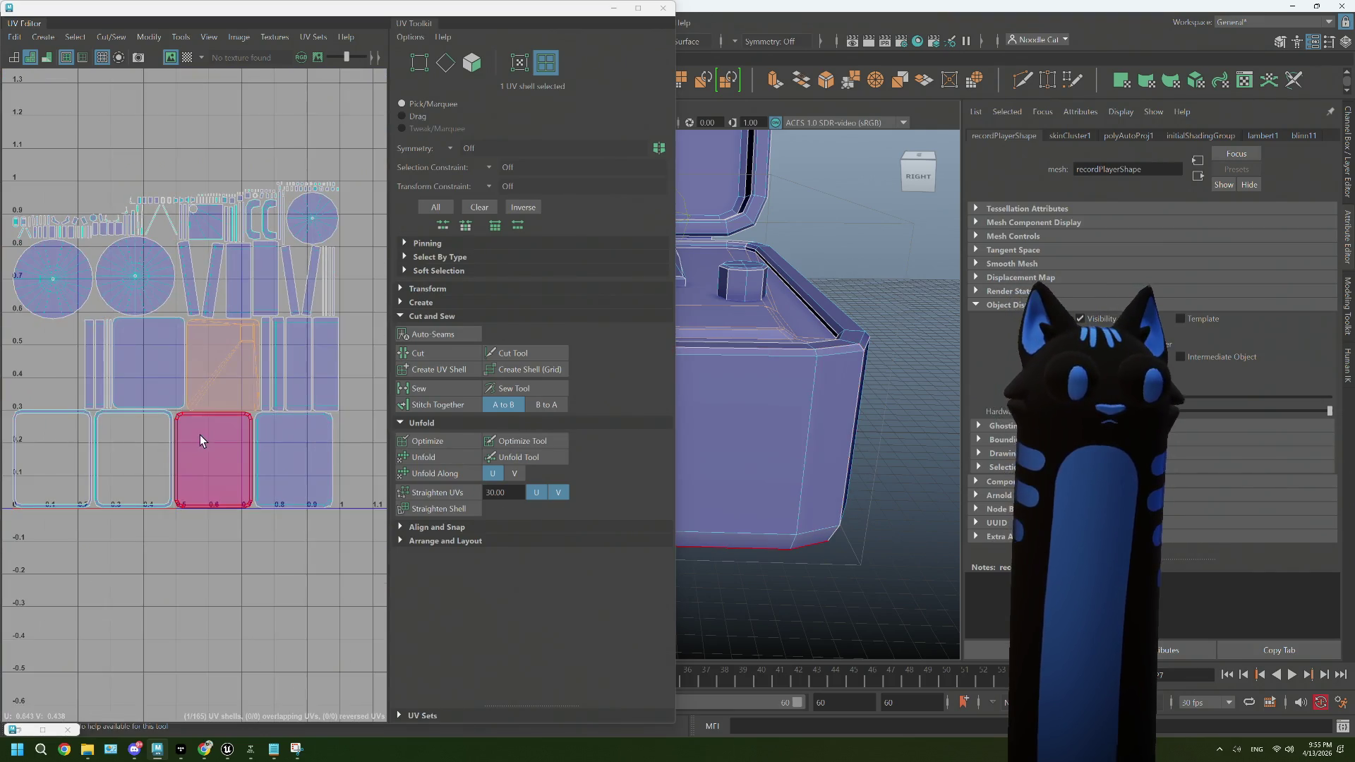
{"action": "left_click_drag", "start_coordinate": [200, 435], "coordinate": [242, 471]}
{"action": "scroll", "scroll_direction": "up", "scroll_amount": 3}
{"action": "left_click_drag", "start_coordinate": [82, 285], "coordinate": [224, 337]}
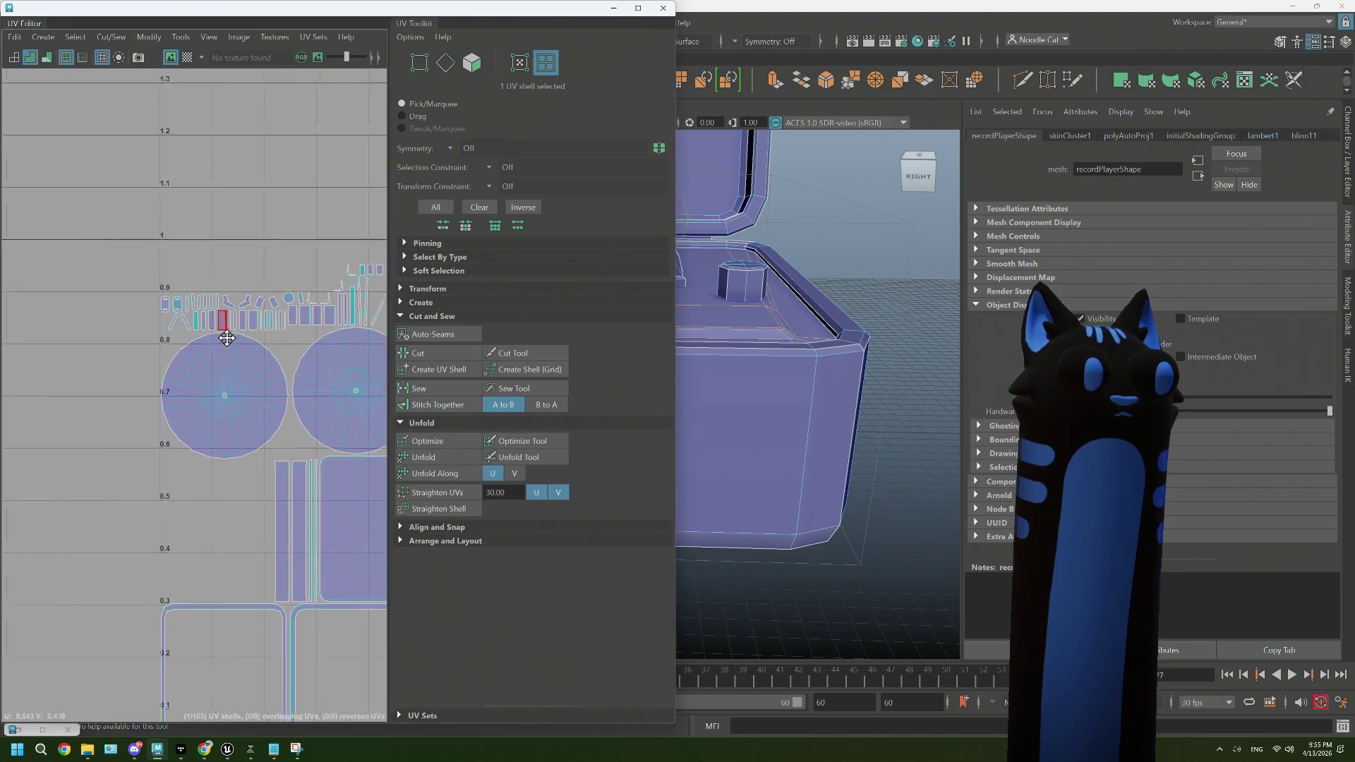
{"action": "scroll", "scroll_direction": "up", "scroll_amount": 3}
{"action": "scroll", "scroll_direction": "down", "scroll_amount": 3}
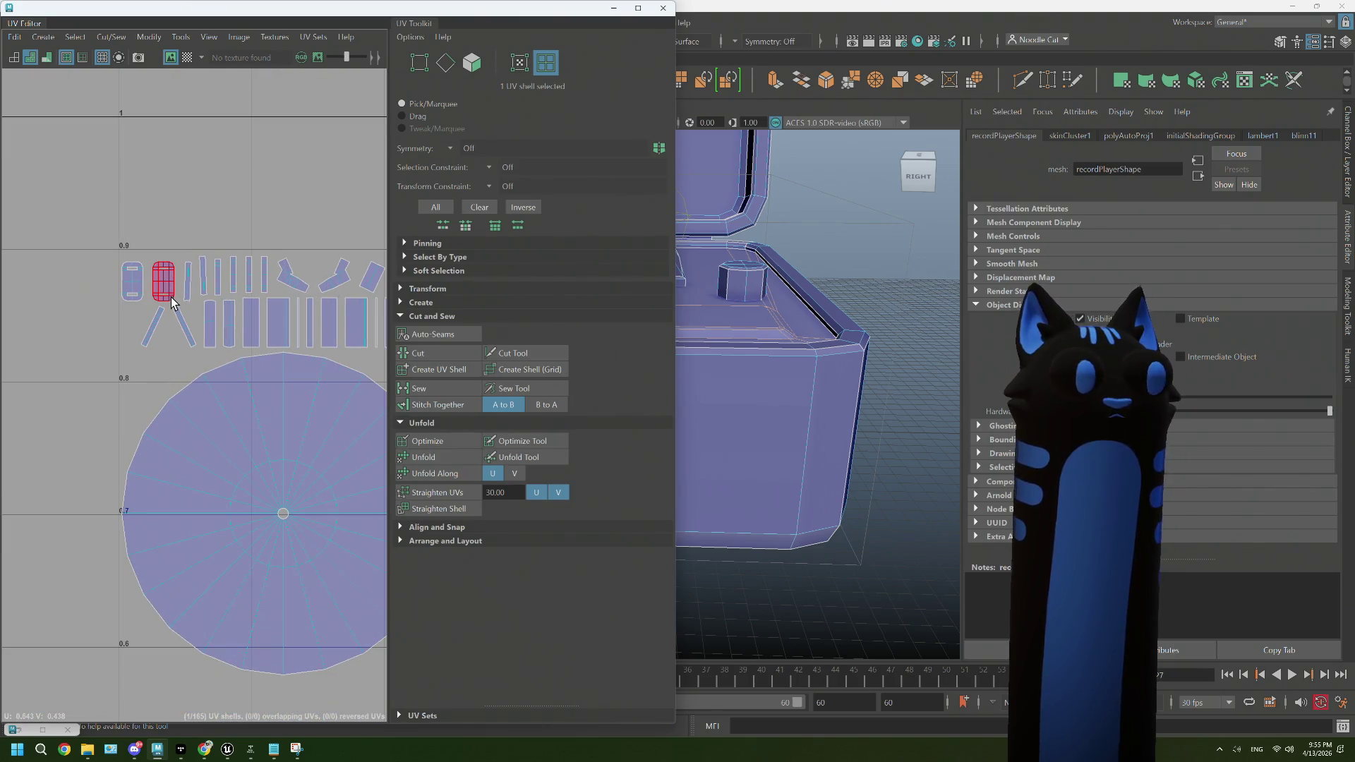
Step: Orbit and dolly the perspective view toward the tonearm base joint
{"action": "left_click_drag", "start_coordinate": [673, 406], "coordinate": [768, 367]}
{"action": "scroll", "scroll_direction": "up", "scroll_amount": 3}
{"action": "right_click", "coordinate": [776, 344]}
Step: Select a single edge on the tonearm base and sew the UVs along it
{"action": "left_click", "coordinate": [777, 306]}
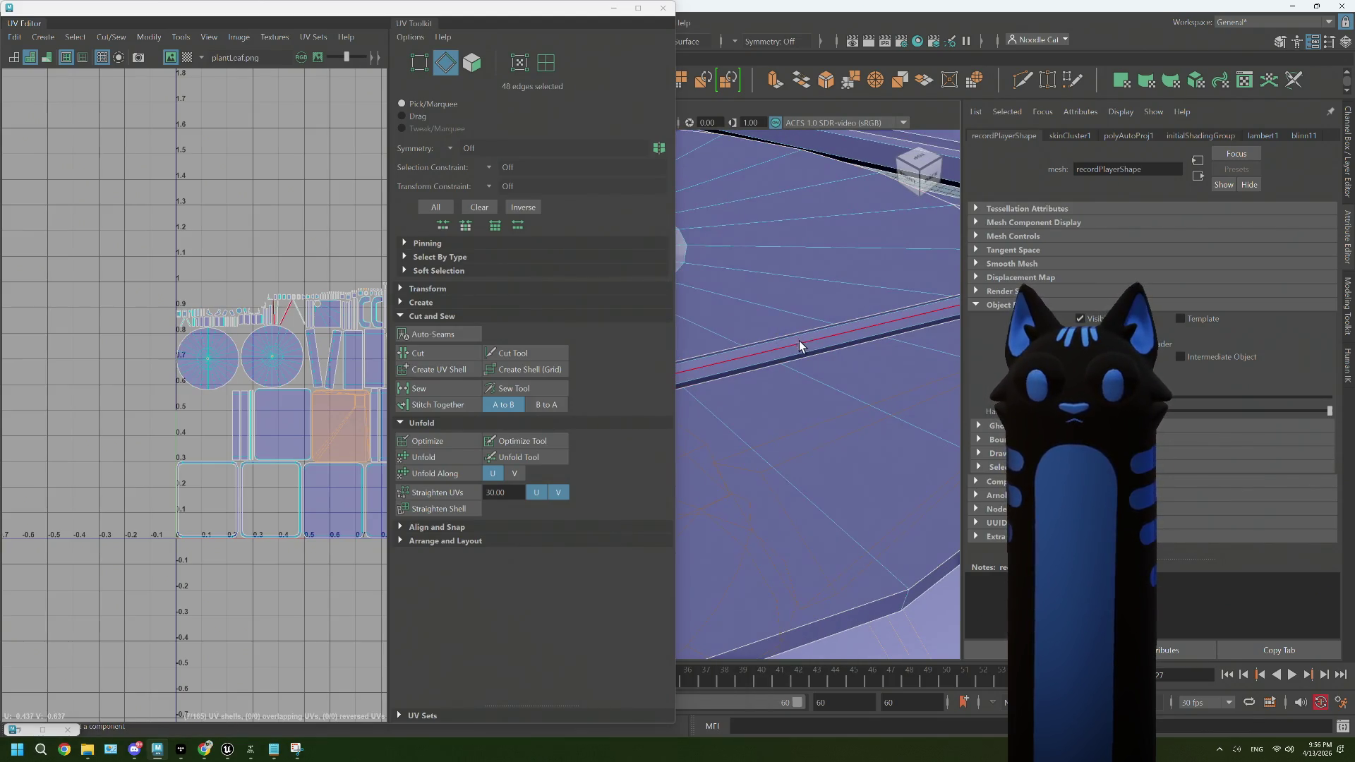
{"action": "left_click", "coordinate": [799, 347]}
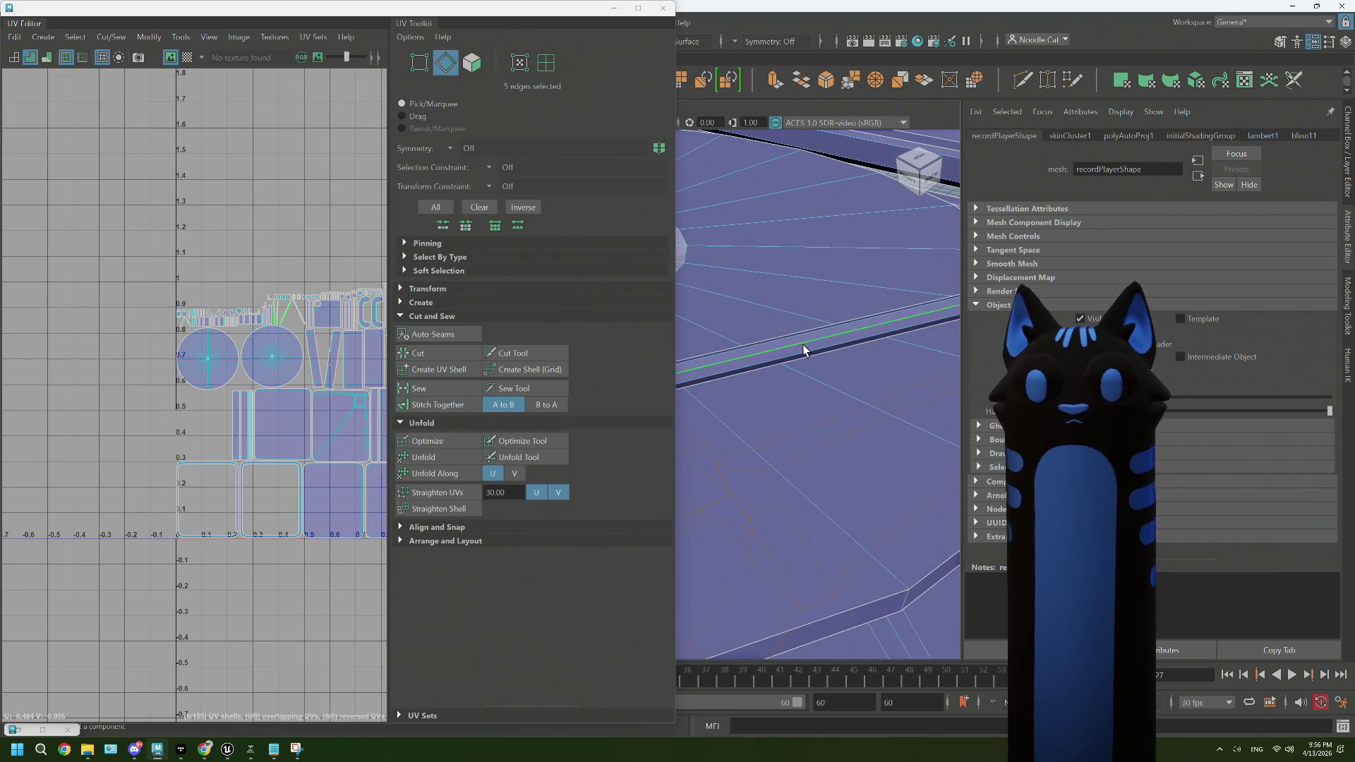
{"action": "left_click", "coordinate": [821, 349]}
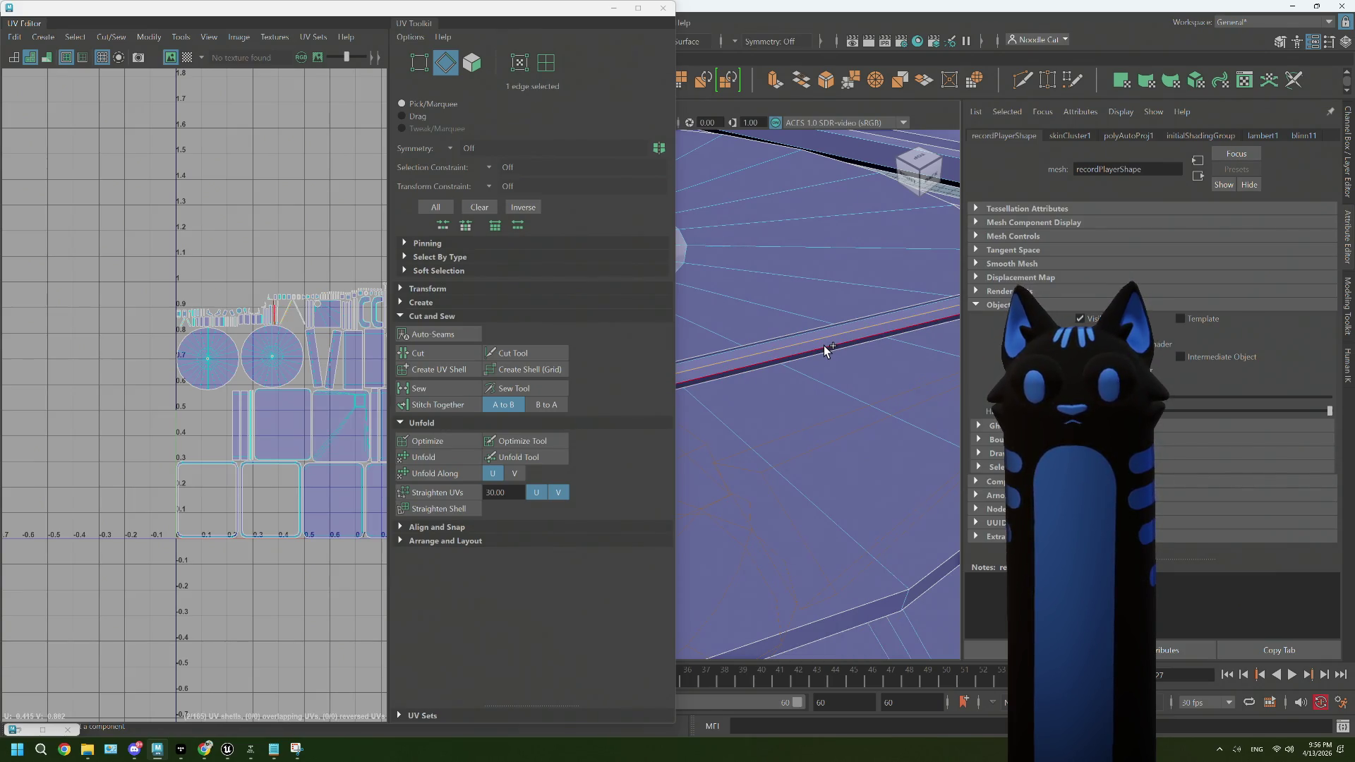
{"action": "left_click", "coordinate": [439, 388]}
Step: Cut the UVs along the selected rod edge and unfold the rod's UV shell
{"action": "left_click_drag", "start_coordinate": [769, 365], "coordinate": [925, 357]}
{"action": "left_click_drag", "start_coordinate": [925, 357], "coordinate": [944, 334]}
{"action": "left_click_drag", "start_coordinate": [944, 335], "coordinate": [731, 360]}
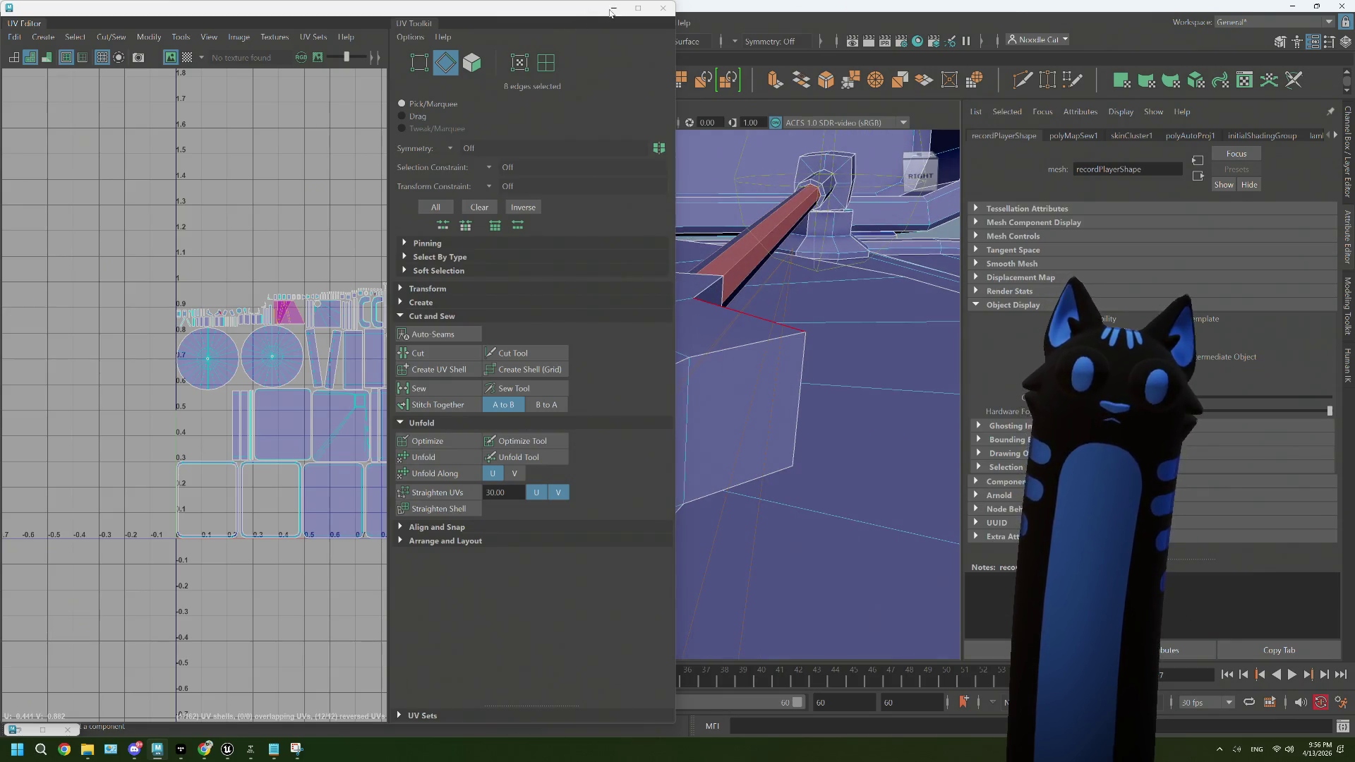
{"action": "left_click_drag", "start_coordinate": [572, 12], "coordinate": [378, 118]}
{"action": "left_click_drag", "start_coordinate": [779, 276], "coordinate": [884, 348]}
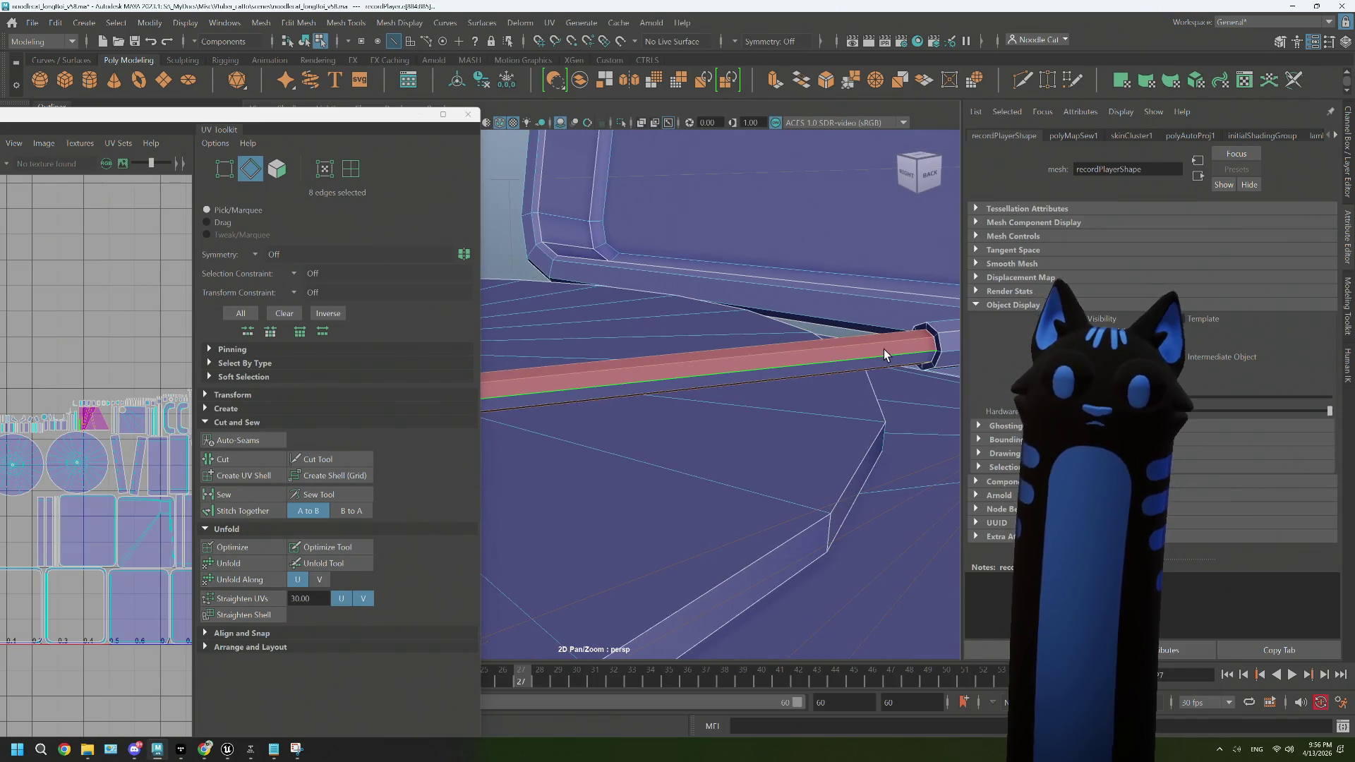
{"action": "left_click_drag", "start_coordinate": [795, 378], "coordinate": [856, 389]}
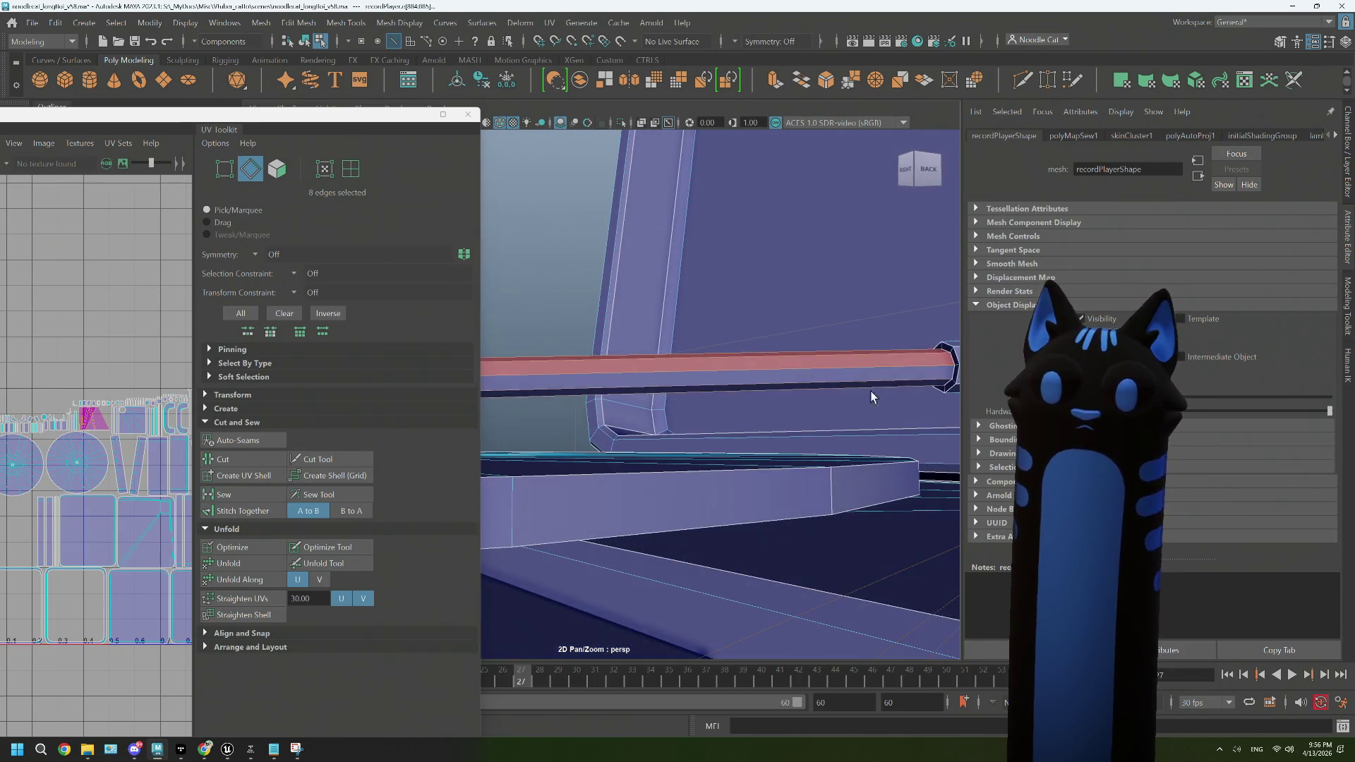
{"action": "left_click_drag", "start_coordinate": [755, 383], "coordinate": [677, 402]}
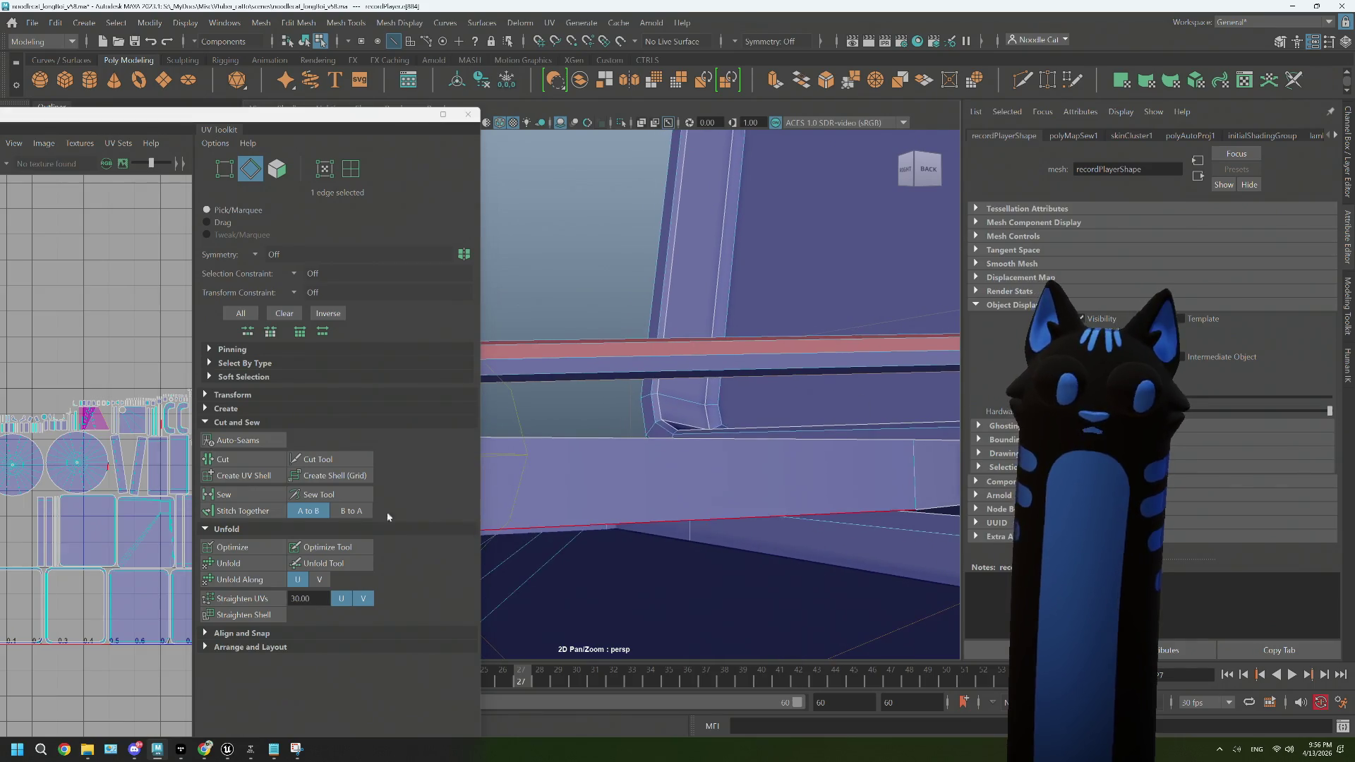
{"action": "left_click", "coordinate": [261, 459]}
{"action": "left_click_drag", "start_coordinate": [100, 429], "coordinate": [106, 494]}
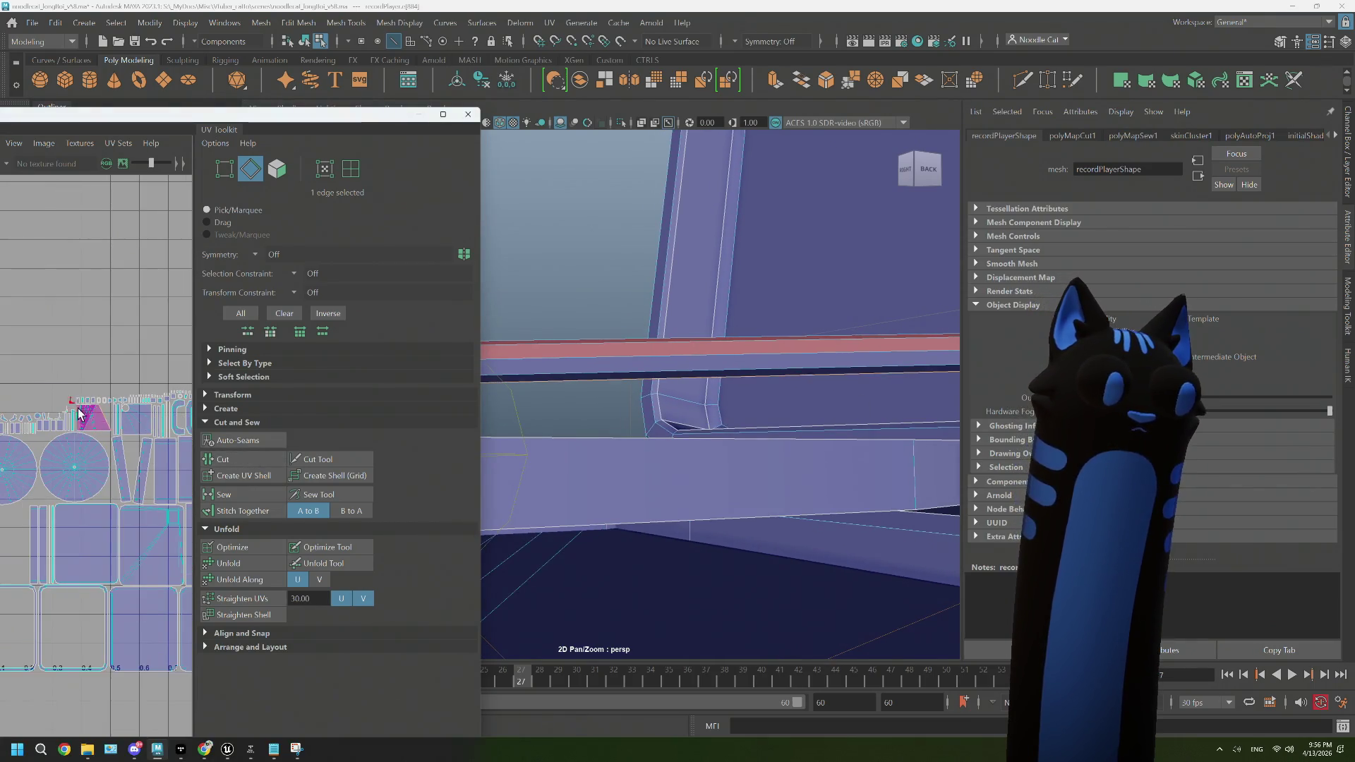
{"action": "left_click", "coordinate": [253, 563]}
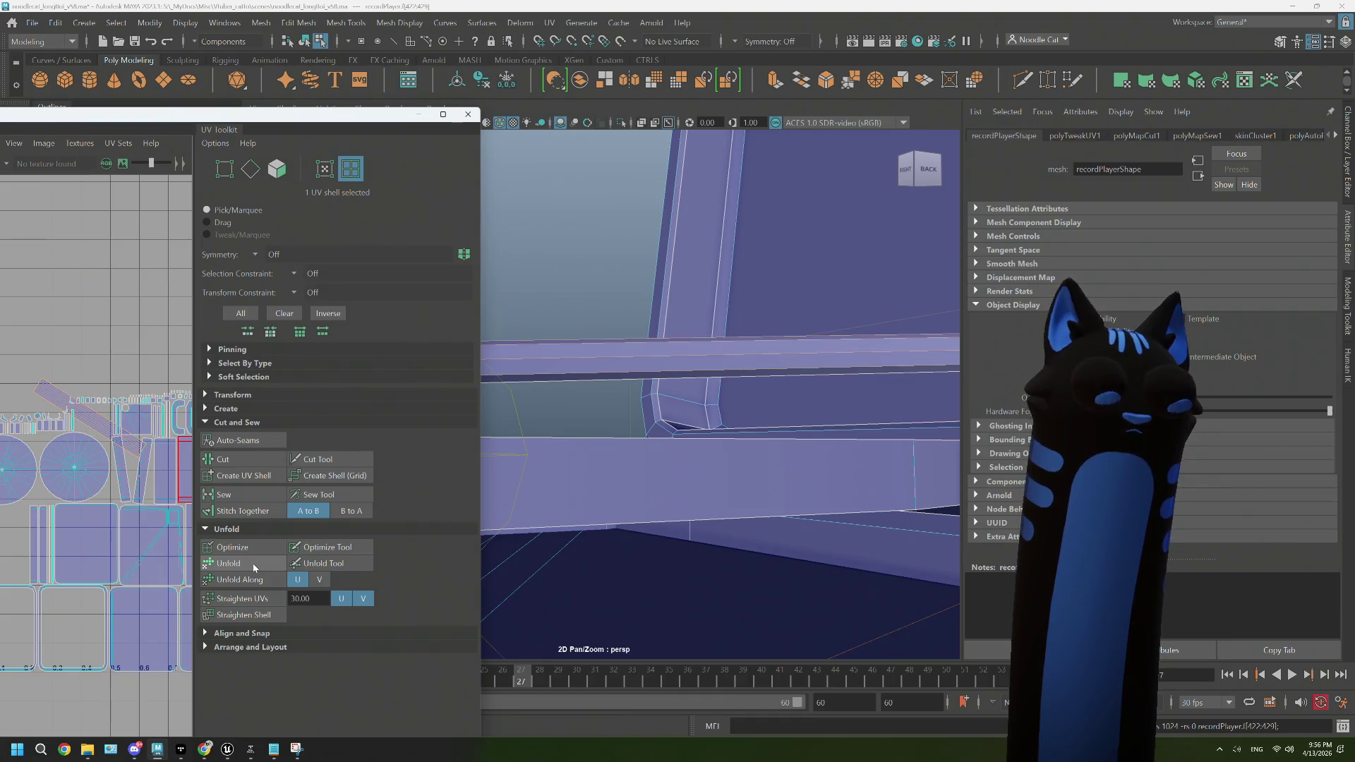
Step: Cut the UVs along the edge loop at the rod's joint end, then sew the rod edges
{"action": "left_click_drag", "start_coordinate": [808, 366], "coordinate": [627, 402]}
{"action": "left_click_drag", "start_coordinate": [659, 387], "coordinate": [659, 388]}
{"action": "left_click_drag", "start_coordinate": [659, 388], "coordinate": [691, 385]}
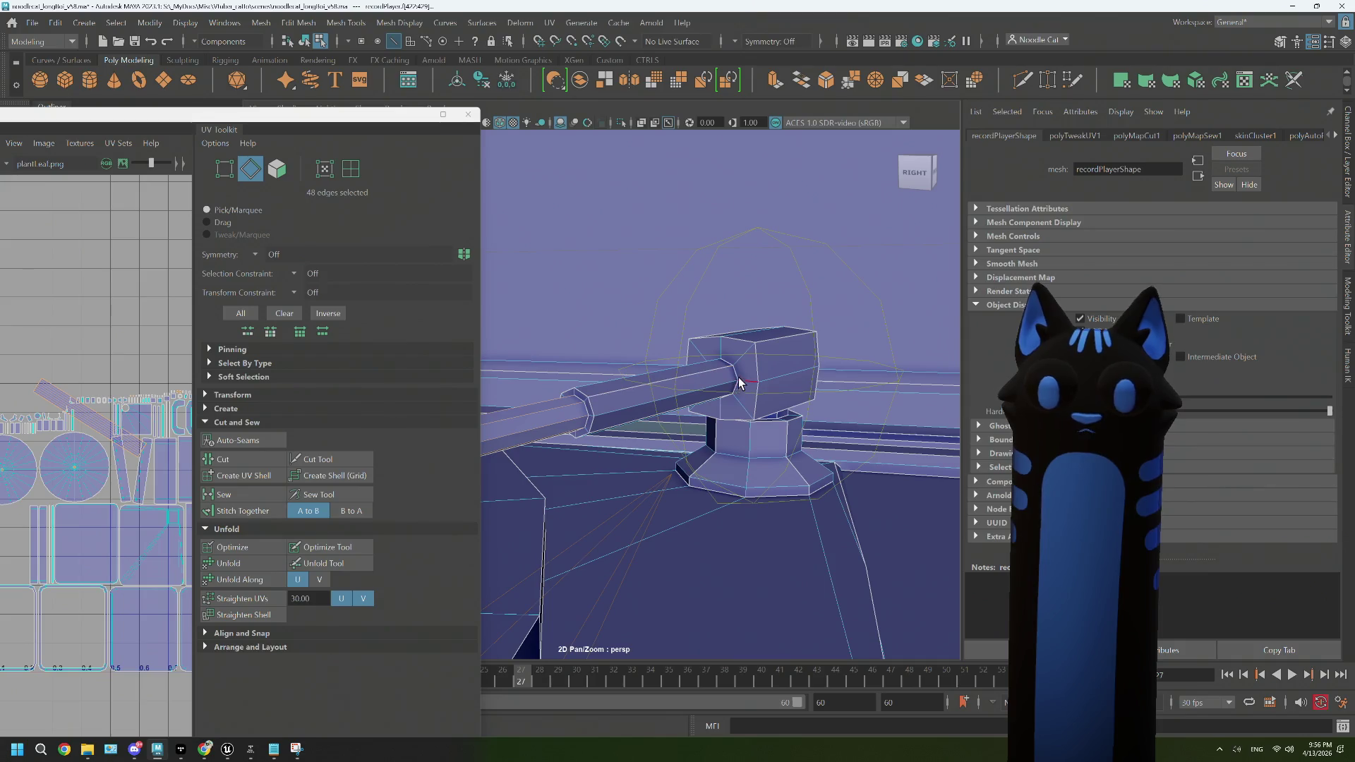
{"action": "double_click", "coordinate": [738, 376]}
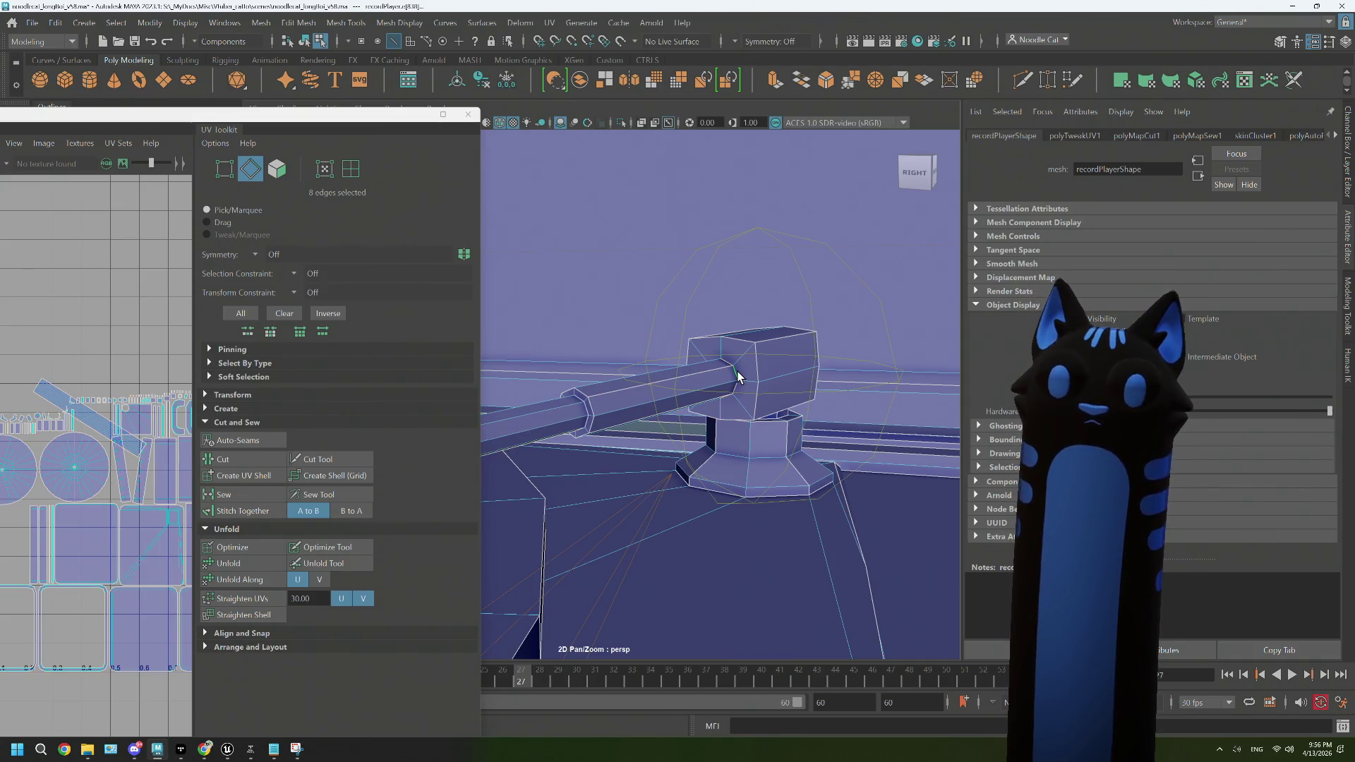
{"action": "left_click", "coordinate": [224, 458]}
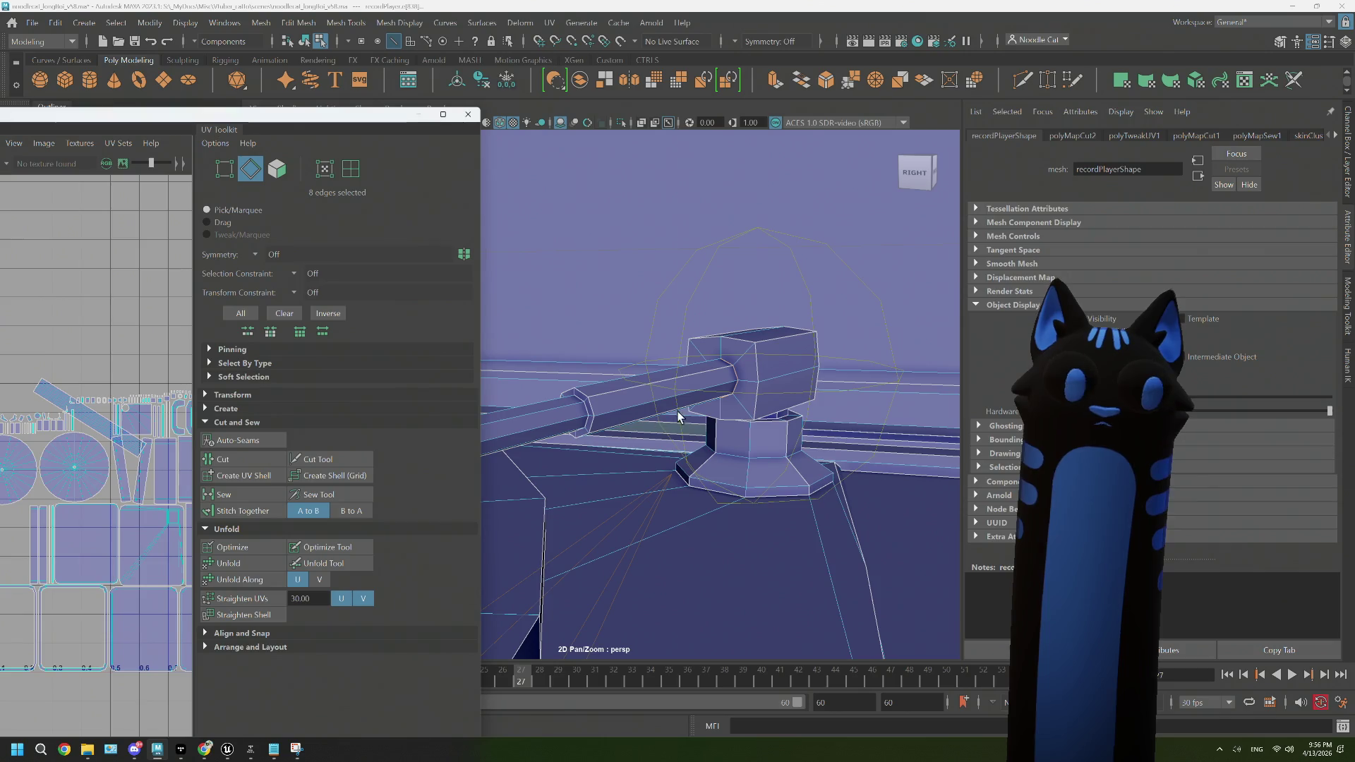
{"action": "left_click_drag", "start_coordinate": [625, 392], "coordinate": [612, 325]}
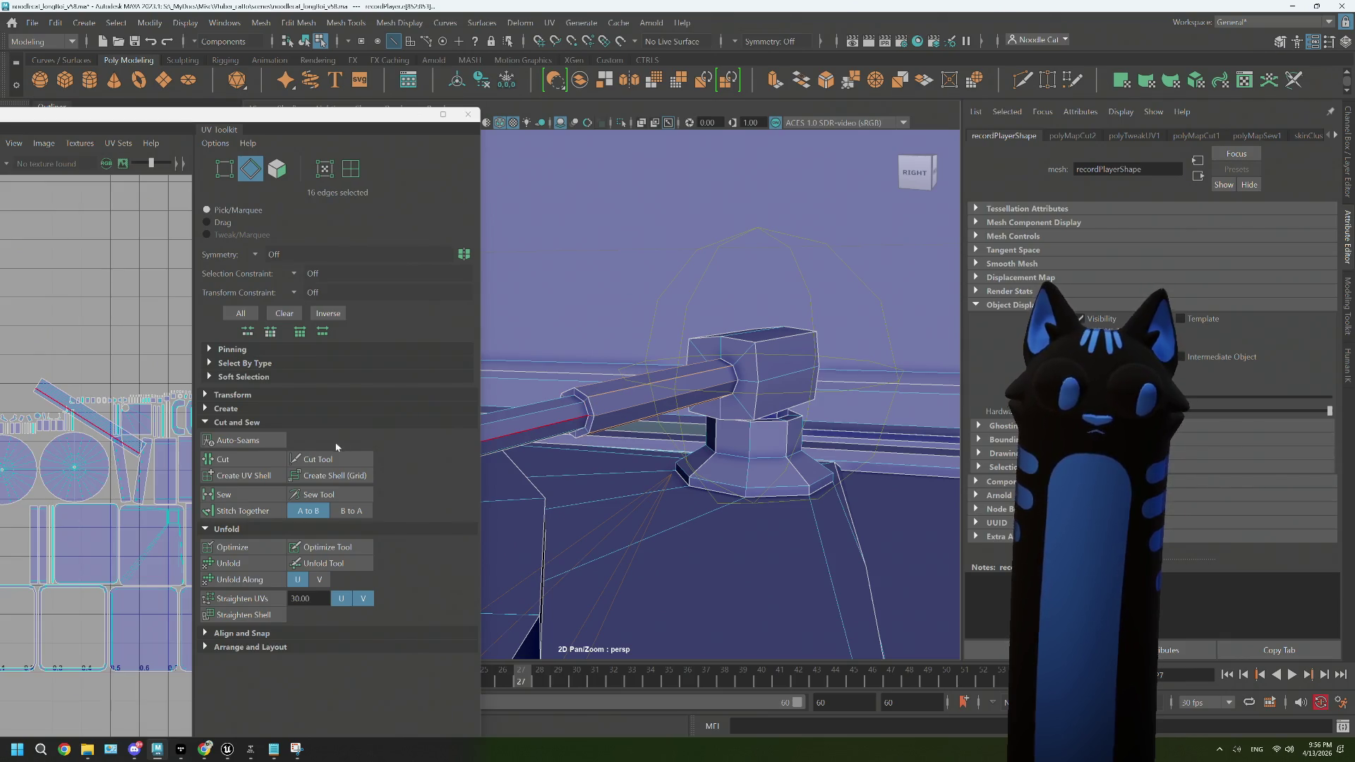
{"action": "left_click", "coordinate": [244, 497]}
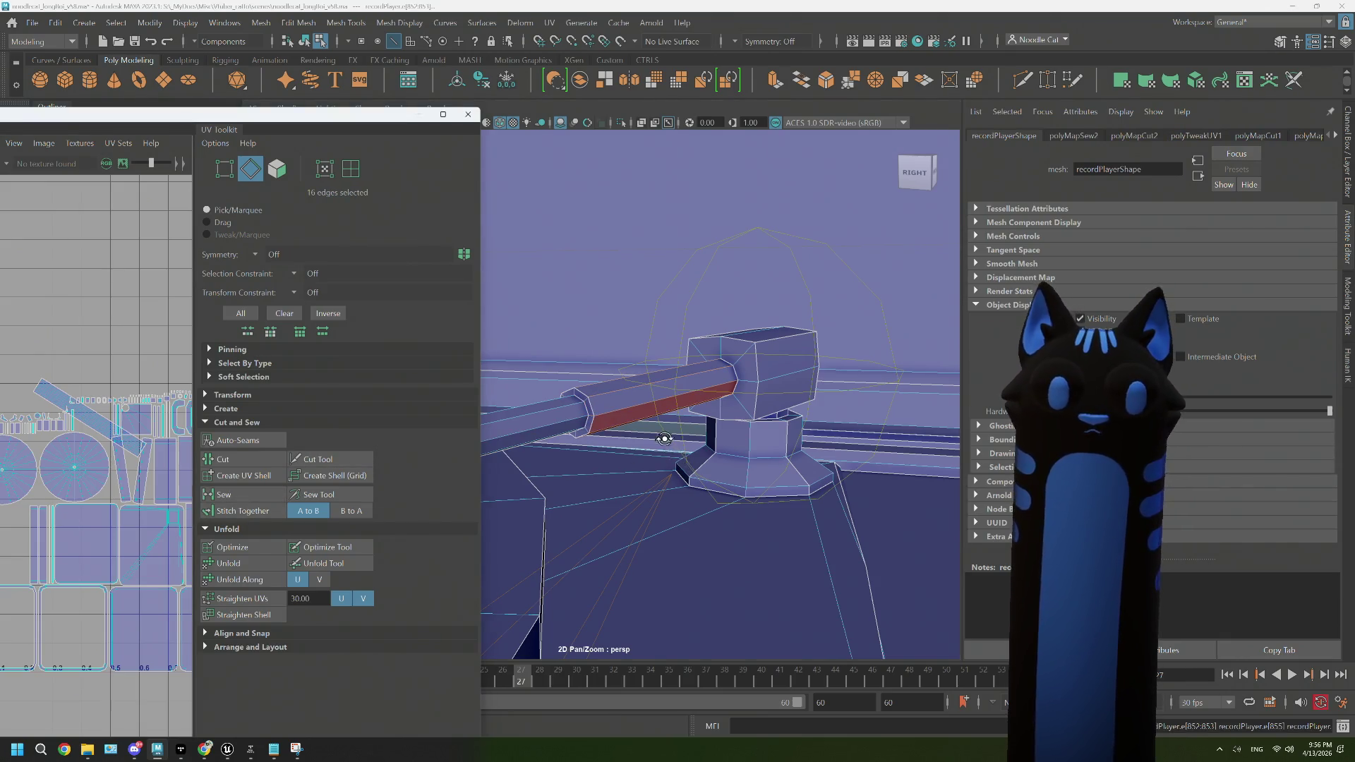
Step: Switch back to edge selection and view the tonearm rod from below and the side
{"action": "left_click_drag", "start_coordinate": [664, 446], "coordinate": [680, 409]}
{"action": "left_click_drag", "start_coordinate": [620, 345], "coordinate": [621, 404]}
{"action": "left_click_drag", "start_coordinate": [623, 311], "coordinate": [576, 341]}
{"action": "scroll", "scroll_direction": "up", "scroll_amount": 3}
{"action": "scroll", "scroll_direction": "up", "scroll_amount": 3}
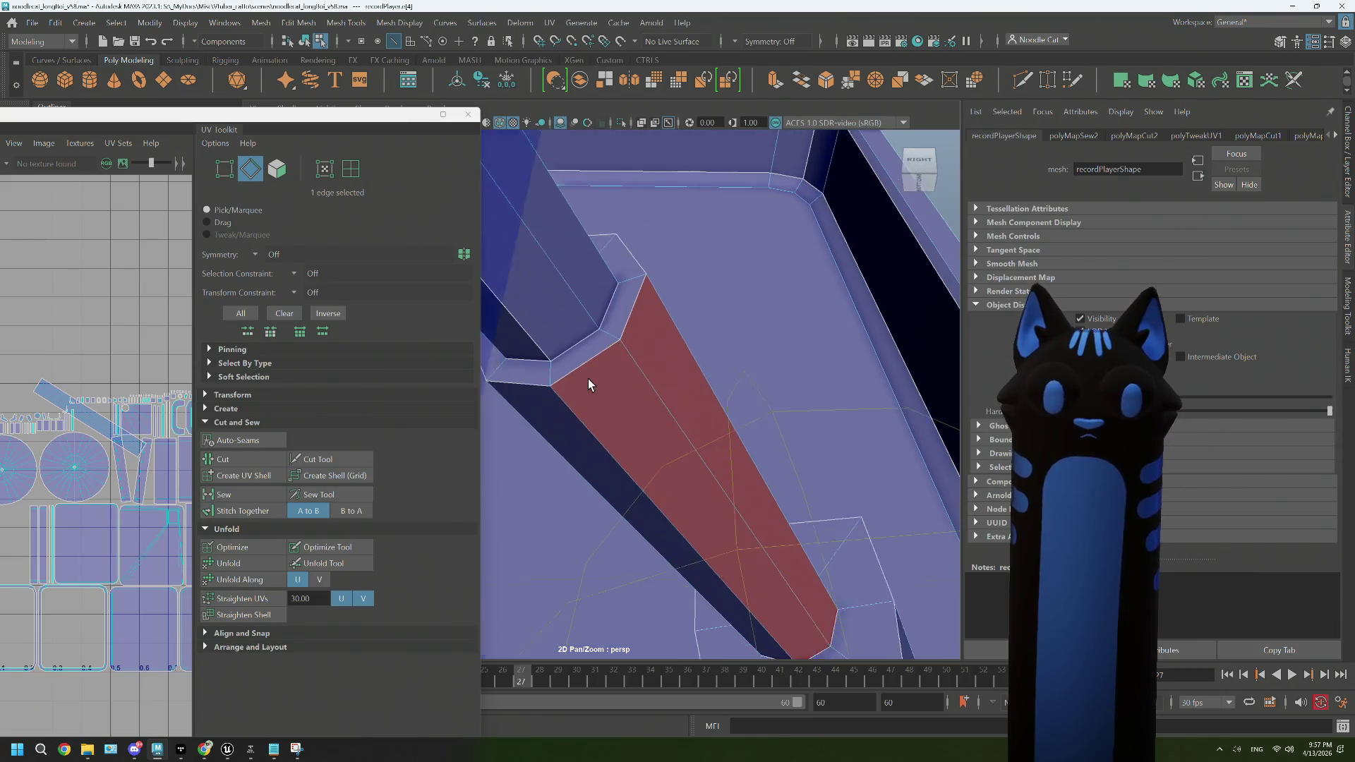
{"action": "scroll", "scroll_direction": "down", "scroll_amount": 3}
{"action": "left_click_drag", "start_coordinate": [740, 476], "coordinate": [646, 343]}
Step: Select the rod's whole UV shell and unfold it again
{"action": "left_click_drag", "start_coordinate": [646, 343], "coordinate": [583, 348]}
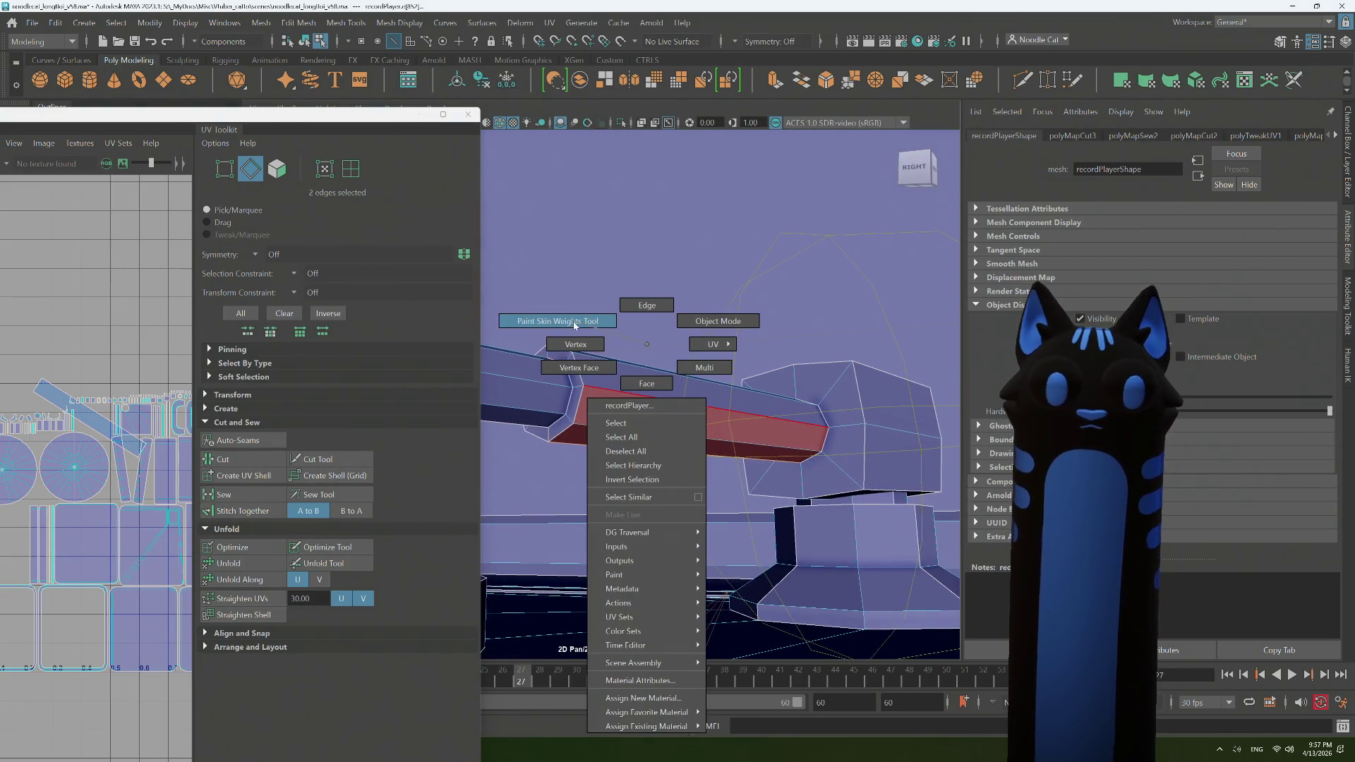
{"action": "left_click_drag", "start_coordinate": [682, 360], "coordinate": [715, 324]}
{"action": "left_click_drag", "start_coordinate": [639, 344], "coordinate": [711, 321]}
{"action": "left_click_drag", "start_coordinate": [639, 343], "coordinate": [771, 336]}
{"action": "left_click", "coordinate": [606, 396]}
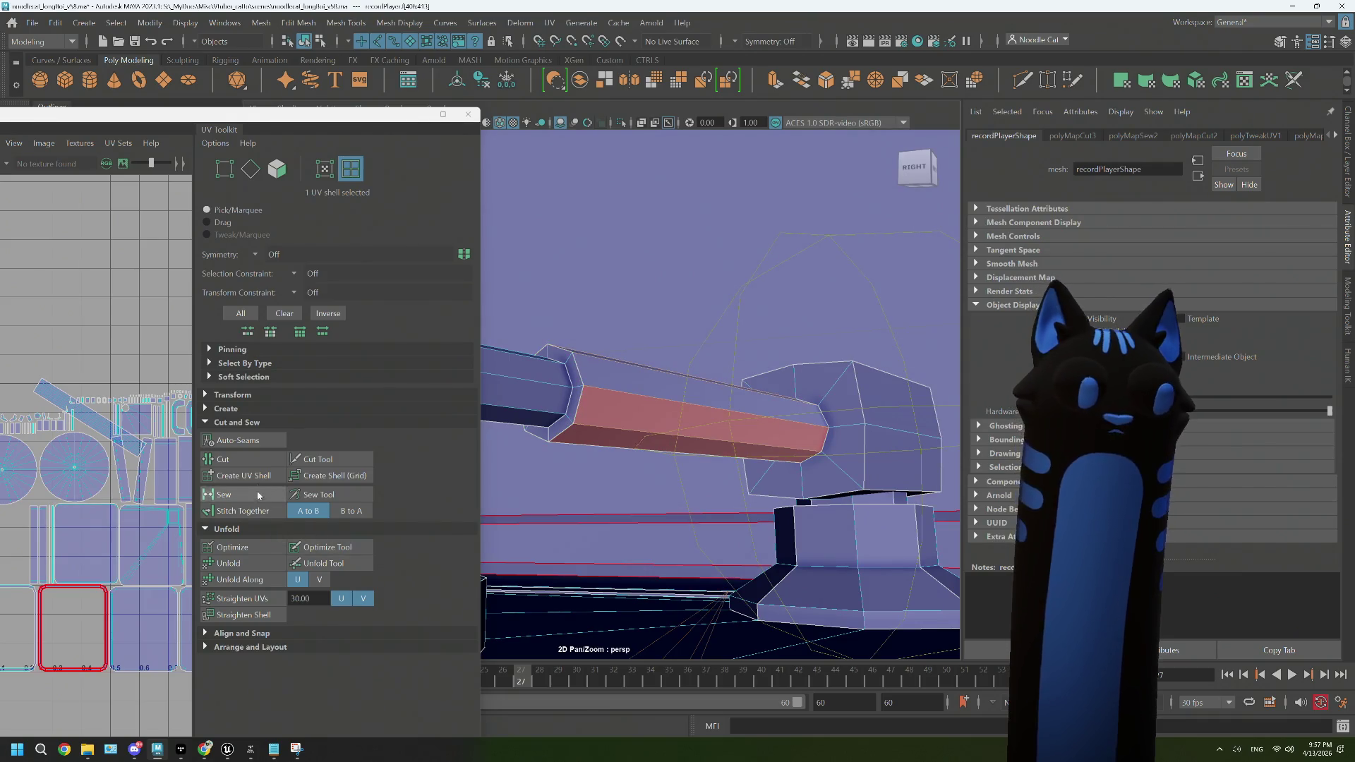
{"action": "left_click", "coordinate": [233, 565]}
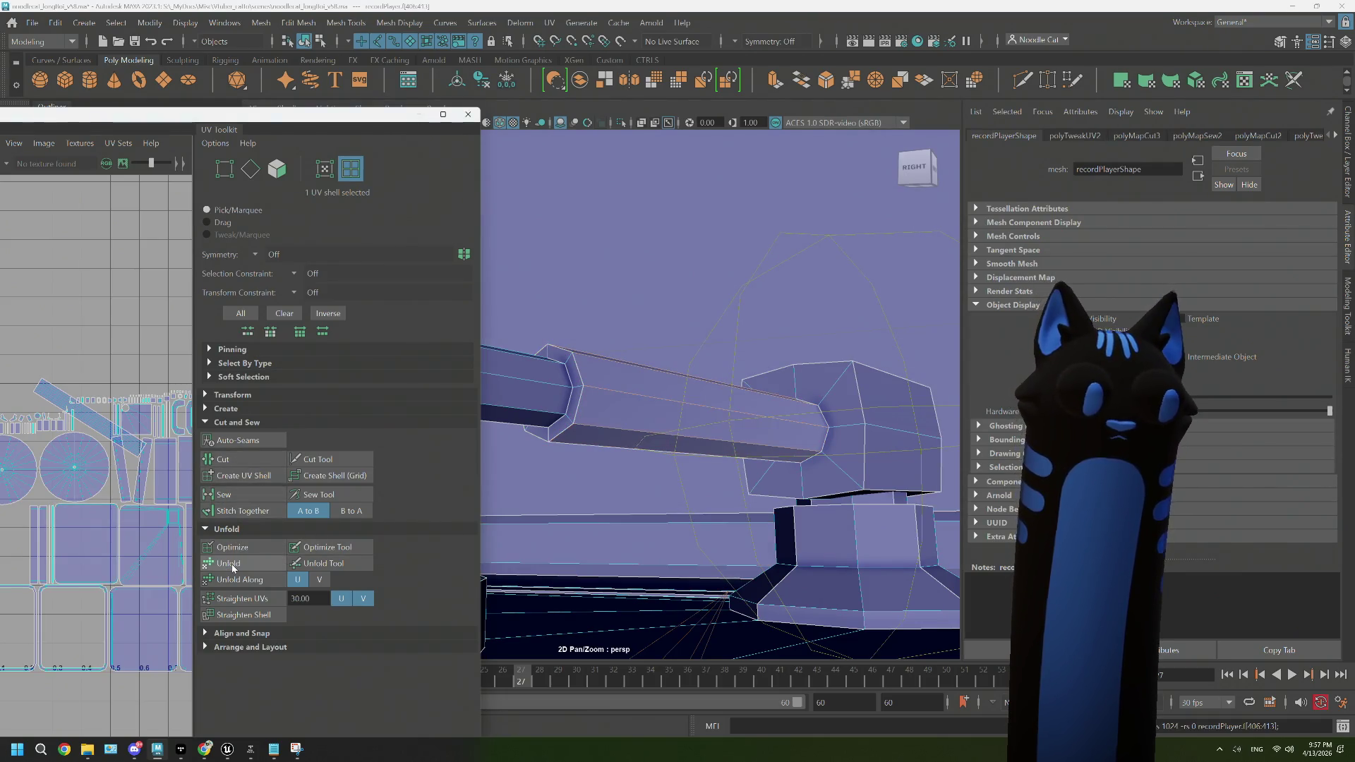
{"action": "scroll", "scroll_direction": "down", "scroll_amount": 3}
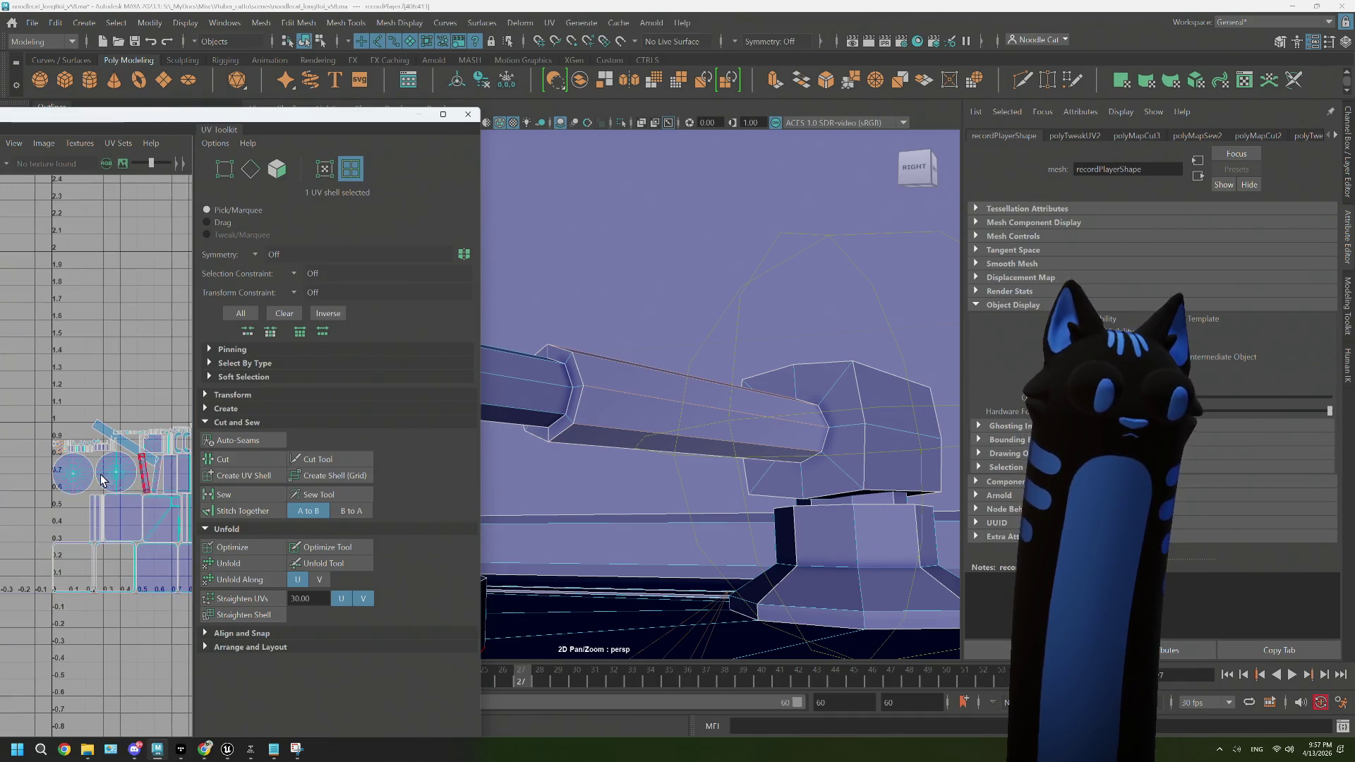
{"action": "scroll", "scroll_direction": "up", "scroll_amount": 3}
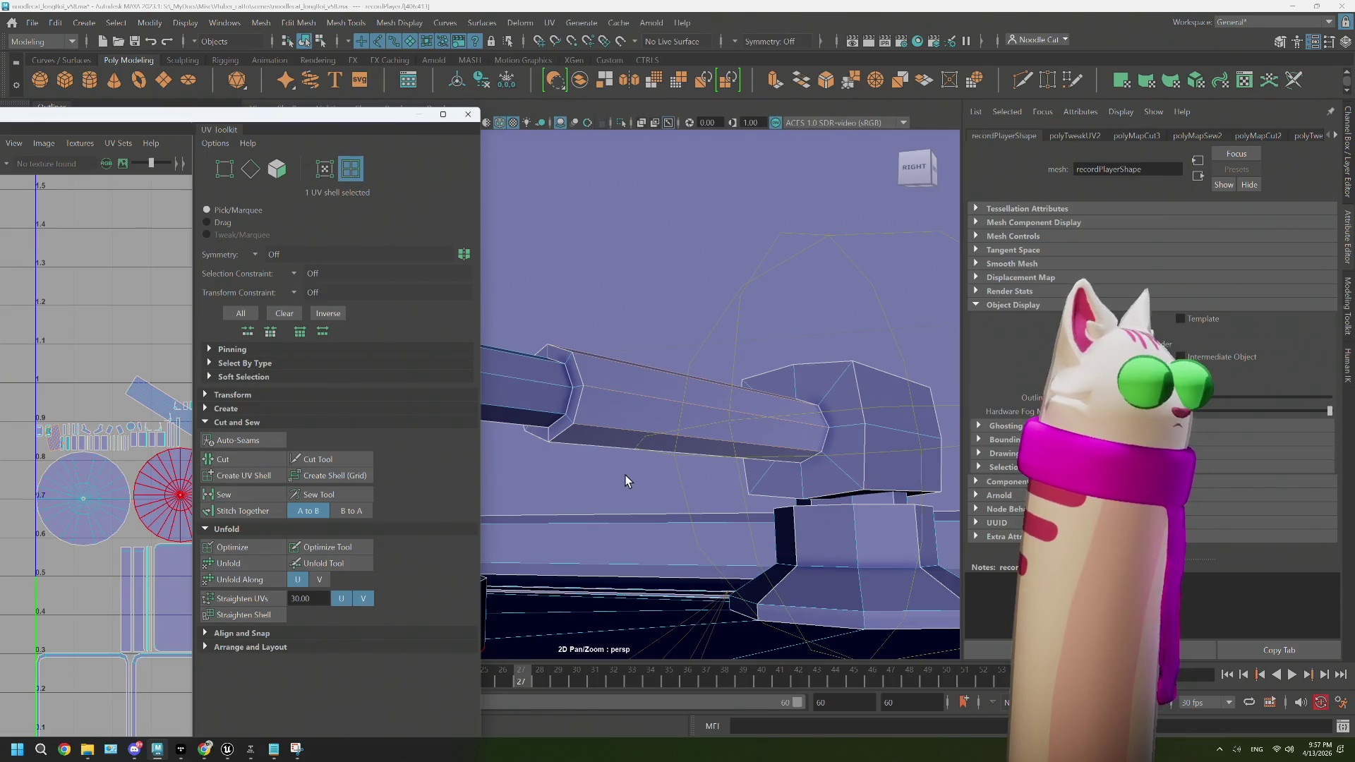
Step: Frame the tonearm base and select seam edges on the cube-shaped joint block
{"action": "key", "text": "f"}
{"action": "left_click_drag", "start_coordinate": [651, 496], "coordinate": [684, 481]}
{"action": "left_click_drag", "start_coordinate": [684, 478], "coordinate": [683, 308]}
{"action": "double_click", "coordinate": [776, 522]}
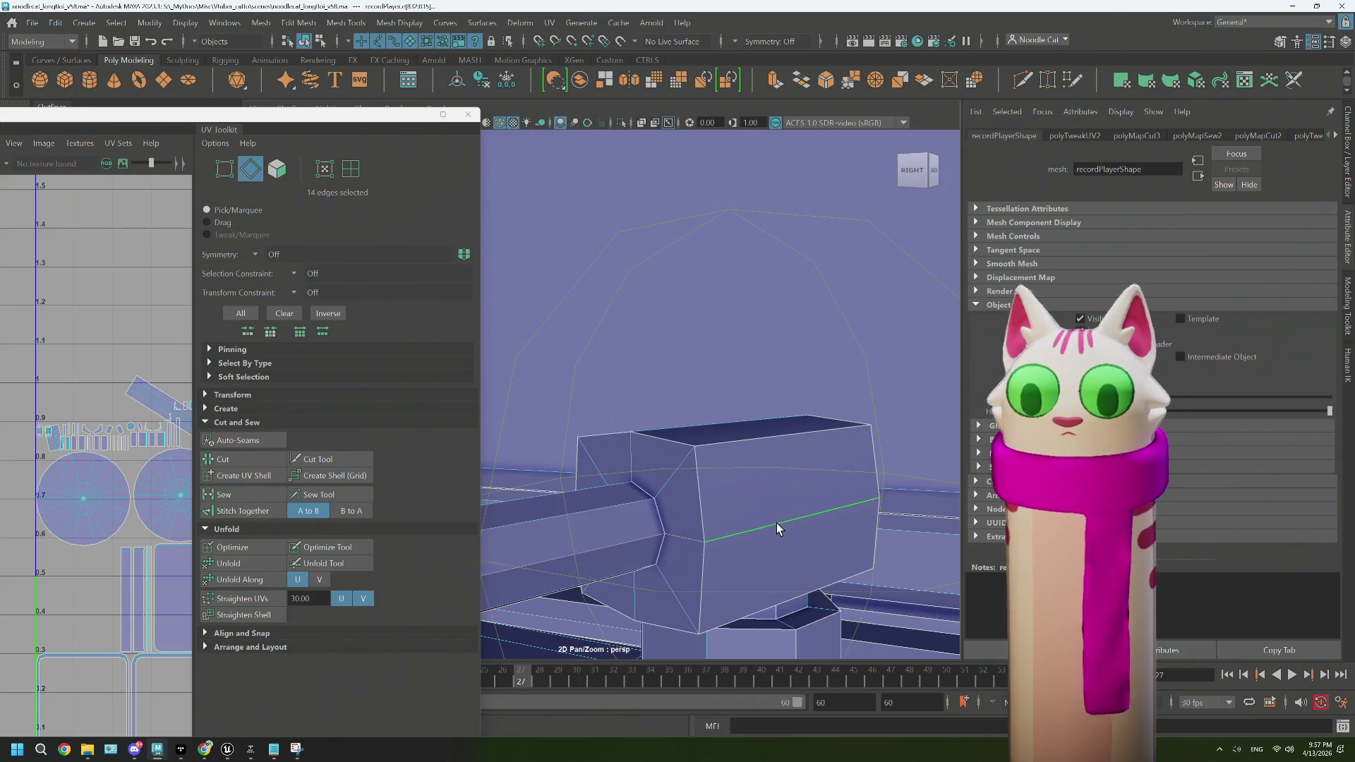
{"action": "left_click", "coordinate": [683, 541]}
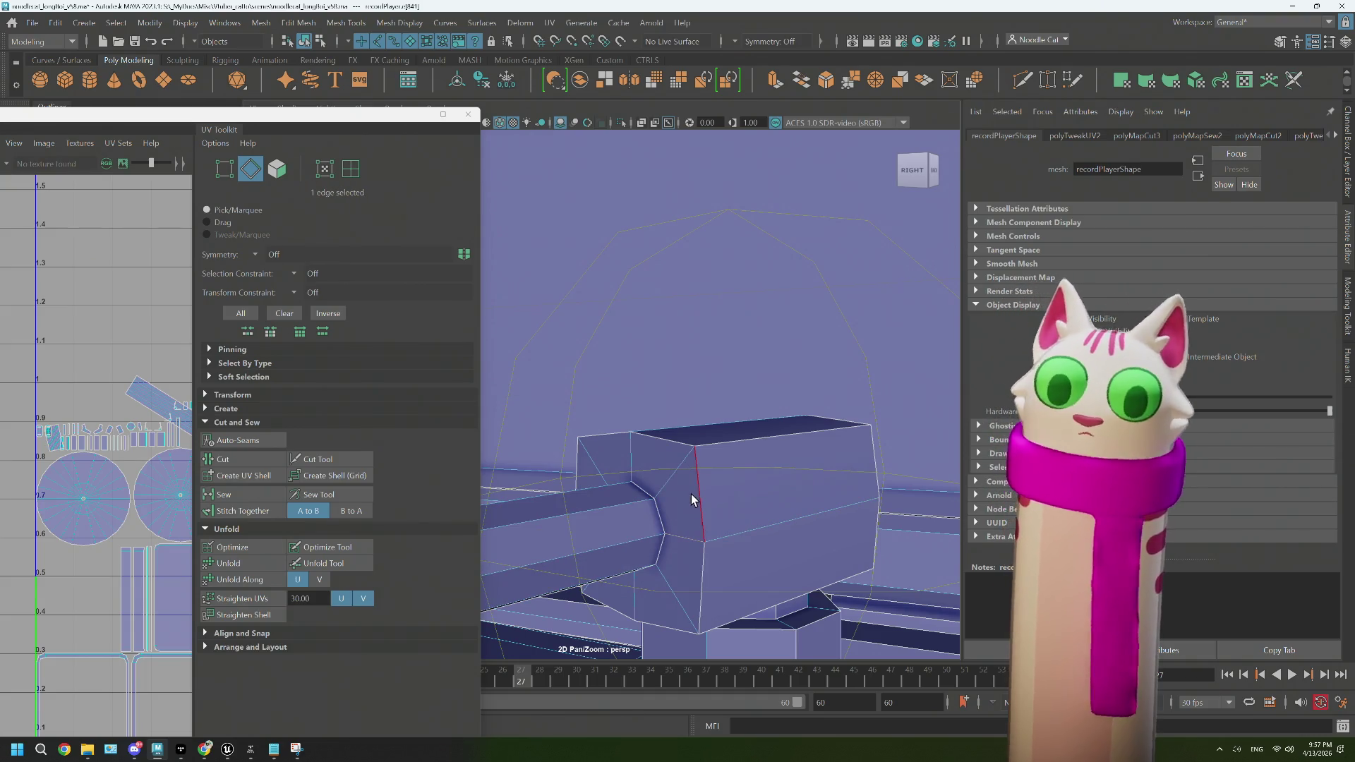
{"action": "left_click_drag", "start_coordinate": [703, 559], "coordinate": [689, 548]}
{"action": "left_click_drag", "start_coordinate": [689, 547], "coordinate": [830, 535]}
{"action": "left_click_drag", "start_coordinate": [778, 544], "coordinate": [616, 538]}
{"action": "left_click_drag", "start_coordinate": [616, 538], "coordinate": [647, 523]}
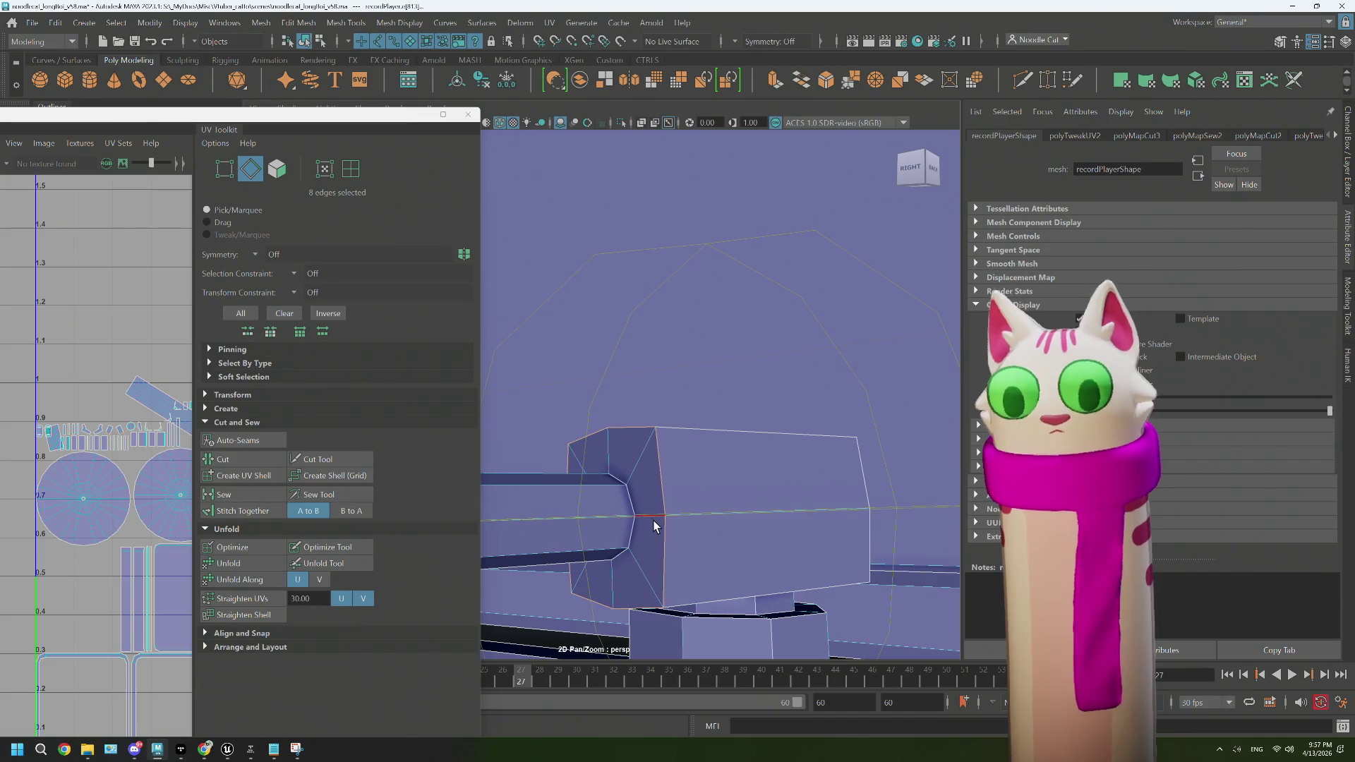
{"action": "left_click_drag", "start_coordinate": [635, 493], "coordinate": [716, 462]}
{"action": "left_click", "coordinate": [692, 439]}
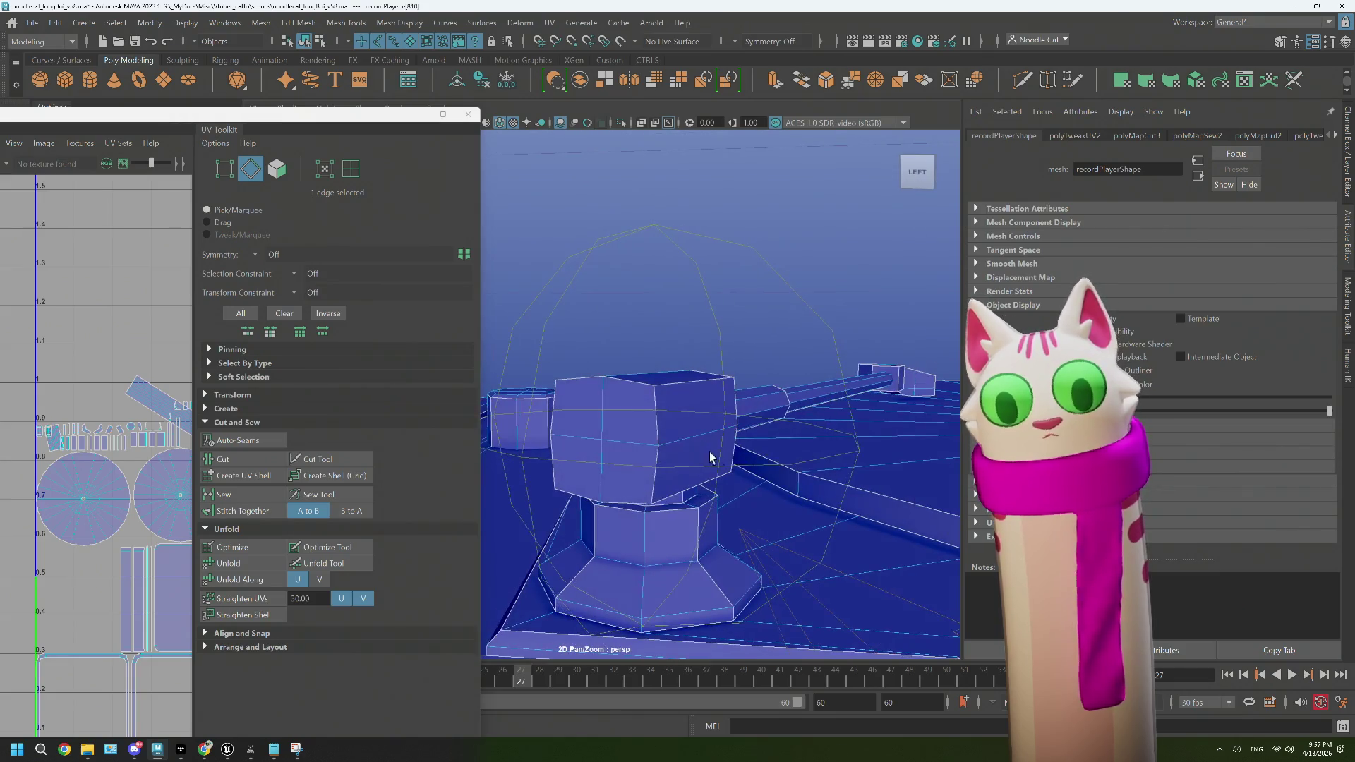
Step: Sew the block's selected edges and select its UV shell
{"action": "left_click_drag", "start_coordinate": [657, 420], "coordinate": [667, 426]}
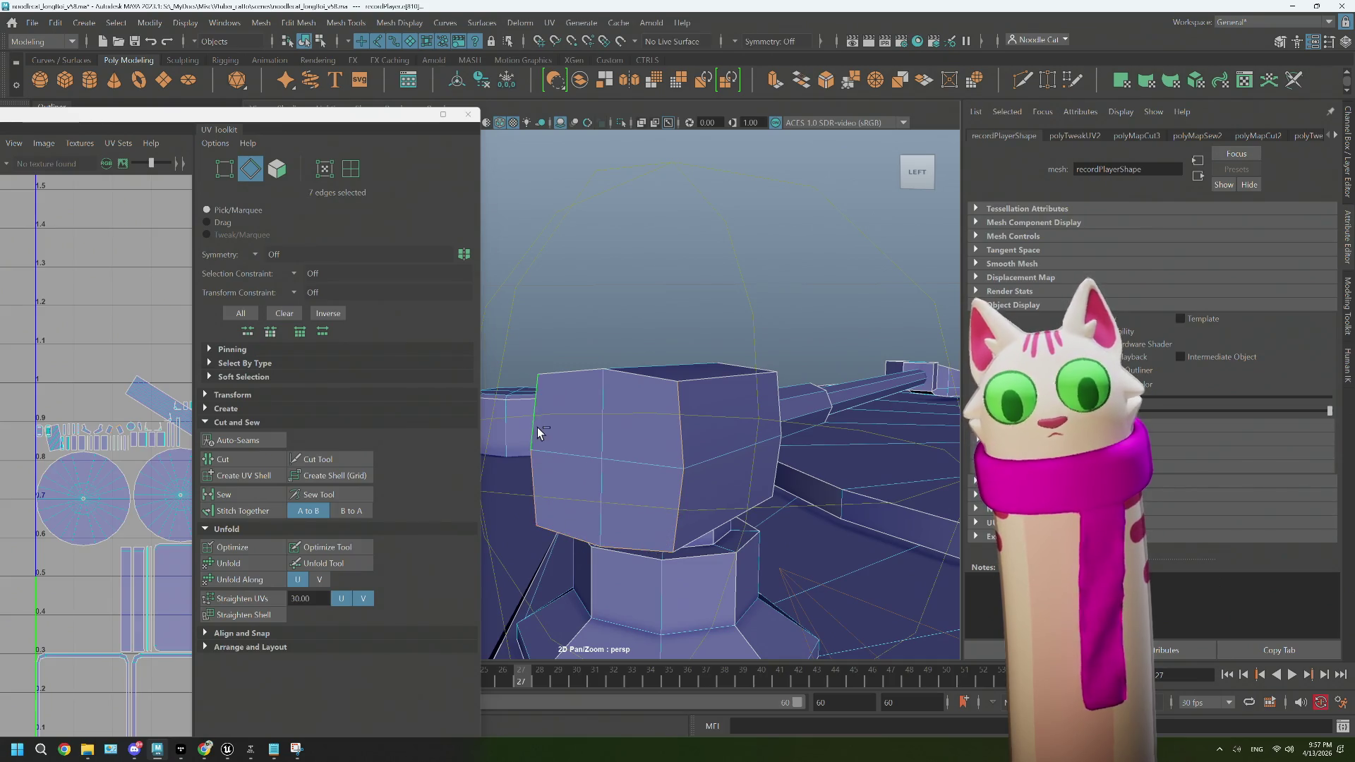
{"action": "left_click", "coordinate": [223, 494]}
{"action": "left_click_drag", "start_coordinate": [572, 344], "coordinate": [724, 506]}
{"action": "left_click", "coordinate": [646, 388]}
Step: Select another edge on the pink block and cut the UVs along the four seam edges
{"action": "left_click_drag", "start_coordinate": [723, 506], "coordinate": [713, 509]}
{"action": "left_click_drag", "start_coordinate": [628, 444], "coordinate": [629, 404]}
{"action": "left_click_drag", "start_coordinate": [564, 344], "coordinate": [567, 385]}
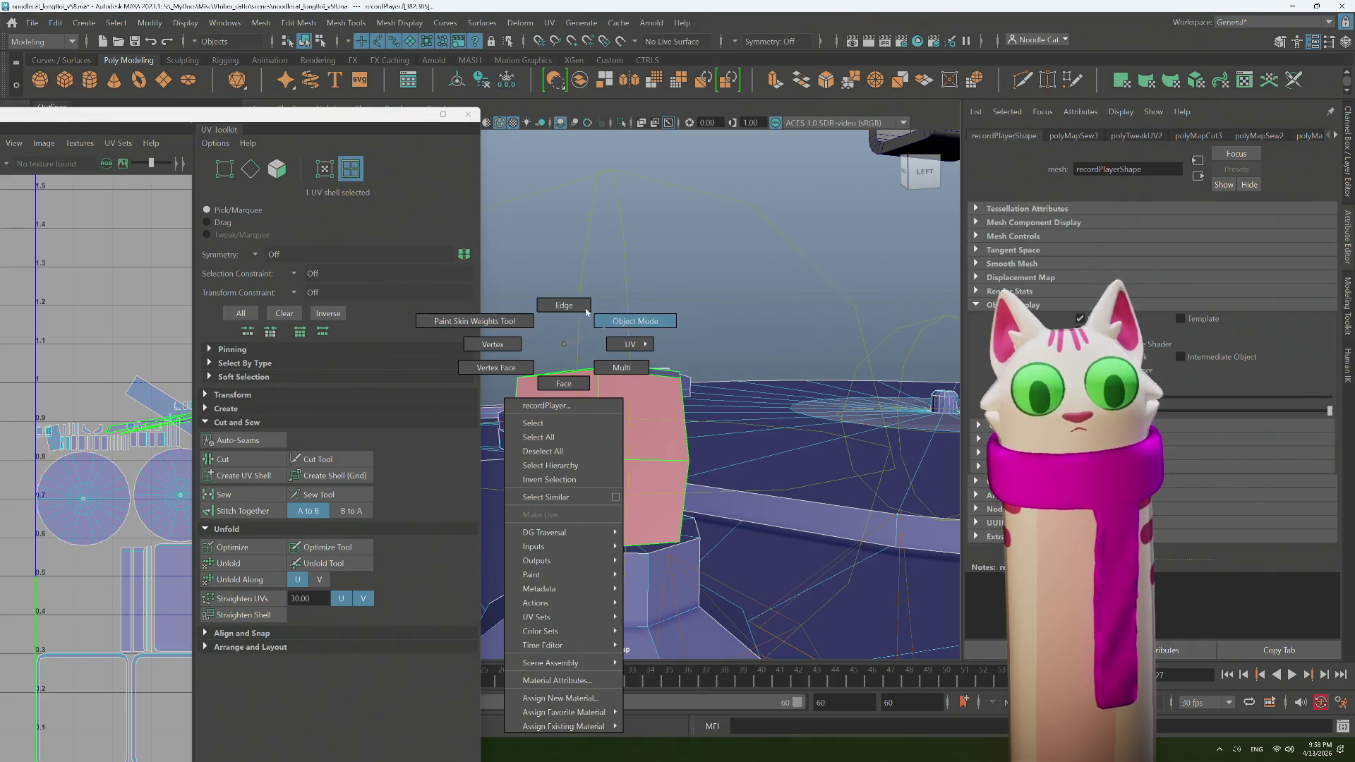
{"action": "left_click_drag", "start_coordinate": [561, 308], "coordinate": [562, 307]}
{"action": "left_click", "coordinate": [529, 460]}
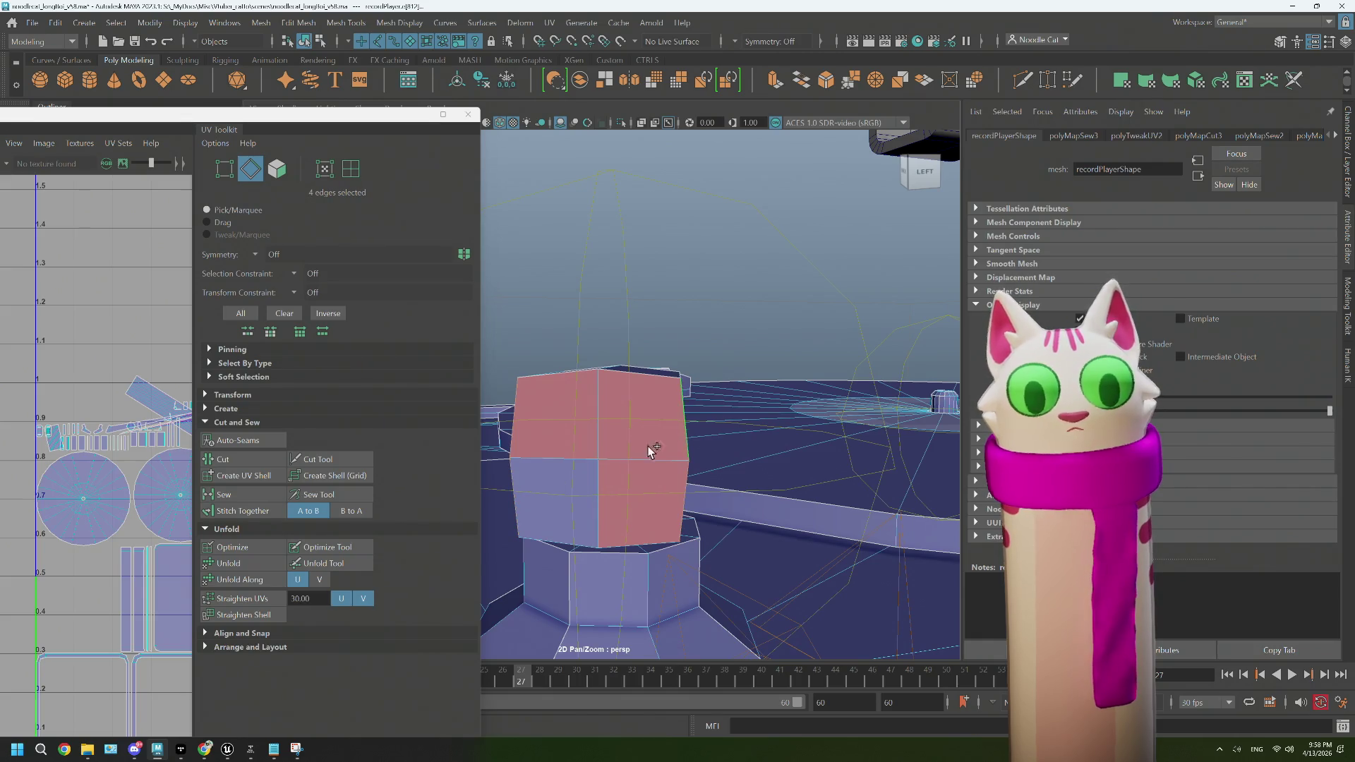
{"action": "left_click", "coordinate": [243, 467]}
Step: Select the cube block's UV shell in UV Shell mode and optimize it
{"action": "left_click_drag", "start_coordinate": [556, 343], "coordinate": [505, 351]}
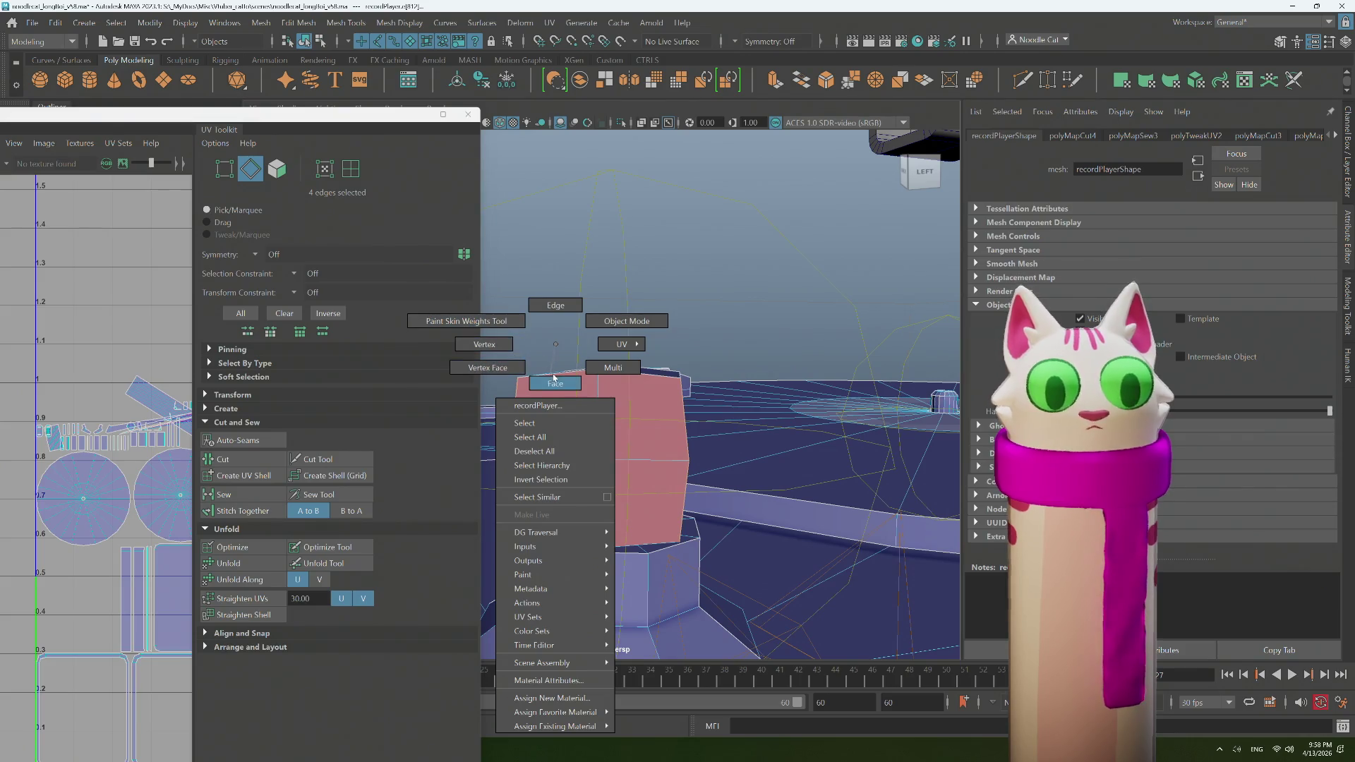
{"action": "left_click_drag", "start_coordinate": [625, 324], "coordinate": [689, 333]}
{"action": "left_click", "coordinate": [619, 417]}
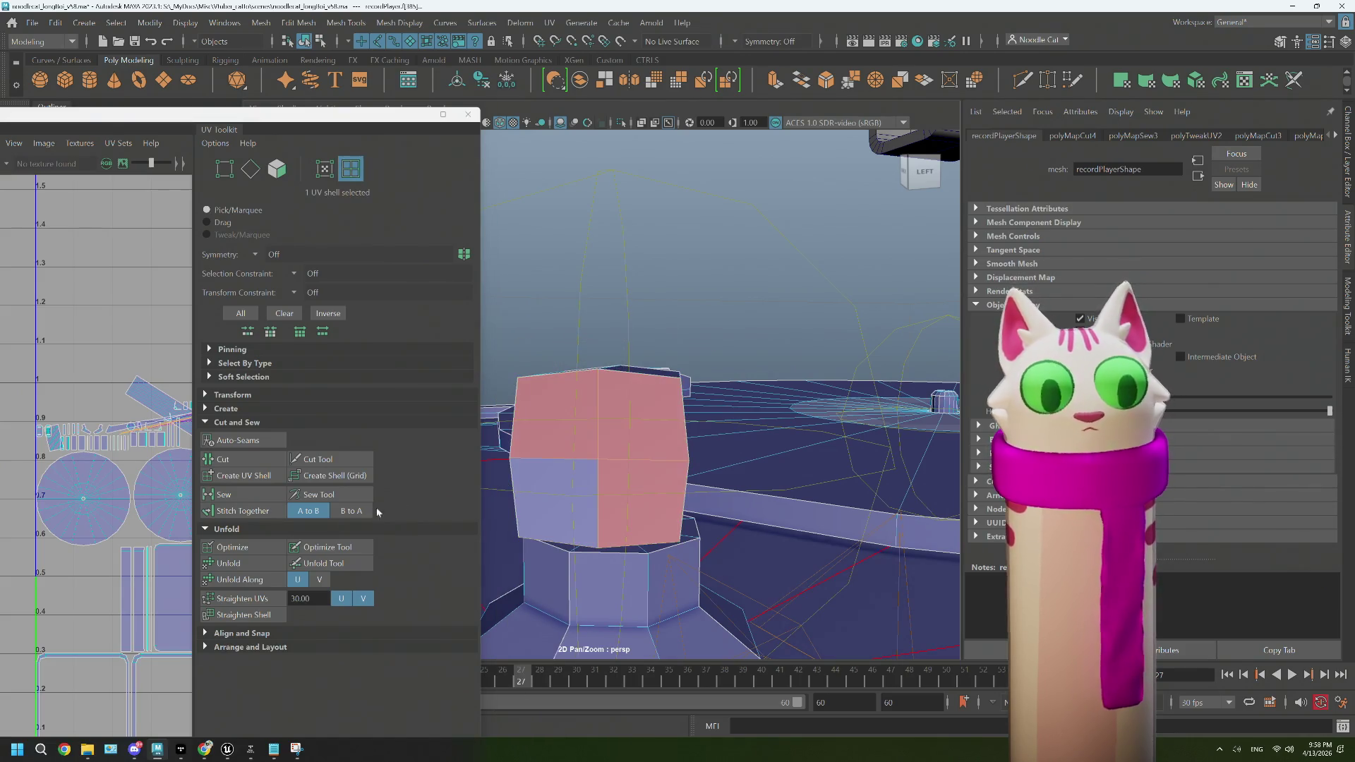
{"action": "left_click", "coordinate": [240, 549]}
{"action": "scroll", "scroll_direction": "up", "scroll_amount": 3}
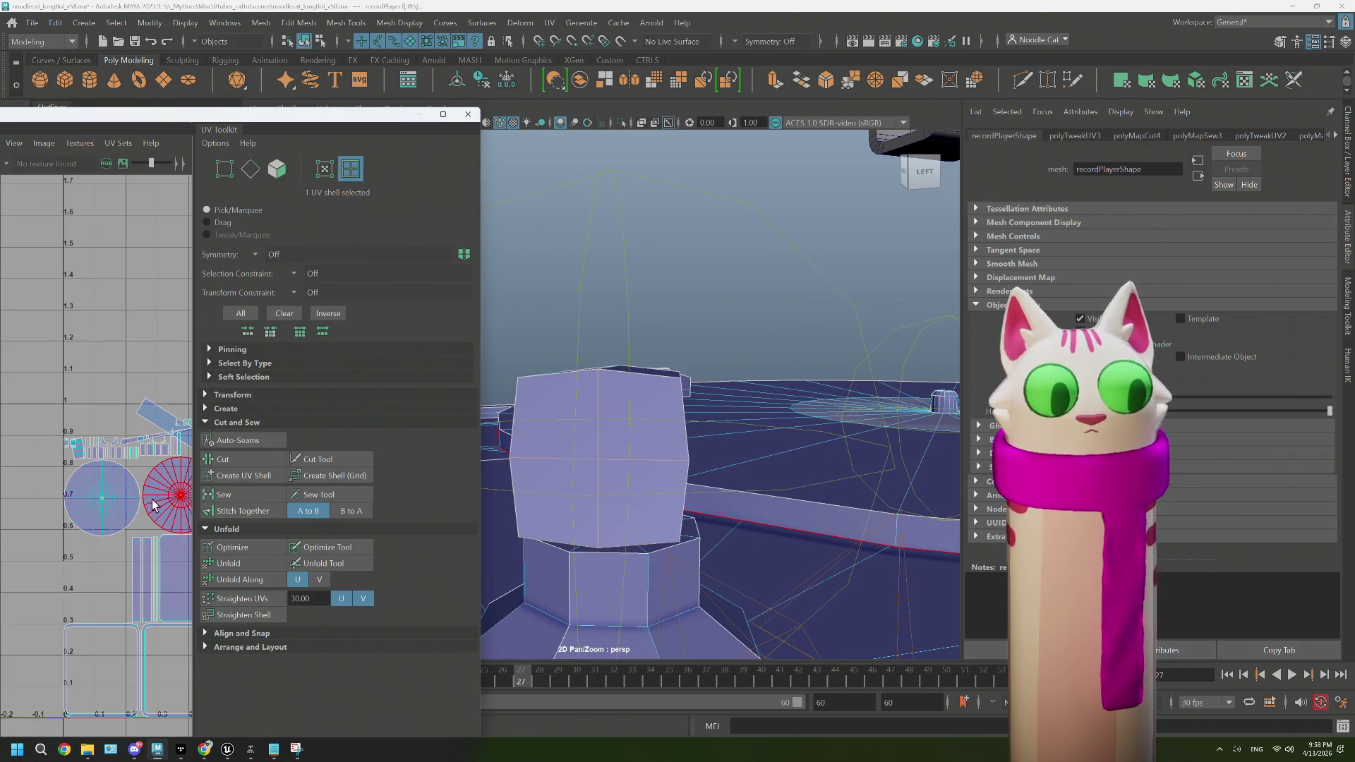
Step: Reselect the cube block's UV shell in the UV layout
{"action": "scroll", "scroll_direction": "up", "scroll_amount": 3}
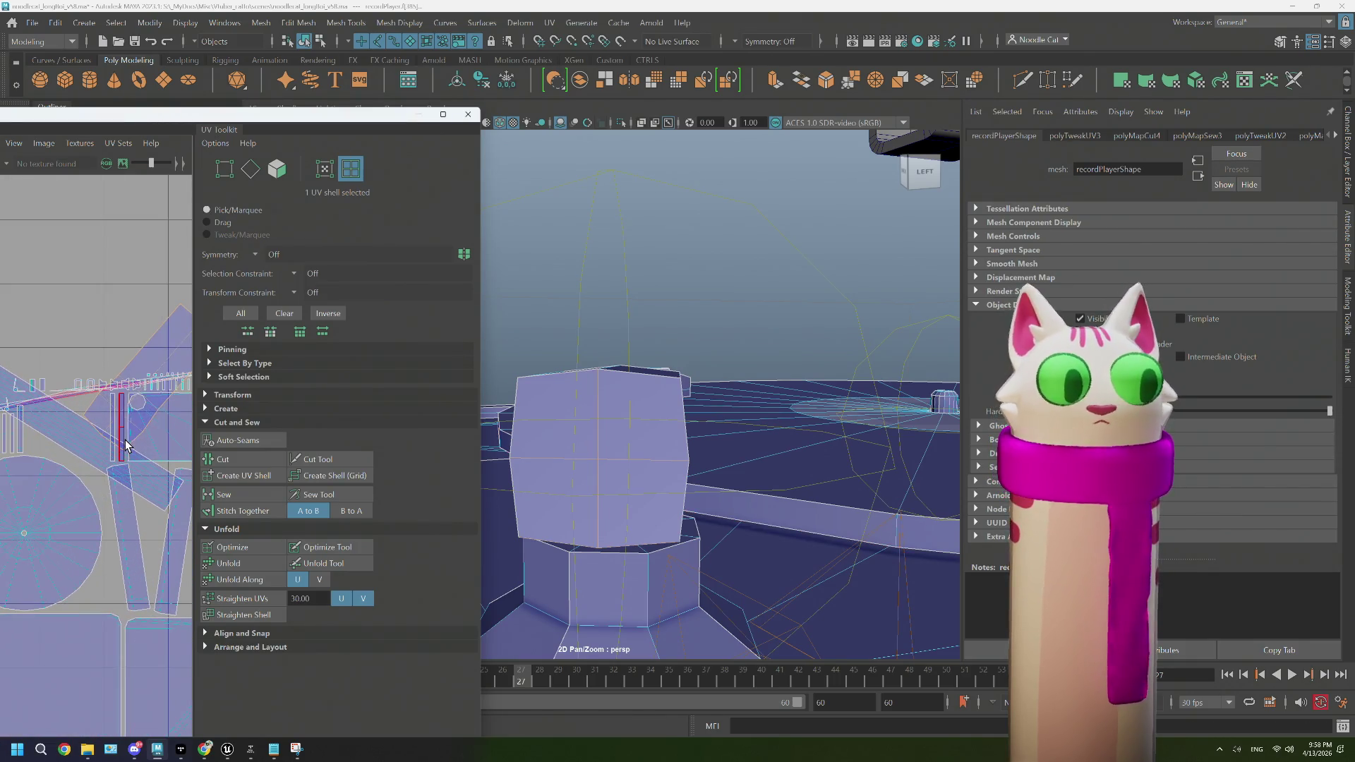
{"action": "left_click", "coordinate": [103, 424]}
{"action": "scroll", "scroll_direction": "down", "scroll_amount": 3}
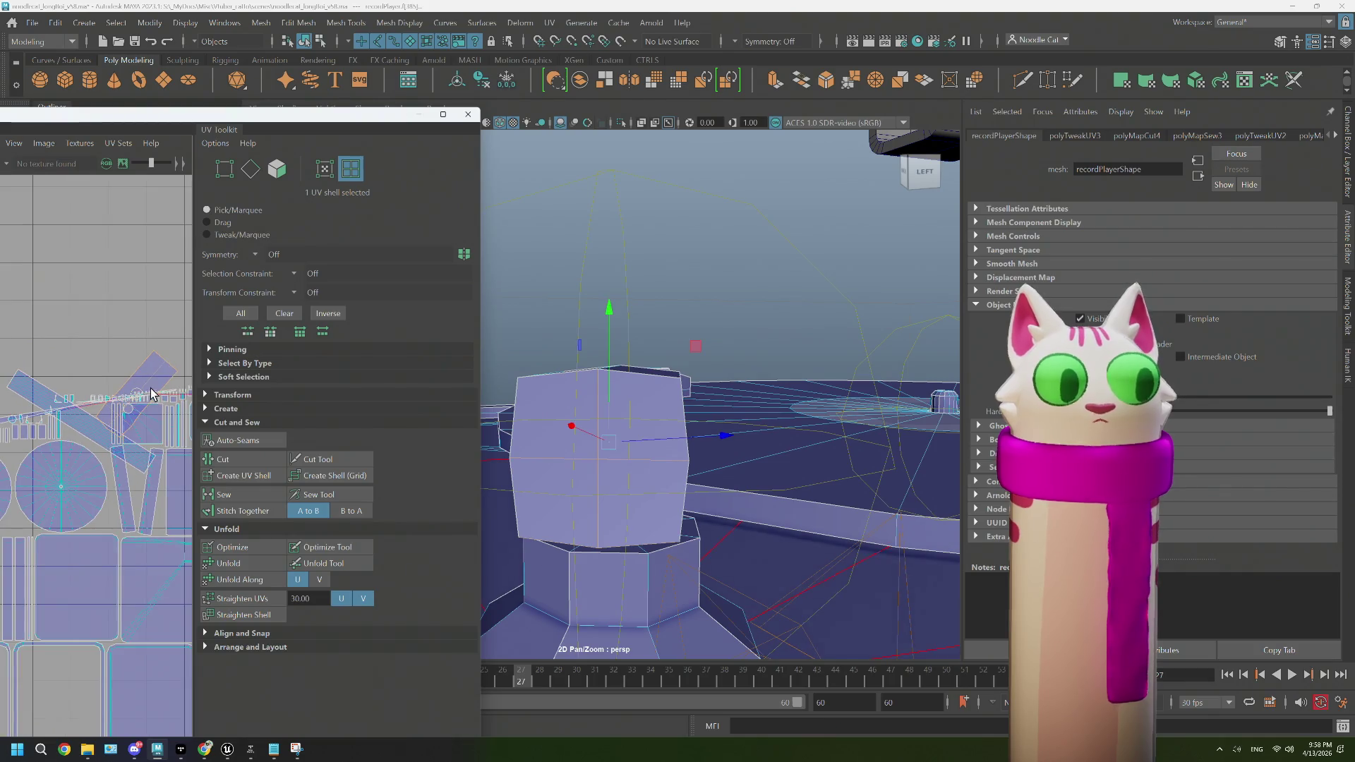
{"action": "scroll", "scroll_direction": "up", "scroll_amount": 3}
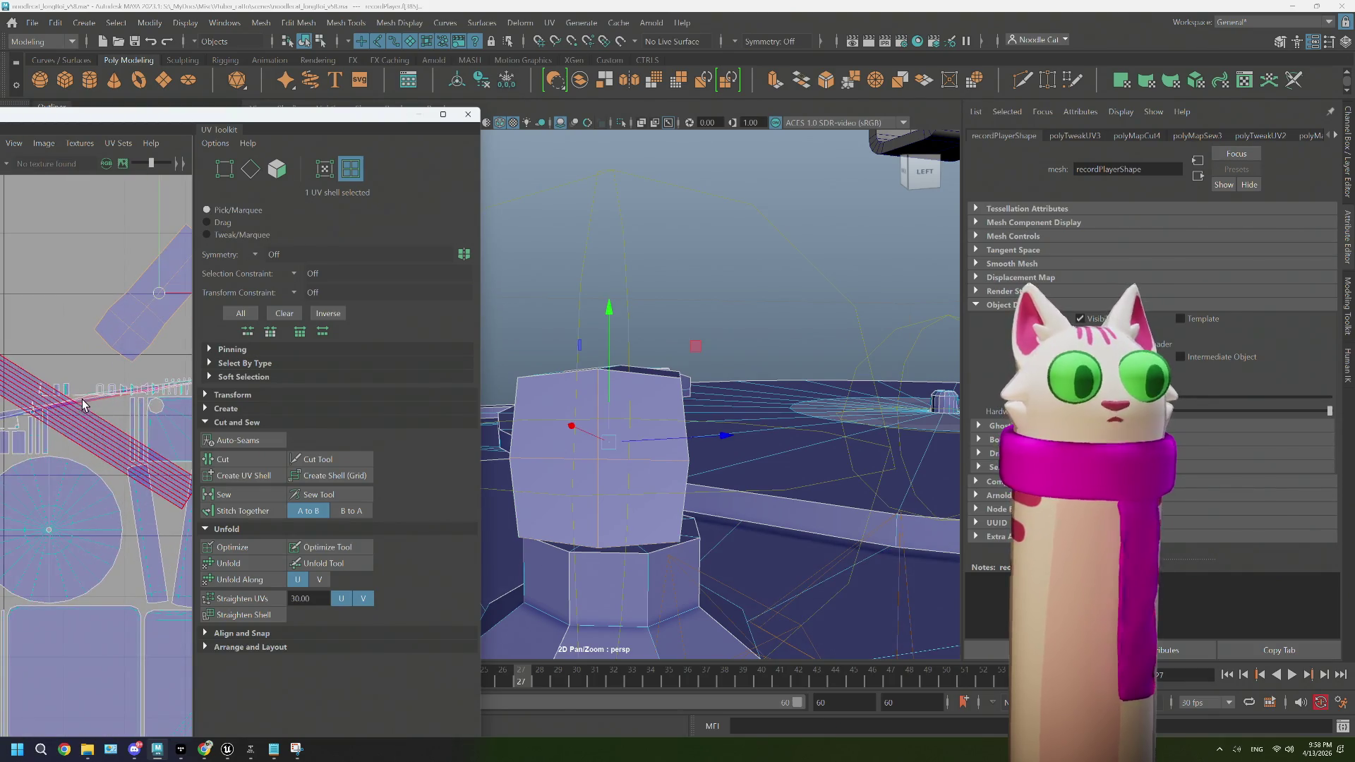
Step: Pick the V-notched block's two bottom seam edges and sew them together
{"action": "left_click_drag", "start_coordinate": [632, 447], "coordinate": [589, 478]}
{"action": "left_click_drag", "start_coordinate": [568, 344], "coordinate": [577, 389]}
{"action": "left_click_drag", "start_coordinate": [566, 314], "coordinate": [566, 314]}
{"action": "left_click_drag", "start_coordinate": [607, 396], "coordinate": [672, 466]}
{"action": "left_click", "coordinate": [596, 550]}
{"action": "left_click", "coordinate": [677, 557]}
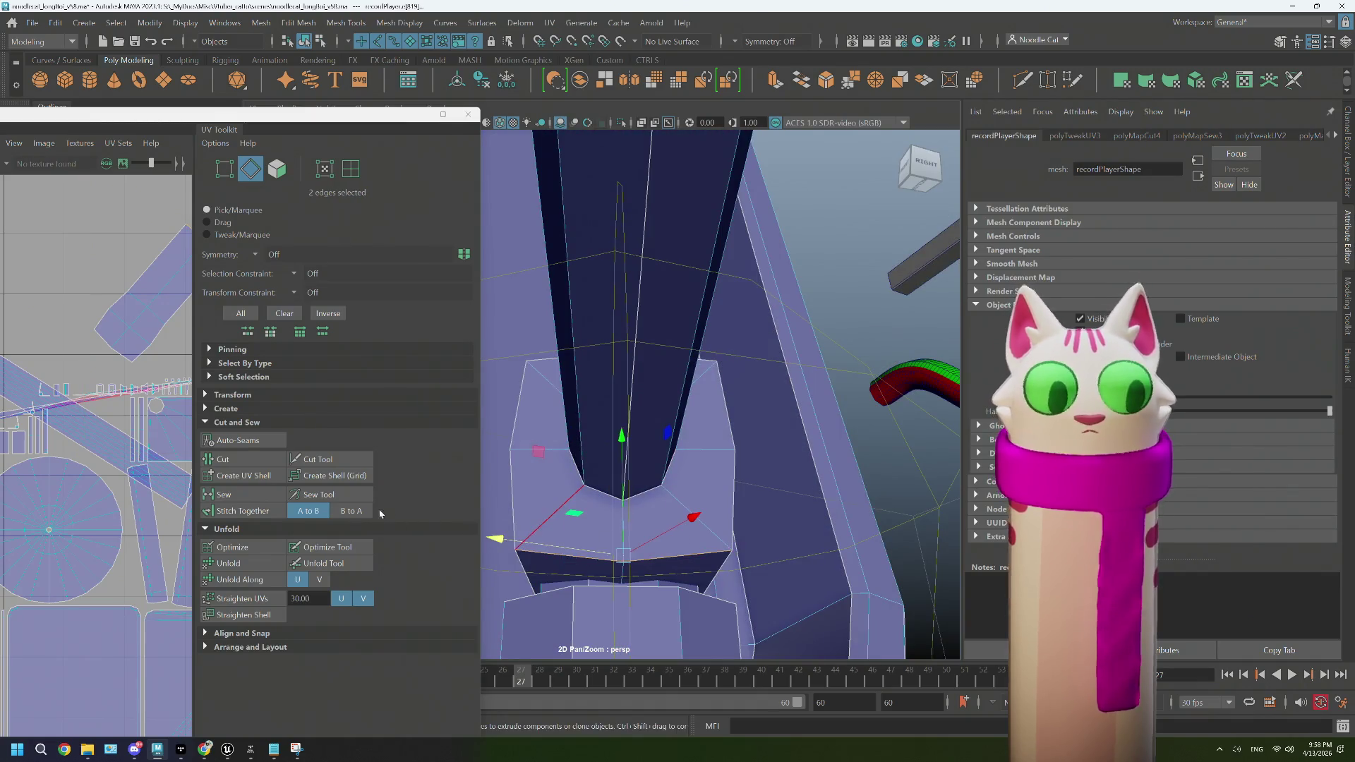
{"action": "left_click", "coordinate": [230, 496]}
Step: Optimize the sewn block's UV shell and bring it into view in the layout
{"action": "left_click_drag", "start_coordinate": [711, 344], "coordinate": [620, 322]}
{"action": "left_click_drag", "start_coordinate": [715, 333], "coordinate": [779, 382]}
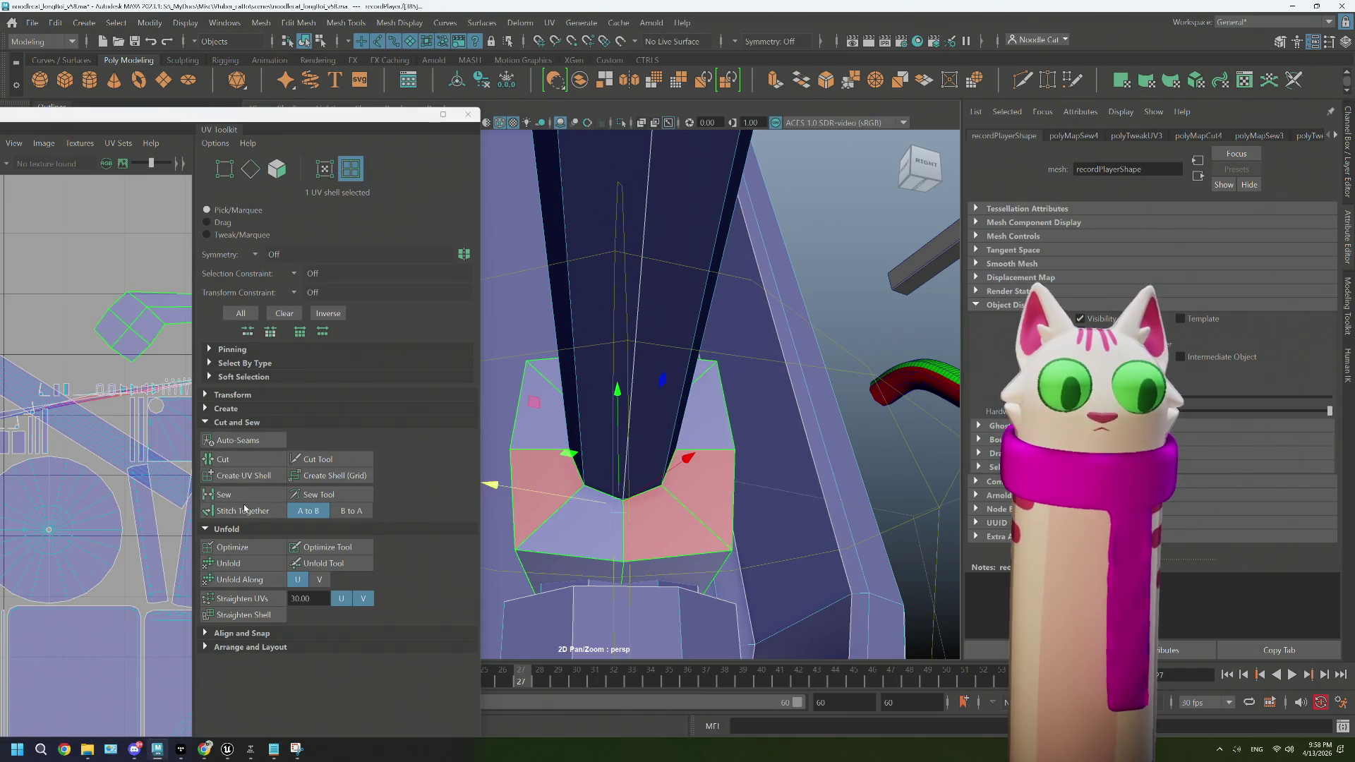
{"action": "left_click", "coordinate": [238, 549]}
{"action": "scroll", "scroll_direction": "down", "scroll_amount": 3}
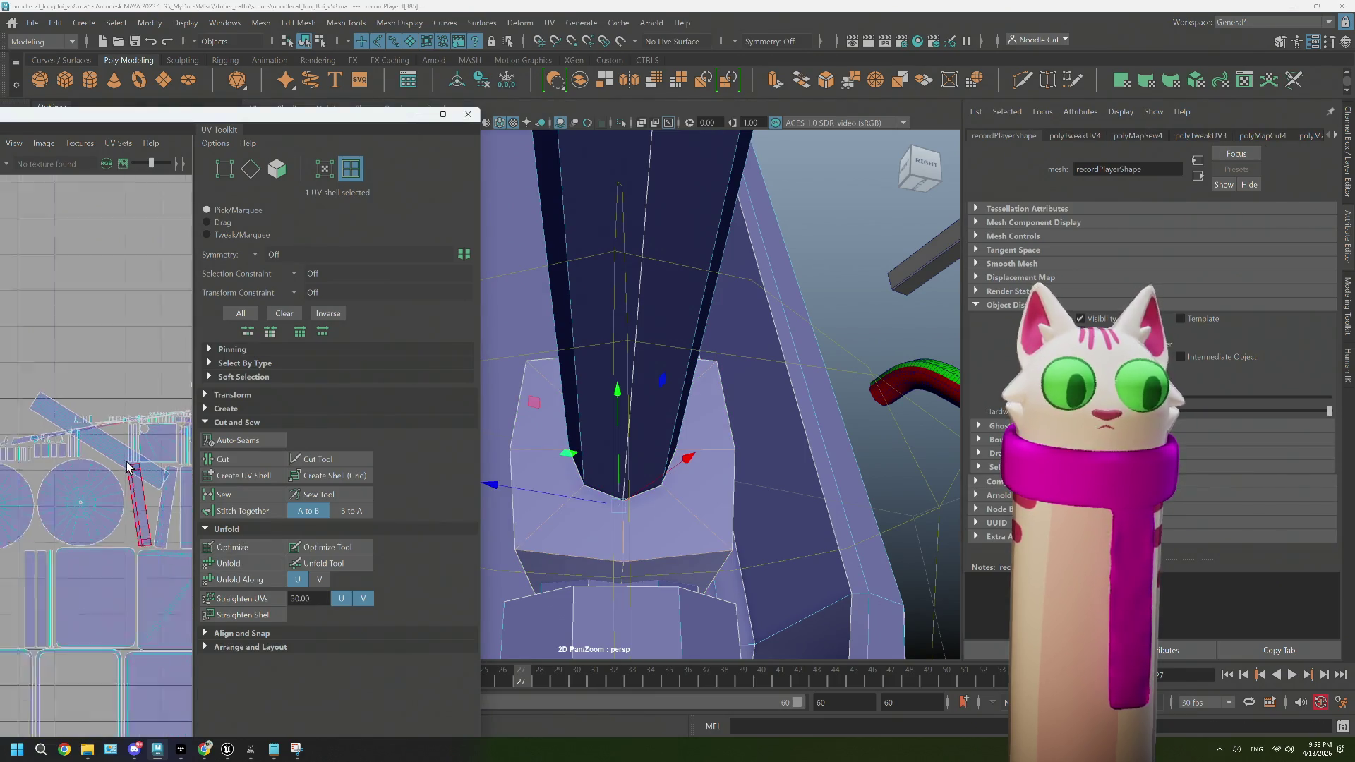
{"action": "left_click_drag", "start_coordinate": [104, 482], "coordinate": [69, 473]}
Step: Clear the selection, select a small UV shell and frame it
{"action": "left_click", "coordinate": [120, 385]}
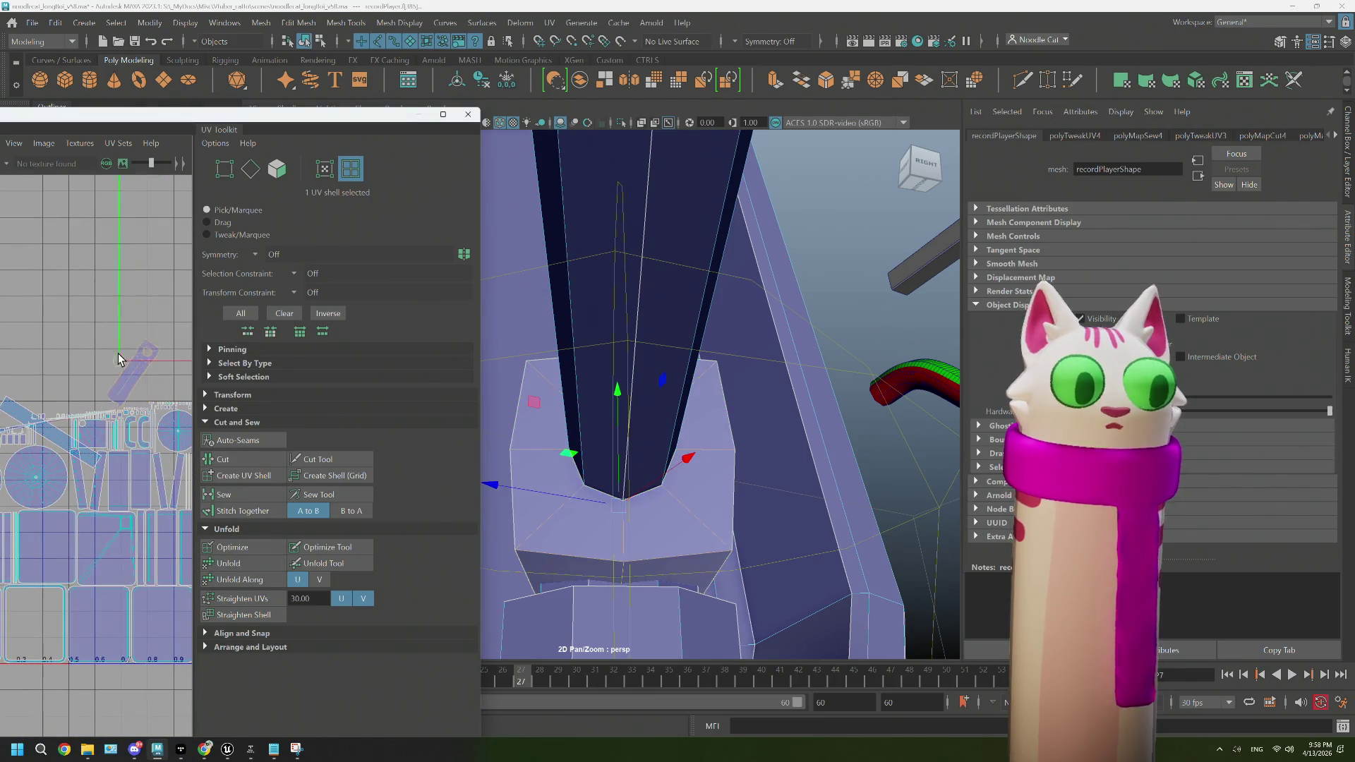
{"action": "scroll", "scroll_direction": "up", "scroll_amount": 3}
{"action": "scroll", "scroll_direction": "up", "scroll_amount": 3}
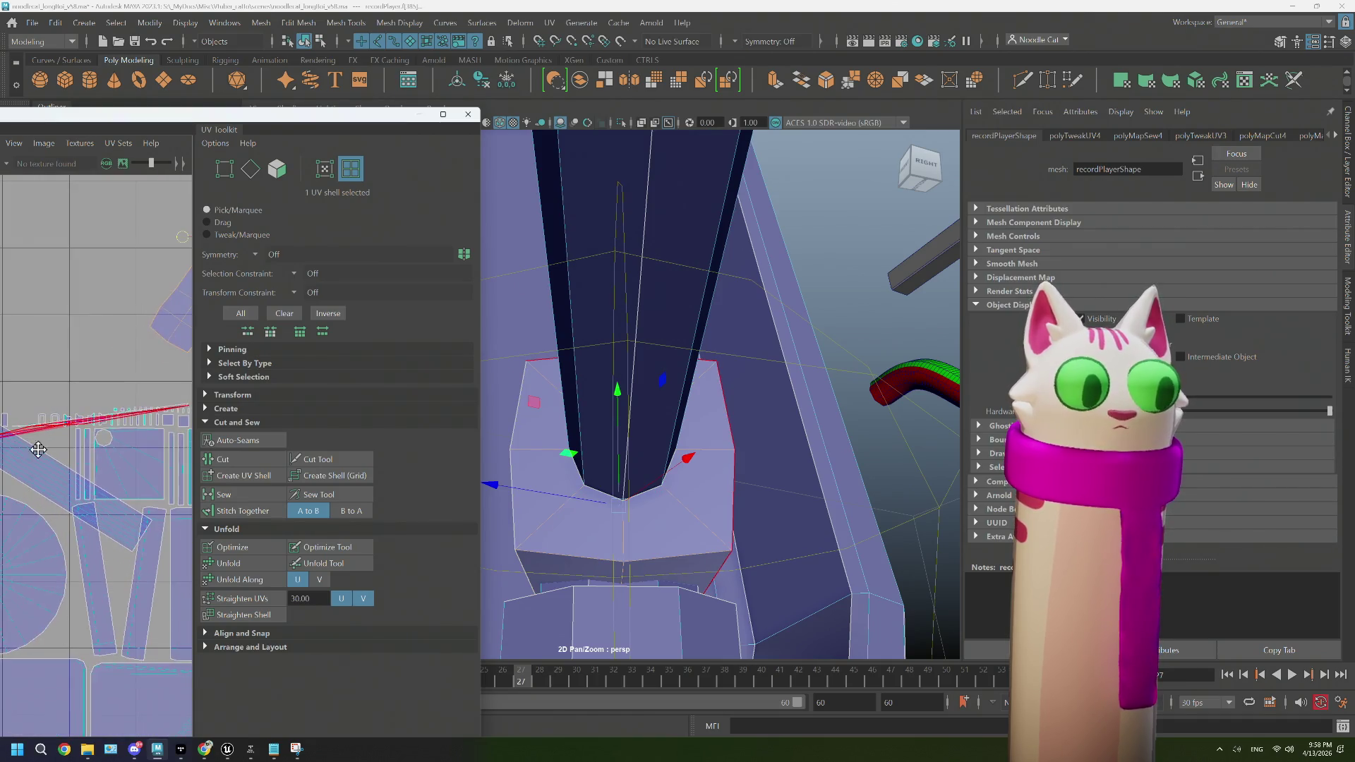
{"action": "scroll", "scroll_direction": "up", "scroll_amount": 3}
{"action": "left_click", "coordinate": [110, 443]}
{"action": "key", "text": "f"}
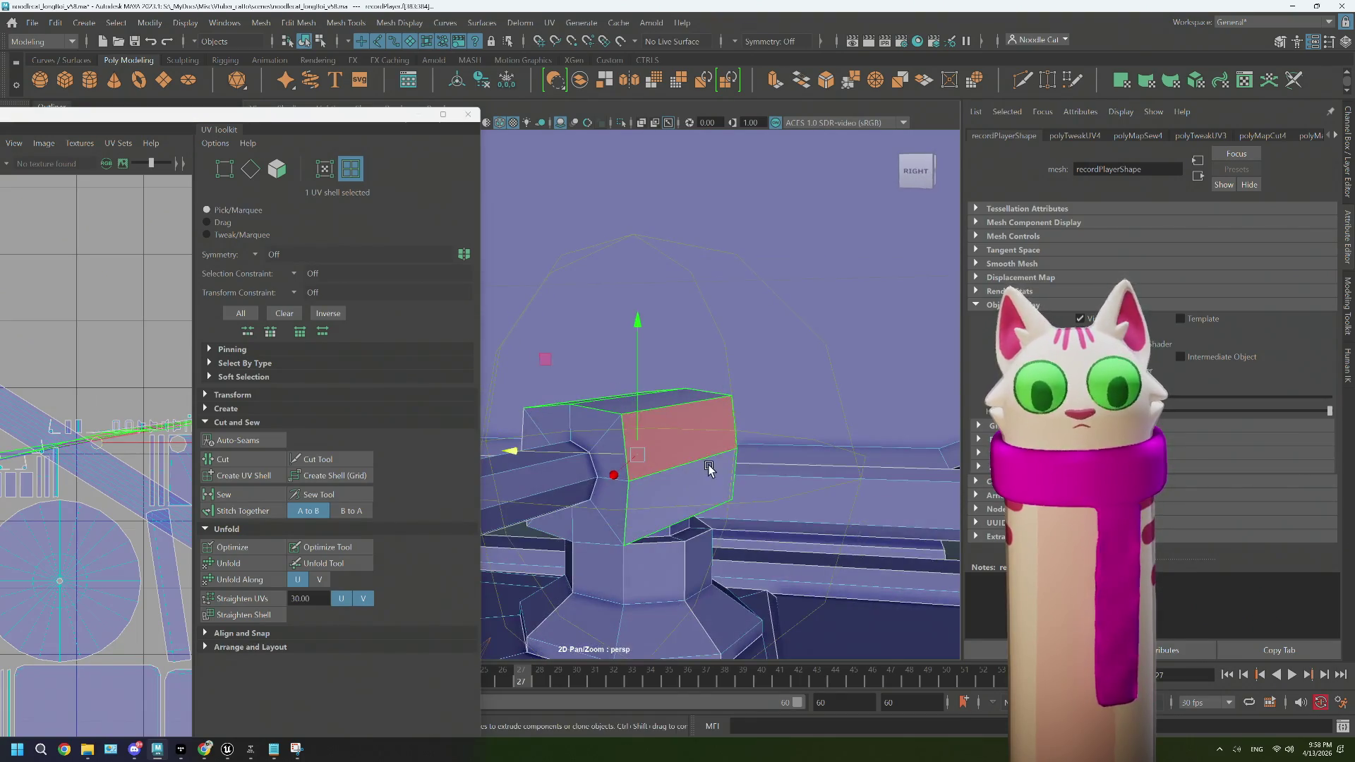
Step: Select three seam edges on the tonearm joint block and sew them
{"action": "left_click_drag", "start_coordinate": [669, 509], "coordinate": [781, 344]}
{"action": "left_click_drag", "start_coordinate": [782, 343], "coordinate": [783, 309]}
{"action": "left_click_drag", "start_coordinate": [753, 402], "coordinate": [599, 433]}
{"action": "left_click", "coordinate": [706, 443]}
{"action": "left_click", "coordinate": [599, 433]}
{"action": "scroll", "scroll_direction": "up", "scroll_amount": 3}
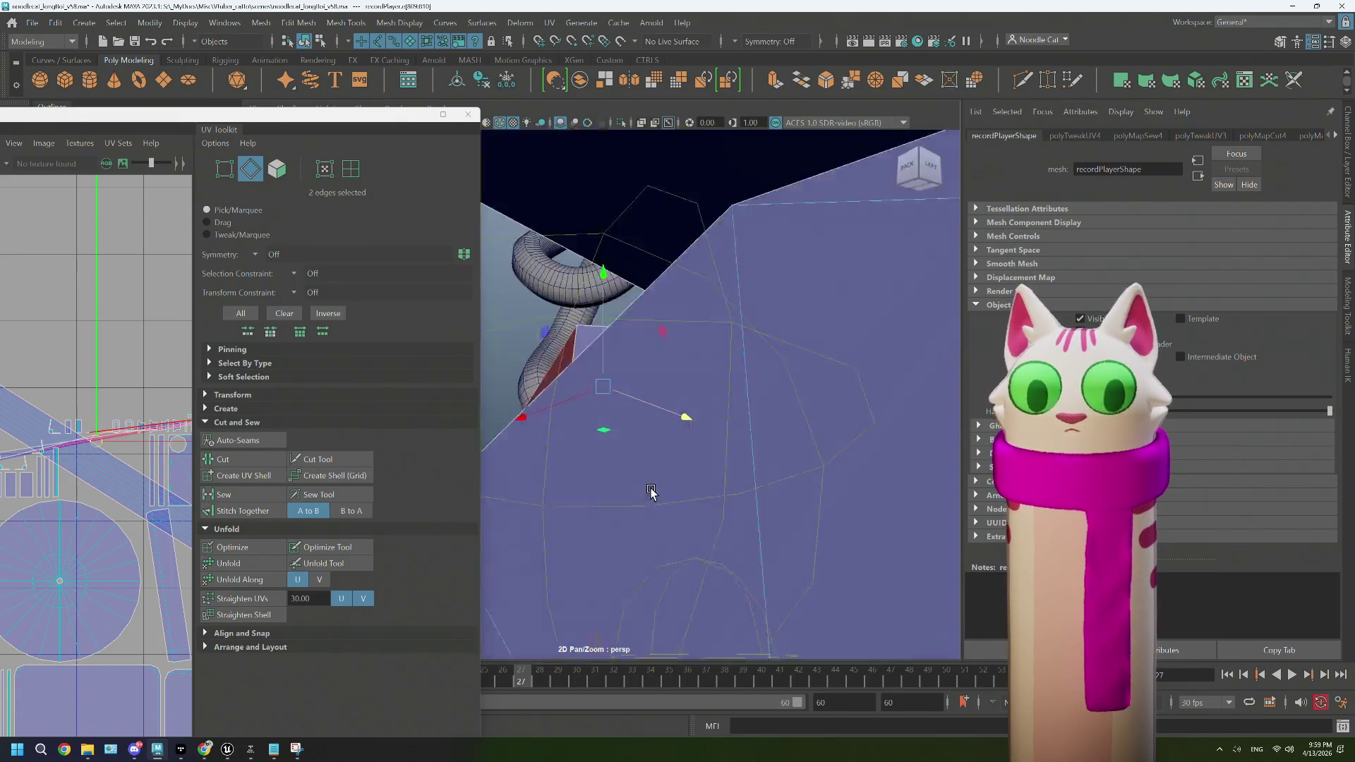
{"action": "scroll", "scroll_direction": "down", "scroll_amount": 3}
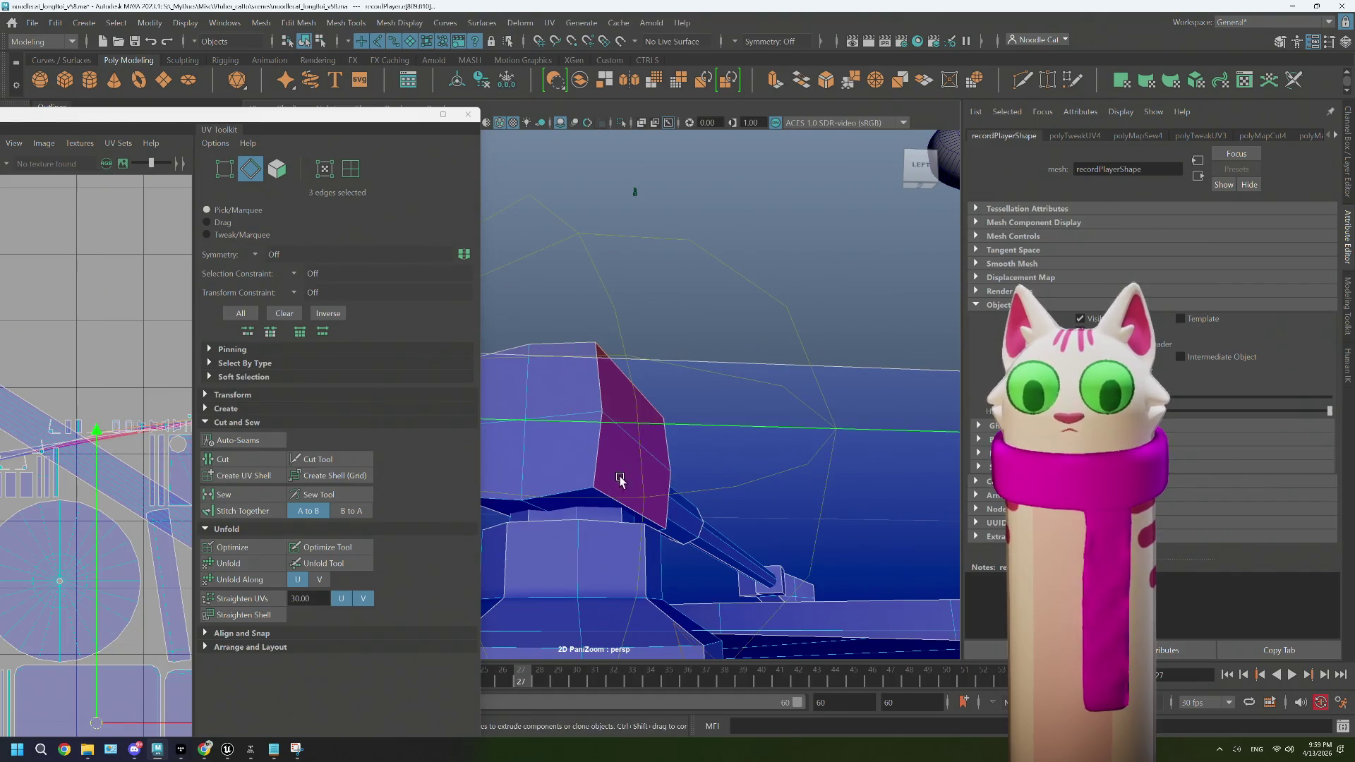
{"action": "scroll", "scroll_direction": "up", "scroll_amount": 3}
{"action": "left_click", "coordinate": [613, 628]}
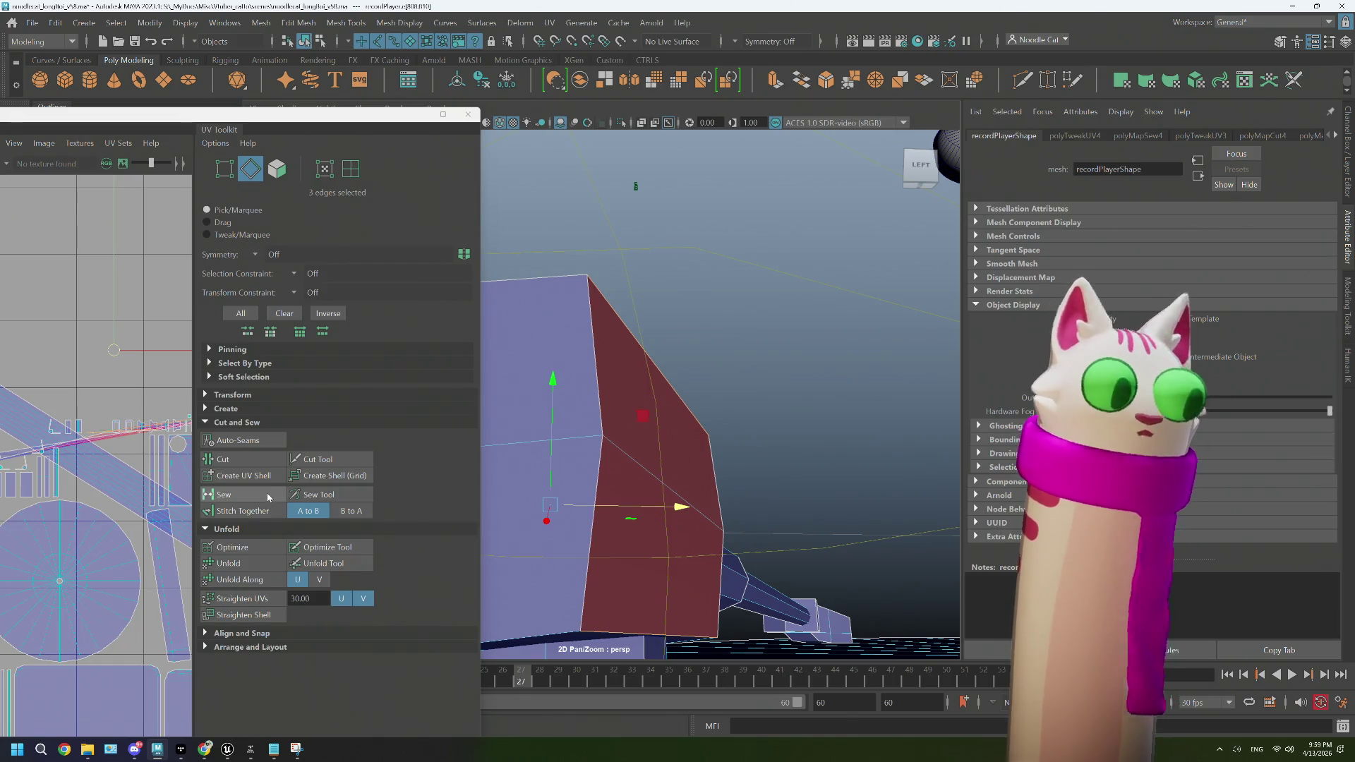
{"action": "left_click", "coordinate": [267, 493]}
Step: Unfold the joint block's UV shell and move it up and right in the layout
{"action": "left_click_drag", "start_coordinate": [607, 508], "coordinate": [647, 559]}
{"action": "left_click_drag", "start_coordinate": [626, 342], "coordinate": [698, 344]}
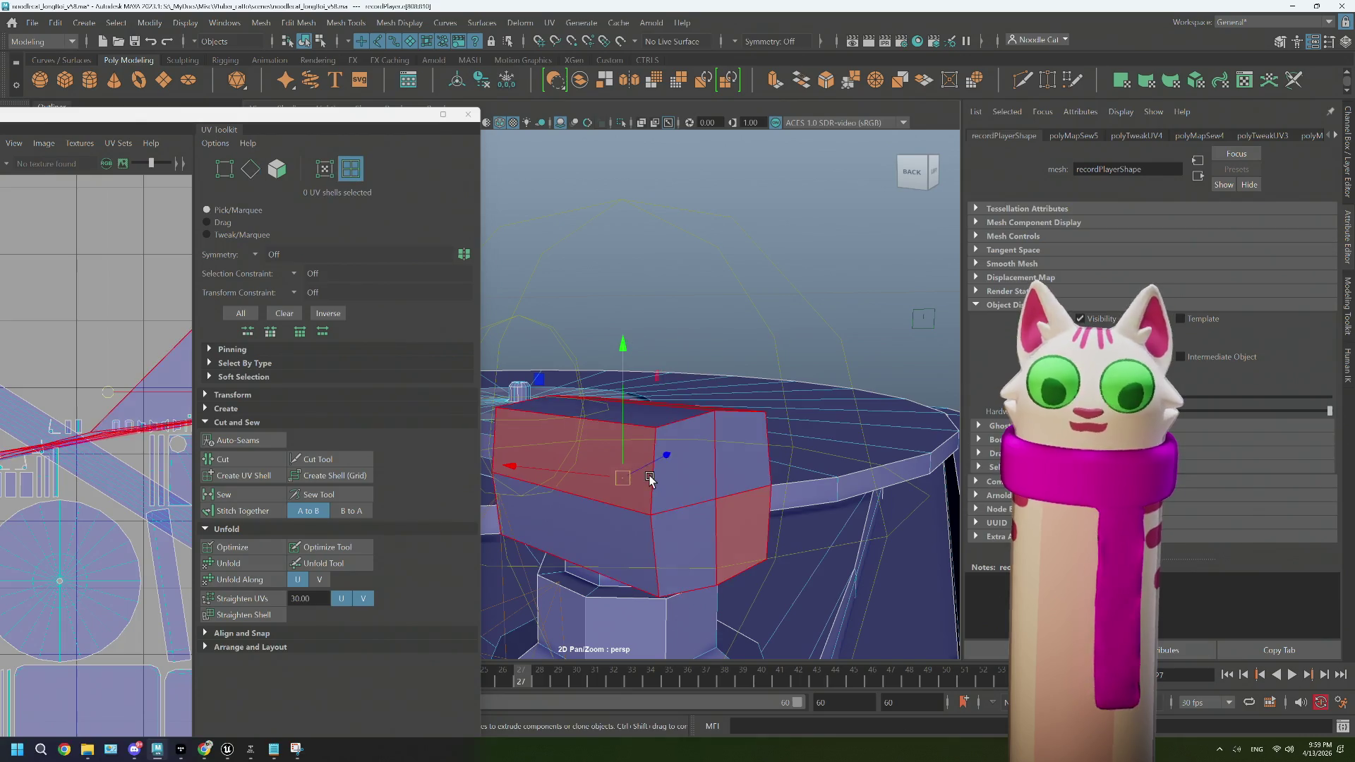
{"action": "left_click", "coordinate": [649, 480]}
{"action": "left_click", "coordinate": [253, 562]}
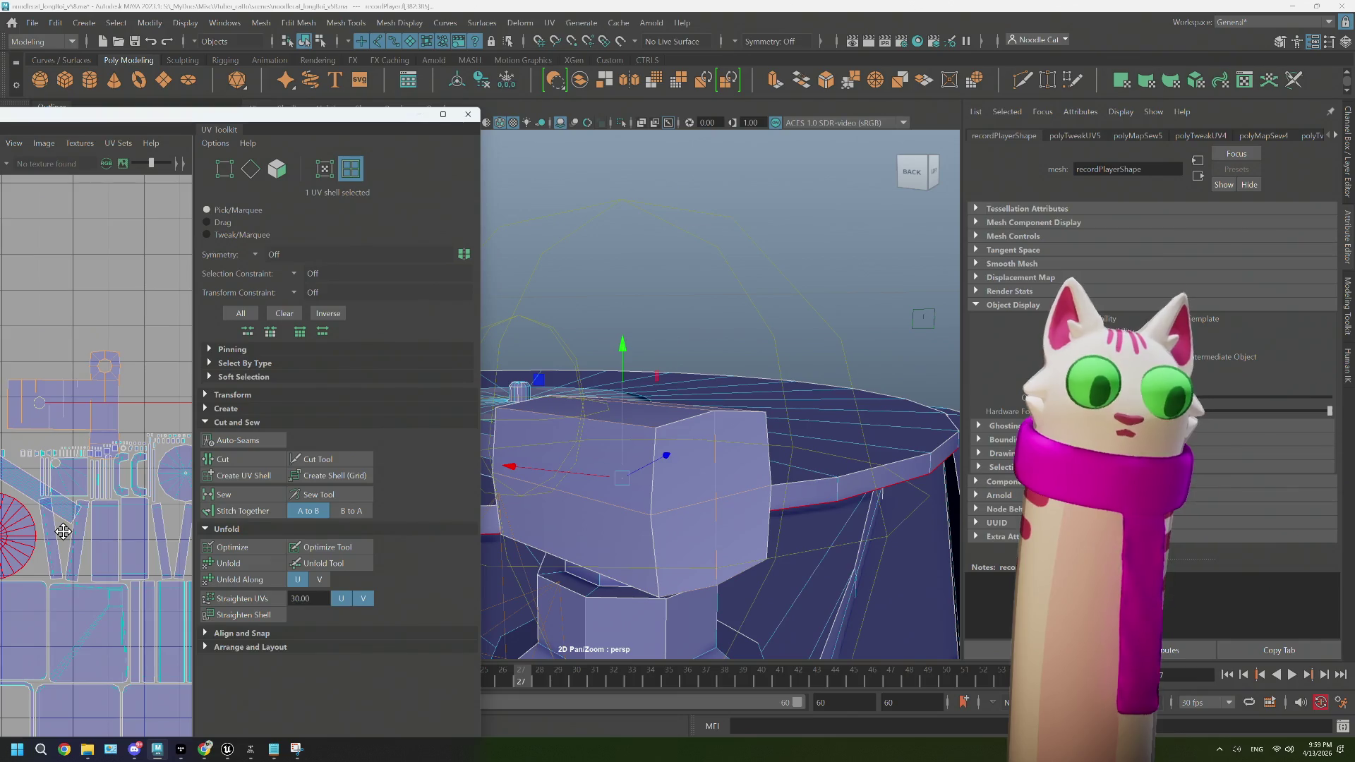
{"action": "left_click_drag", "start_coordinate": [44, 397], "coordinate": [72, 343]}
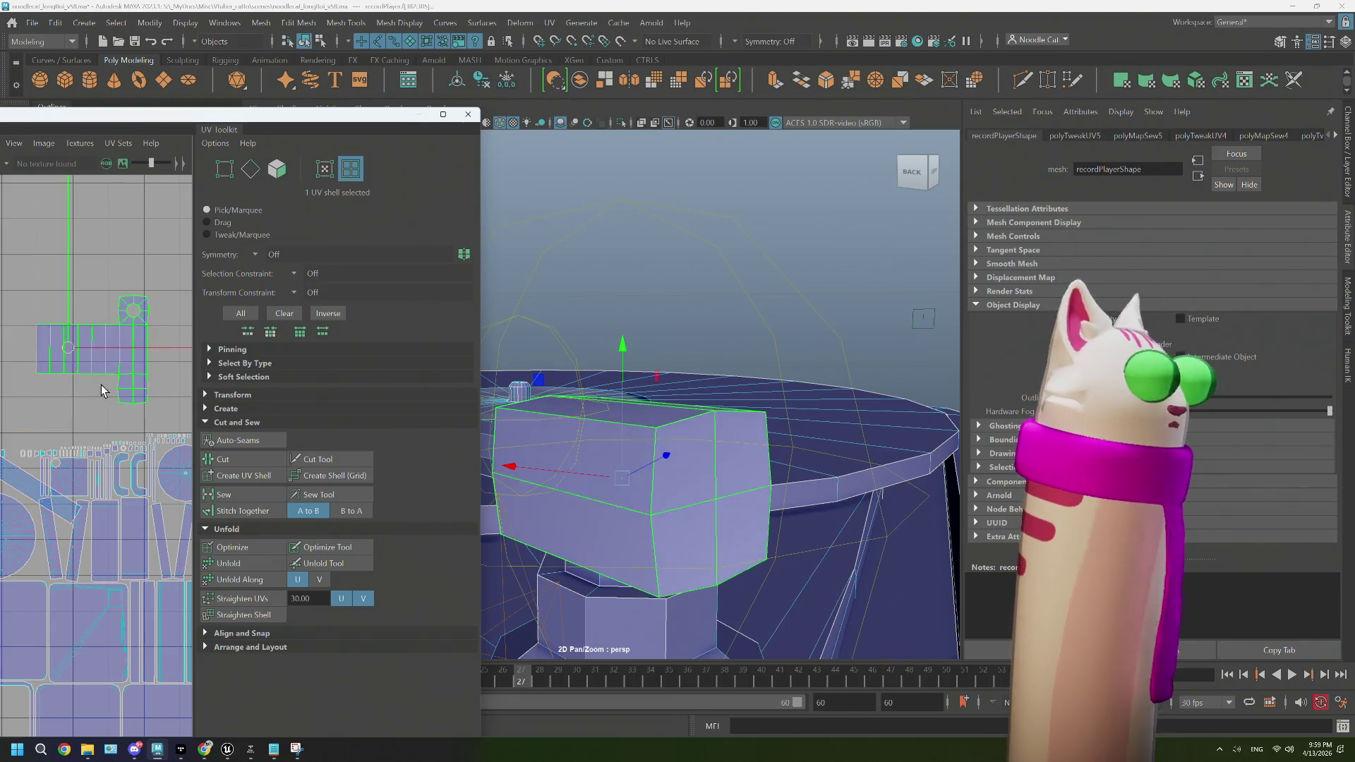
{"action": "scroll", "scroll_direction": "down", "scroll_amount": 3}
Step: Select the edge loop around the tonearm tube
{"action": "left_click_drag", "start_coordinate": [642, 468], "coordinate": [883, 502]}
{"action": "left_click", "coordinate": [647, 484]}
{"action": "left_click_drag", "start_coordinate": [647, 484], "coordinate": [692, 480]}
{"action": "scroll", "scroll_direction": "up", "scroll_amount": 3}
{"action": "left_click_drag", "start_coordinate": [810, 393], "coordinate": [702, 447]}
{"action": "left_click_drag", "start_coordinate": [717, 344], "coordinate": [696, 309]}
{"action": "double_click", "coordinate": [719, 431]}
{"action": "left_click_drag", "start_coordinate": [719, 430], "coordinate": [677, 452]}
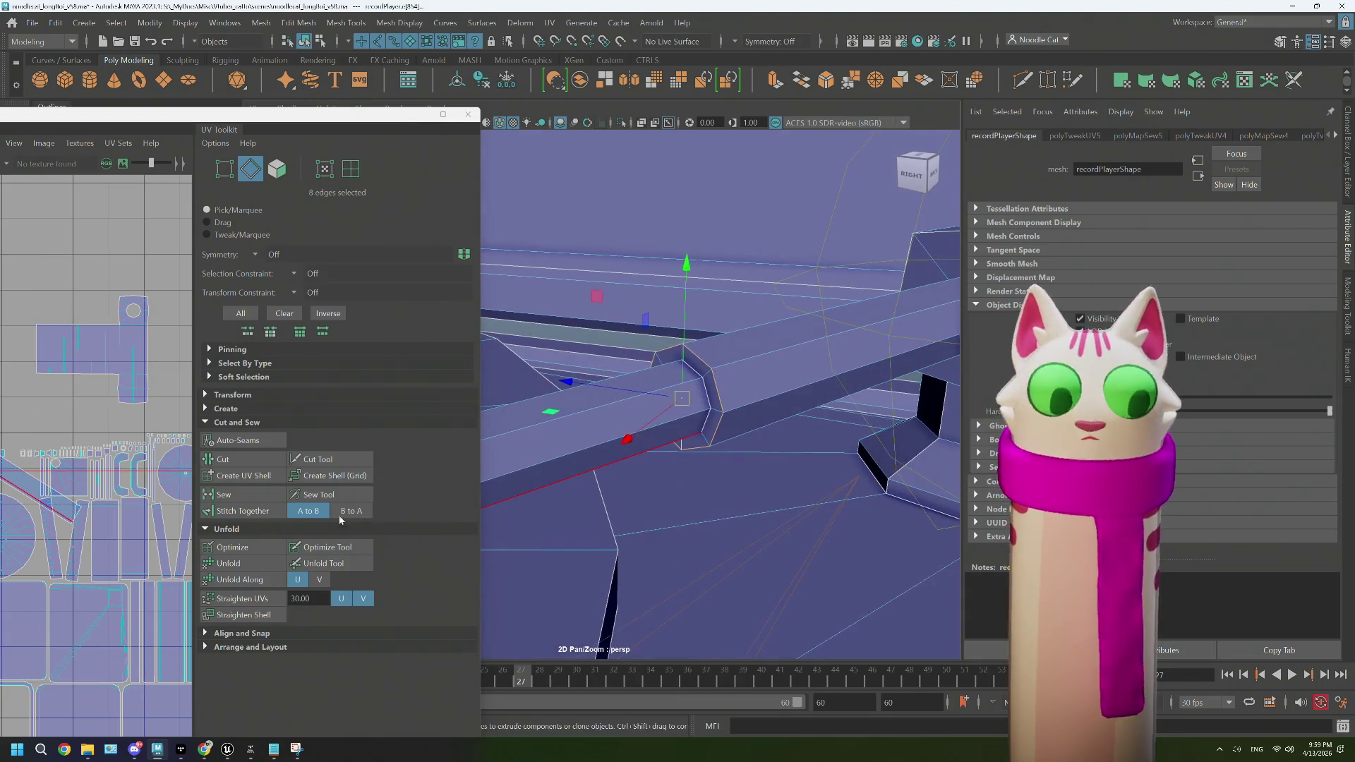
Step: Select the tube's UV shell and unfold it into a flat strip
{"action": "left_click_drag", "start_coordinate": [752, 344], "coordinate": [752, 367]}
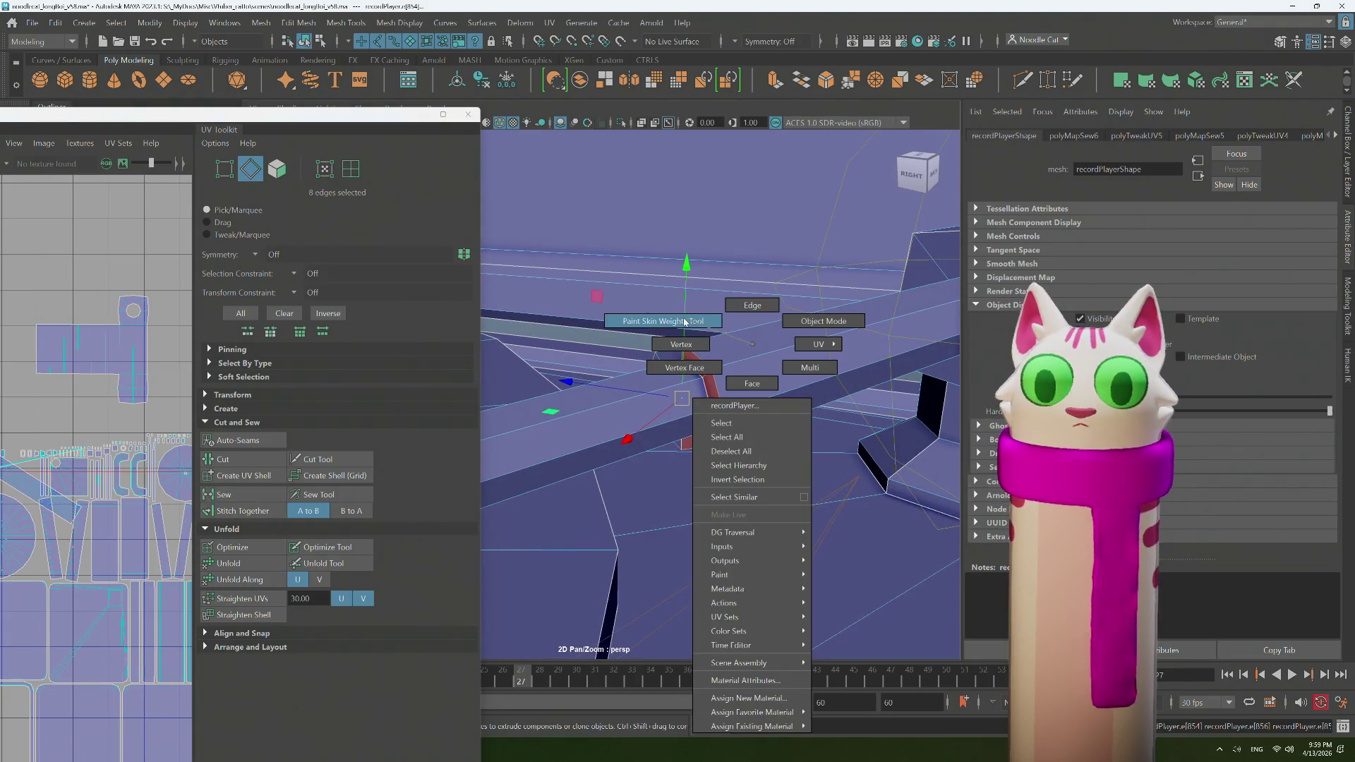
{"action": "left_click_drag", "start_coordinate": [839, 343], "coordinate": [840, 343]}
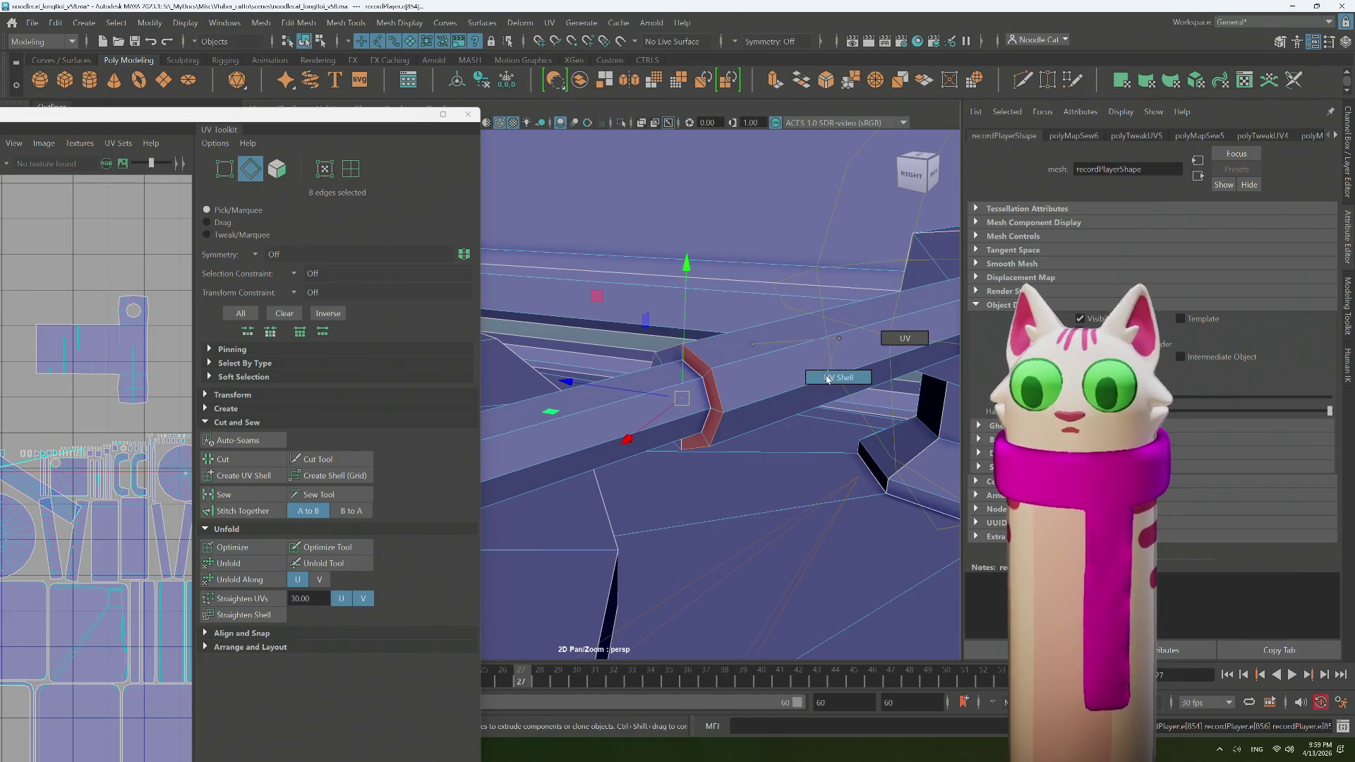
{"action": "left_click", "coordinate": [351, 168]}
{"action": "left_click", "coordinate": [238, 564]}
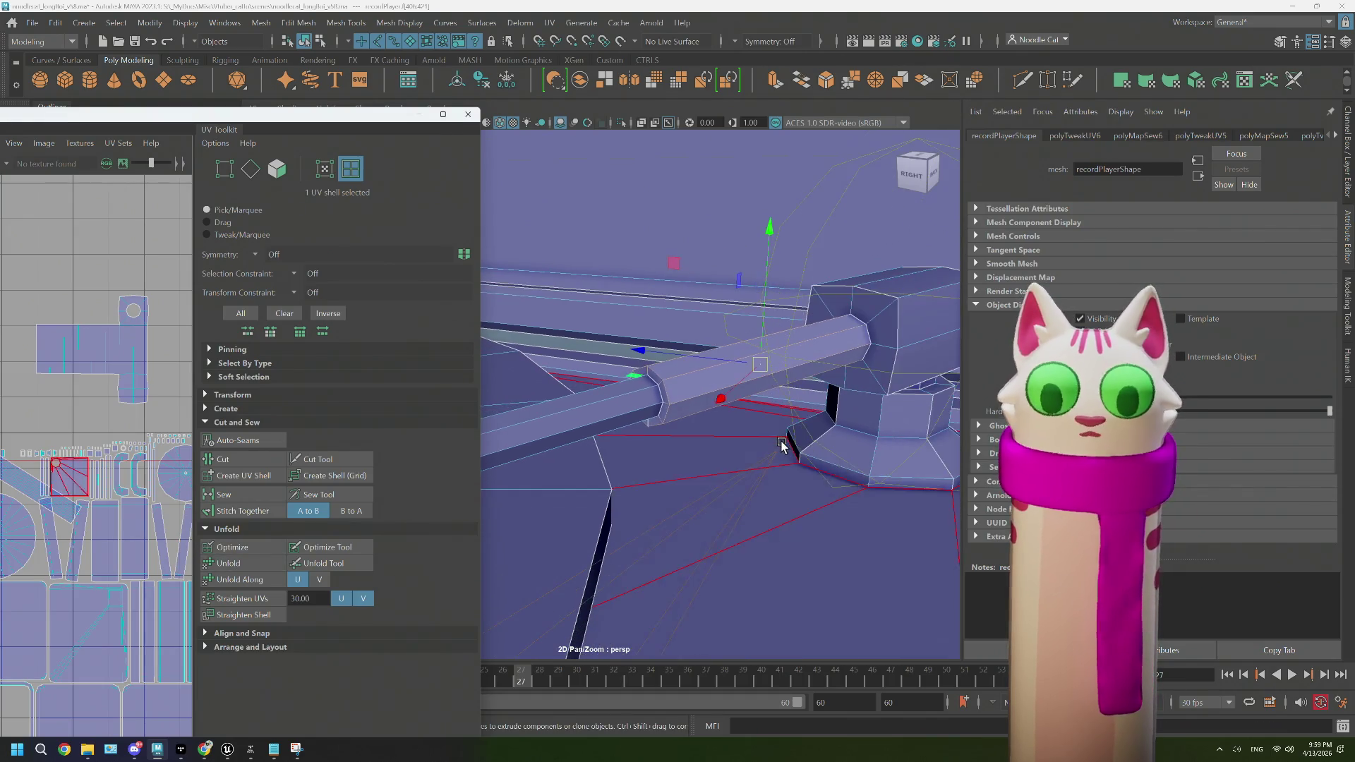
{"action": "scroll", "scroll_direction": "down", "scroll_amount": 3}
{"action": "scroll", "scroll_direction": "up", "scroll_amount": 3}
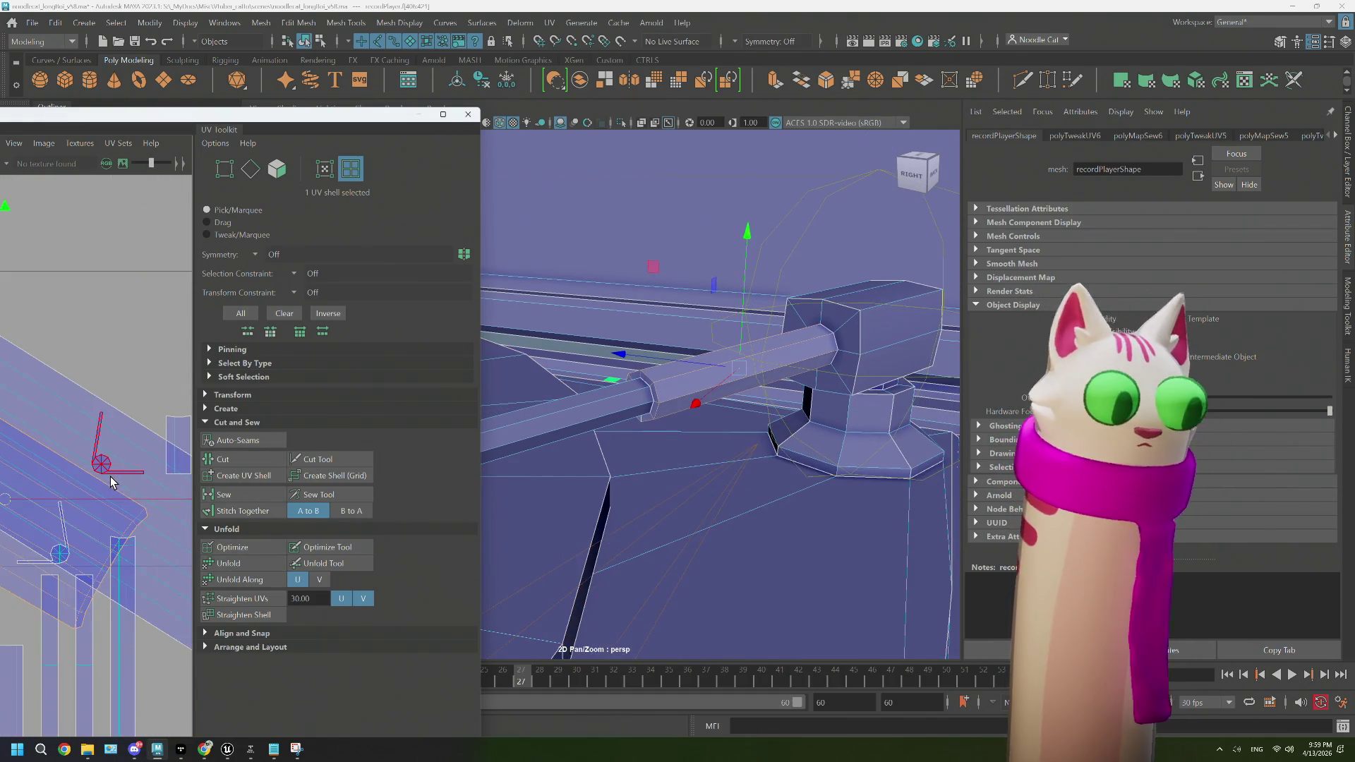
{"action": "scroll", "scroll_direction": "up", "scroll_amount": 3}
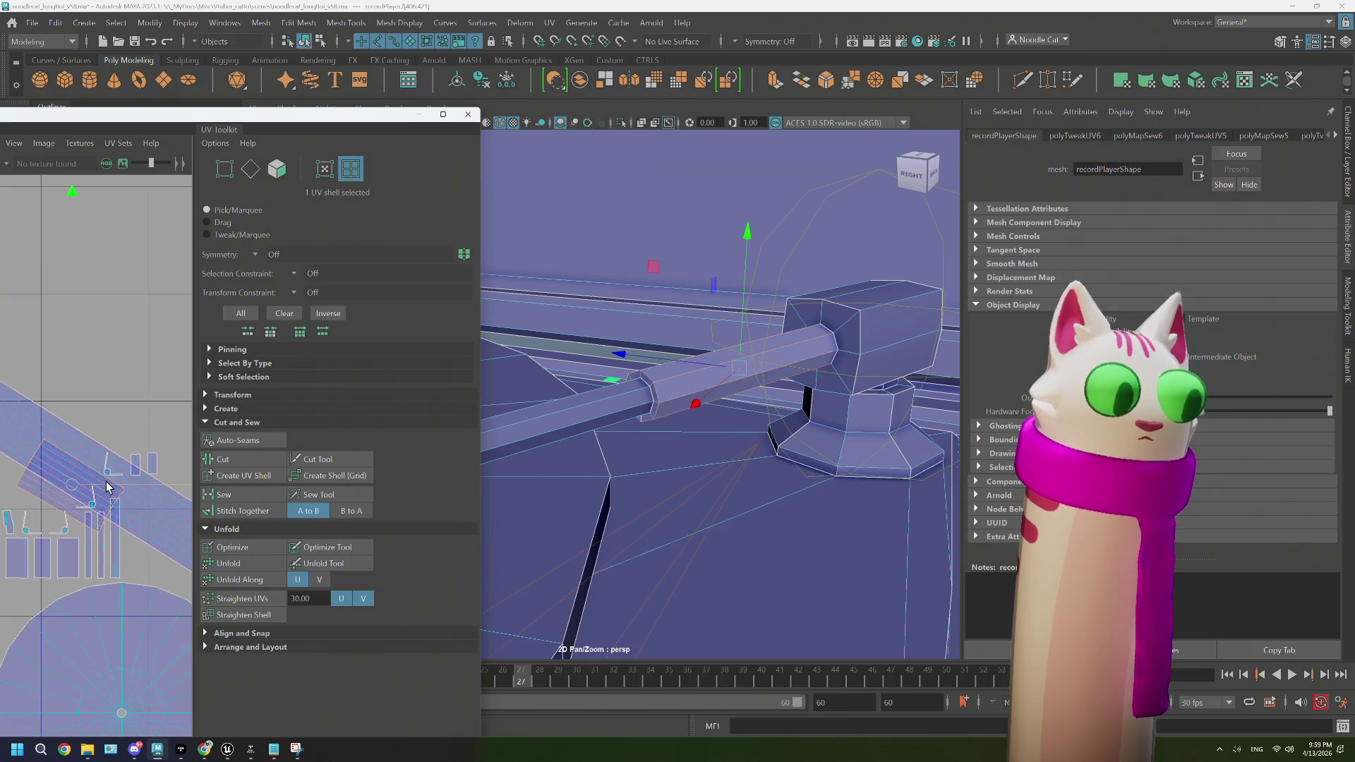
{"action": "left_click_drag", "start_coordinate": [553, 473], "coordinate": [686, 397]}
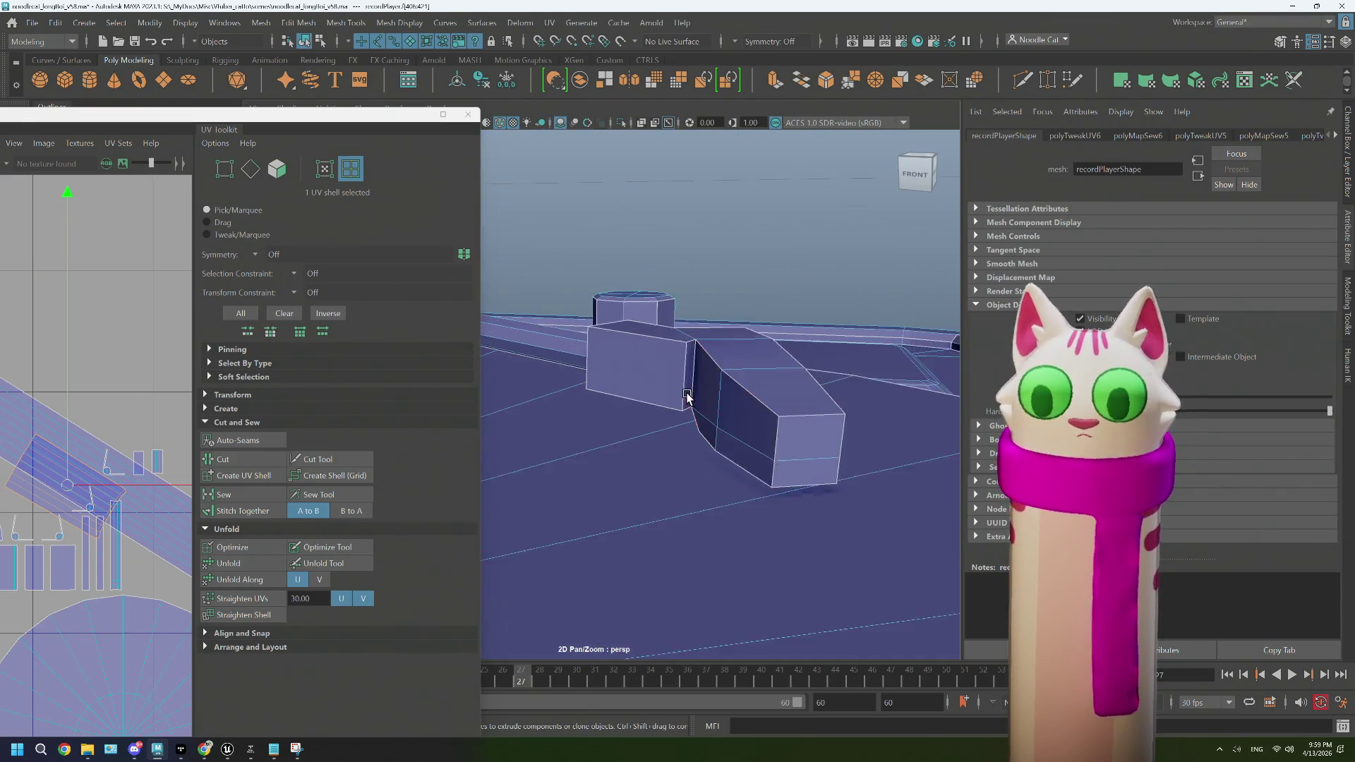
Step: Select the angled joint blocks' seam edges and sew them into one UV shell
{"action": "left_click_drag", "start_coordinate": [793, 426], "coordinate": [741, 423]}
{"action": "scroll", "scroll_direction": "down", "scroll_amount": 3}
{"action": "left_click_drag", "start_coordinate": [737, 342], "coordinate": [749, 318]}
{"action": "double_click", "coordinate": [742, 369]}
{"action": "left_click_drag", "start_coordinate": [727, 395], "coordinate": [737, 409]}
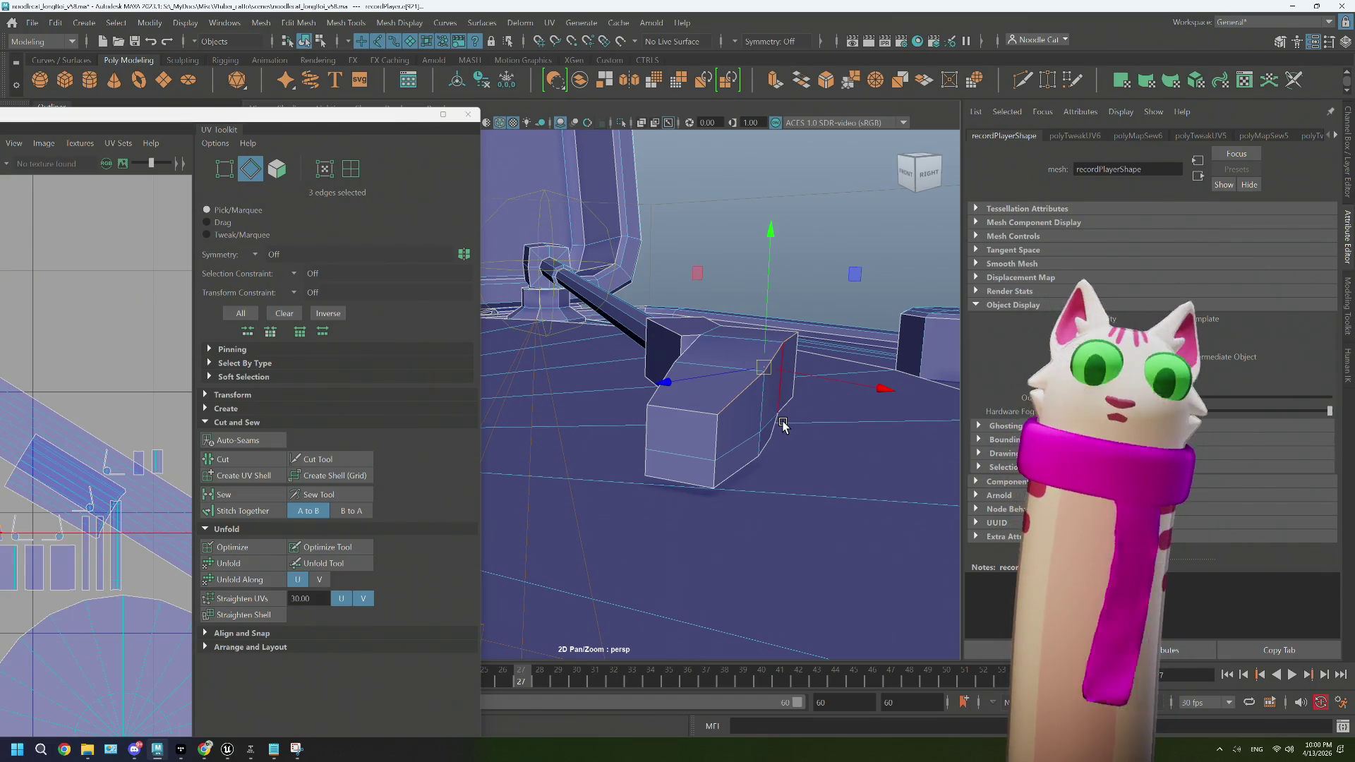
{"action": "left_click_drag", "start_coordinate": [724, 359], "coordinate": [653, 385]}
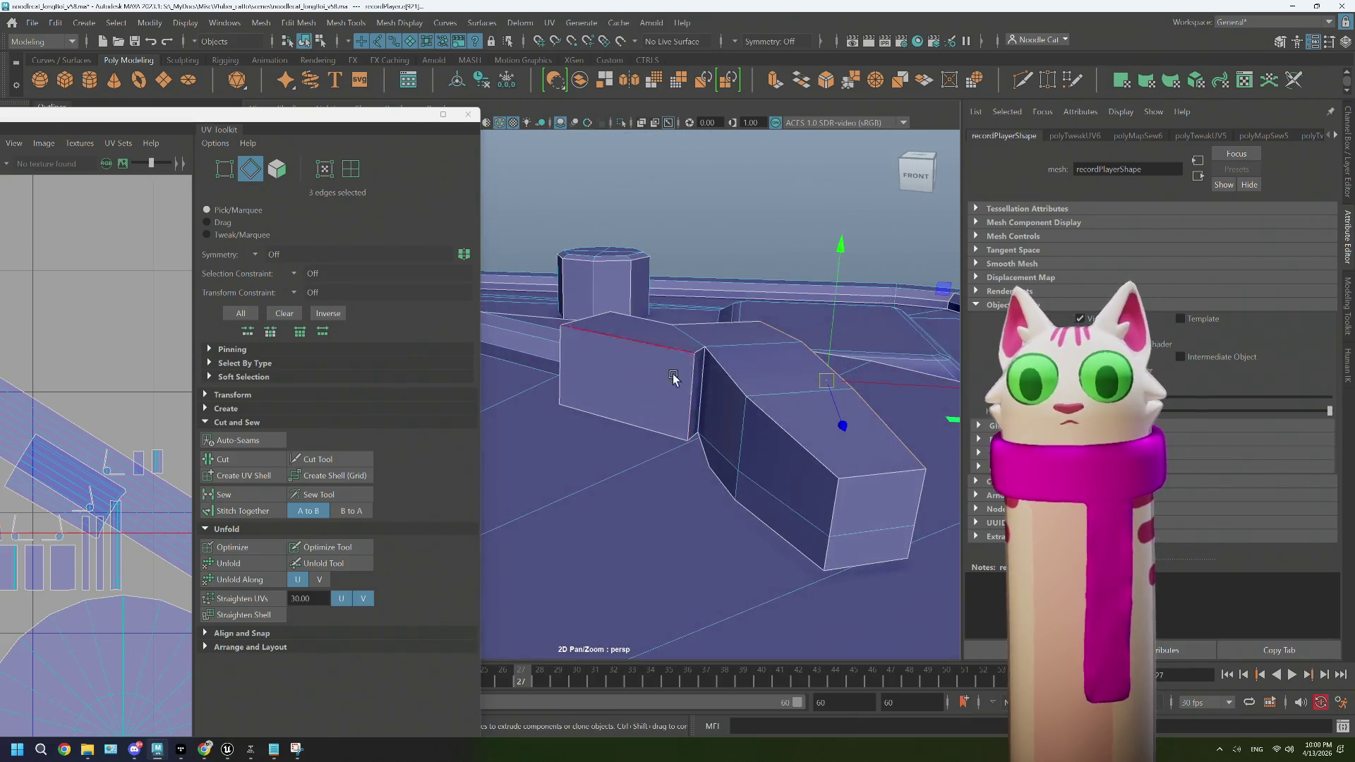
{"action": "left_click", "coordinate": [862, 474]}
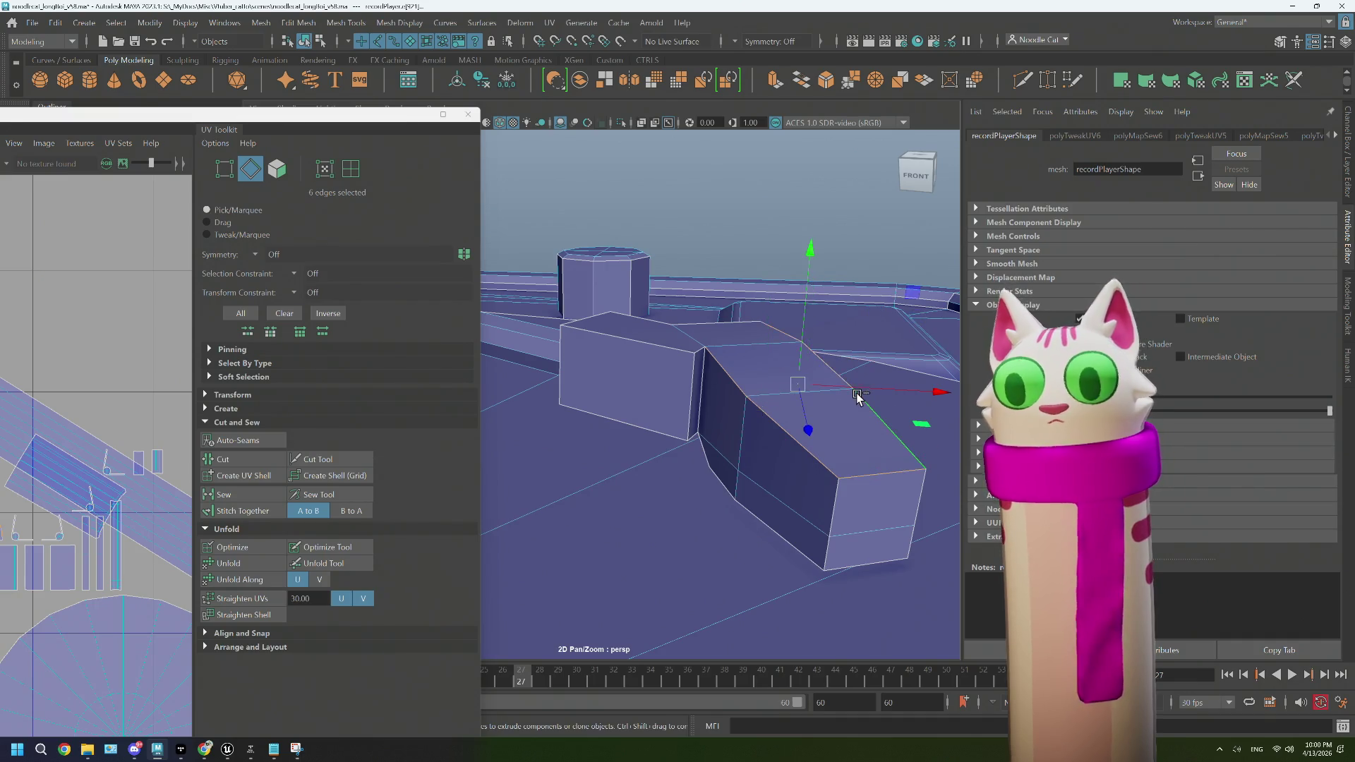
{"action": "left_click", "coordinate": [726, 332]}
{"action": "left_click", "coordinate": [638, 323]}
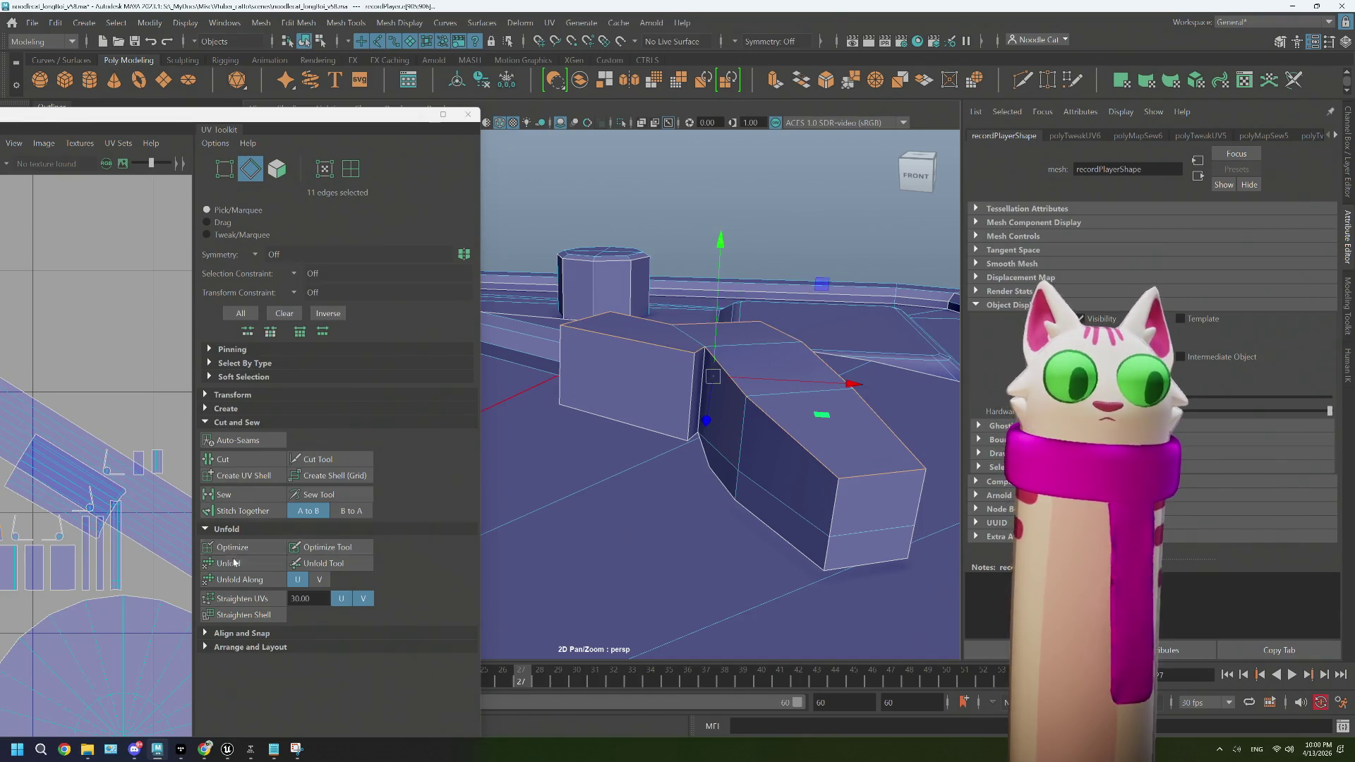
{"action": "left_click", "coordinate": [249, 502]}
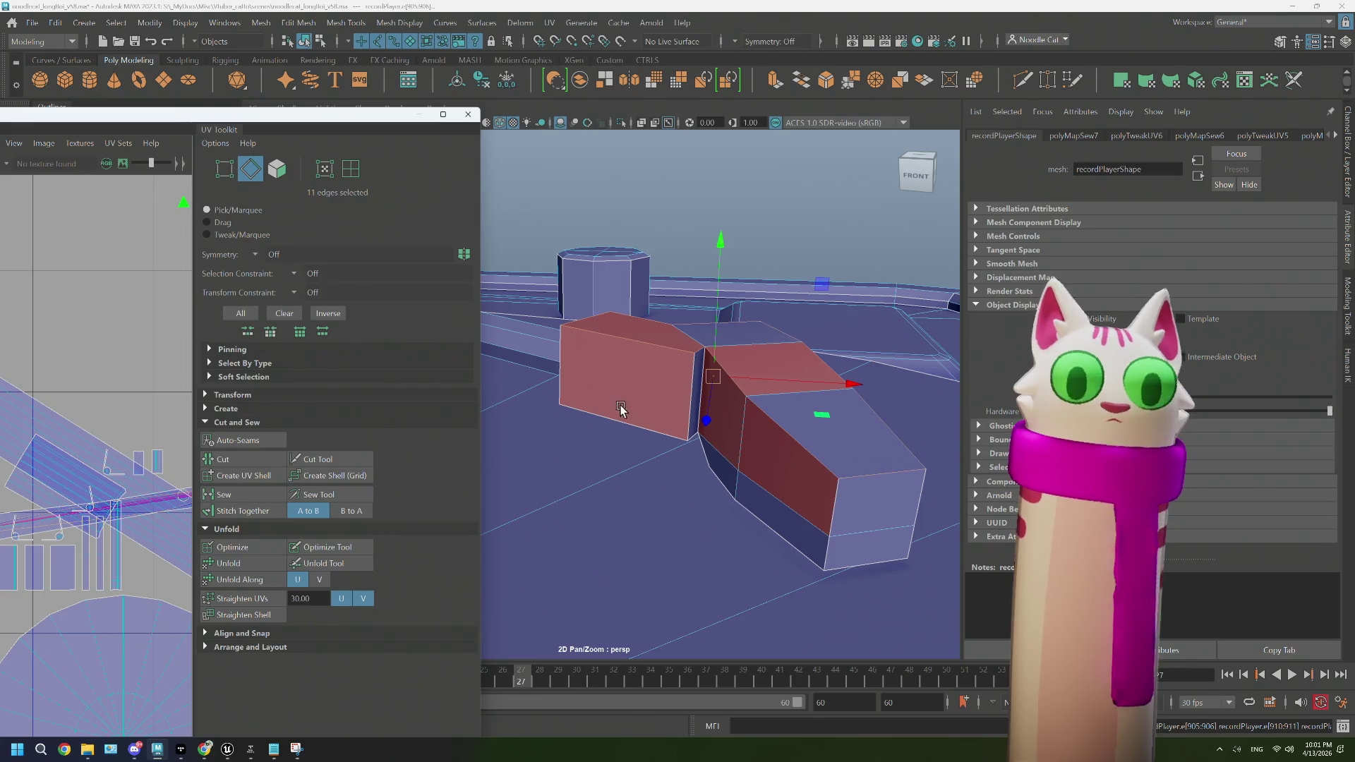
Step: Inspect the sewn joint blocks and switch to UV Shell selection mode
{"action": "scroll", "scroll_direction": "up", "scroll_amount": 3}
{"action": "left_click_drag", "start_coordinate": [672, 418], "coordinate": [697, 405]}
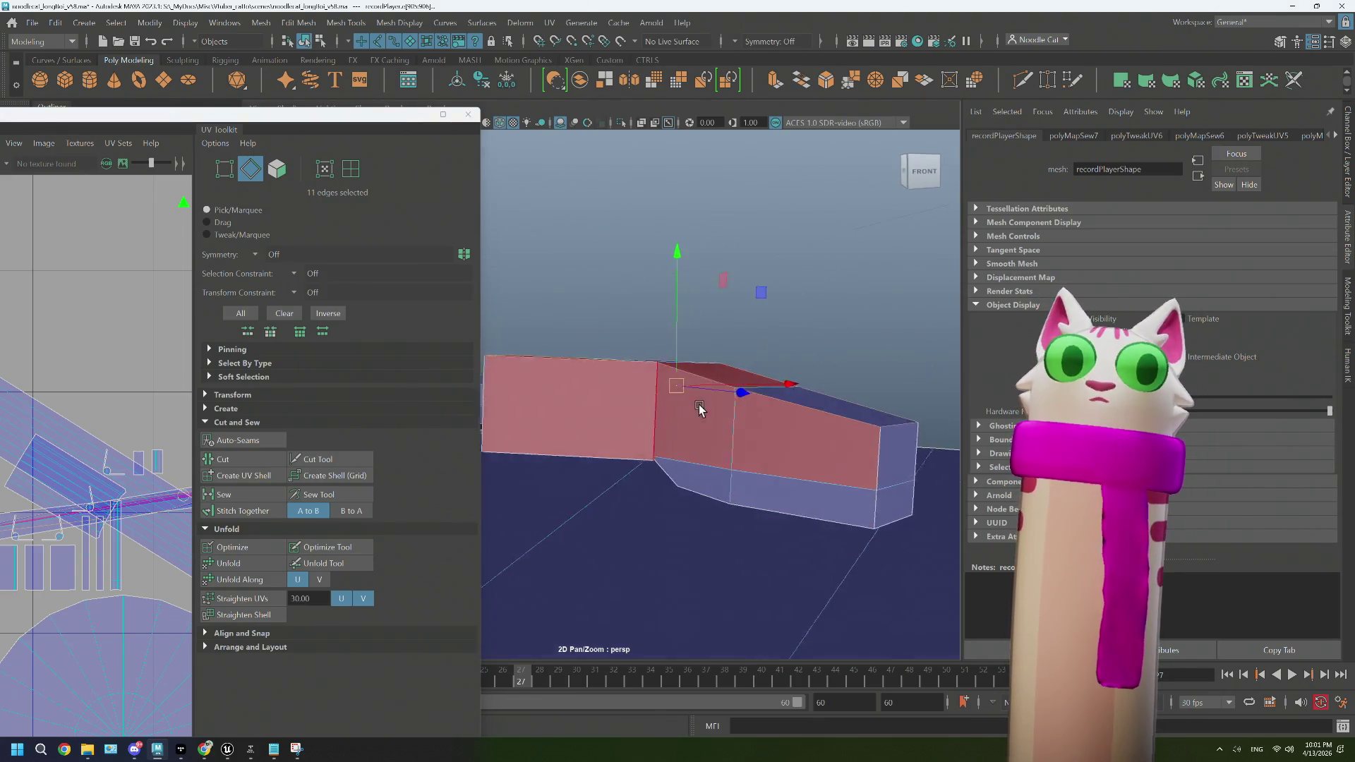
{"action": "left_click_drag", "start_coordinate": [648, 344], "coordinate": [674, 342]}
{"action": "left_click_drag", "start_coordinate": [744, 420], "coordinate": [668, 424]}
{"action": "left_click_drag", "start_coordinate": [700, 395], "coordinate": [680, 402]}
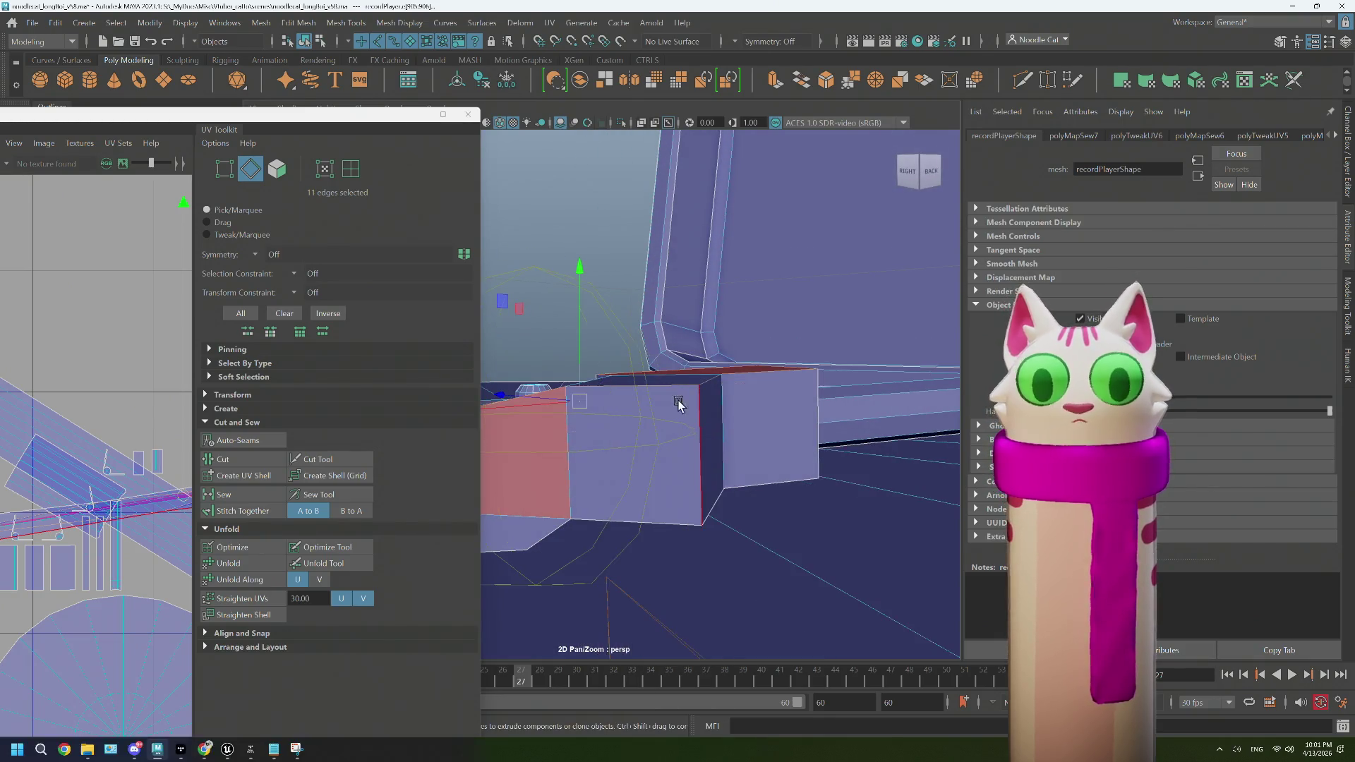
{"action": "left_click_drag", "start_coordinate": [731, 344], "coordinate": [731, 416]}
{"action": "left_click_drag", "start_coordinate": [813, 347], "coordinate": [813, 348]}
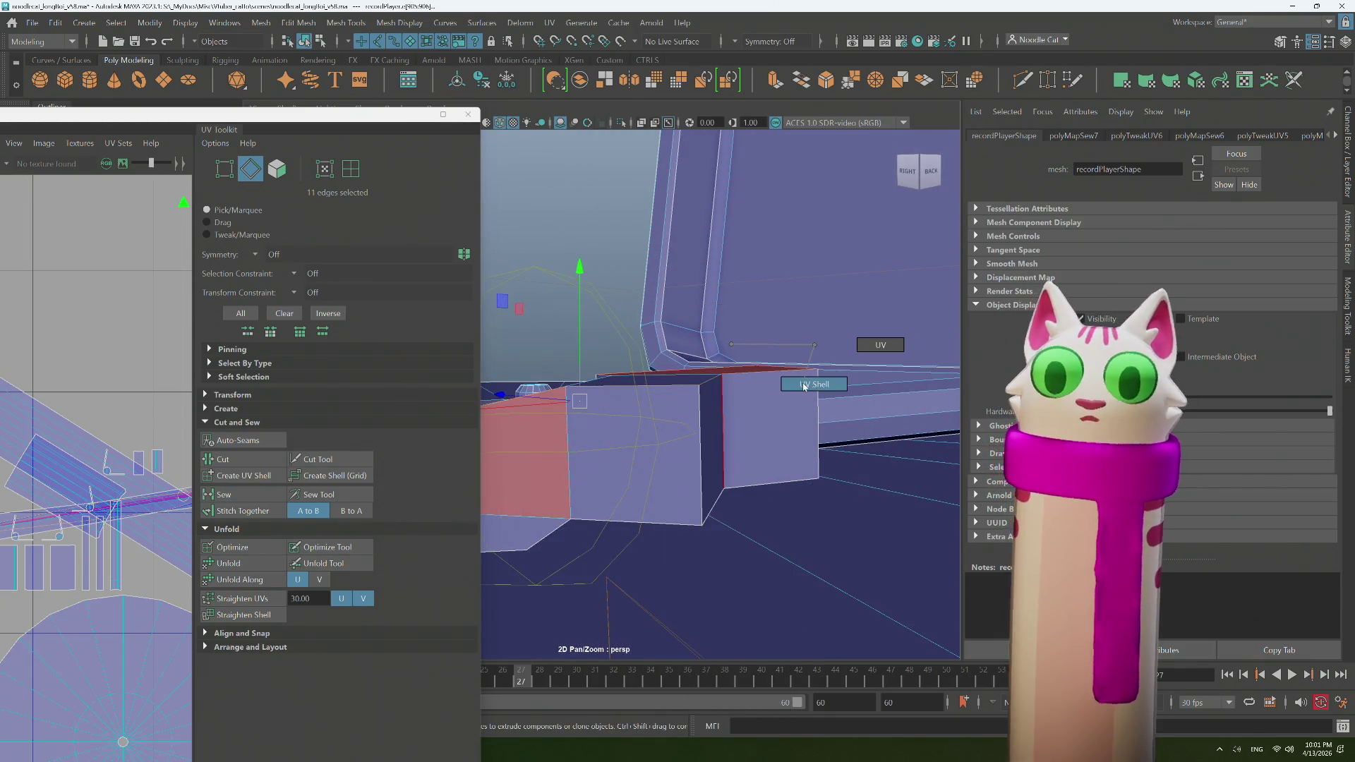
{"action": "scroll", "scroll_direction": "up", "scroll_amount": 3}
{"action": "scroll", "scroll_direction": "down", "scroll_amount": 3}
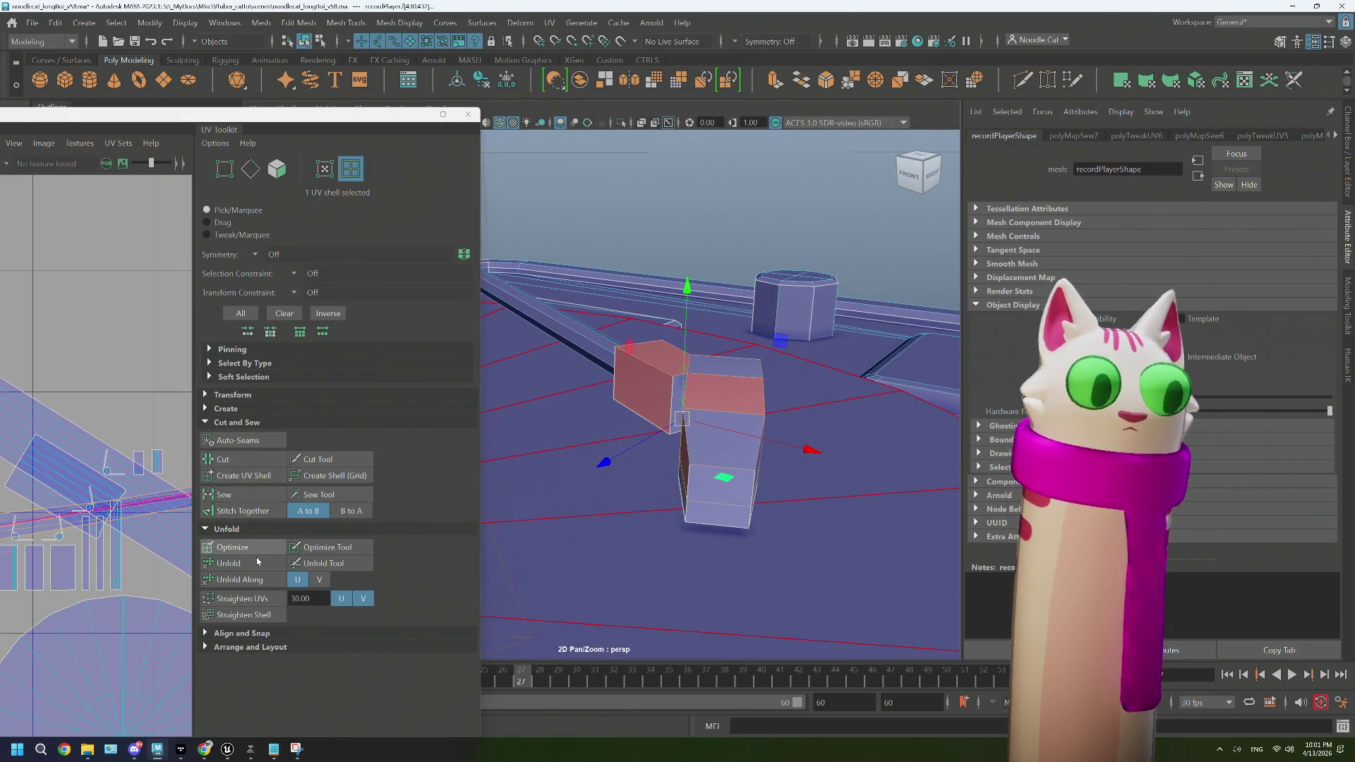
{"action": "scroll", "scroll_direction": "down", "scroll_amount": 3}
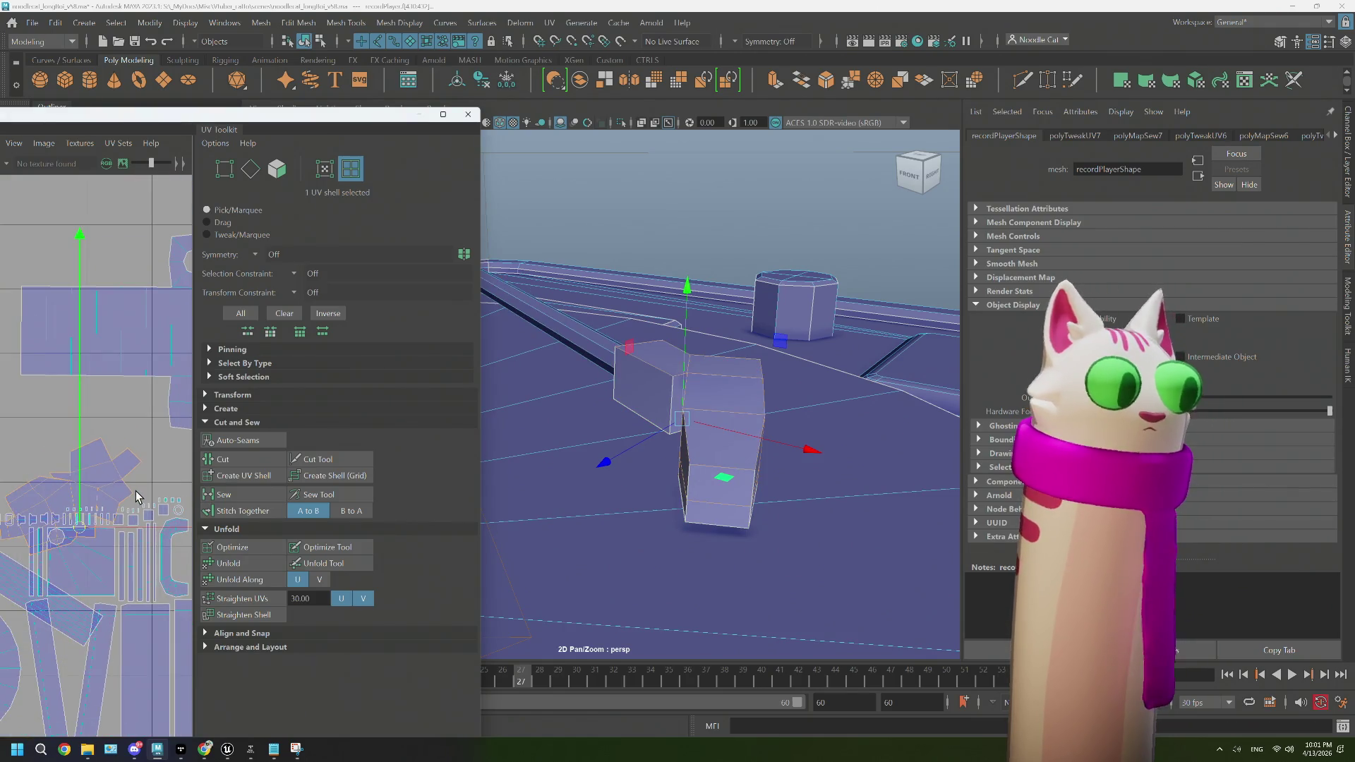
{"action": "scroll", "scroll_direction": "down", "scroll_amount": 3}
Step: Select the angled joint block's UV shell in the viewport
{"action": "left_click_drag", "start_coordinate": [522, 494], "coordinate": [724, 438]}
{"action": "left_click_drag", "start_coordinate": [718, 343], "coordinate": [727, 313]}
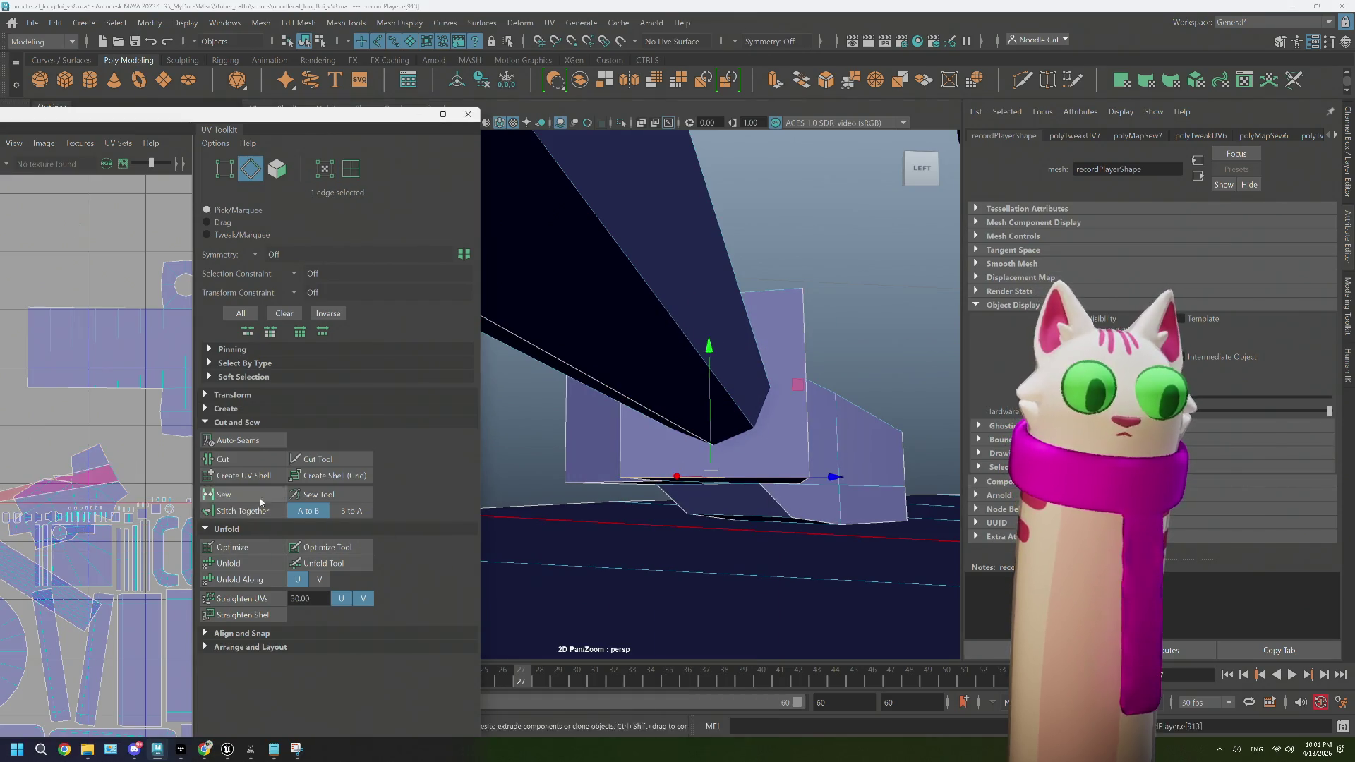
{"action": "left_click_drag", "start_coordinate": [676, 343], "coordinate": [776, 367]}
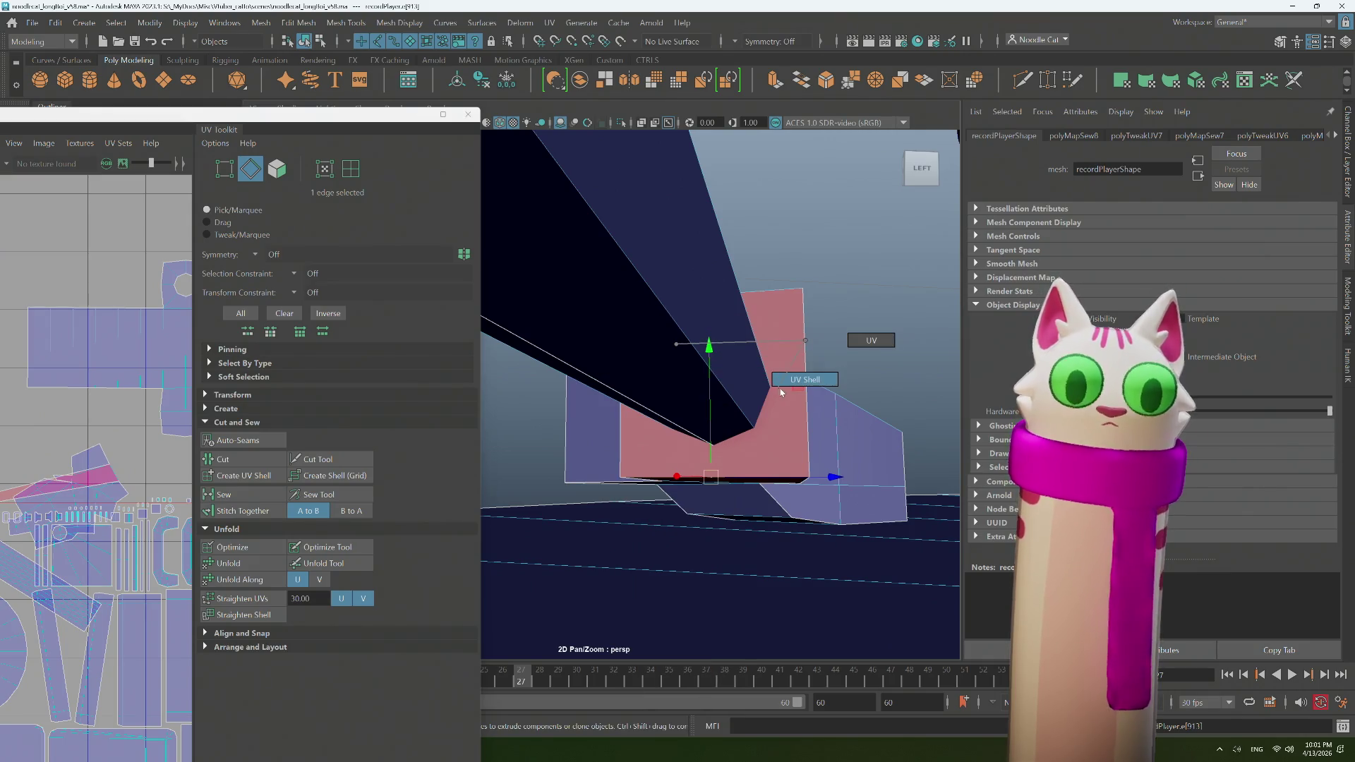
{"action": "left_click", "coordinate": [790, 371]}
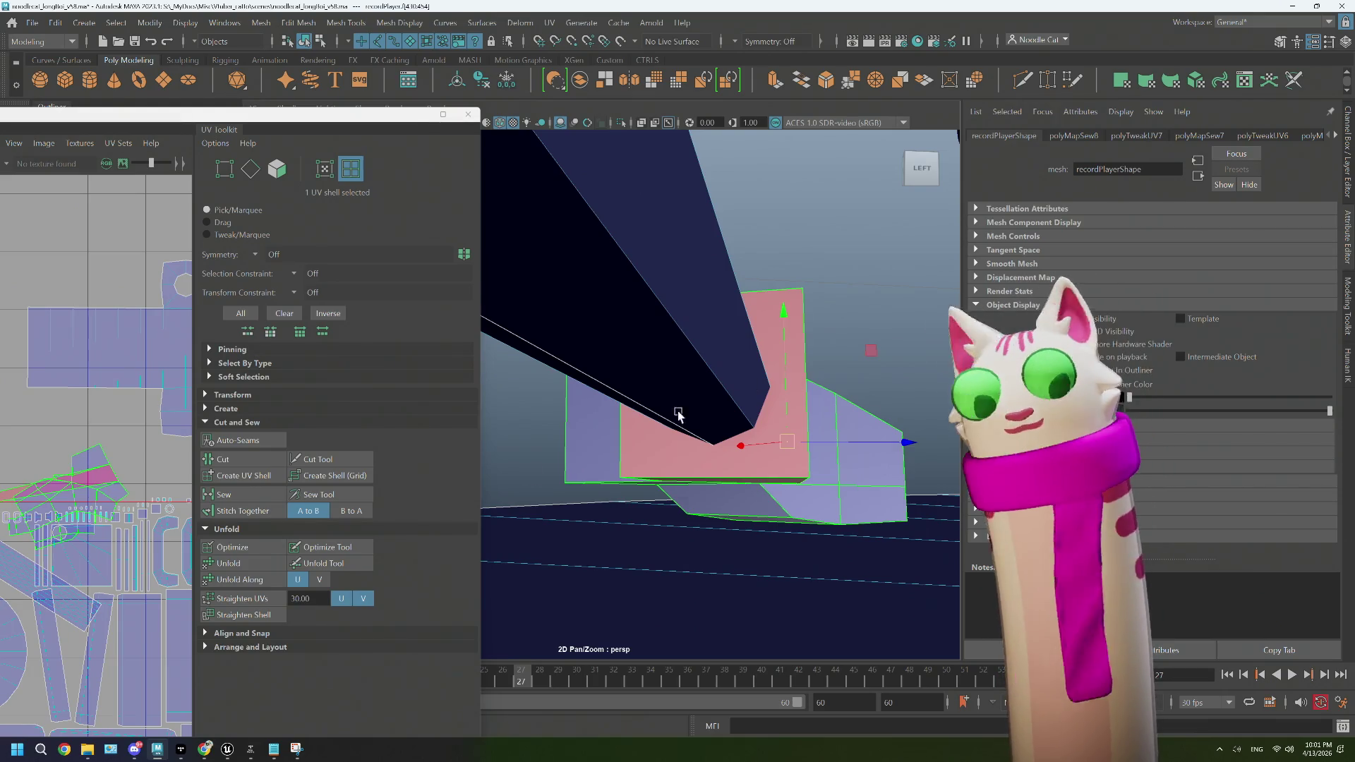
Step: Unfold the joint block shell and move it up into open UV space
{"action": "left_click", "coordinate": [238, 562]}
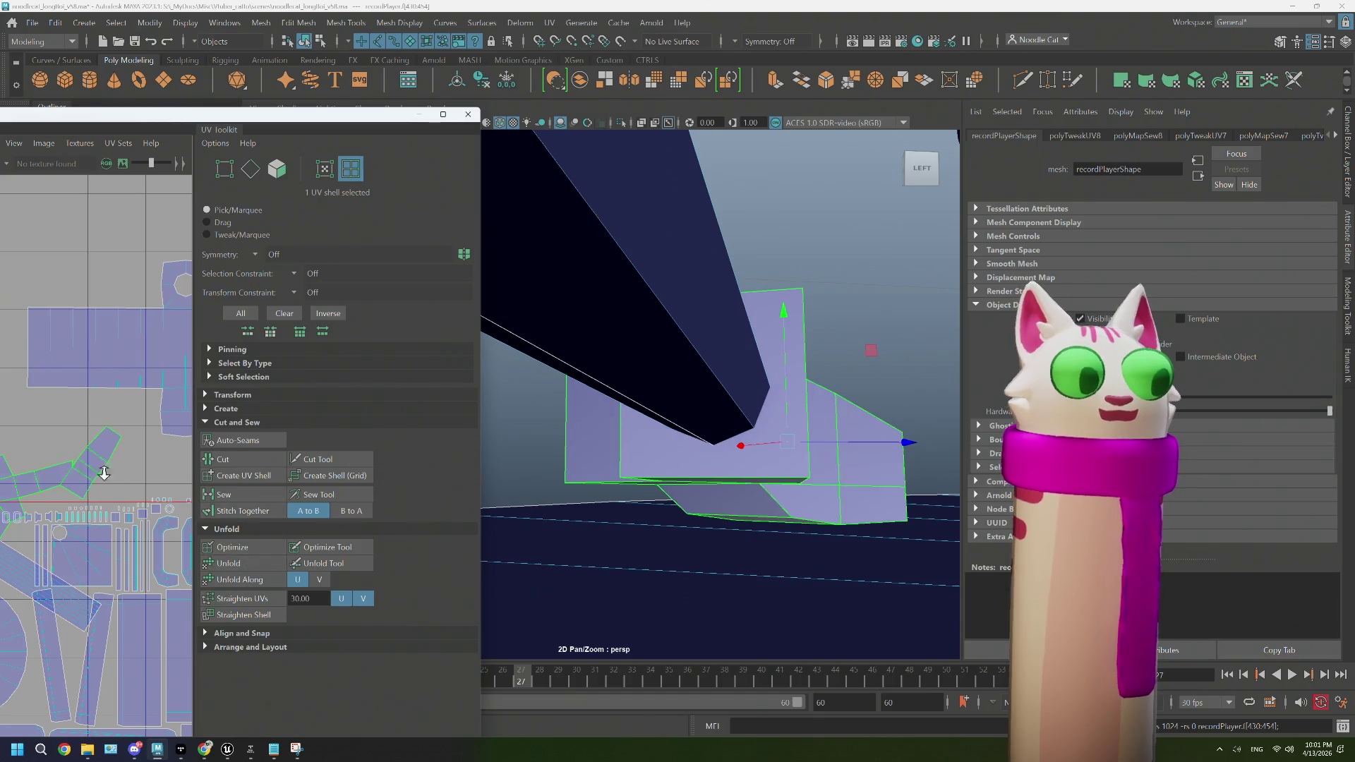
{"action": "scroll", "scroll_direction": "down", "scroll_amount": 3}
{"action": "left_click_drag", "start_coordinate": [40, 489], "coordinate": [95, 375]}
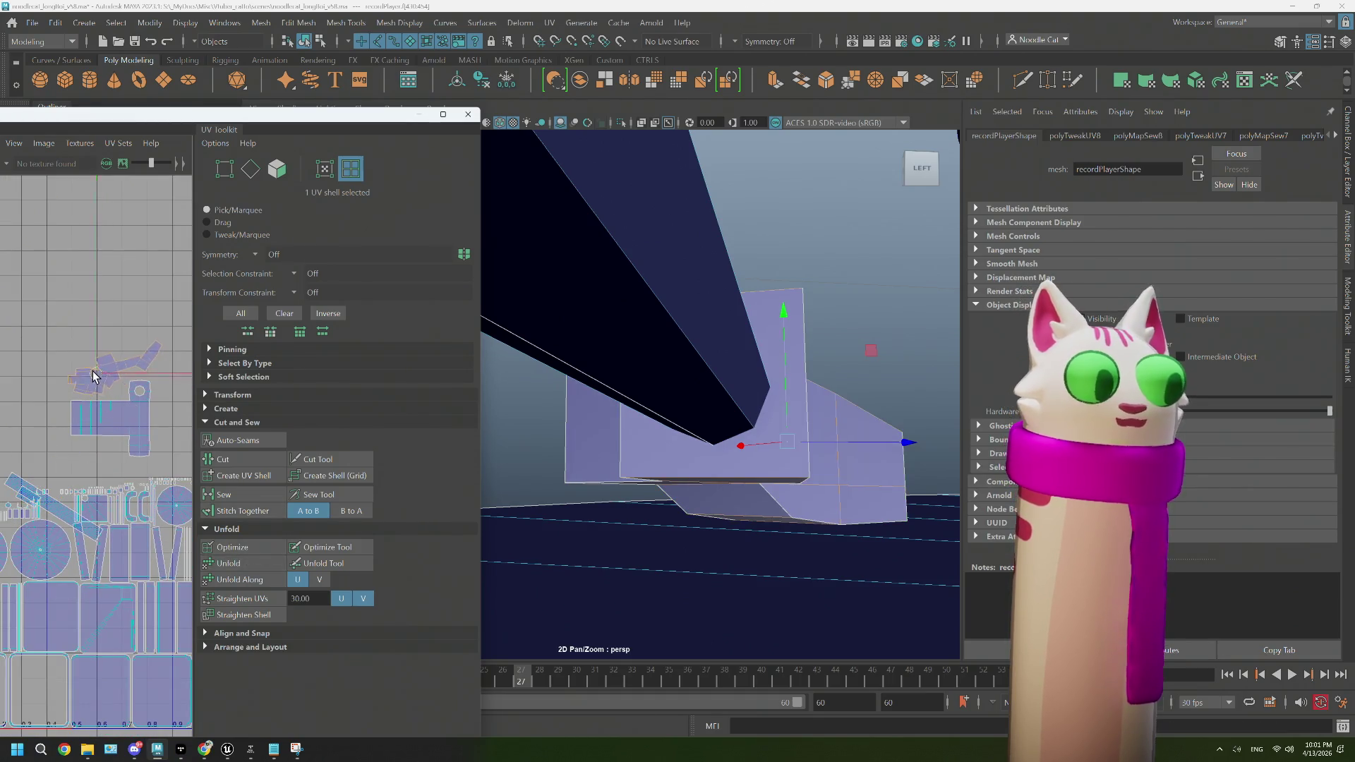
{"action": "left_click_drag", "start_coordinate": [810, 444], "coordinate": [679, 470]}
{"action": "scroll", "scroll_direction": "down", "scroll_amount": 3}
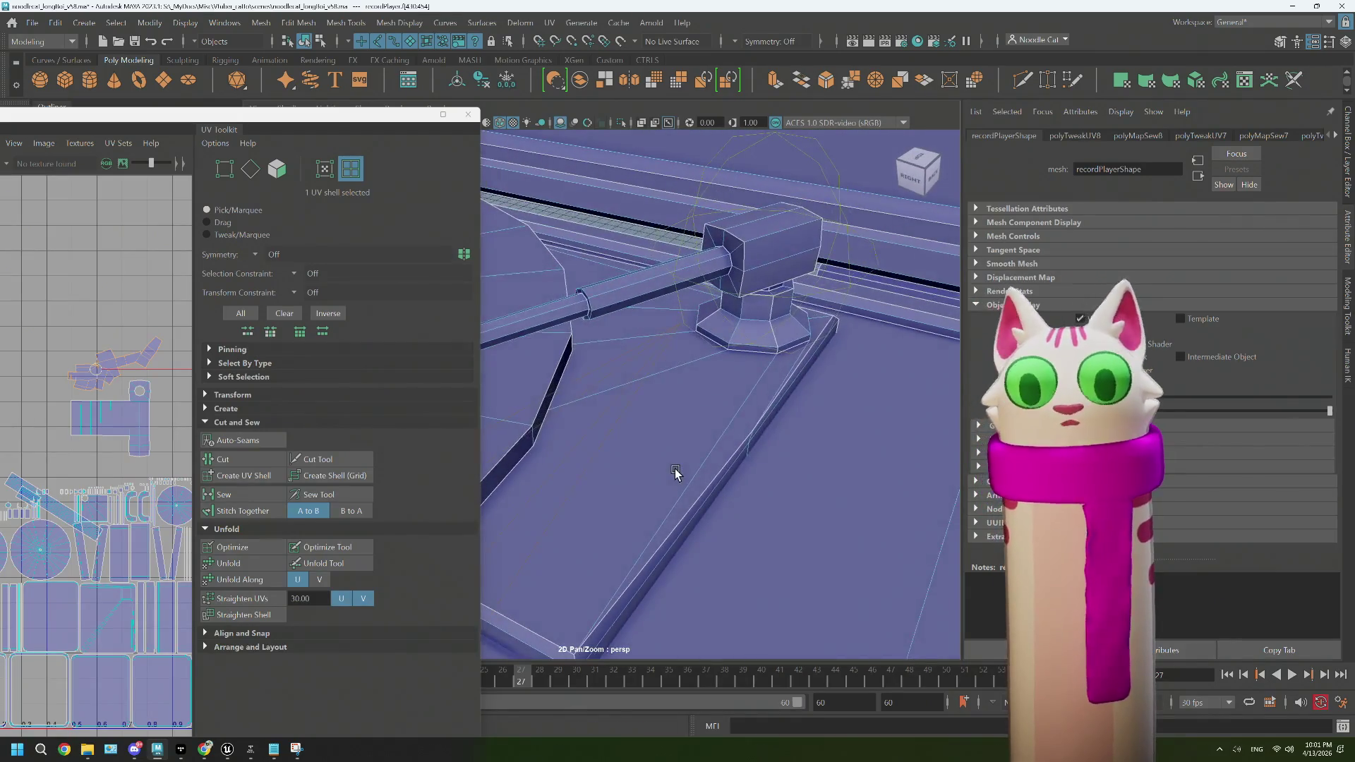
Step: Select the base plate's long edge and lower edge as seam edges
{"action": "right_click", "coordinate": [691, 448]}
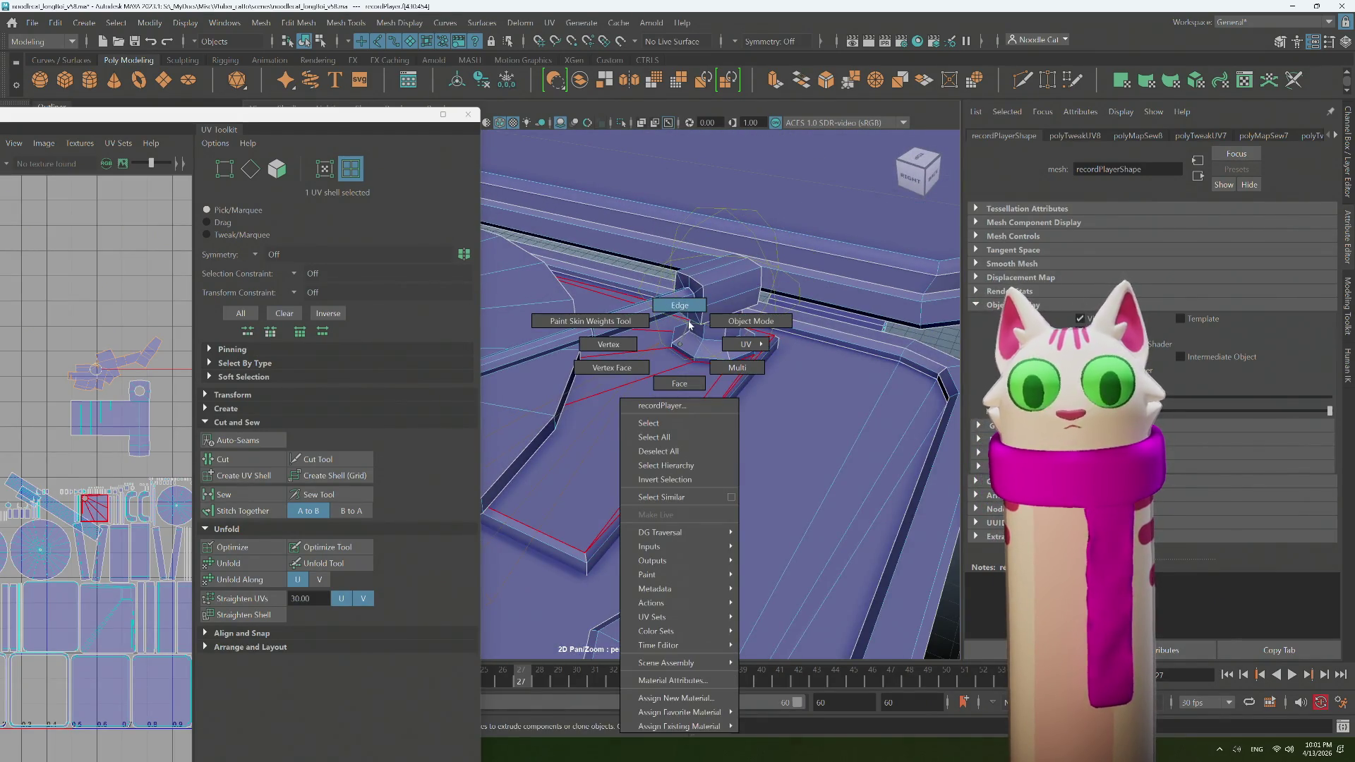
{"action": "left_click", "coordinate": [690, 324]}
{"action": "scroll", "scroll_direction": "up", "scroll_amount": 3}
{"action": "left_click", "coordinate": [713, 452]}
{"action": "left_click", "coordinate": [707, 460]}
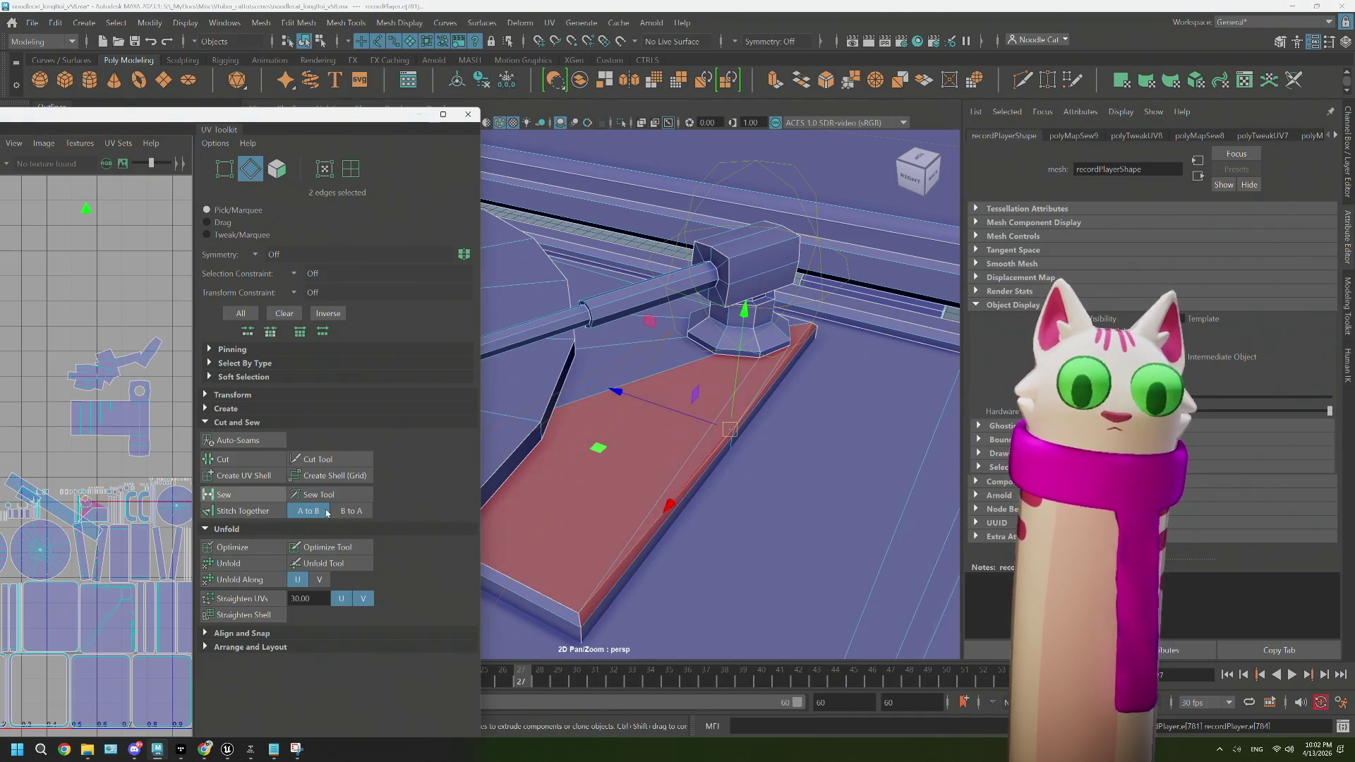
Step: Select the base plate's UV shell and unfold it
{"action": "left_click_drag", "start_coordinate": [652, 345], "coordinate": [709, 382]}
{"action": "left_click", "coordinate": [632, 412]}
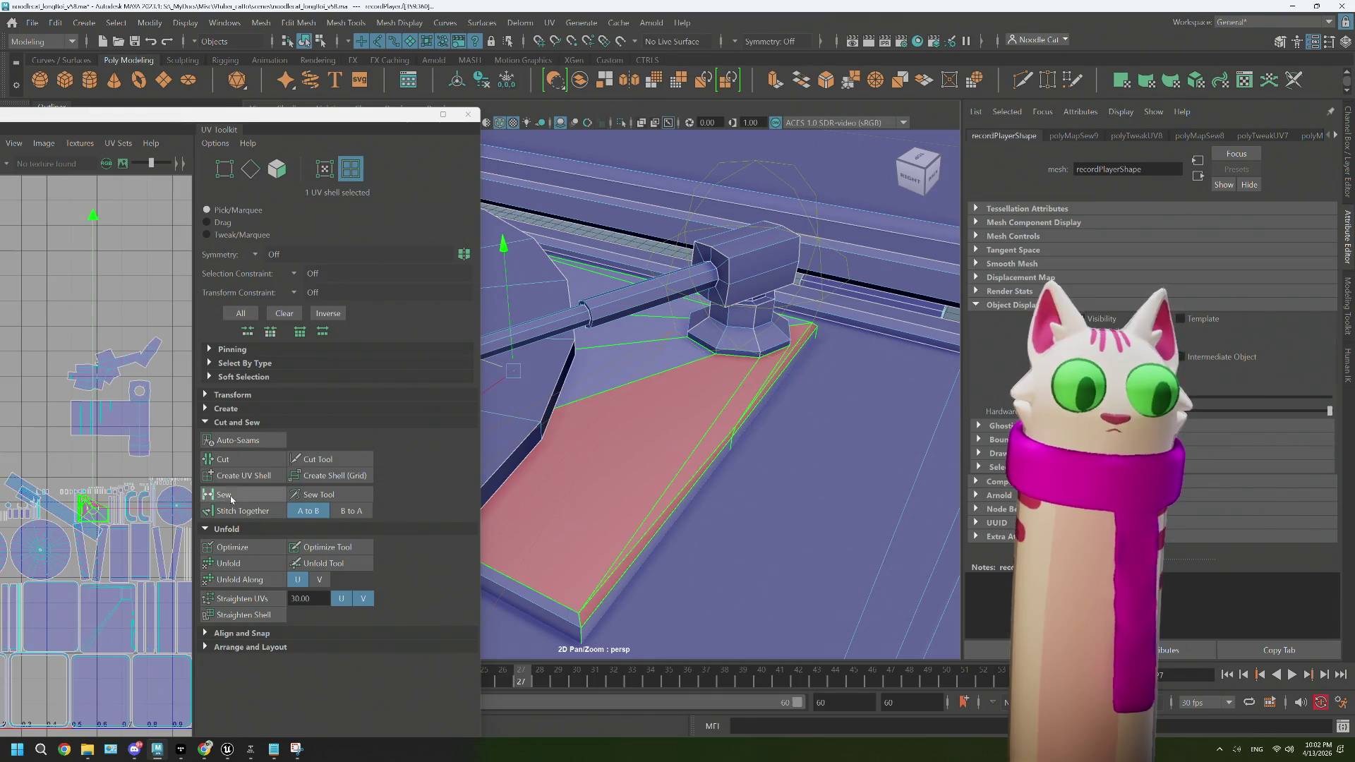
{"action": "left_click", "coordinate": [252, 563]}
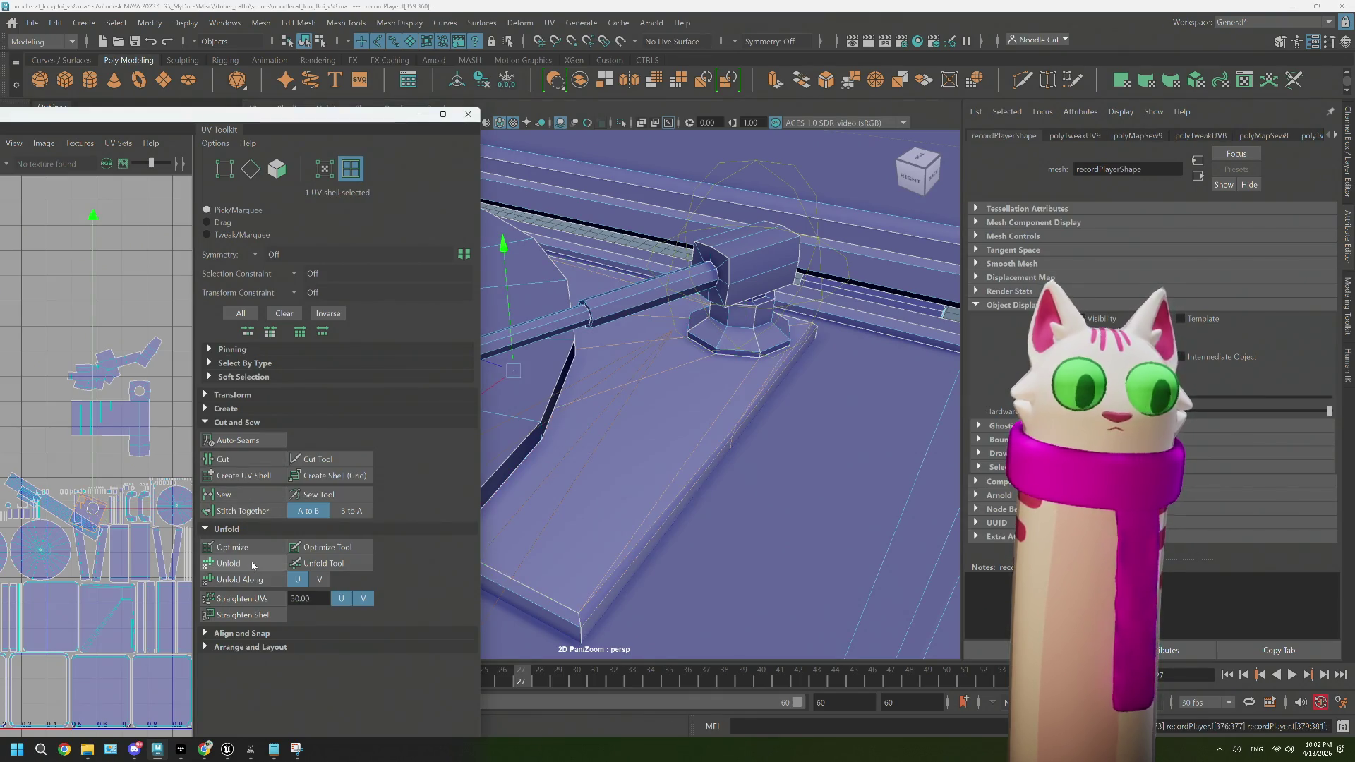
{"action": "scroll", "scroll_direction": "up", "scroll_amount": 3}
Step: Move the base plate shell up-left in the UV layout and reselect it
{"action": "left_click", "coordinate": [104, 446]}
{"action": "left_click_drag", "start_coordinate": [104, 446], "coordinate": [124, 494]}
{"action": "left_click_drag", "start_coordinate": [123, 494], "coordinate": [49, 321]}
{"action": "left_click_drag", "start_coordinate": [49, 321], "coordinate": [102, 393]}
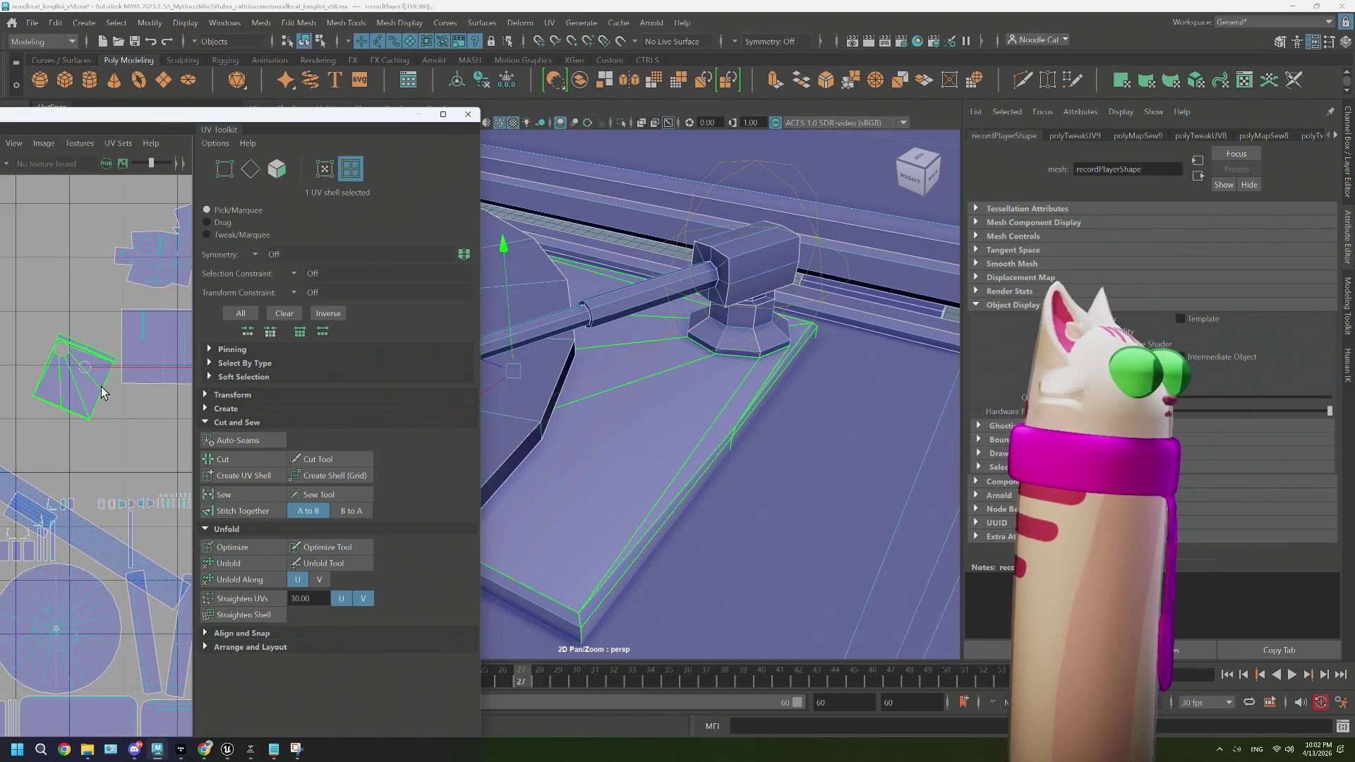
{"action": "scroll", "scroll_direction": "up", "scroll_amount": 3}
{"action": "left_click", "coordinate": [647, 504]}
{"action": "left_click", "coordinate": [647, 503]}
{"action": "left_click_drag", "start_coordinate": [647, 504], "coordinate": [672, 509]}
Step: Select two side edges of the base plate in Edge mode and frame them
{"action": "left_click", "coordinate": [673, 507]}
{"action": "left_click_drag", "start_coordinate": [640, 343], "coordinate": [642, 469]}
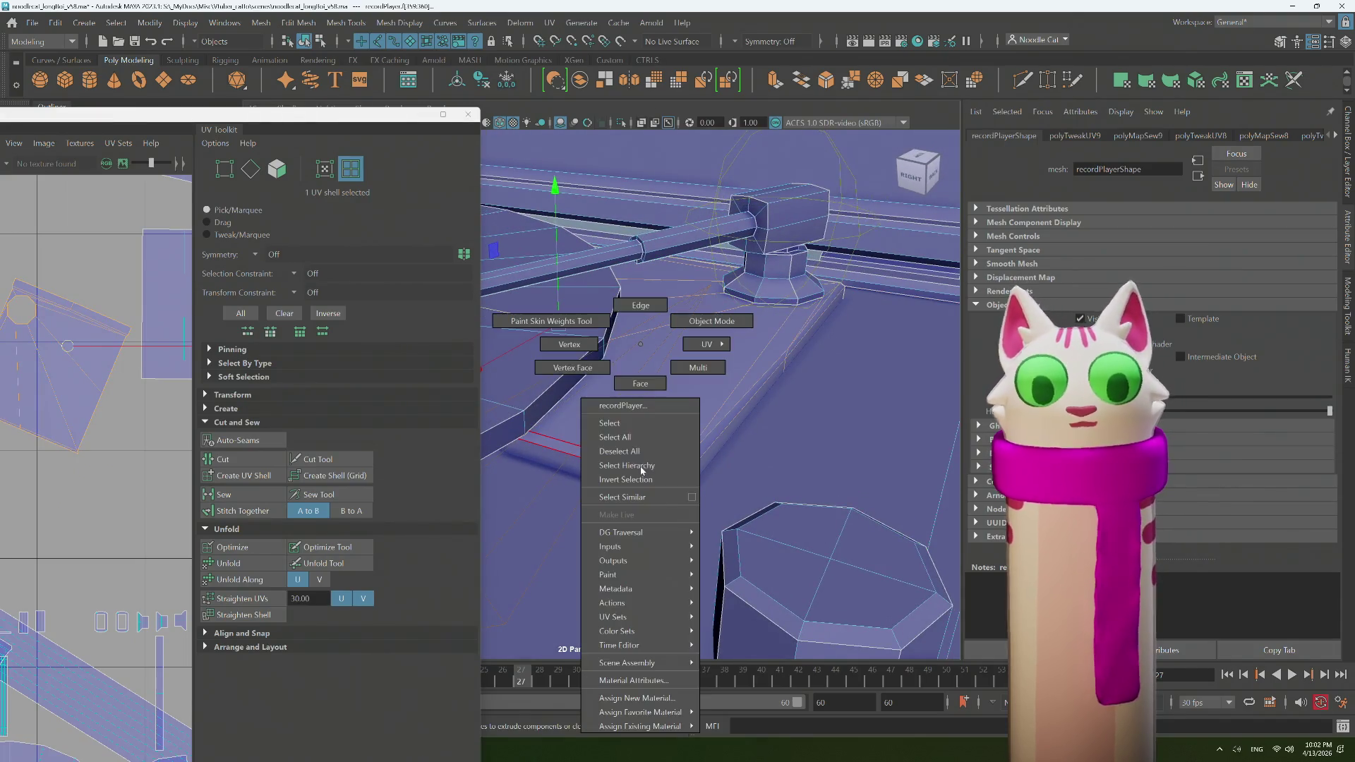
{"action": "left_click_drag", "start_coordinate": [628, 303], "coordinate": [629, 304]}
{"action": "left_click", "coordinate": [689, 451]}
{"action": "left_click_drag", "start_coordinate": [689, 451], "coordinate": [753, 464]}
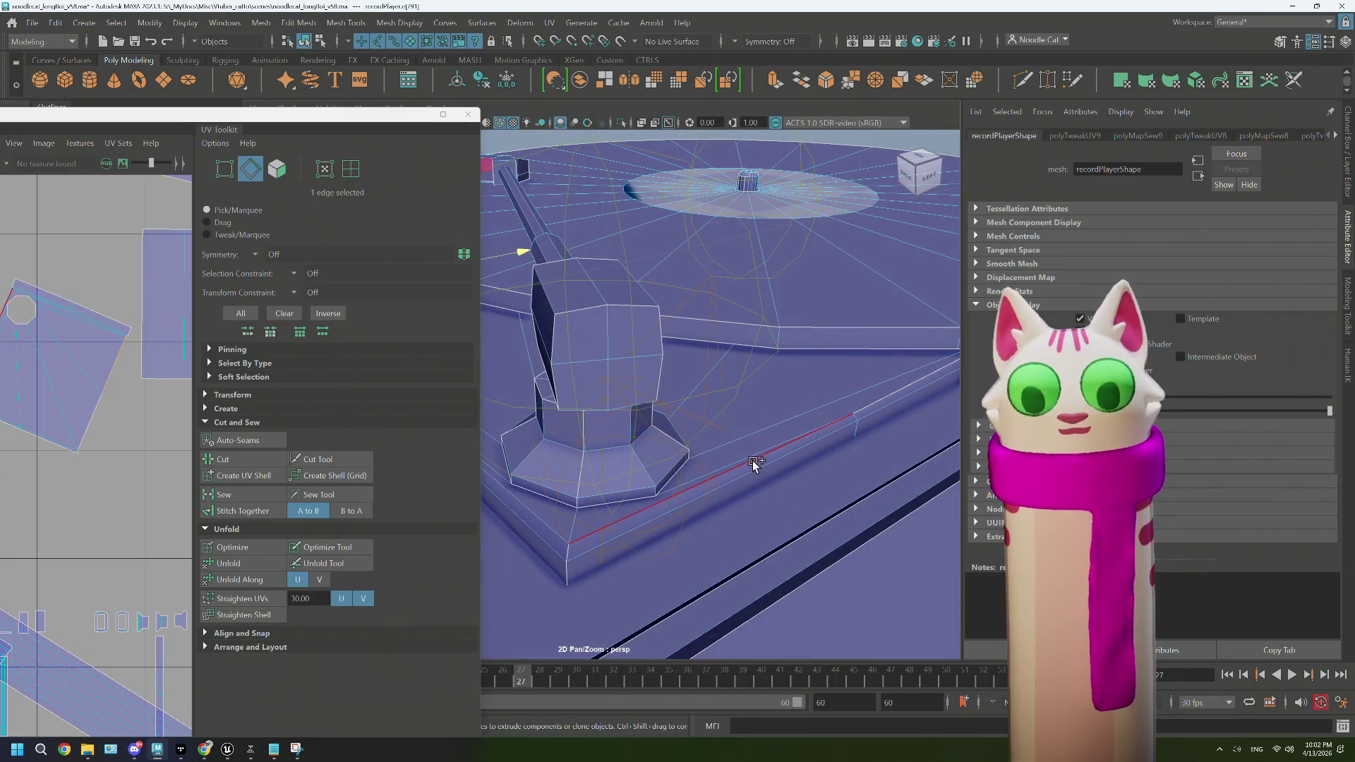
{"action": "left_click", "coordinate": [872, 405]}
{"action": "key", "text": "f"}
{"action": "left_click_drag", "start_coordinate": [575, 544], "coordinate": [693, 513]}
{"action": "key", "text": "f"}
Step: Add another plate edge and stitch the shells together along the selected edges
{"action": "left_click_drag", "start_coordinate": [778, 508], "coordinate": [654, 471]}
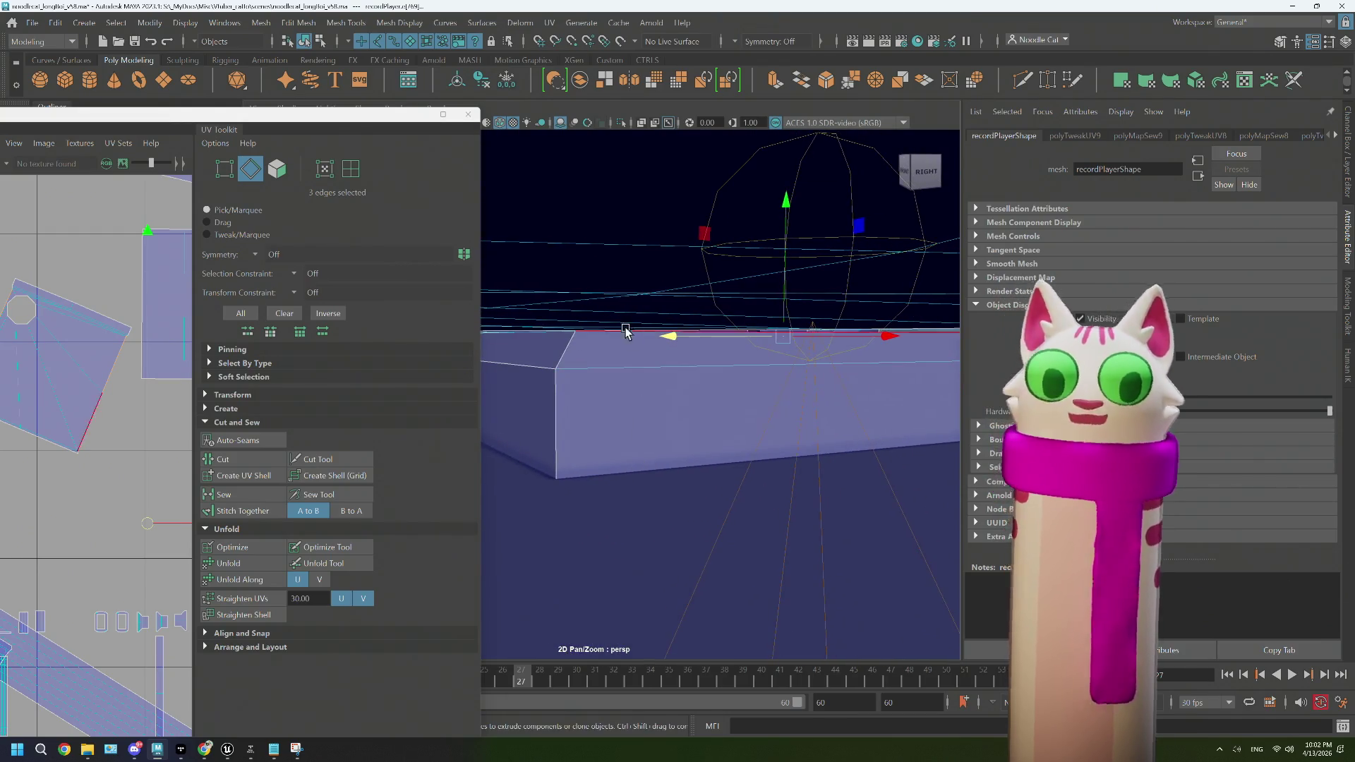
{"action": "left_click_drag", "start_coordinate": [599, 408], "coordinate": [604, 408]}
{"action": "left_click_drag", "start_coordinate": [681, 324], "coordinate": [647, 374]}
{"action": "left_click", "coordinate": [639, 372]}
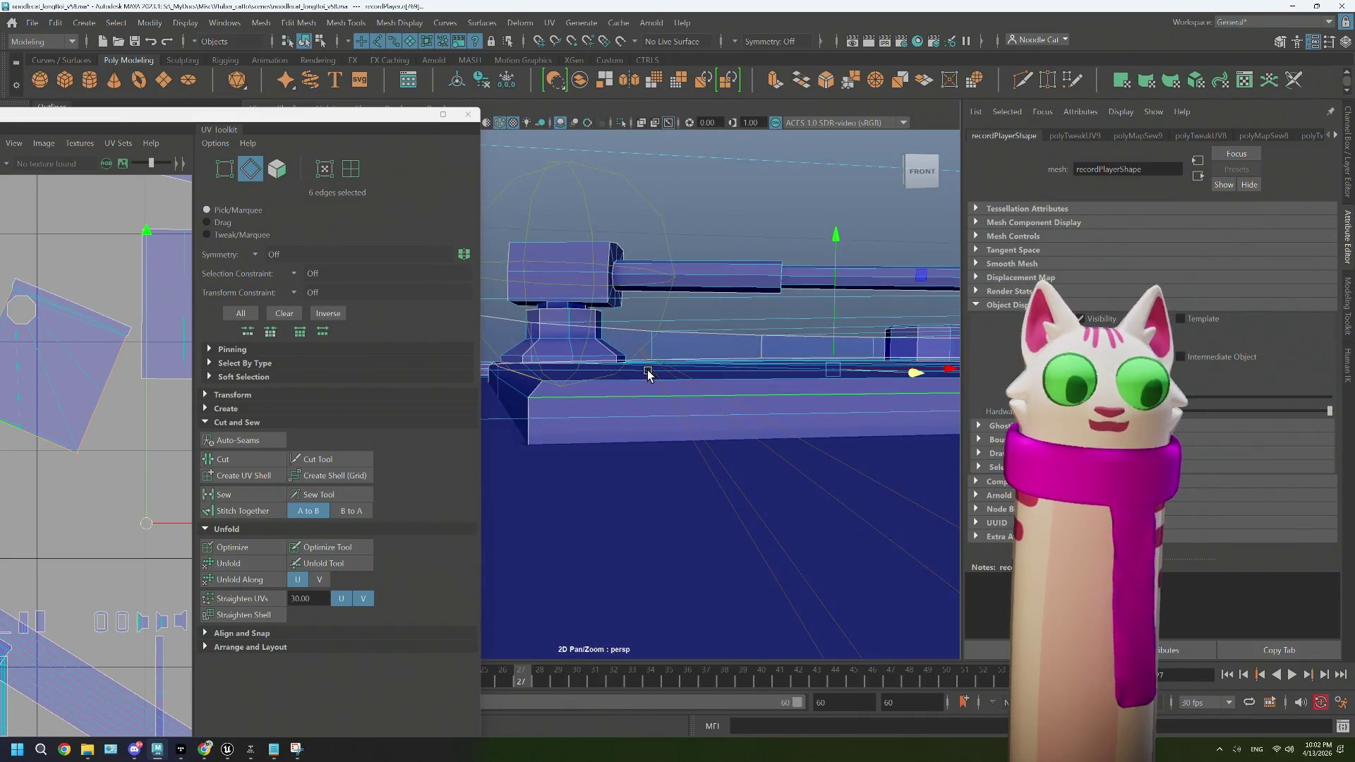
{"action": "left_click", "coordinate": [247, 508]}
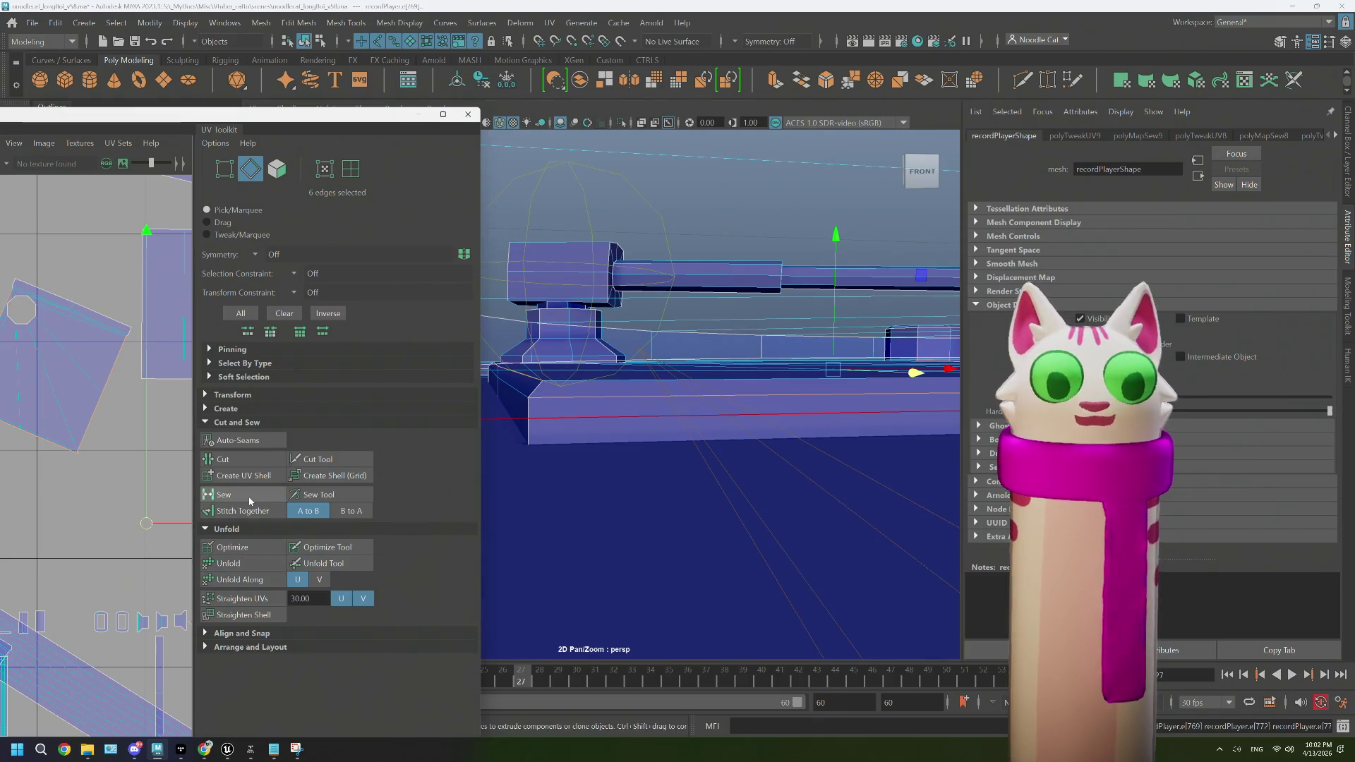
Step: Select the combined base plate UV shell and unfold it
{"action": "left_click_drag", "start_coordinate": [635, 347], "coordinate": [706, 321]}
{"action": "left_click_drag", "start_coordinate": [701, 396], "coordinate": [687, 413]}
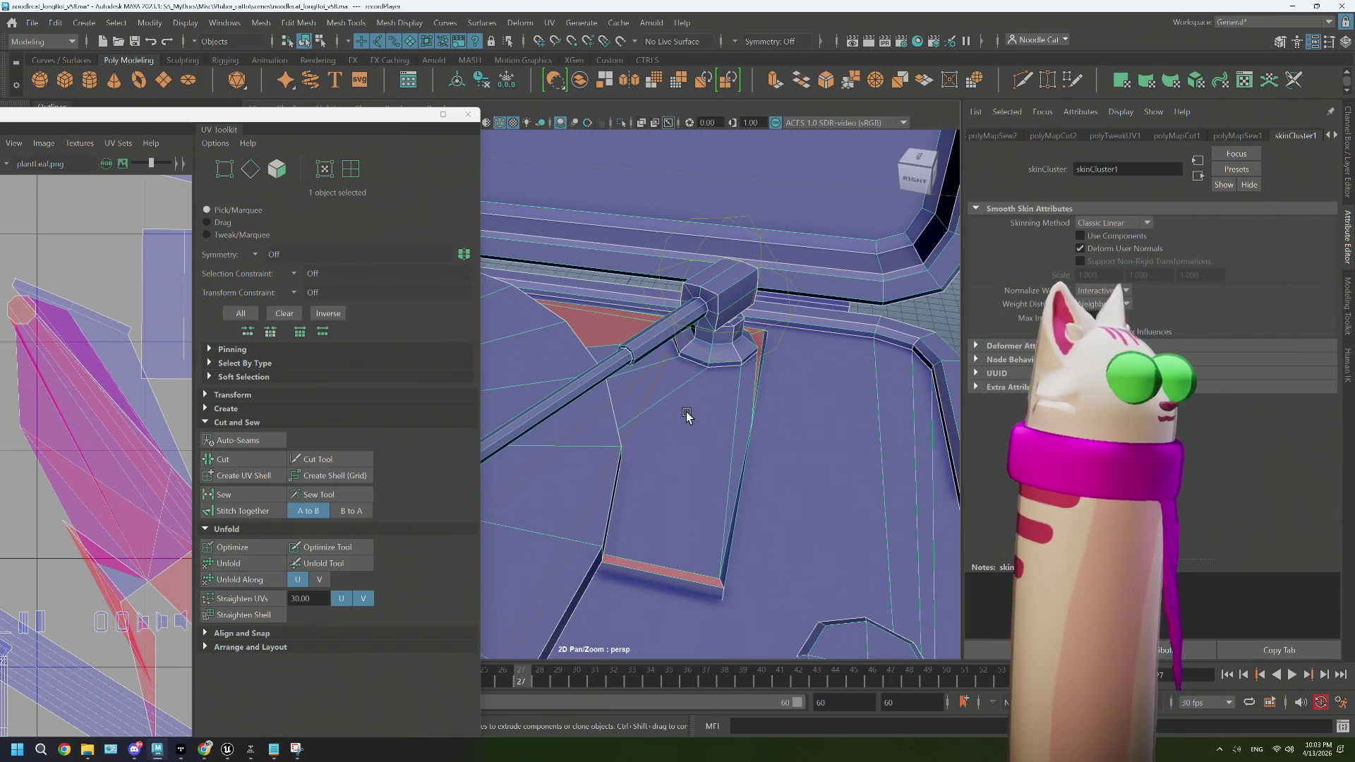
{"action": "right_click", "coordinate": [687, 413]}
{"action": "left_click", "coordinate": [729, 363]}
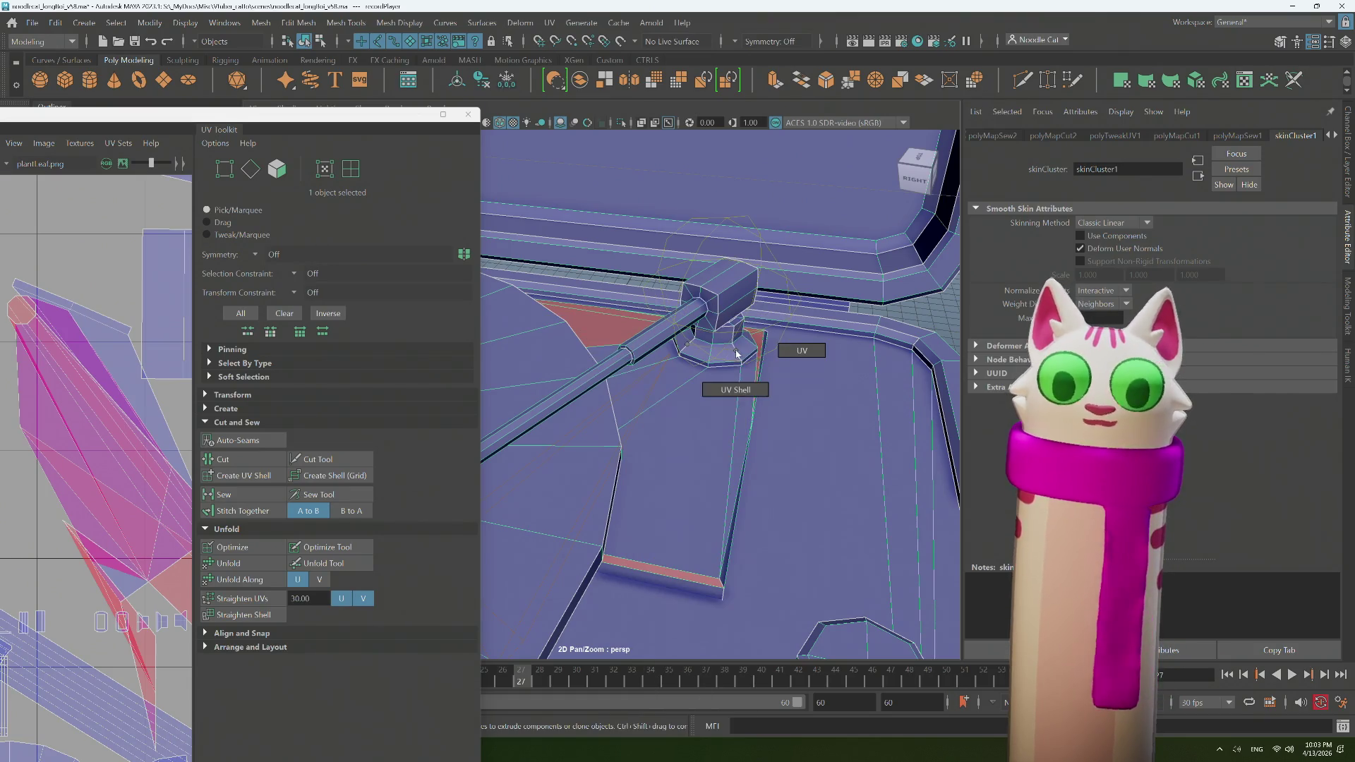
{"action": "left_click", "coordinate": [741, 378]}
{"action": "left_click", "coordinate": [265, 559]}
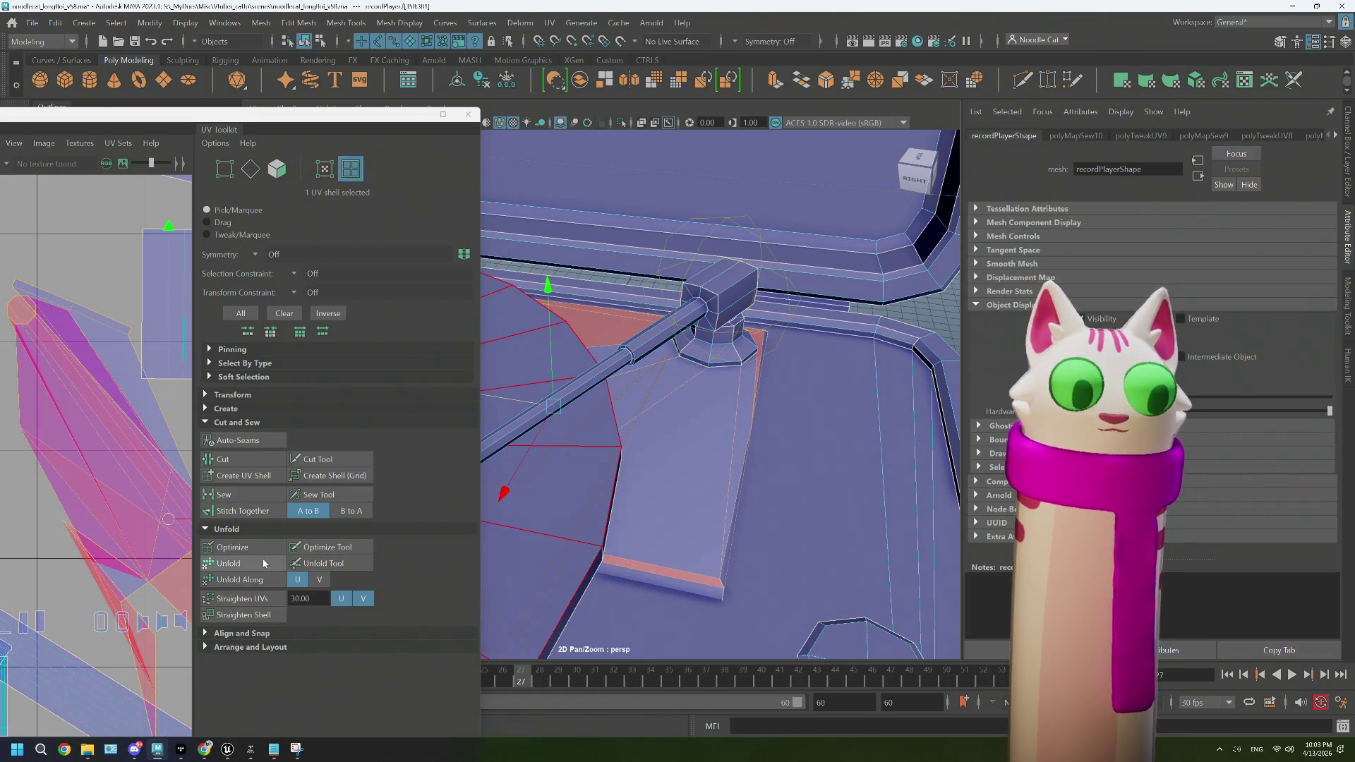
Step: Bring the unfolded plate shell into view and clear the UV selection
{"action": "left_click_drag", "start_coordinate": [130, 543], "coordinate": [39, 396]}
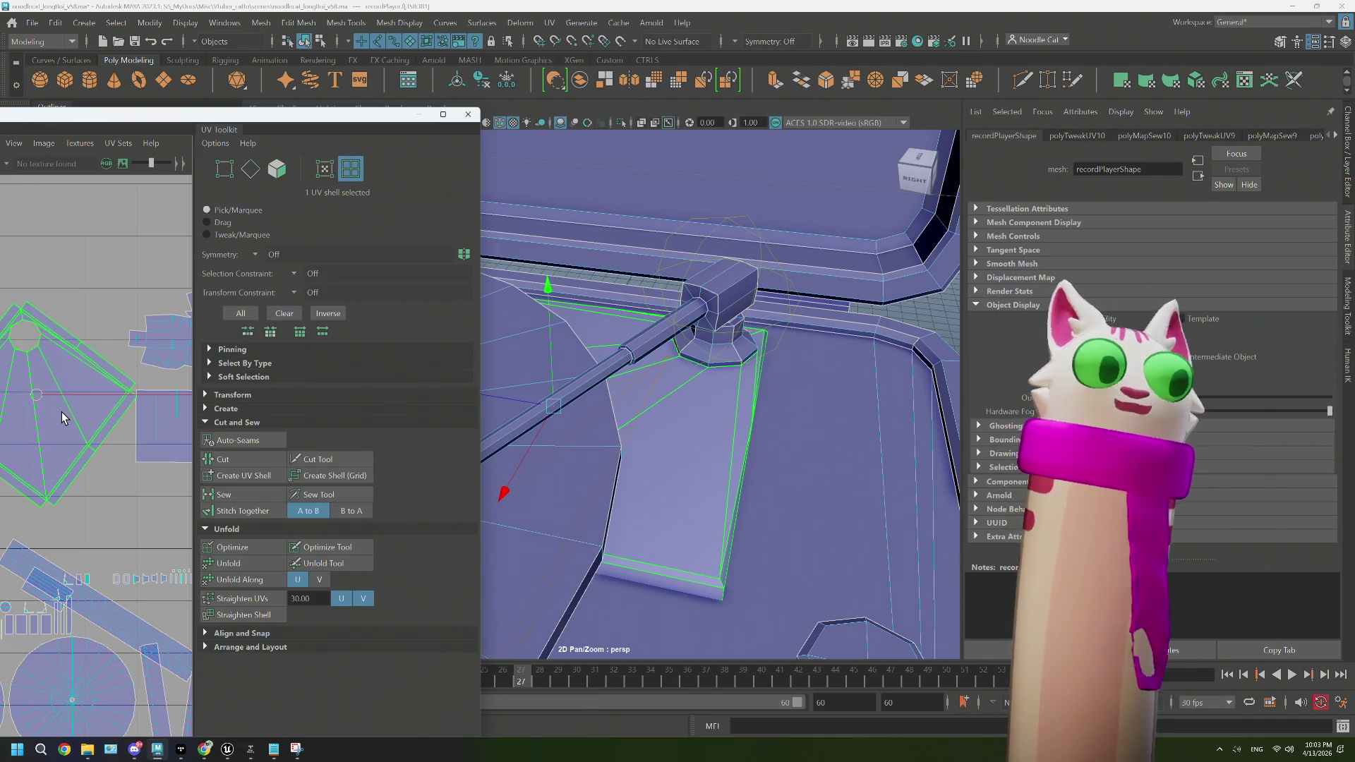
{"action": "left_click", "coordinate": [95, 473]}
{"action": "scroll", "scroll_direction": "down", "scroll_amount": 3}
{"action": "left_click_drag", "start_coordinate": [595, 460], "coordinate": [823, 465]}
{"action": "scroll", "scroll_direction": "up", "scroll_amount": 3}
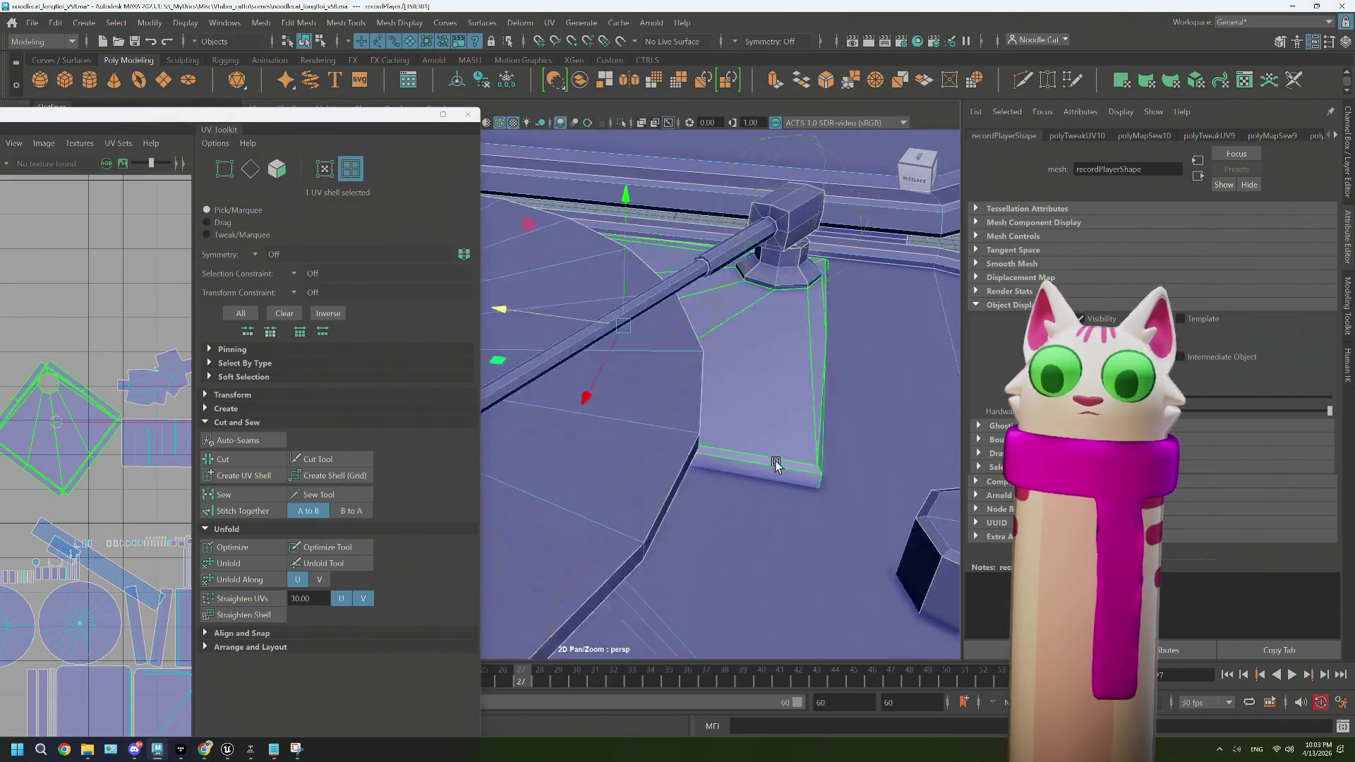